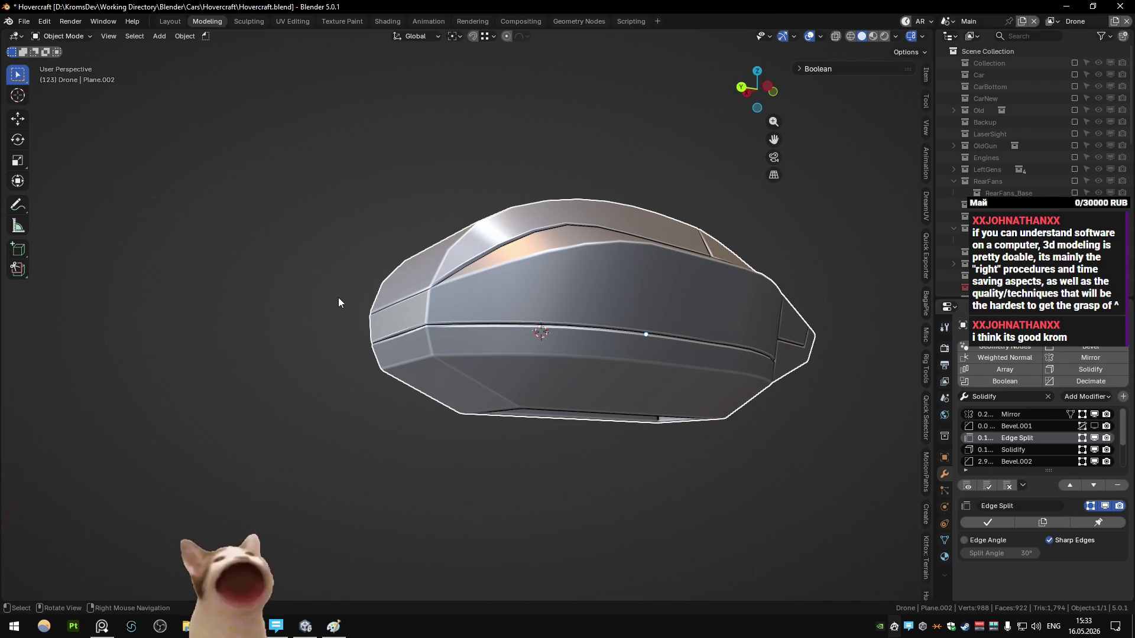
- Inspect the hull from front, side and back views, settling on a centred right side view
key(KP_1)
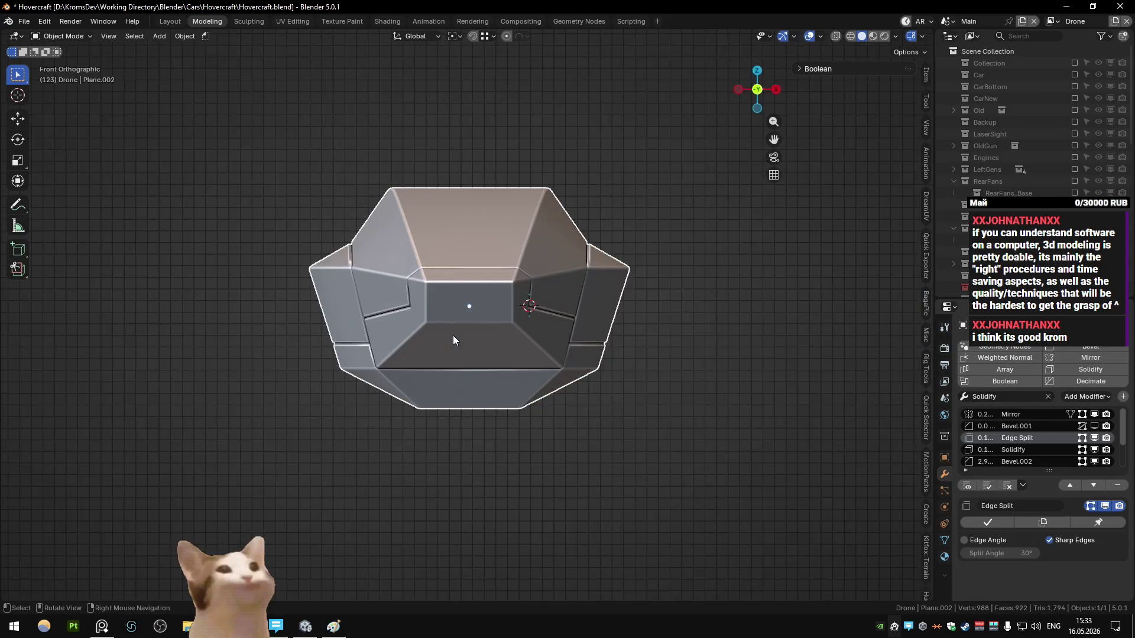
key(KP_3)
key(KP_1)
middle_drag(452, 339, 439, 348)
key(ctrl+KP_3)
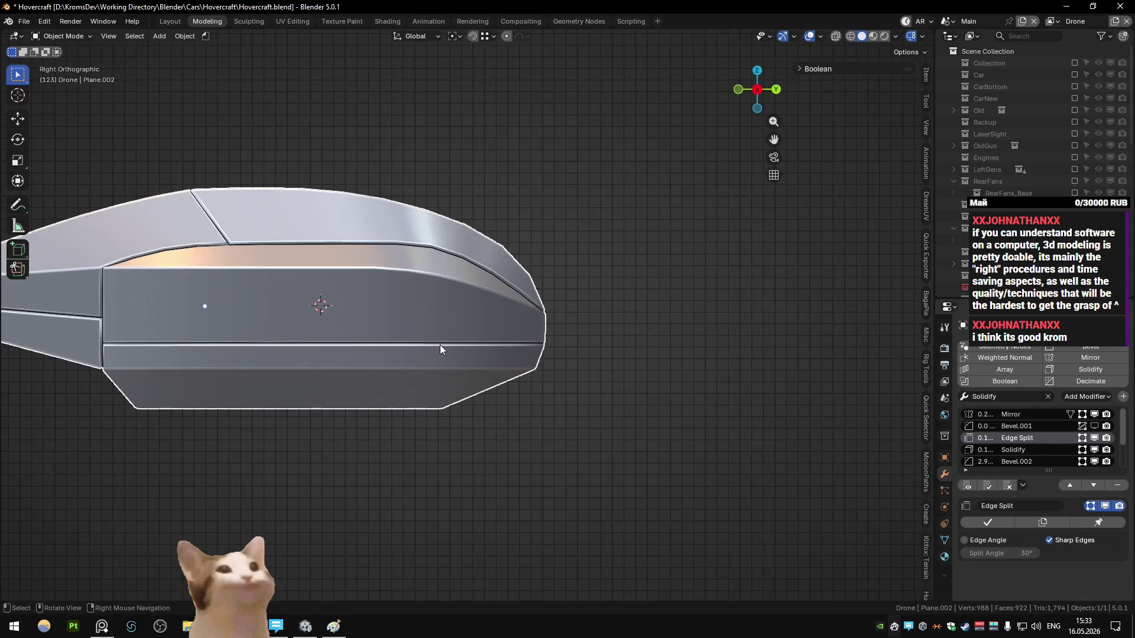
ctrl+scroll(440, 345, up, 3)
scroll(416, 342, up, 2)
key(ctrl+KP_1)
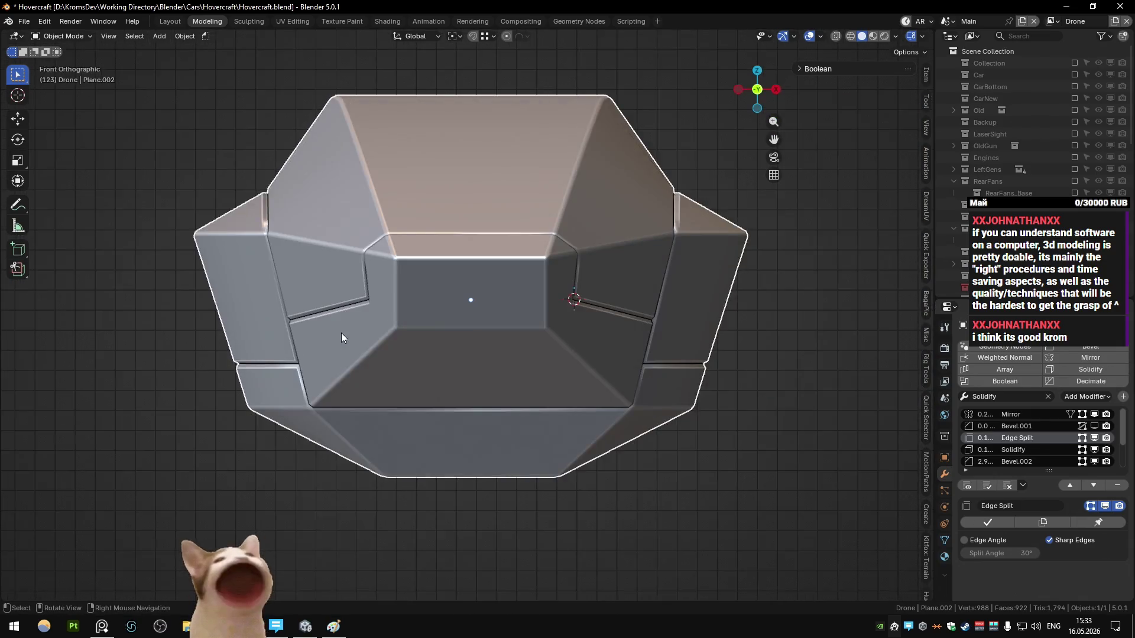
scroll(341, 332, down, 3)
scroll(342, 332, down, 2)
middle_drag(341, 332, 542, 353)
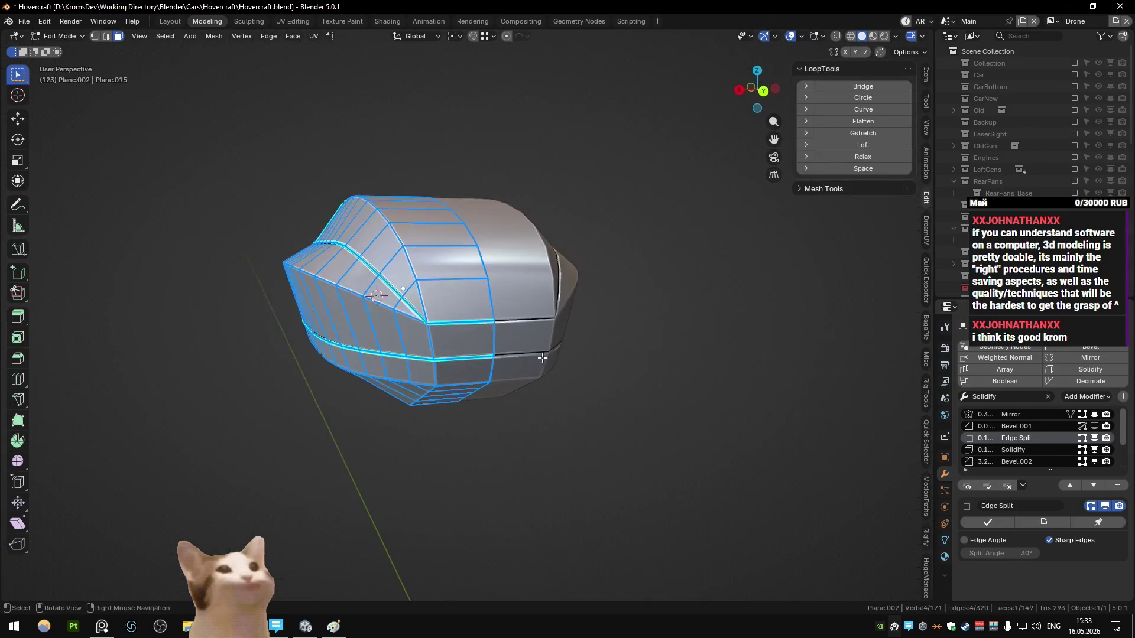
key(KP_3)
shift+middle_drag(506, 316, 538, 366)
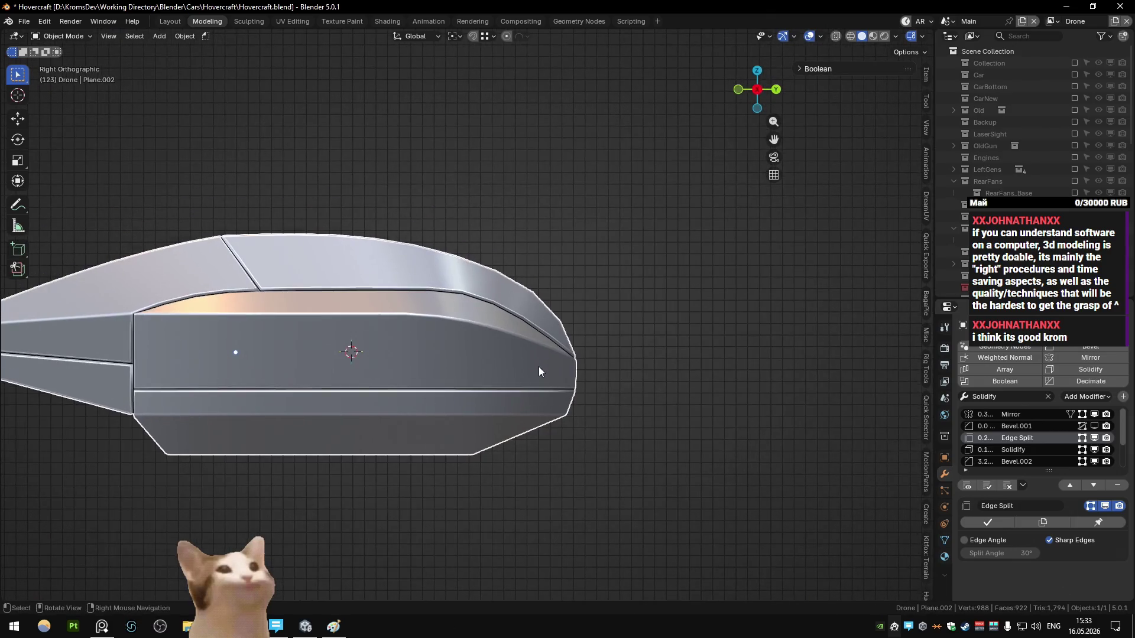
- Isolate the hull's side strip in Edit Mode and lower one top-edge vertex slightly
key(Tab)
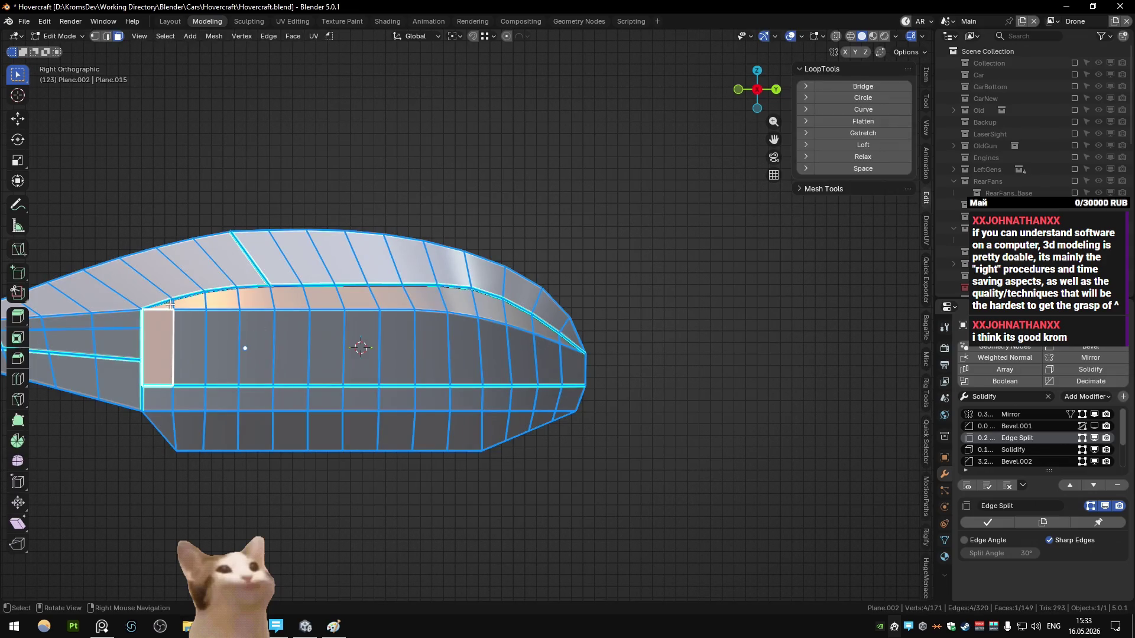
ctrl+click(569, 340)
key(shift+h)
key(1)
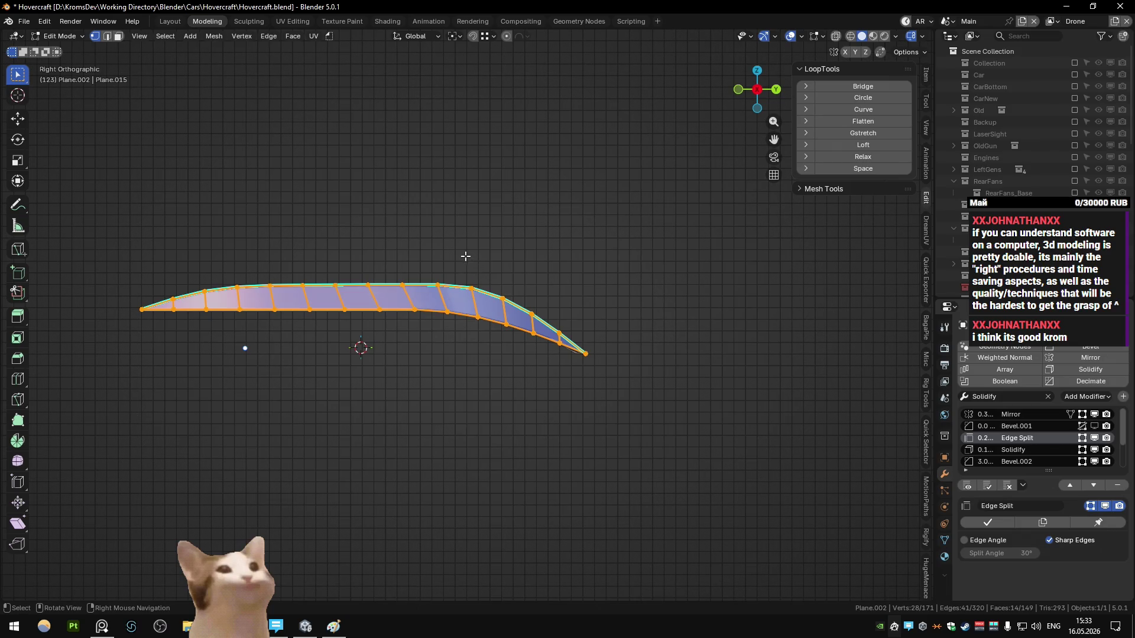
click(472, 289)
key(g)
key(z)
click(501, 298)
- Fit the strip's top edge to a smooth LoopTools Curve and reveal the full hull
key(ctrl+l)
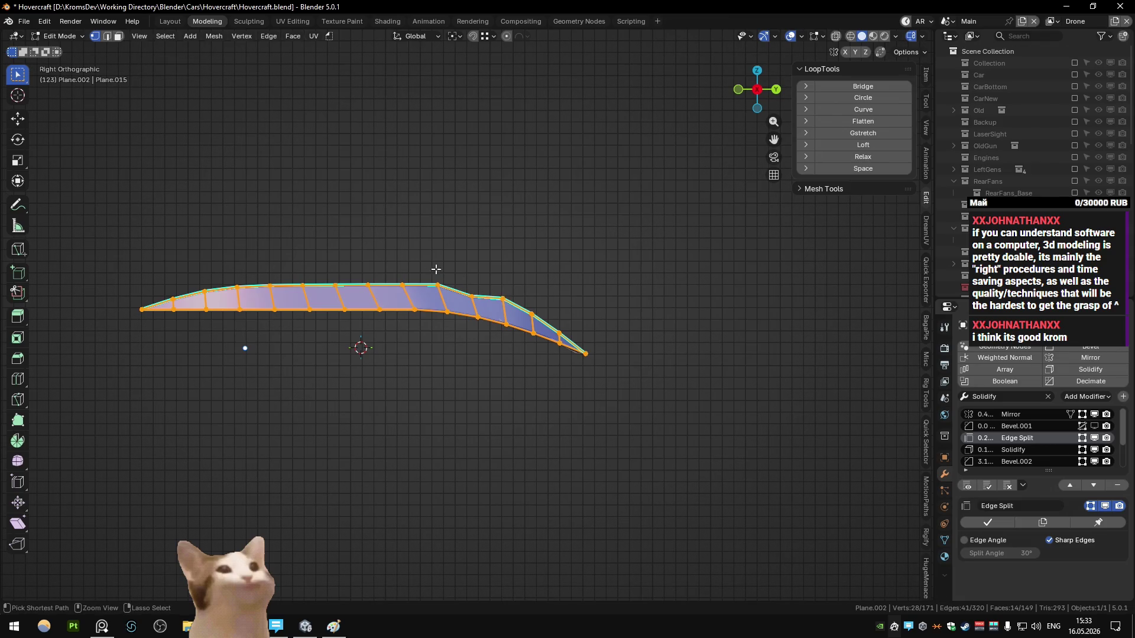
ctrl+drag(358, 266, 537, 308)
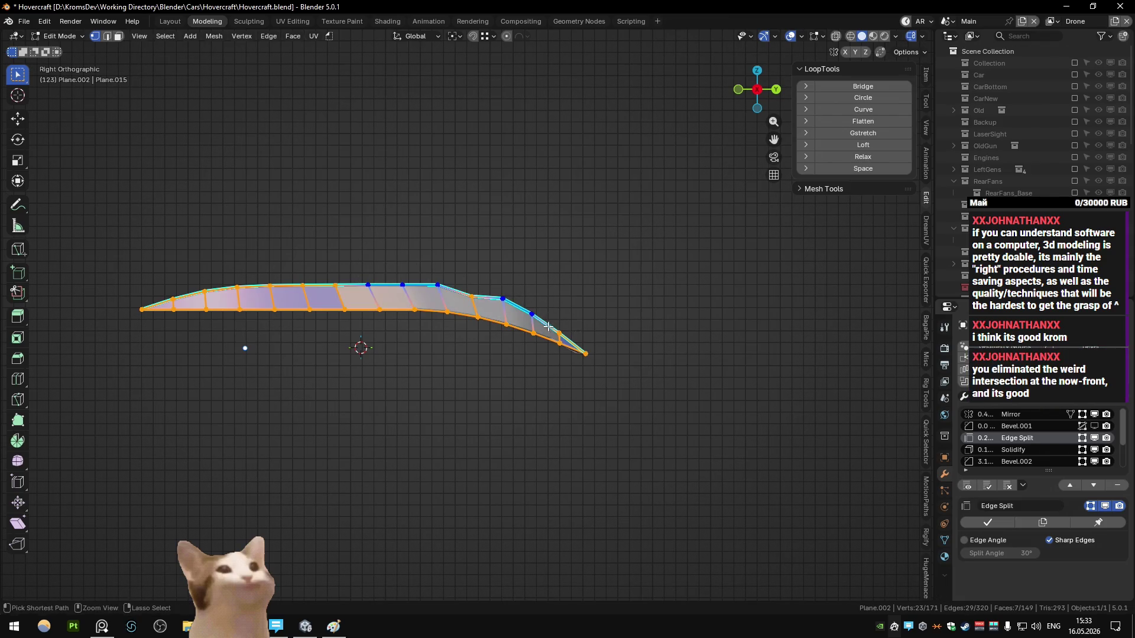
click(863, 109)
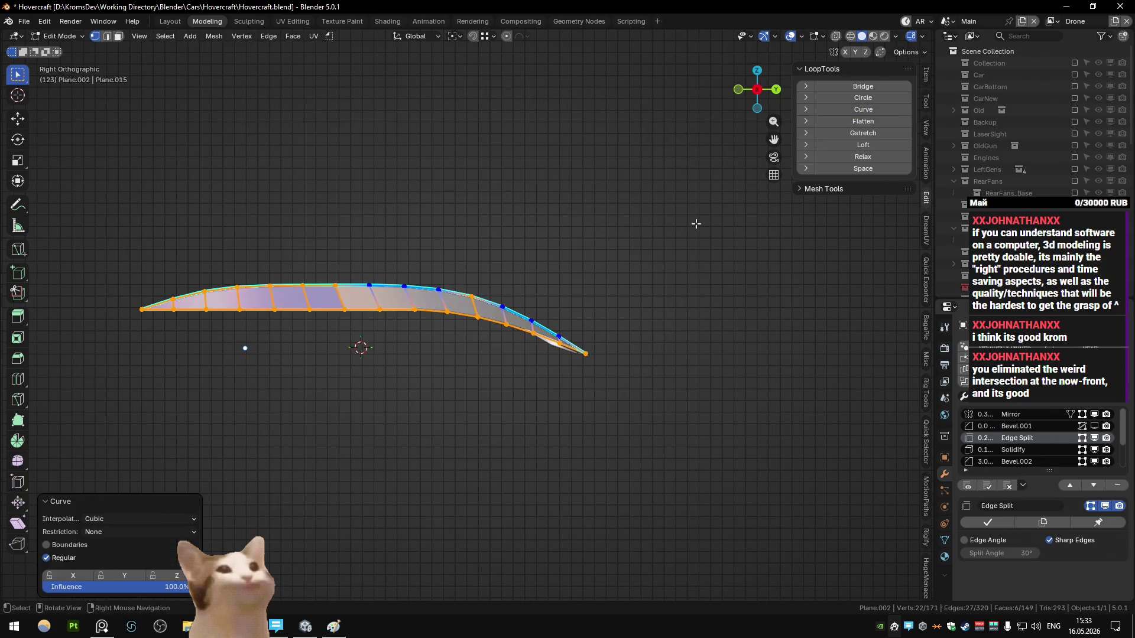
key(alt+h)
key(alt+a)
key(Tab)
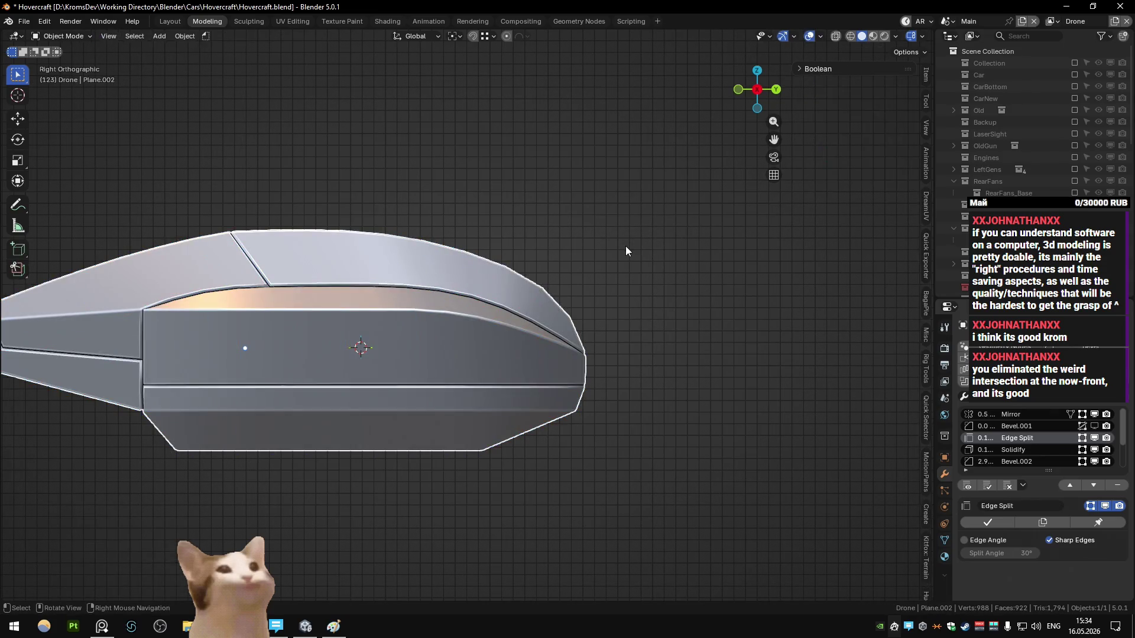
middle_drag(625, 246, 587, 250)
key(KP_3)
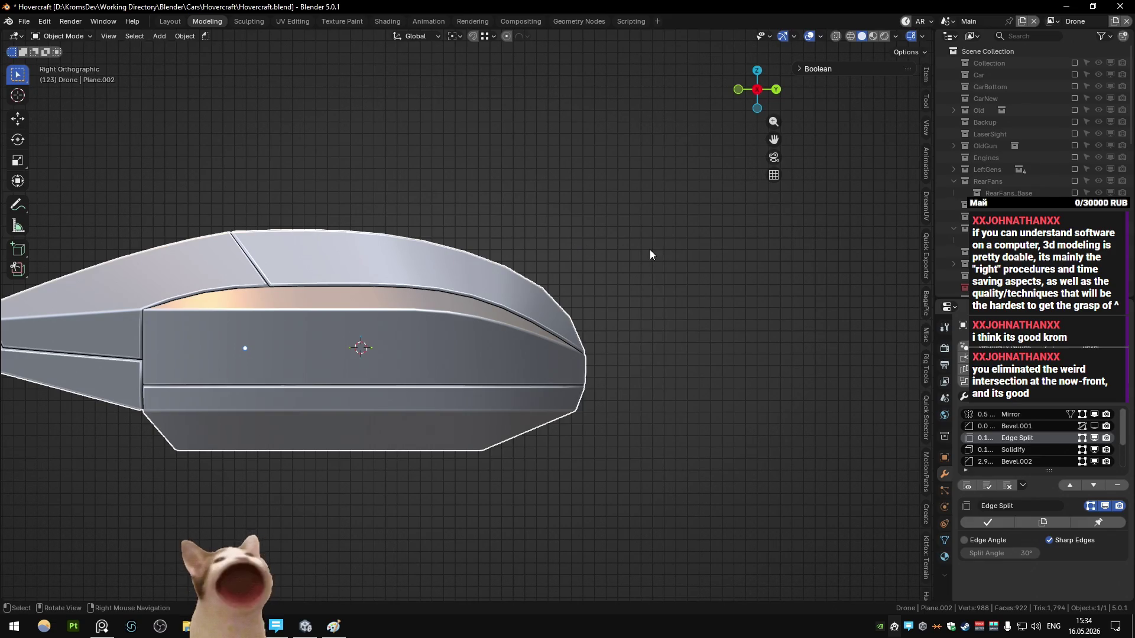
key(Tab)
key(Tab)
key(Tab)
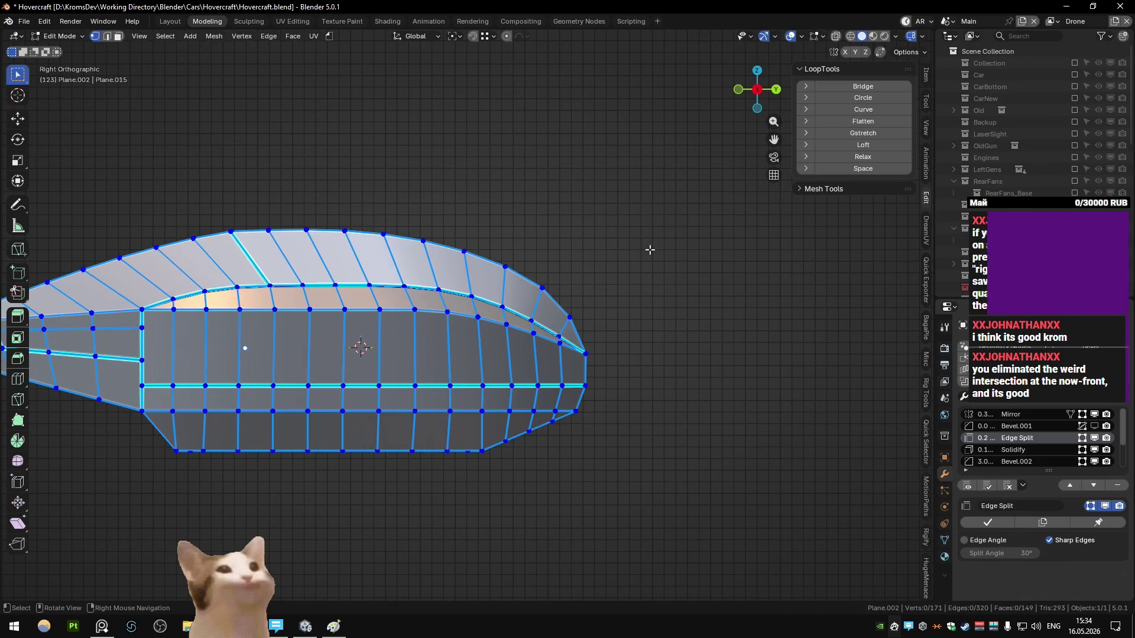
- Select the side panel's top edge loops and space their vertices evenly with LoopTools Space
middle_drag(479, 305, 449, 343)
ctrl+click(445, 346)
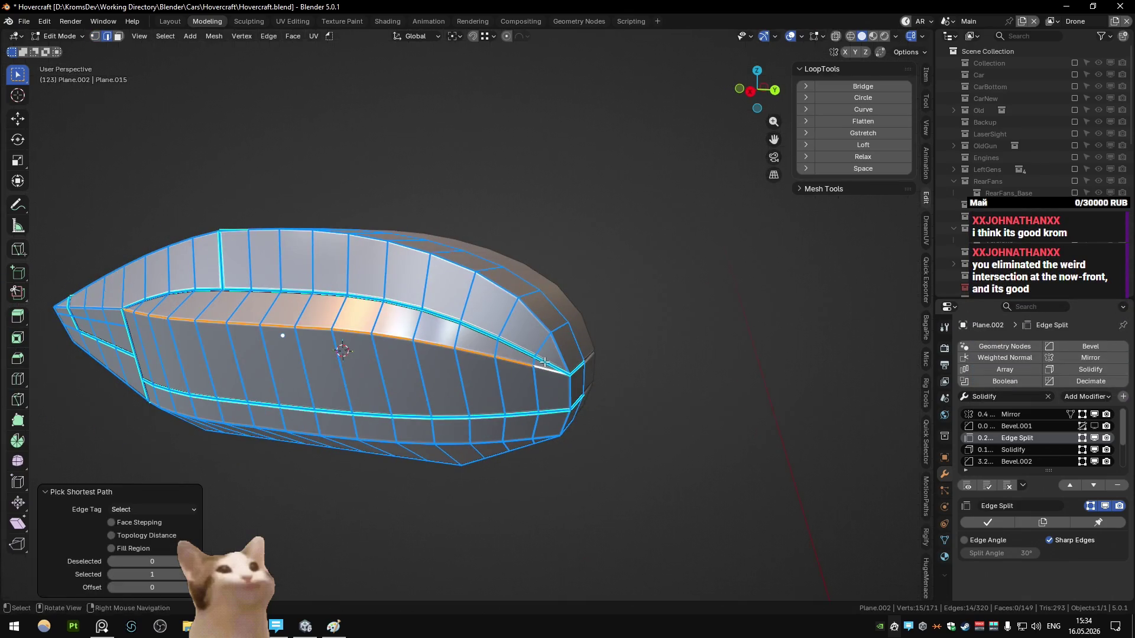
key(2)
ctrl+click(100, 387)
click(863, 169)
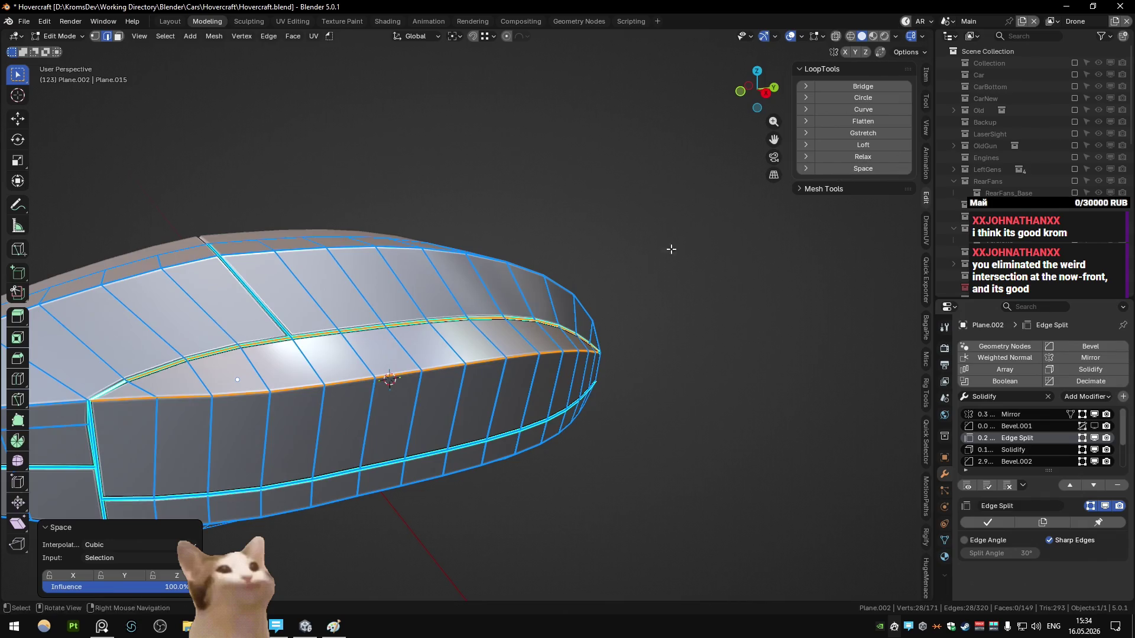
key(KP_3)
- Relax the edge run along the side panel's top with LoopTools Relax
click(571, 347)
ctrl+click(188, 317)
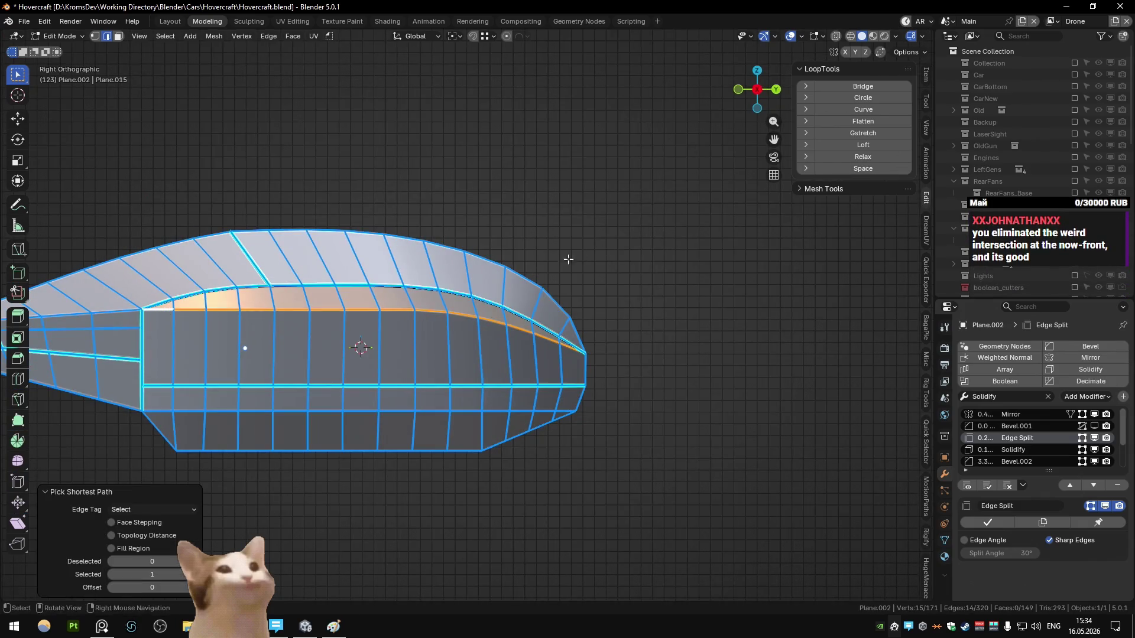
click(848, 158)
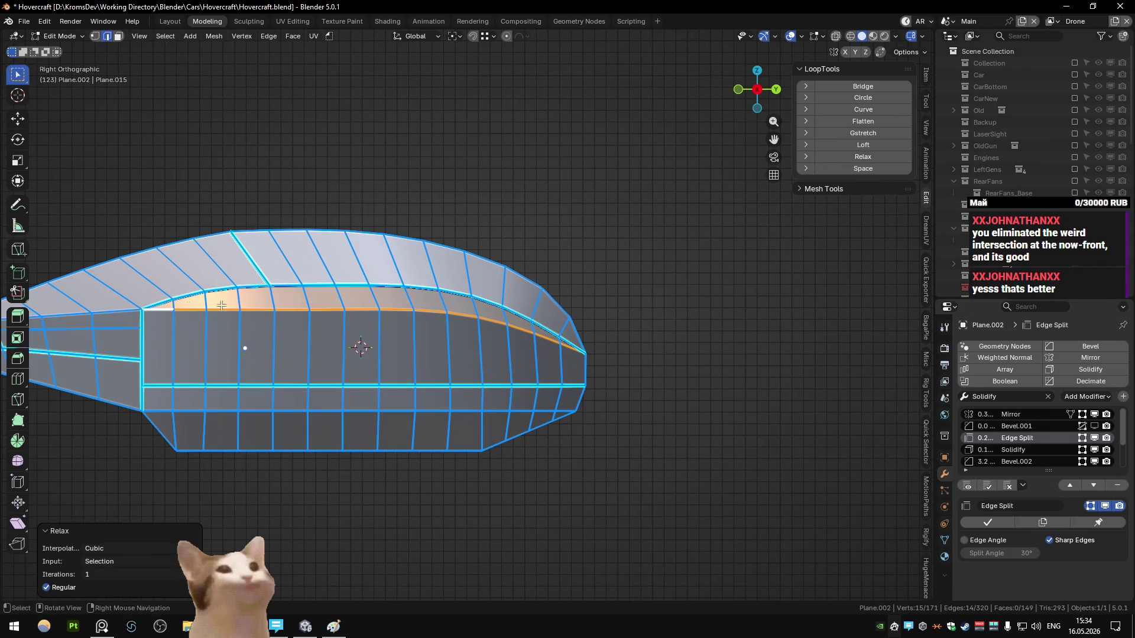
click(288, 286)
ctrl+click(561, 343)
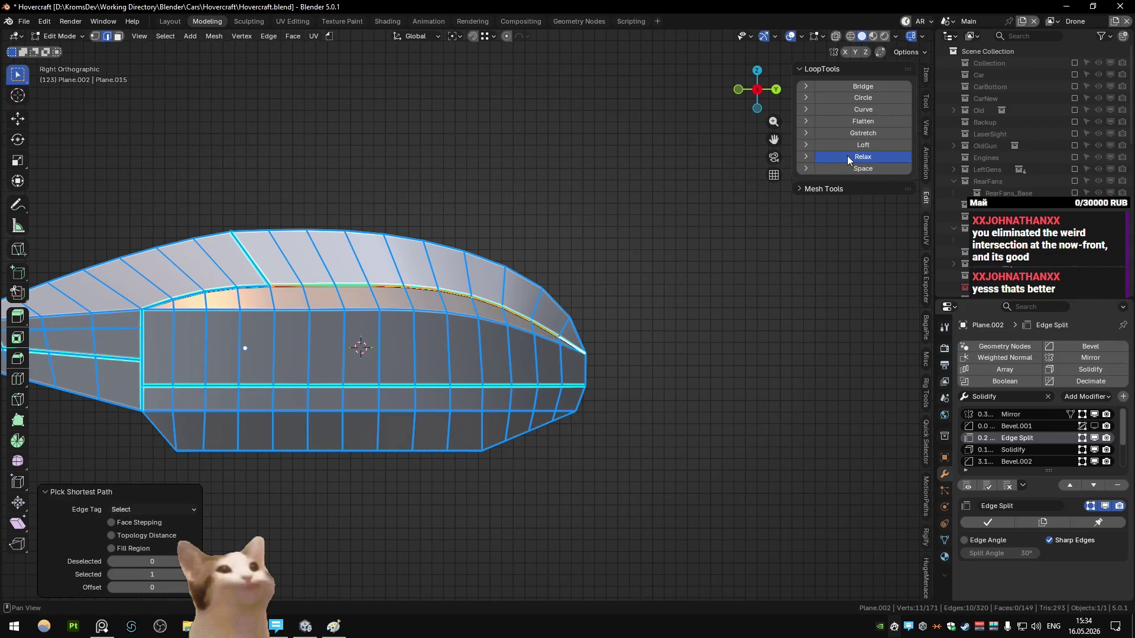
click(851, 157)
key(Tab)
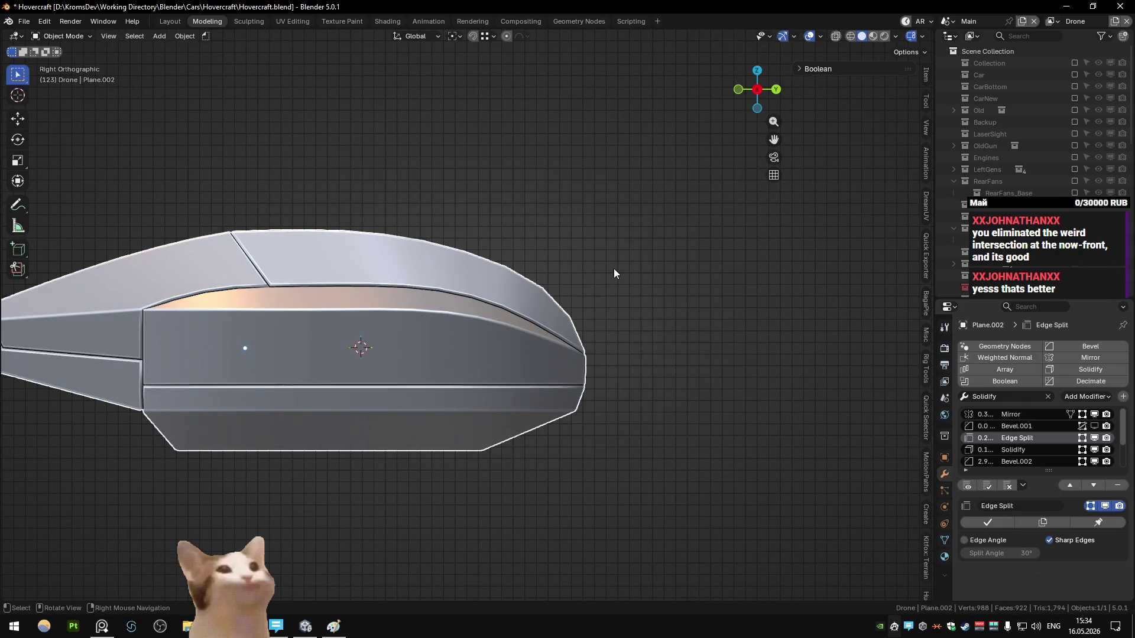
key(Tab)
- Isolate the side face strip and move its peak vertex vertically
key(3)
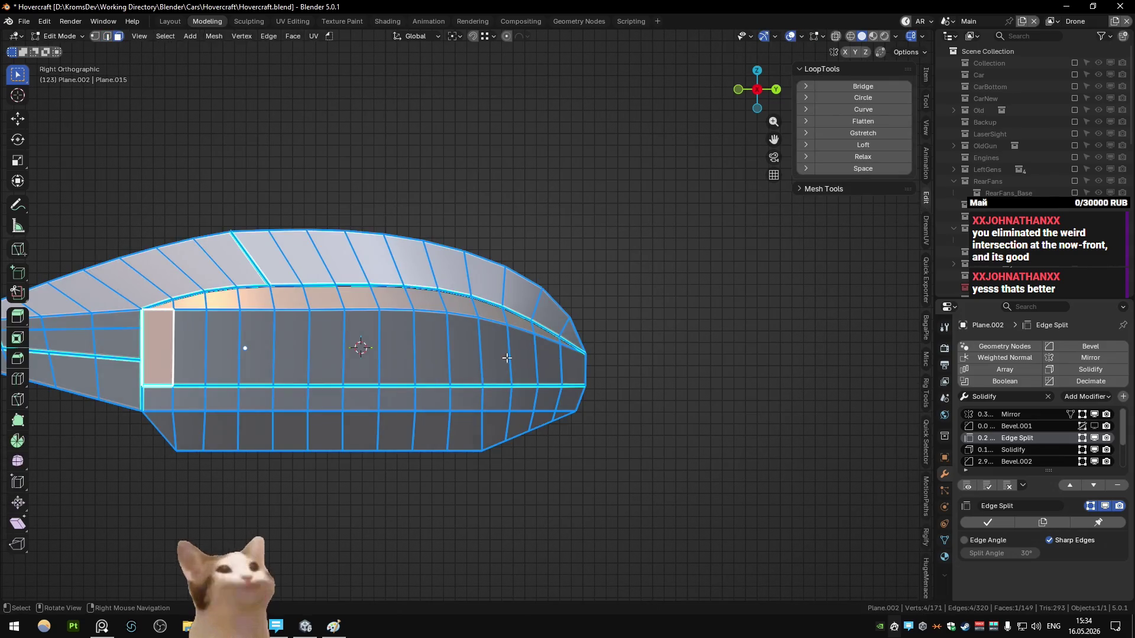
ctrl+click(473, 354)
key(shift+h)
key(1)
click(309, 305)
key(g)
key(z)
click(330, 327)
- Apply LoopTools Curve to the strip's top edge with middle and end vertices freed
key(a)
ctrl+drag(322, 281, 417, 328)
ctrl+drag(160, 275, 284, 325)
ctrl+drag(437, 295, 576, 360)
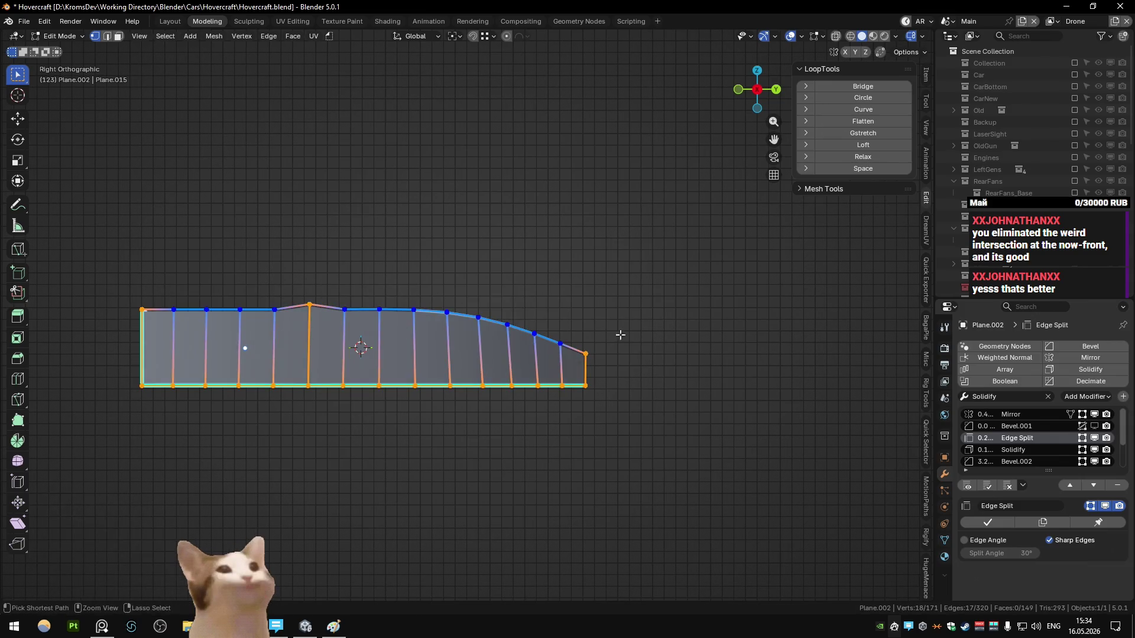
click(860, 111)
key(ctrl+alt+m)
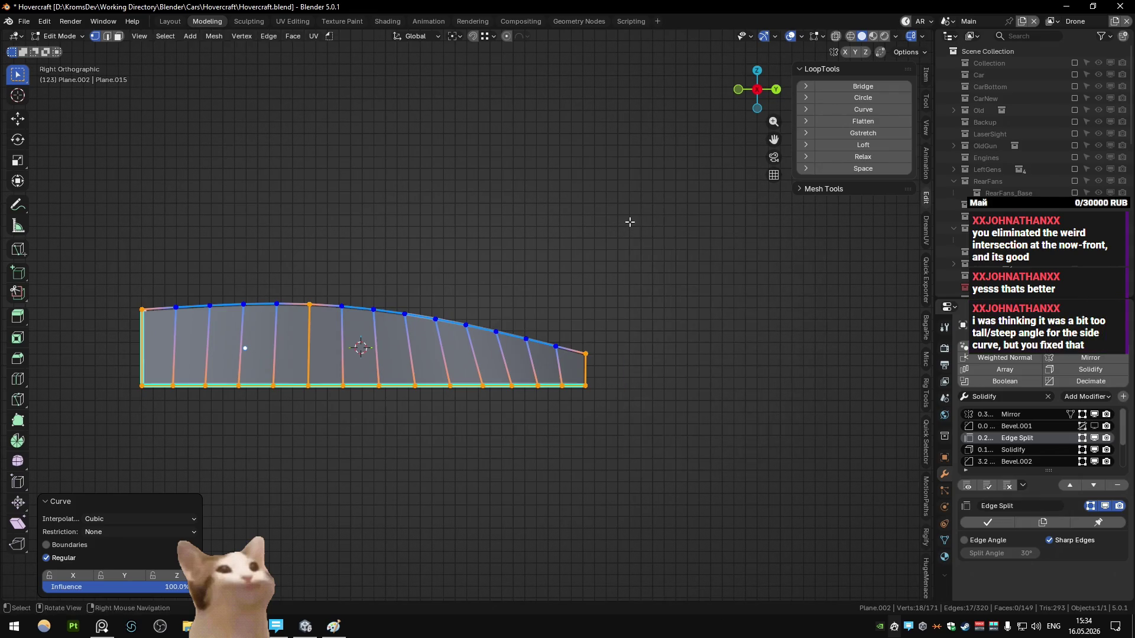
key(Escape)
key(alt+h)
key(ctrl+z)
- Raise three middle top vertices vertically, then try and undo a Curve fit
key(b)
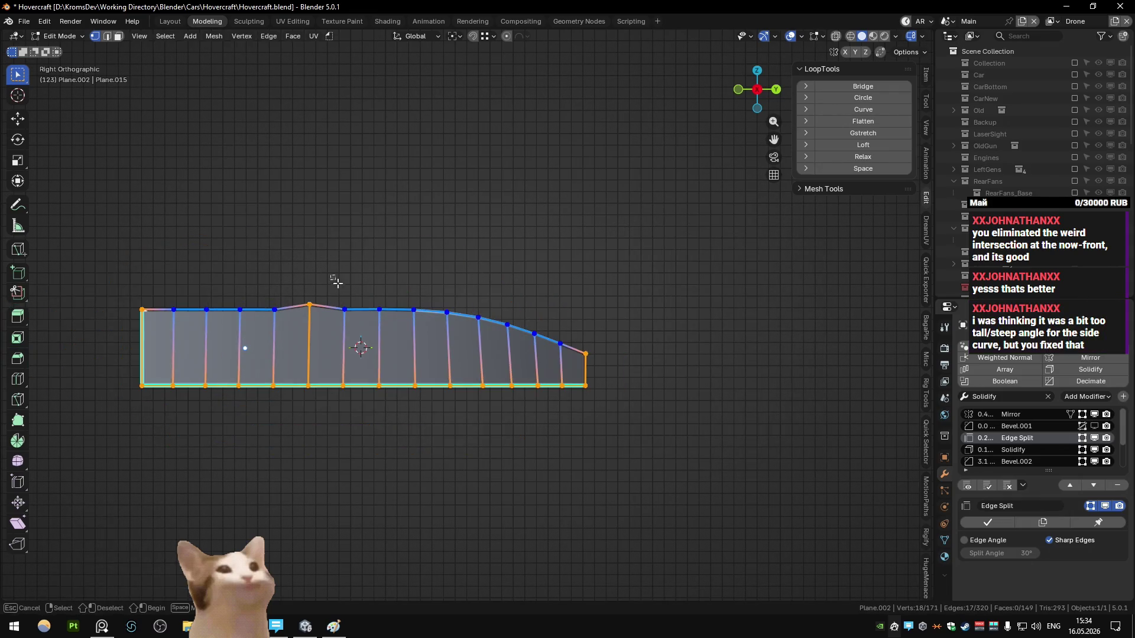
drag(354, 285, 421, 325)
key(g)
key(z)
click(299, 300)
key(a)
ctrl+drag(277, 294, 426, 319)
click(863, 110)
key(ctrl+z)
key(ctrl+z)
- Curve-fit the remaining top vertices, unhide the whole hull and return to Object Mode
ctrl+drag(161, 283, 286, 332)
ctrl+drag(427, 286, 567, 361)
click(863, 109)
key(alt+h)
key(a)
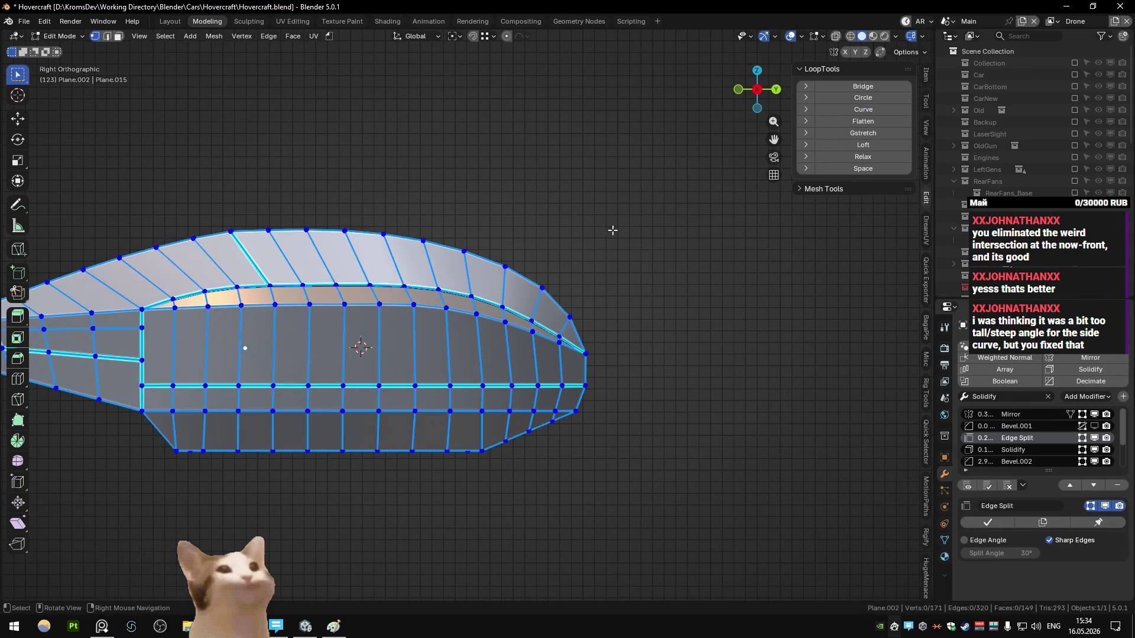
key(Tab)
middle_drag(567, 242, 514, 239)
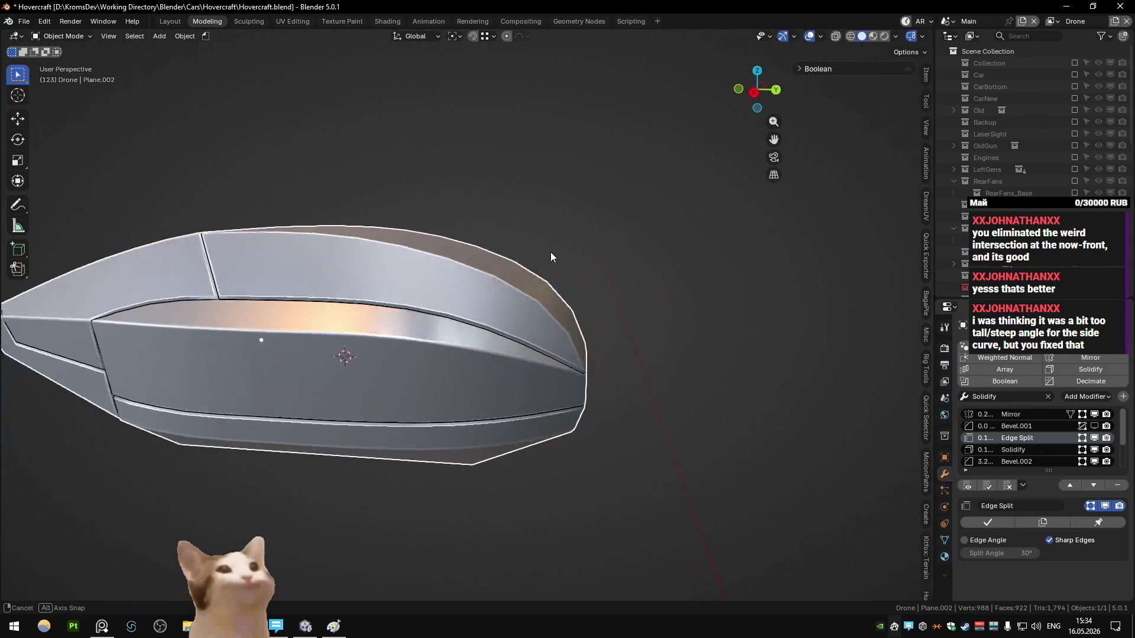
- Give the vertical edge at the side panel's end a bevel weight change of -1
key(KP_3)
key(Tab)
click(306, 334)
key(ctrl+shift+e)
text(-1)
key(Return)
key(Tab)
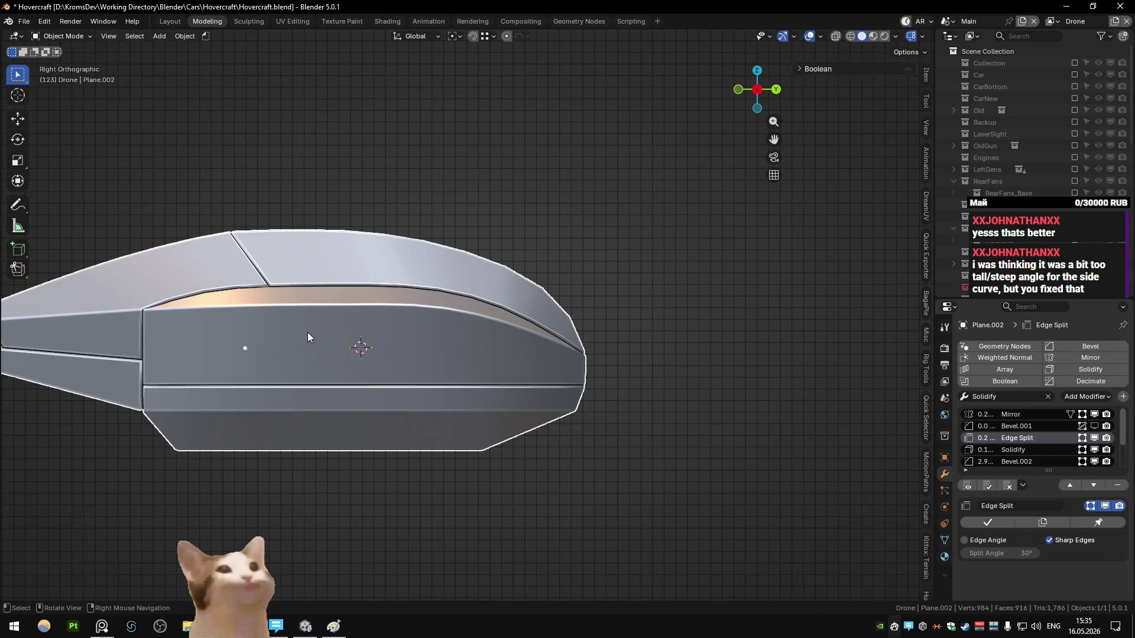
- Orbit to check the unbevelled corner, then return to side view with annotation enabled
mouse_move(331, 213)
middle_down()
mouse_move(384, 243)
mouse_move(388, 228)
middle_up()
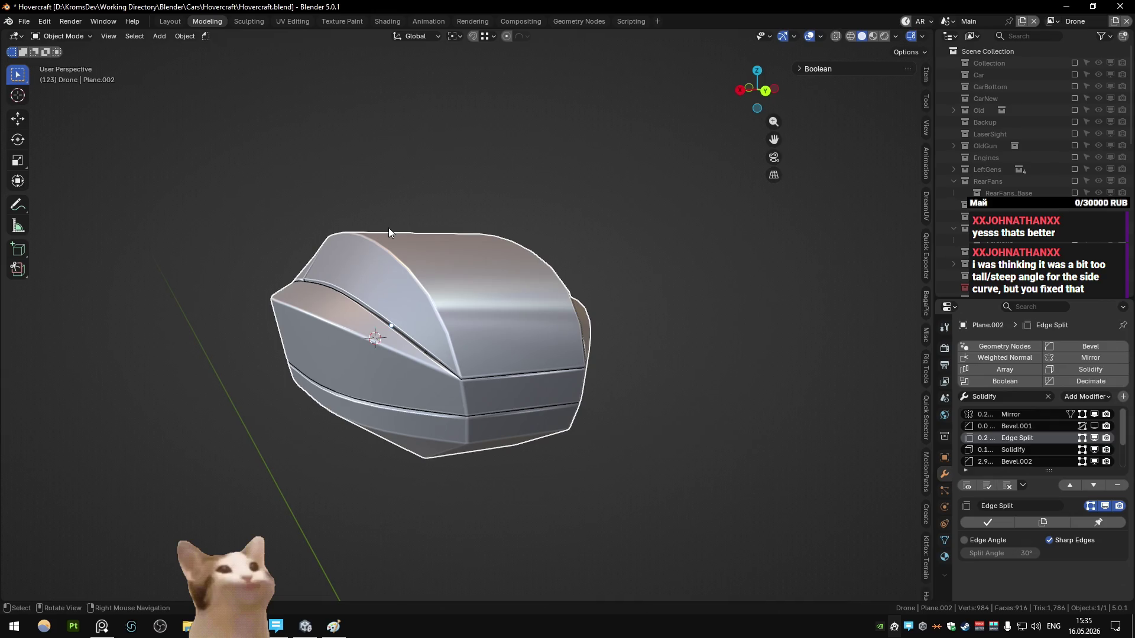
key(KP_3)
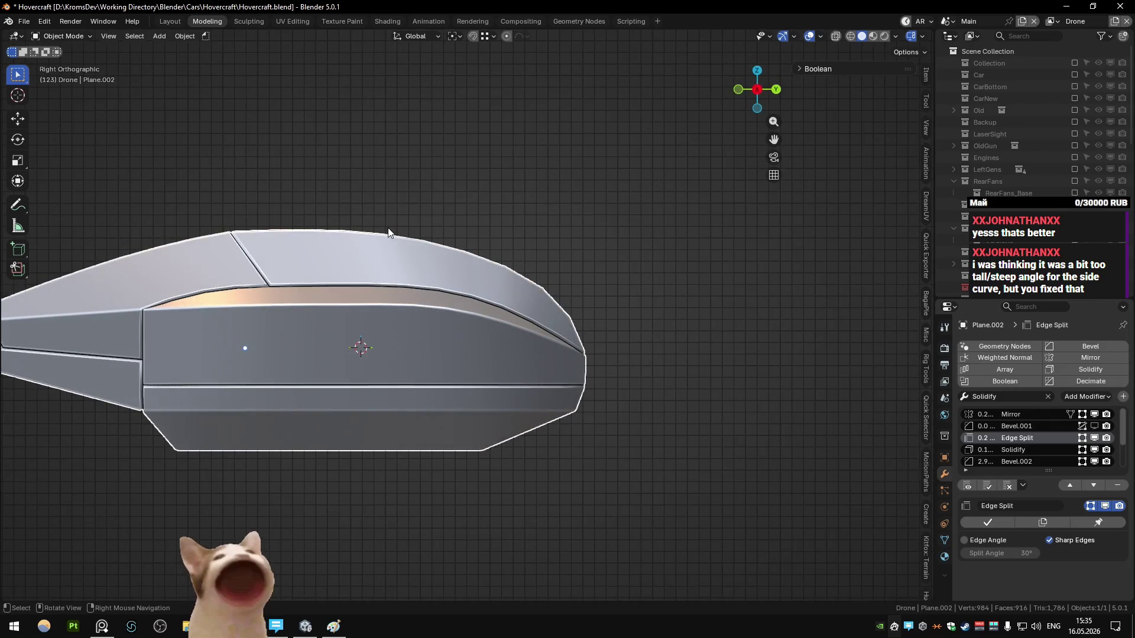
key(shift+space)
- Sketch trial annotation strokes along the hull's upper side edge, undo each, and re-enter Edit Mode
key(d)
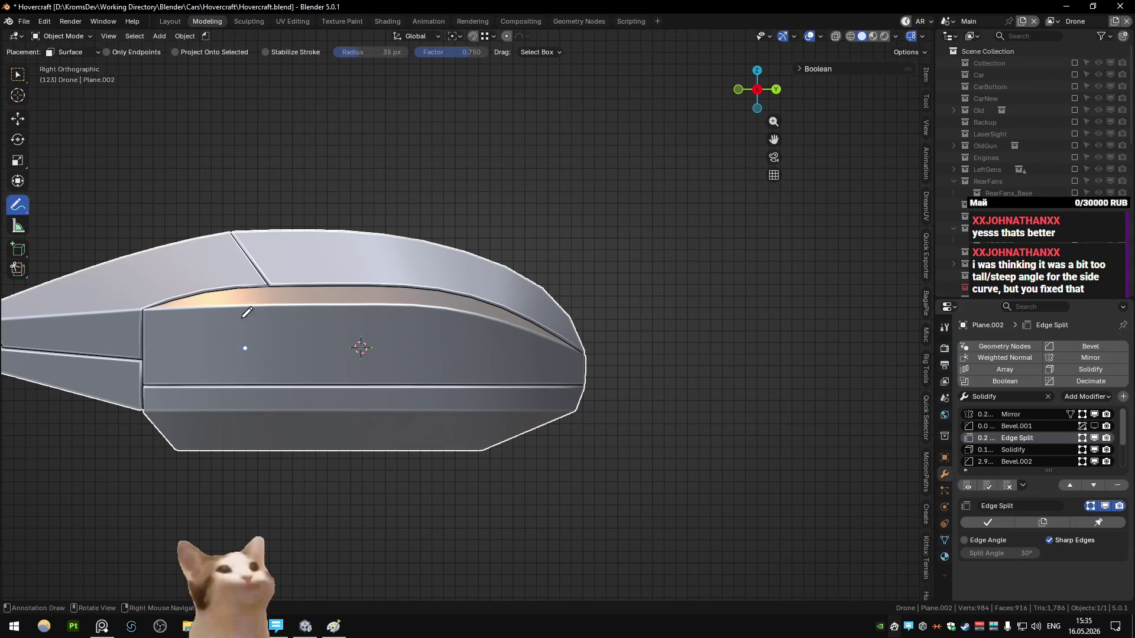
drag(311, 352, 489, 341)
key(ctrl+z)
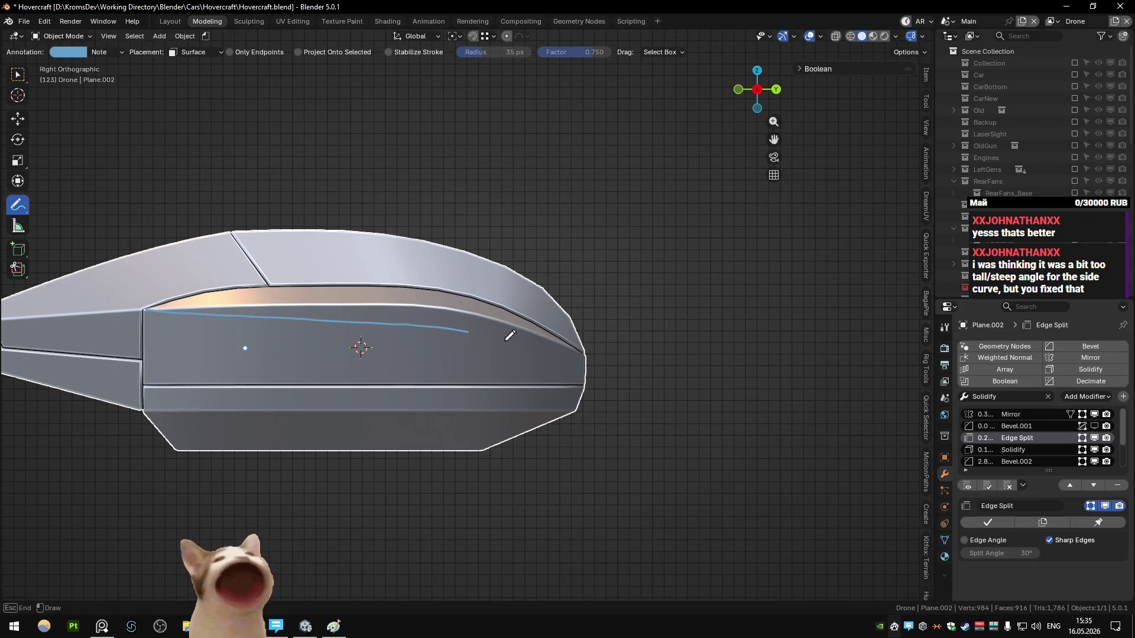
mouse_move(585, 353)
mouse_down()
mouse_move(191, 303)
mouse_move(230, 305)
mouse_up()
key(ctrl+z)
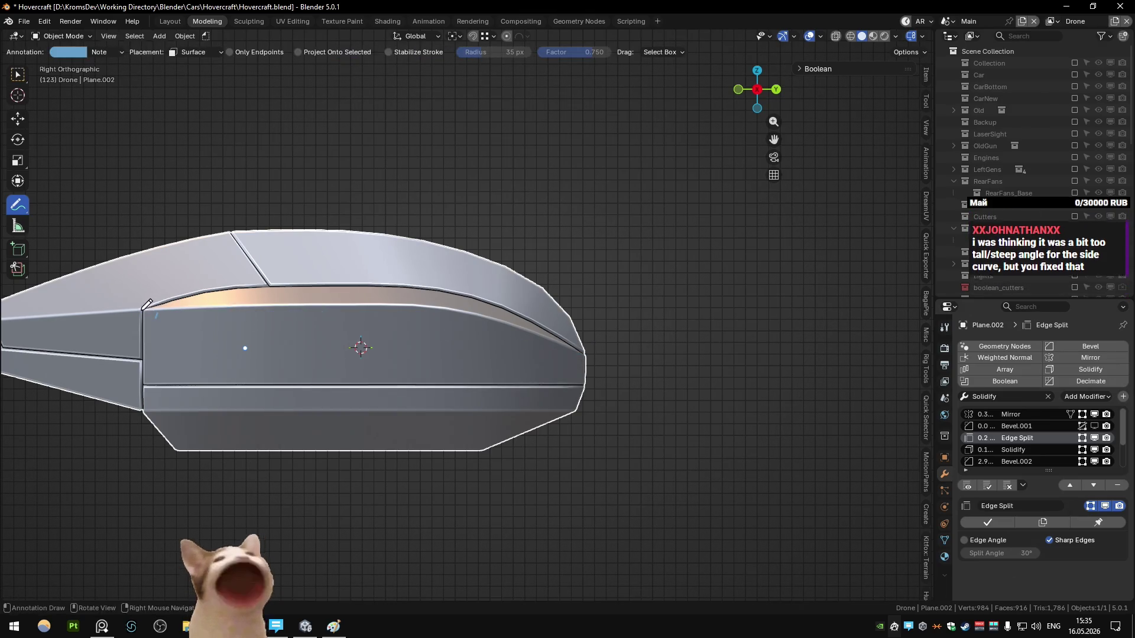
drag(143, 308, 520, 307)
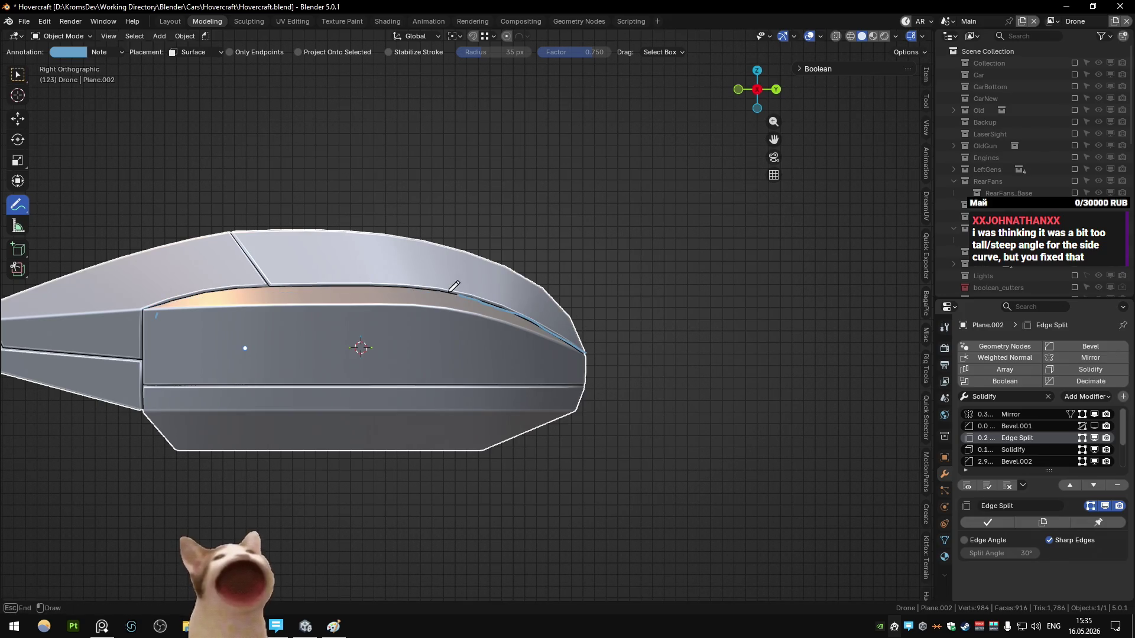
key(ctrl+z)
drag(149, 309, 356, 297)
key(ctrl+z)
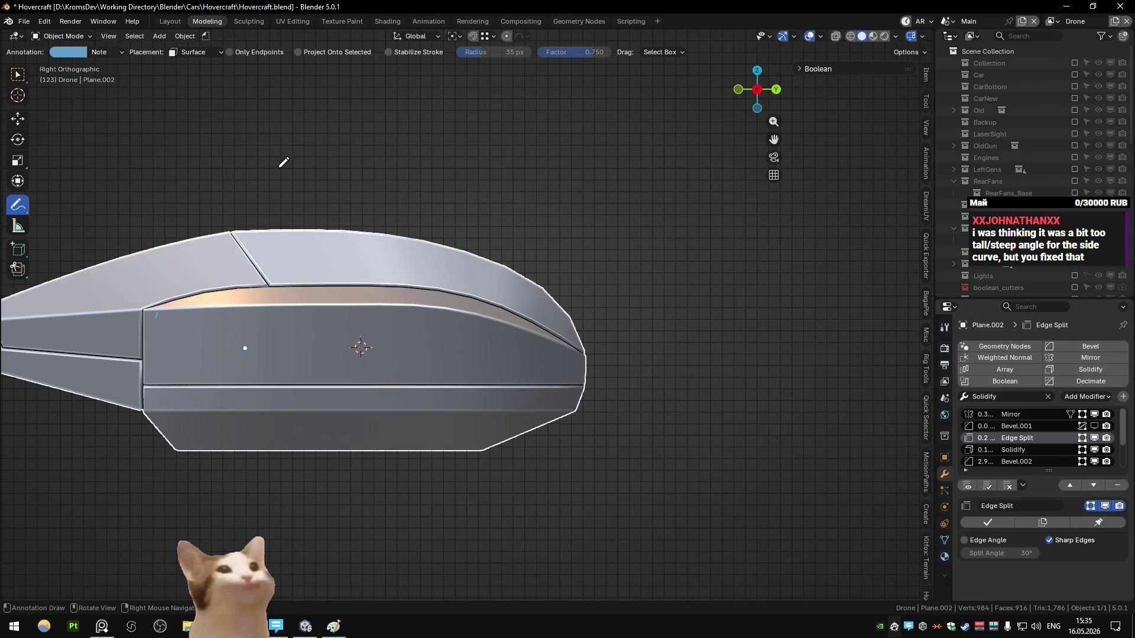
drag(143, 309, 304, 290)
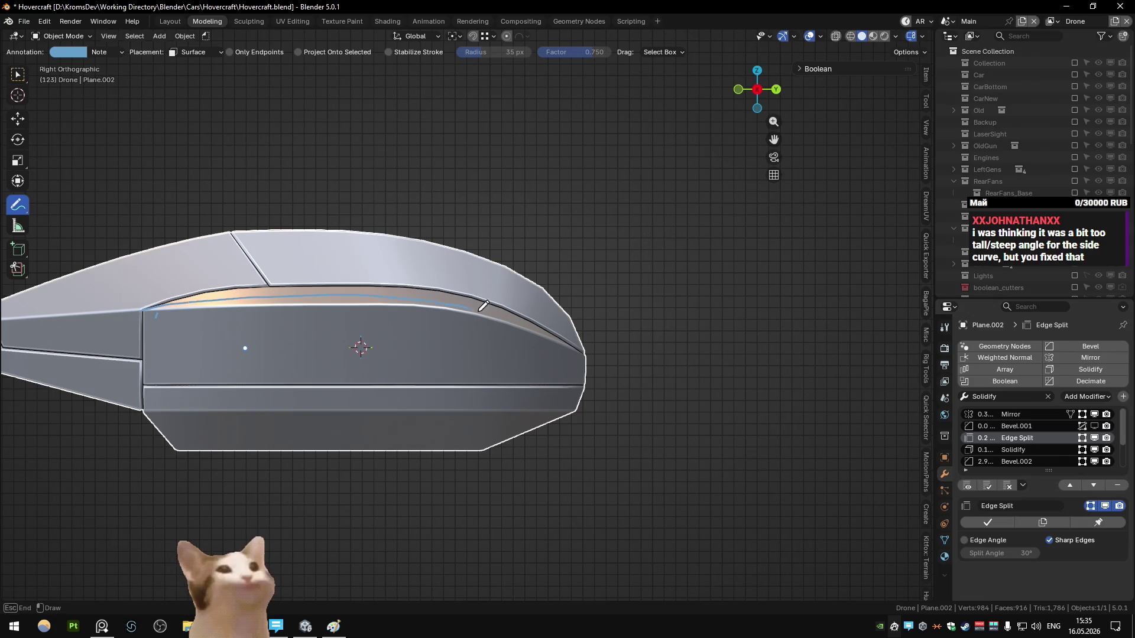
key(ctrl+z)
key(Tab)
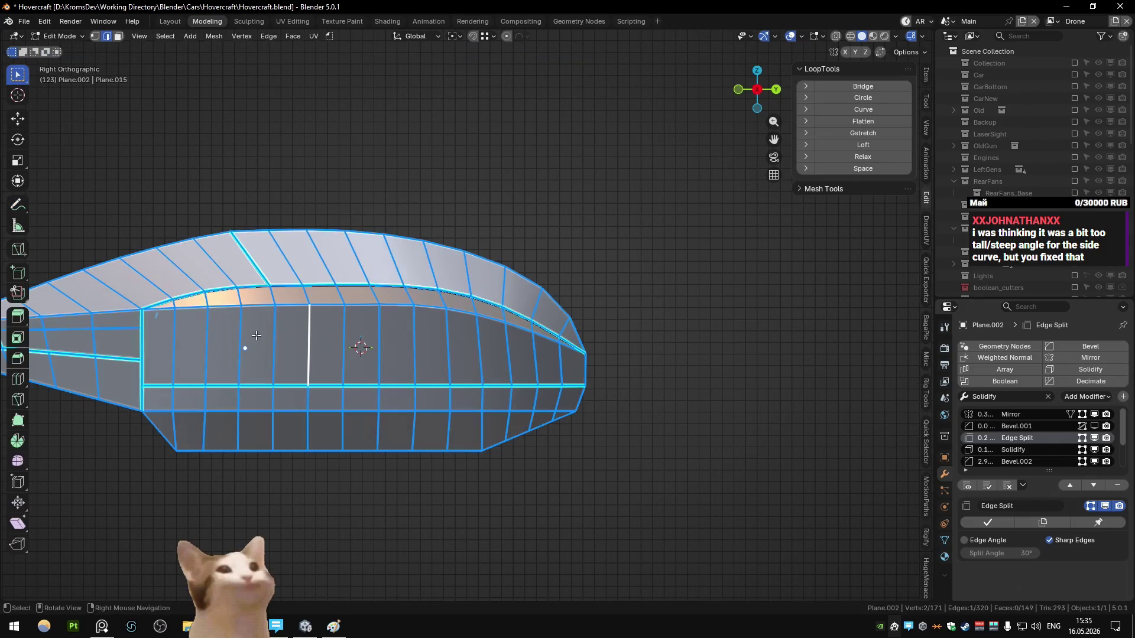
- Isolate the upper side strip with Shift+H and nudge one of its vertices vertically
ctrl+click(582, 335)
key(shift+h)
key(1)
click(345, 300)
key(g)
key(z)
click(374, 325)
- Apply LoopTools Curve to the strip with its lower-edge vertices excluded
key(a)
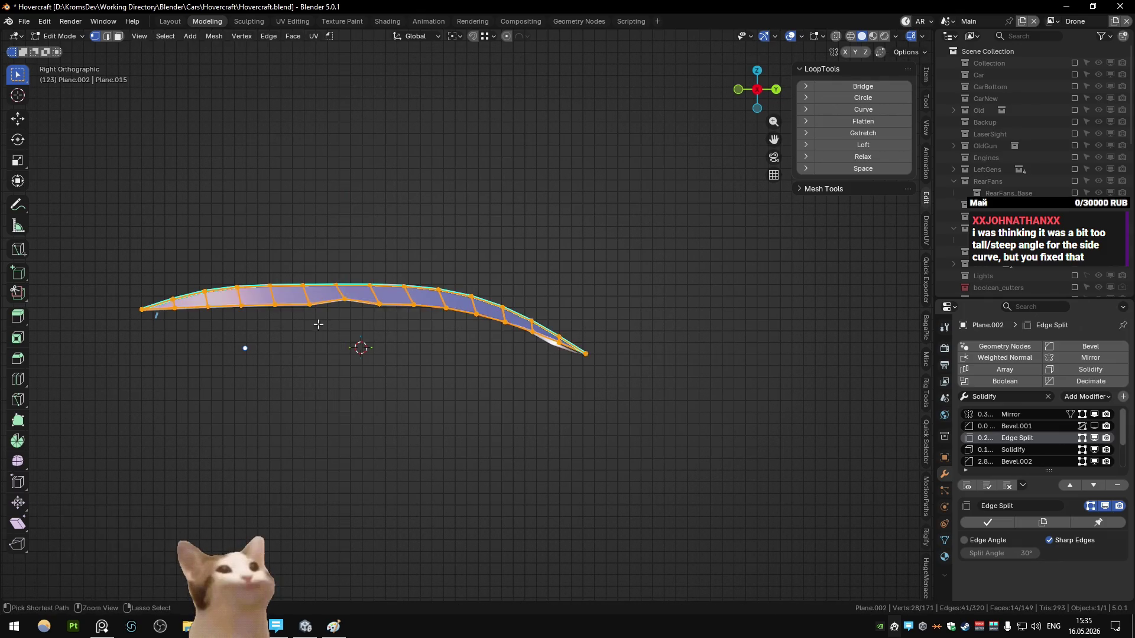
drag(315, 323, 166, 305)
ctrl+drag(369, 299, 557, 351)
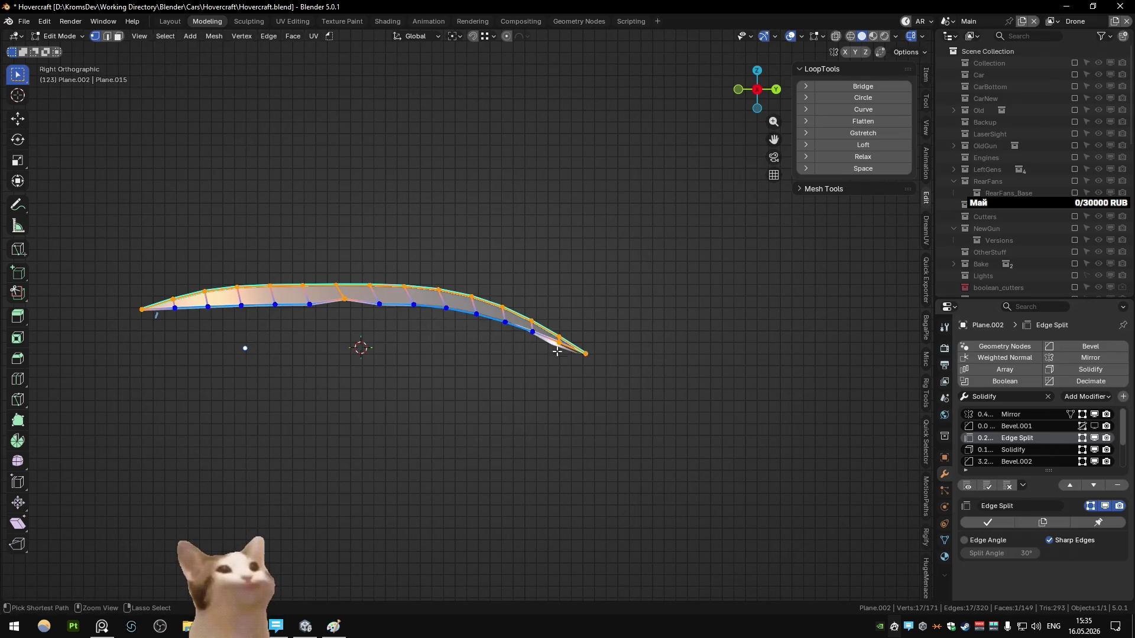
click(857, 110)
middle_drag(517, 213, 520, 216)
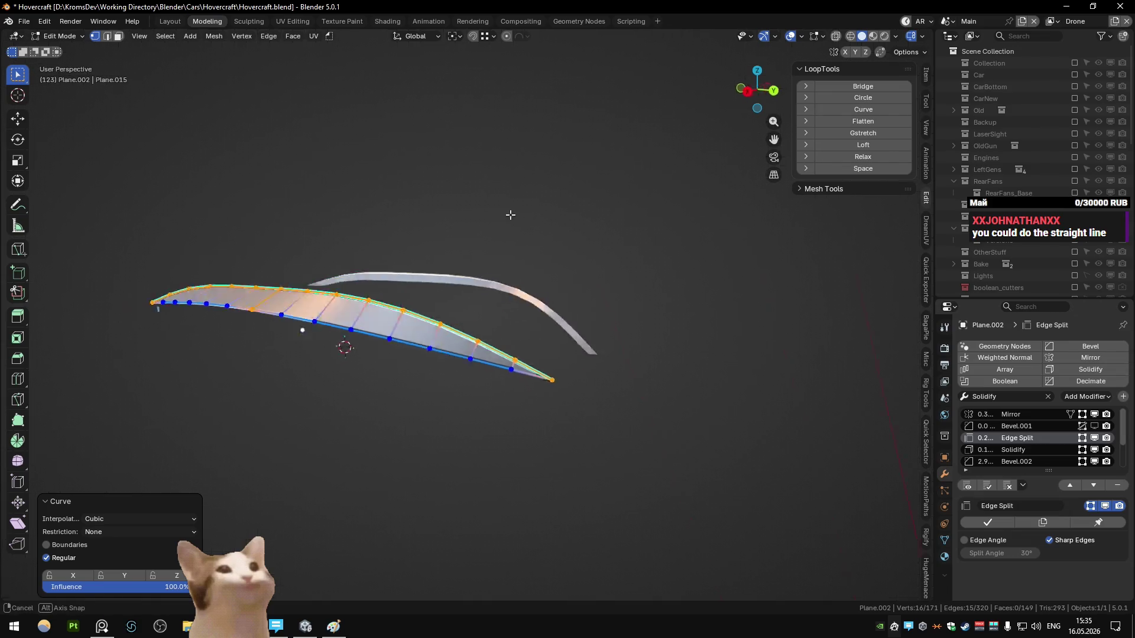
- Reveal the hull, then undo back past the recent curve adjustments
key(alt+h)
scroll(519, 213, up, 2)
key(ctrl+z)
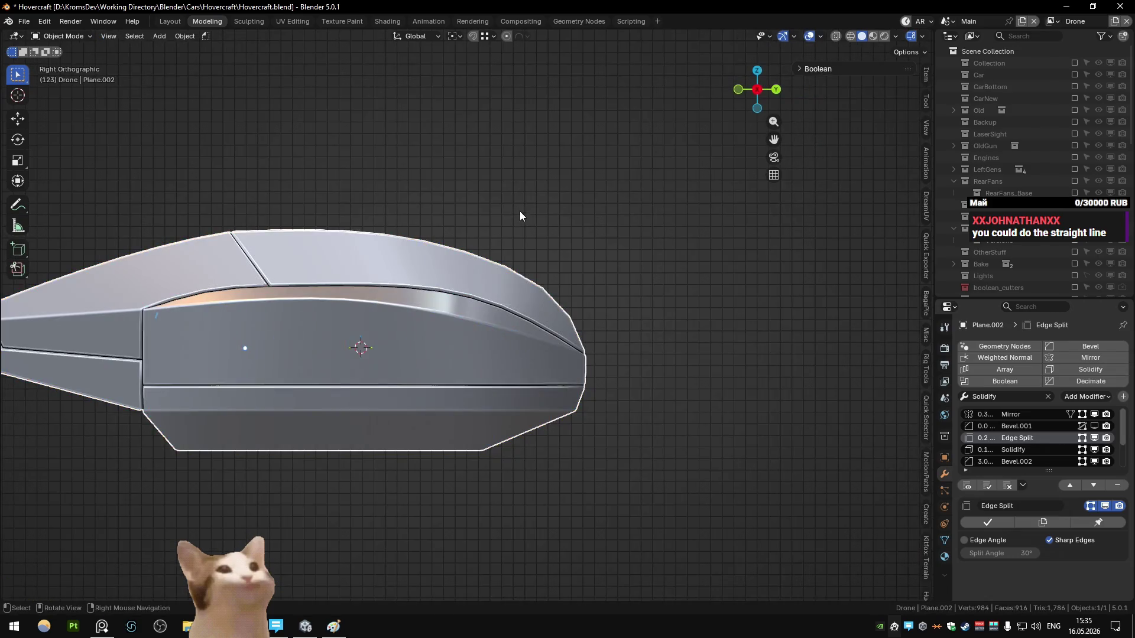
key(ctrl+z)
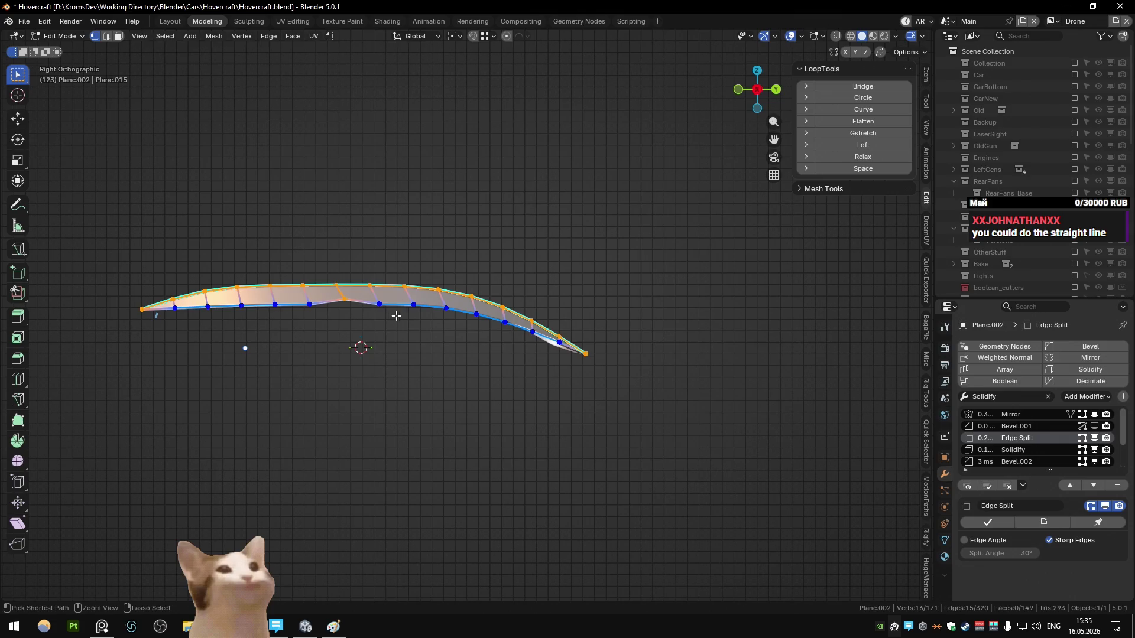
key(ctrl+z)
key(ctrl+z)
key(ctrl+z)
key(ctrl+z)
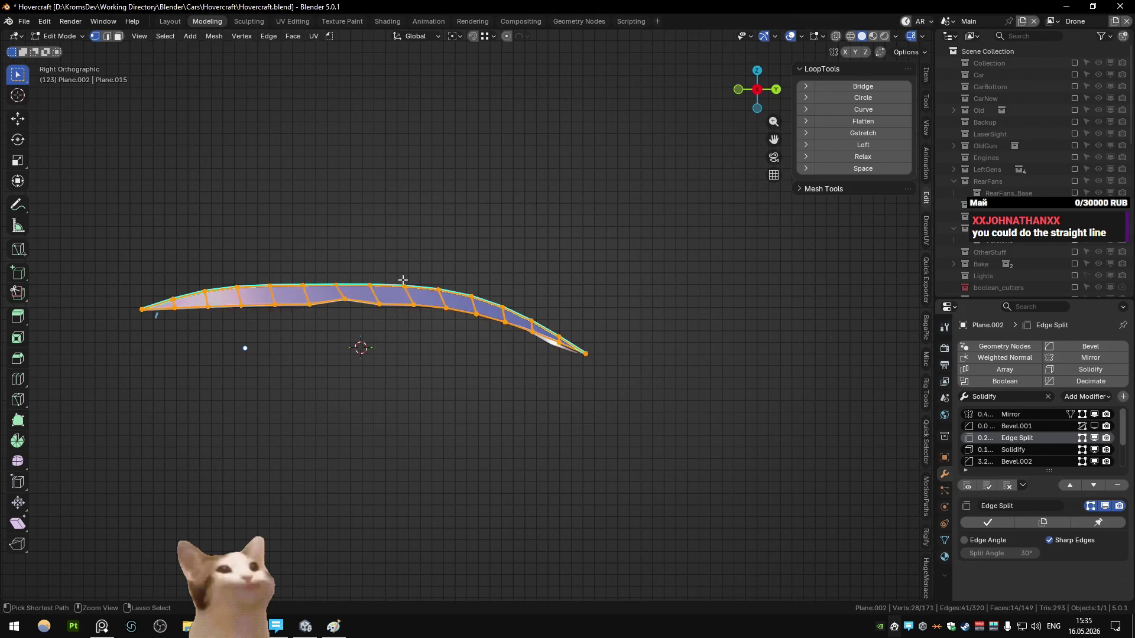
key(ctrl+z)
key(ctrl+z)
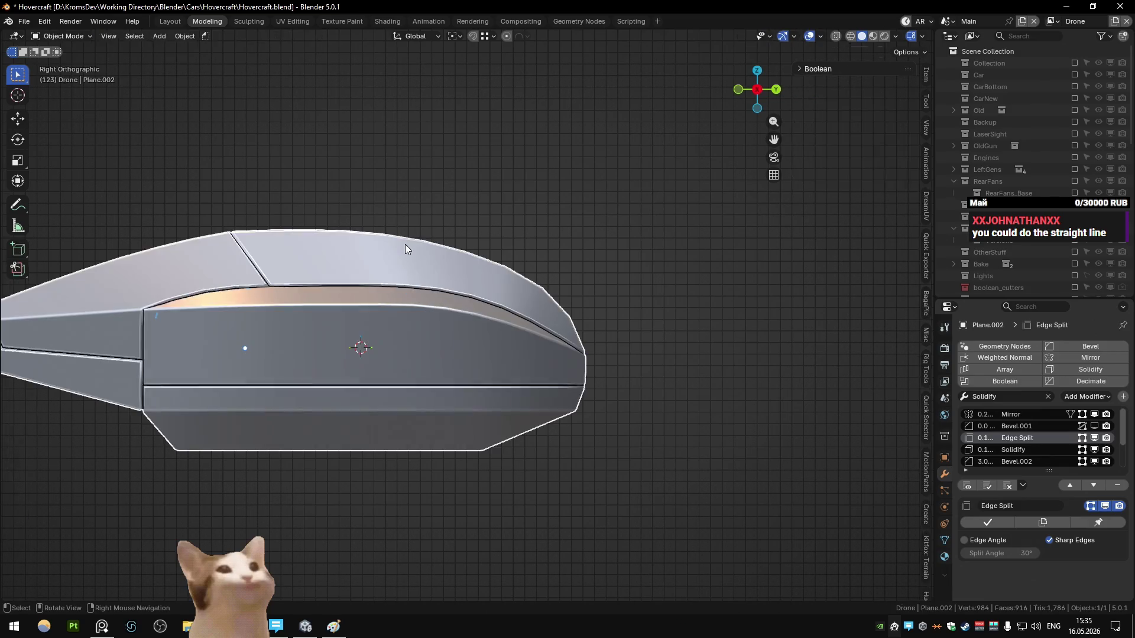
shift+middle_drag(340, 302, 372, 287)
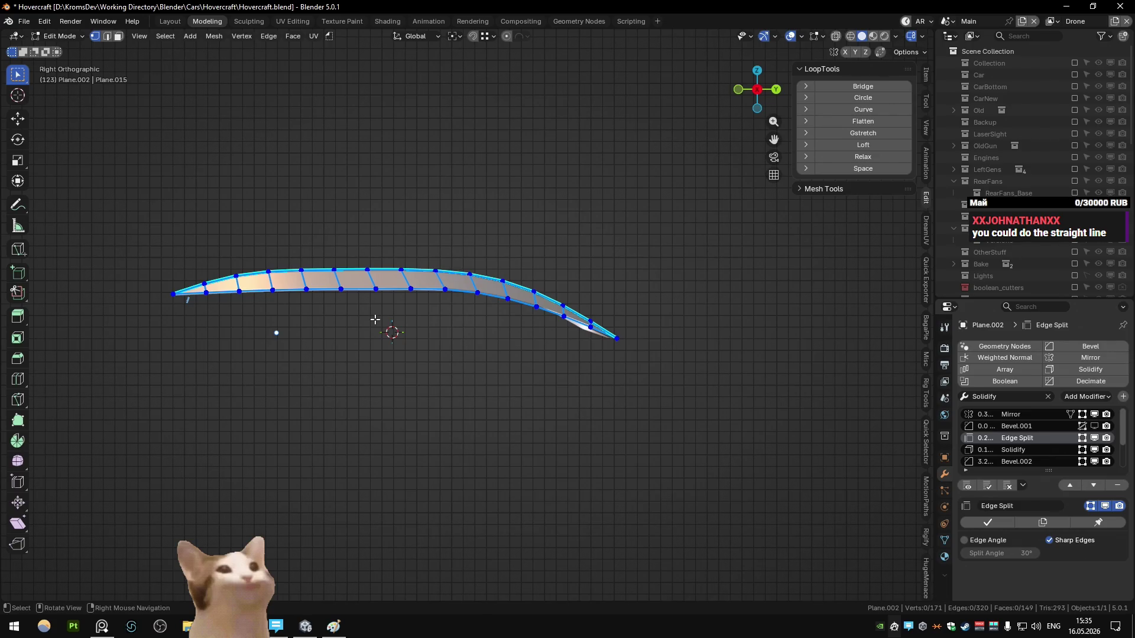
- Compare with the full hull, then try and undo an edge joining the strip's end vertices
key(Tab)
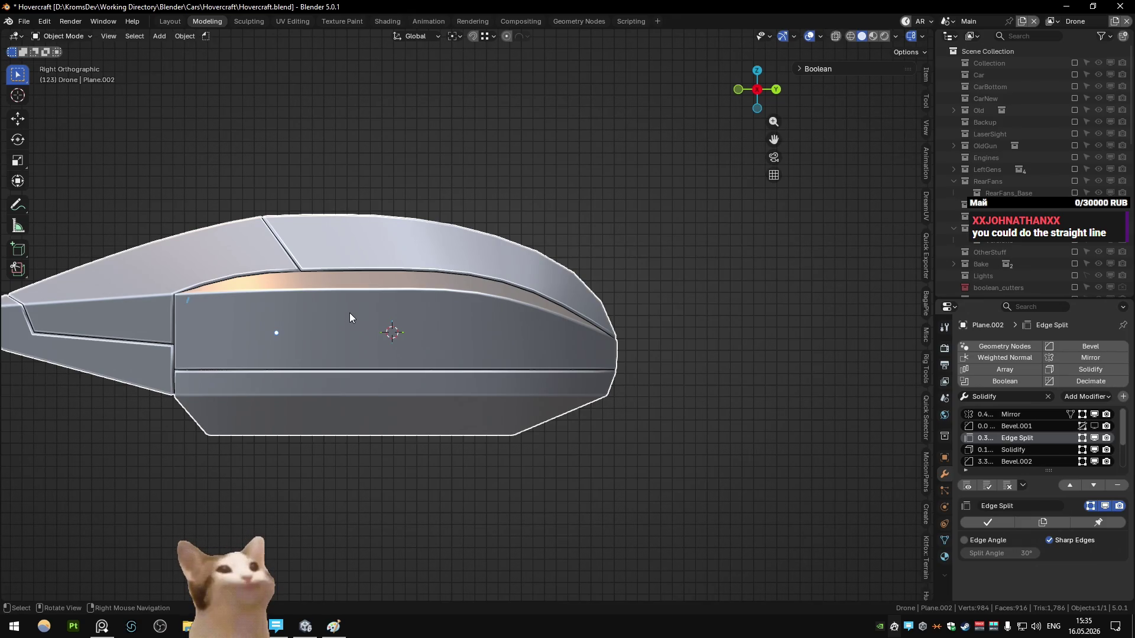
key(Tab)
click(173, 294)
shift+click(606, 338)
key(f)
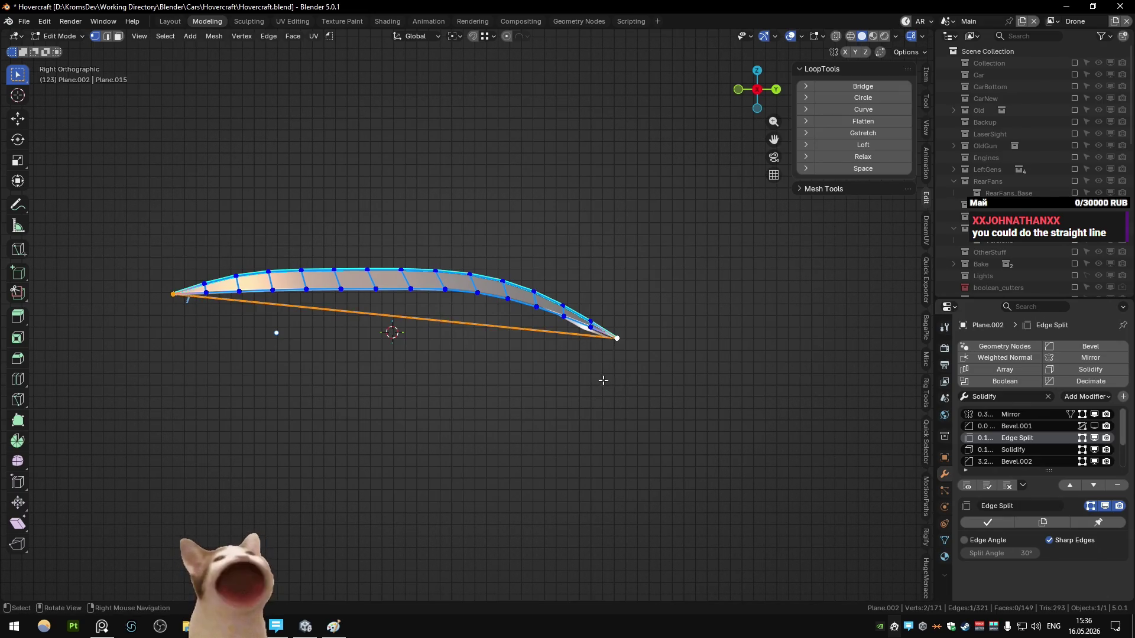
key(ctrl+z)
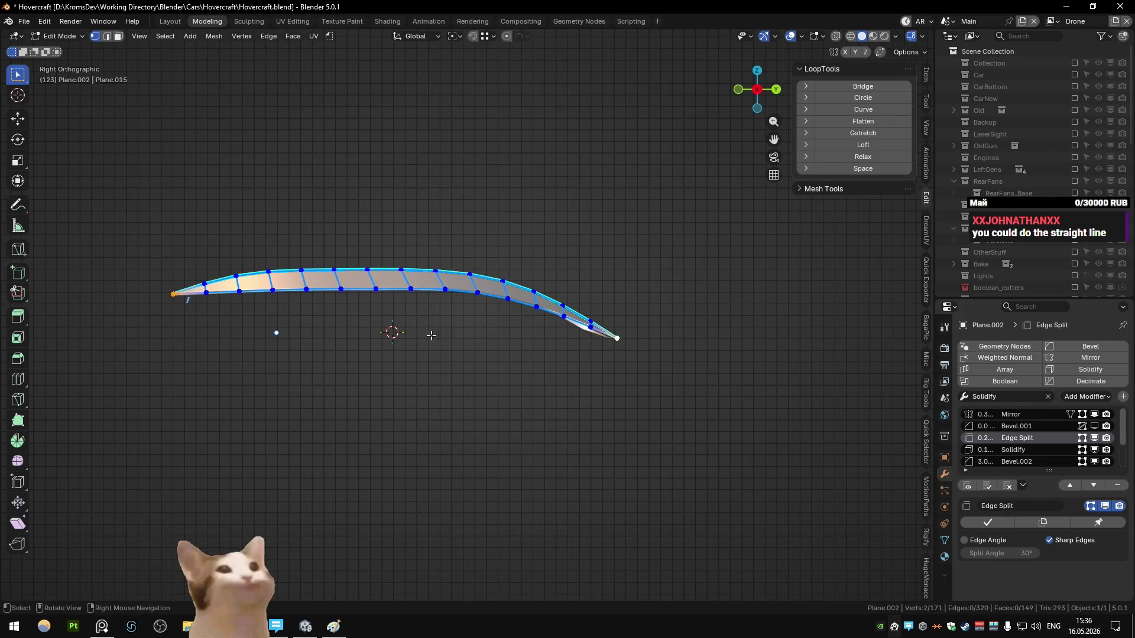
- Curve the strip's right part with the lower-edge vertices from middle to tip excluded
ctrl+click(412, 321)
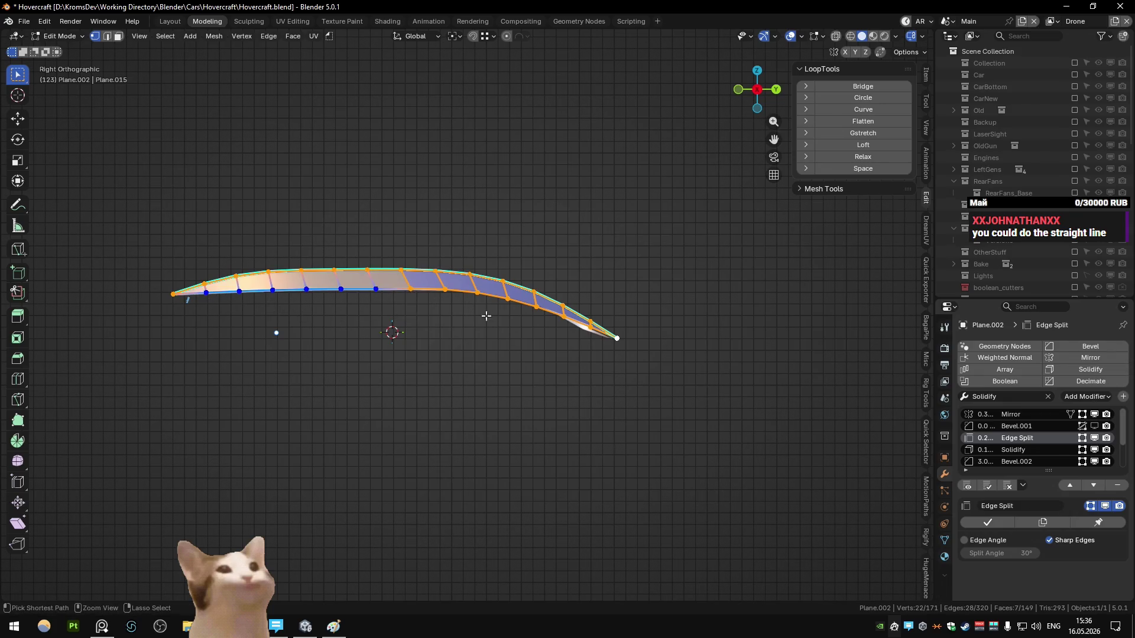
ctrl+shift+right_drag(390, 292, 587, 336)
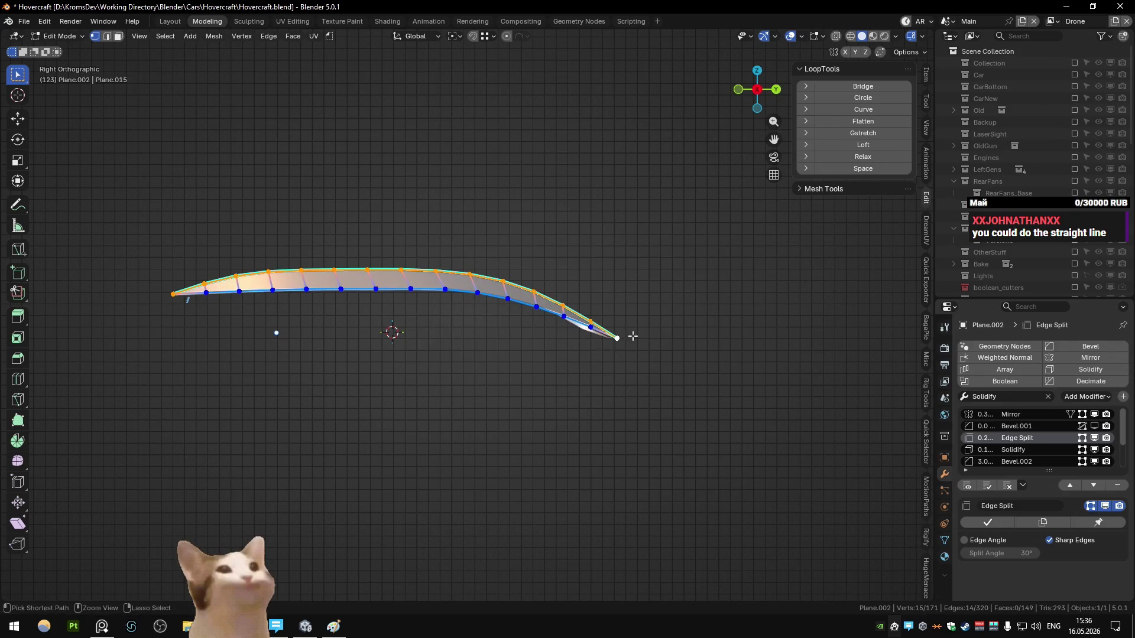
click(863, 109)
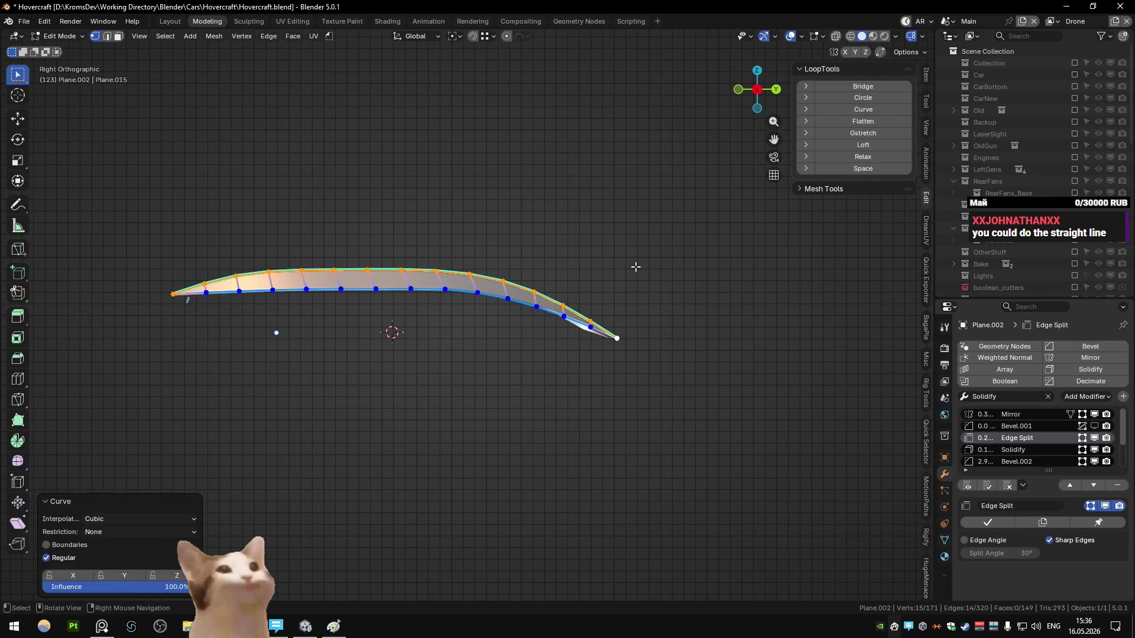
middle_drag(635, 267, 556, 291)
key(KP_3)
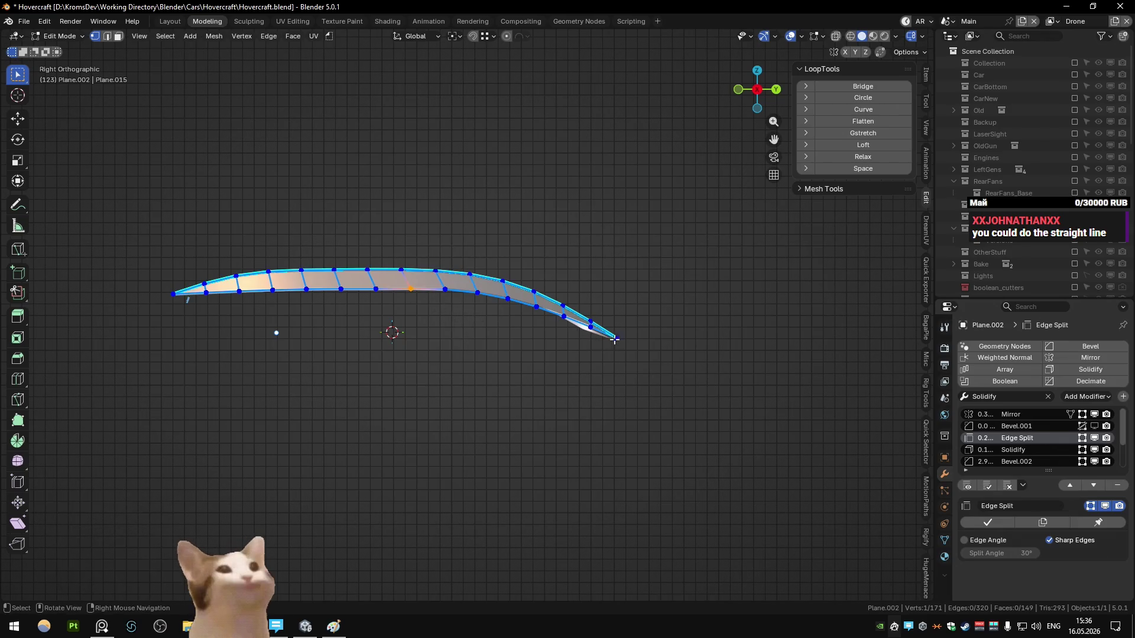
- Add a helper edge between the end vertices and pull a middle lower-edge vertex down
key(f)
click(407, 293)
key(g)
key(z)
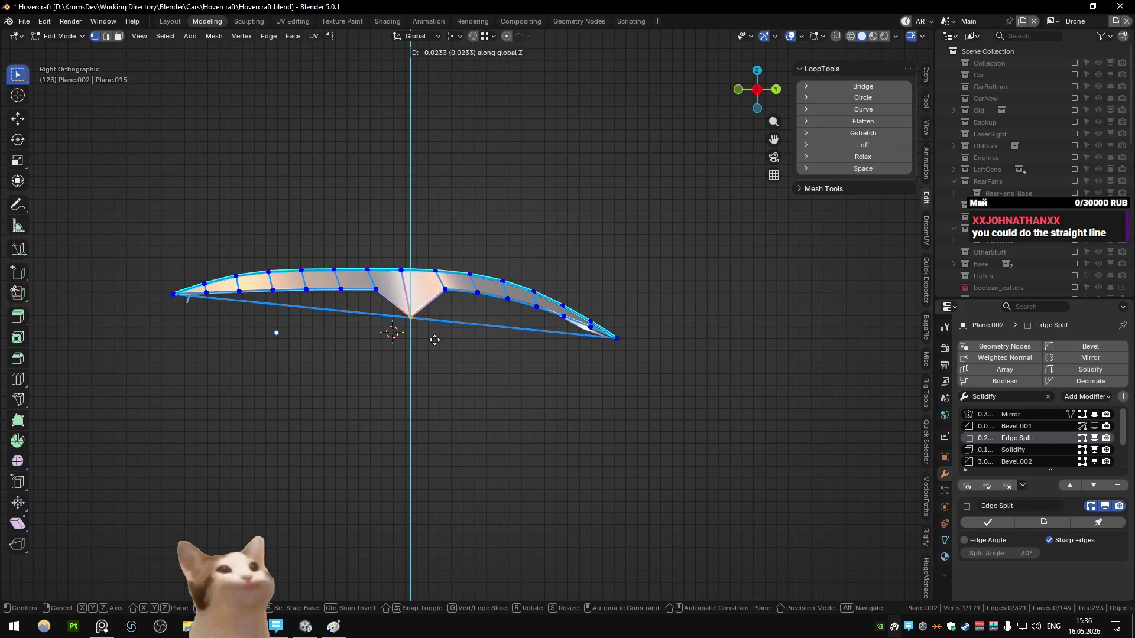
click(435, 333)
- Delete the helper edge and reshape the strip's lower edge with LoopTools Curve
key(2)
click(460, 324)
key(ctrl+x)
key(1)
key(l)
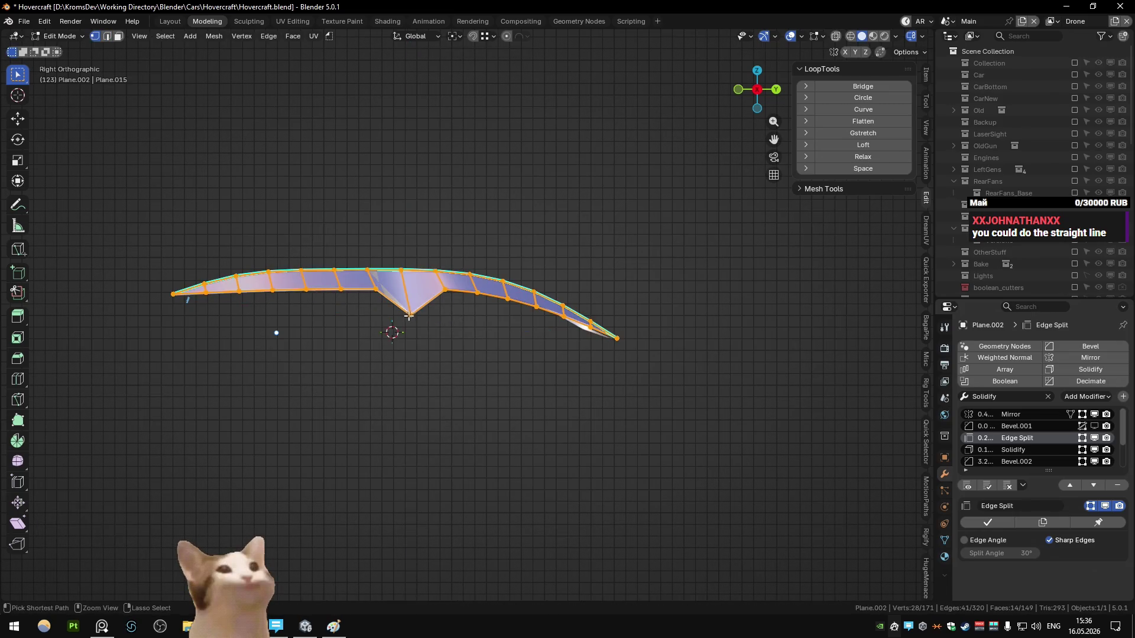
ctrl+drag(211, 286, 626, 346)
click(845, 146)
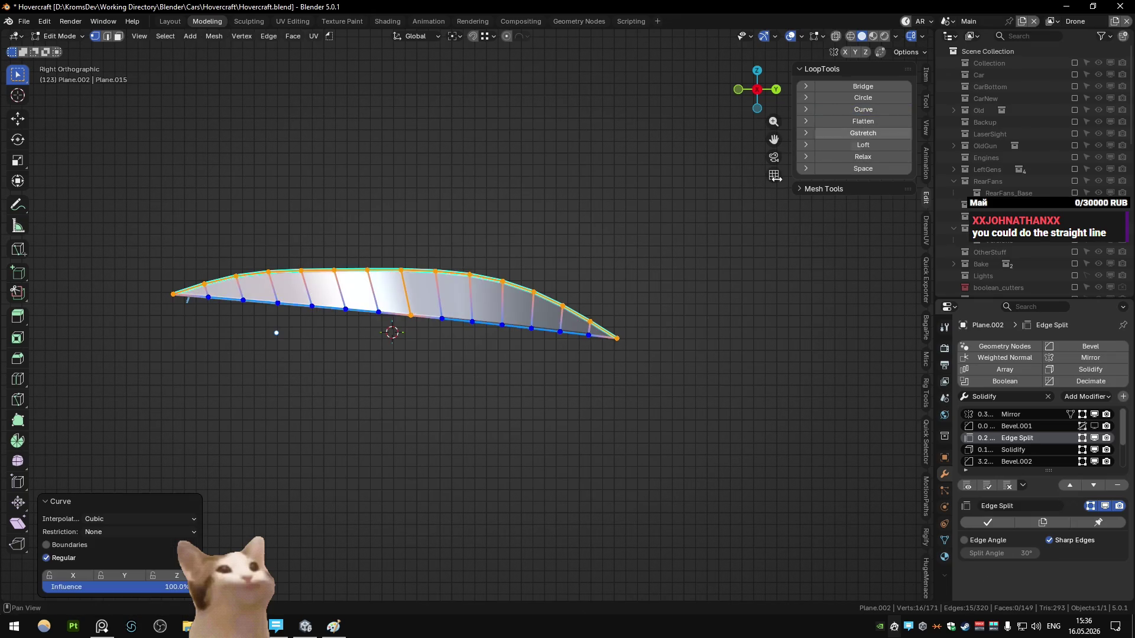
- Reveal the hull in Object Mode and orbit to inspect the new curve from the side
key(alt+h)
key(Tab)
middle_drag(641, 251, 460, 293)
key(KP_3)
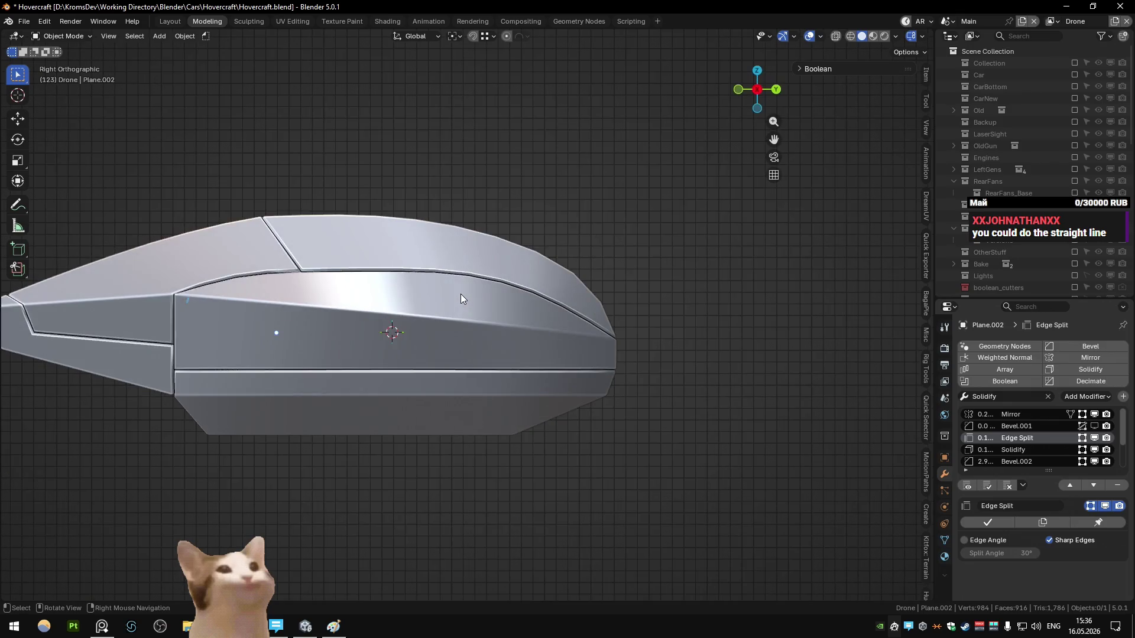
- Undo back to the earlier isolated strip shape and re-center on it
key(ctrl+z)
key(ctrl+z)
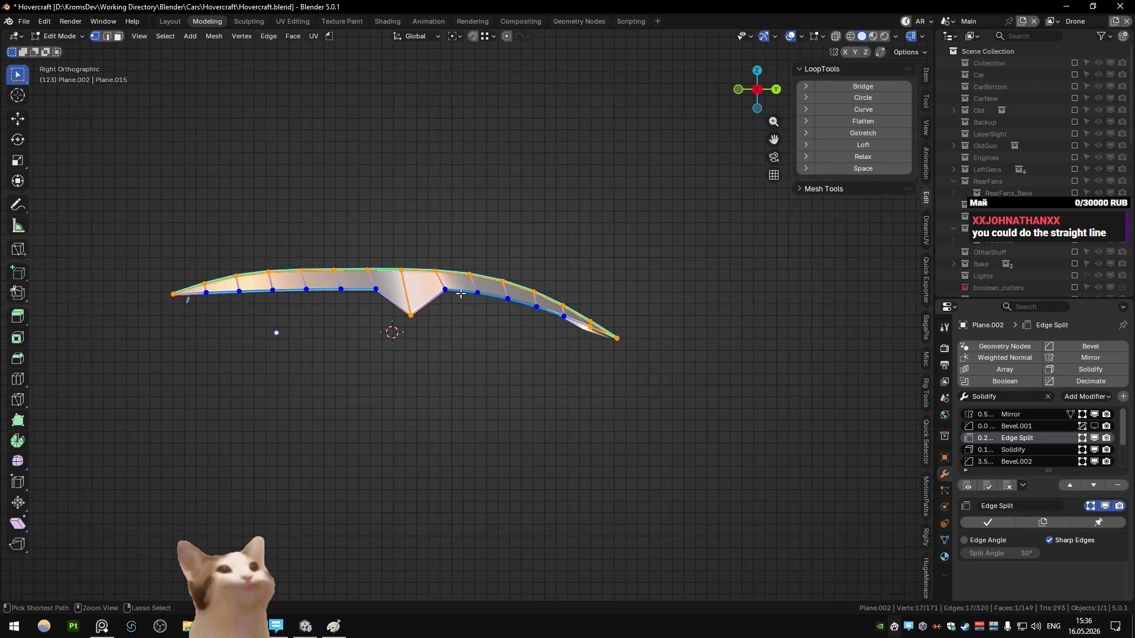
ctrl+click(460, 294)
key(ctrl+z)
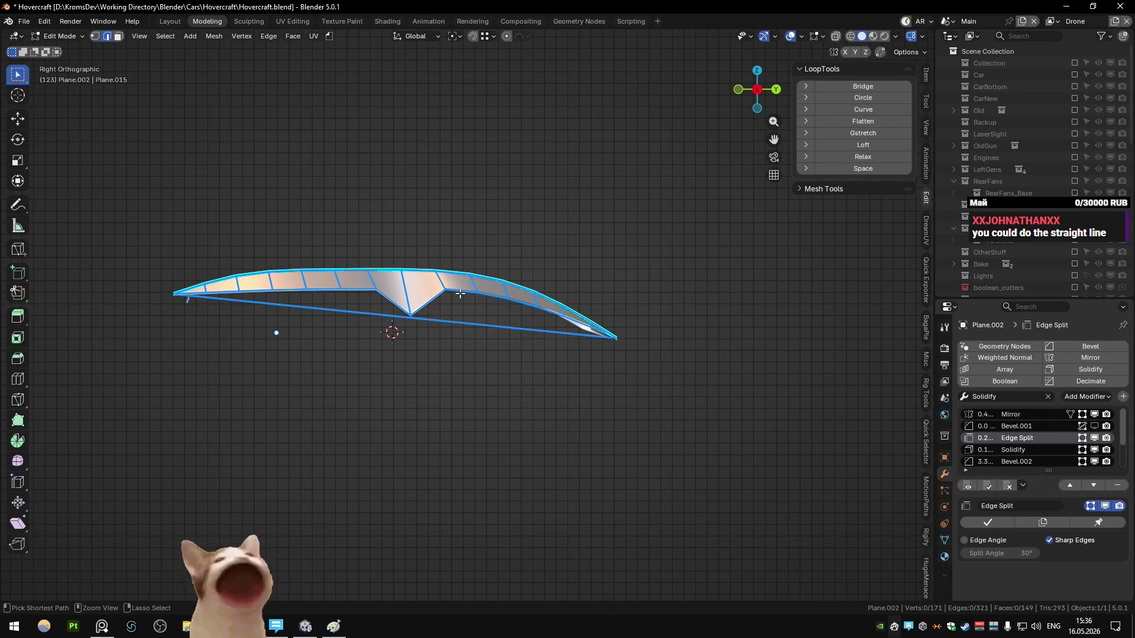
key(ctrl+z)
key(ctrl+z)
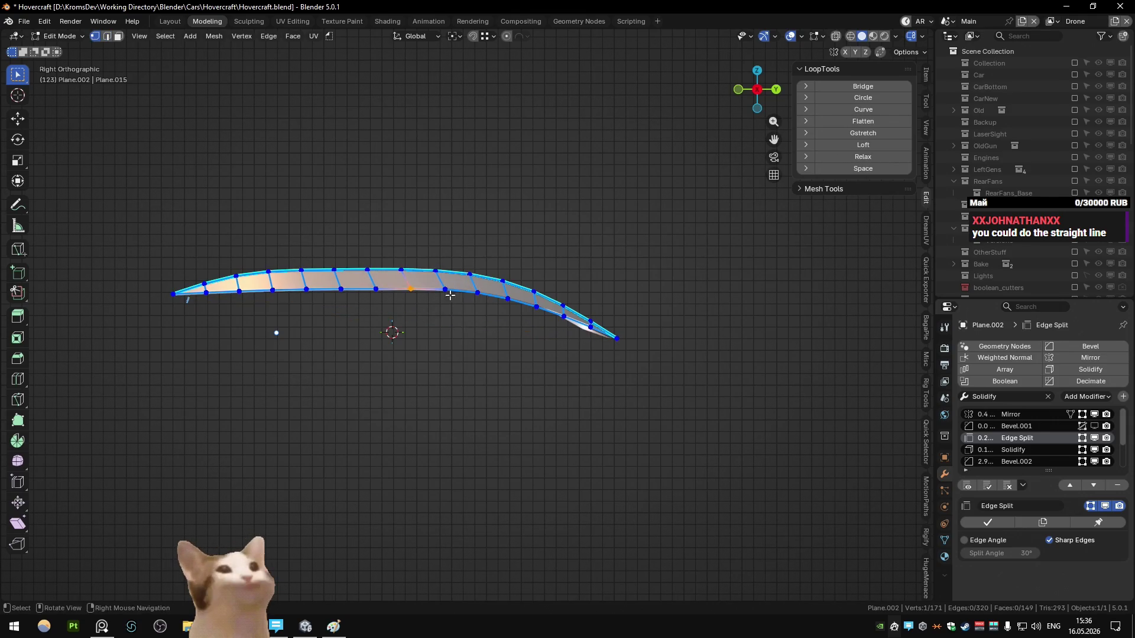
shift+middle_drag(412, 310, 448, 308)
- Nudge a lower-edge vertex up, then curve the strip with its bottom vertices excluded
click(379, 285)
key(g)
key(z)
key(Return)
key(ctrl+l)
ctrl+drag(402, 276, 456, 297)
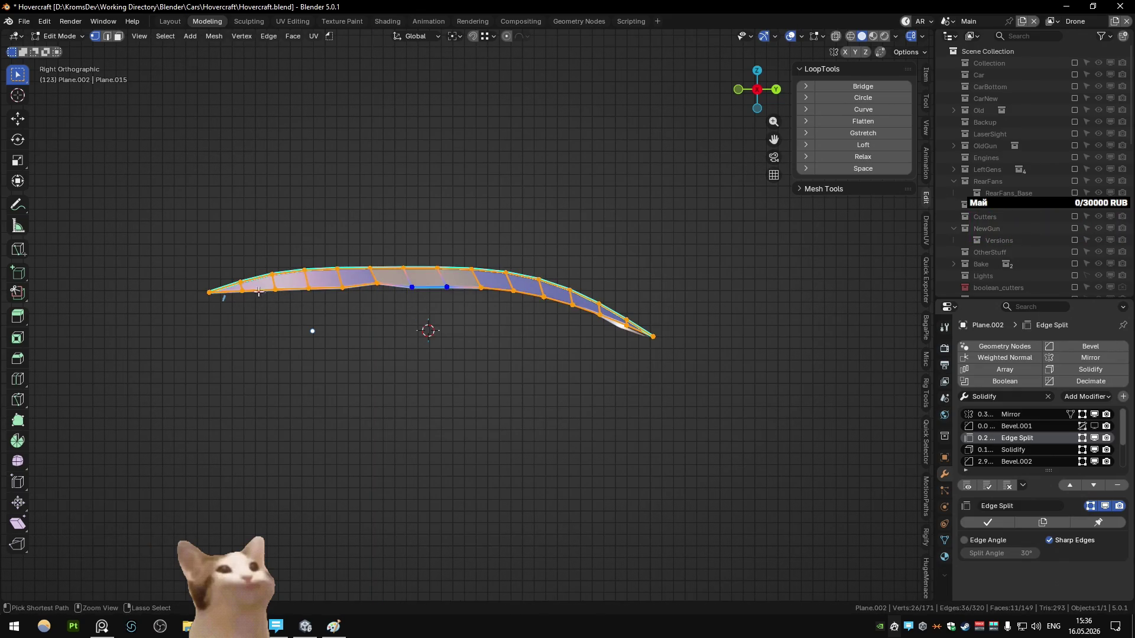
ctrl+drag(234, 278, 353, 297)
click(863, 109)
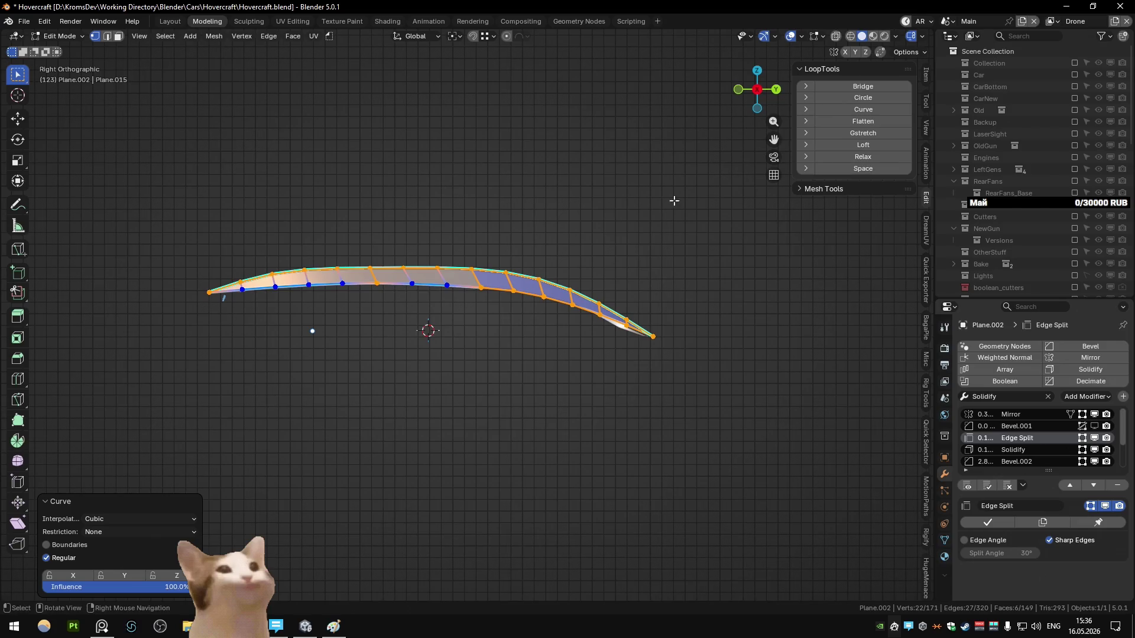
- Check the shaded hull, then move another strip vertex vertically
key(Tab)
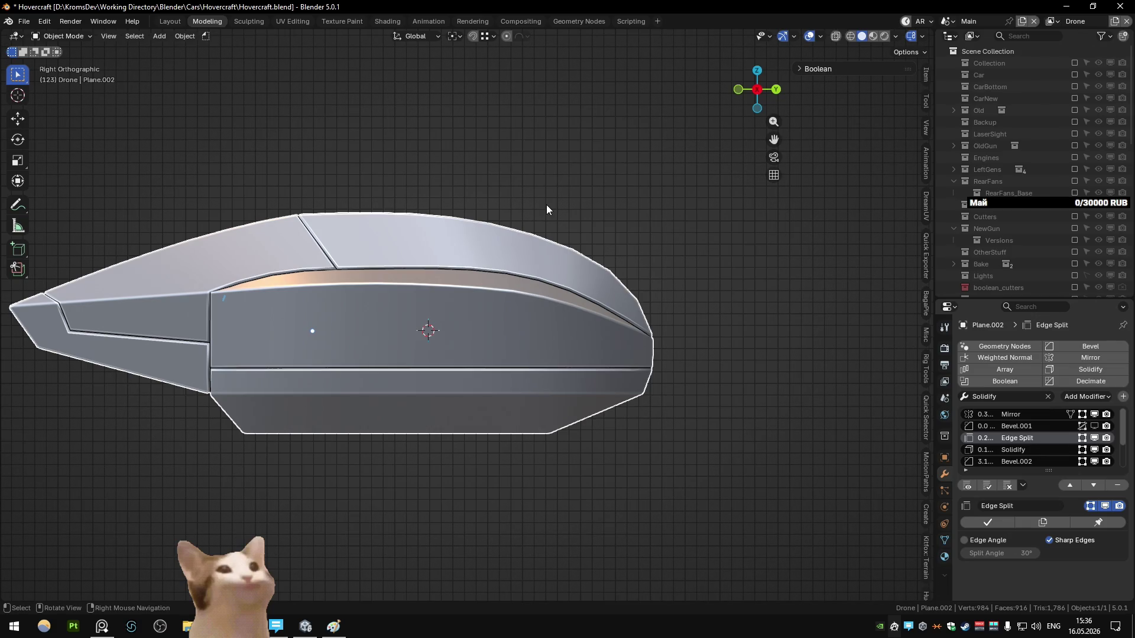
key(Tab)
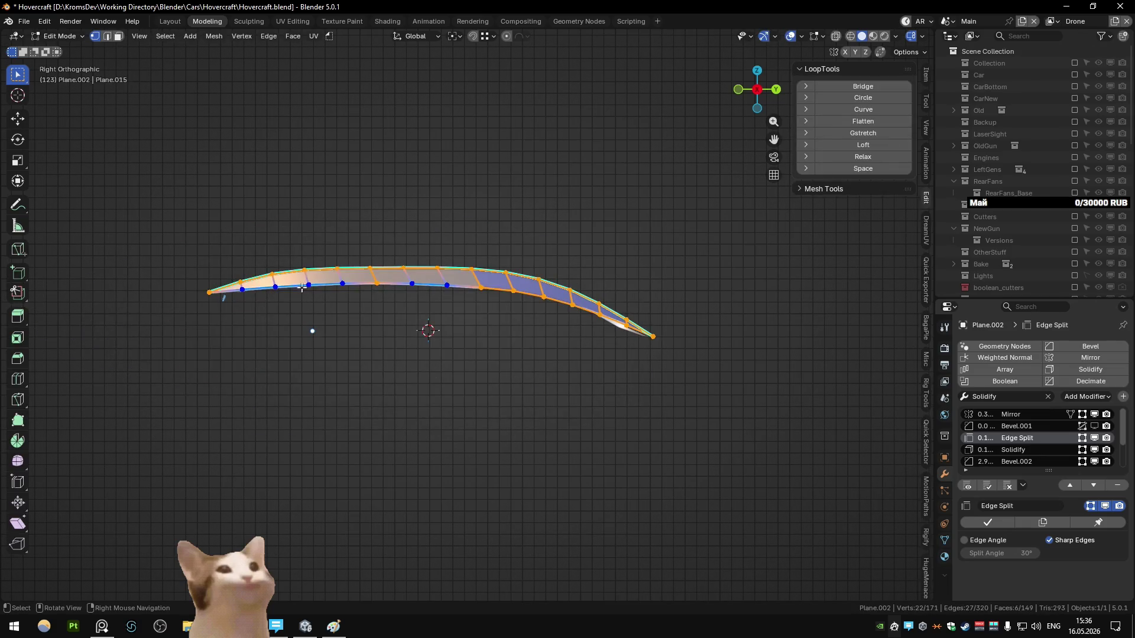
click(303, 287)
key(g)
key(z)
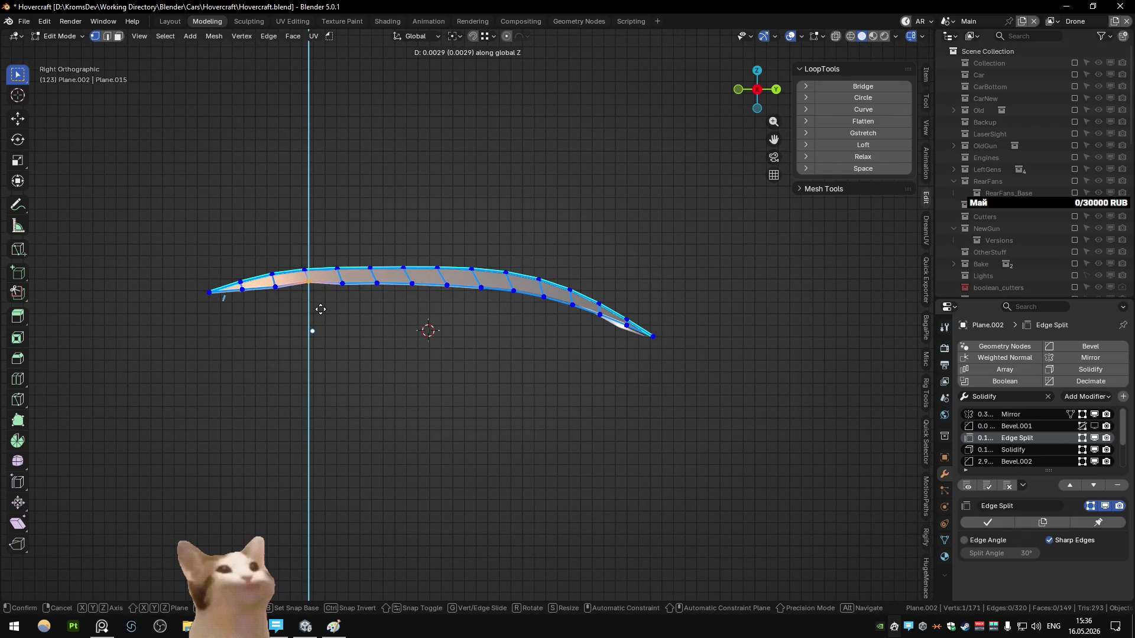
click(321, 309)
- Curve the inverted row without its two left-end vertices, then view the shaded hull
key(ctrl+i)
shift+click(308, 282)
ctrl+click(241, 288)
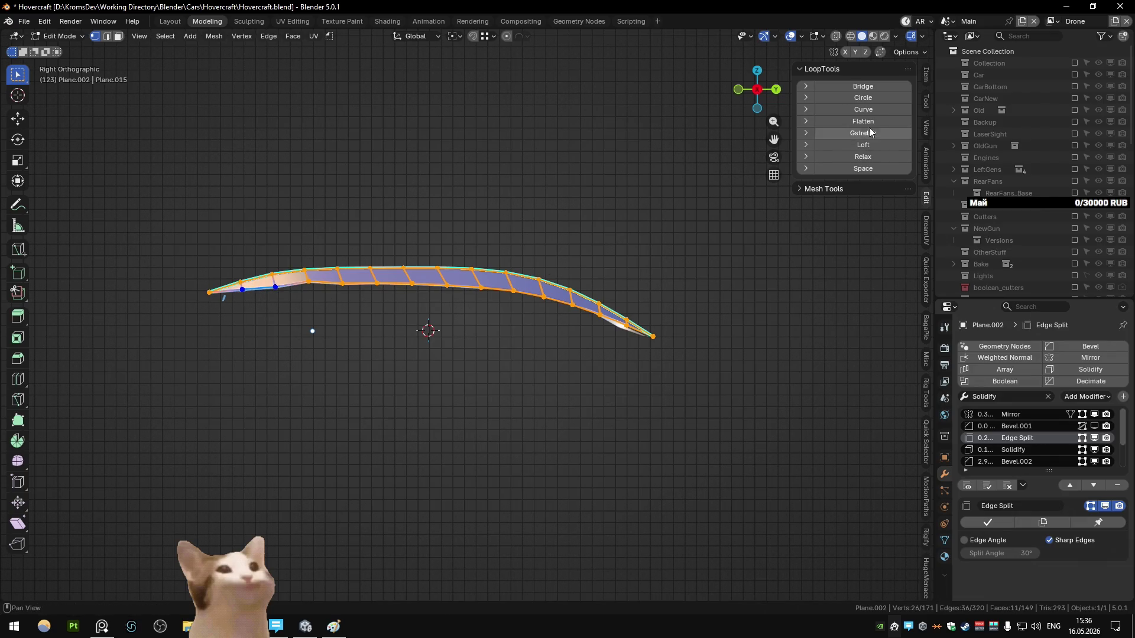
click(870, 110)
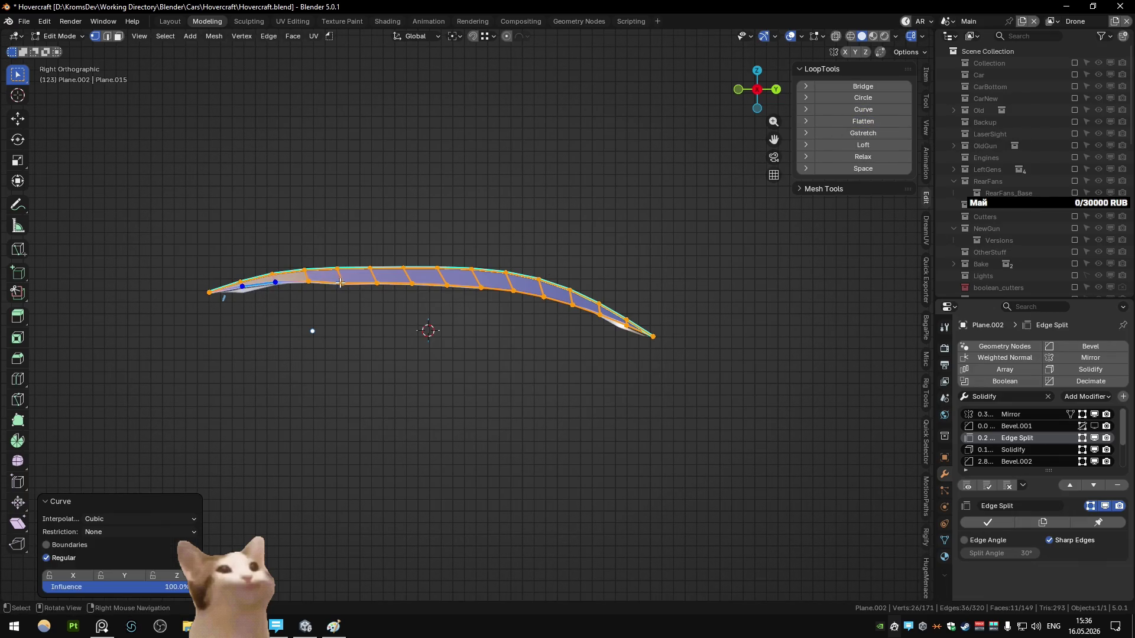
key(ctrl+z)
click(863, 109)
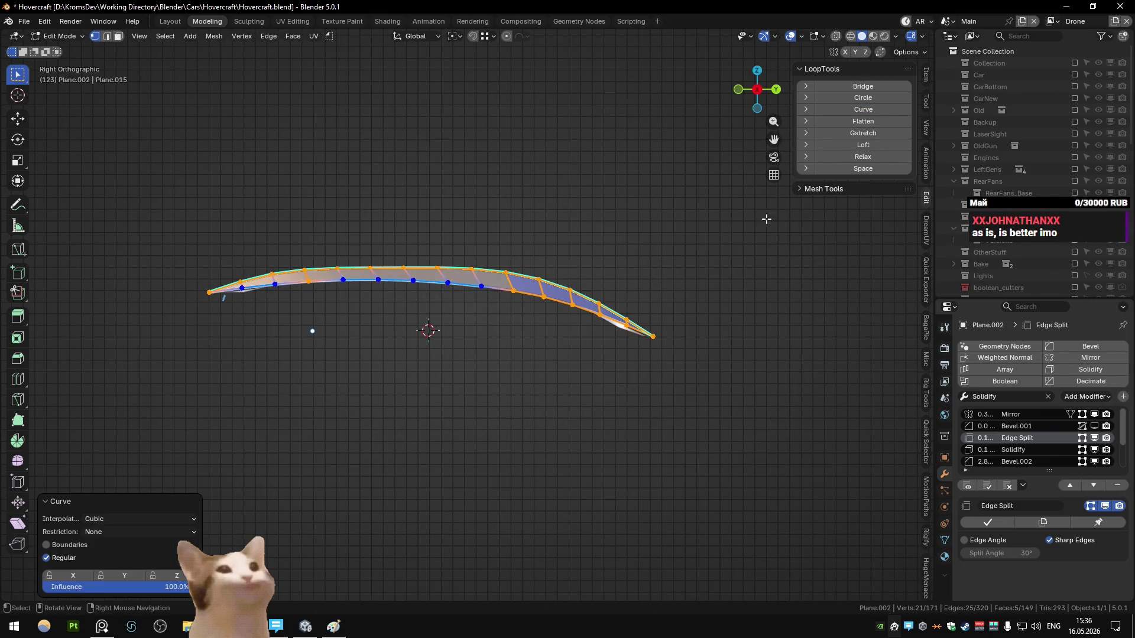
key(Tab)
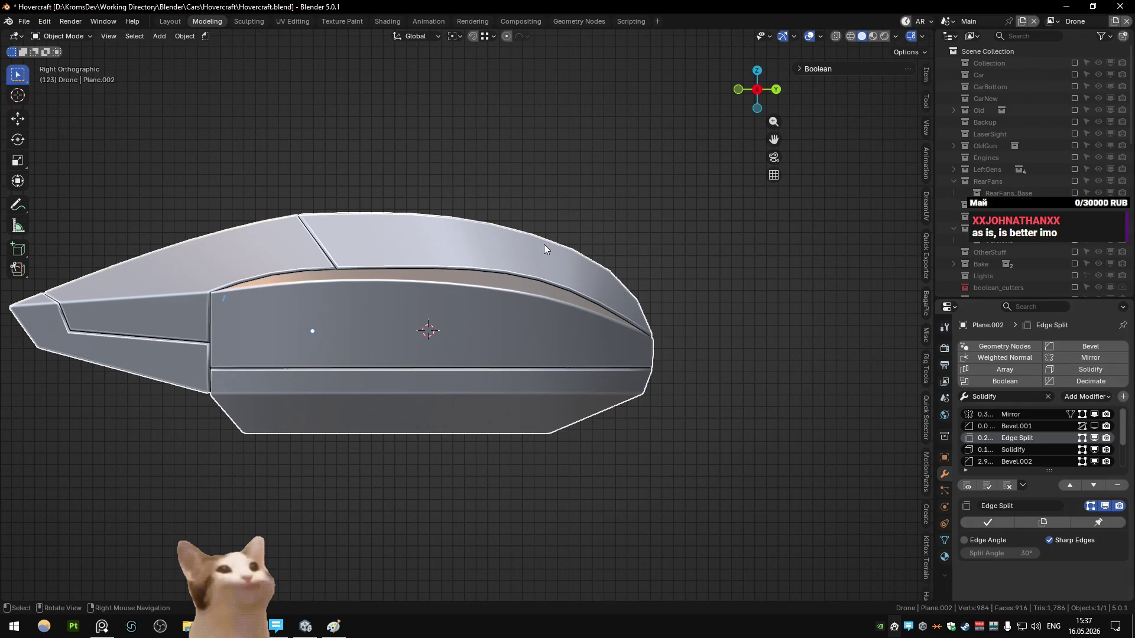
- Compare the hull and the strip, then try and undo a vertical move
key(Tab)
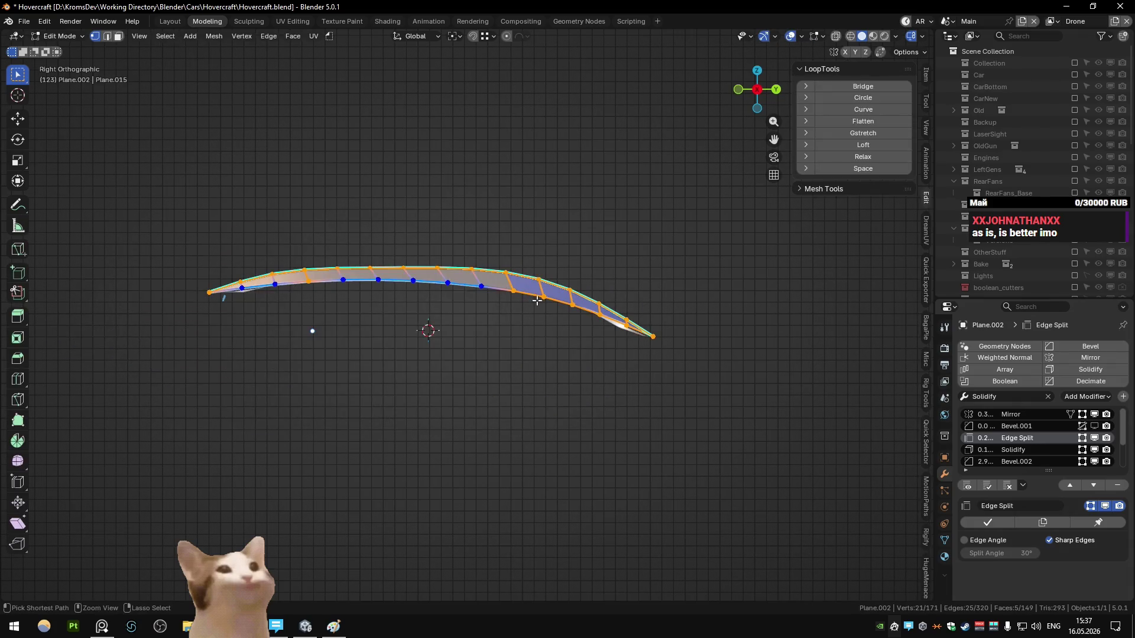
key(Tab)
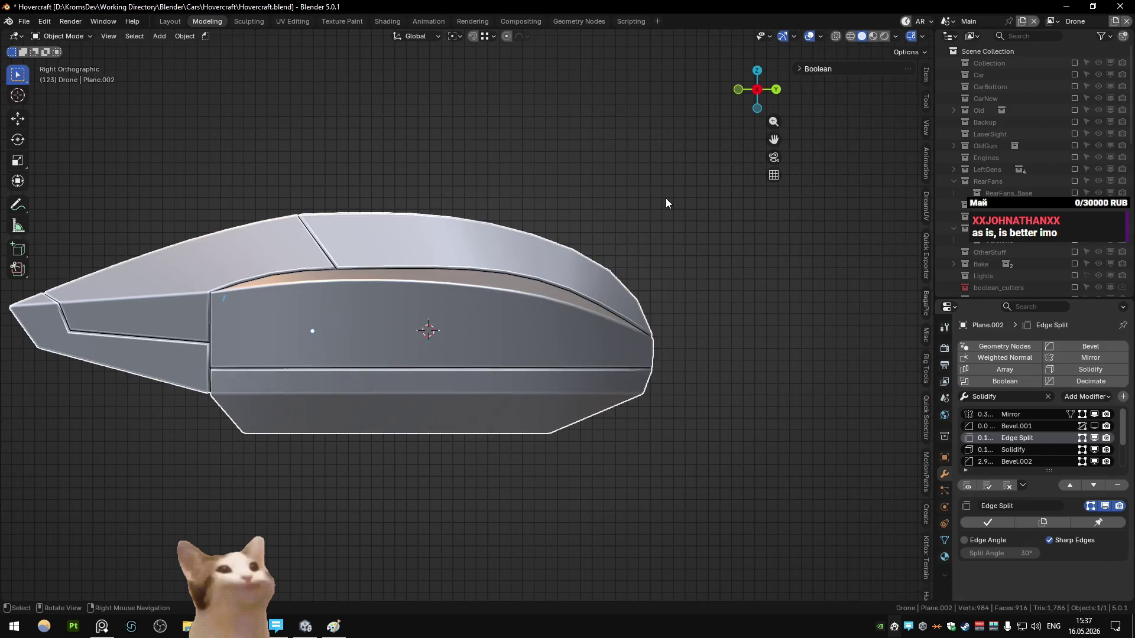
key(Tab)
key(g)
key(z)
click(523, 302)
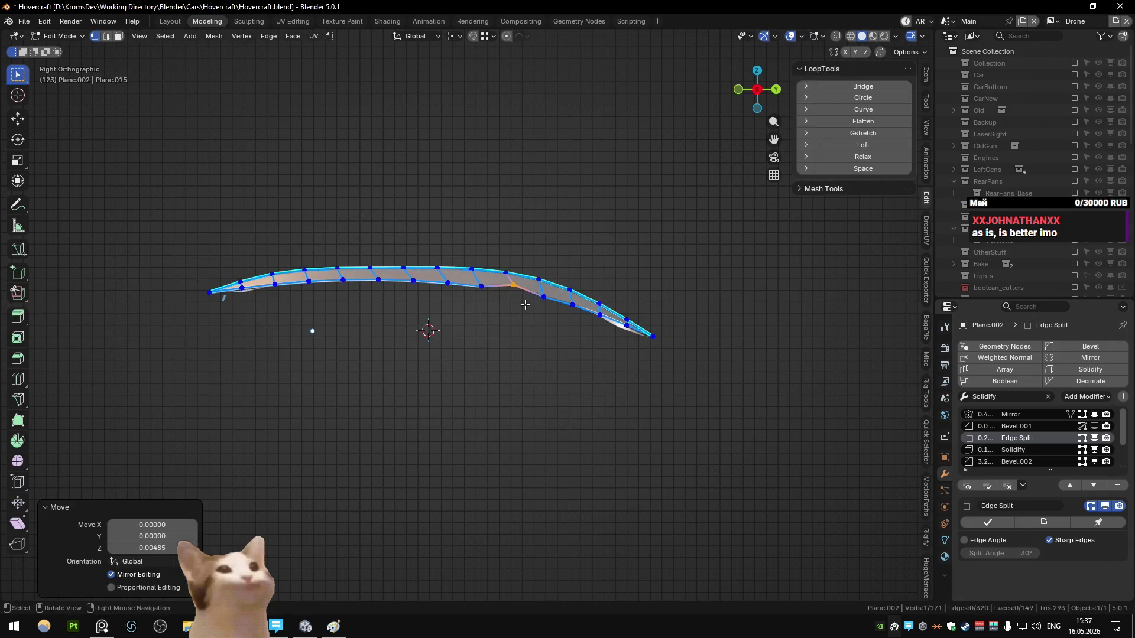
key(ctrl+z)
- Curve the row with its three middle vertices deselected and check the hull
ctrl+drag(393, 277, 493, 304)
click(863, 109)
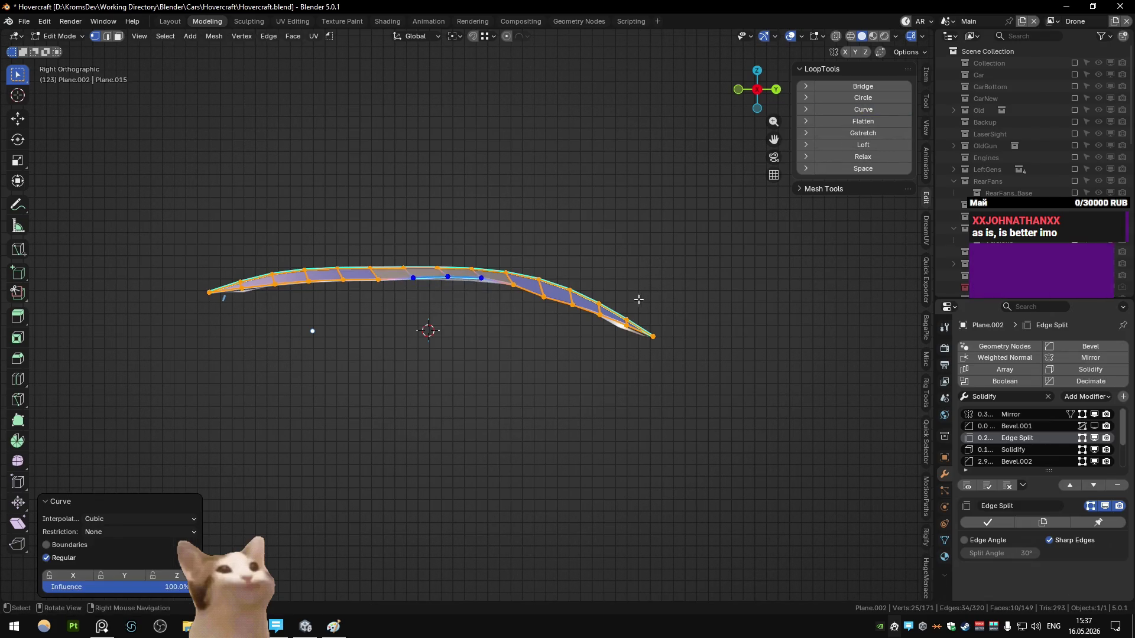
key(Tab)
- Box-select the middle vertex back in, re-apply Curve, and compare with the shaded hull
key(Tab)
key(Tab)
key(Tab)
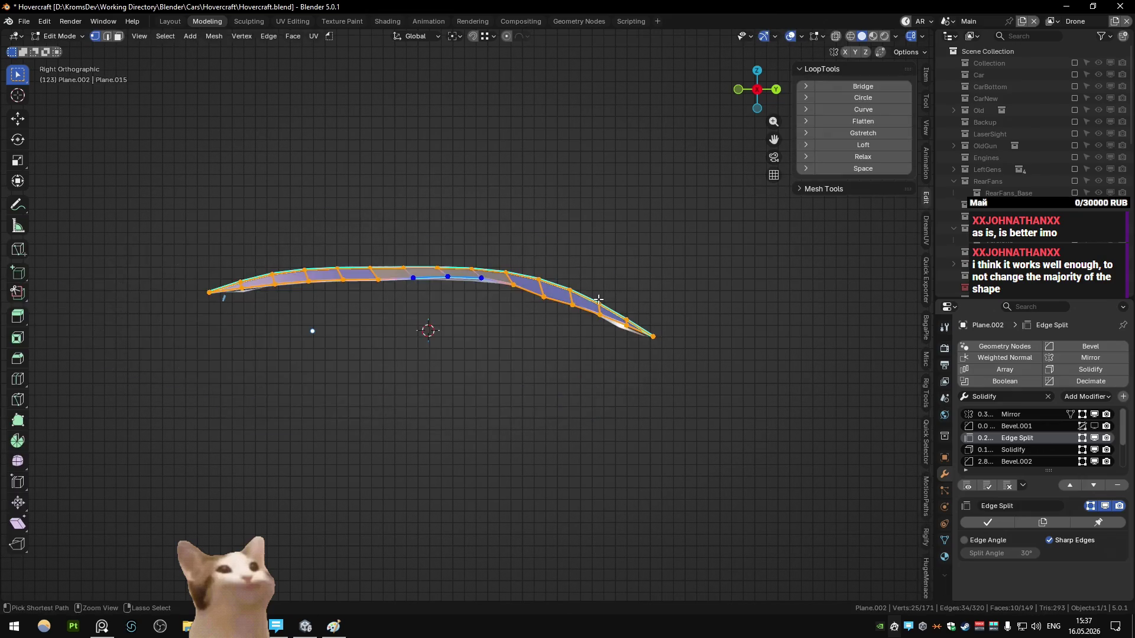
key(b)
drag(448, 284, 461, 295)
click(863, 109)
key(Tab)
key(Tab)
key(Tab)
key(Tab)
key(ctrl+z)
key(ctrl+z)
key(ctrl+z)
key(ctrl+z)
key(Tab)
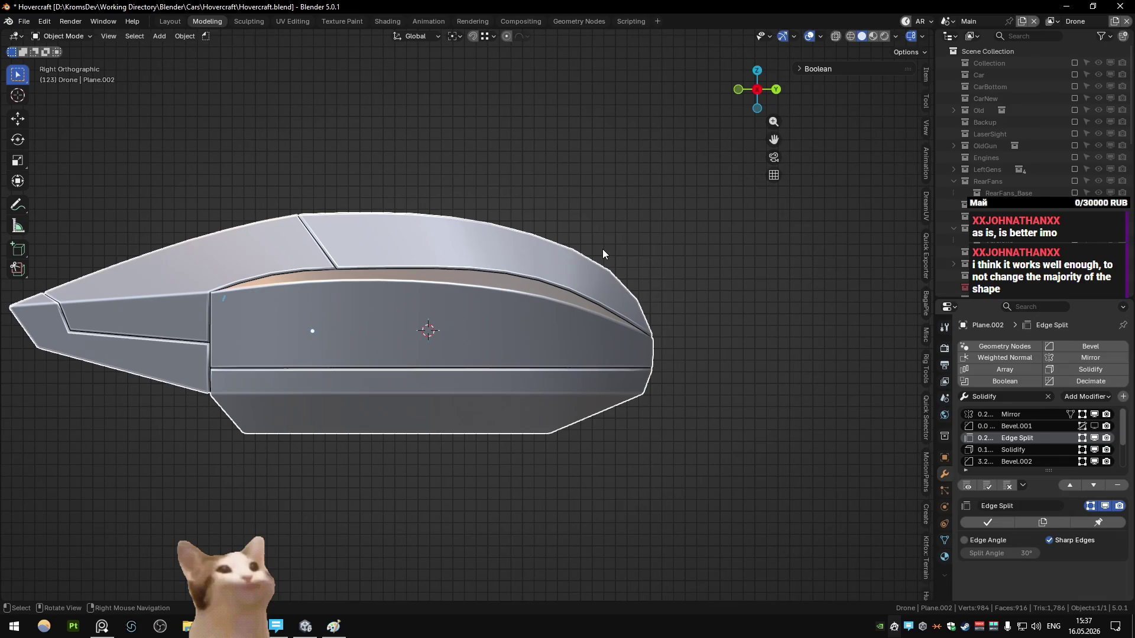
key(Tab)
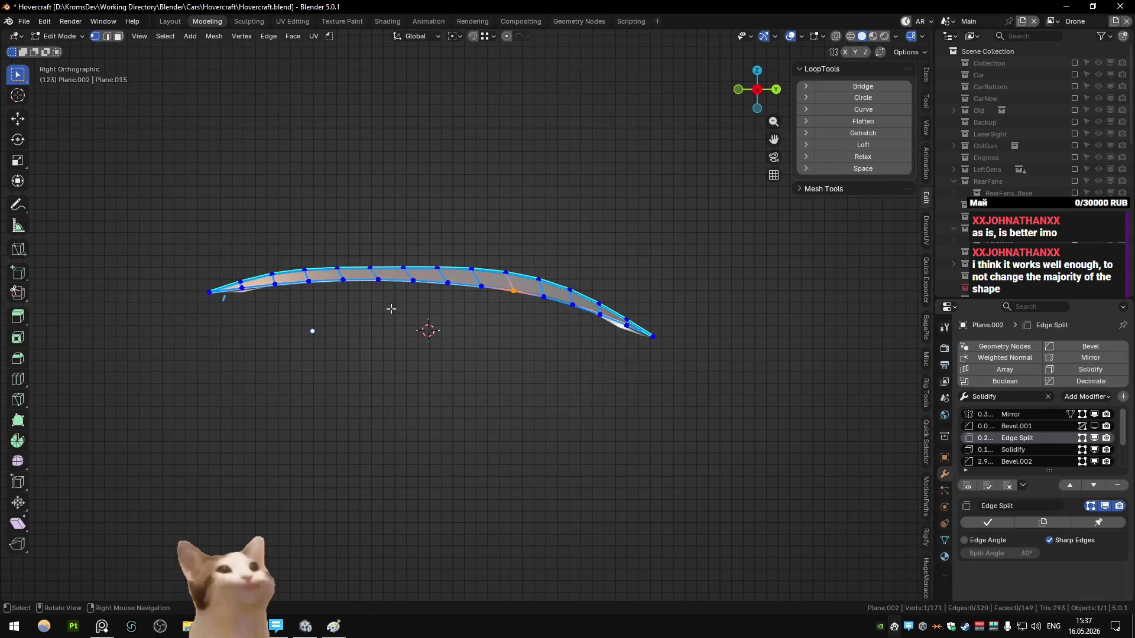
- Reveal the hull in face select and trial-isolate a pair of side faces
key(alt+h)
key(3)
click(259, 310)
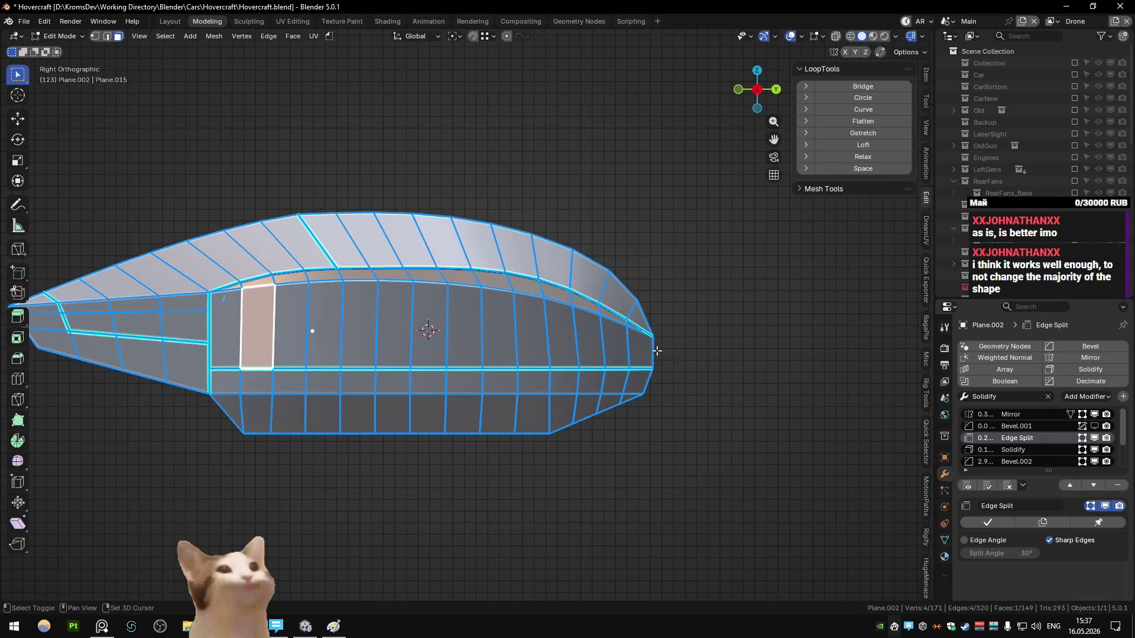
click(640, 347)
shift+click(224, 319)
key(shift+h)
key(alt+h)
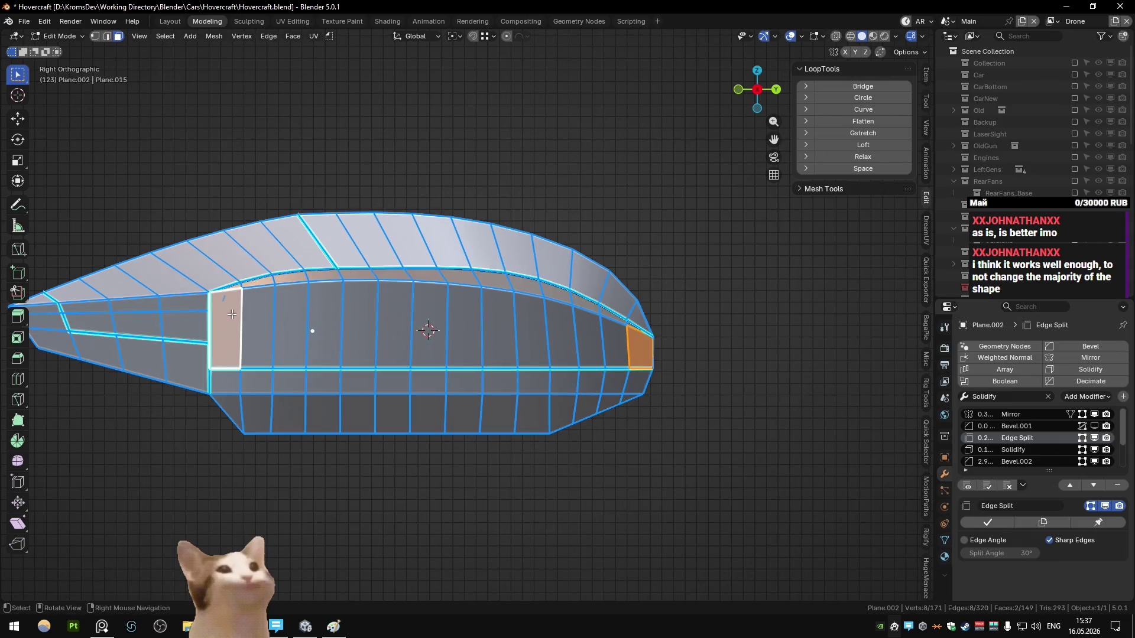
- Pick the side panel faces, dropping the unwanted bottom strip and right end face
click(236, 314)
click(189, 310)
ctrl+click(639, 351)
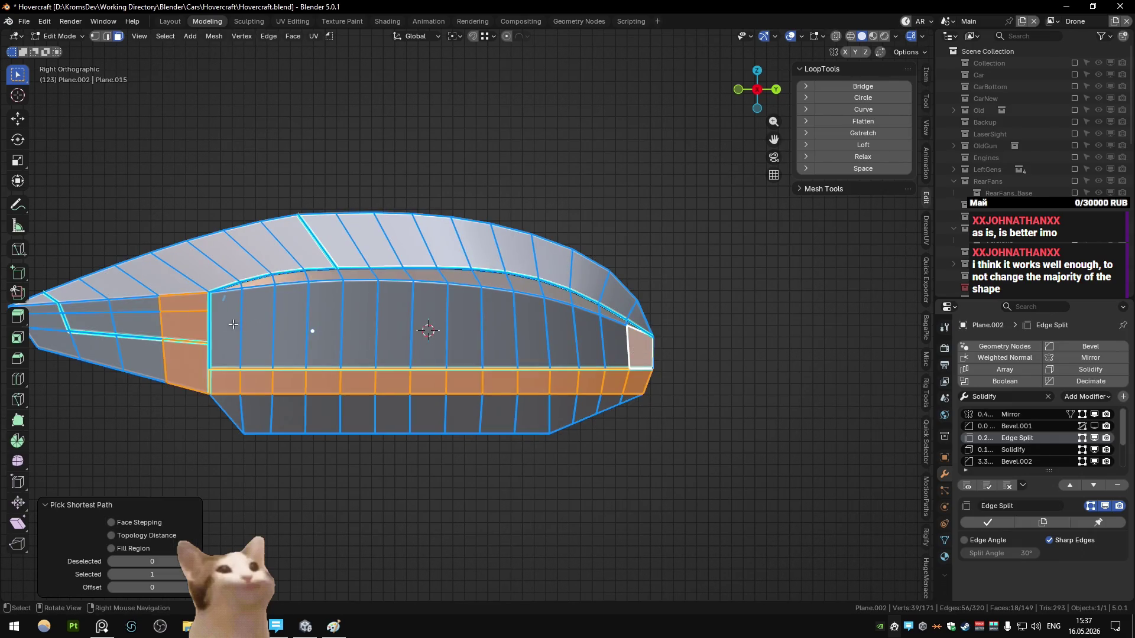
click(180, 298)
click(224, 328)
shift+click(639, 351)
shift+click(639, 351)
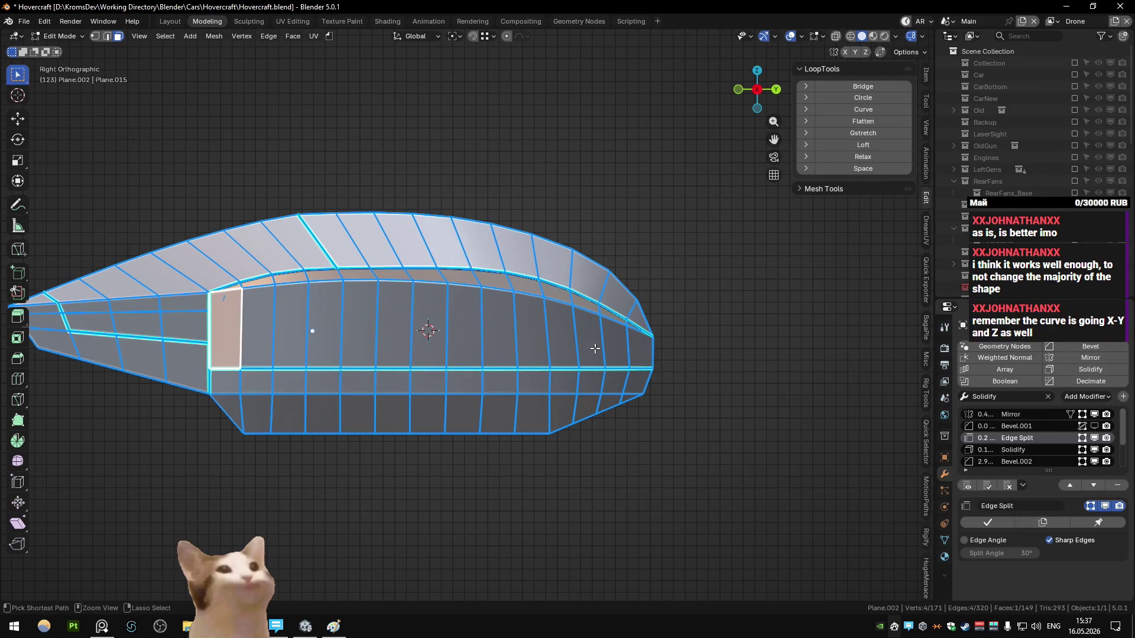
- Select the 14-face side panel path, hide everything else, and switch to vertex select
key(a)
key(m)
click(594, 349)
key(ctrl+z)
ctrl+click(639, 350)
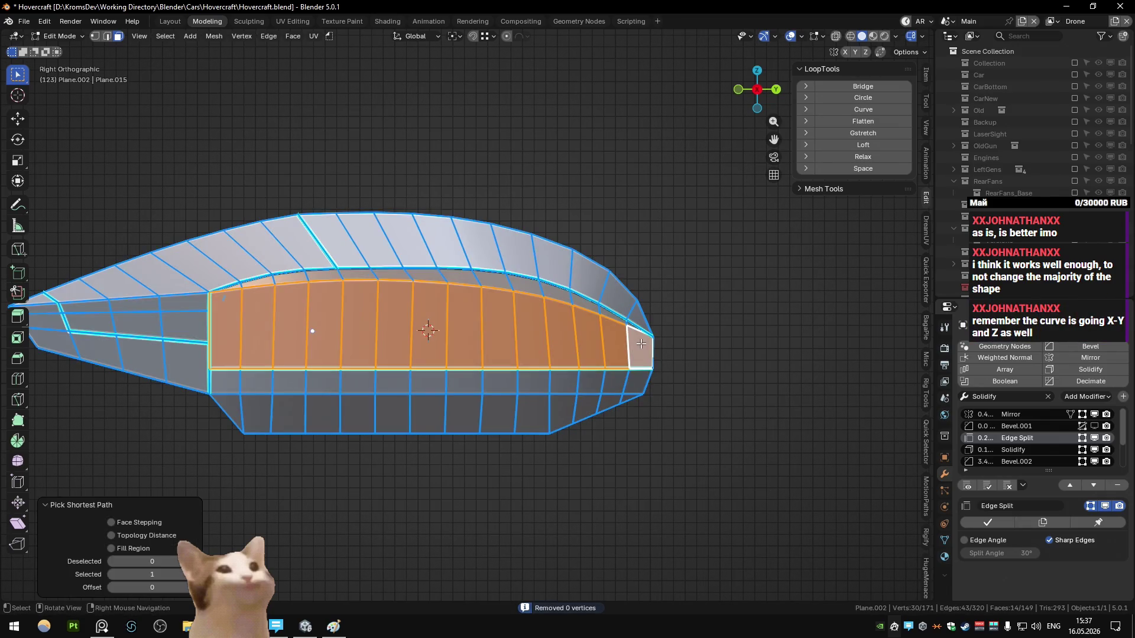
key(shift+h)
key(1)
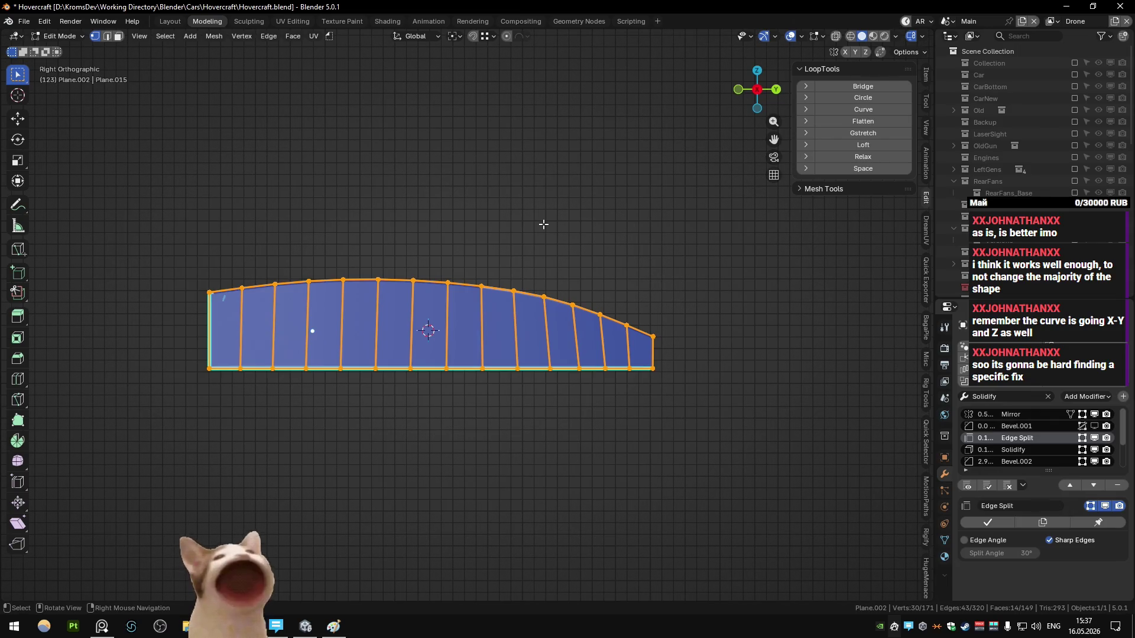
- Orbit to the side panel, clear the selection and preview the shaded drone body
mouse_move(543, 224)
middle_down()
mouse_move(637, 255)
mouse_move(399, 255)
middle_up()
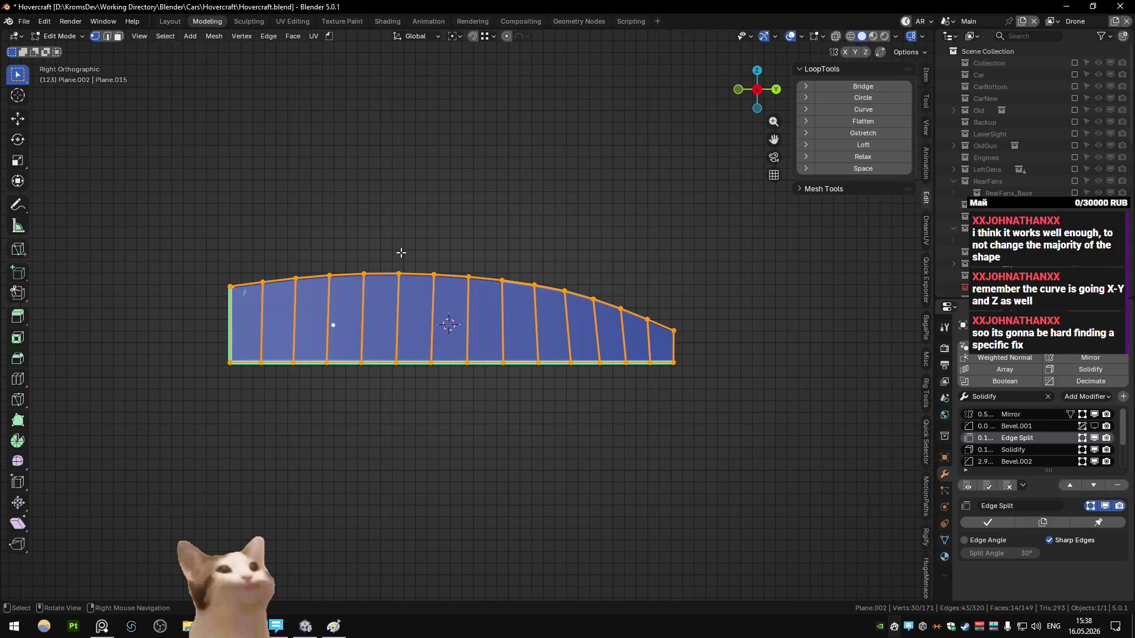
click(396, 255)
key(Tab)
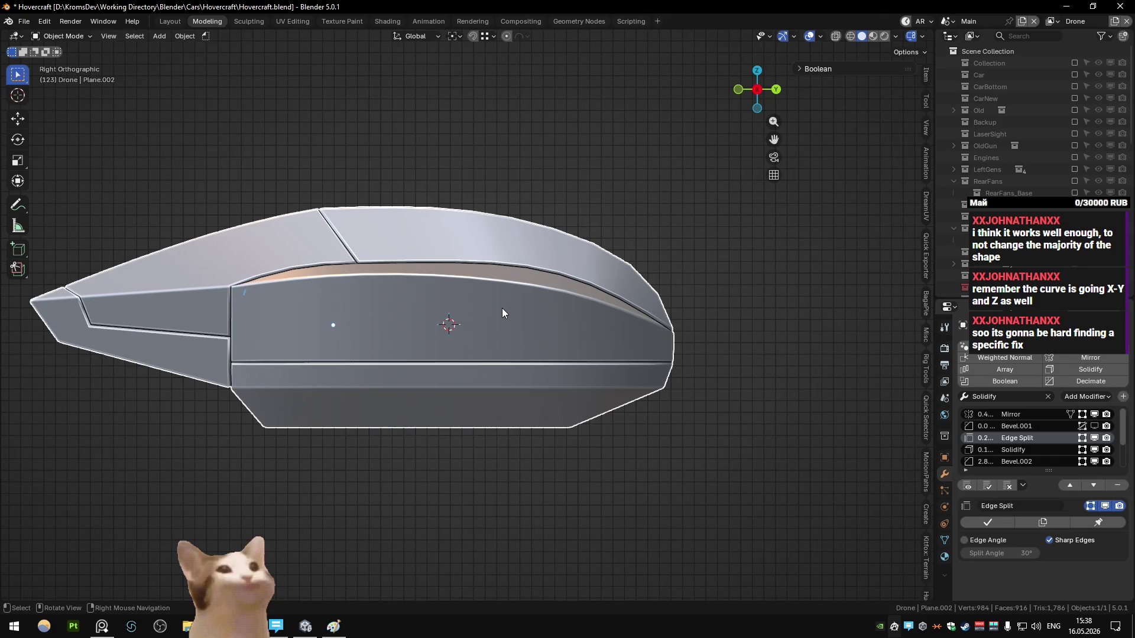
key(Tab)
- Select only the side panel's top-edge vertices and curve them with LoopTools Curve
key(g)
key(z)
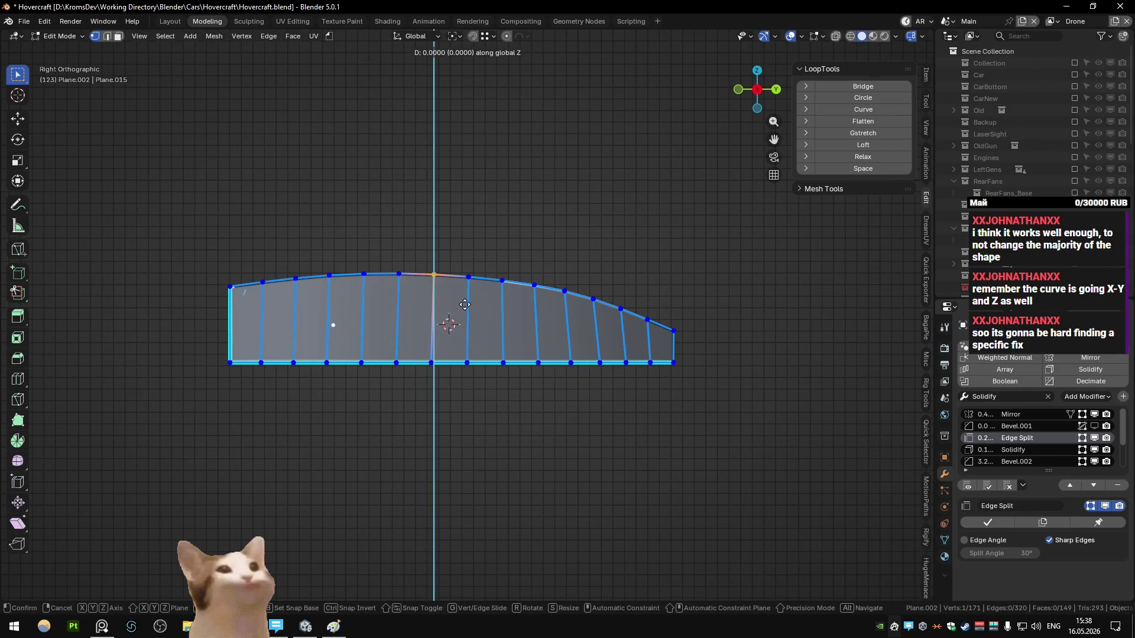
key(Escape)
key(a)
drag(254, 241, 393, 305)
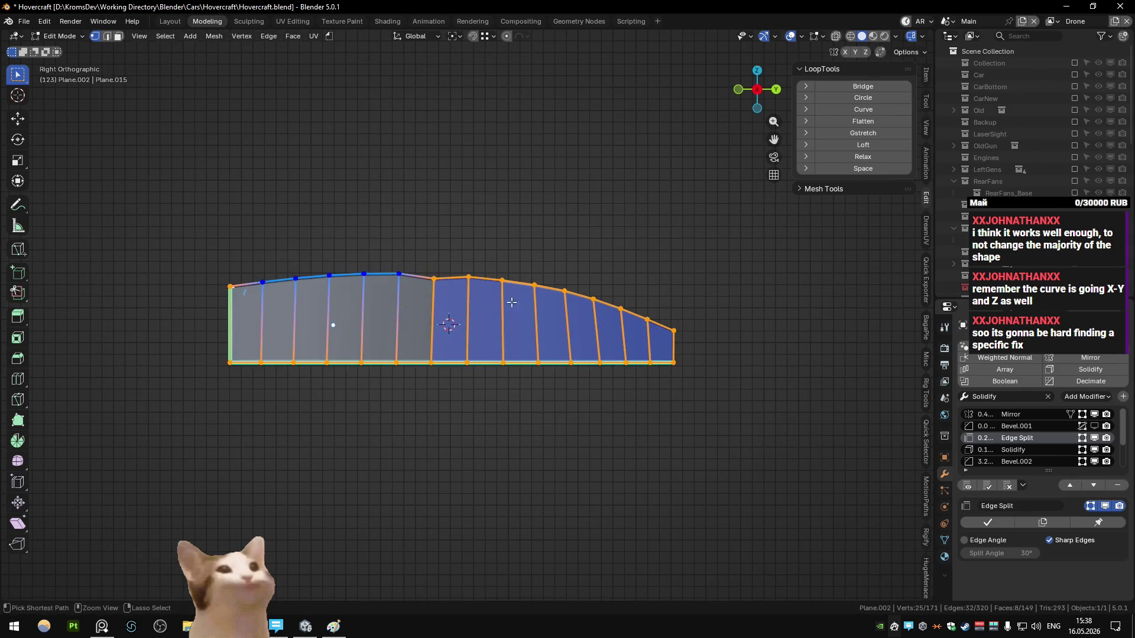
ctrl+drag(461, 256, 662, 336)
click(848, 133)
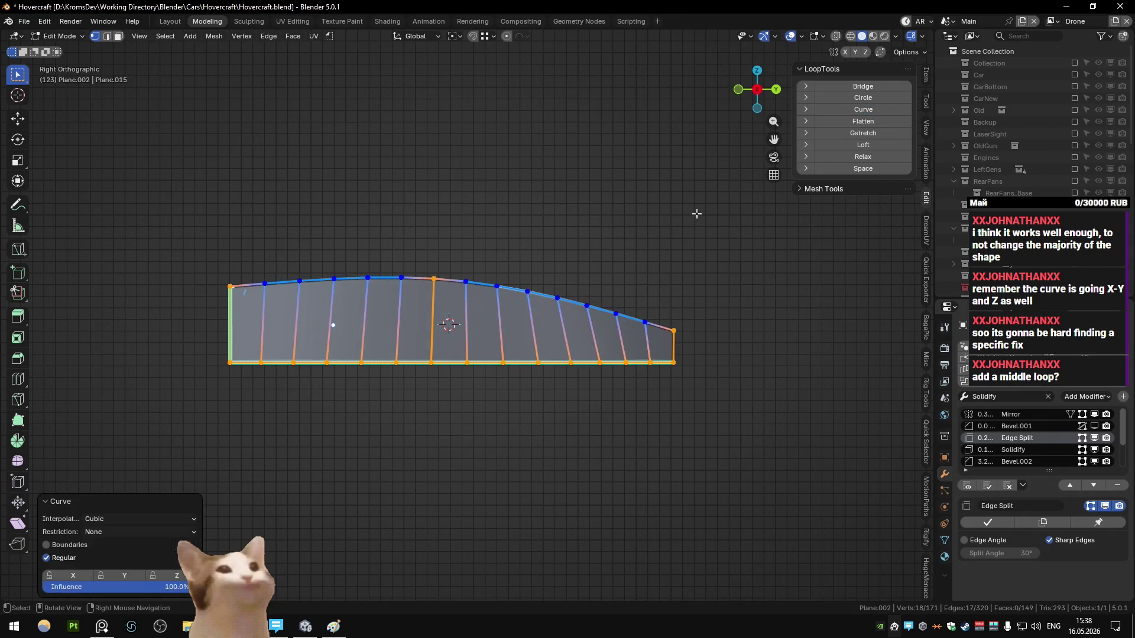
- Check the shaded drone, then reveal the hidden hull geometry in Edit Mode
key(Tab)
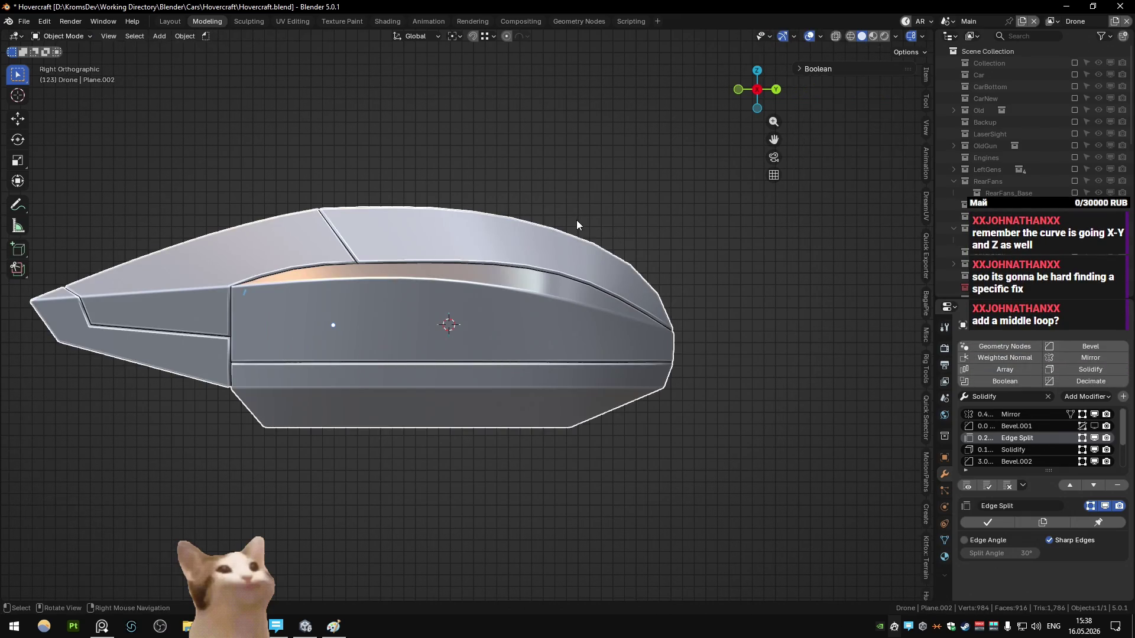
key(Tab)
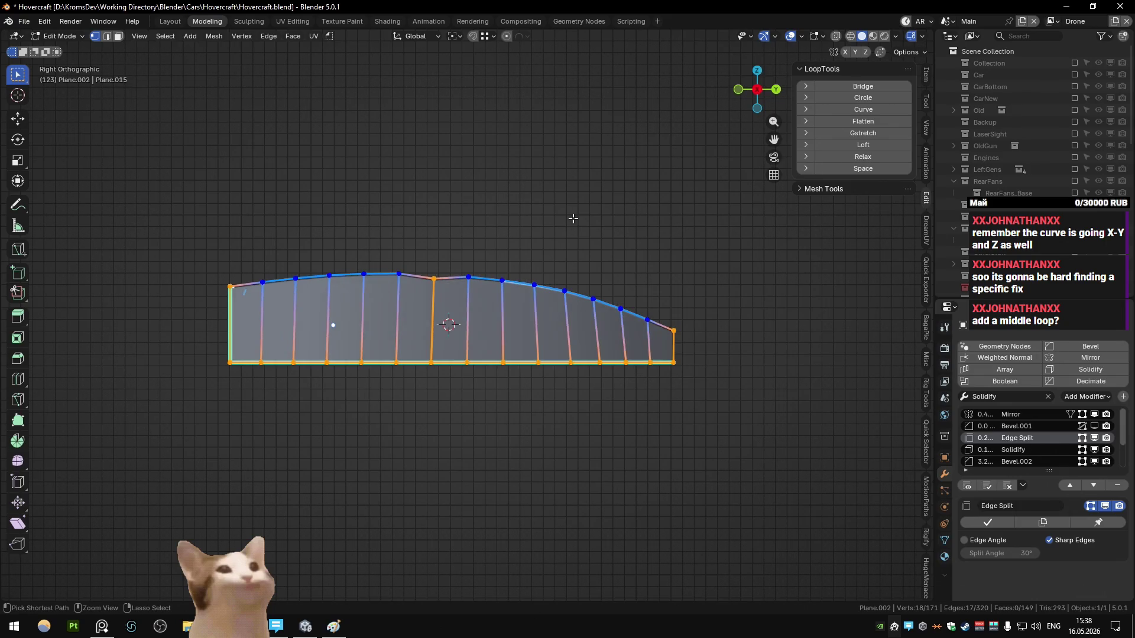
key(a)
key(alt+a)
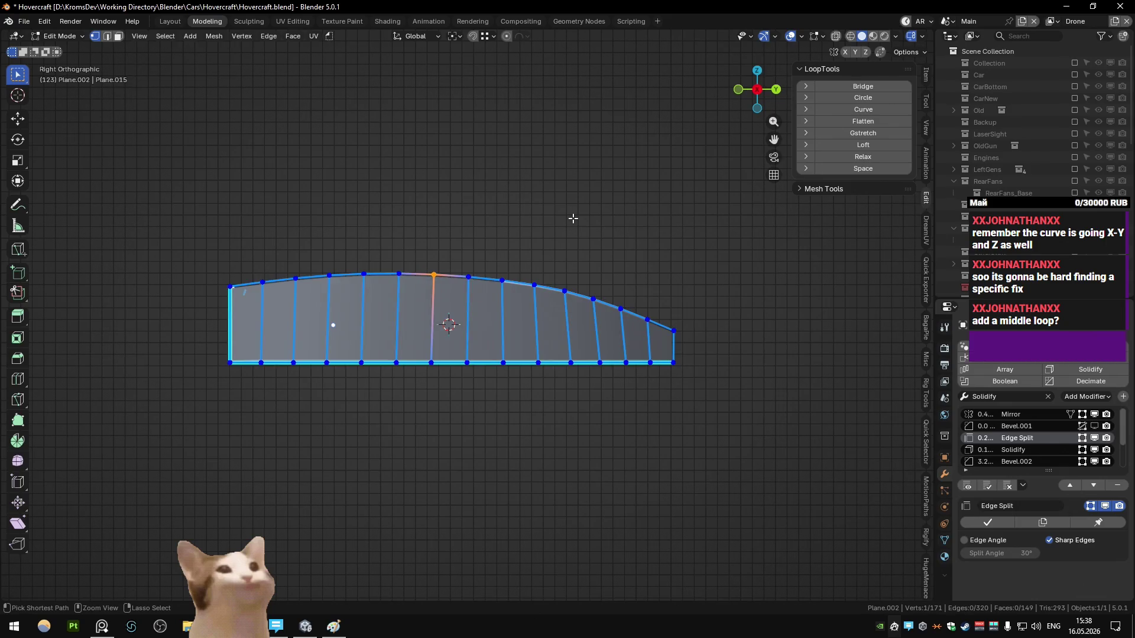
key(Tab)
key(Tab)
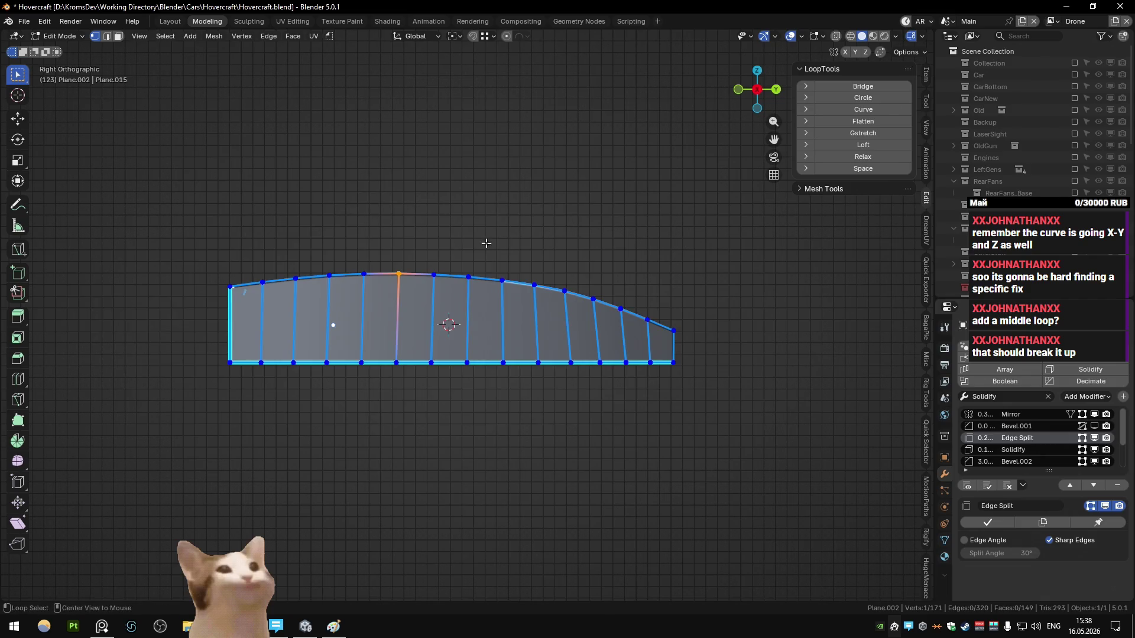
key(alt+h)
- Select the middle side panel faces, including the upper strip, and hide everything else
click(254, 279)
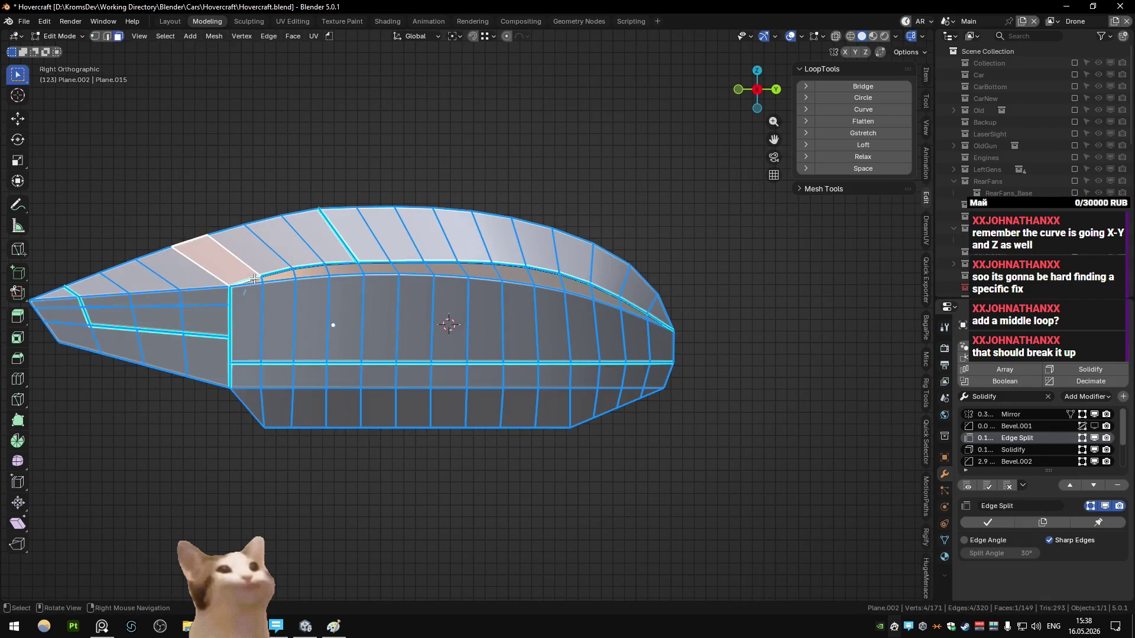
ctrl+click(647, 316)
ctrl+click(661, 342)
ctrl+shift+click(298, 319)
key(shift+h)
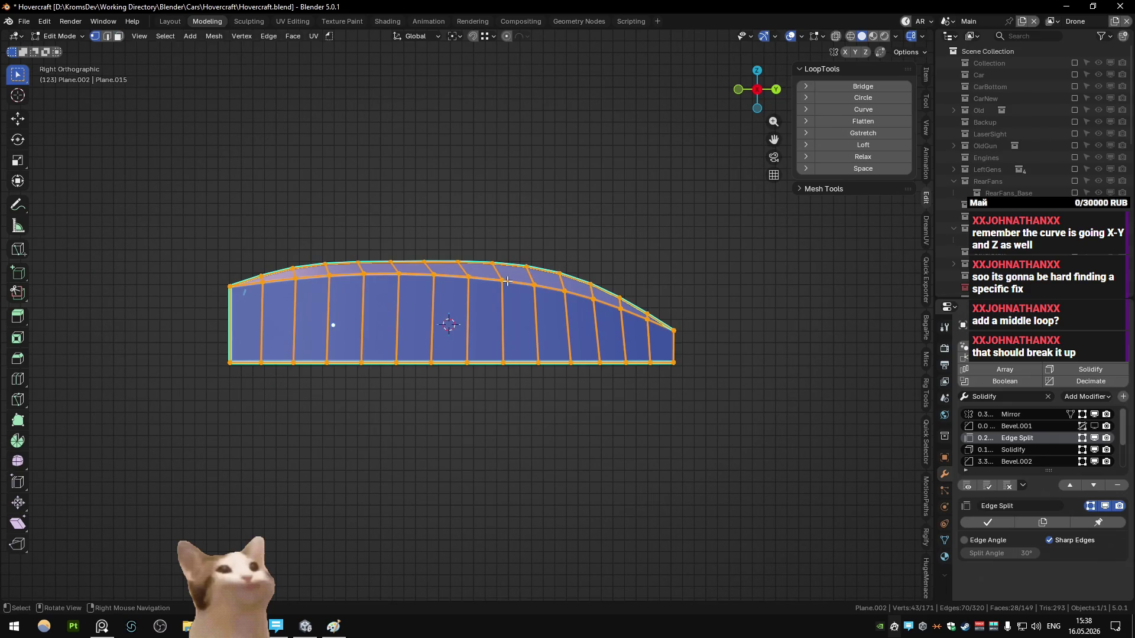
- Nudge one top-edge vertex slightly along the Y axis
click(425, 273)
key(g)
key(y)
click(445, 294)
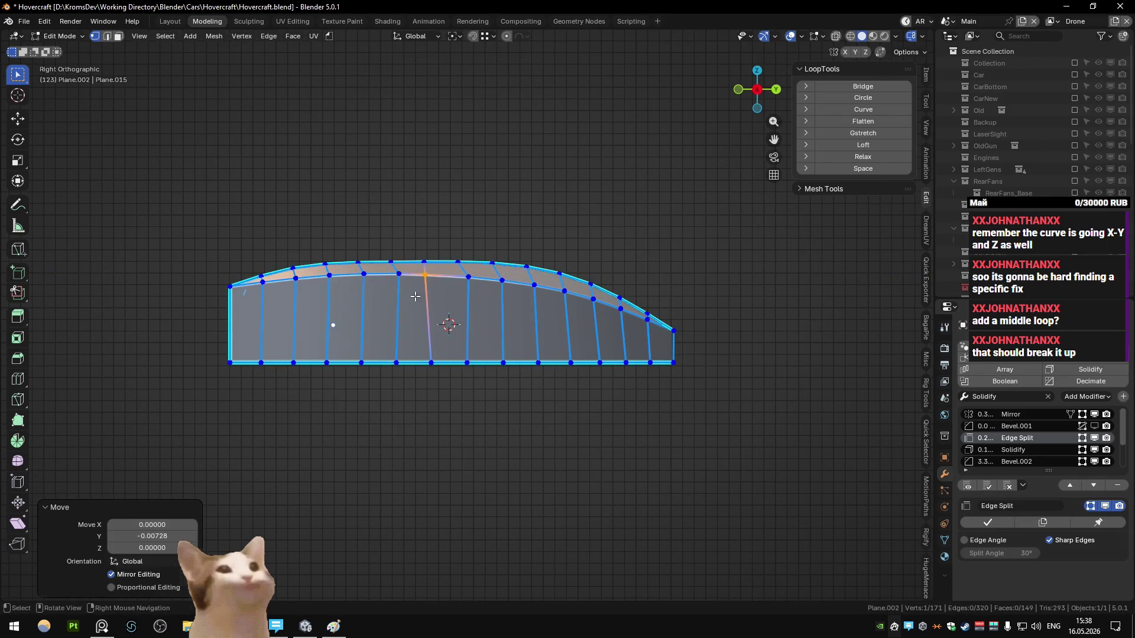
- Select the panel's vertices, excluding five vertices along the top-left edge
key(a)
shift+click(262, 282)
shift+click(295, 277)
shift+click(329, 275)
shift+click(364, 274)
shift+click(399, 273)
- Undo a trial LoopTools Circle, apply LoopTools Curve instead, and return to right view
click(856, 105)
key(ctrl+z)
mouse_move(739, 236)
middle_down()
mouse_move(596, 232)
mouse_move(777, 175)
middle_up()
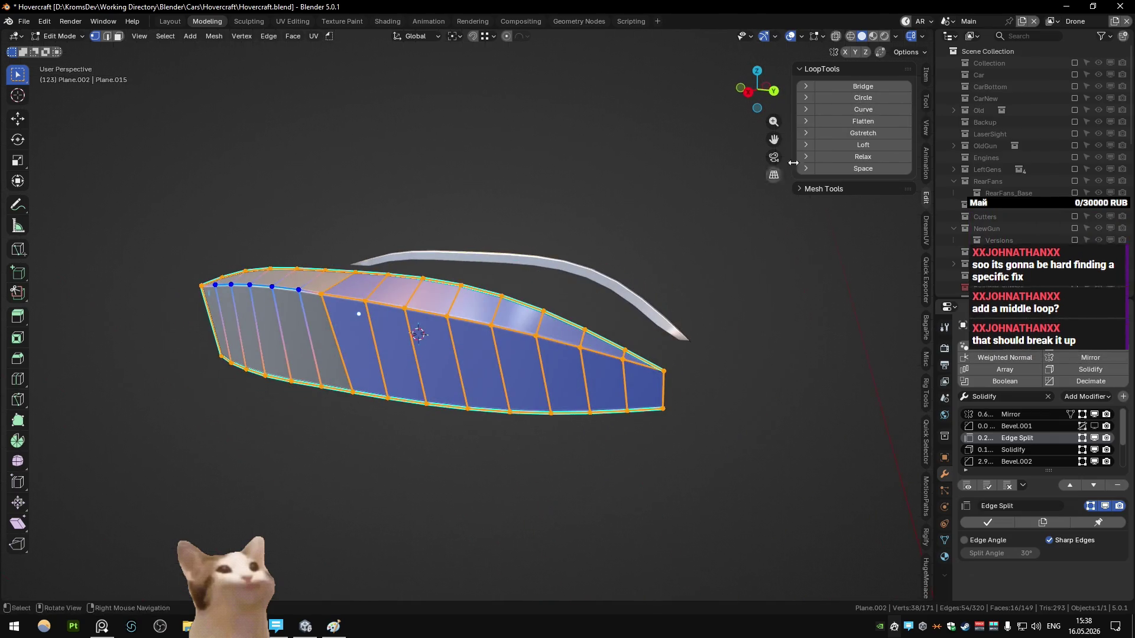
click(863, 110)
key(KP_3)
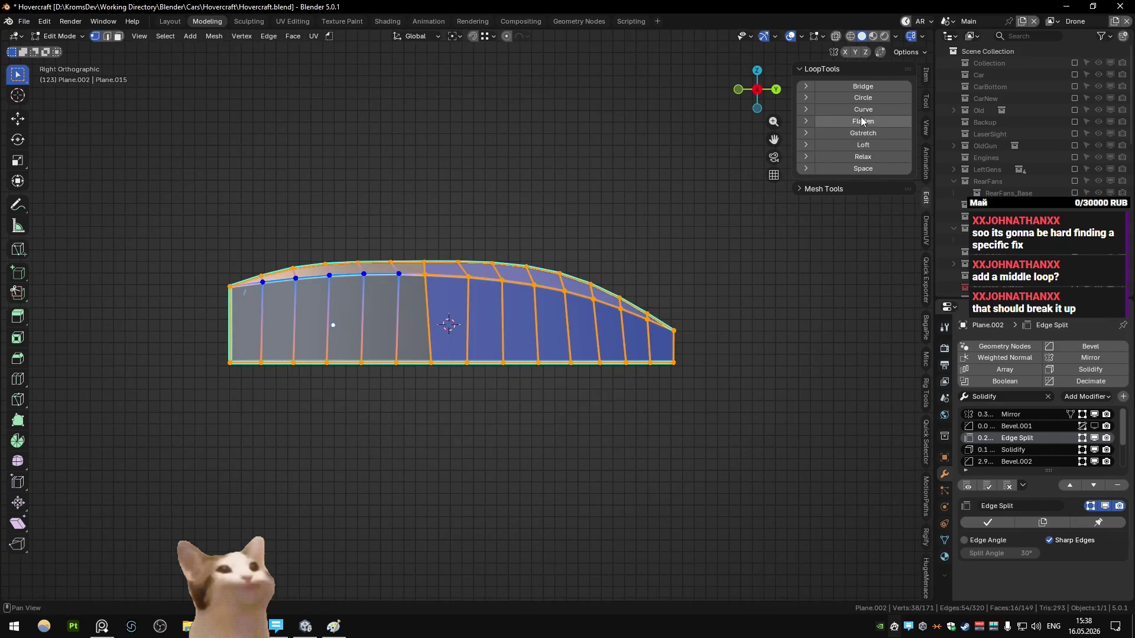
- Preview the full shaded hull, then reveal all hidden hull geometry in Edit Mode
key(Tab)
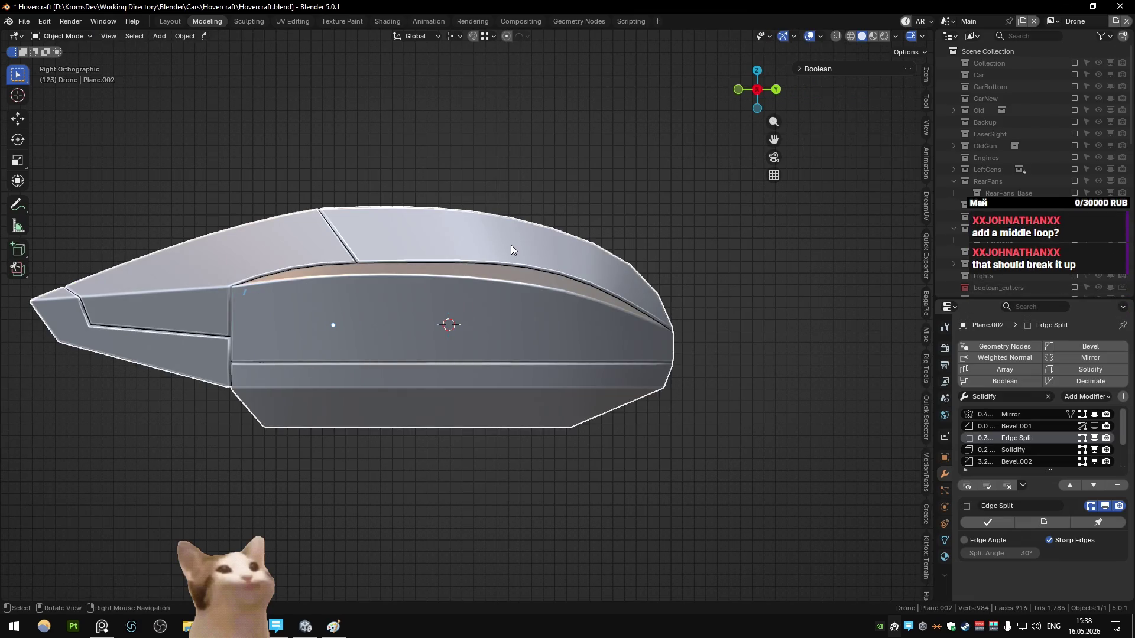
key(Tab)
key(Tab)
key(Tab)
key(alt+h)
- Select the nose faces plus the middle and upper side rows, hiding everything else
click(211, 296)
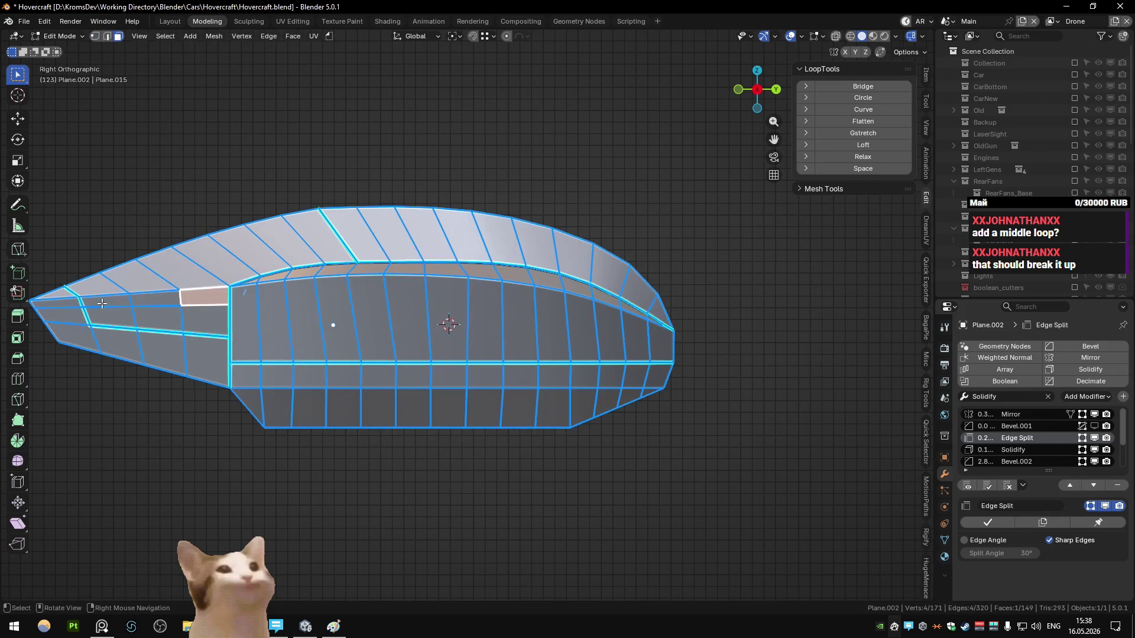
shift+click(103, 298)
shift+click(155, 297)
shift+click(157, 320)
shift+click(112, 319)
shift+click(206, 320)
shift+click(246, 312)
ctrl+click(650, 319)
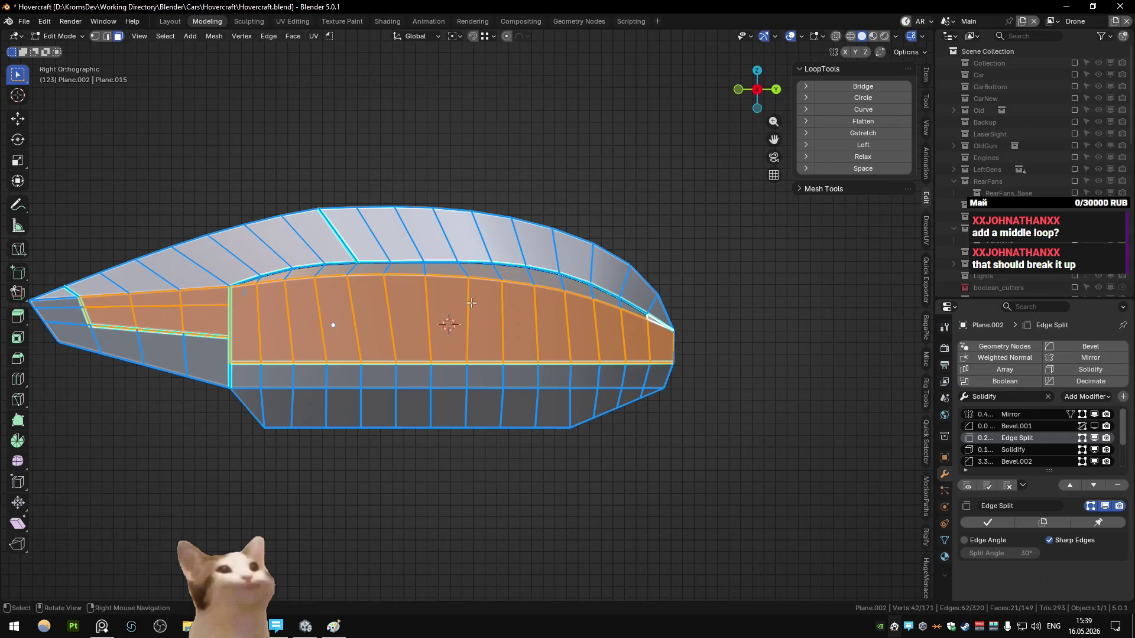
ctrl+click(249, 282)
key(ctrl+z)
ctrl+click(273, 285)
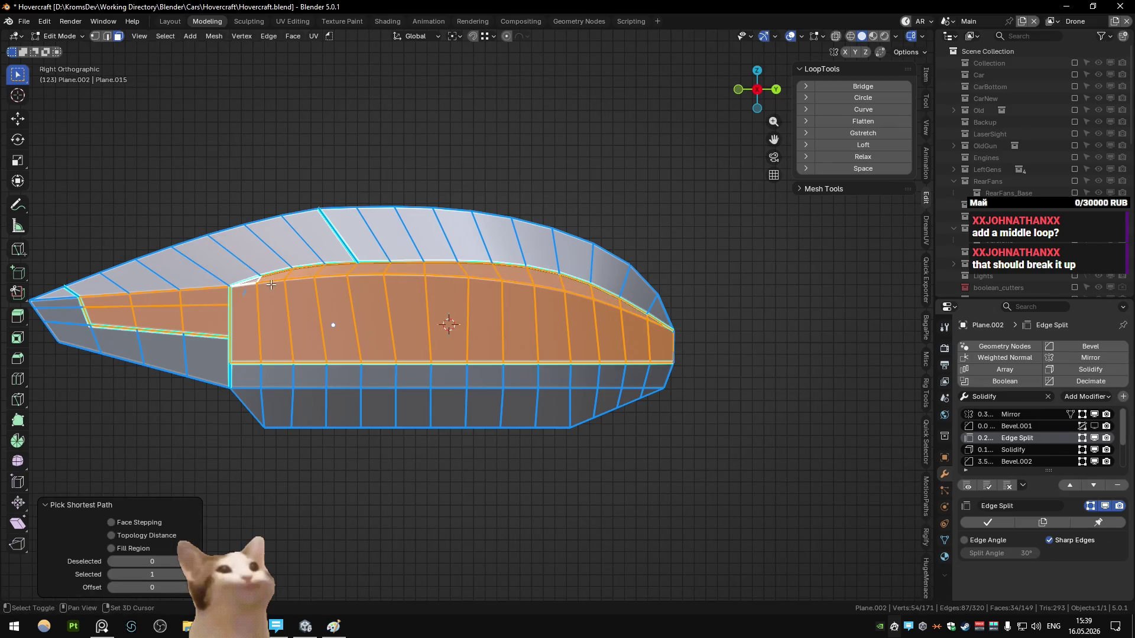
key(shift+h)
- In vertex mode, curve the nose and side top edge with LoopTools Curve and check the shading
key(1)
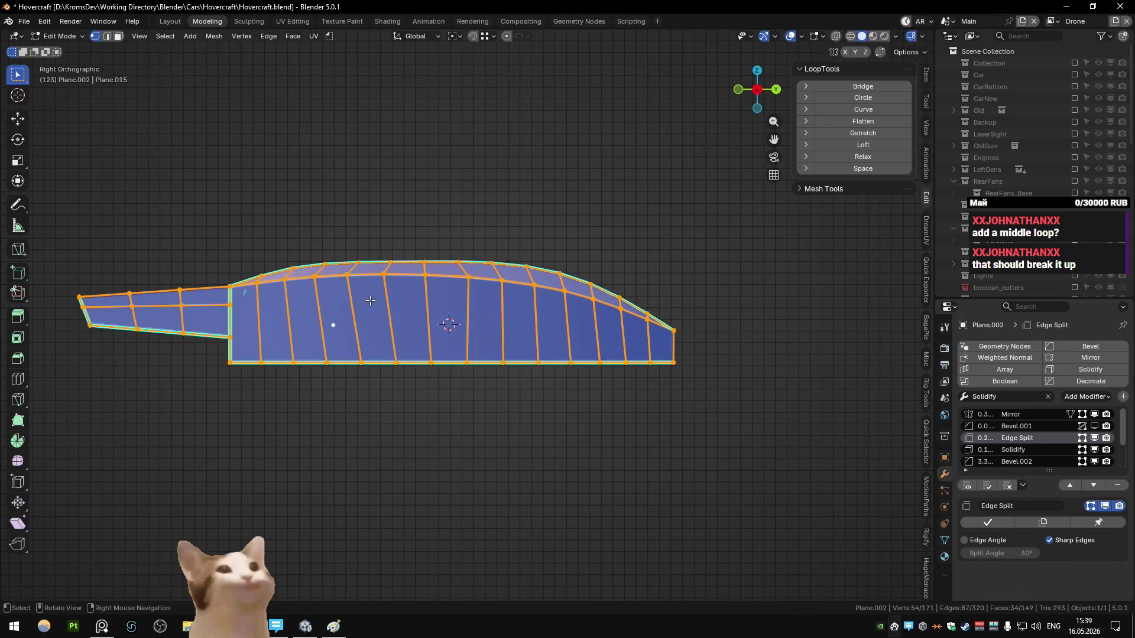
click(87, 305)
shift+click(384, 275)
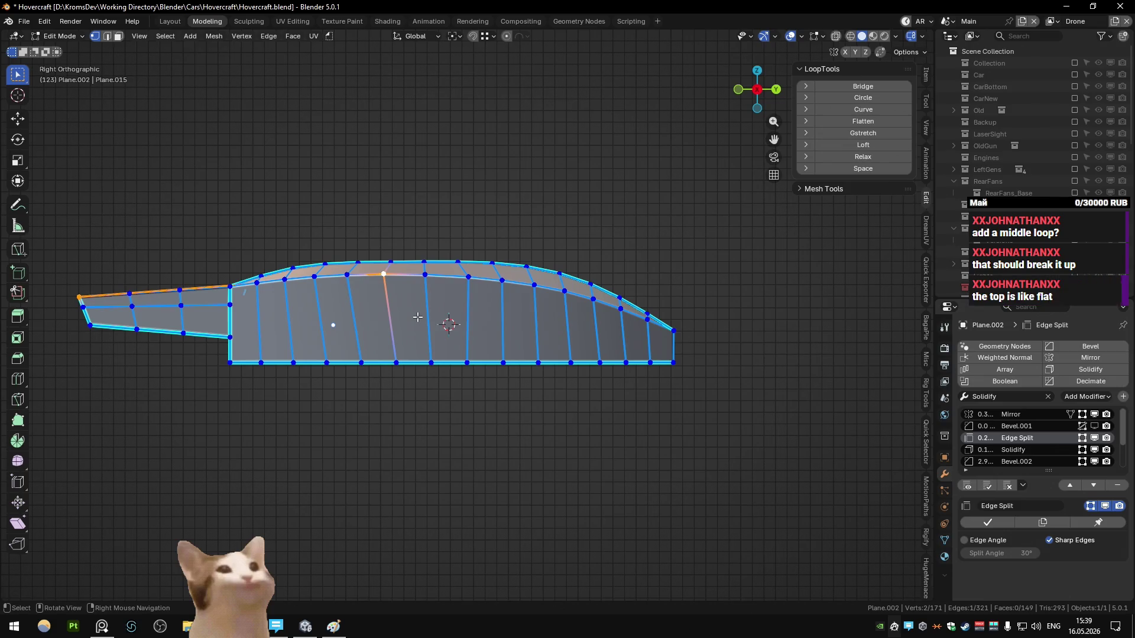
key(a)
ctrl+click(285, 280)
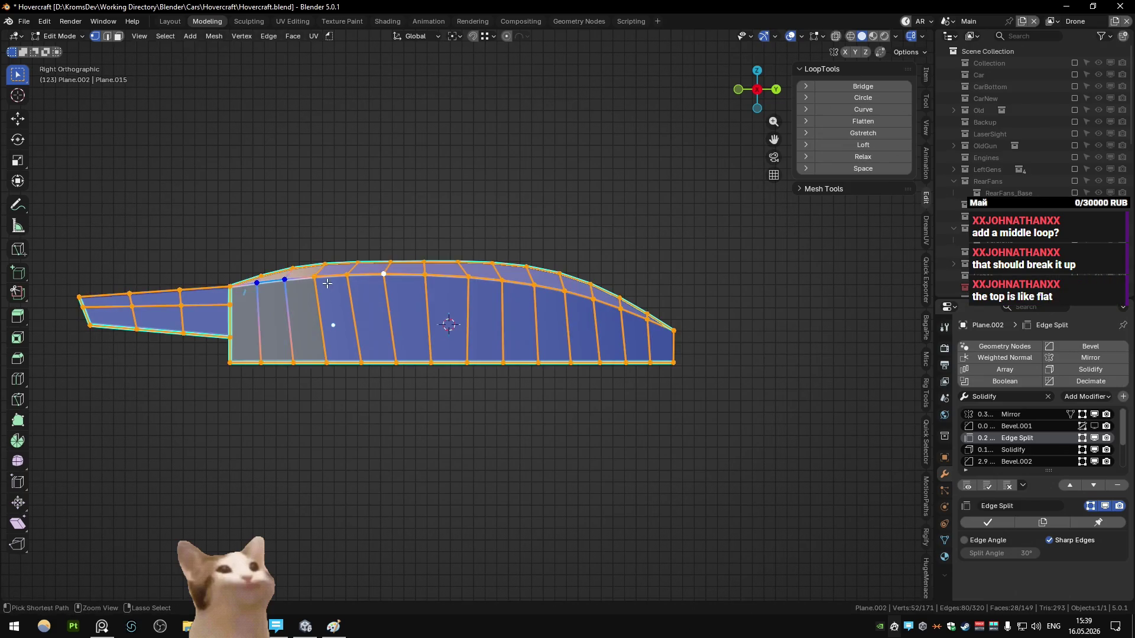
ctrl+click(346, 277)
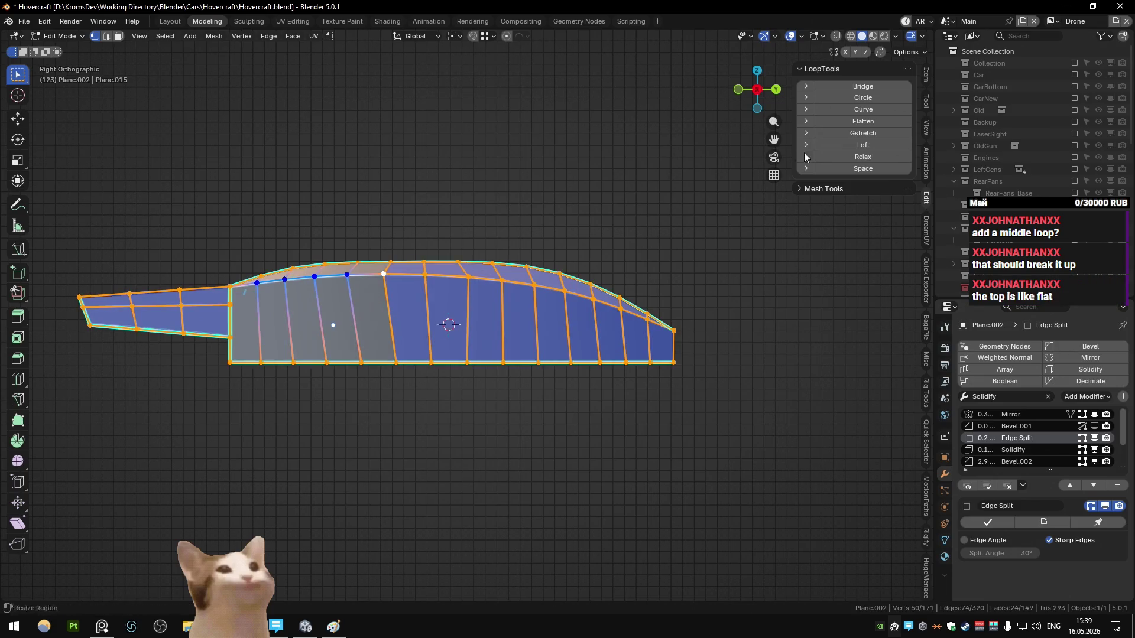
click(861, 110)
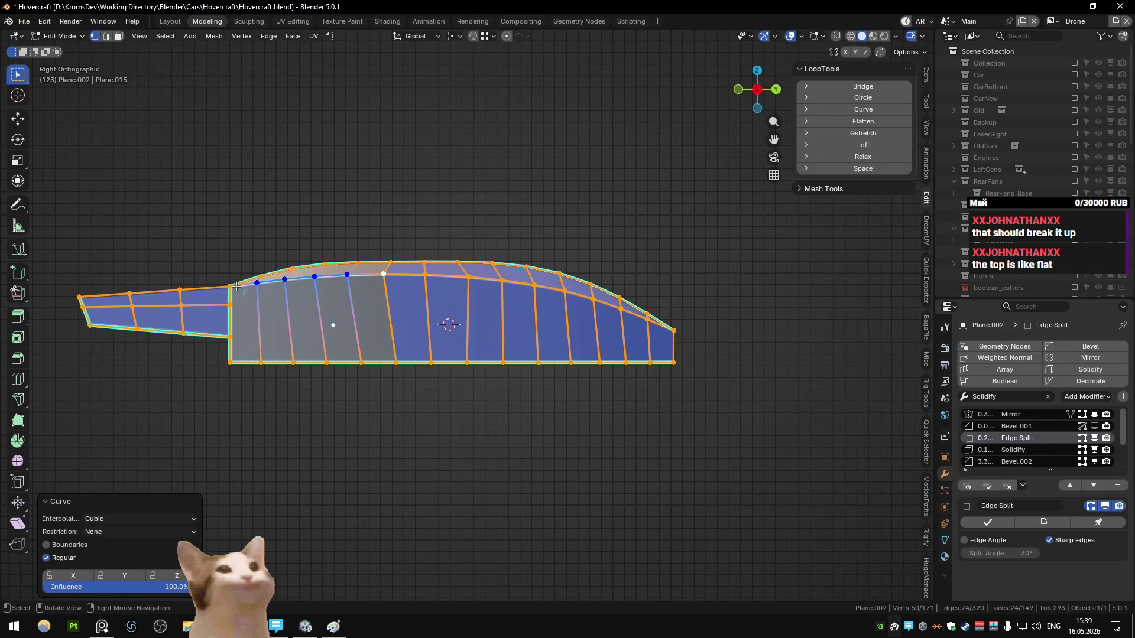
key(Tab)
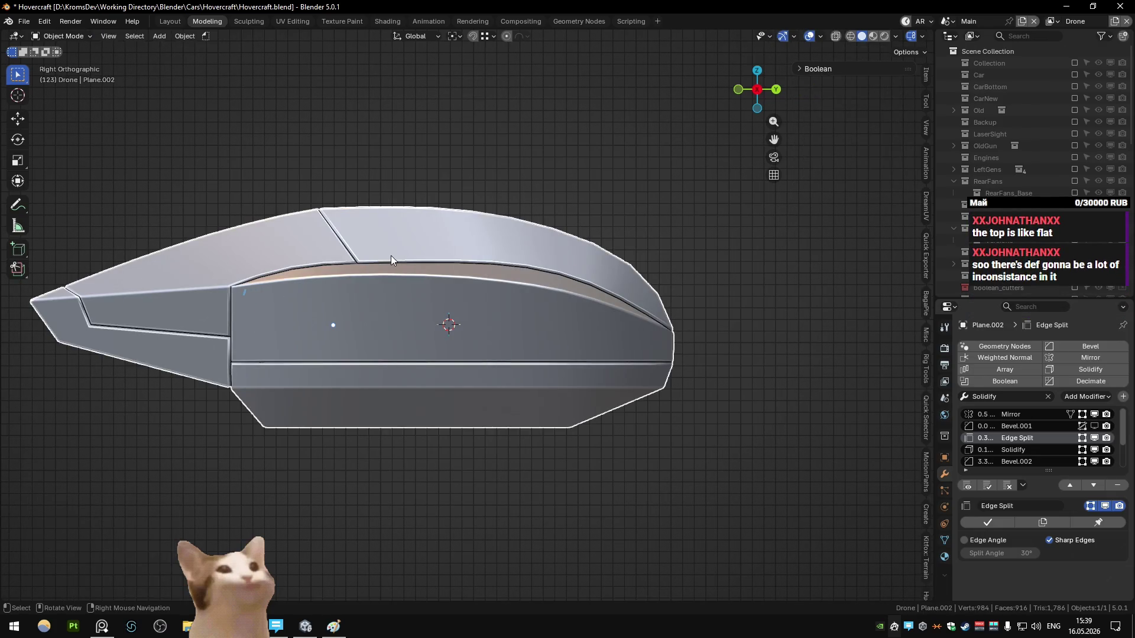
key(Tab)
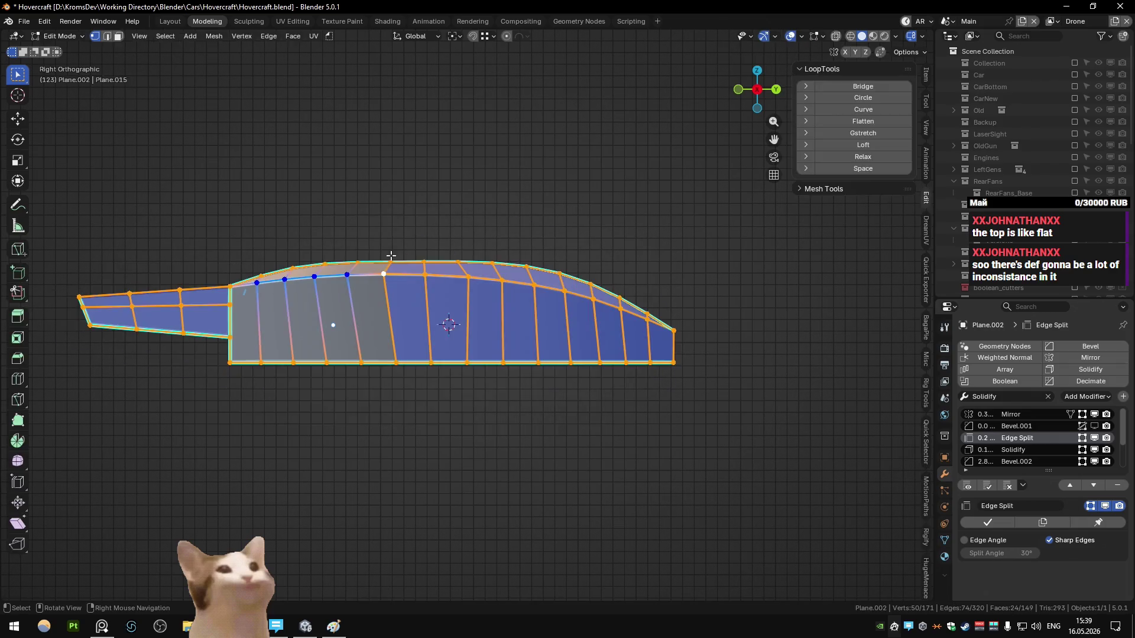
- Slide a top-edge vertex along its edge and join it to a second vertex with a new edge
key(Tab)
key(Tab)
click(355, 275)
key(shift+v)
click(370, 292)
shift+click(230, 291)
key(f)
- Lower a front top-edge vertex slightly along Z (−0.00145) to even the curve
scroll(337, 294, up, 4)
scroll(254, 298, up, 2)
click(243, 276)
key(period)
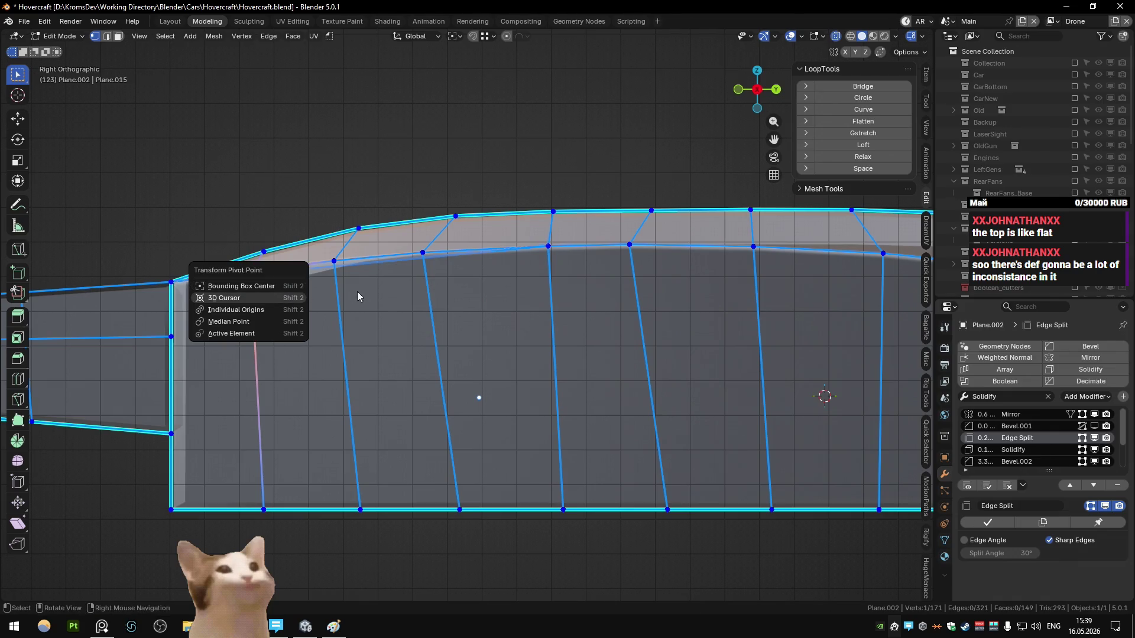
key(Escape)
key(ctrl+shift+Tab)
key(g)
key(z)
key(Return)
click(422, 253)
key(g)
key(z)
click(454, 255)
- Preview the shaded hull, then select the linked hull geometry minus the upper-edge vertices
scroll(464, 277, down, 2)
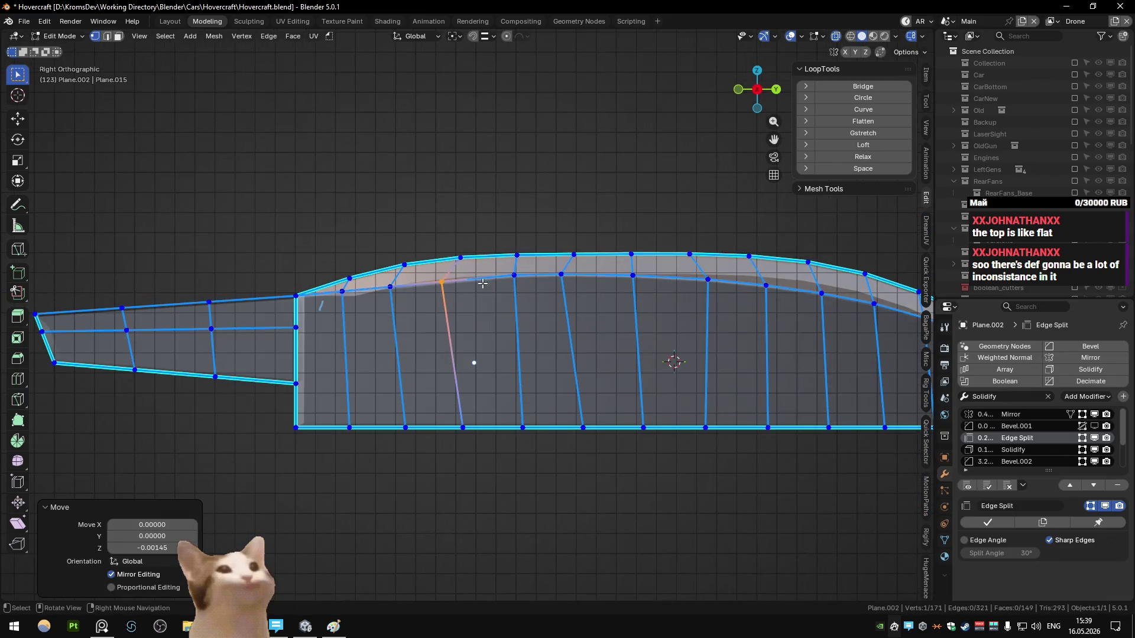
click(466, 284)
key(Tab)
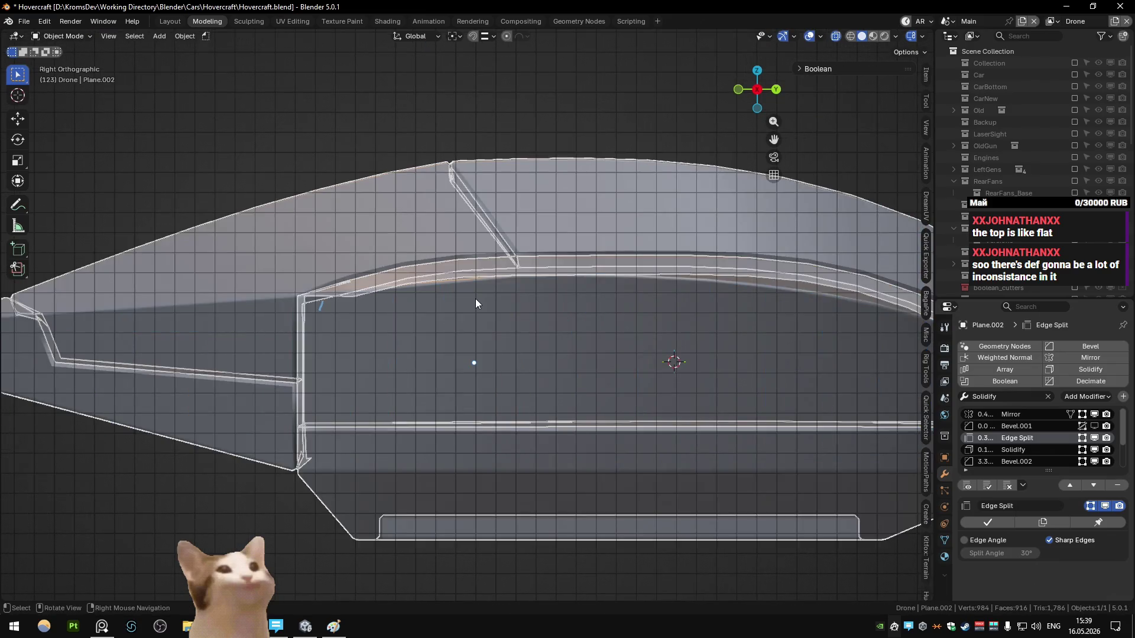
scroll(499, 295, down, 1)
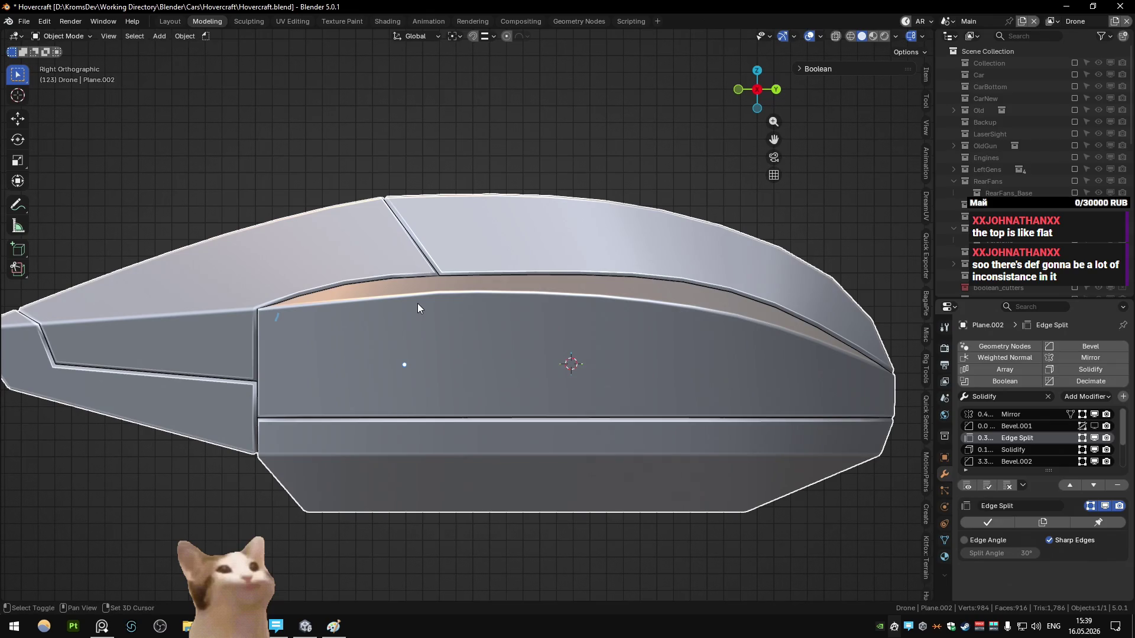
key(Tab)
scroll(430, 303, down, 1)
mouse_move(431, 302)
shift+middle_down()
mouse_move(341, 293)
mouse_move(359, 288)
shift+middle_up()
key(l)
mouse_move(395, 273)
ctrl+mouse_down()
mouse_move(507, 307)
mouse_move(585, 310)
ctrl+mouse_up()
- Deselect remaining vertices with box and circle select so only the vent's top edge stays selected
ctrl+drag(516, 280, 542, 292)
key(c)
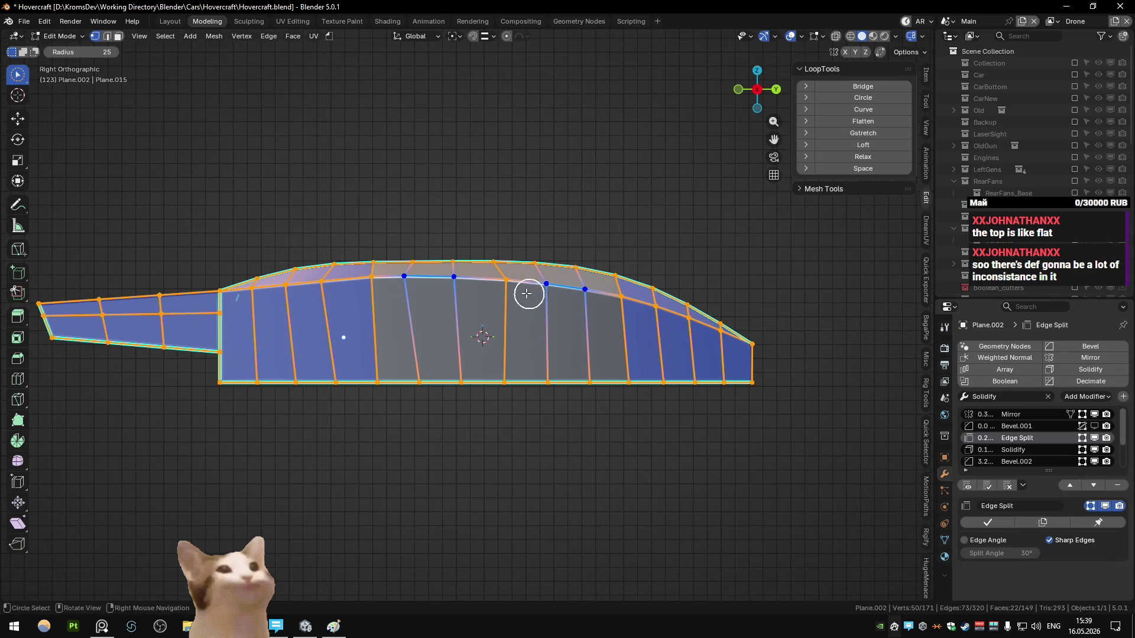
mouse_move(704, 339)
shift+mouse_down()
mouse_move(714, 345)
mouse_move(603, 299)
shift+mouse_up()
right_click(603, 298)
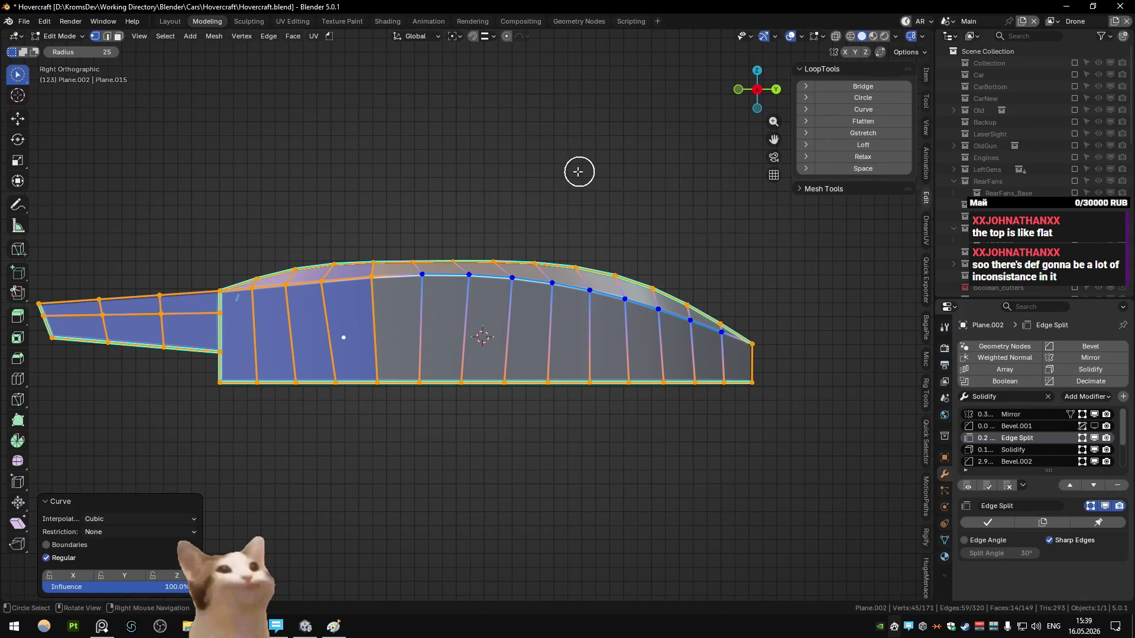
key(Tab)
key(Tab)
key(Tab)
key(Tab)
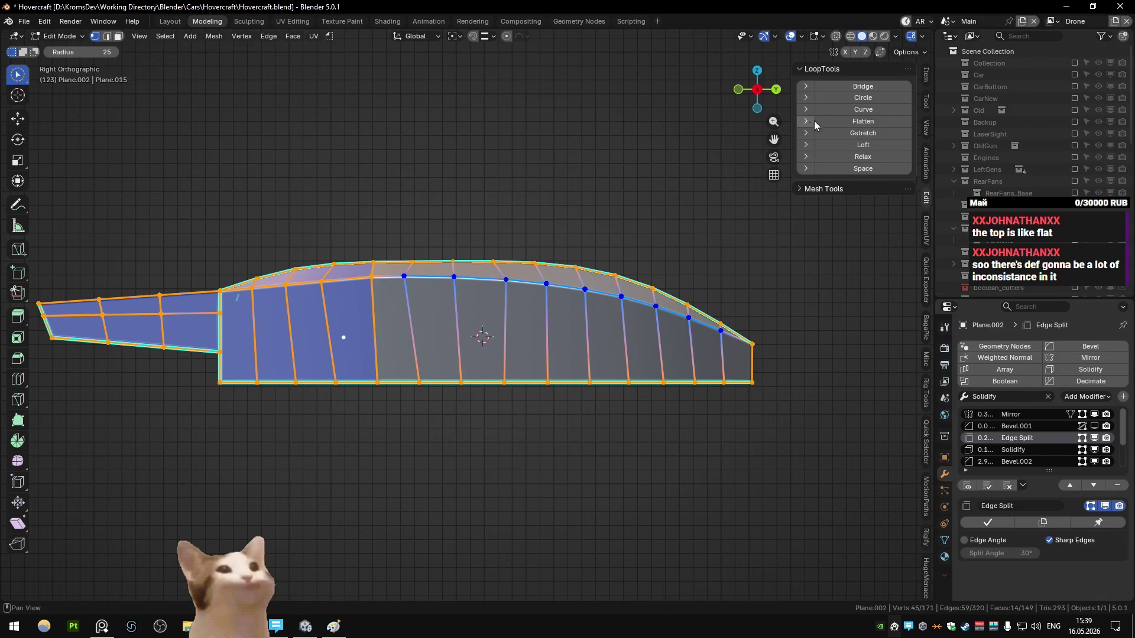
- Apply LoopTools Curve, test Extrude and Indent restrictions, fix the end vertices, and remove the restriction
click(837, 110)
click(131, 533)
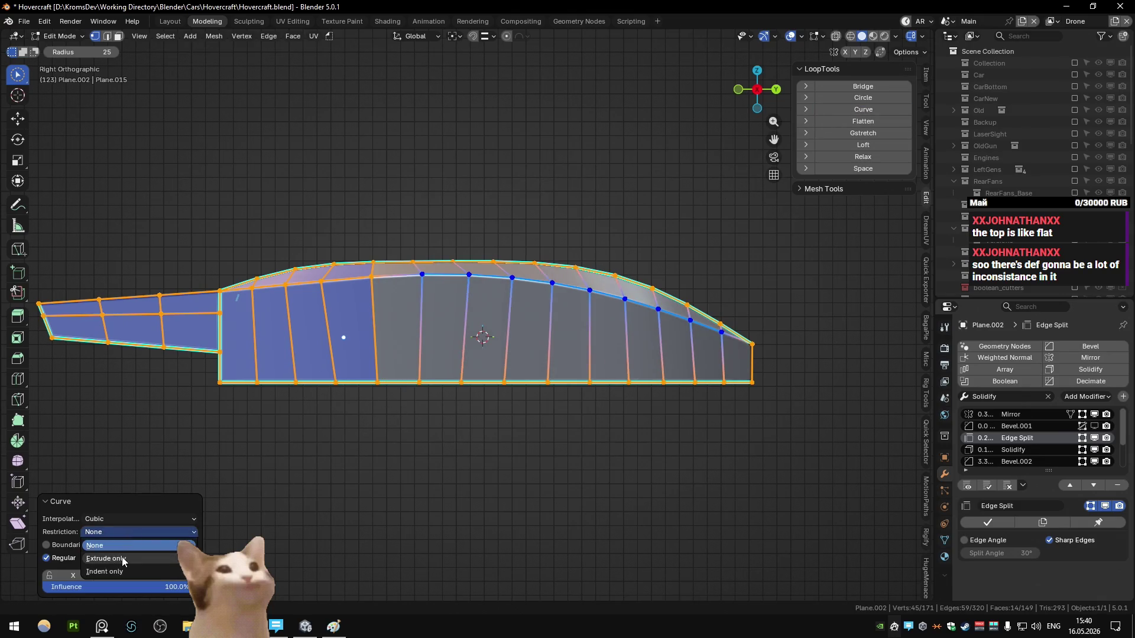
click(122, 559)
click(127, 544)
click(128, 532)
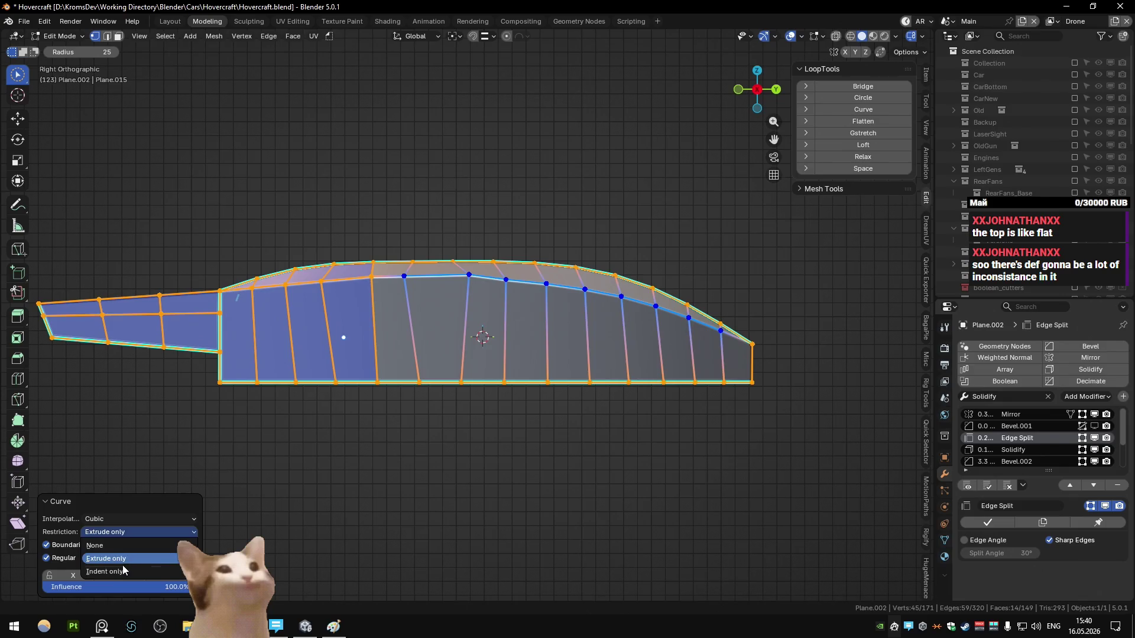
click(122, 565)
click(123, 532)
click(118, 541)
- Set the curve to Cubic interpolation with Regular spacing off, then view the shaded hull
click(119, 519)
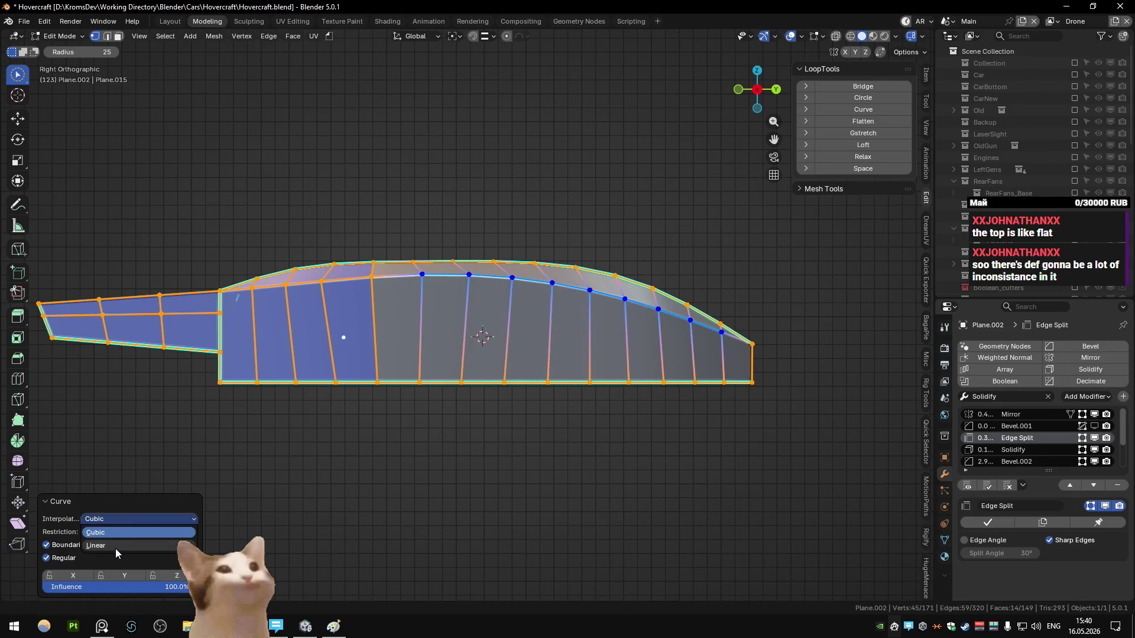
click(117, 545)
click(113, 520)
click(112, 534)
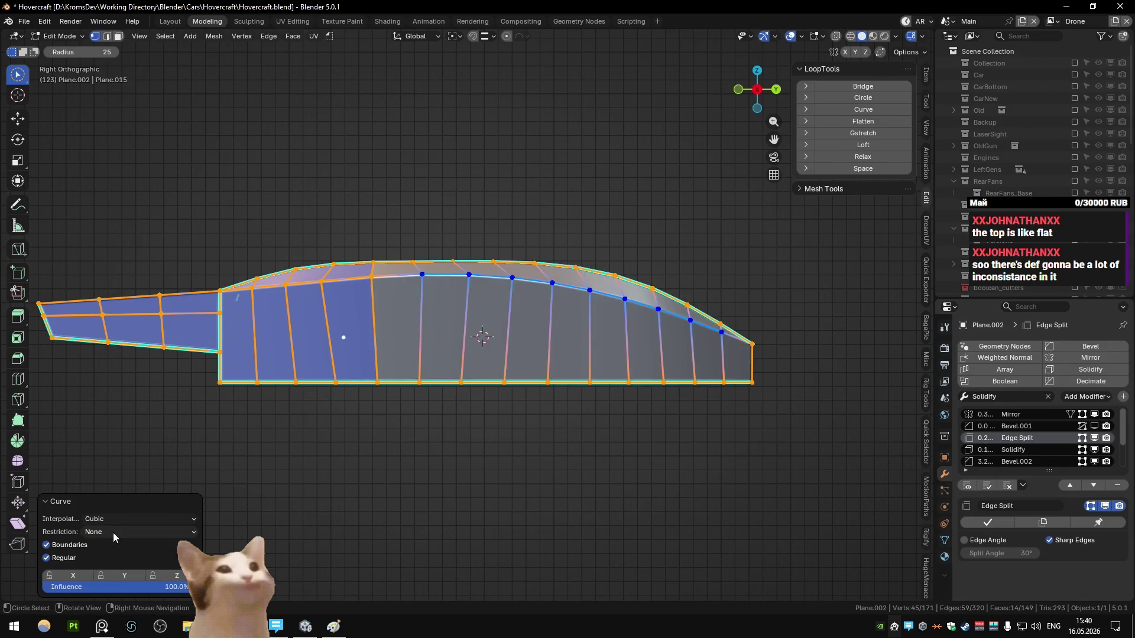
click(46, 558)
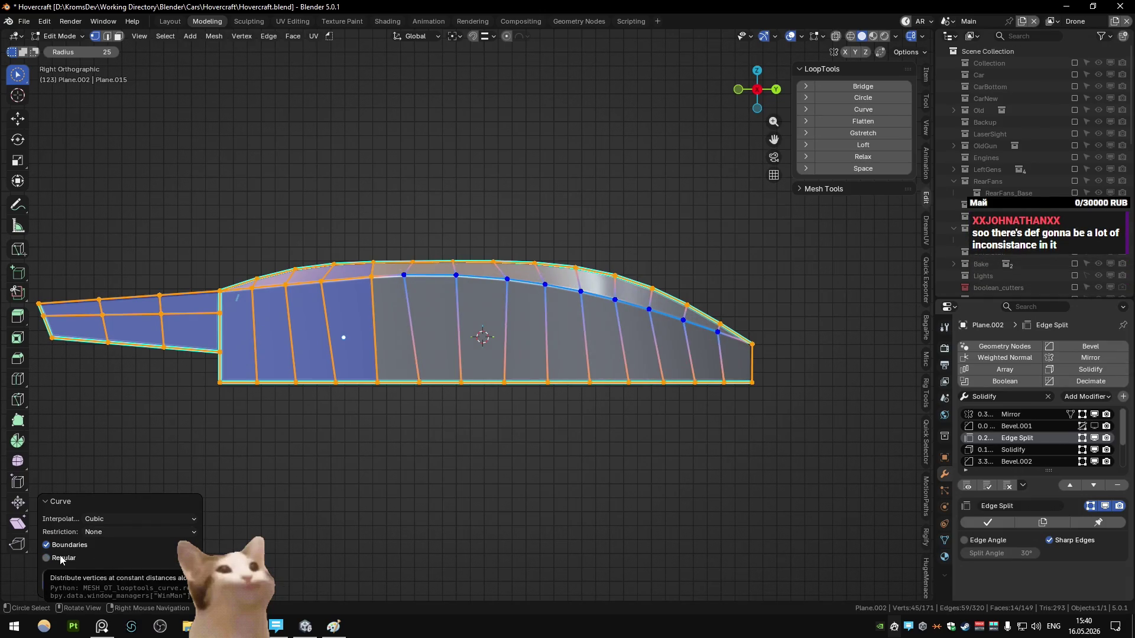
key(Tab)
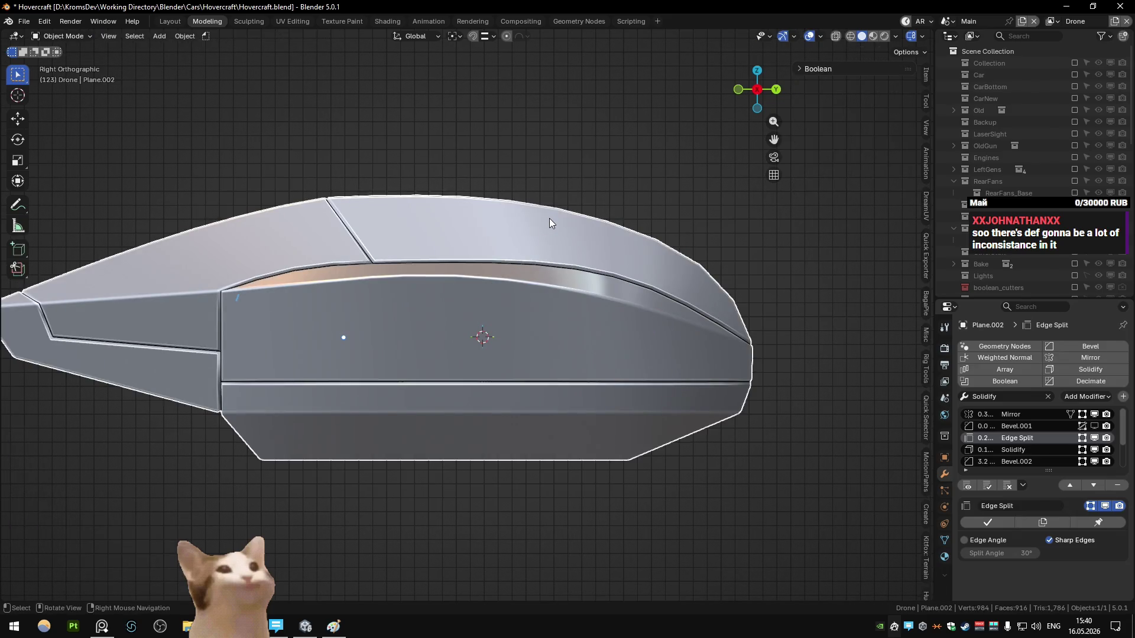
- Inspect the shaded hull from the front and top, then return to the side in Edit Mode
key(Tab)
key(Tab)
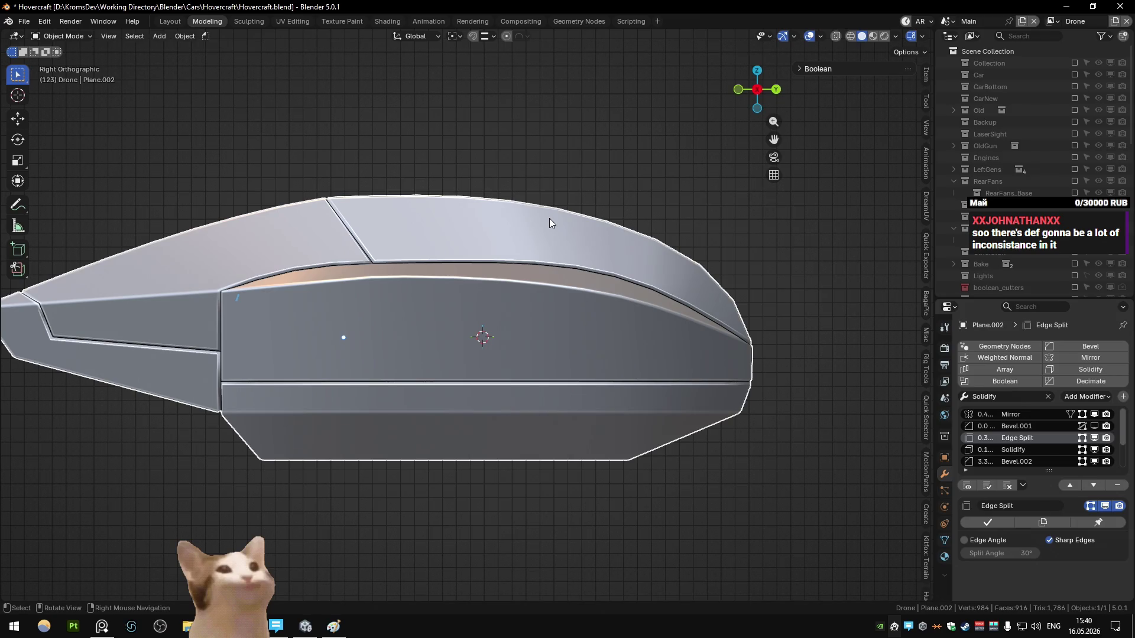
middle_drag(729, 201, 672, 240)
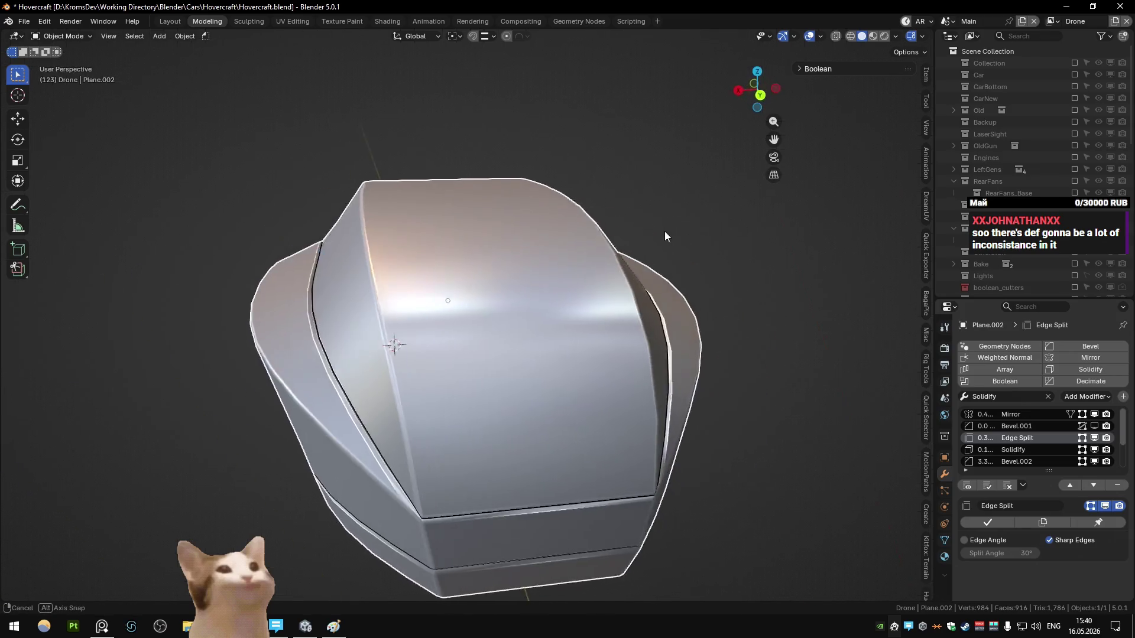
scroll(670, 241, down, 3)
key(KP_7)
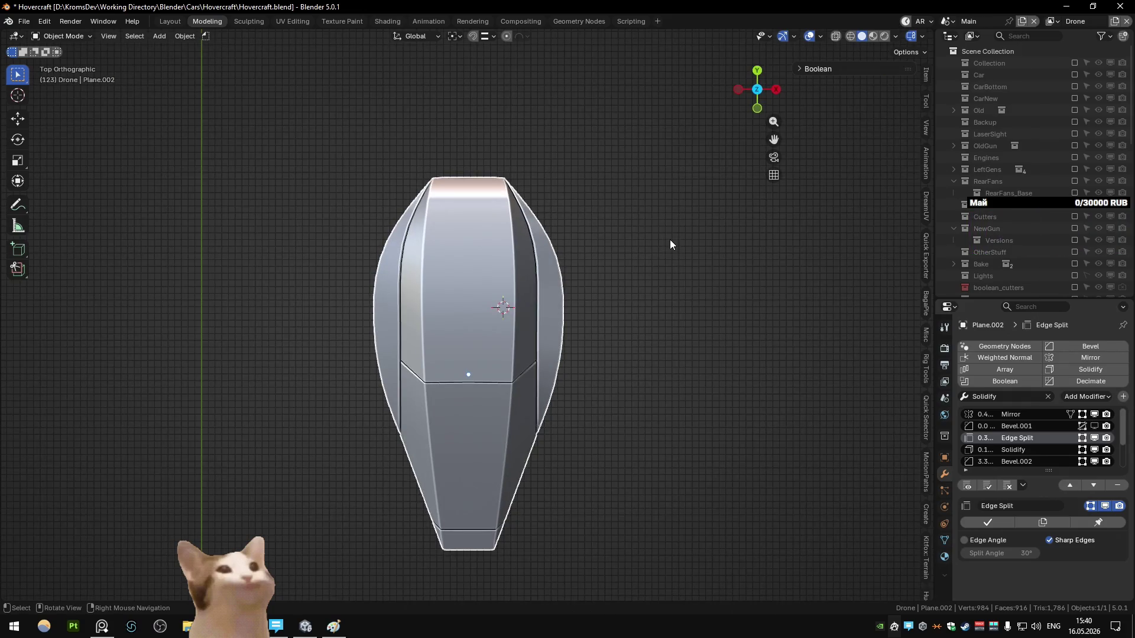
middle_drag(669, 243, 469, 193)
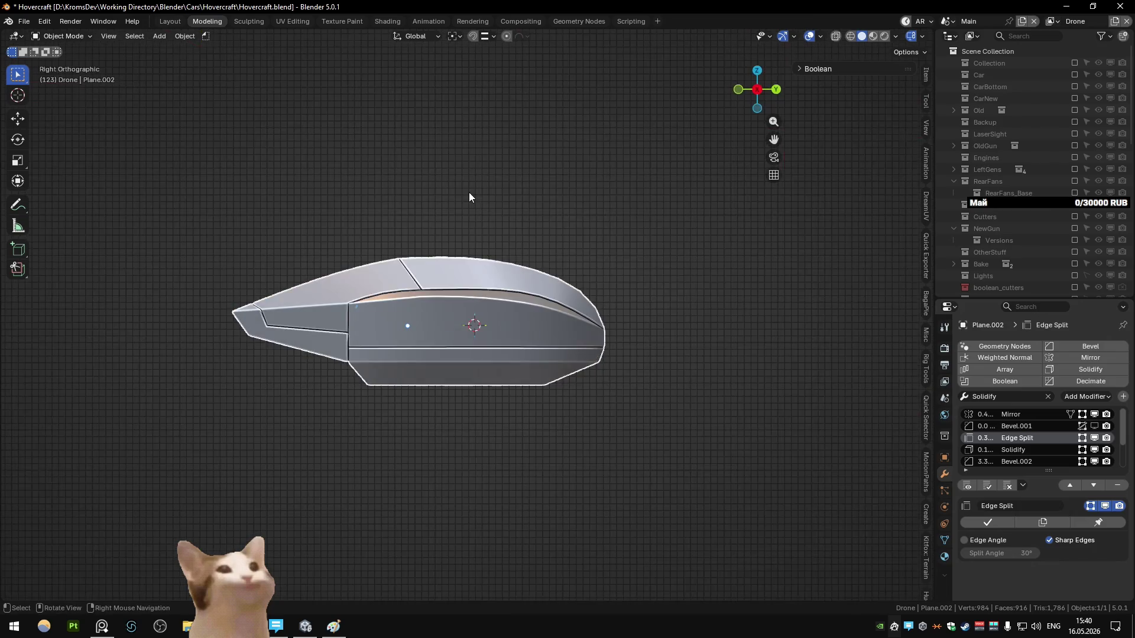
scroll(469, 193, up, 4)
key(Tab)
key(Tab)
key(Tab)
- Undo recent edits back to the vent edge strip and check the shaded hull
key(ctrl+z)
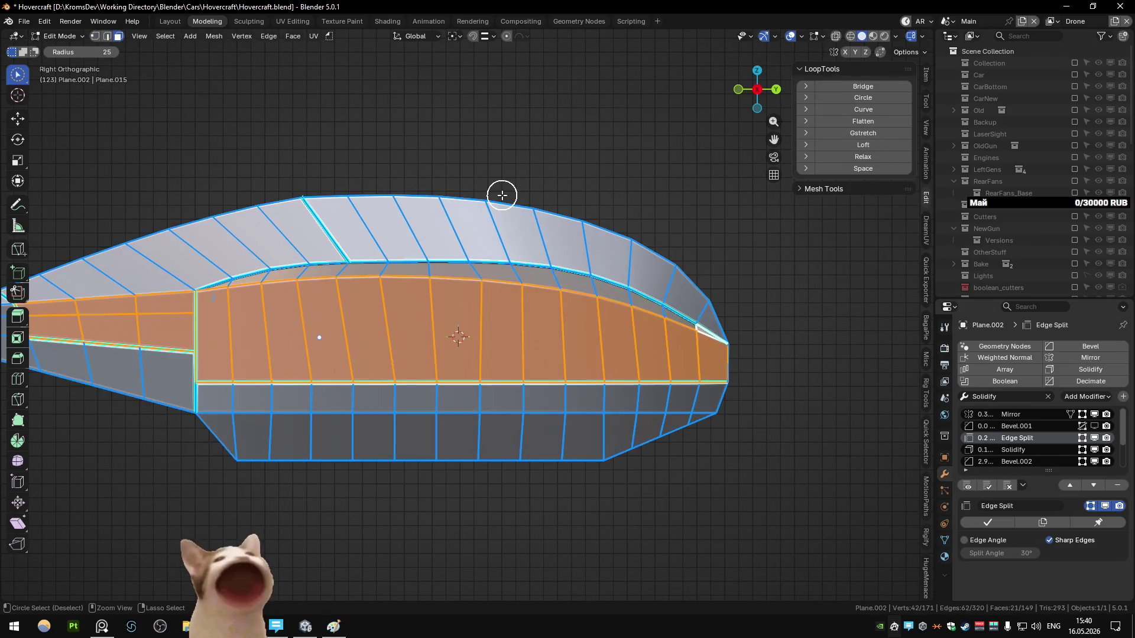
key(ctrl+z)
key(ctrl+z)
key(ctrl+z)
key(ctrl+z)
key(ctrl+z)
key(ctrl+z)
key(ctrl+z)
key(ctrl+z)
key(ctrl+z)
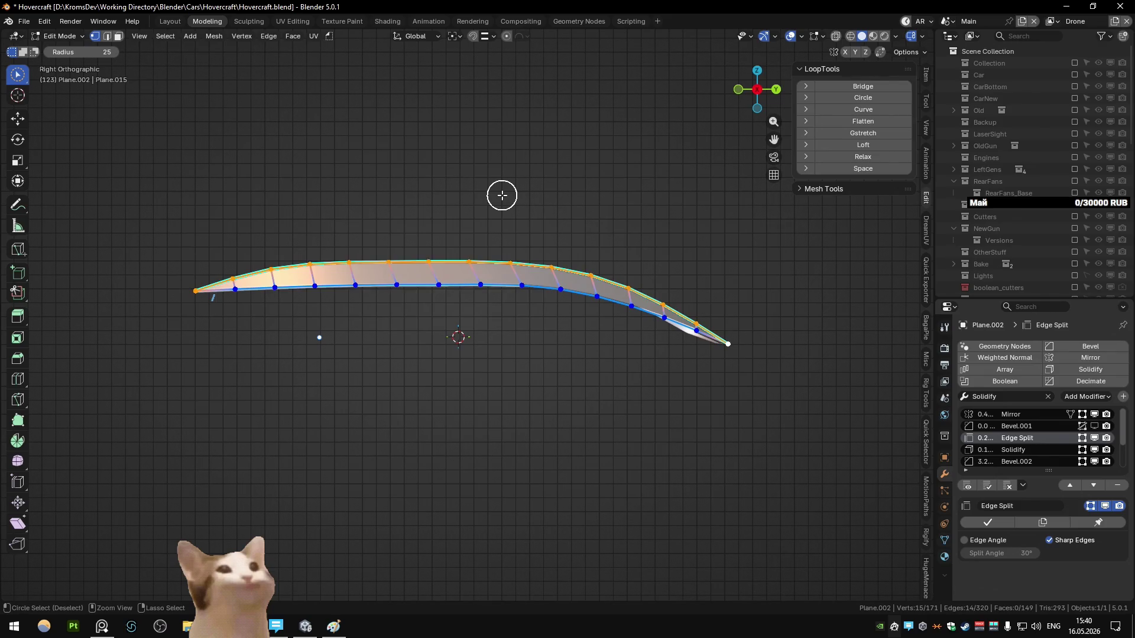
key(ctrl+z)
key(ctrl+z)
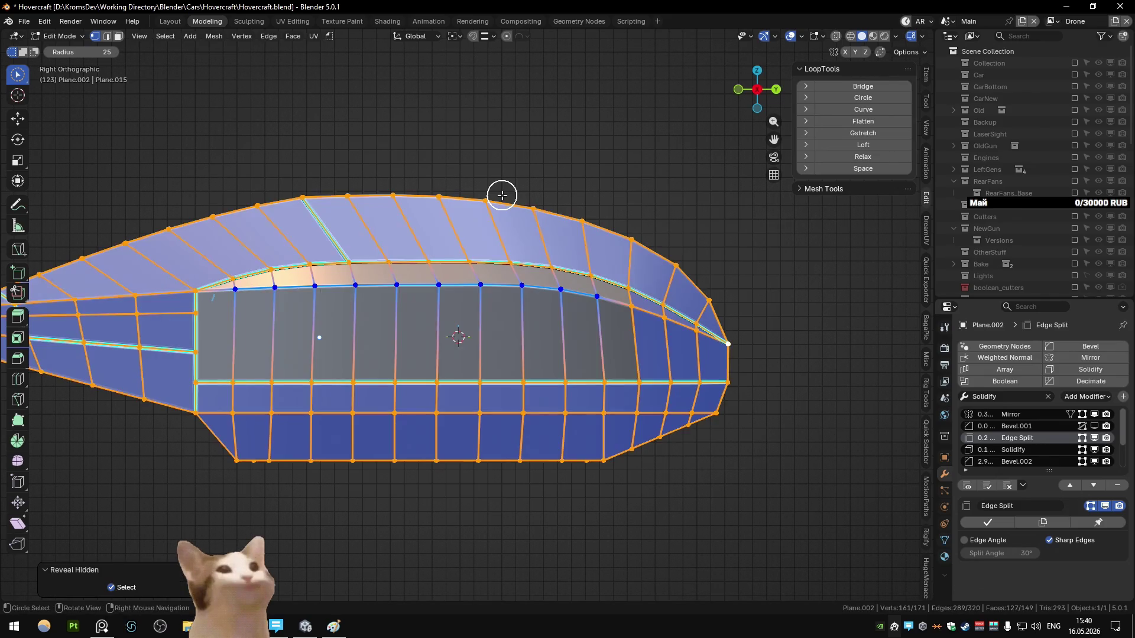
key(ctrl+z)
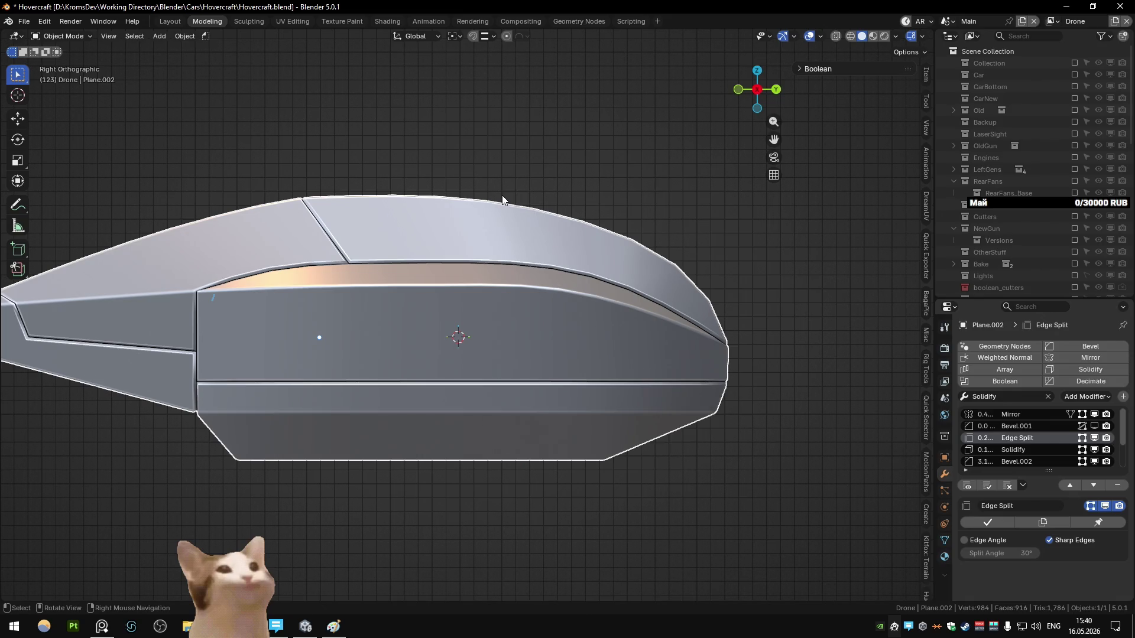
key(Tab)
key(c)
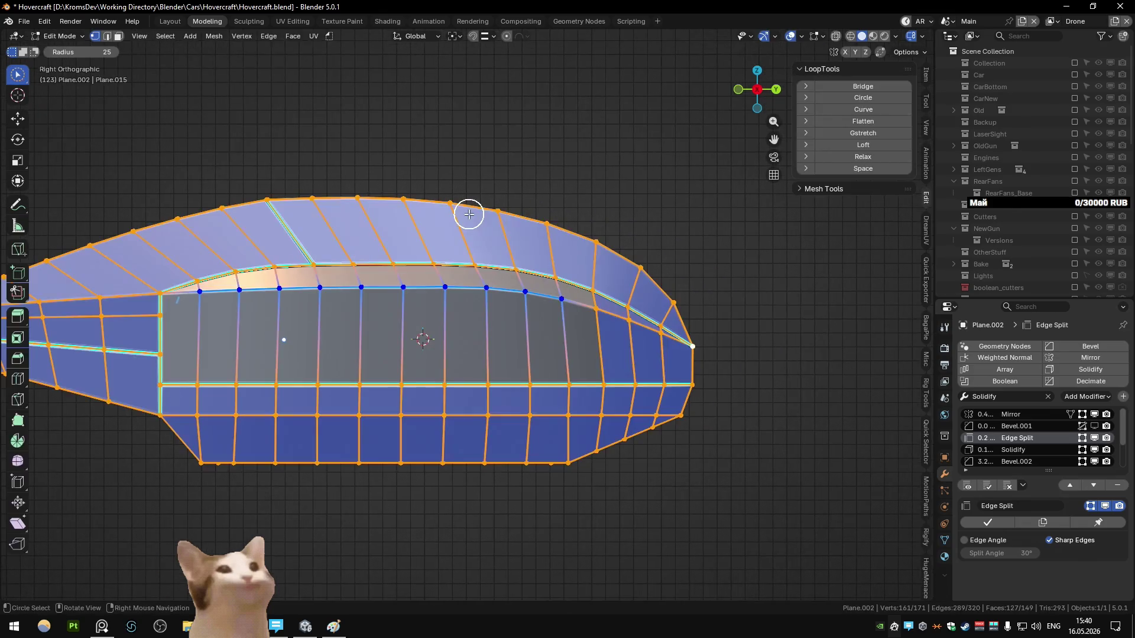
shift+middle_drag(481, 230, 448, 229)
key(Tab)
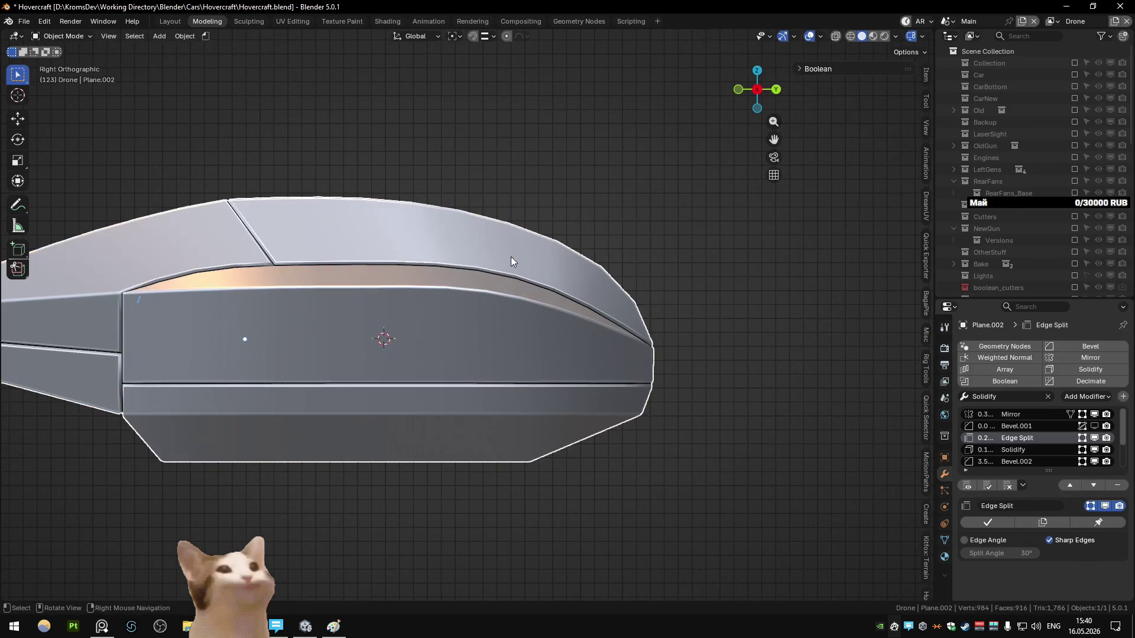
scroll(544, 231, down, 4)
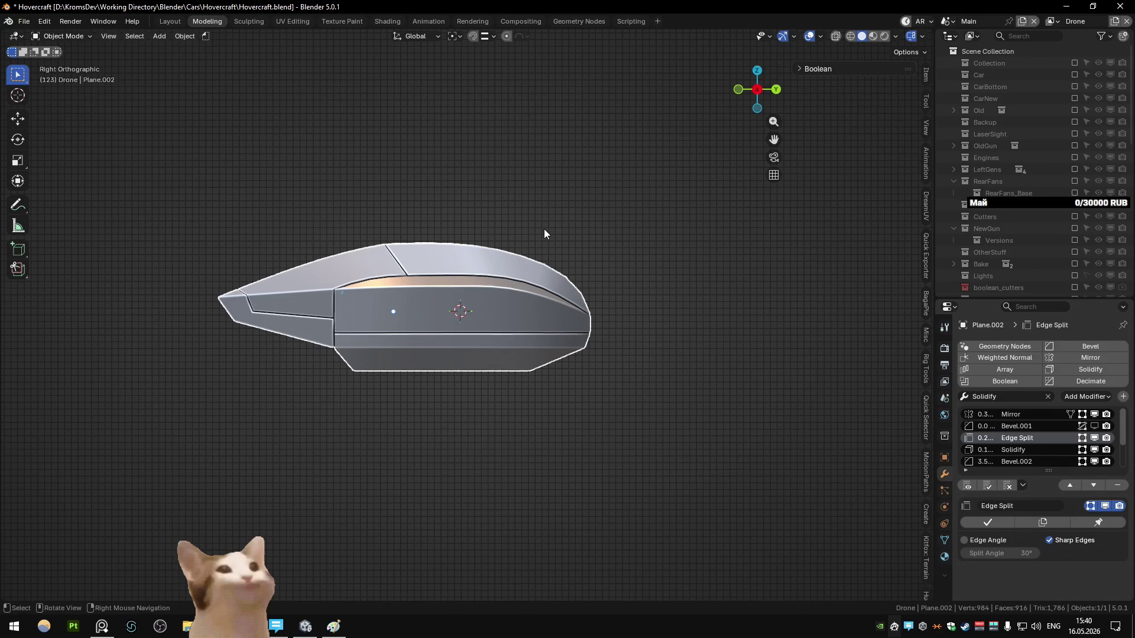
scroll(544, 229, up, 4)
scroll(544, 229, down, 1)
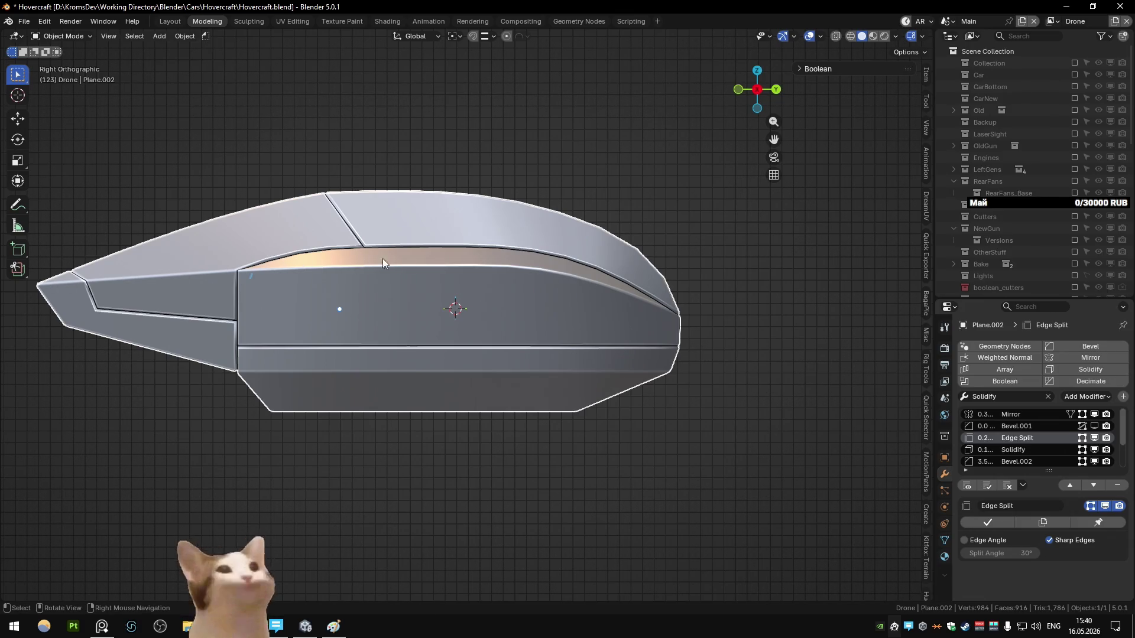
- Select the vent's top vertices and trial LoopTools Curve, Flatten and Space on them
key(Tab)
drag(591, 296, 552, 284)
click(863, 109)
key(ctrl+z)
click(858, 121)
key(ctrl+z)
click(860, 111)
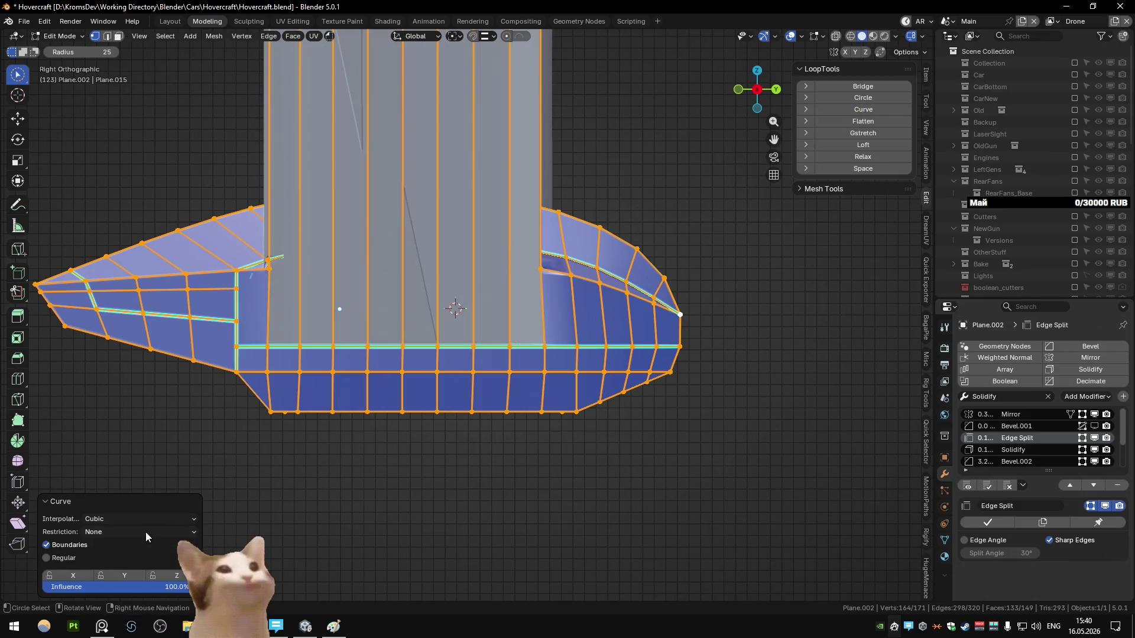
click(46, 558)
- Redo the vent top-vertex selection in side view and test Curve again, undoing it
key(a)
middle_drag(493, 293, 496, 302)
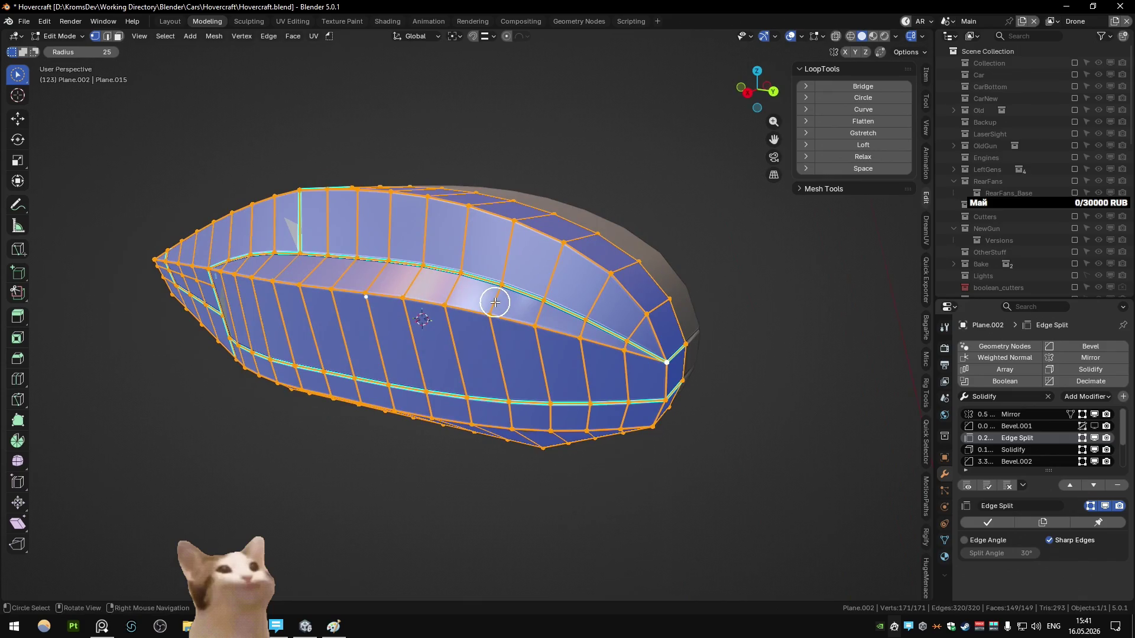
key(KP_3)
key(c)
middle_drag(488, 261, 313, 269)
right_click(314, 269)
click(874, 110)
key(ctrl+z)
- Adjust one vent top vertex's height along Z, then reselect the five top vent vertices
key(c)
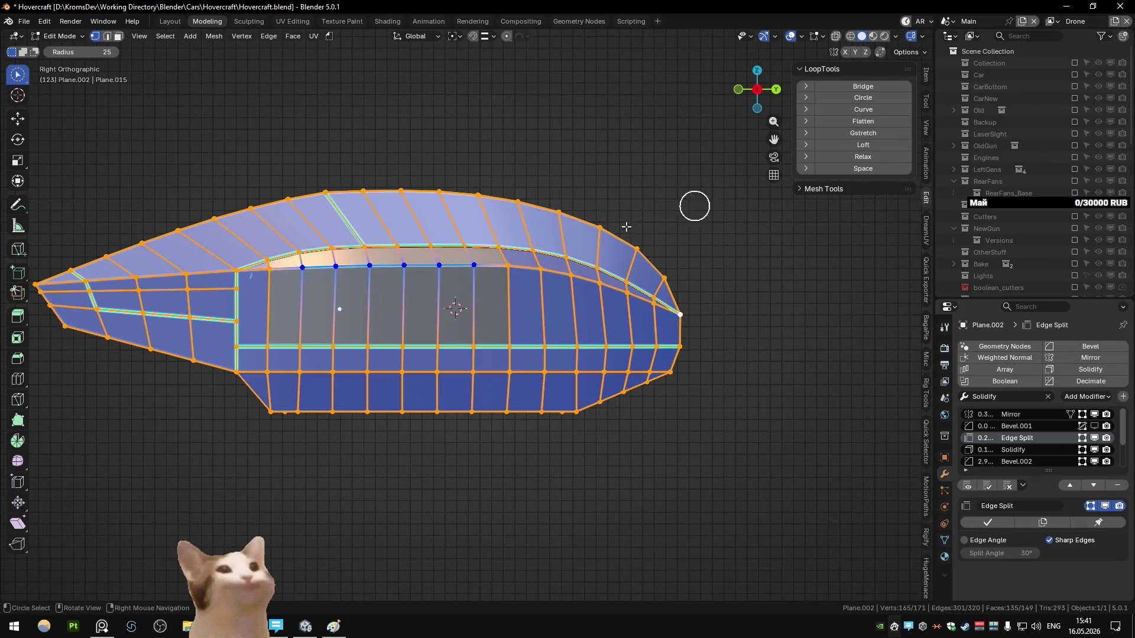
click(372, 264)
key(g)
key(z)
click(408, 307)
key(a)
middle_drag(303, 268, 474, 265)
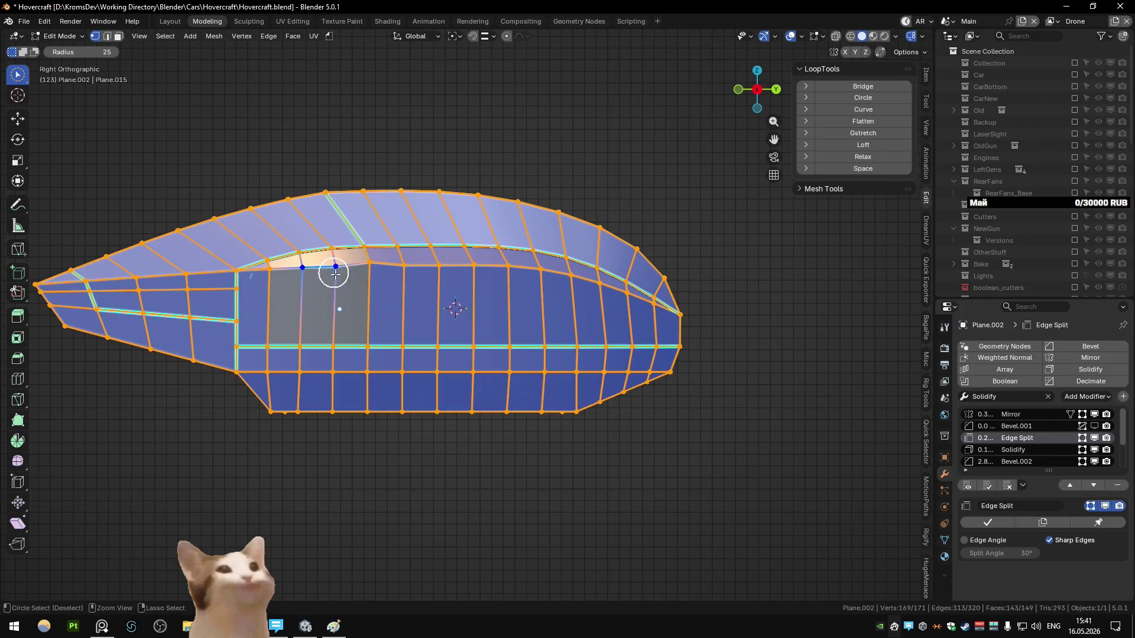
- Curve the vent's top vertices with LoopTools restricted to Extrude only, then view the shaded hull
click(862, 110)
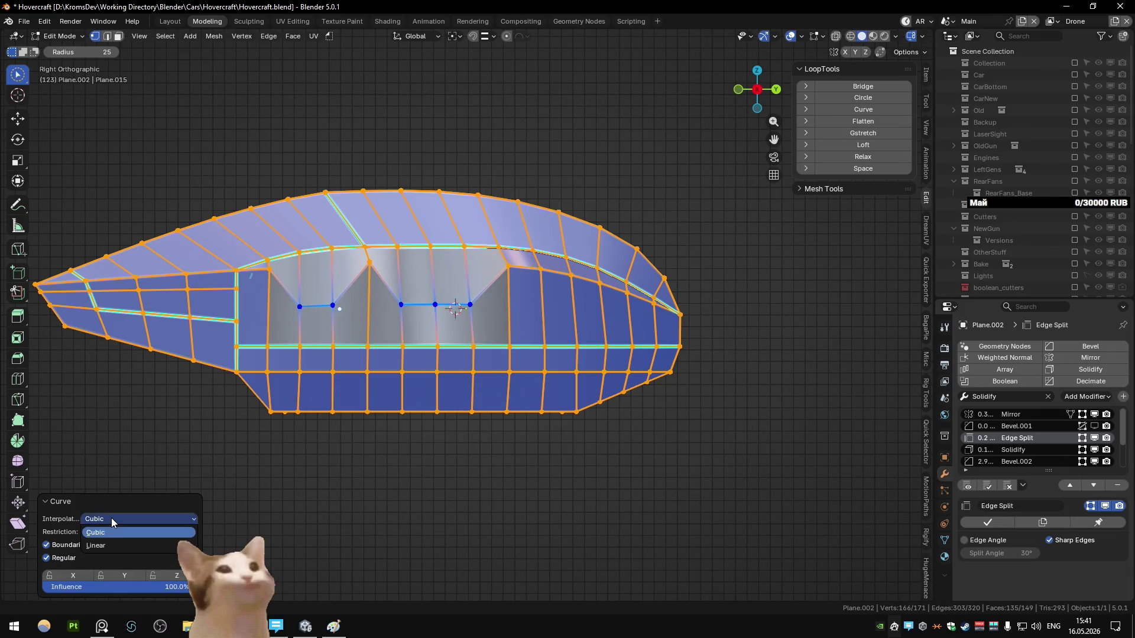
click(106, 532)
click(101, 558)
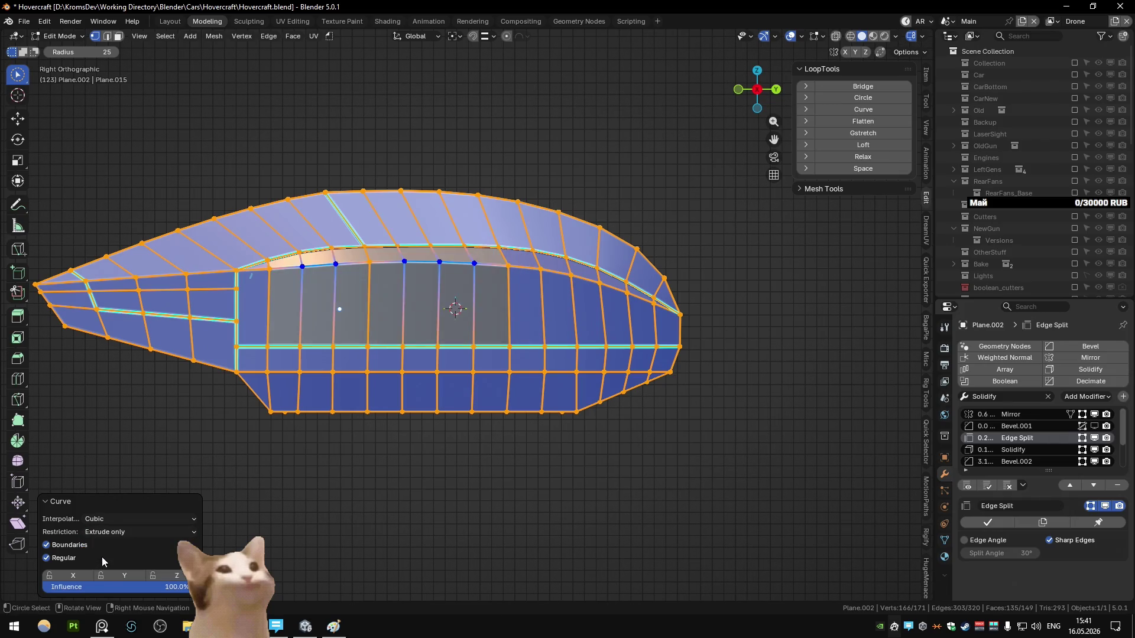
click(114, 533)
click(111, 546)
click(113, 532)
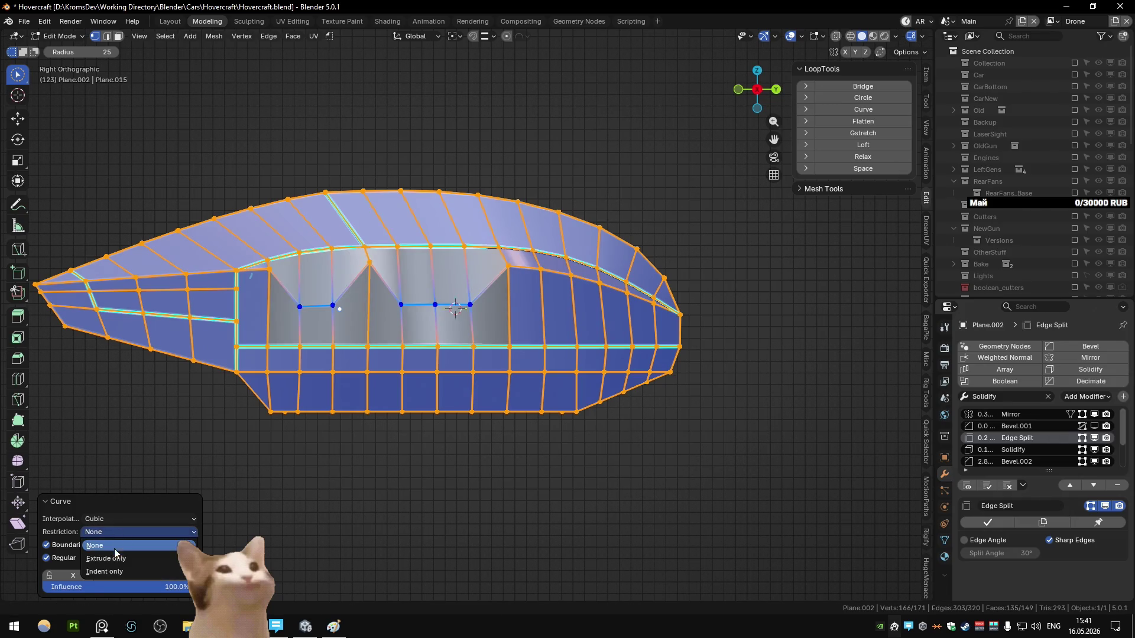
click(107, 558)
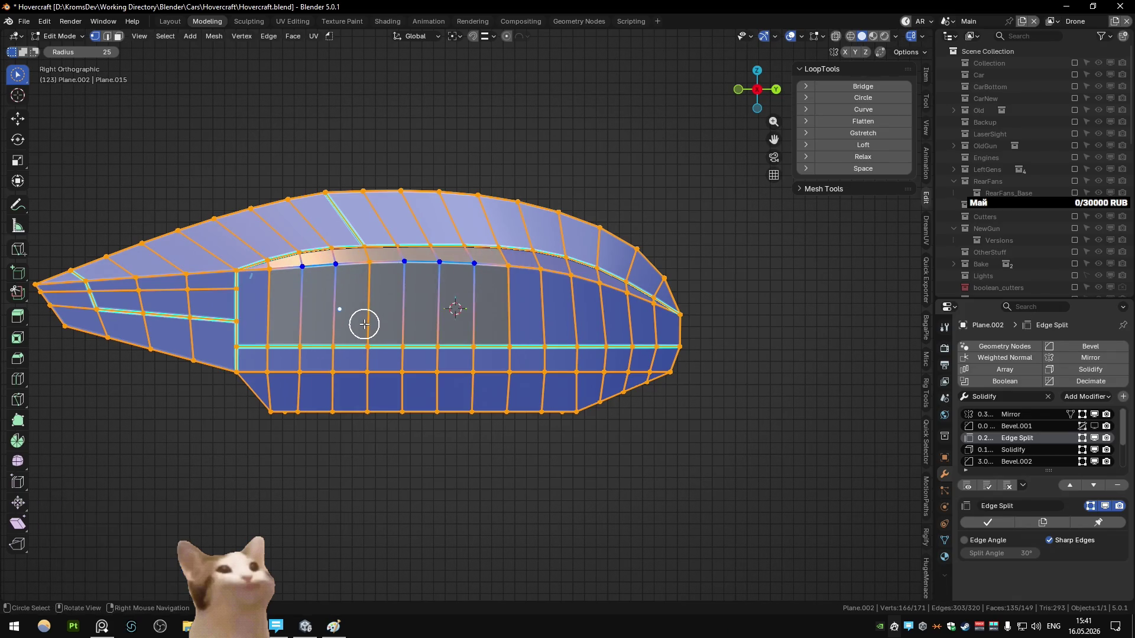
key(Tab)
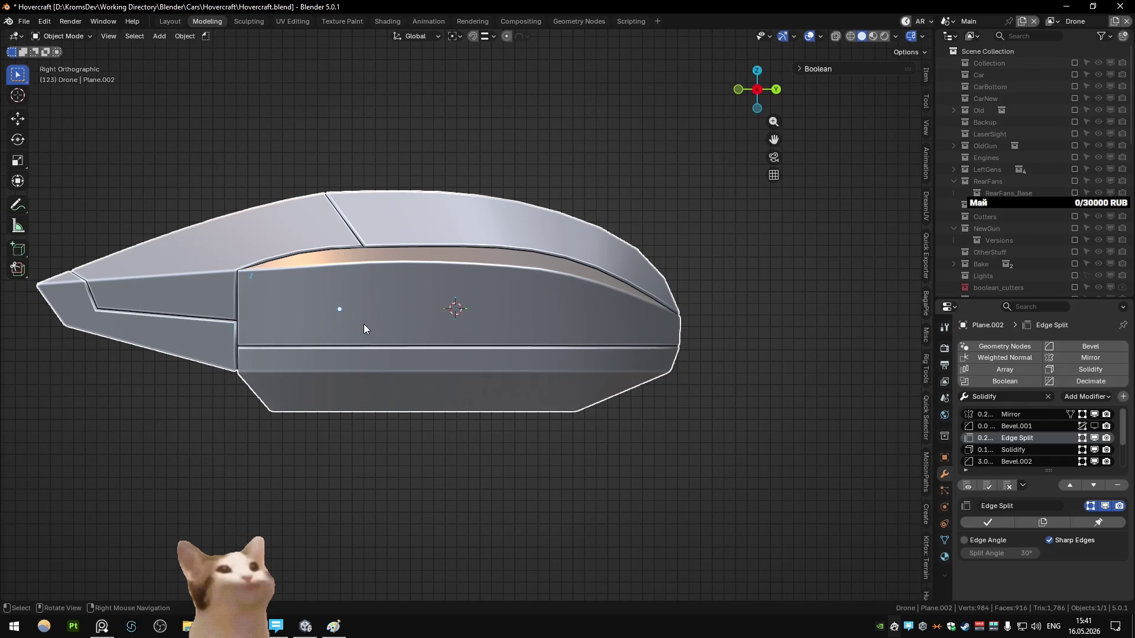
- Curve the side panel's top edge, adjusting the vertex selection while checking the shaded result
key(Tab)
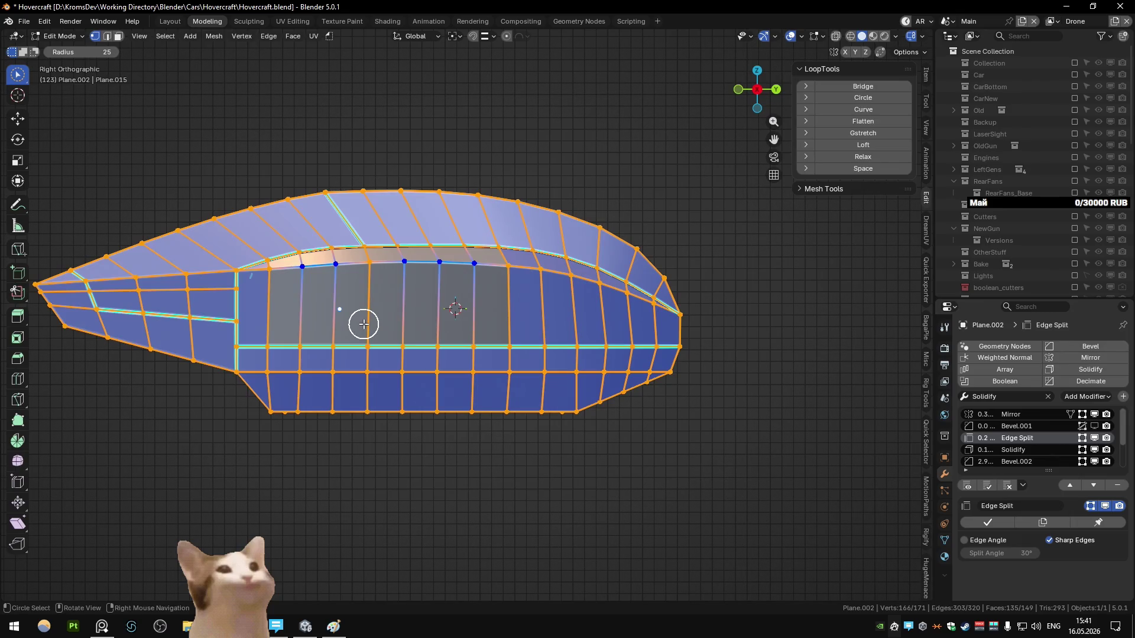
drag(276, 314, 272, 276)
click(882, 110)
key(Tab)
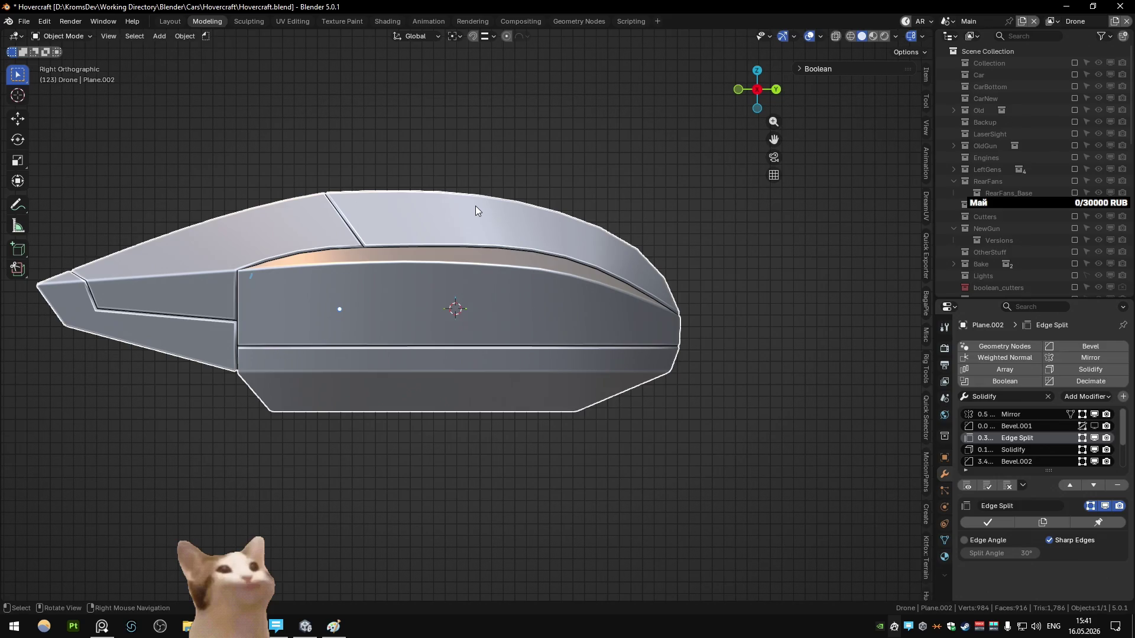
key(Tab)
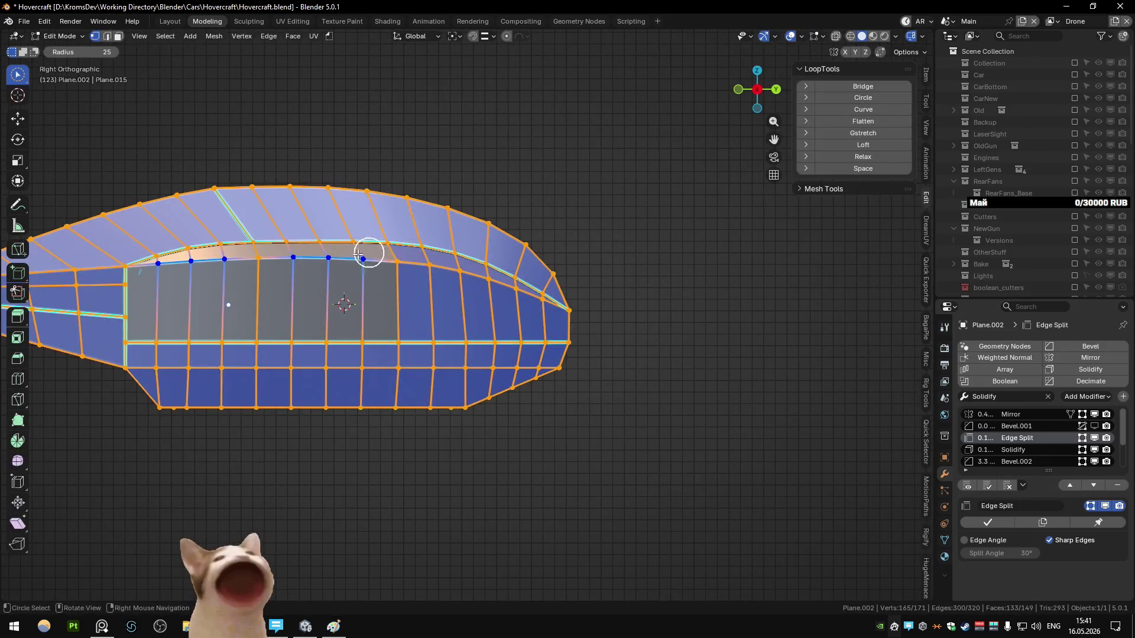
ctrl+drag(325, 279, 224, 296)
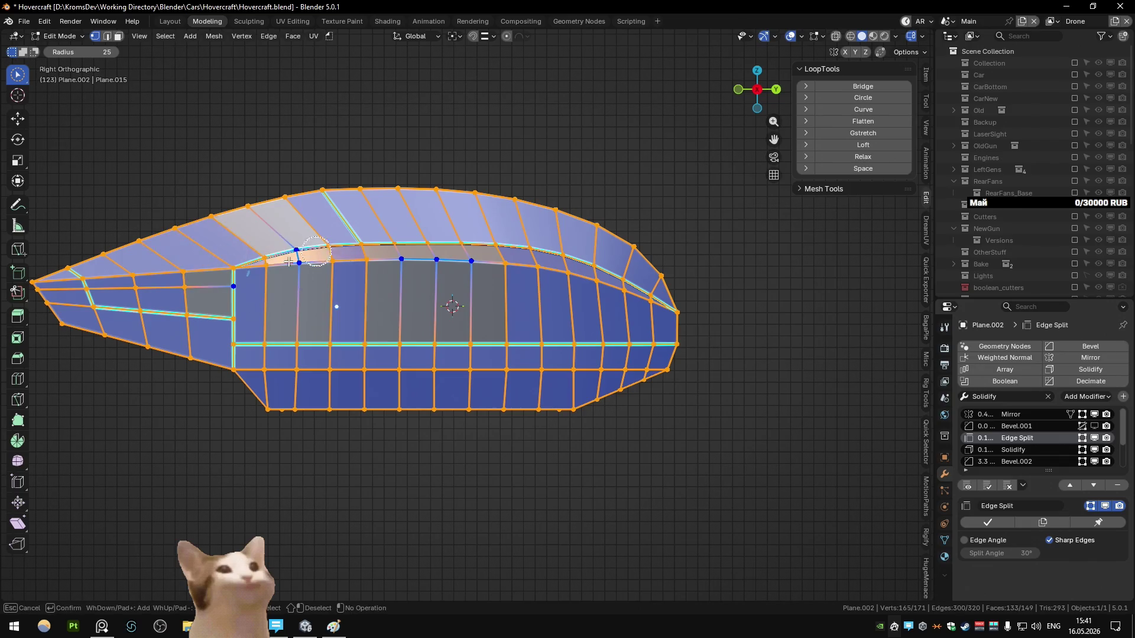
key(Tab)
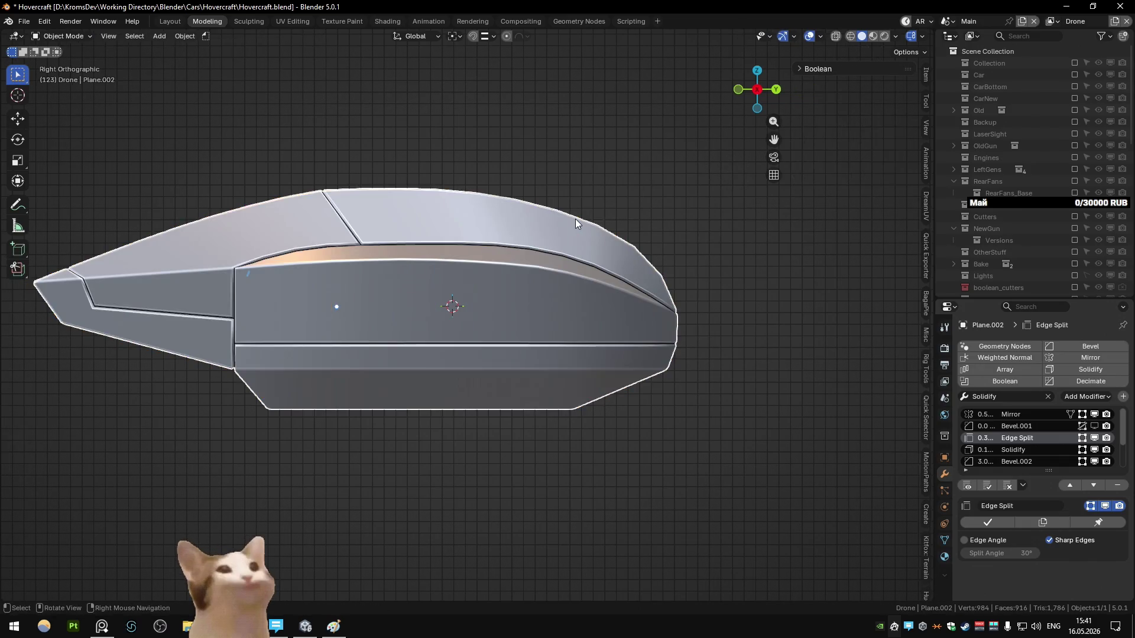
key(Tab)
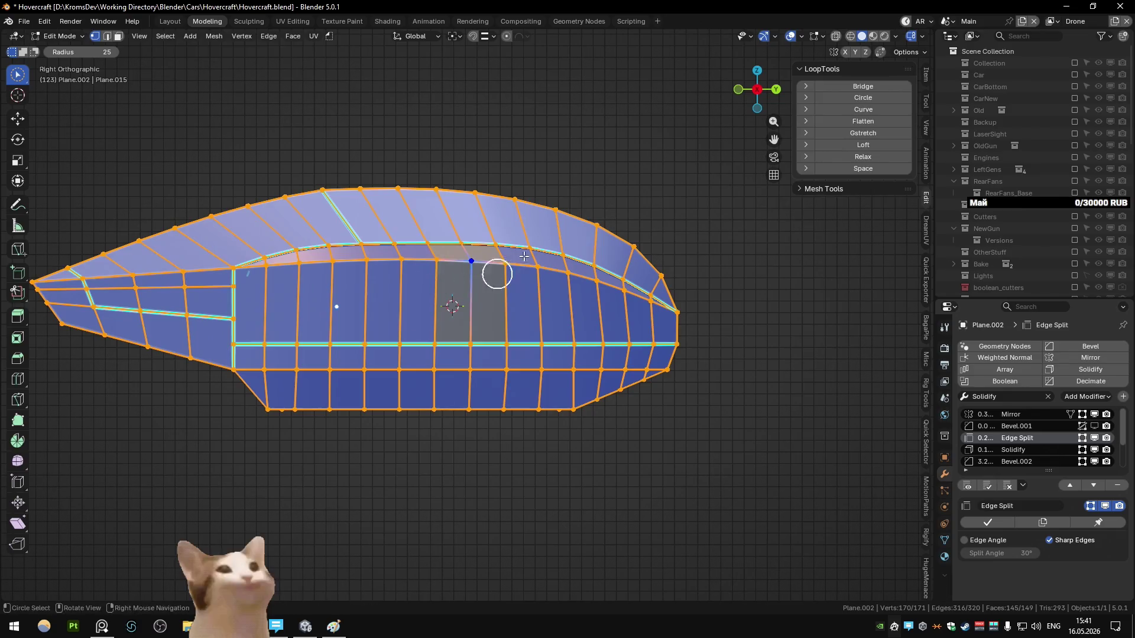
key(Tab)
key(Tab)
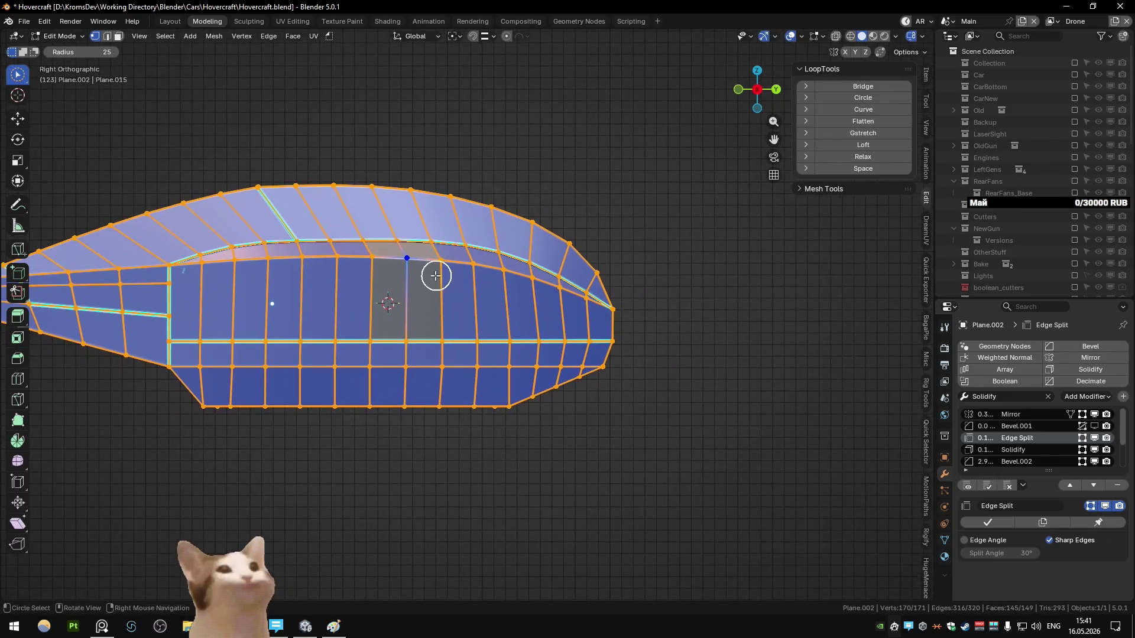
- Refine the upper-edge vertex selection, including a zero-offset vertical move
key(g)
key(z)
click(464, 303)
key(a)
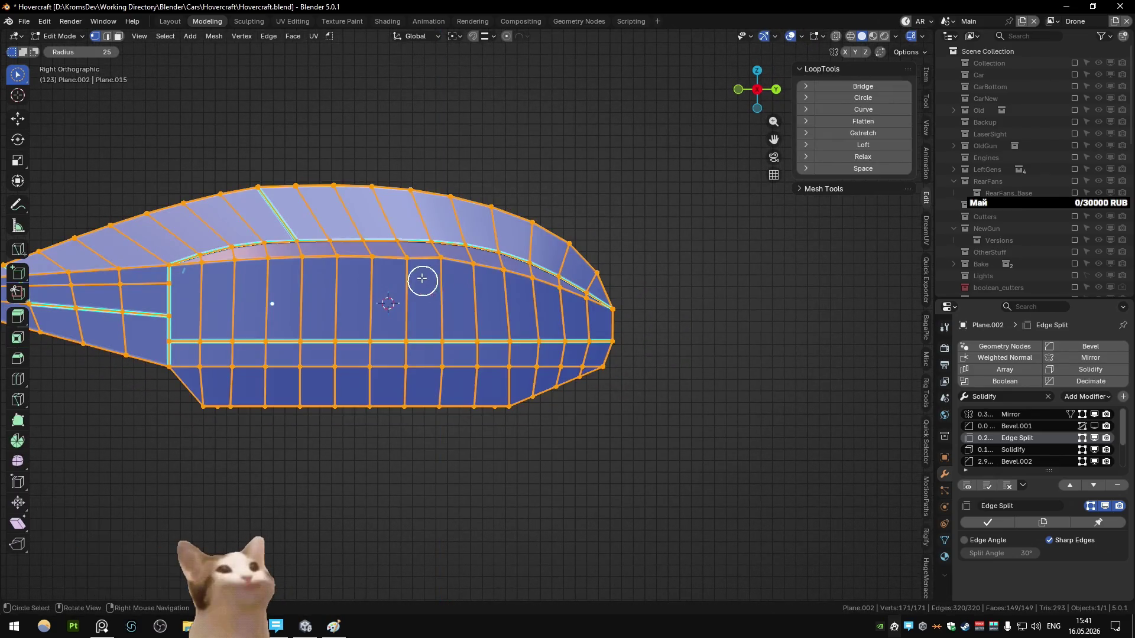
click(414, 266)
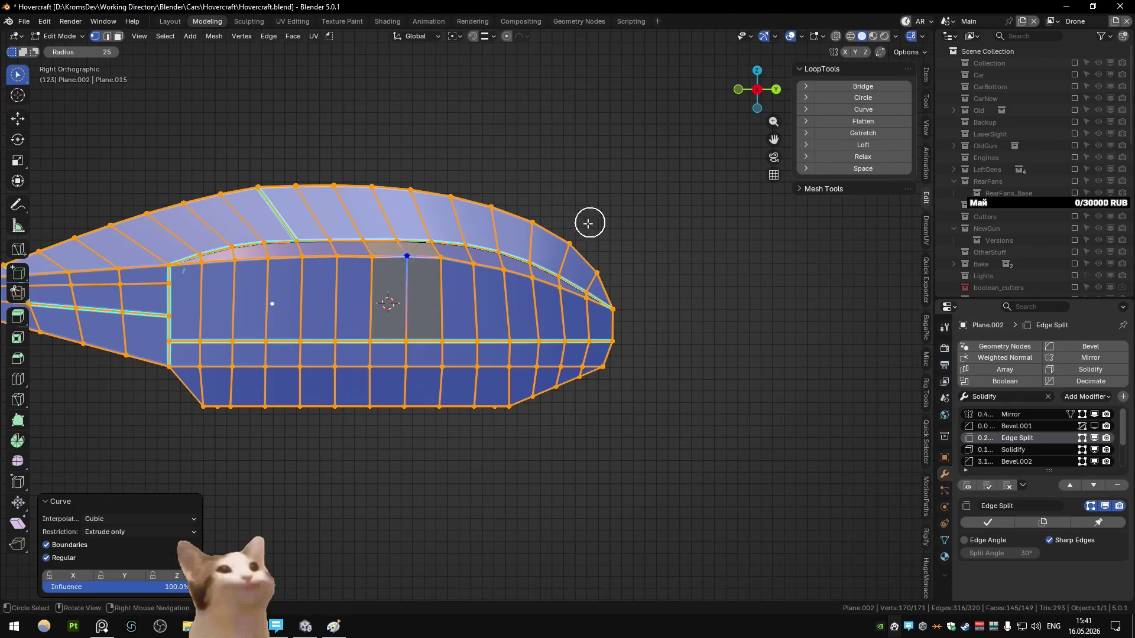
key(Tab)
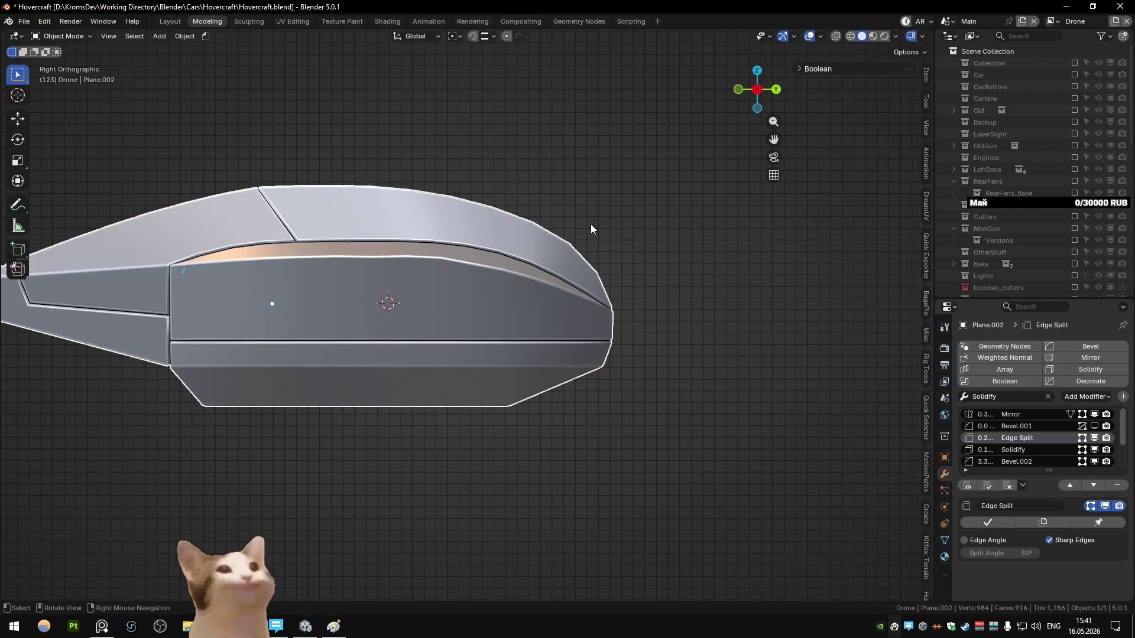
key(Tab)
key(ctrl+i)
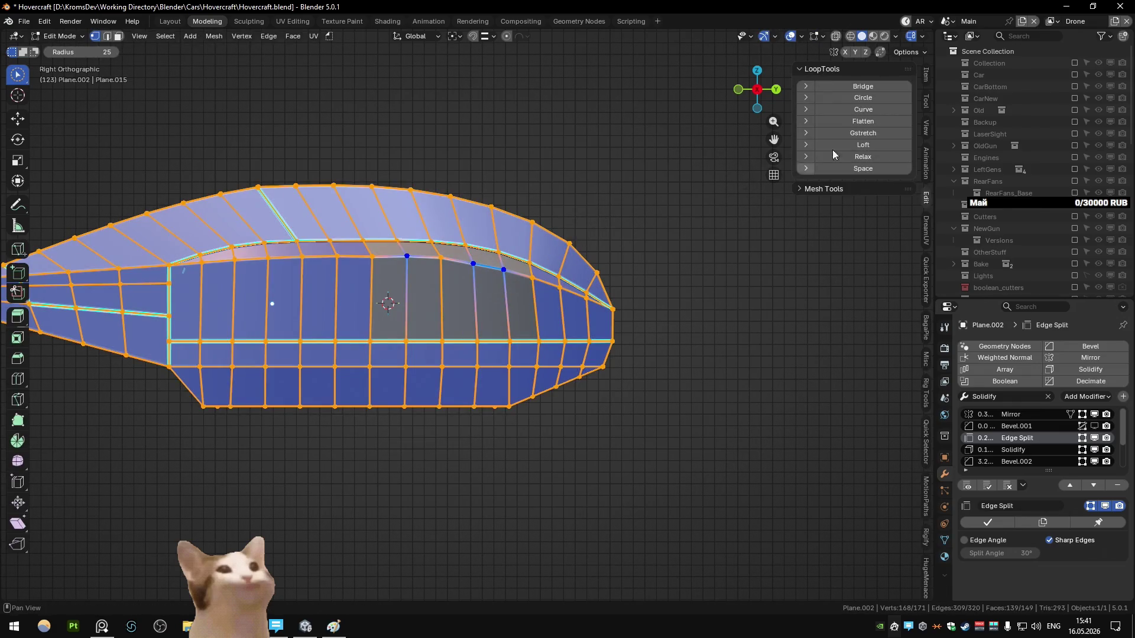
- Apply LoopTools Curve then Flatten to the top-edge vertices and inspect the hull from above
click(863, 109)
key(Tab)
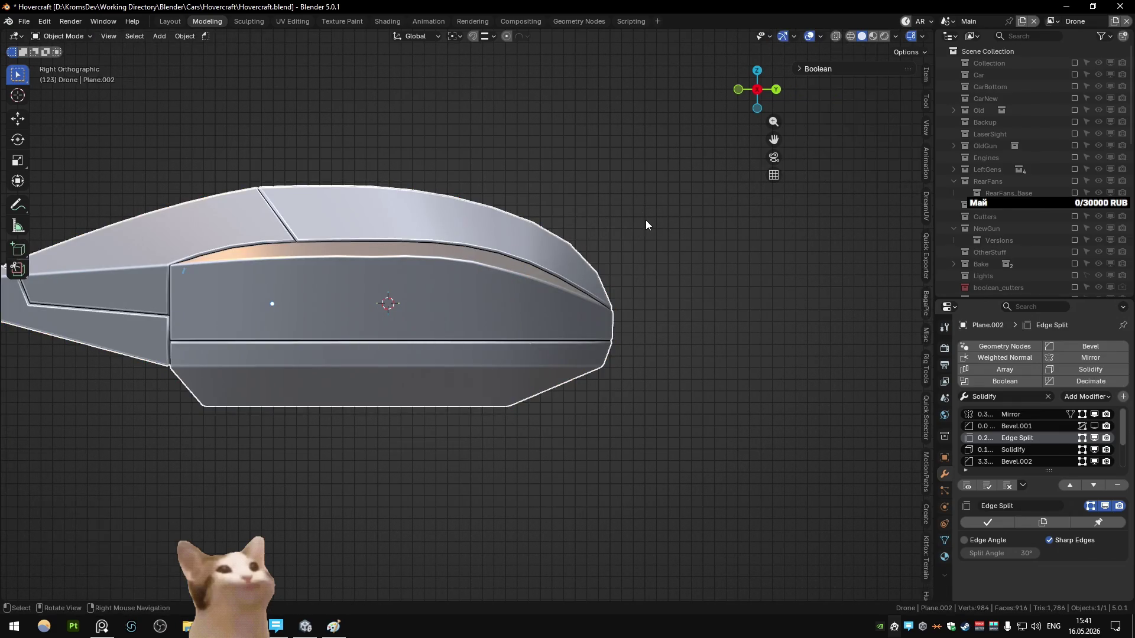
key(Tab)
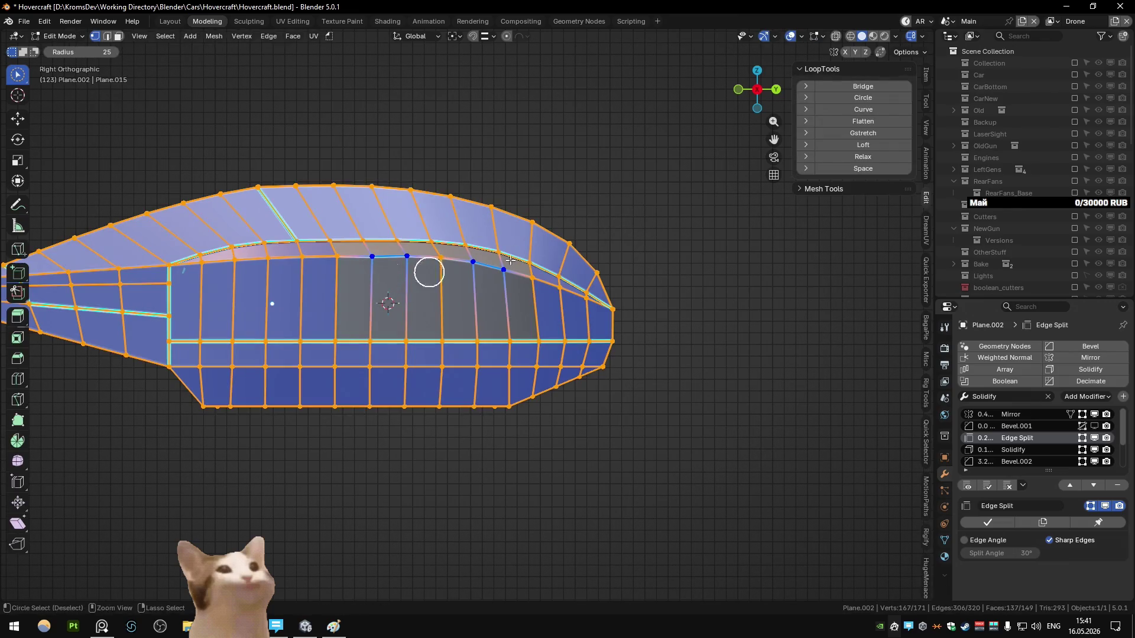
click(862, 121)
key(Tab)
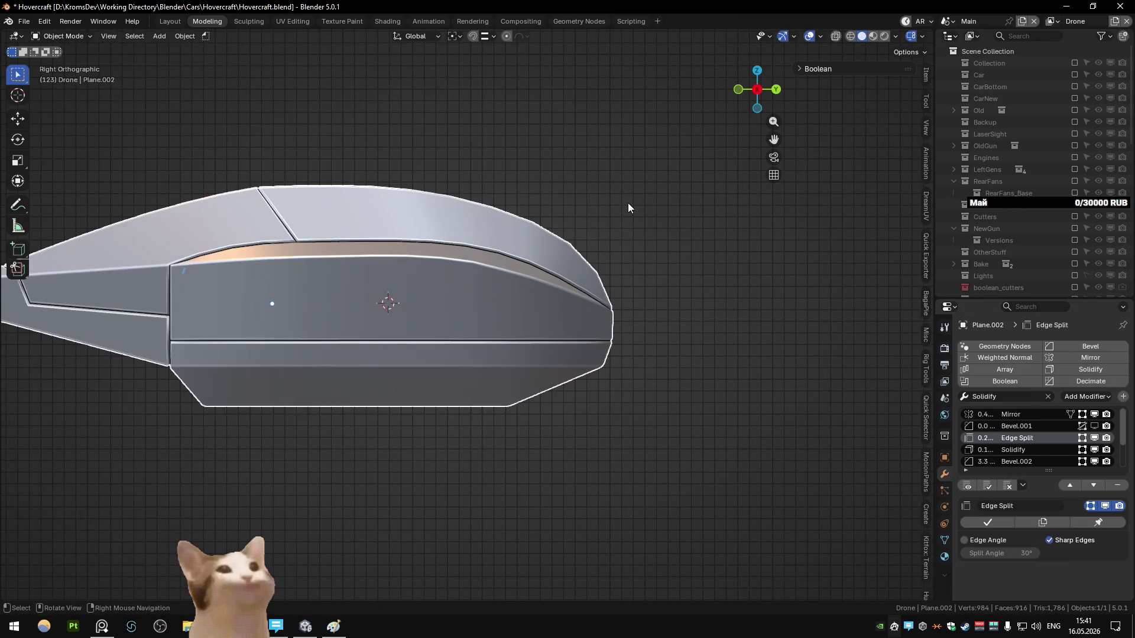
mouse_move(629, 203)
shift+middle_down()
mouse_move(594, 204)
mouse_move(546, 229)
shift+middle_up()
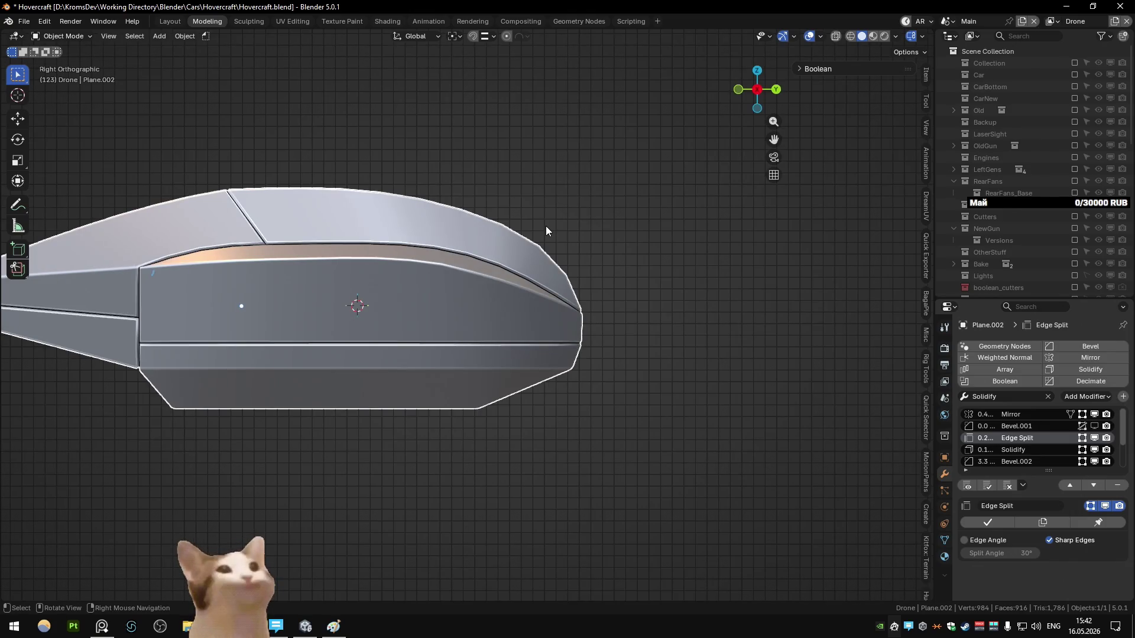
scroll(545, 226, down, 4)
mouse_move(545, 232)
middle_down()
mouse_move(461, 304)
mouse_move(473, 290)
middle_up()
key(KP_7)
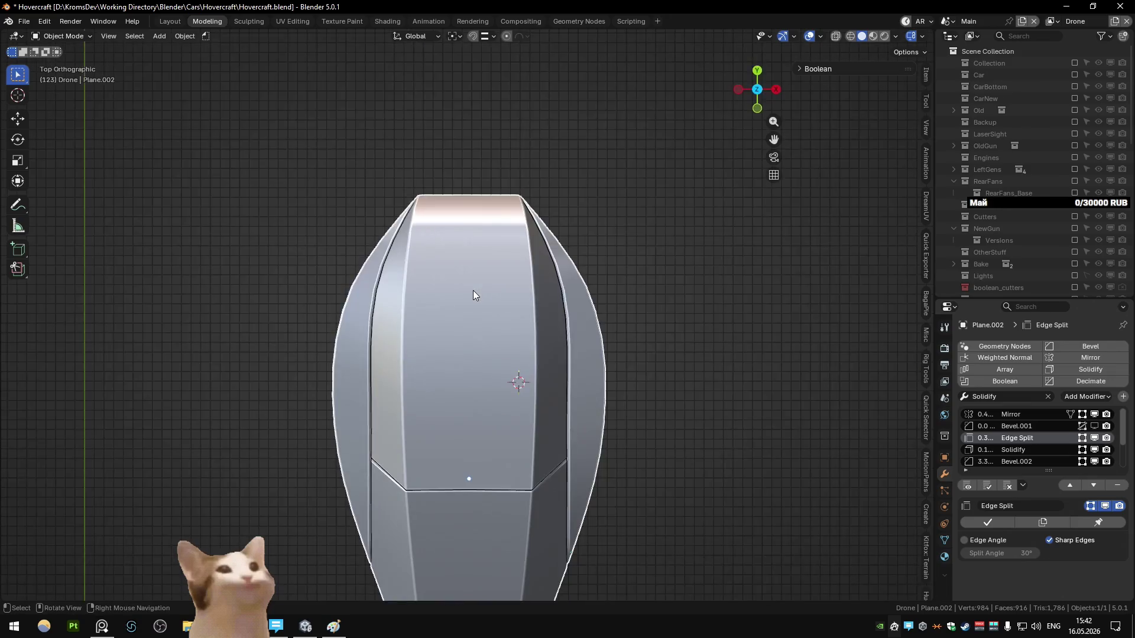
- Select a shortest edge path along the hull seam from the top view
middle_drag(599, 312, 509, 185)
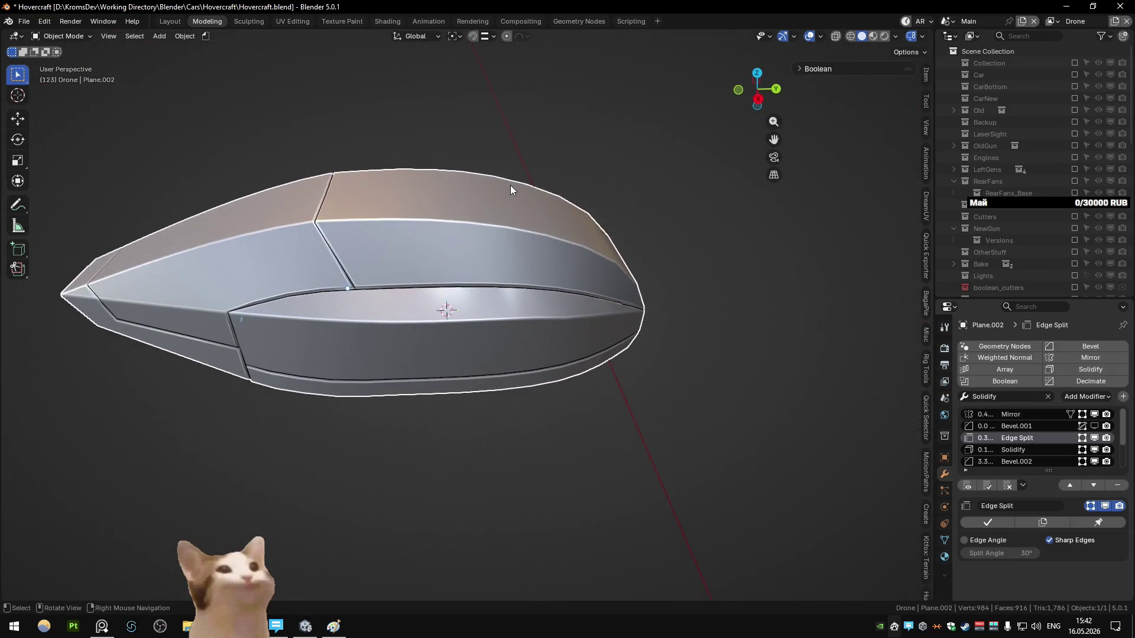
key(KP_7)
key(Tab)
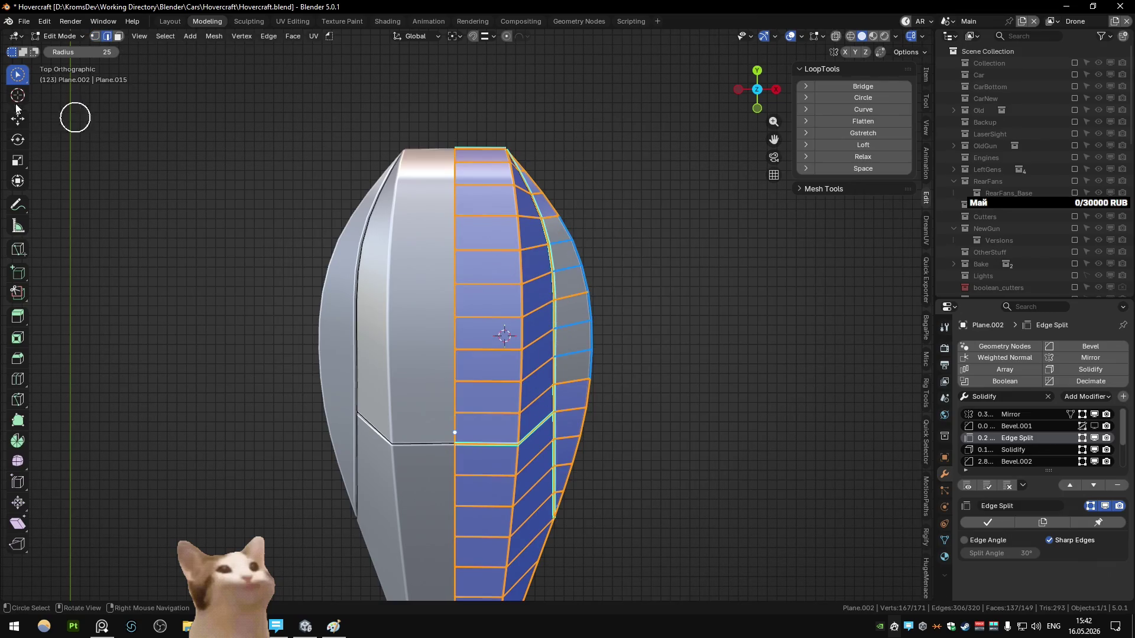
click(22, 80)
click(552, 508)
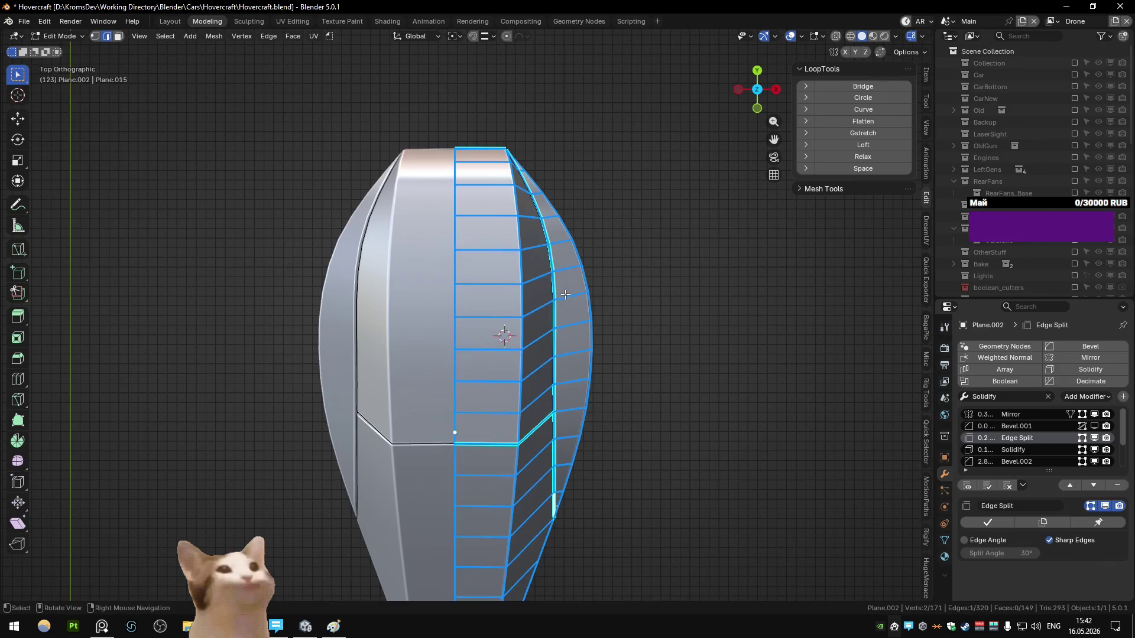
ctrl+click(520, 169)
- Trial LoopTools Relax on the seam path, then undo it, leaving the seam unchanged
key(ctrl+z)
key(ctrl+shift+z)
click(848, 160)
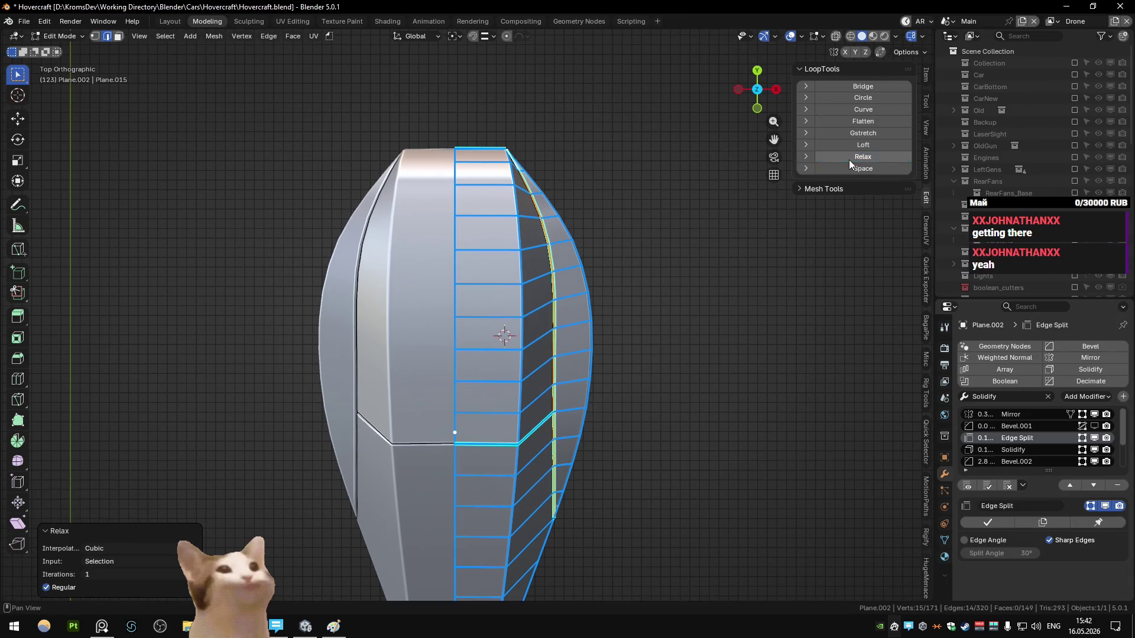
key(ctrl+z)
key(ctrl+z)
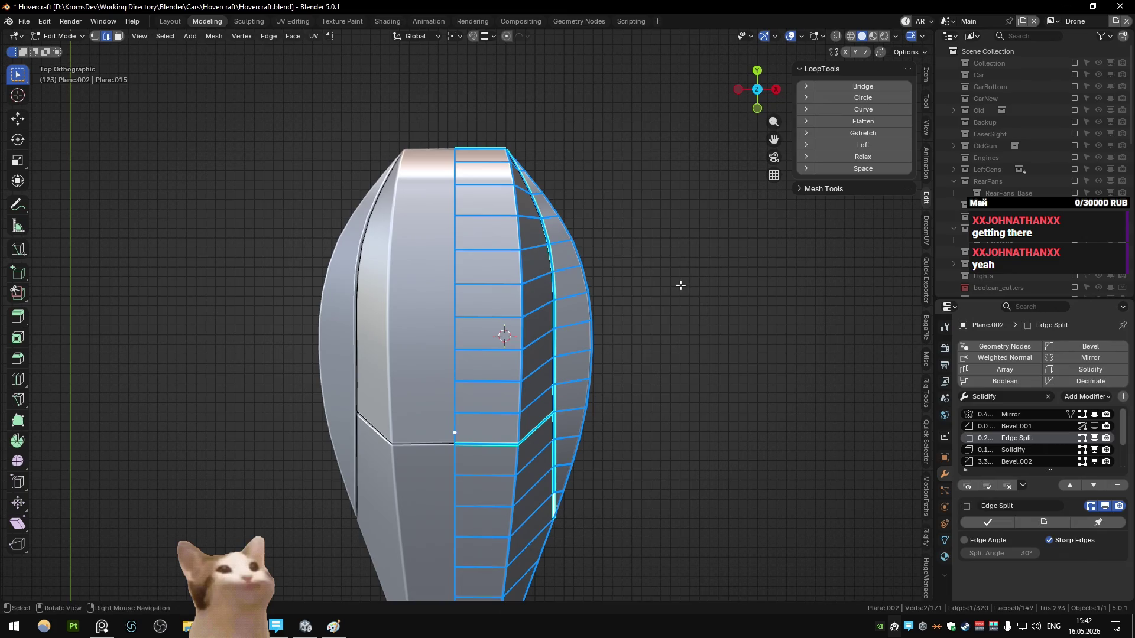
key(ctrl+z)
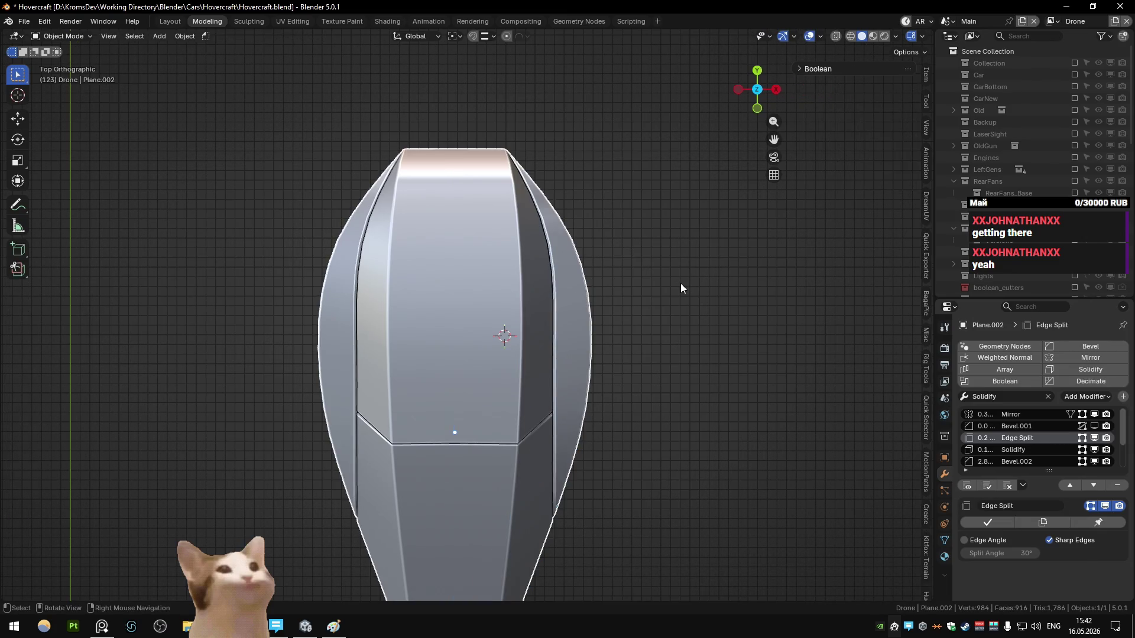
key(ctrl+z)
key(ctrl+z)
key(a)
scroll(577, 297, up, 1)
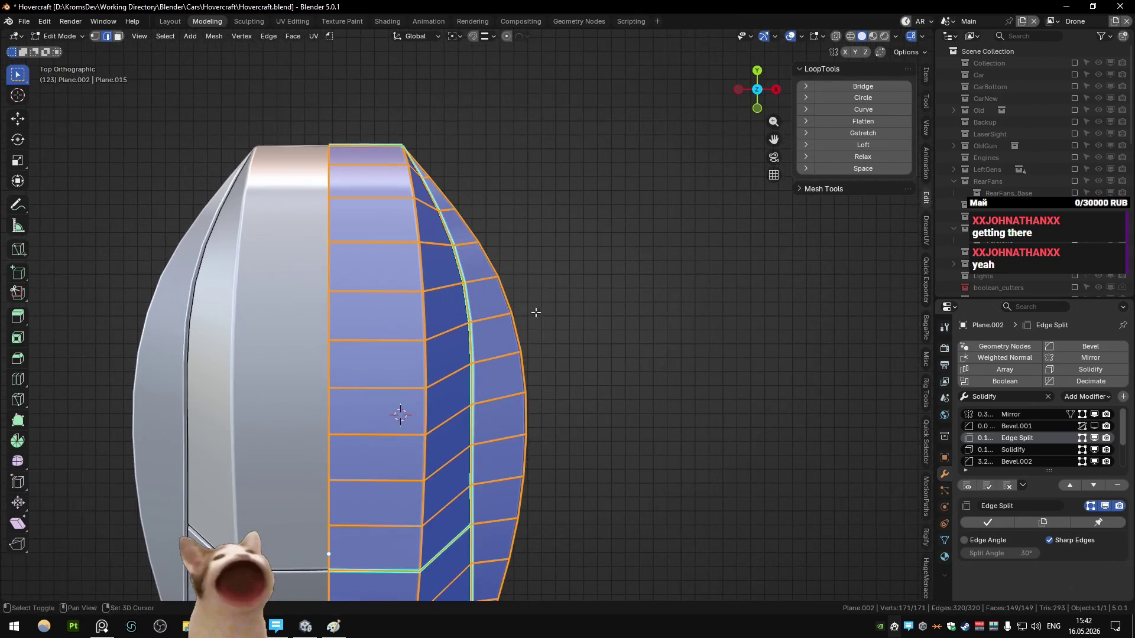
- Select the vertices along the upper seam between top and side panels
scroll(578, 297, up, 1)
key(c)
key(ctrl+z)
key(ctrl+shift+z)
key(ctrl+z)
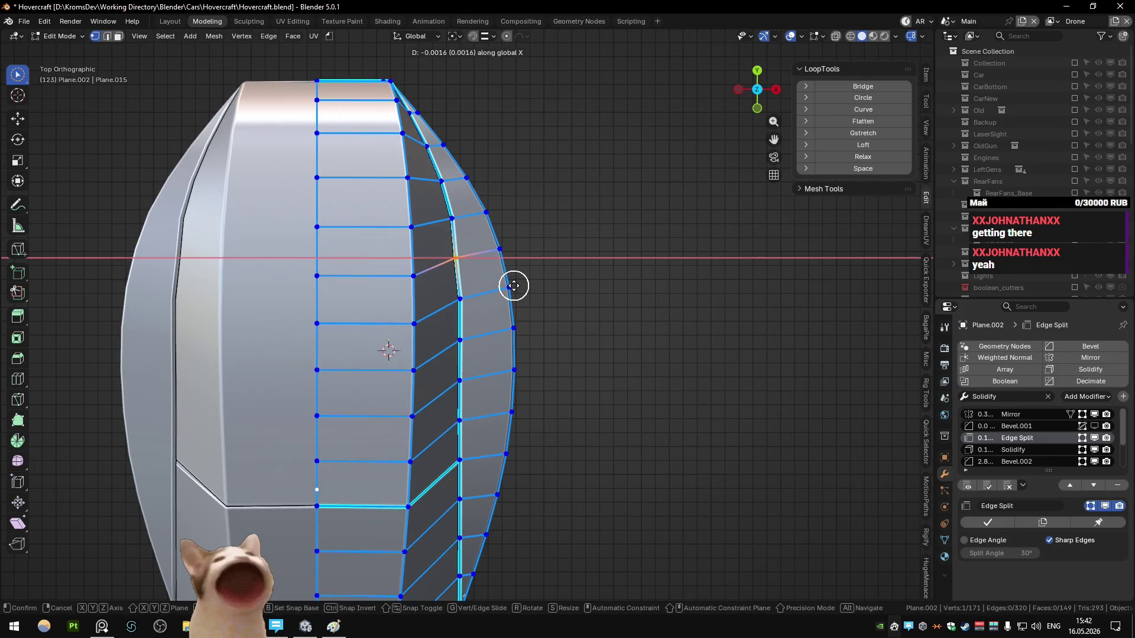
key(ctrl+shift+z)
ctrl+drag(463, 244, 431, 145)
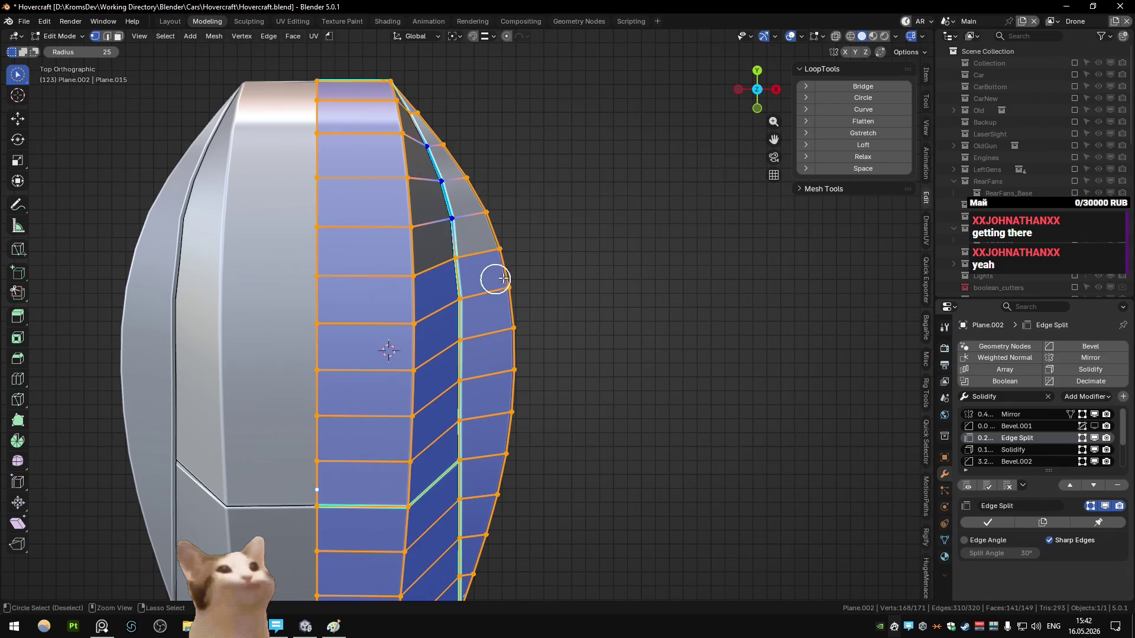
- Curve the seam vertices with LoopTools, with Restriction set to Indent only
click(862, 110)
click(140, 541)
click(146, 531)
click(86, 546)
click(73, 543)
click(139, 532)
click(112, 561)
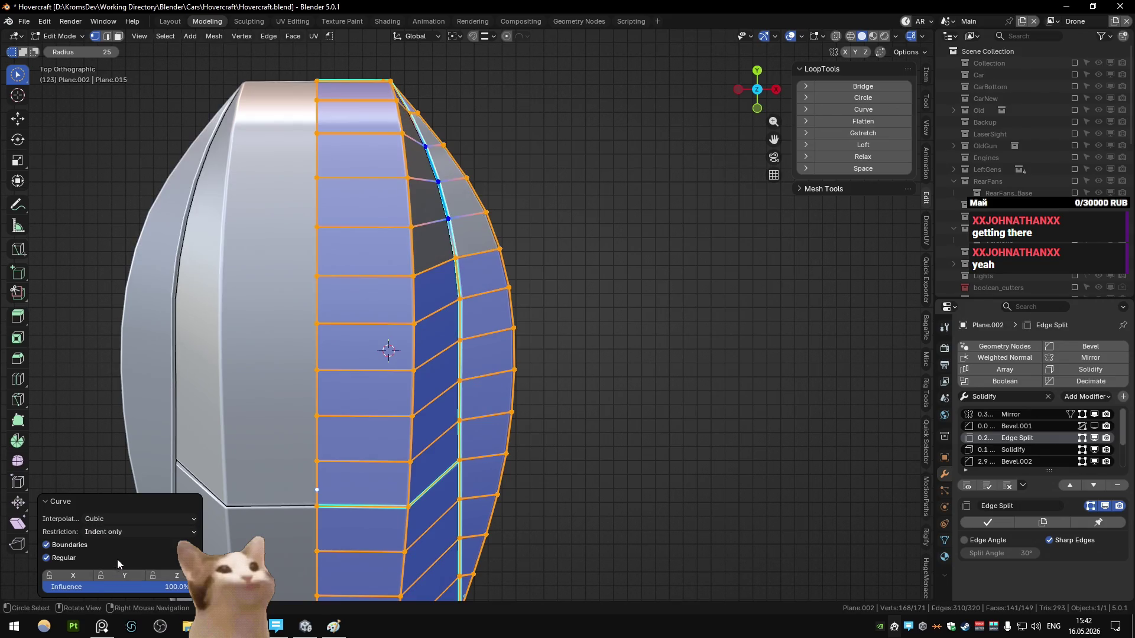
- Reselect the upper side faces along the seam, curve them again, and check from the side
shift+middle_drag(478, 363, 492, 282)
ctrl+drag(489, 215, 476, 351)
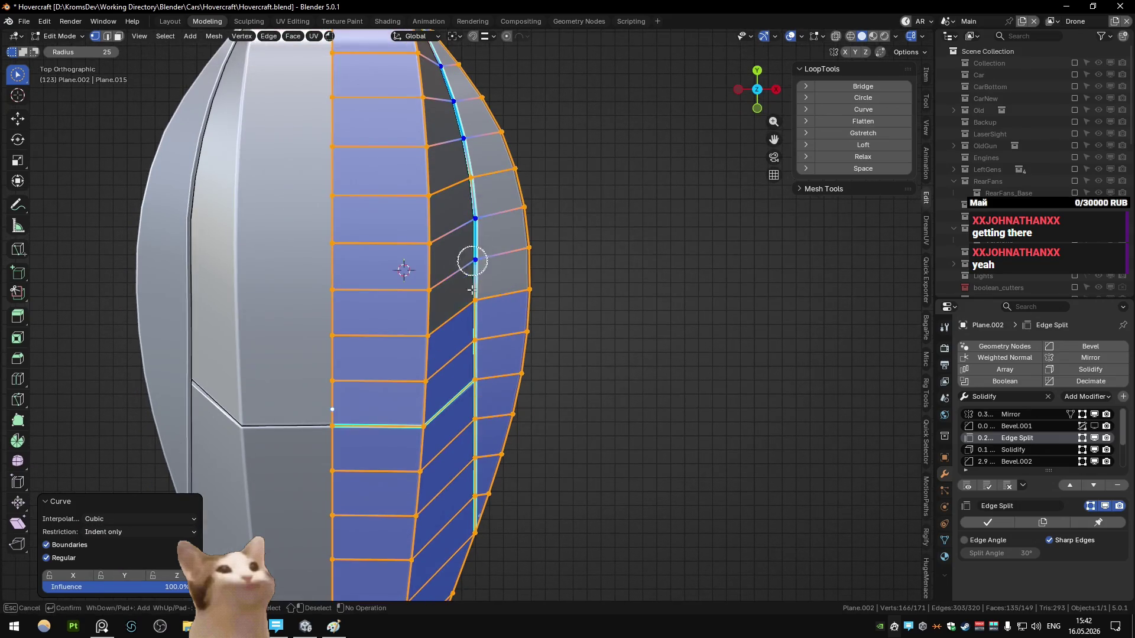
click(828, 110)
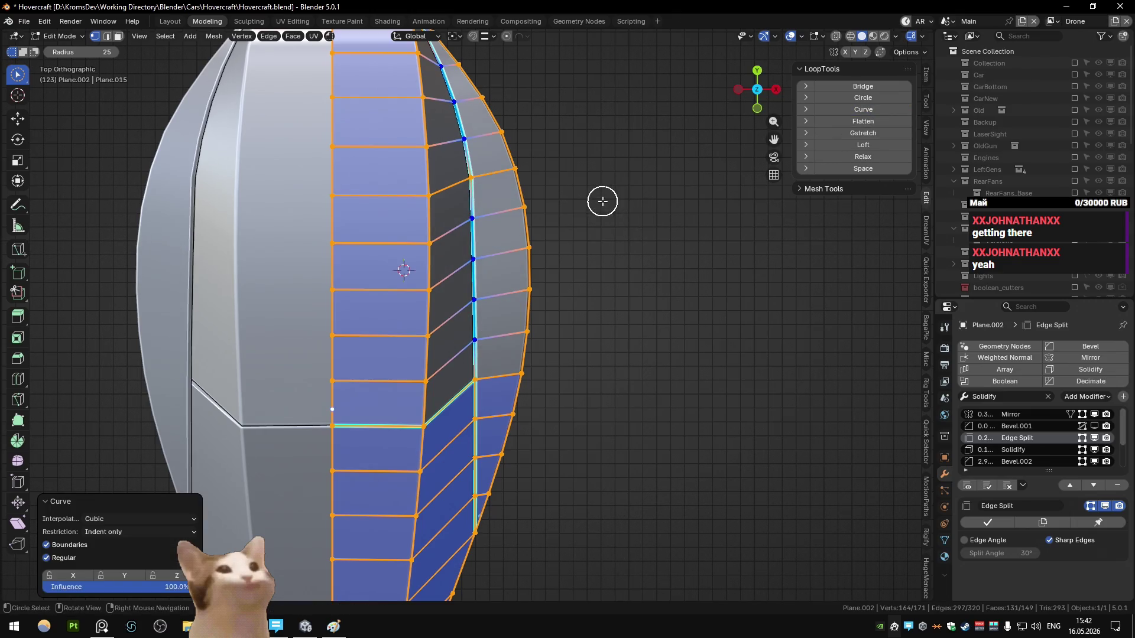
scroll(603, 200, down, 2)
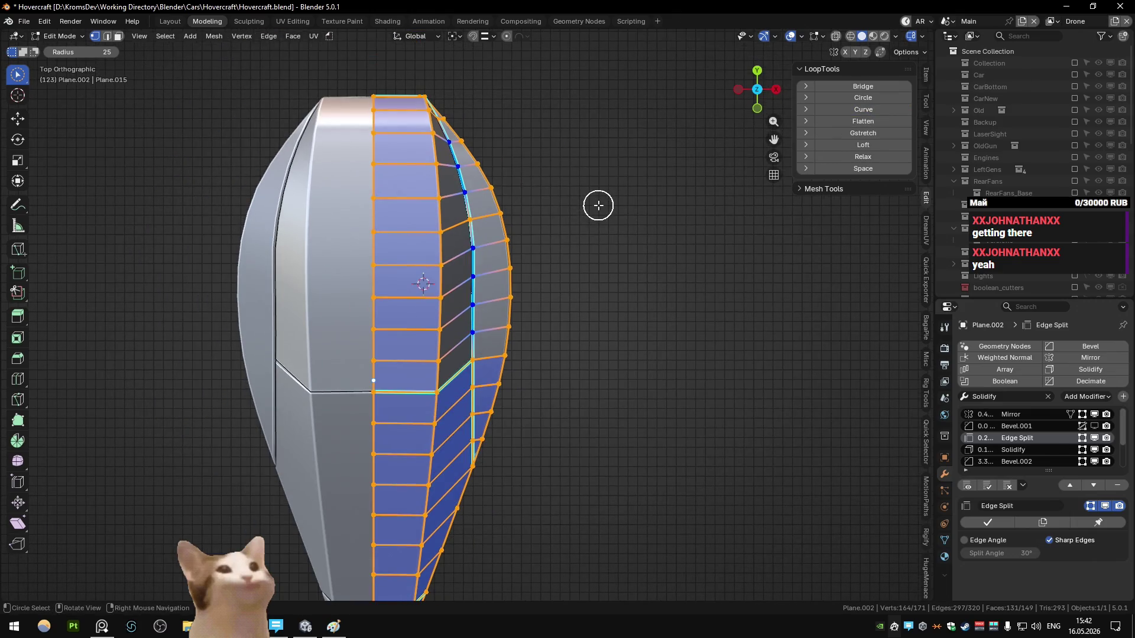
drag(472, 291, 489, 324)
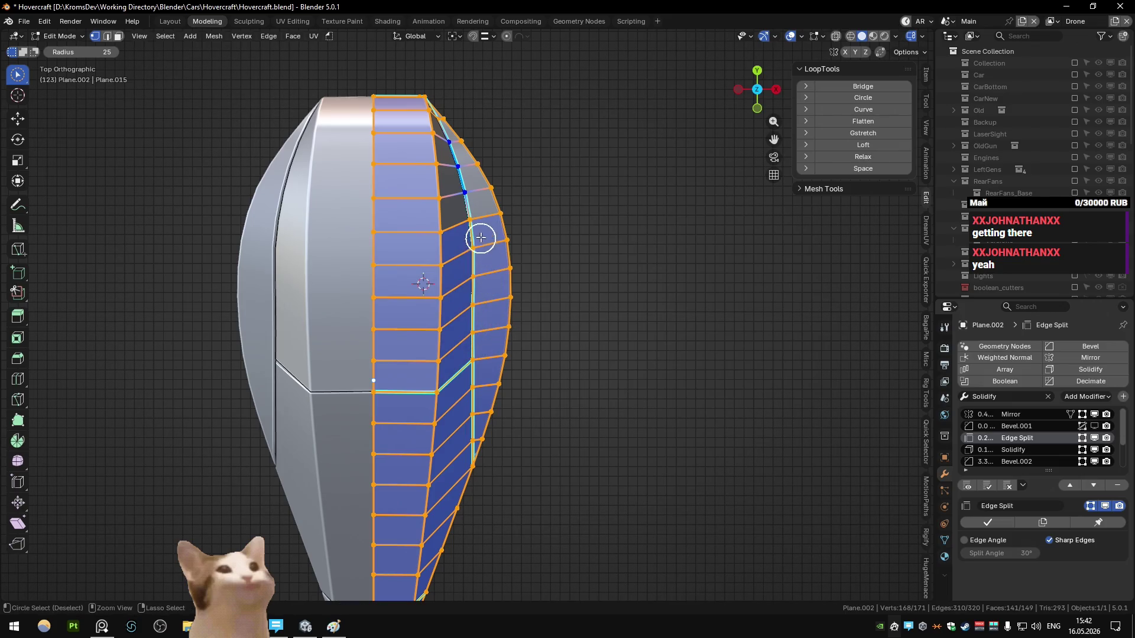
mouse_move(465, 192)
mouse_down()
mouse_move(459, 182)
mouse_move(623, 223)
mouse_up()
click(870, 109)
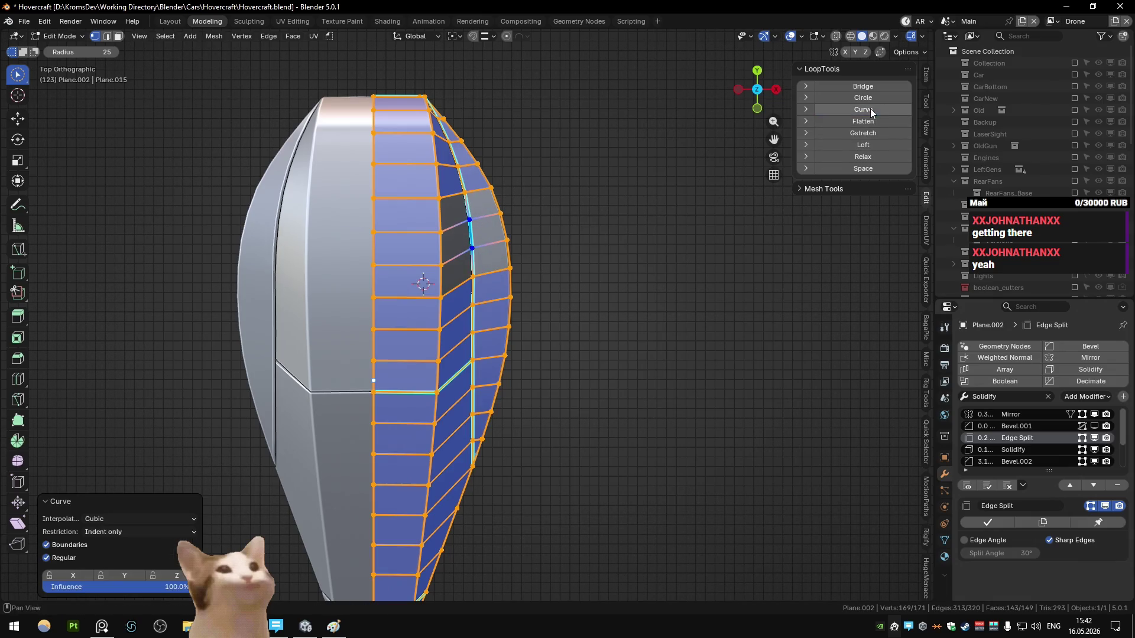
key(Tab)
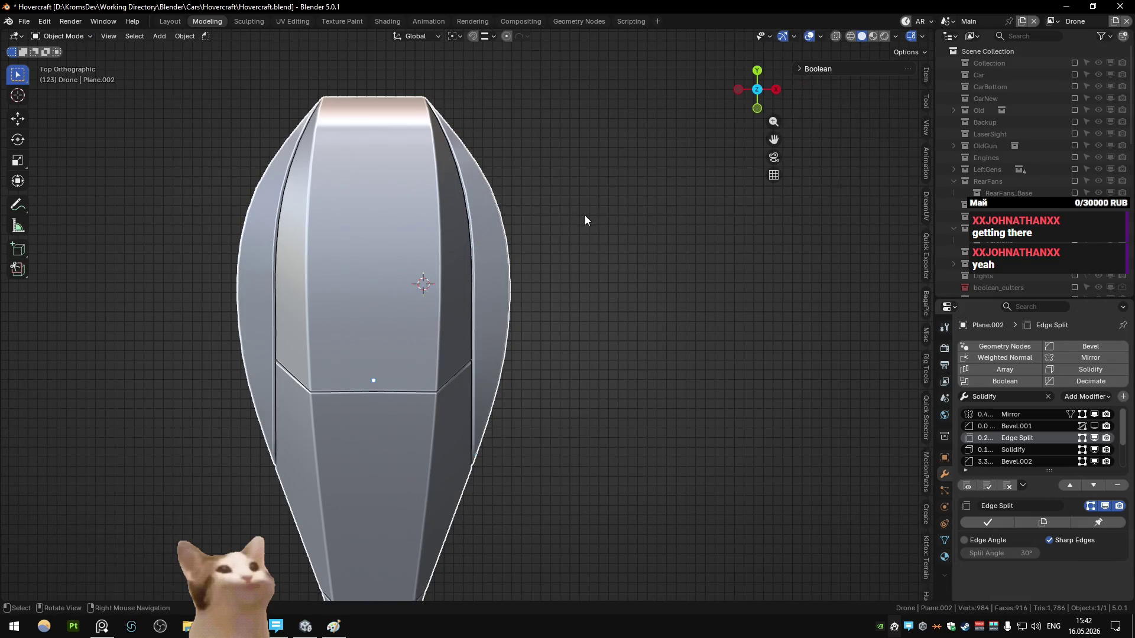
key(KP_3)
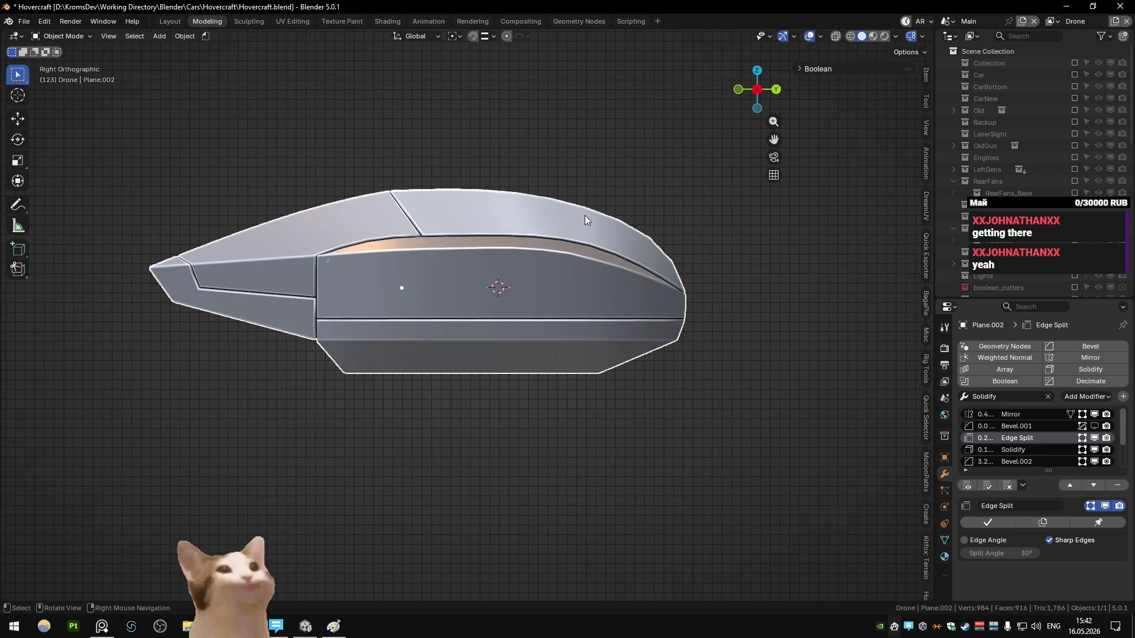
- Deselect the hull and return to the side view
key(Tab)
key(Tab)
key(KP_7)
click(585, 216)
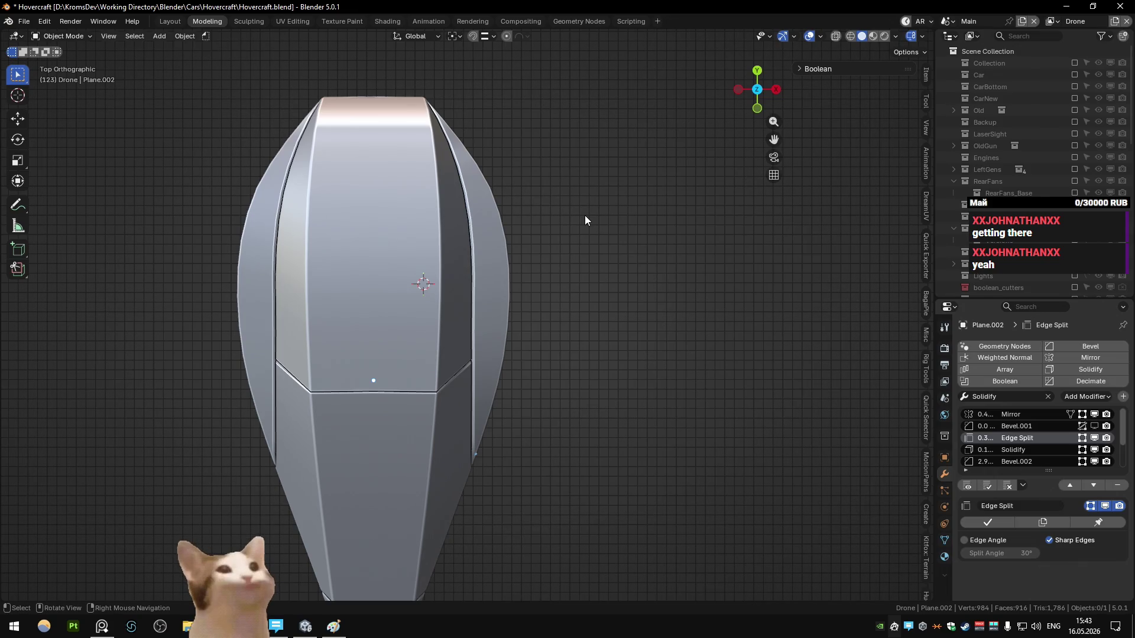
key(KP_3)
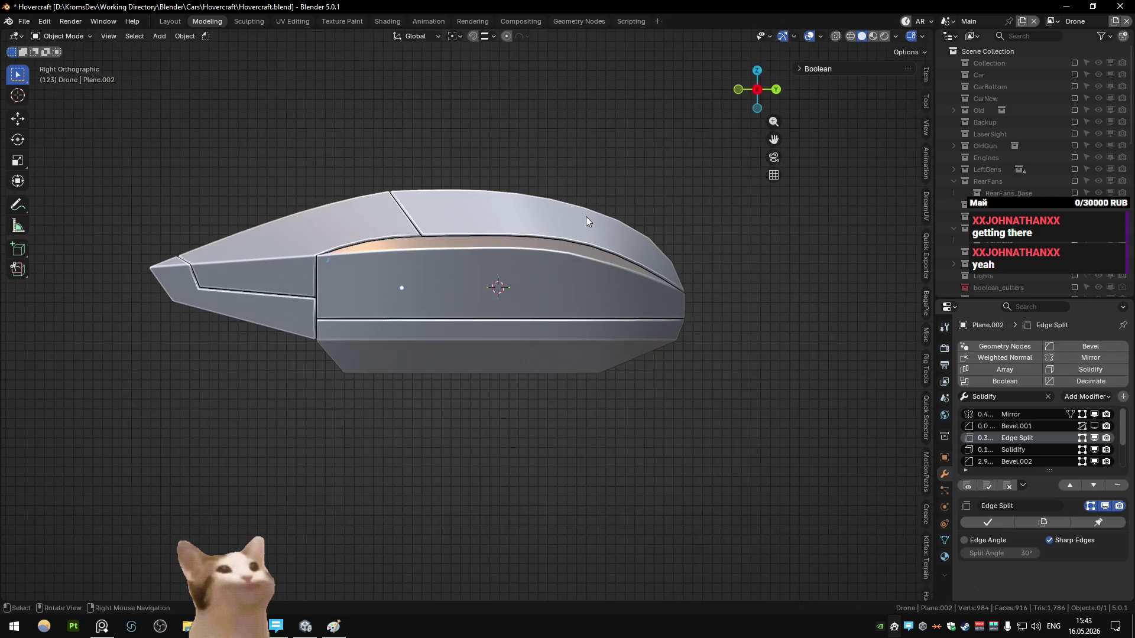
scroll(446, 275, up, 4)
- Raise one upper-seam vertex slightly along Z to even out the dent near the vent
key(Tab)
key(Tab)
key(Tab)
click(496, 271)
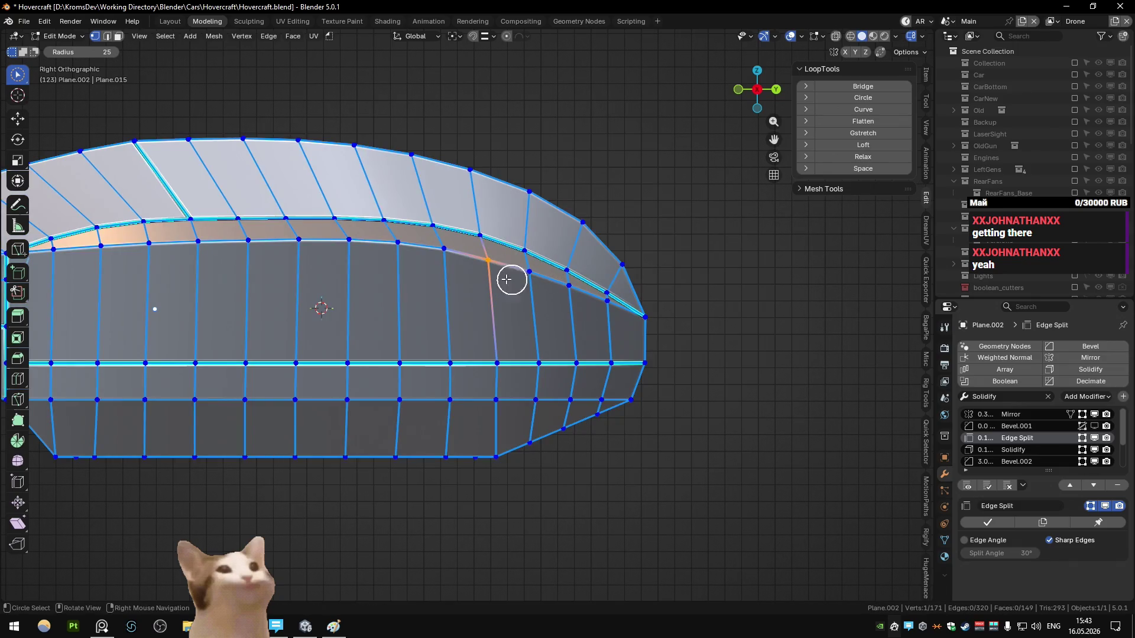
click(524, 287)
key(g)
key(z)
click(529, 322)
- Curve the seam loop with LoopTools, restricted to Extrude only
key(a)
ctrl+click(483, 261)
click(851, 109)
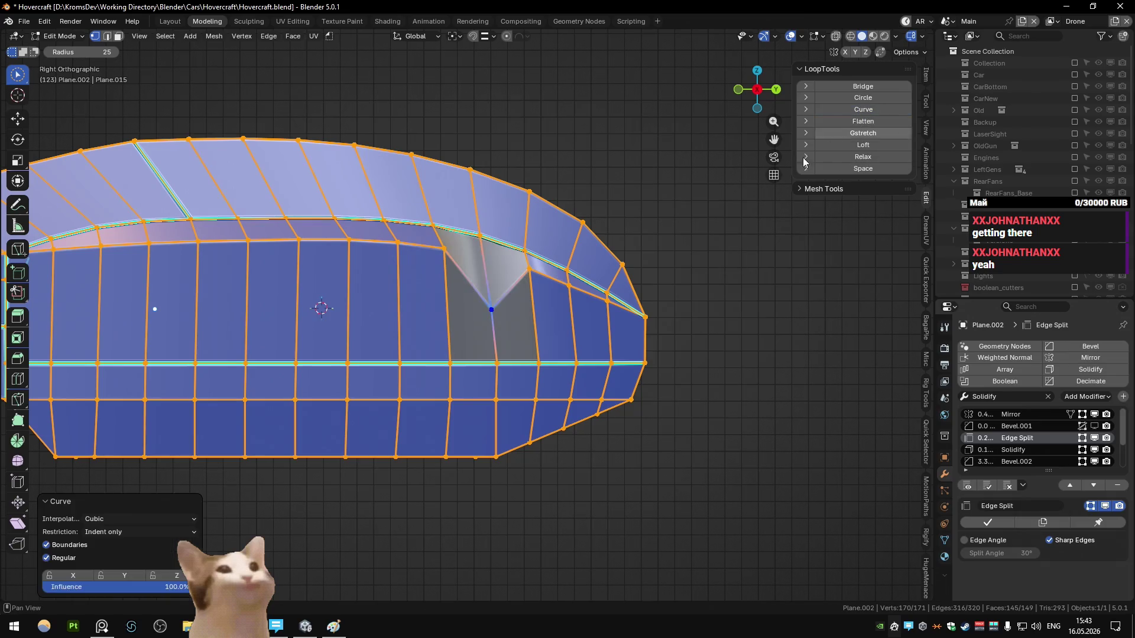
click(95, 536)
click(105, 555)
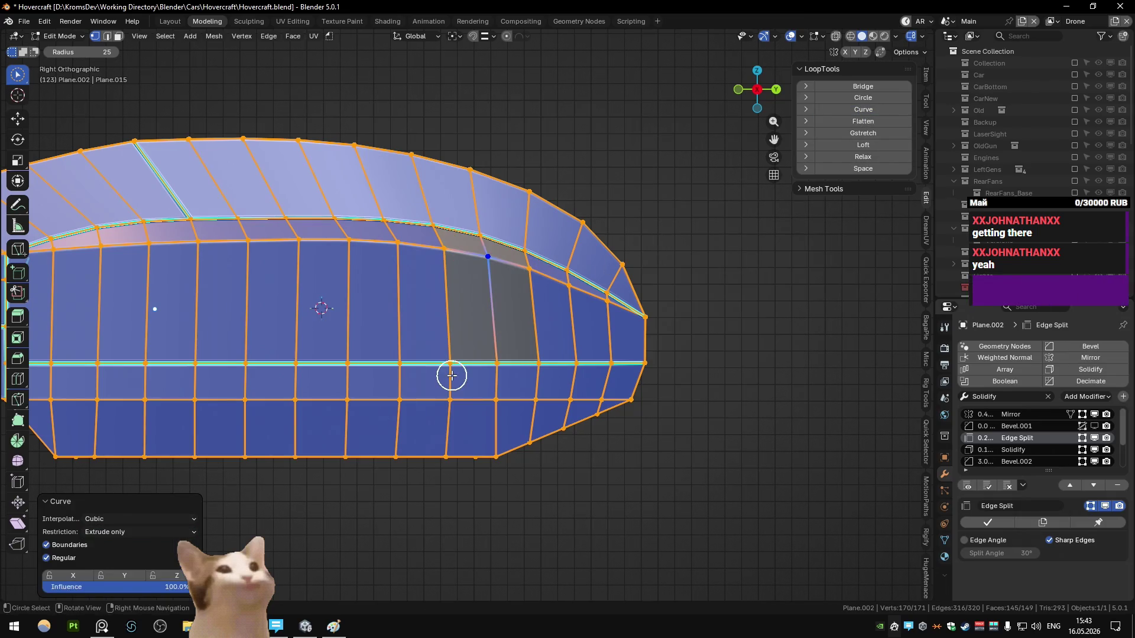
- Orbit around the isolated shaded hull after viewing it from the side
key(Tab)
scroll(531, 308, down, 3)
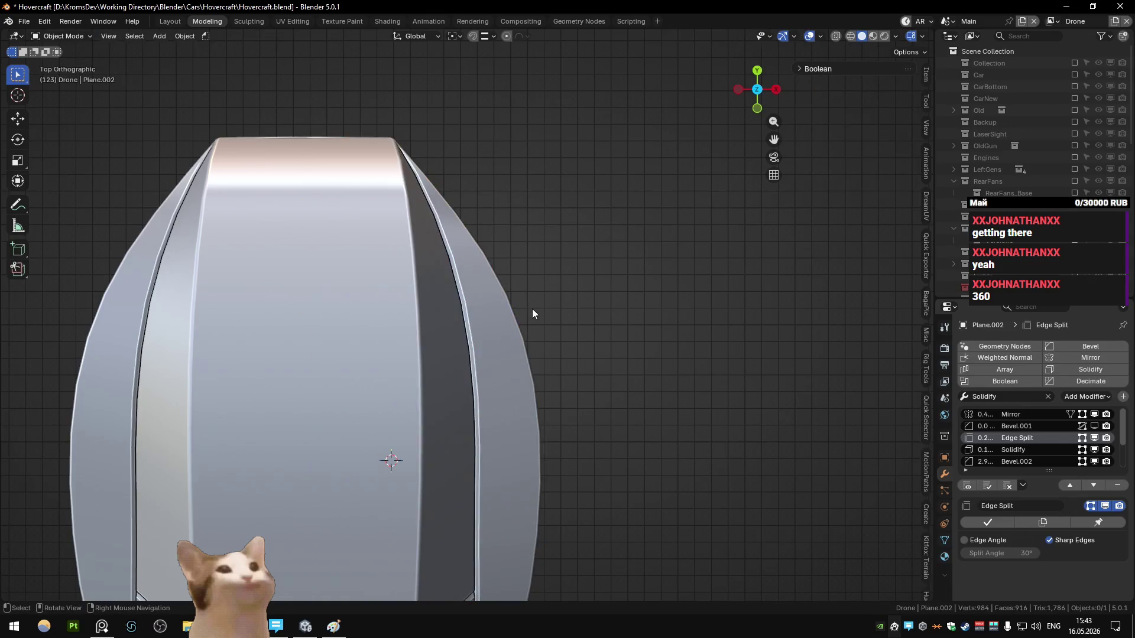
scroll(538, 293, down, 3)
key(KP_3)
key(Tab)
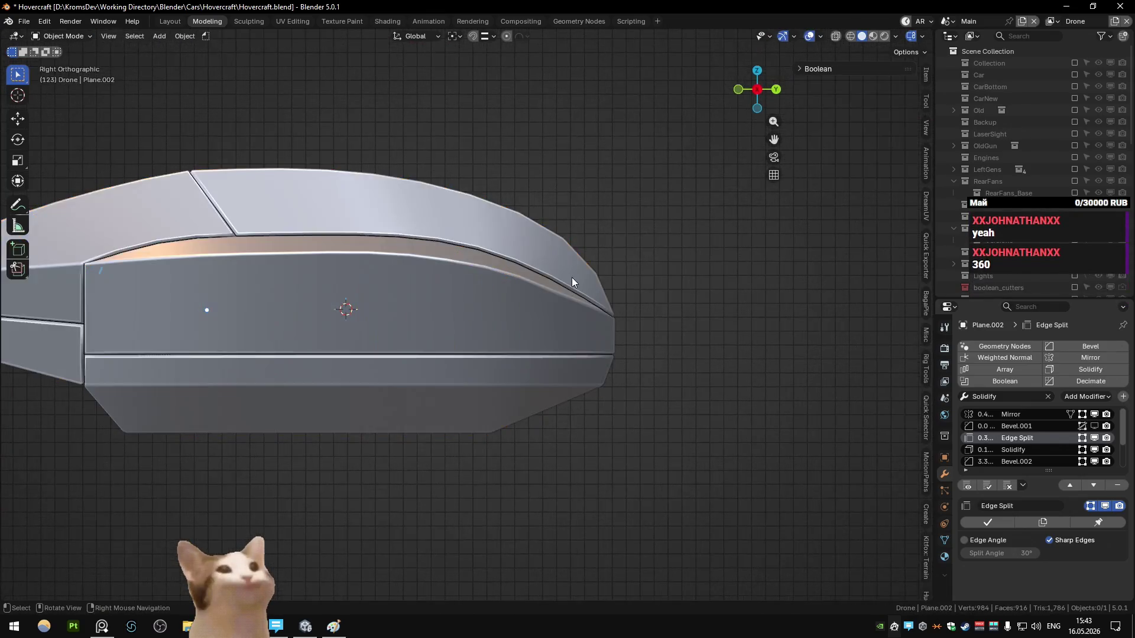
mouse_move(572, 277)
middle_down()
mouse_move(703, 360)
mouse_move(639, 361)
mouse_move(687, 344)
mouse_move(583, 354)
mouse_move(685, 336)
mouse_move(591, 338)
mouse_move(496, 319)
mouse_move(714, 334)
mouse_move(572, 337)
mouse_move(717, 329)
mouse_move(470, 329)
mouse_move(610, 345)
mouse_move(480, 354)
mouse_move(460, 369)
middle_up()
middle_drag(452, 438, 567, 354)
- Exit local view to show the full drone, hide three objects, and orbit around it
key(KP_Divide)
key(h)
mouse_move(590, 423)
middle_down()
mouse_move(548, 416)
mouse_move(459, 368)
mouse_move(693, 347)
mouse_move(584, 354)
mouse_move(603, 361)
mouse_move(623, 329)
mouse_move(619, 282)
mouse_move(527, 318)
mouse_move(468, 383)
mouse_move(566, 333)
mouse_move(272, 362)
middle_up()
scroll(380, 411, down, 3)
mouse_move(380, 412)
middle_down()
mouse_move(417, 488)
mouse_move(428, 367)
mouse_move(552, 372)
mouse_move(574, 410)
mouse_move(465, 386)
mouse_move(455, 324)
middle_up()
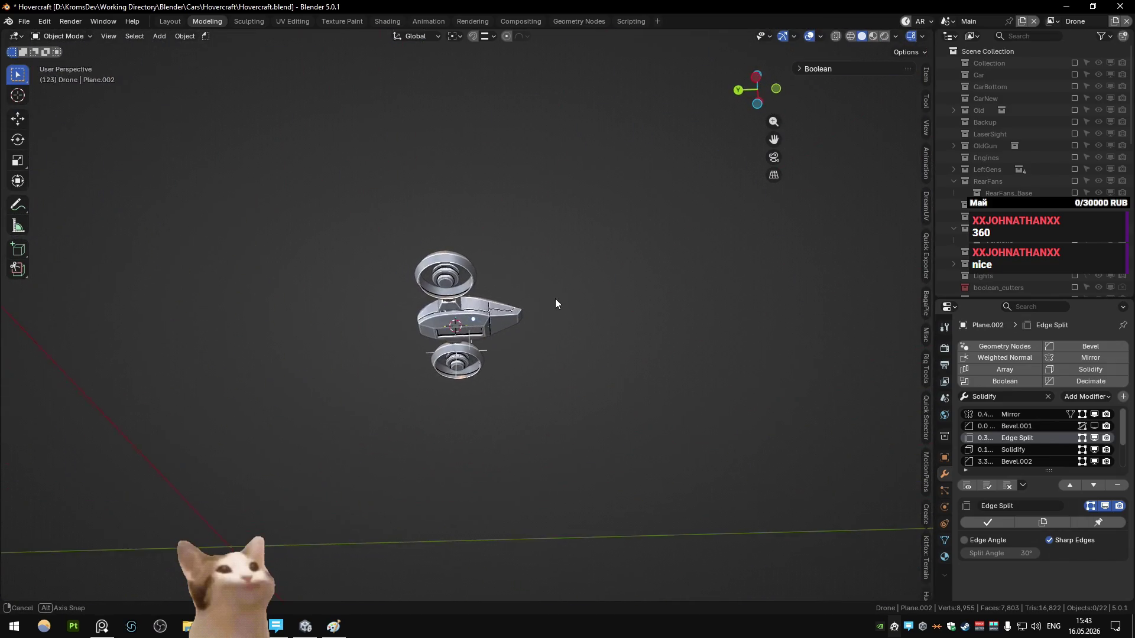
- Orbit to a three-quarter view of the drone with the fans at the sides, then save Hovercraft.blend
scroll(556, 313, up, 3)
mouse_move(556, 320)
middle_down()
mouse_move(448, 389)
mouse_move(496, 342)
mouse_move(561, 314)
mouse_move(482, 346)
middle_up()
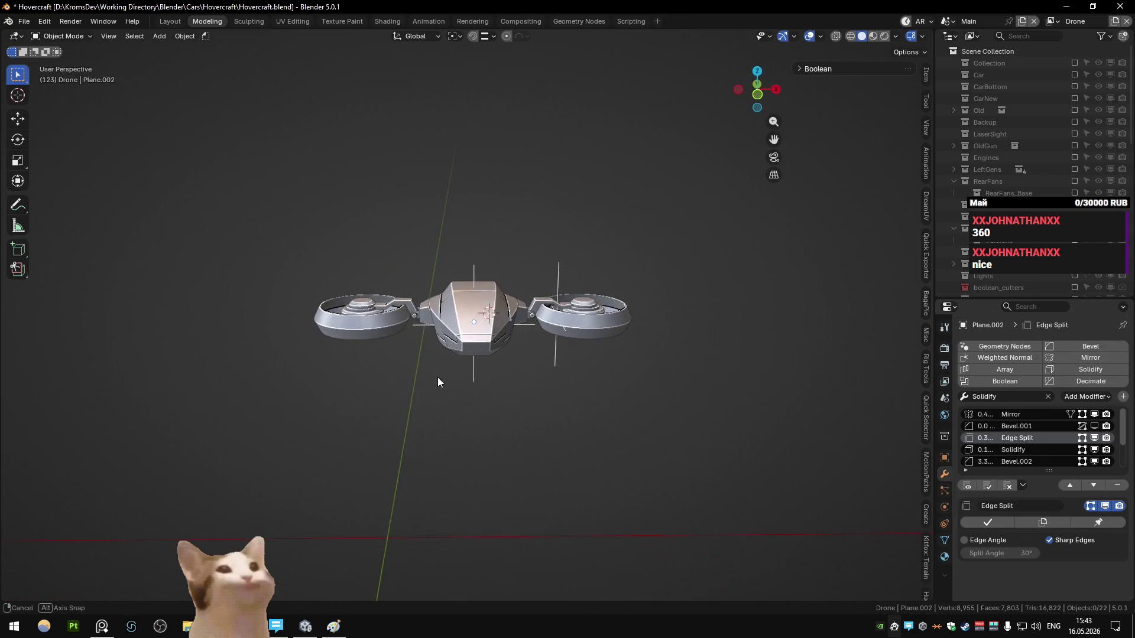
mouse_move(438, 379)
middle_down()
mouse_move(468, 343)
mouse_move(489, 353)
mouse_move(473, 376)
mouse_move(480, 390)
mouse_move(519, 353)
mouse_move(534, 357)
mouse_move(456, 398)
mouse_move(582, 342)
mouse_move(710, 346)
mouse_move(721, 303)
mouse_move(626, 272)
mouse_move(505, 330)
mouse_move(461, 395)
mouse_move(453, 441)
mouse_move(477, 378)
mouse_move(456, 385)
mouse_move(544, 303)
mouse_move(445, 343)
mouse_move(544, 354)
mouse_move(437, 348)
middle_up()
key(ctrl+s)
- Orbit to view the drone diagonally from above, then from the front and the side
scroll(444, 343, up, 4)
scroll(437, 348, down, 8)
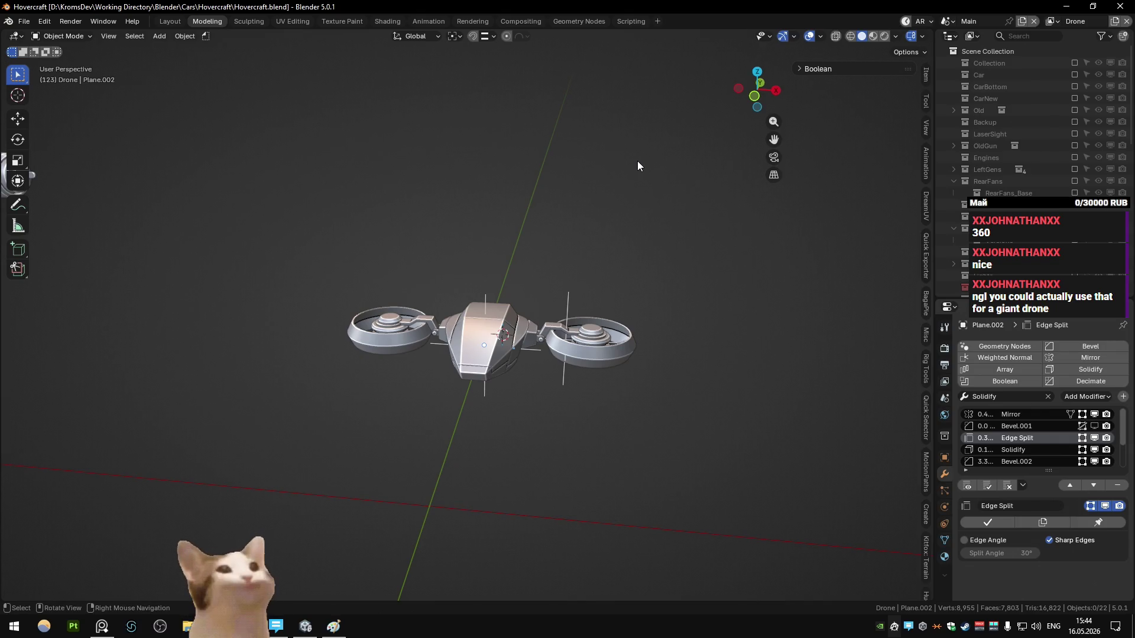
middle_drag(654, 157, 618, 278)
mouse_move(516, 328)
middle_down()
mouse_move(436, 251)
mouse_move(444, 245)
middle_up()
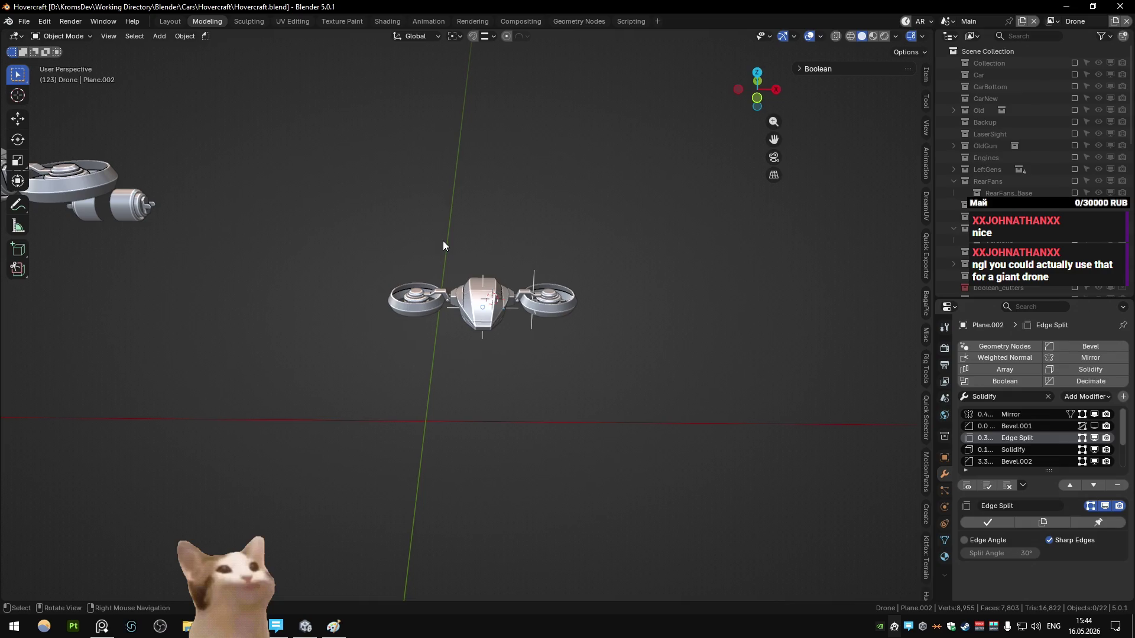
mouse_move(443, 242)
middle_down()
mouse_move(567, 236)
mouse_move(600, 311)
mouse_move(545, 327)
middle_up()
click(545, 328)
key(shift+h)
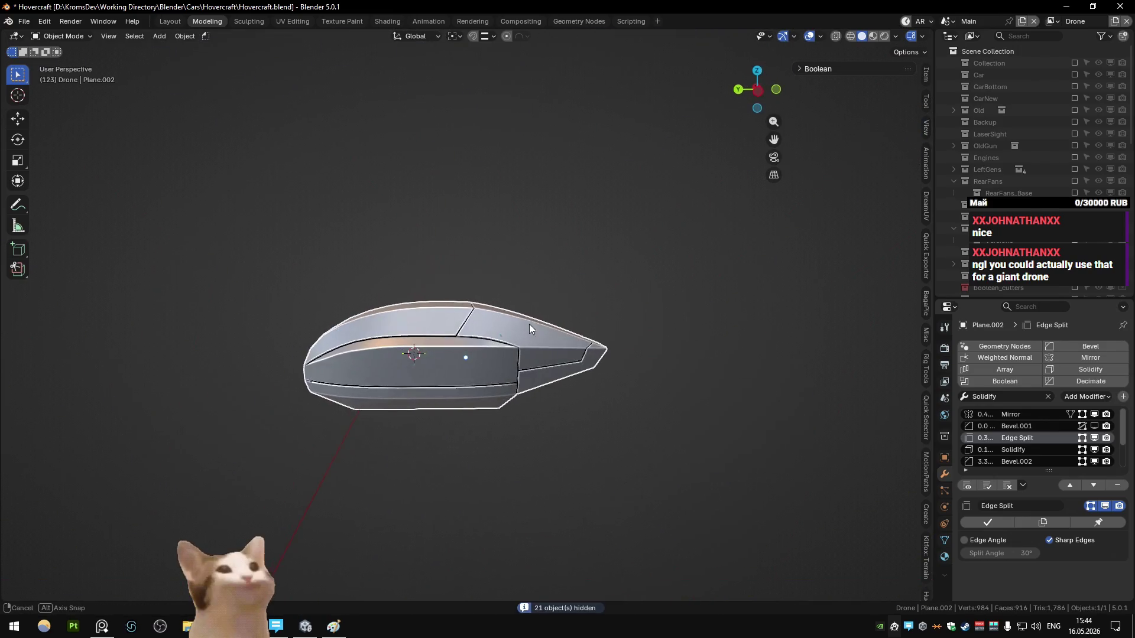
key(alt+h)
mouse_move(526, 321)
middle_down()
mouse_move(608, 320)
mouse_move(543, 335)
mouse_move(491, 294)
mouse_move(631, 312)
mouse_move(604, 330)
mouse_move(725, 282)
mouse_move(607, 299)
mouse_move(590, 413)
mouse_move(589, 372)
middle_up()
key(shift+h)
key(alt+h)
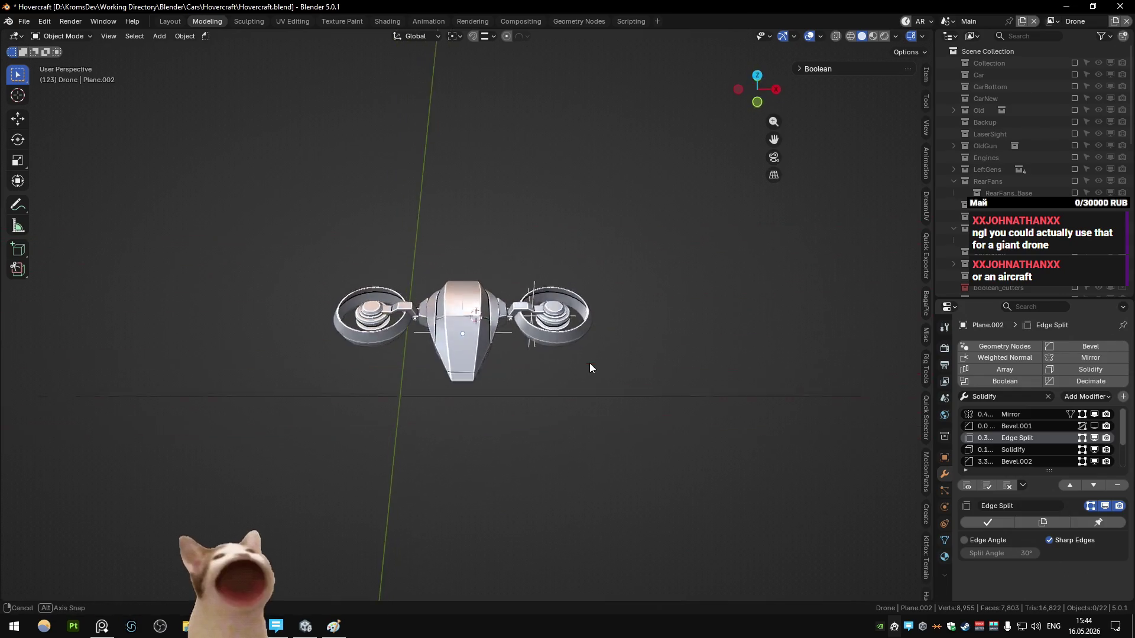
key(KP_7)
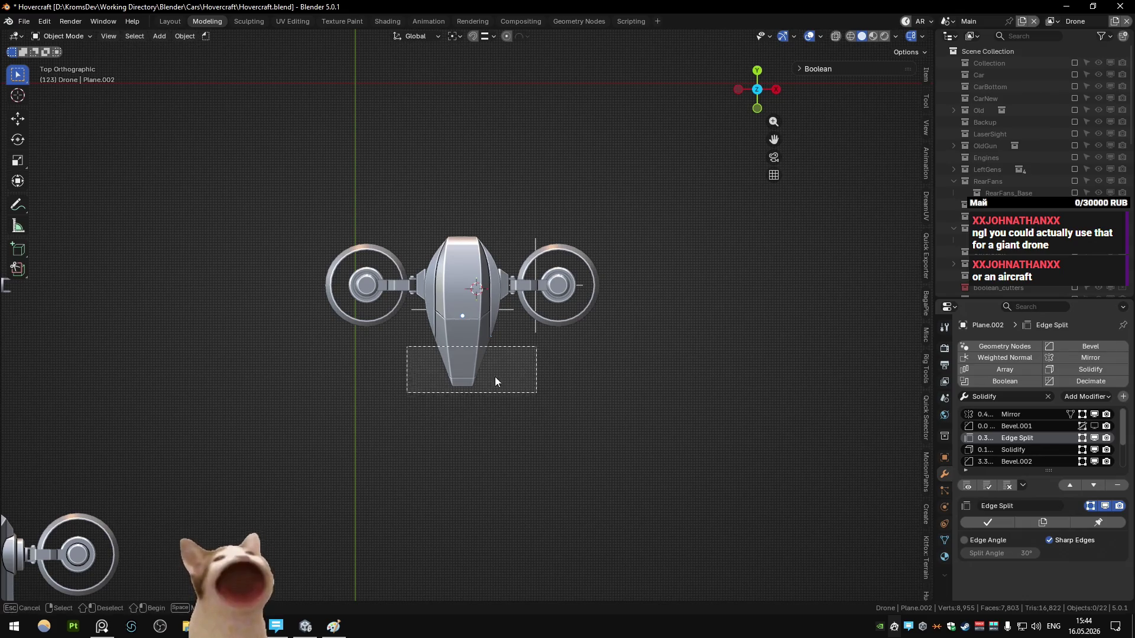
mouse_move(504, 418)
middle_down()
mouse_move(496, 312)
mouse_move(484, 297)
middle_up()
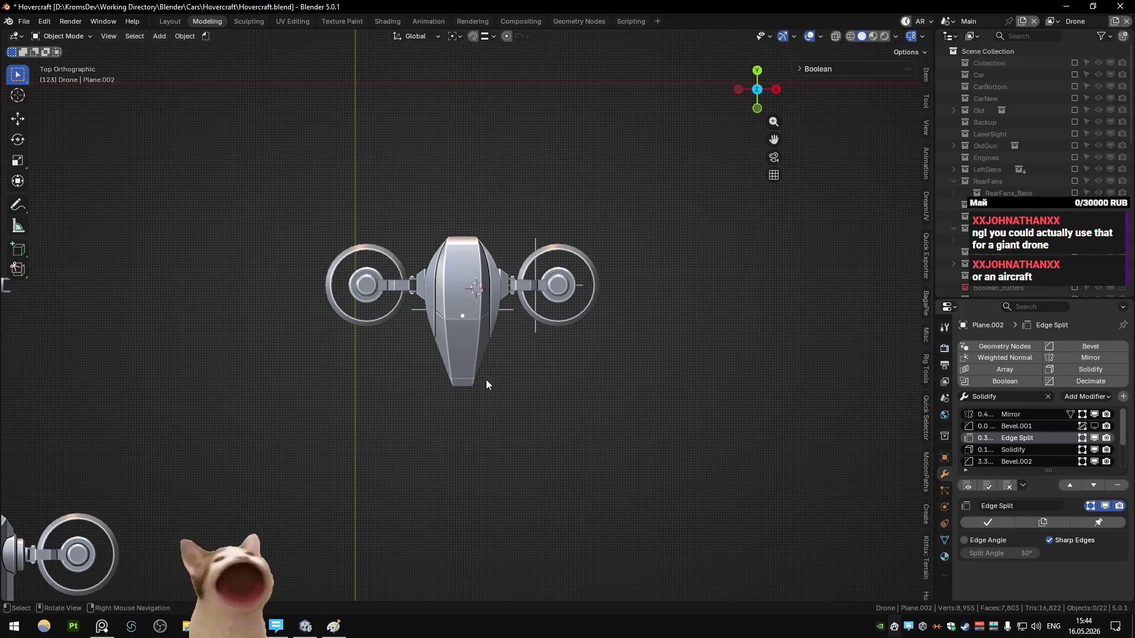
mouse_move(485, 297)
middle_down()
mouse_move(519, 267)
mouse_move(521, 310)
mouse_move(465, 340)
mouse_move(513, 260)
mouse_move(320, 346)
mouse_move(291, 378)
middle_up()
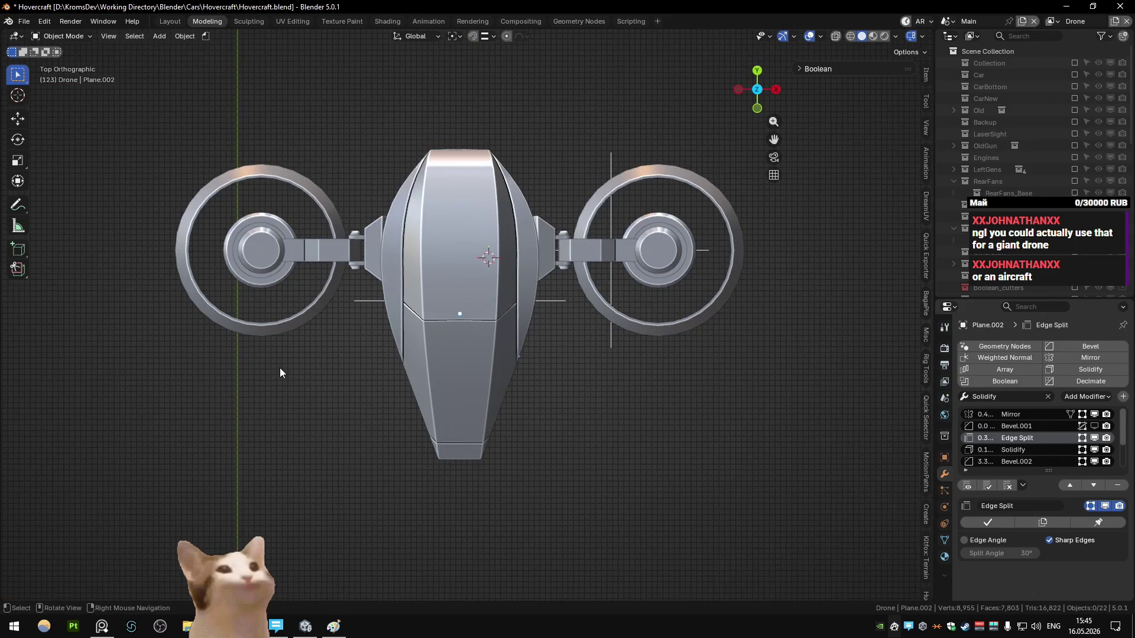
middle_drag(440, 242, 529, 400)
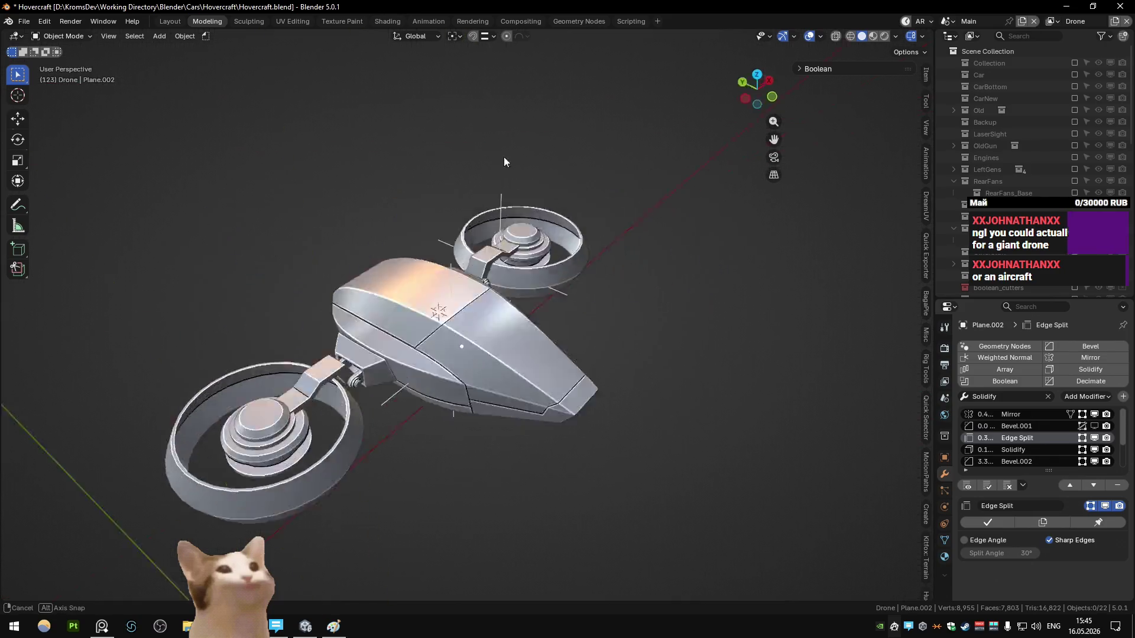
- Select the vent and body, hide the other objects, toggle local view, then reveal everything
click(529, 399)
scroll(473, 355, up, 5)
shift+click(496, 329)
middle_drag(495, 329, 499, 237)
click(556, 367)
key(shift+h)
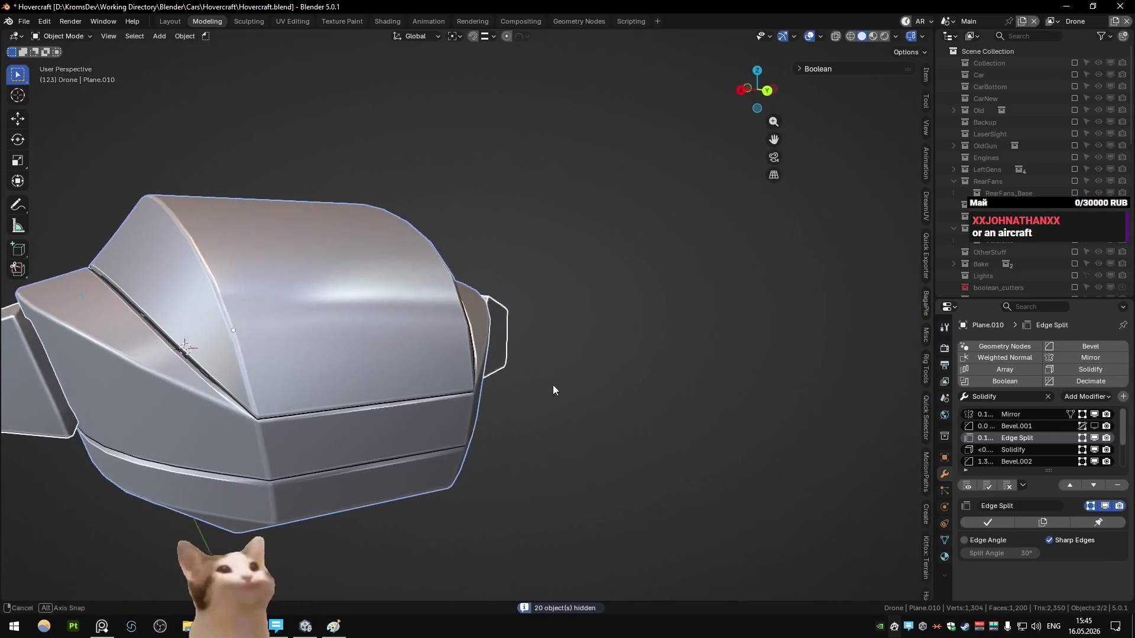
mouse_move(558, 384)
middle_down()
mouse_move(501, 343)
mouse_move(550, 324)
middle_up()
key(KP_Divide)
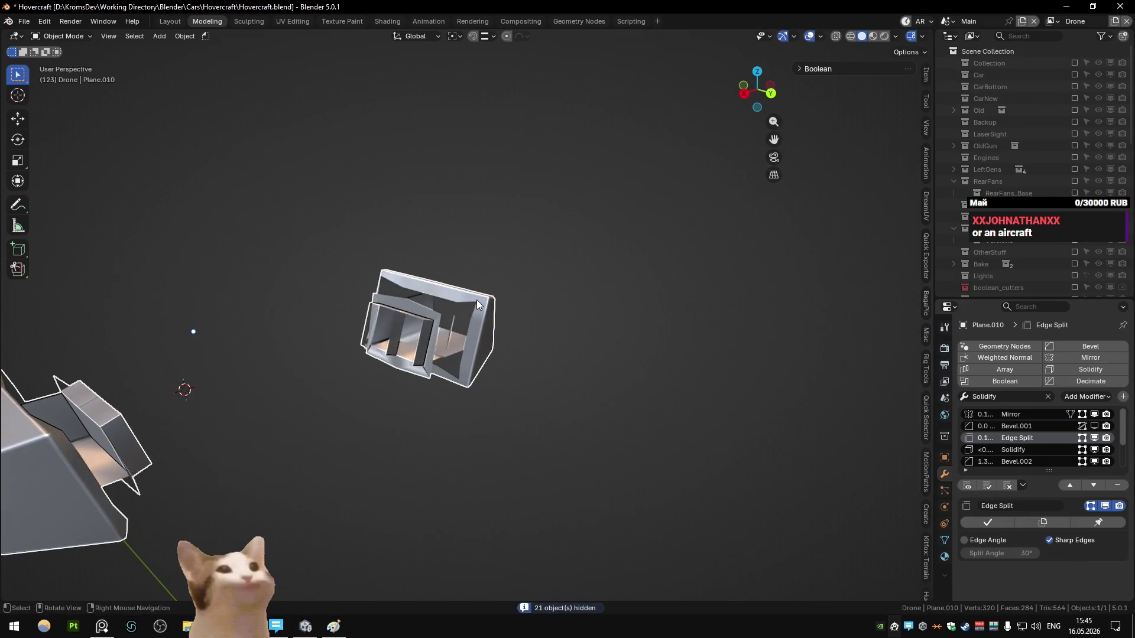
key(KP_Divide)
key(alt+h)
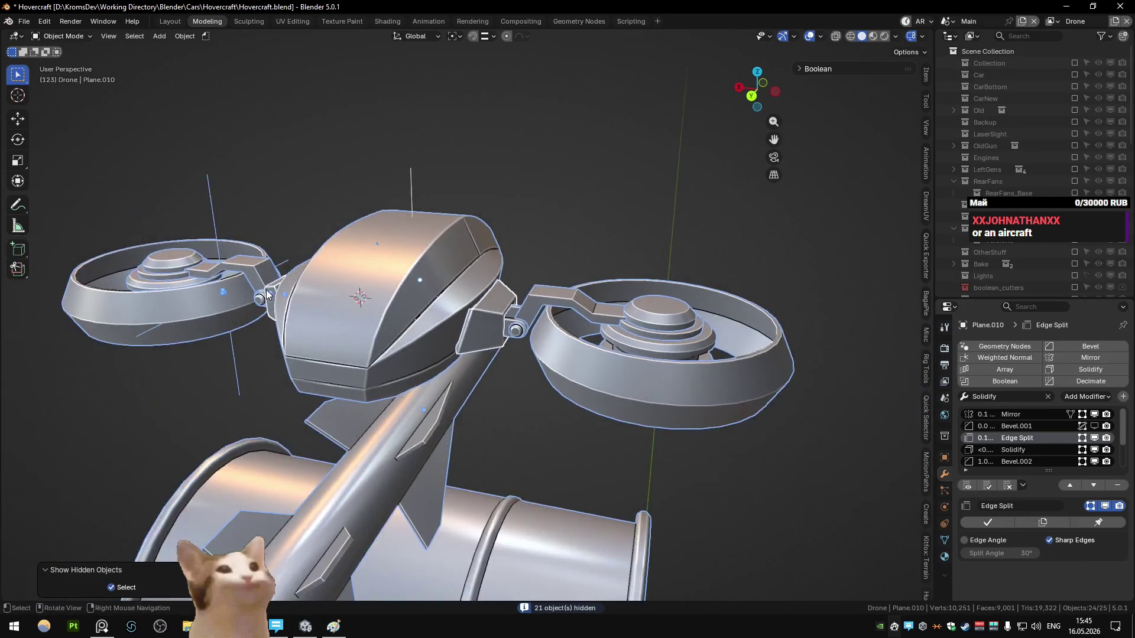
- Frame the bracket beside the hull and inspect its mesh in Edit Mode with X-ray toggled
click(346, 334)
key(KP_Decimal)
key(Tab)
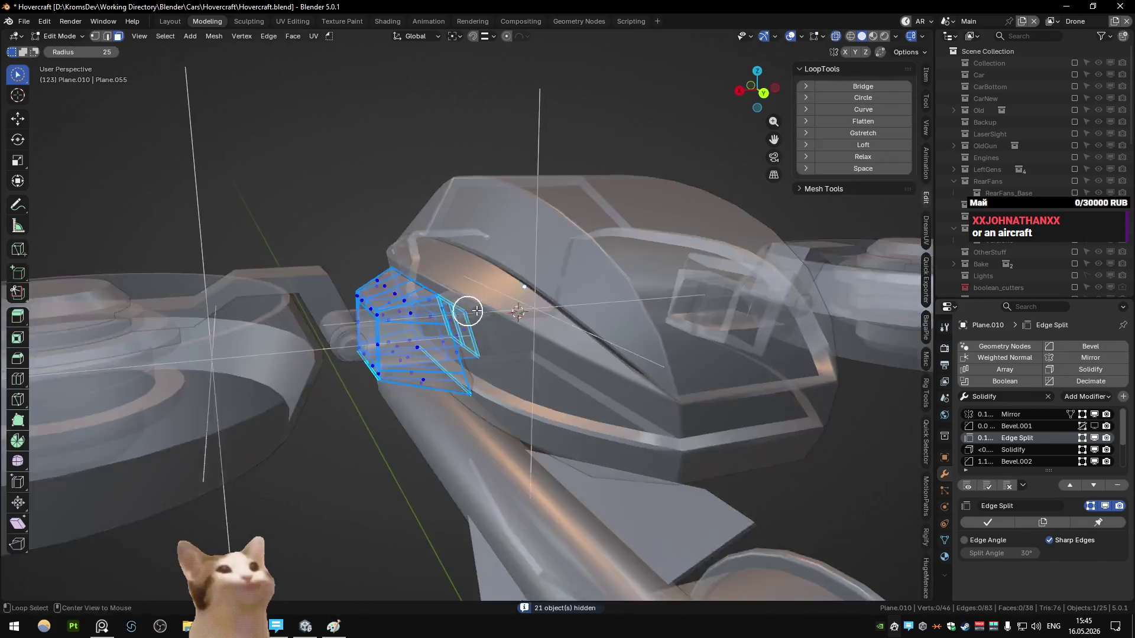
mouse_move(466, 326)
middle_down()
mouse_move(519, 341)
mouse_move(137, 156)
middle_up()
key(alt+z)
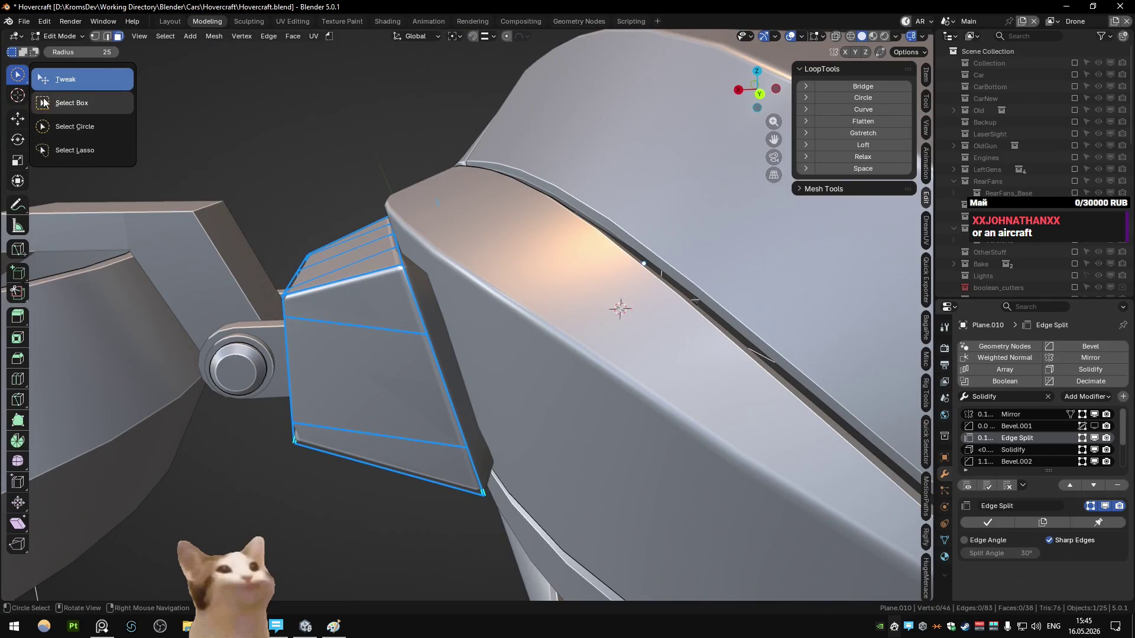
click(43, 103)
key(alt+z)
mouse_move(413, 266)
middle_down()
mouse_move(541, 296)
mouse_move(502, 257)
mouse_move(470, 289)
middle_up()
key(Tab)
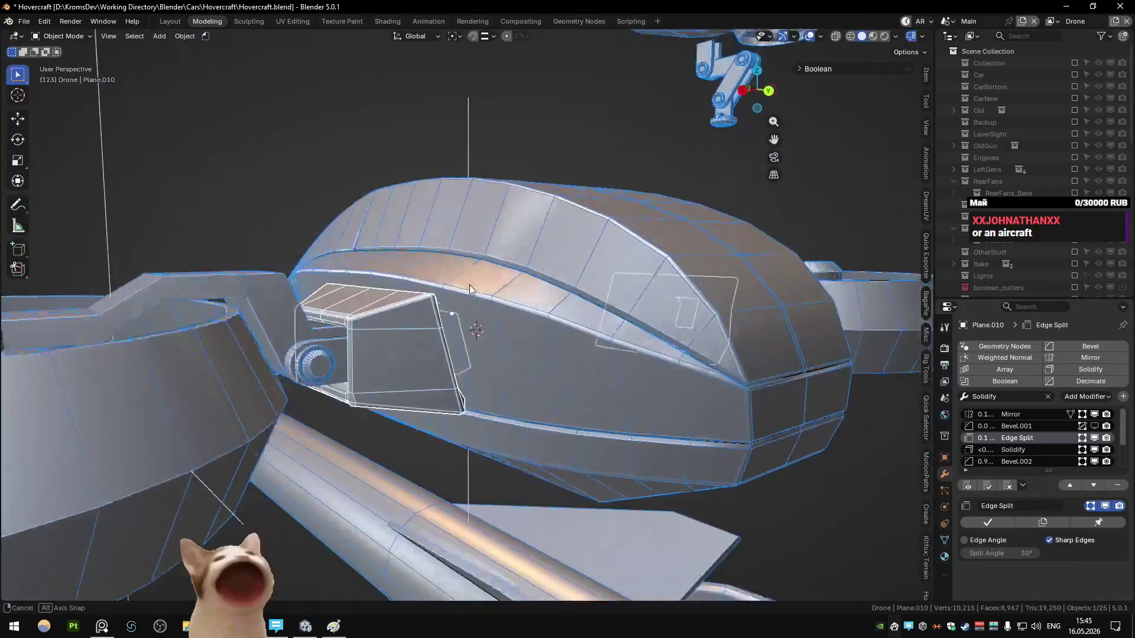
key(alt+z)
- Isolate the hull and vent piece in local view and enter Edit Mode
click(462, 316)
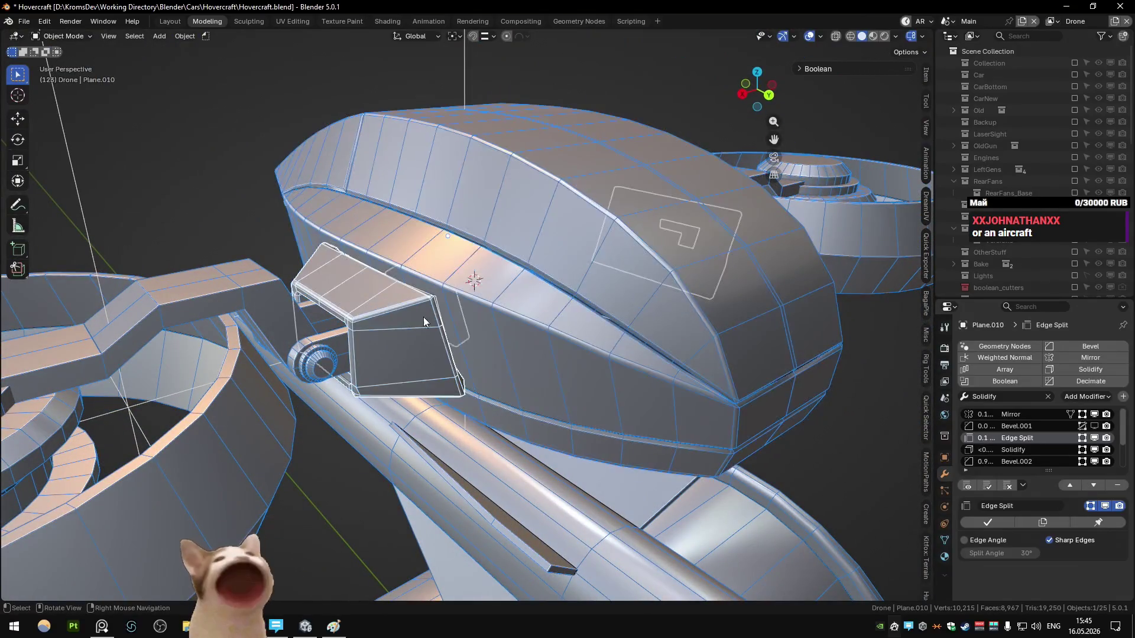
shift+click(413, 317)
key(KP_Divide)
key(Tab)
- Select a path of faces across the vent top
key(alt+a)
key(a)
mouse_move(481, 313)
middle_down()
mouse_move(484, 299)
mouse_move(411, 261)
middle_up()
click(484, 299)
ctrl+click(411, 261)
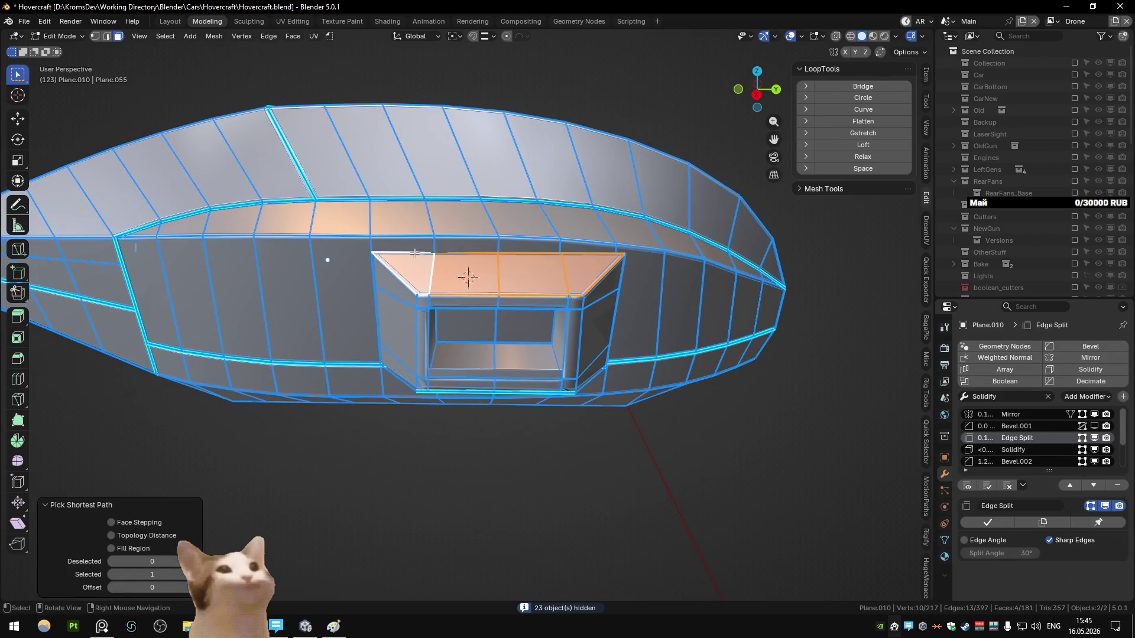
- Delete the selected vent-top face and select the window face loop plus its rim loop
key(x)
click(571, 250)
mouse_move(572, 250)
middle_down()
mouse_move(594, 267)
mouse_move(494, 294)
mouse_move(418, 277)
middle_up()
alt+click(418, 277)
alt+shift+click(430, 269)
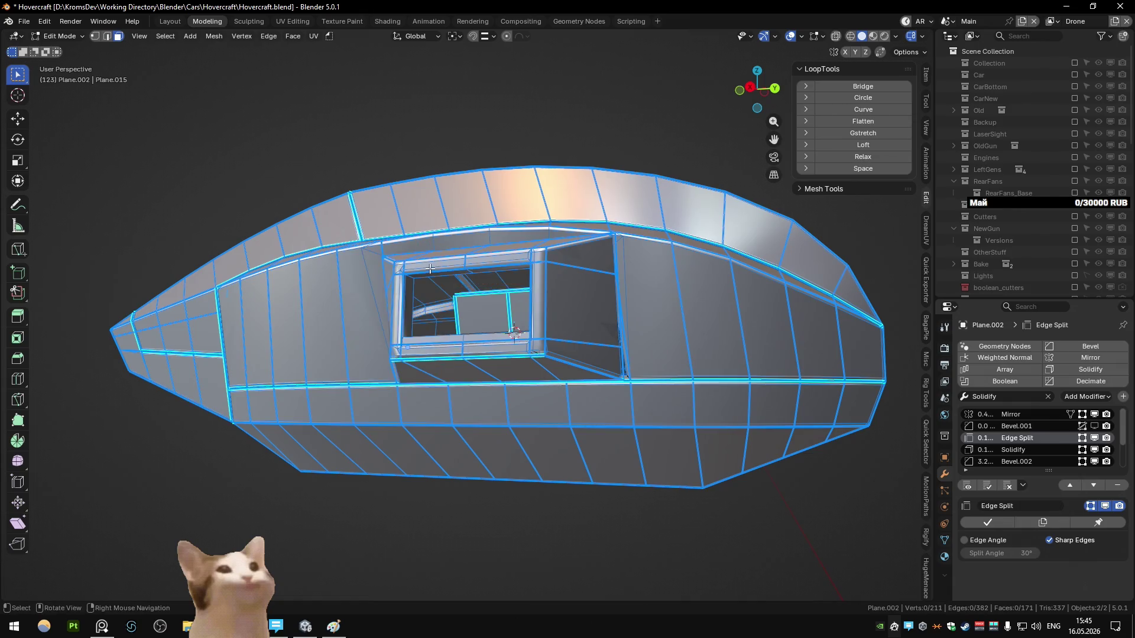
- Delete the vent's window faces, leaving an open boundary
middle_drag(490, 201, 520, 266)
scroll(520, 266, up, 3)
key(Tab)
mouse_move(567, 376)
middle_down()
mouse_move(609, 342)
mouse_move(541, 325)
middle_up()
key(Tab)
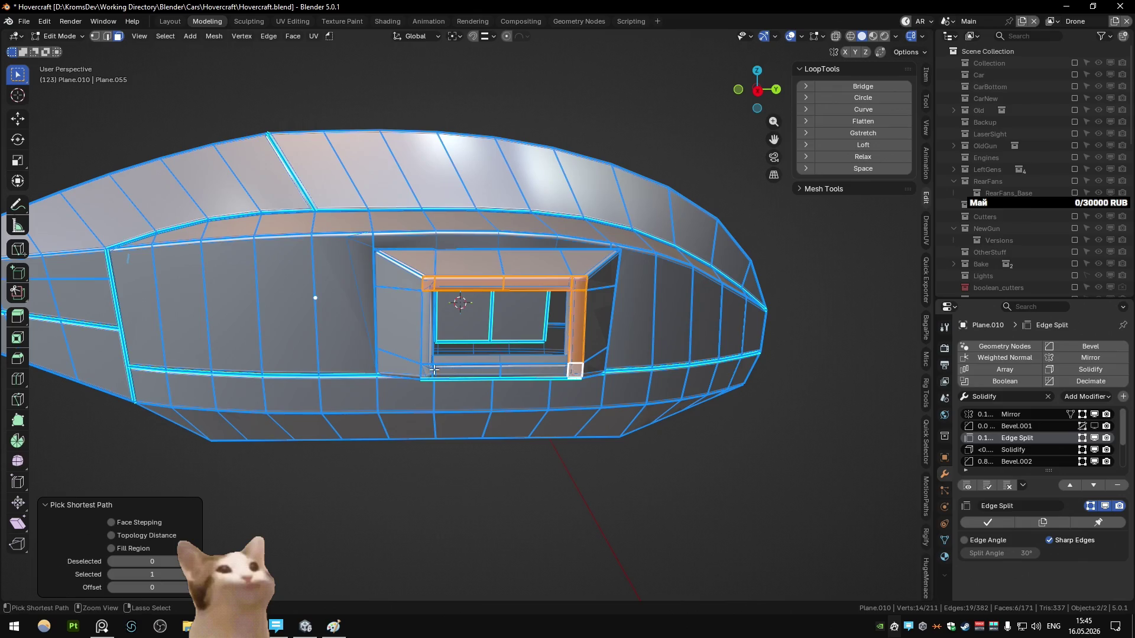
key(x)
key(f)
middle_drag(439, 327, 453, 323)
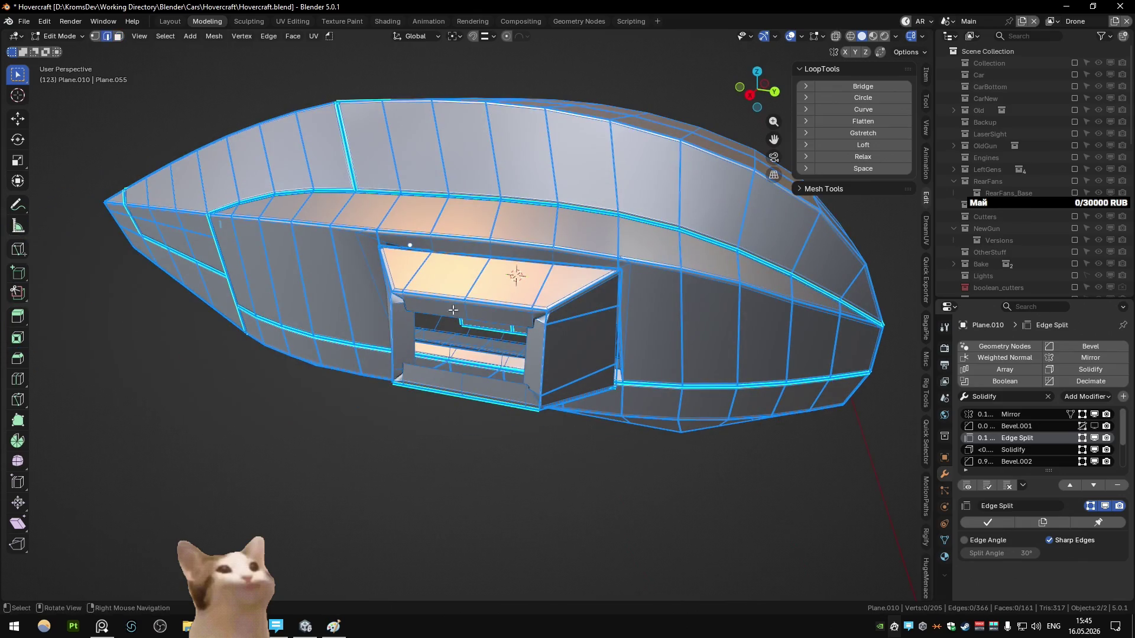
mouse_move(700, 338)
middle_down()
mouse_move(501, 286)
mouse_move(529, 299)
mouse_move(274, 296)
mouse_move(253, 335)
mouse_move(577, 236)
mouse_move(590, 262)
mouse_move(534, 274)
middle_up()
- Cap the opening with one flat face and dissolve the extra edges with Ctrl+X
key(f)
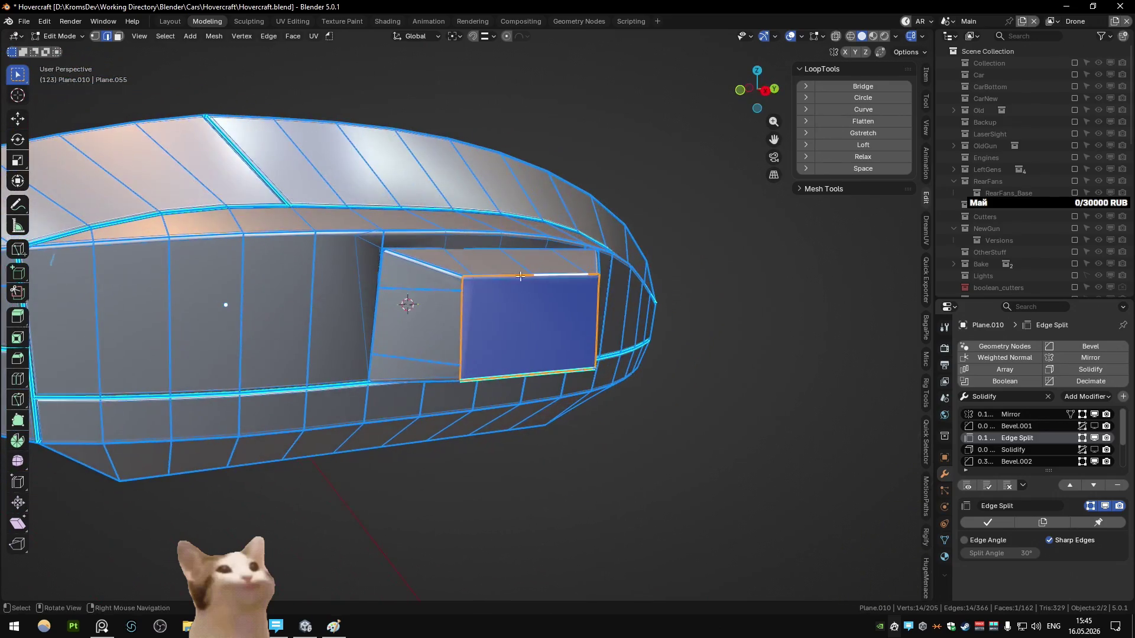
shift+click(406, 353)
key(ctrl+x)
middle_drag(406, 352, 504, 253)
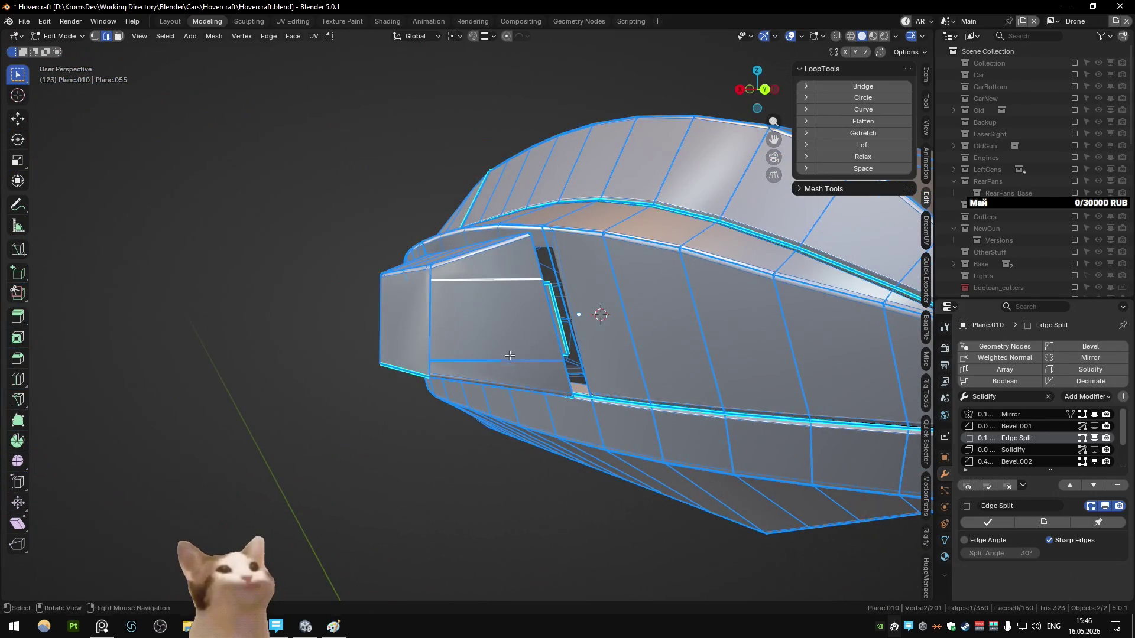
key(ctrl+x)
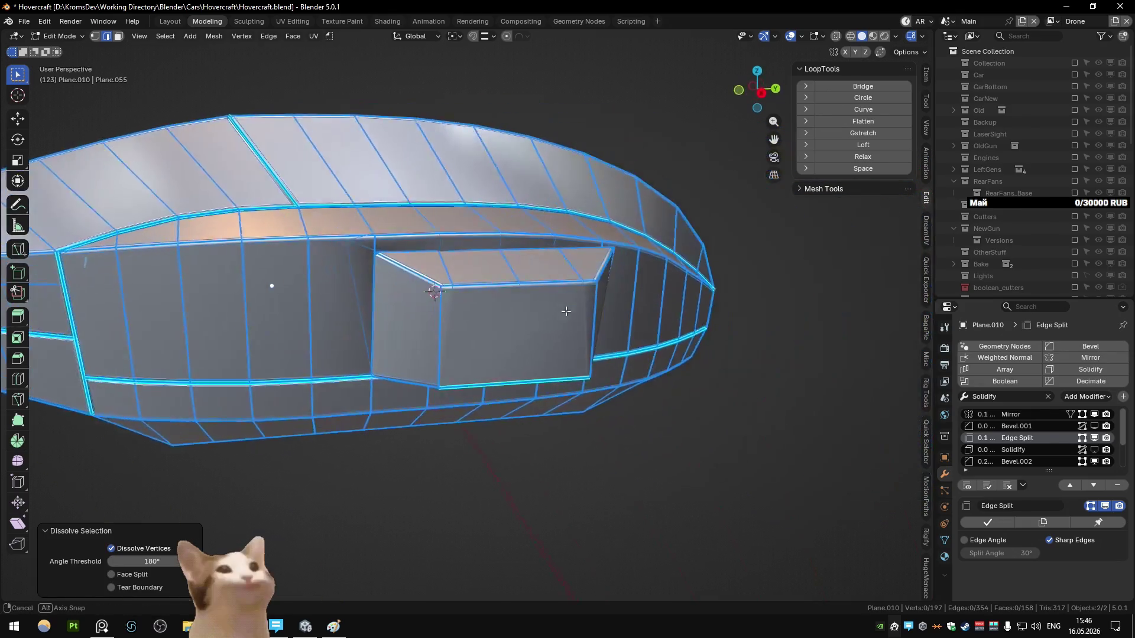
- Return to Object Mode with the vent piece selected along with the hull
key(alt+q)
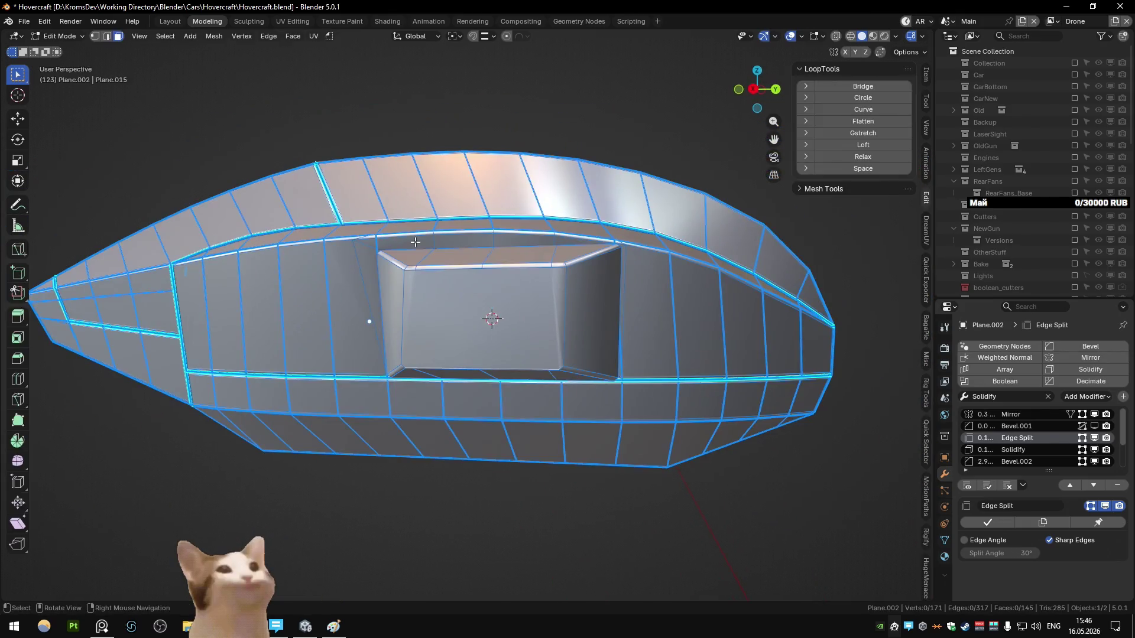
middle_drag(423, 246, 542, 322)
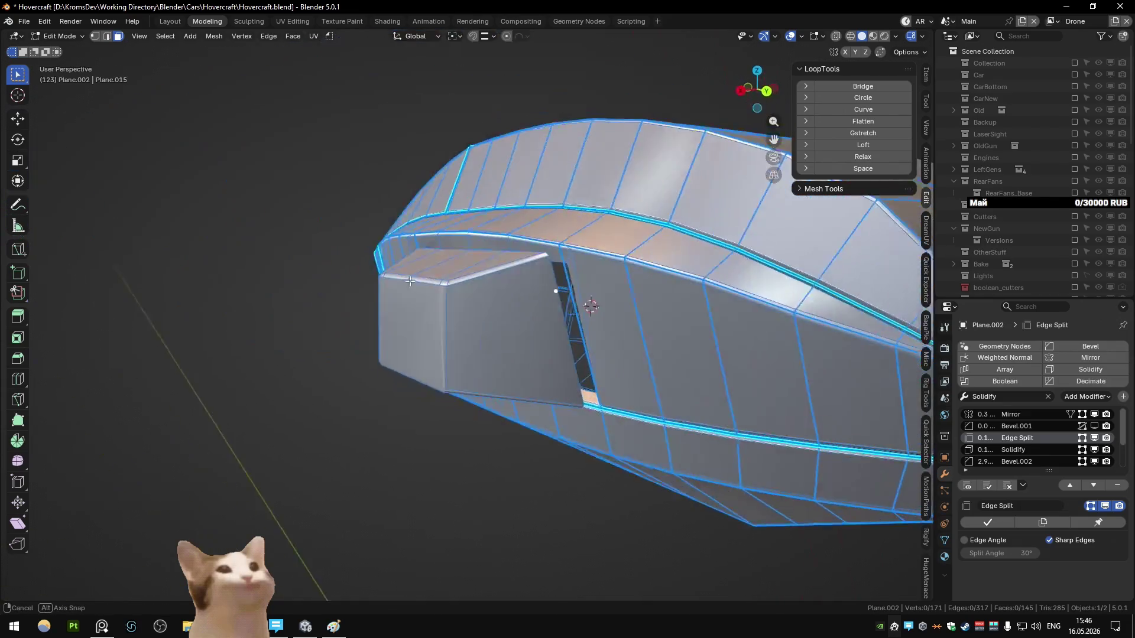
key(Tab)
shift+click(412, 228)
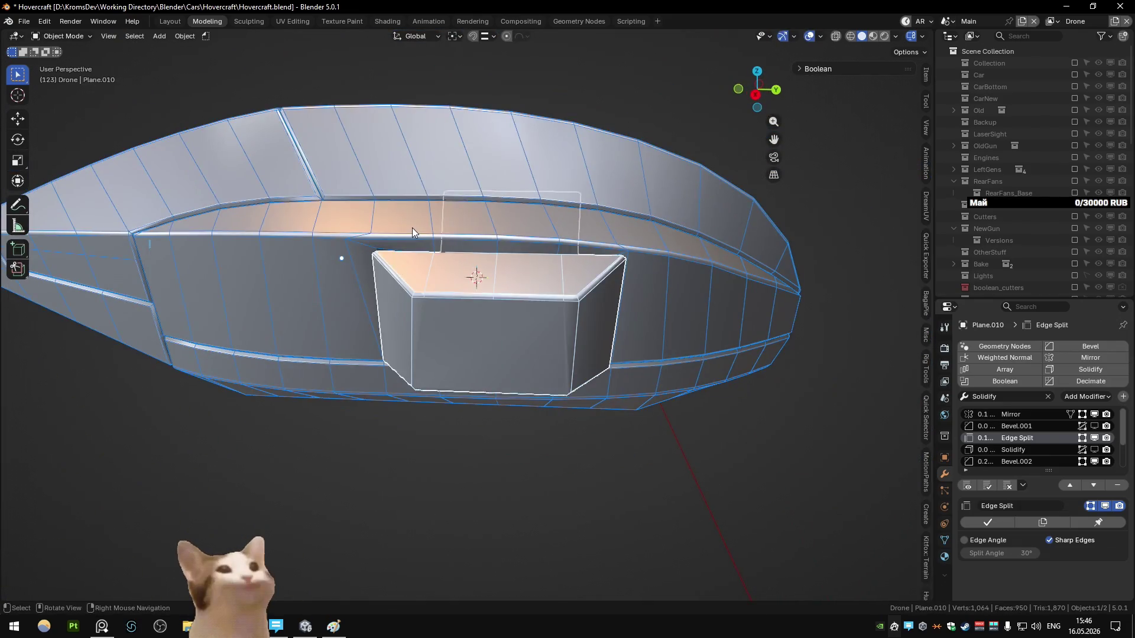
- Hide Edge Split and Bevel.002 in the viewport and set snapping onto edges in Edit Mode
click(1094, 438)
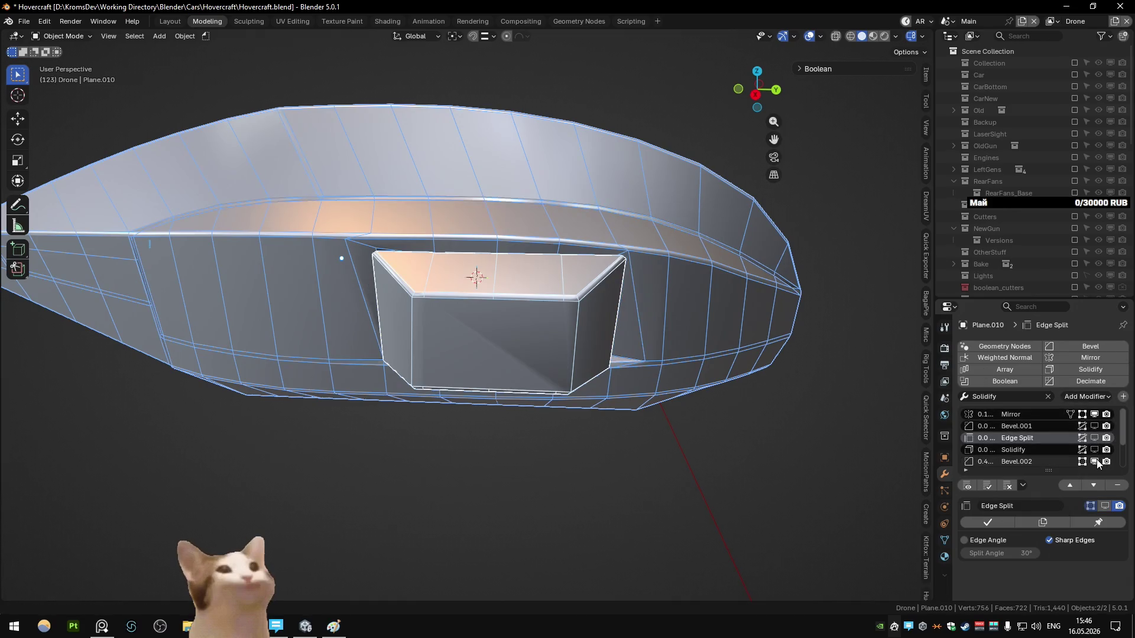
click(1097, 463)
middle_drag(642, 296, 683, 286)
key(Tab)
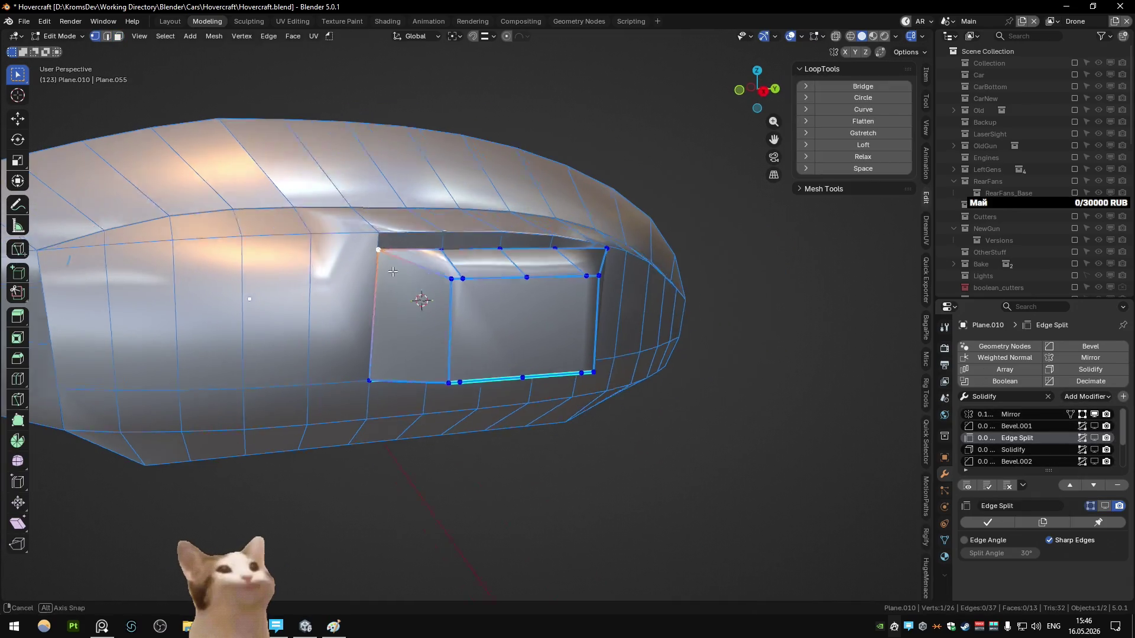
middle_drag(399, 263, 437, 254)
right_click(414, 249)
click(454, 246)
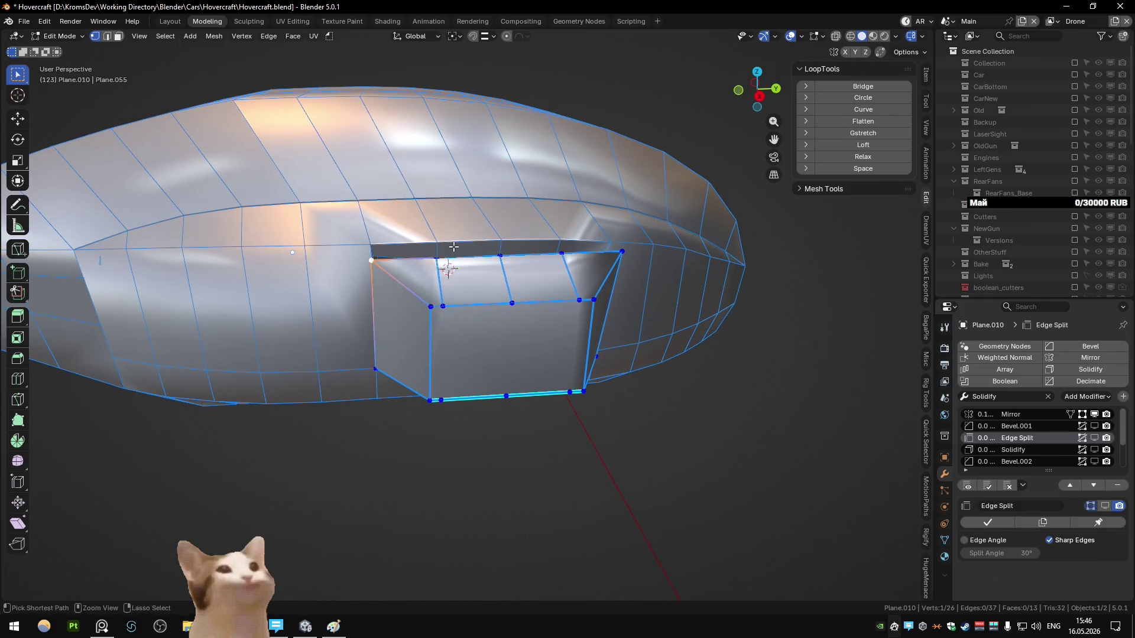
key(ctrl+shift+Tab)
scroll(402, 286, up, 3)
key(g)
ctrl+click(419, 204)
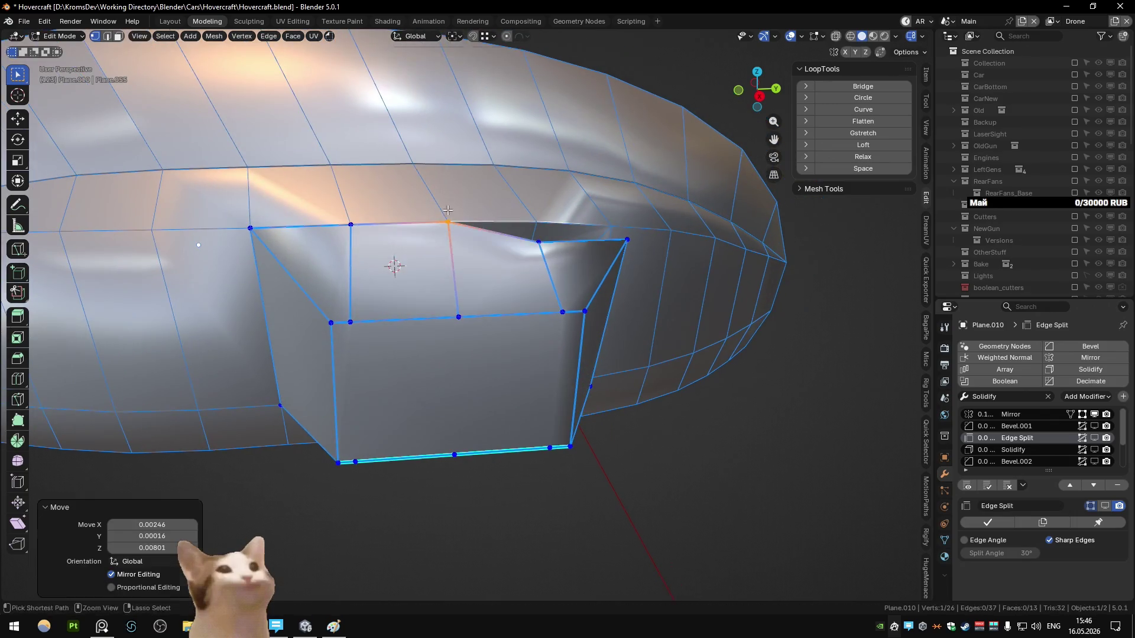
- Move and slide the vent box's corner vertices onto the hull surface
middle_drag(419, 205, 470, 248)
key(g)
click(562, 268)
middle_drag(562, 269, 495, 388)
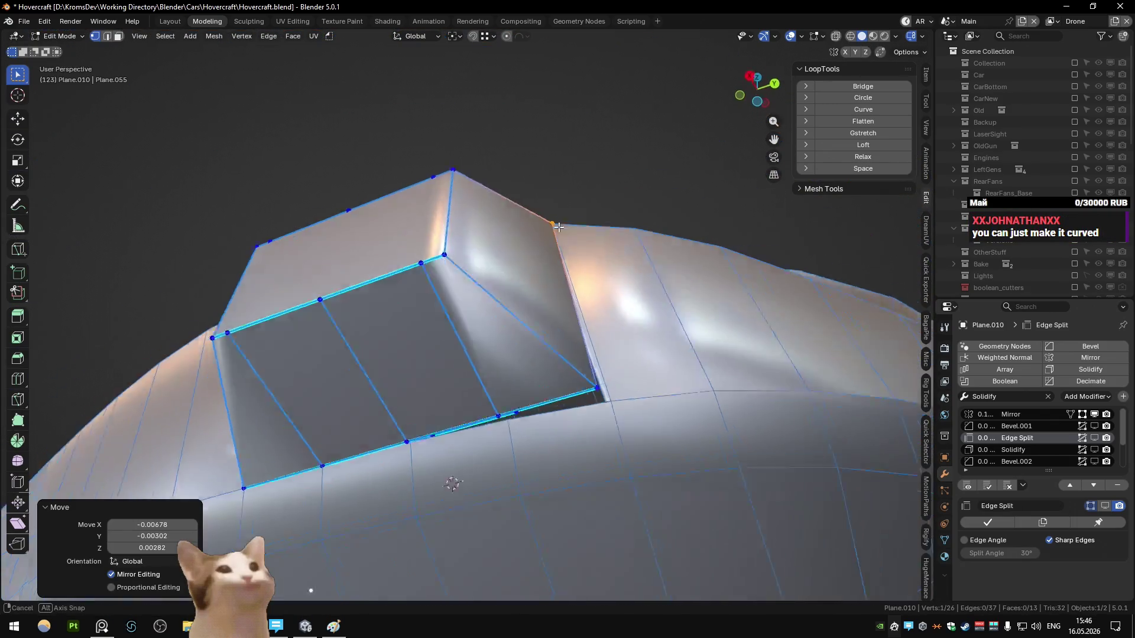
click(407, 435)
click(320, 462)
middle_drag(233, 483, 356, 335)
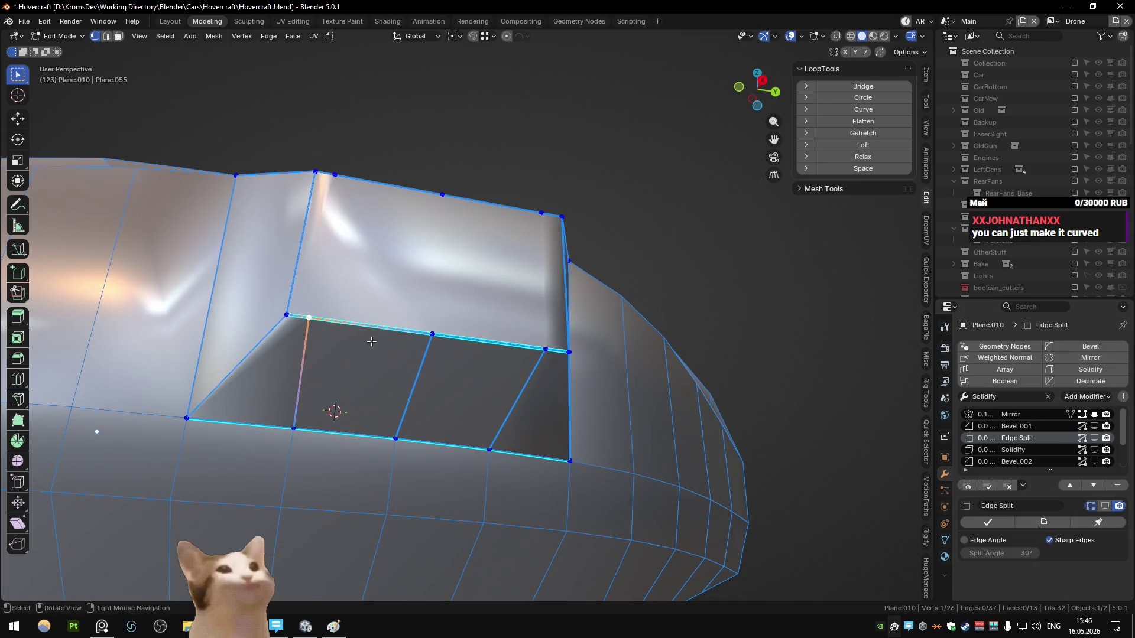
click(424, 332)
- Slide another vent corner vertex fully along its edge against the hull
mouse_move(424, 333)
middle_down()
mouse_move(495, 328)
mouse_move(260, 462)
middle_up()
key(g)
click(495, 328)
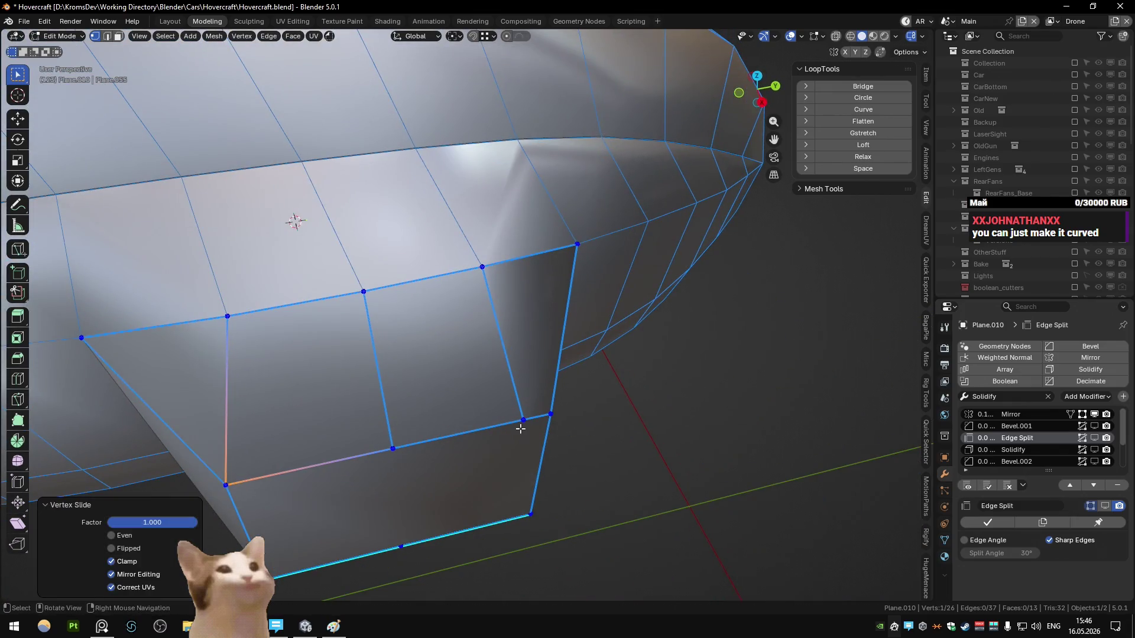
click(551, 415)
middle_drag(552, 415, 498, 358)
mouse_move(498, 357)
middle_down()
mouse_move(520, 274)
mouse_move(481, 341)
middle_up()
- Merge by Distance on the whole hull mesh, removing 10 overlapping vertices
key(Tab)
shift+click(573, 326)
key(Tab)
key(Tab)
key(Tab)
key(Tab)
click(551, 330)
key(Tab)
key(a)
key(m)
click(552, 329)
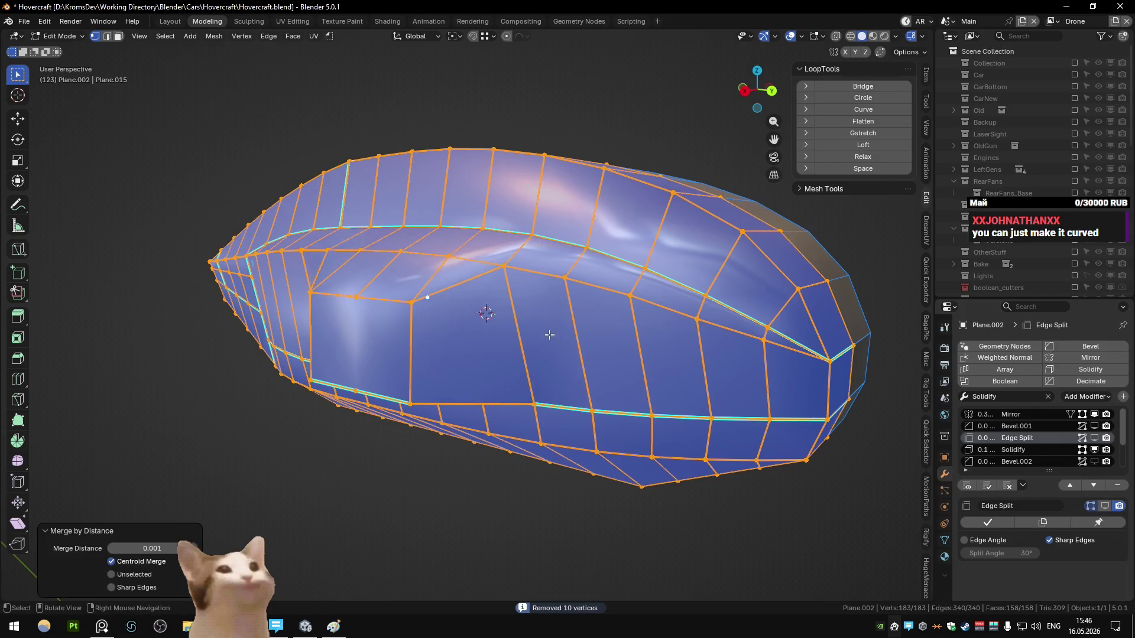
key(Tab)
- Re-enable Bevel.002 in the viewport and join two vent vertices with a new edge (J)
click(1094, 461)
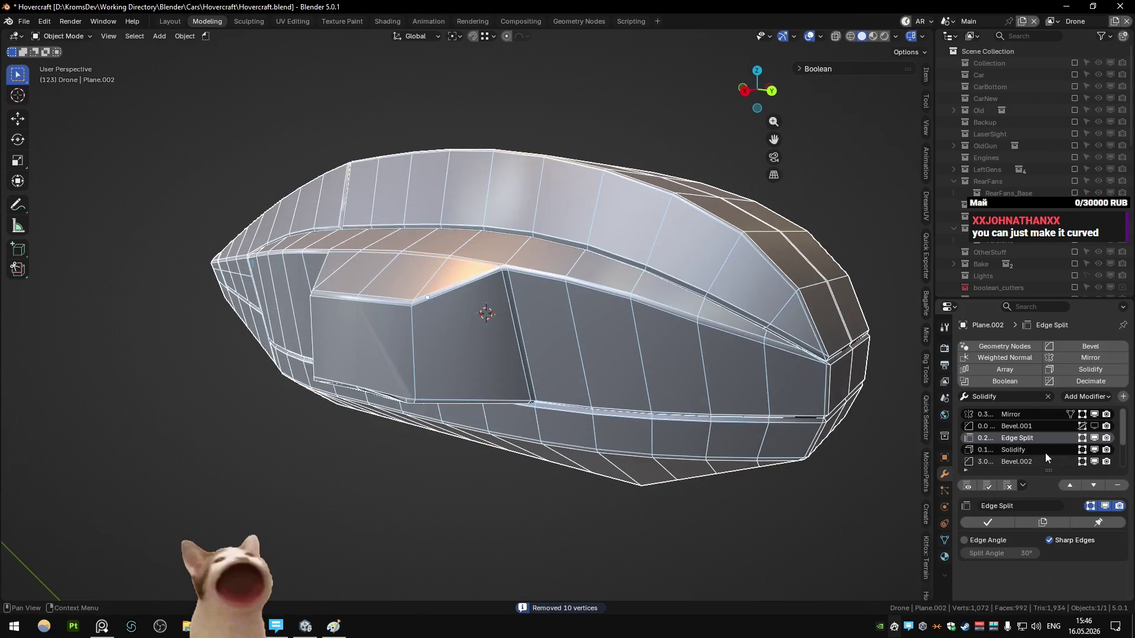
scroll(459, 322, up, 4)
mouse_move(459, 321)
middle_down()
mouse_move(500, 324)
mouse_move(449, 331)
mouse_move(471, 313)
middle_up()
key(Tab)
click(425, 300)
key(j)
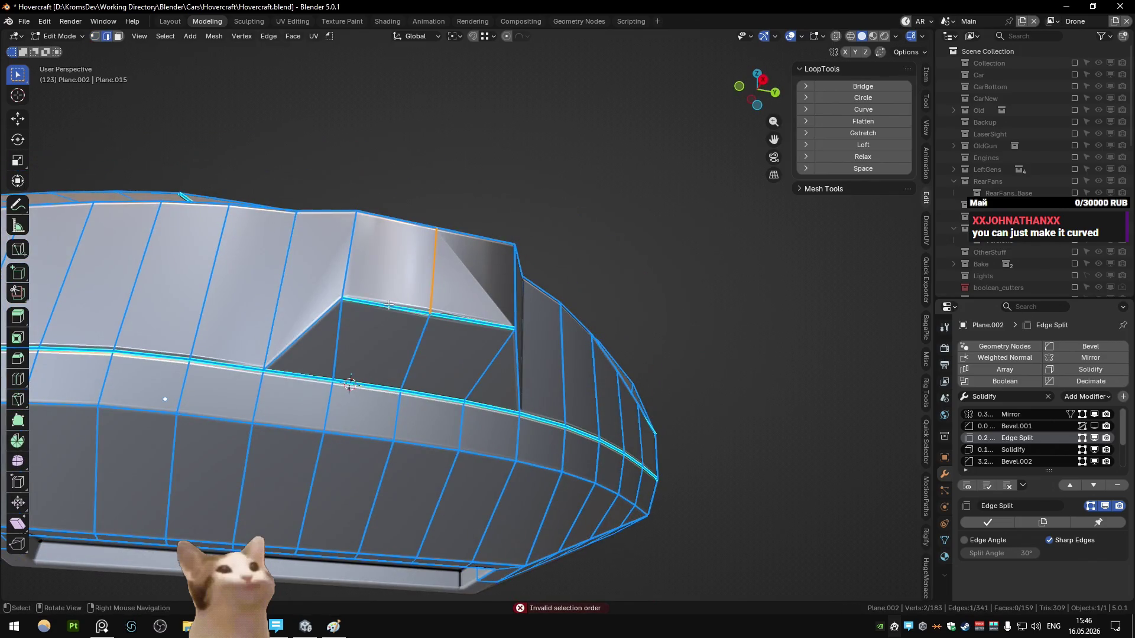
- Clear the sharp marking on the vent's upper face and check the result outside Edit Mode
key(ctrl+3)
key(q)
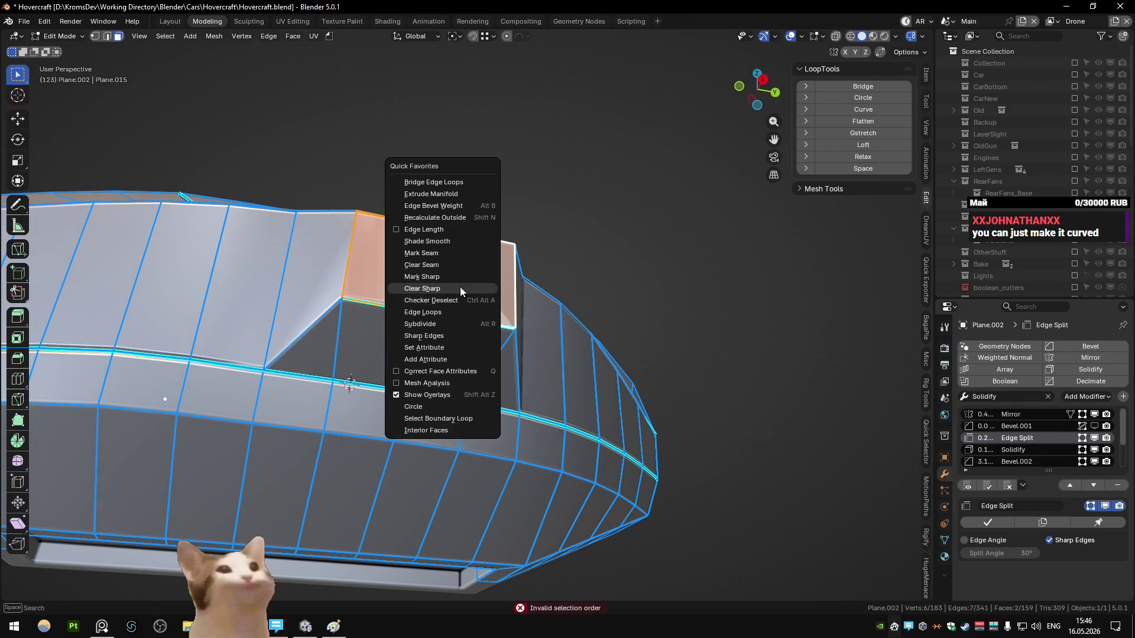
click(460, 289)
key(2)
middle_drag(465, 286, 488, 312)
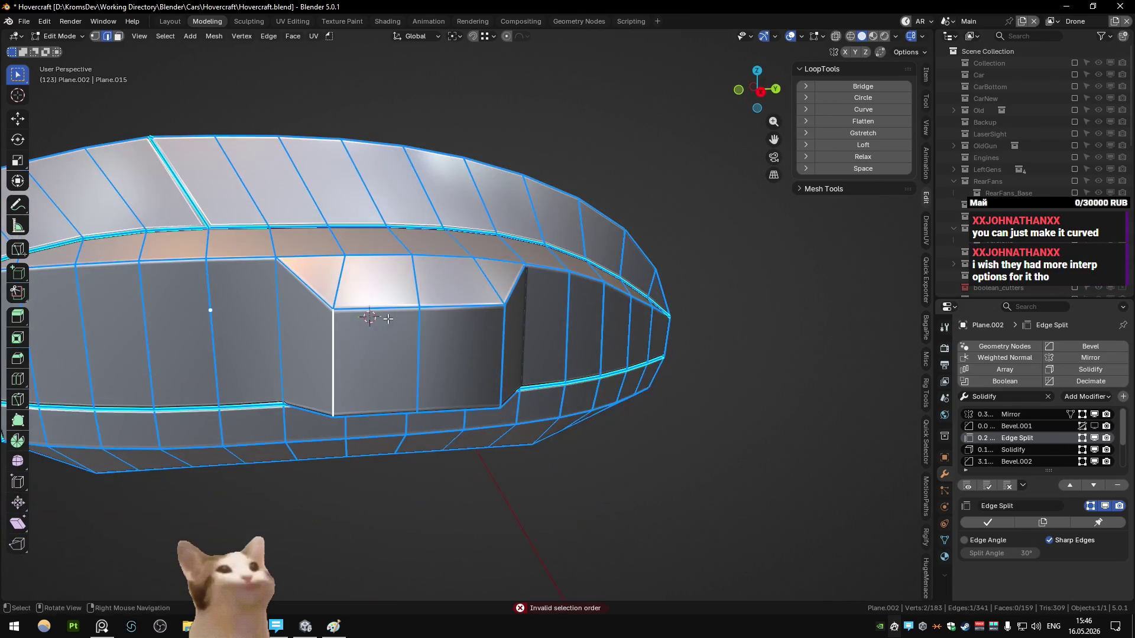
ctrl+click(488, 308)
key(Tab)
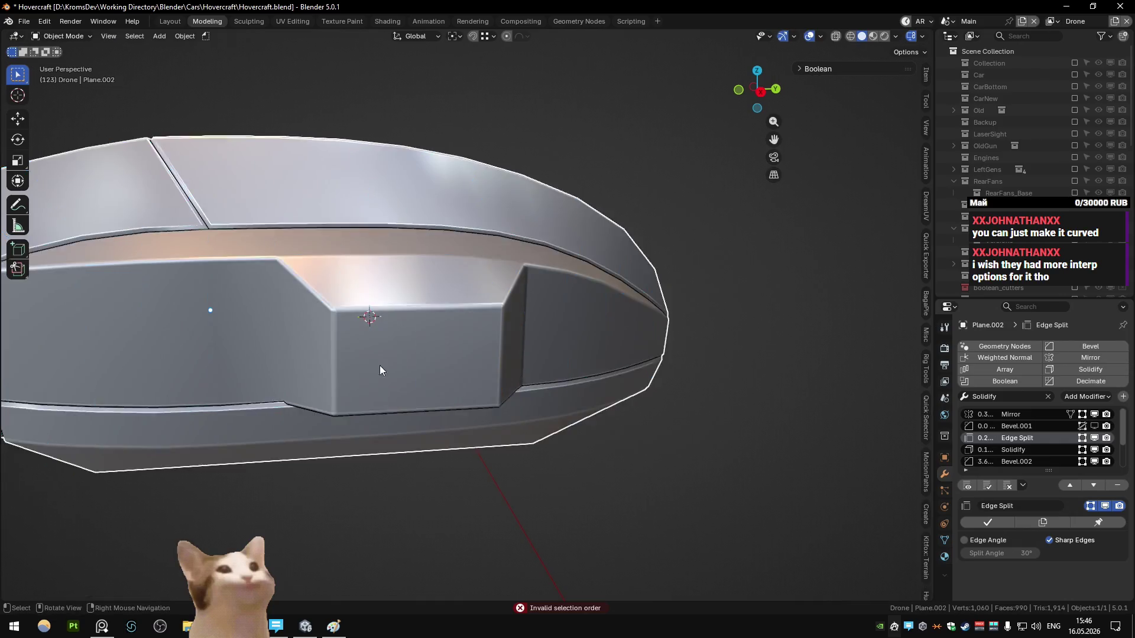
middle_drag(377, 370, 431, 308)
key(Tab)
key(Tab)
key(Tab)
scroll(430, 261, down, 5)
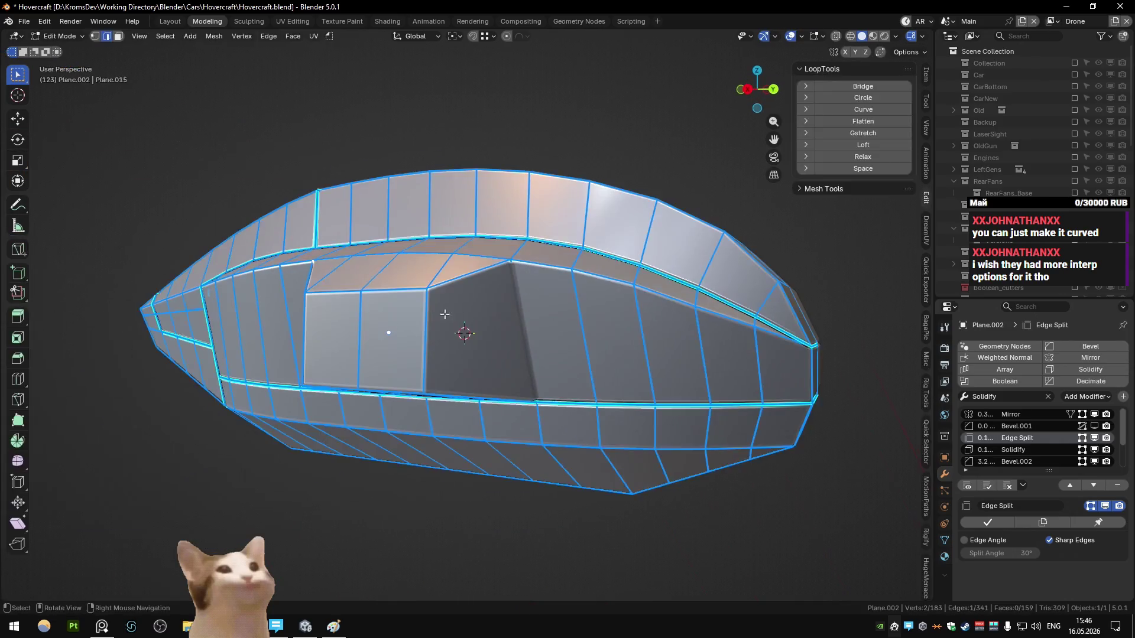
key(Tab)
mouse_move(430, 261)
middle_down()
mouse_move(459, 329)
mouse_move(411, 335)
mouse_move(535, 296)
mouse_move(410, 300)
middle_up()
scroll(459, 330, up, 5)
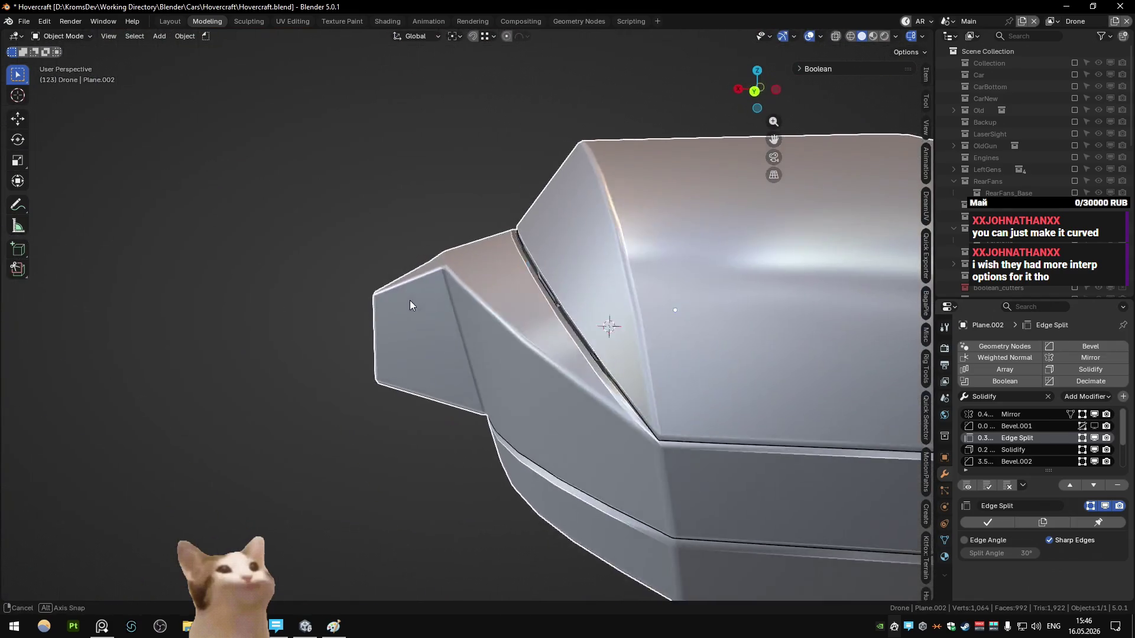
scroll(496, 311, down, 3)
scroll(594, 305, up, 4)
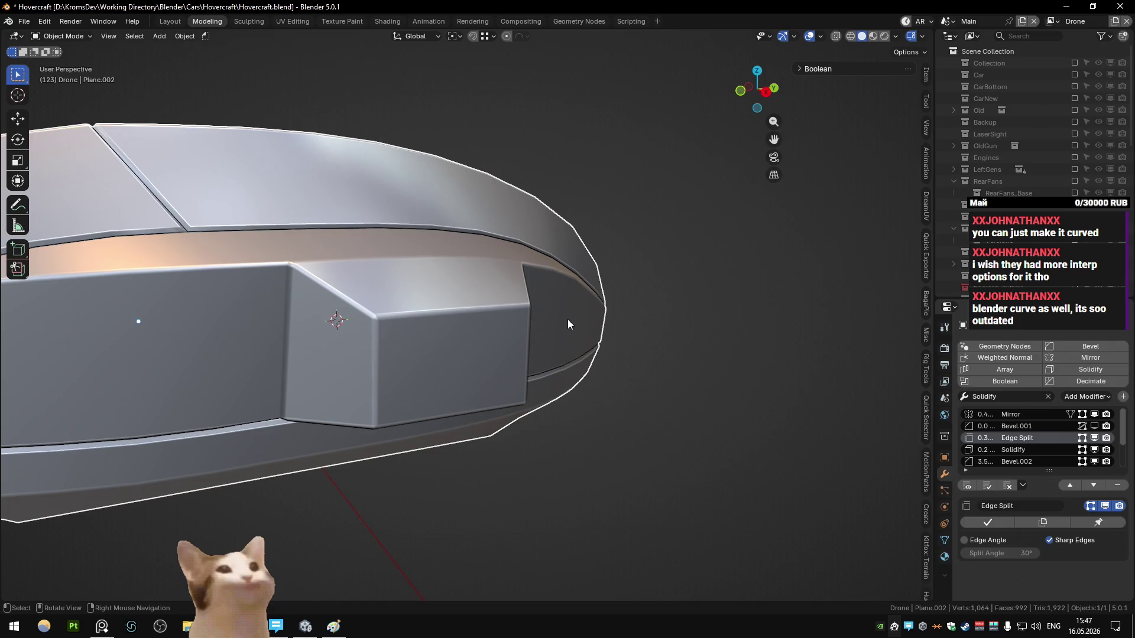
mouse_move(568, 319)
middle_down()
mouse_move(420, 284)
mouse_move(283, 314)
mouse_move(429, 353)
middle_up()
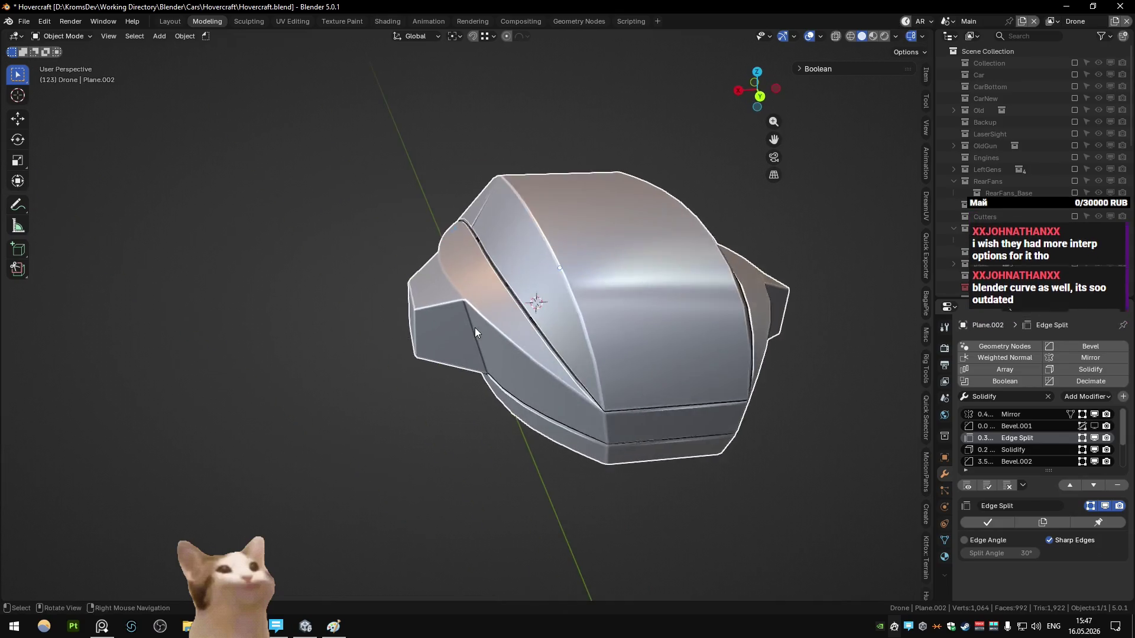
- Select a path of faces along the hull band around the vent
scroll(407, 360, up, 3)
key(Tab)
click(414, 322)
key(Tab)
key(Tab)
click(322, 245)
ctrl+click(588, 324)
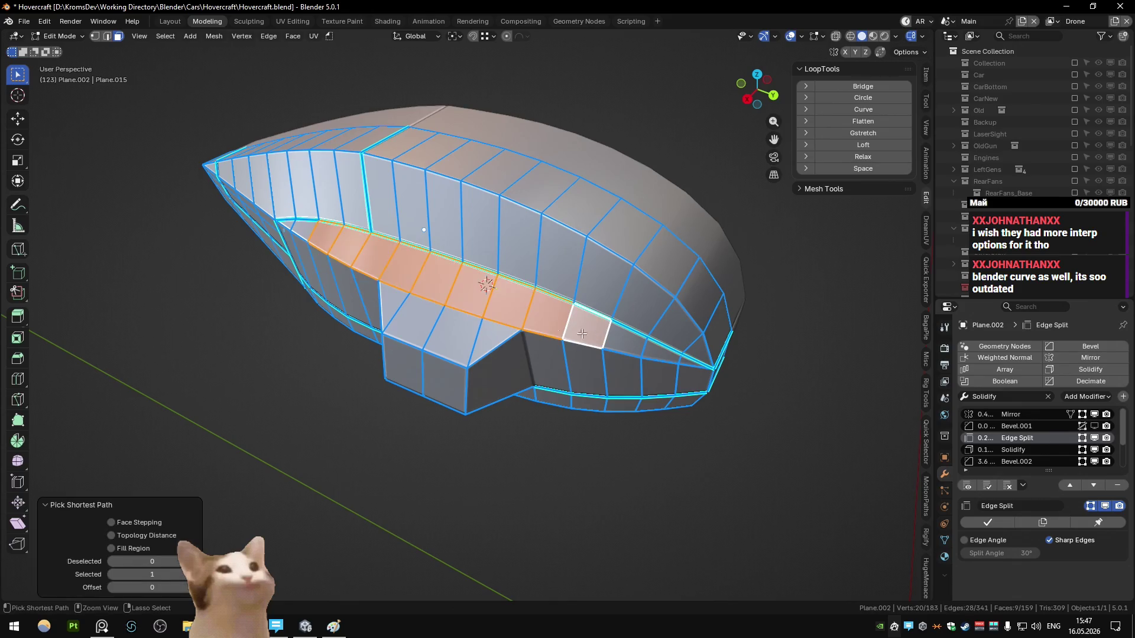
ctrl+click(385, 300)
key(Tab)
mouse_move(384, 300)
middle_down()
mouse_move(429, 307)
mouse_move(337, 305)
mouse_move(406, 305)
mouse_move(520, 396)
mouse_move(446, 367)
middle_up()
- Select the vent corner vertices and move them to a new position
key(Tab)
scroll(414, 314, up, 2)
key(1)
click(431, 277)
key(g)
click(522, 375)
key(Tab)
scroll(443, 367, down, 2)
- Select an edge path around the vent and set its Edge Bevel Weight (factor −1.000)
key(Tab)
key(2)
mouse_move(355, 318)
middle_down()
mouse_move(486, 261)
mouse_move(564, 251)
middle_up()
ctrl+click(485, 260)
click(486, 260)
key(Tab)
key(Tab)
key(Tab)
mouse_move(535, 301)
middle_down()
mouse_move(335, 293)
mouse_move(520, 303)
middle_up()
scroll(520, 303, up, 4)
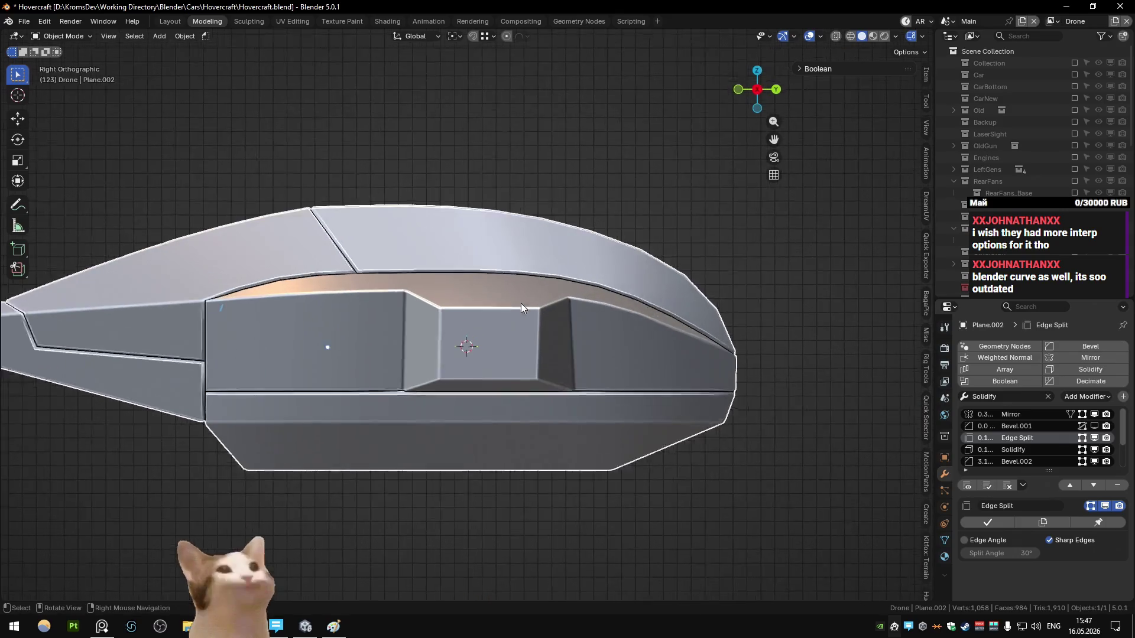
- Slide the two top vent corner vertices about −0.0015 along Y
scroll(536, 271, up, 3)
key(Tab)
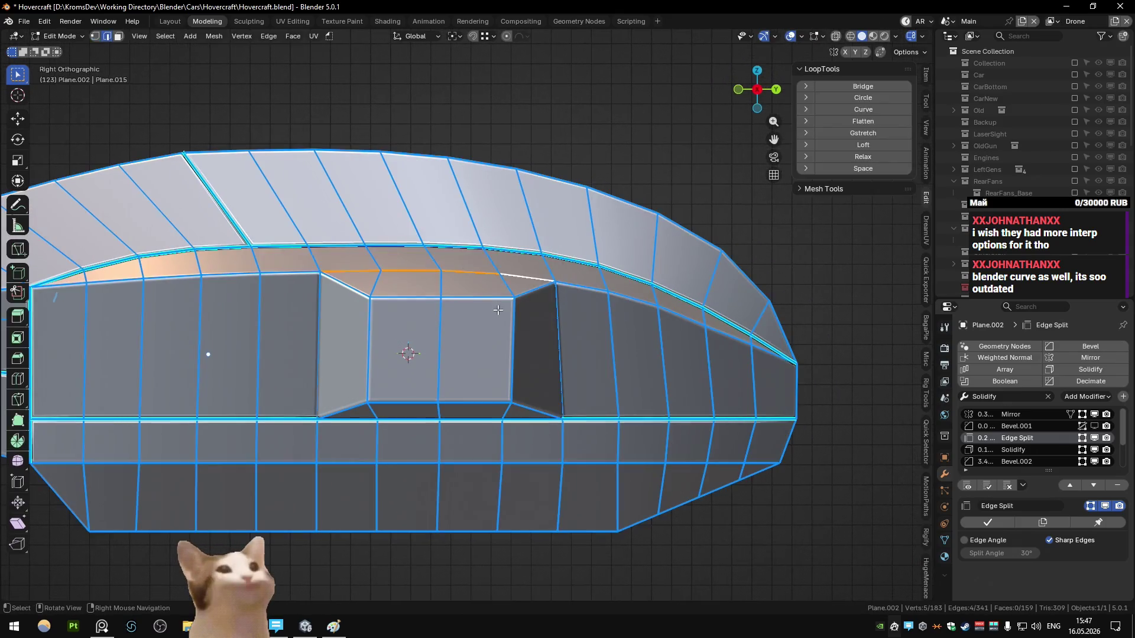
key(g)
key(y)
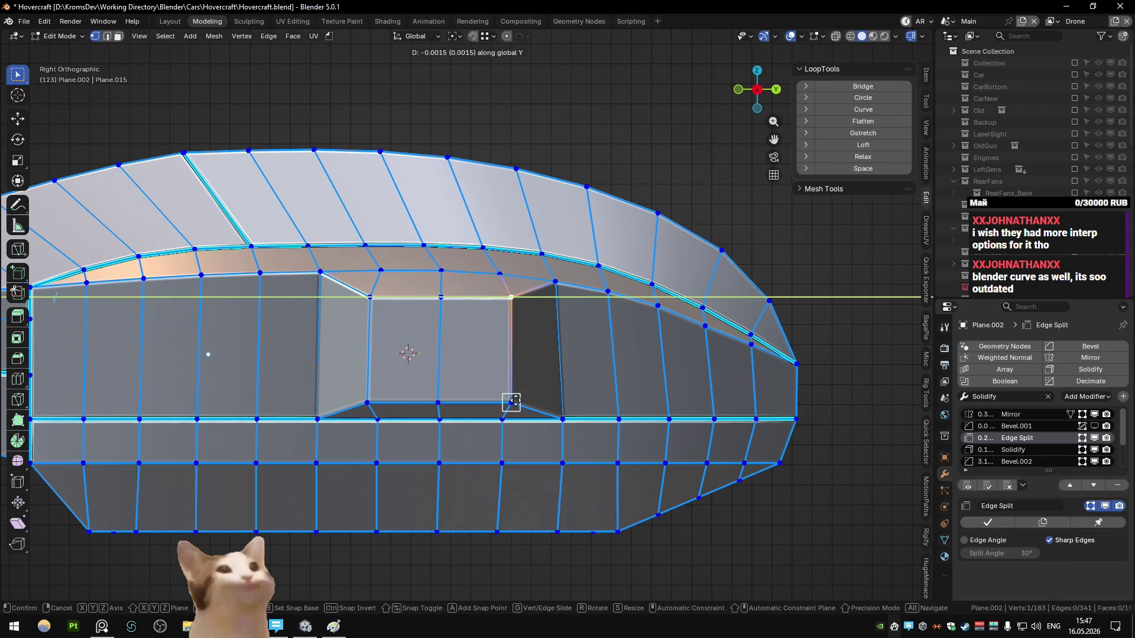
click(515, 401)
click(368, 400)
key(g)
key(y)
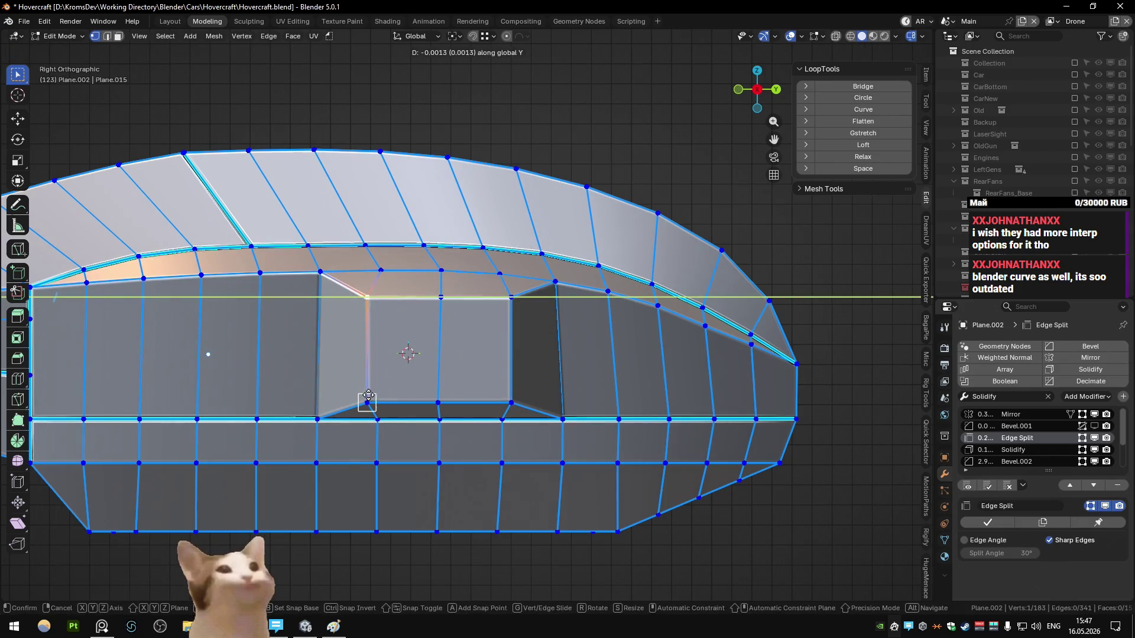
click(368, 396)
key(Tab)
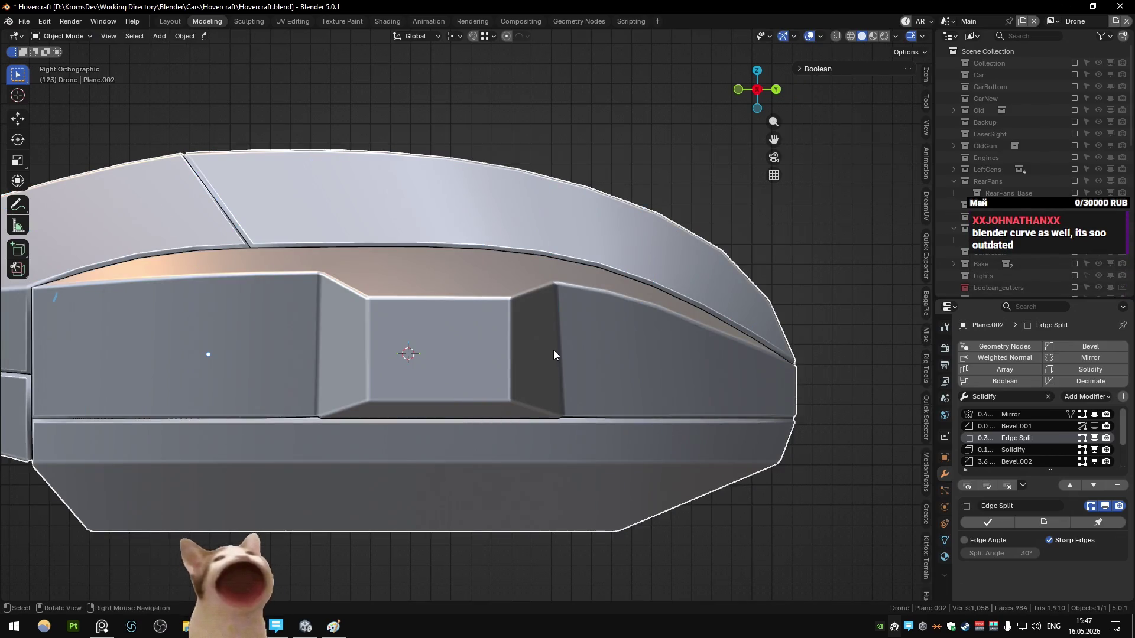
- Check the adjusted vent recess from perspective, front and right side views
key(Tab)
key(Tab)
mouse_move(552, 350)
middle_down()
mouse_move(569, 307)
mouse_move(501, 342)
mouse_move(448, 332)
middle_up()
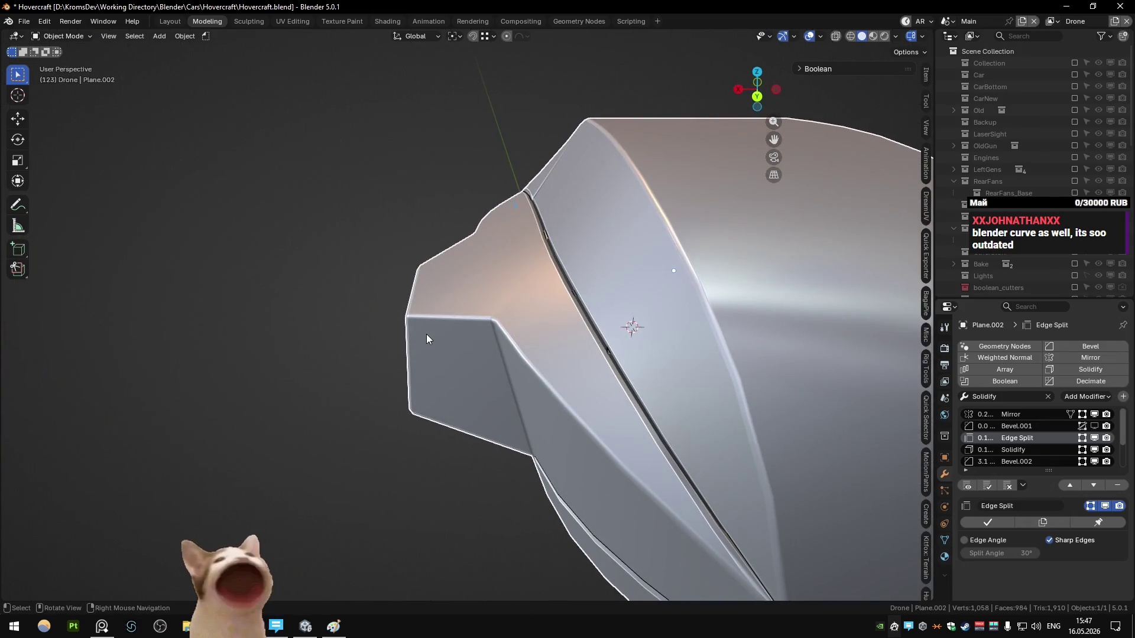
key(KP_3)
key(KP_1)
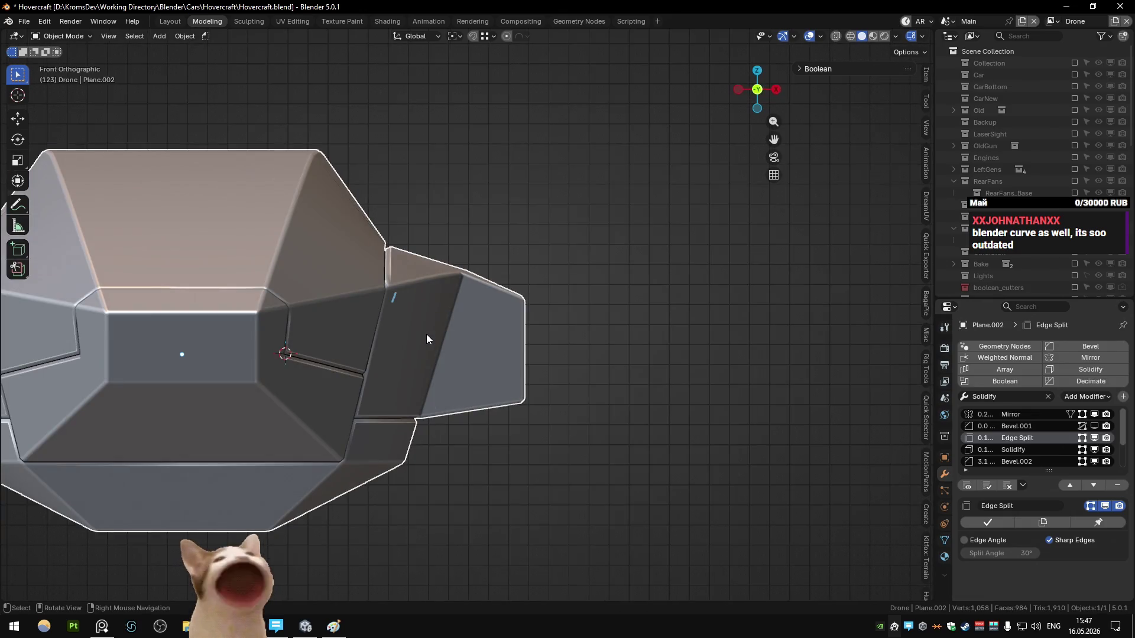
key(KP_3)
key(Tab)
middle_drag(442, 327, 414, 343)
- Inset the two vent front faces by 0.0069 and push them inward
click(388, 355)
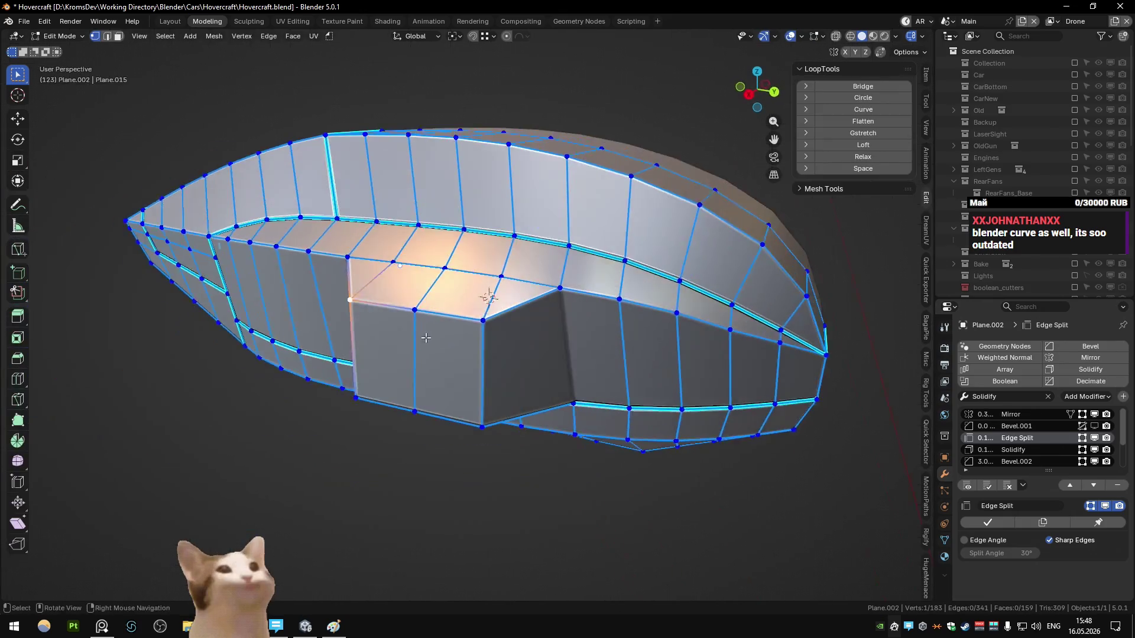
shift+click(467, 353)
middle_drag(495, 365, 508, 372)
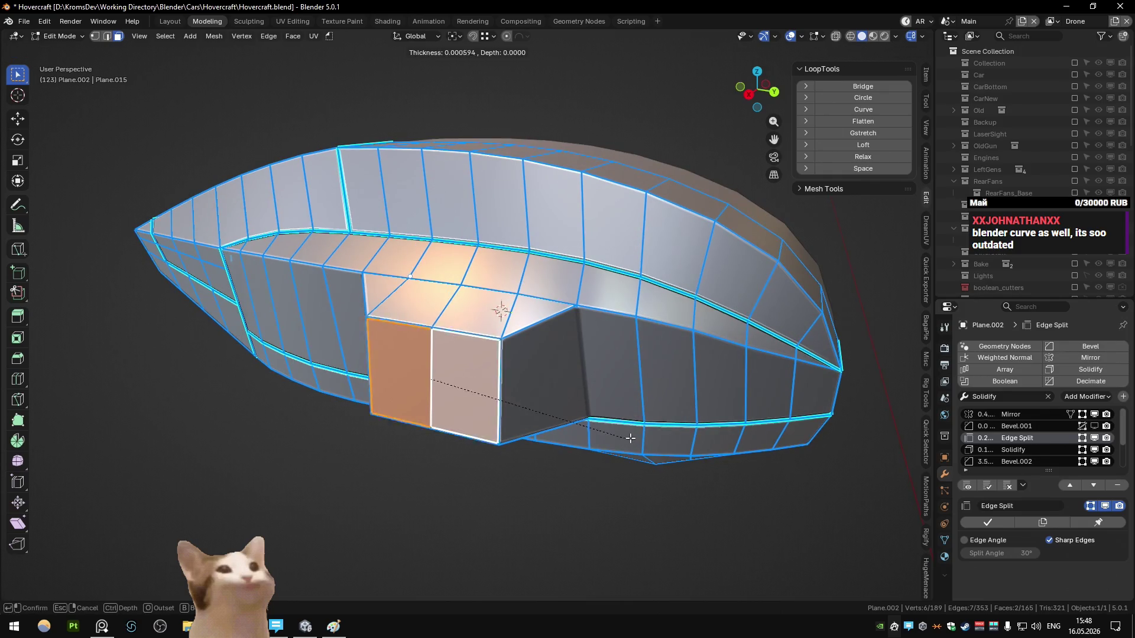
click(618, 435)
middle_drag(618, 434, 578, 451)
key(g)
key(y)
key(x)
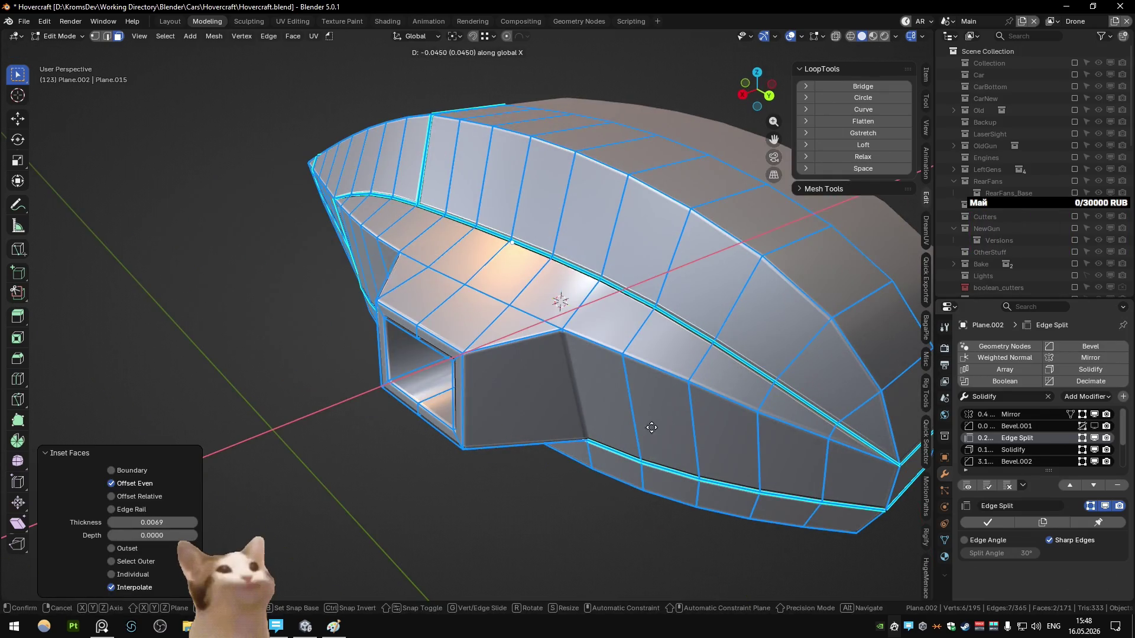
key(Escape)
- Select the vent rim edges, then return to object mode to view the whole drone
key(2)
middle_drag(472, 364, 532, 373)
scroll(532, 373, up, 4)
click(537, 335)
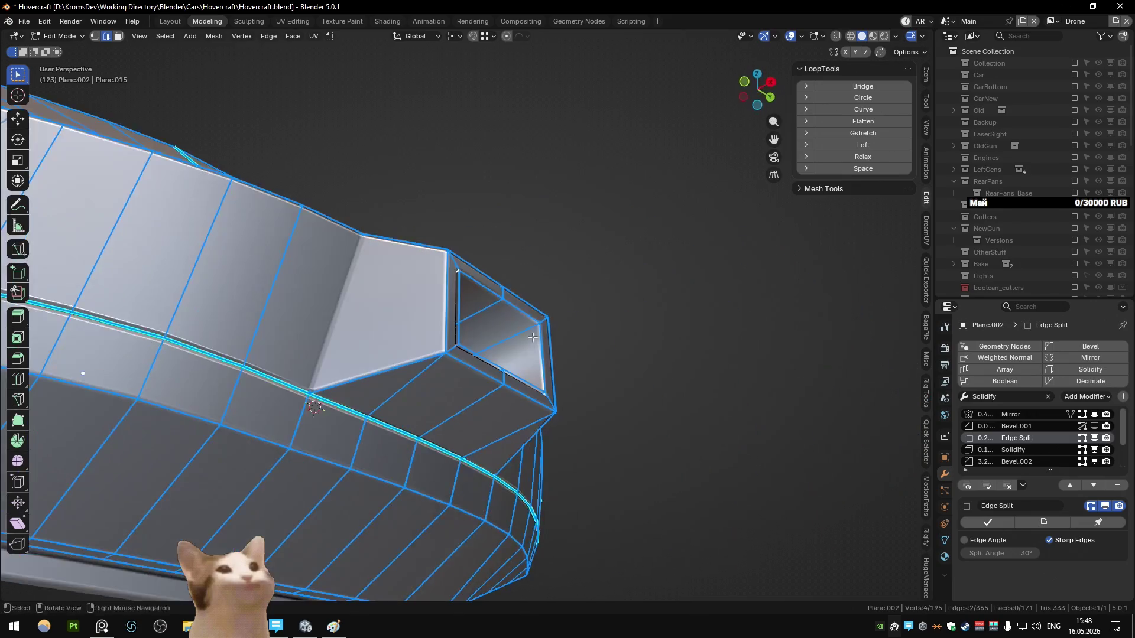
scroll(536, 335, down, 4)
shift+click(508, 322)
mouse_move(508, 323)
middle_down()
mouse_move(454, 387)
mouse_move(388, 331)
mouse_move(380, 351)
middle_up()
key(Tab)
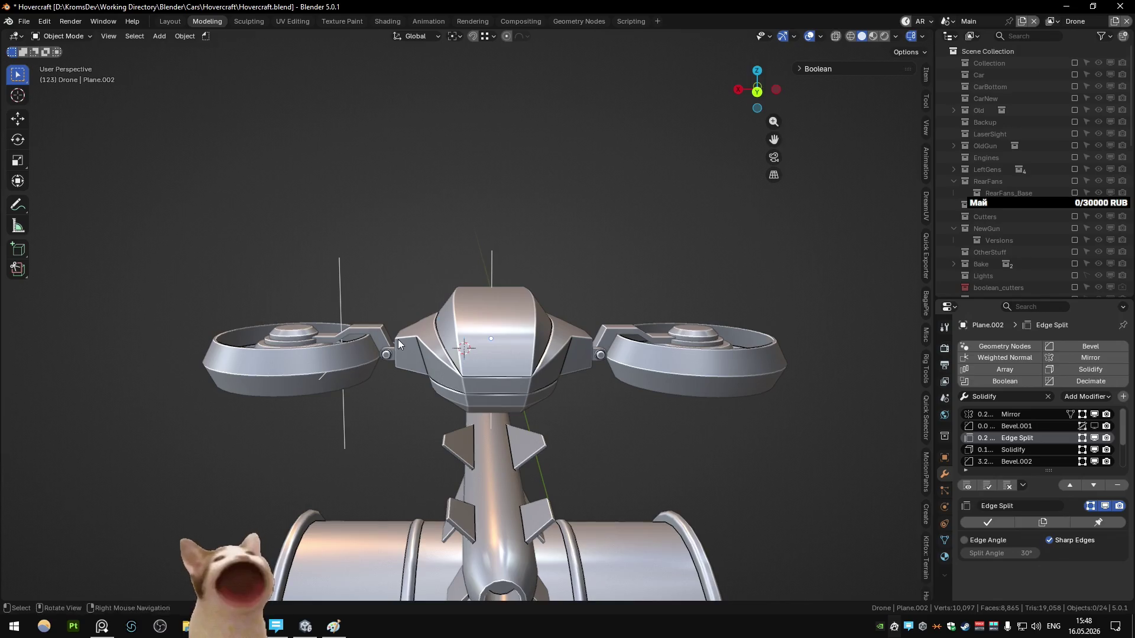
- Orbit around the drone to review it from high, top-down and low angles
middle_drag(380, 350, 405, 359)
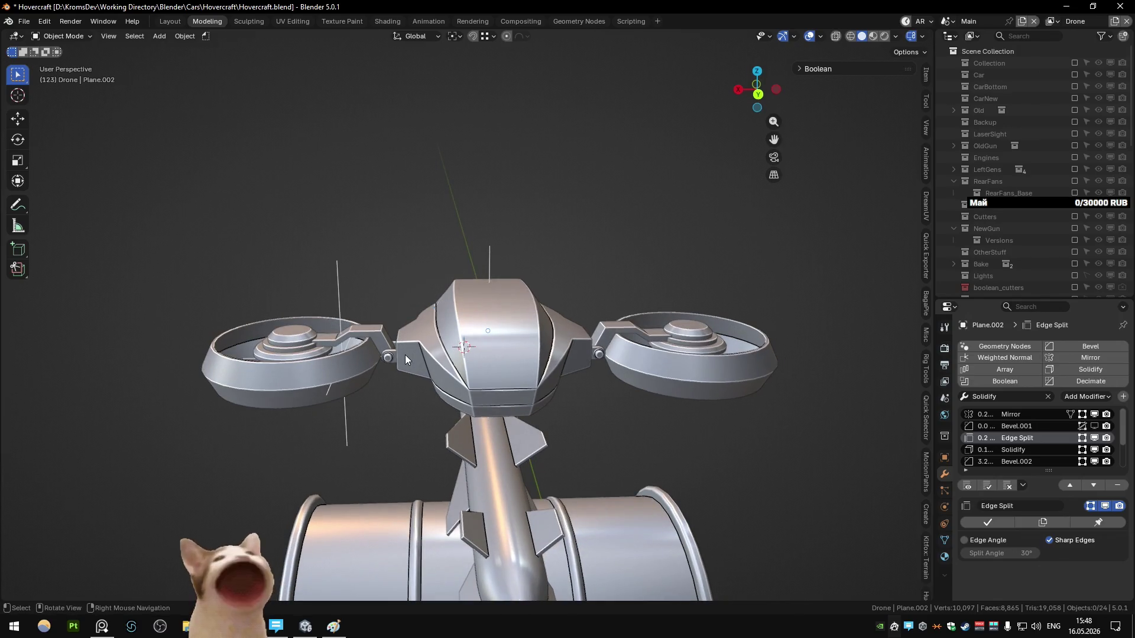
mouse_move(405, 359)
middle_down()
mouse_move(400, 470)
mouse_move(652, 431)
mouse_move(640, 429)
middle_up()
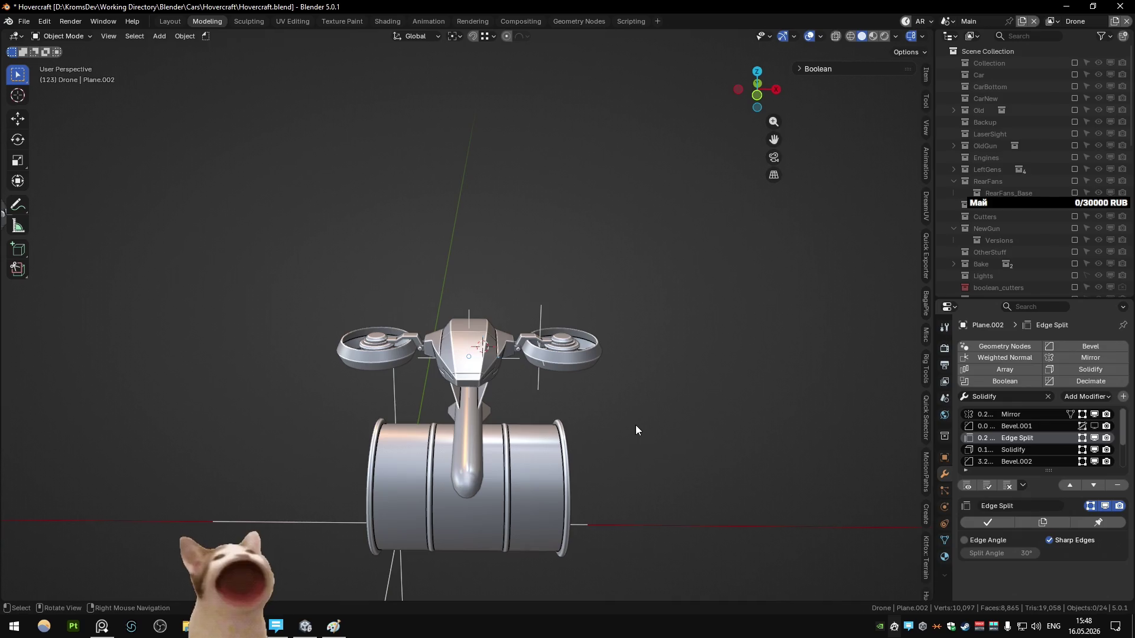
scroll(413, 346, up, 2)
scroll(369, 339, up, 3)
mouse_move(363, 340)
middle_down()
mouse_move(366, 406)
mouse_move(407, 402)
mouse_move(411, 502)
middle_up()
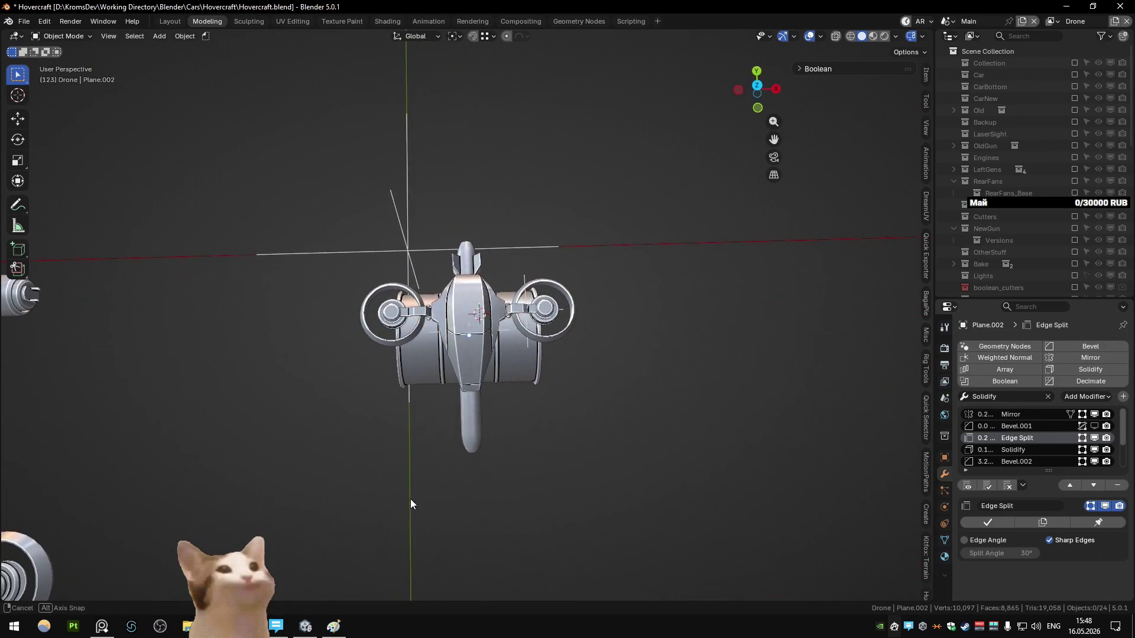
middle_drag(411, 504, 438, 416)
scroll(570, 380, up, 3)
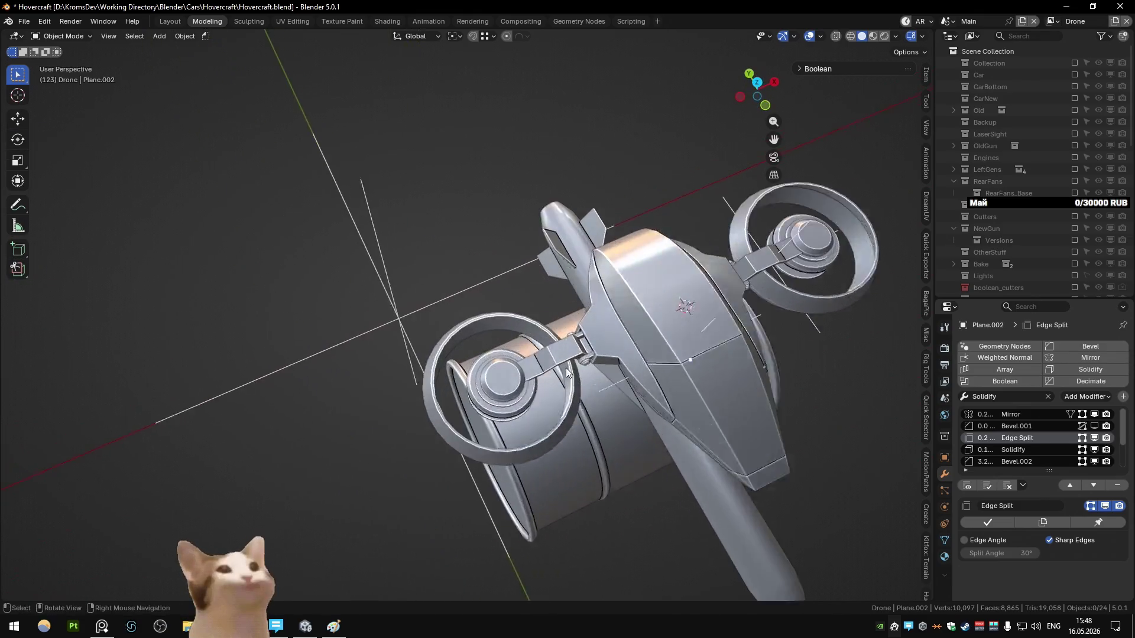
- Select the hull, briefly enter edit mode, then return to object mode and deselect
click(607, 335)
key(Tab)
mouse_move(607, 335)
middle_down()
mouse_move(604, 314)
mouse_move(480, 307)
mouse_move(534, 218)
mouse_move(477, 307)
mouse_move(531, 278)
middle_up()
key(Tab)
key(Tab)
key(Tab)
scroll(532, 277, down, 5)
click(580, 253)
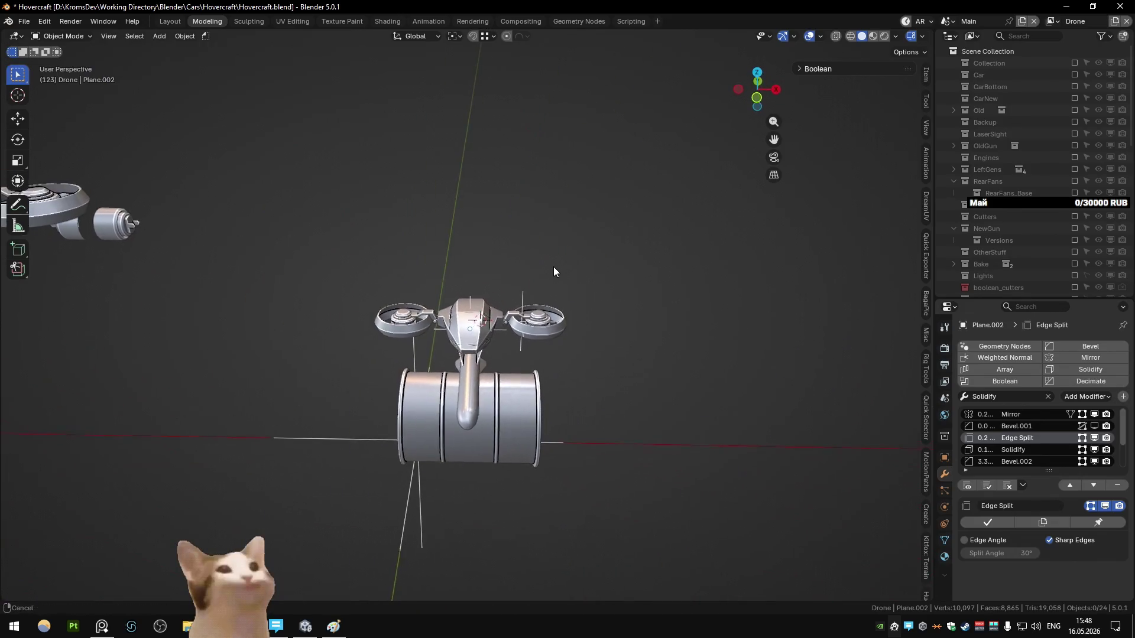
scroll(532, 272, up, 4)
scroll(523, 299, up, 2)
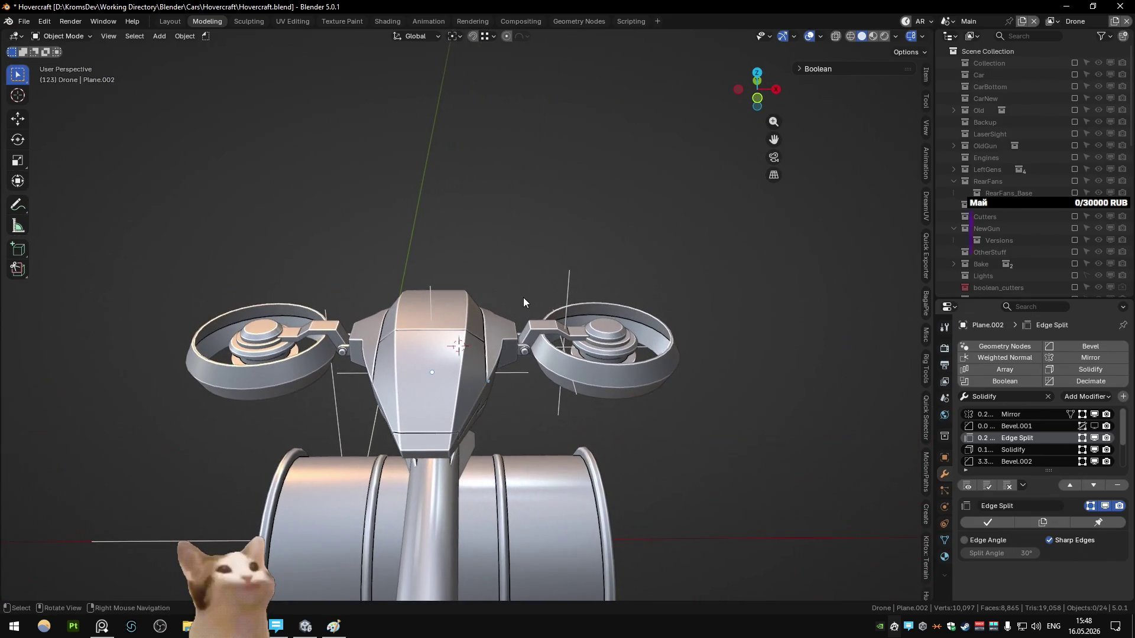
- Mark an edge path along the hull's side panel seam as sharp
middle_drag(523, 298, 513, 342)
key(Tab)
ctrl+click(513, 341)
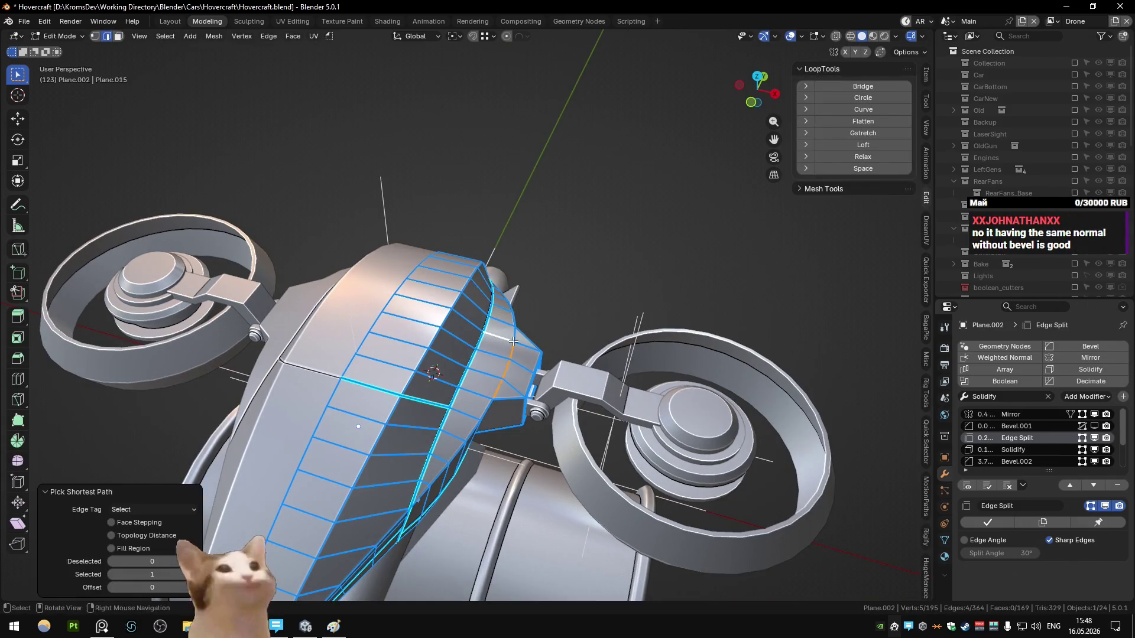
ctrl+click(509, 371)
key(Tab)
key(Tab)
right_click(502, 382)
click(487, 367)
key(Tab)
mouse_move(487, 368)
middle_down()
mouse_move(509, 328)
mouse_move(403, 342)
middle_up()
key(Tab)
key(Tab)
- Inspect the sharpened panel in a front close-up, then bring up the reference board
middle_drag(445, 344, 551, 324)
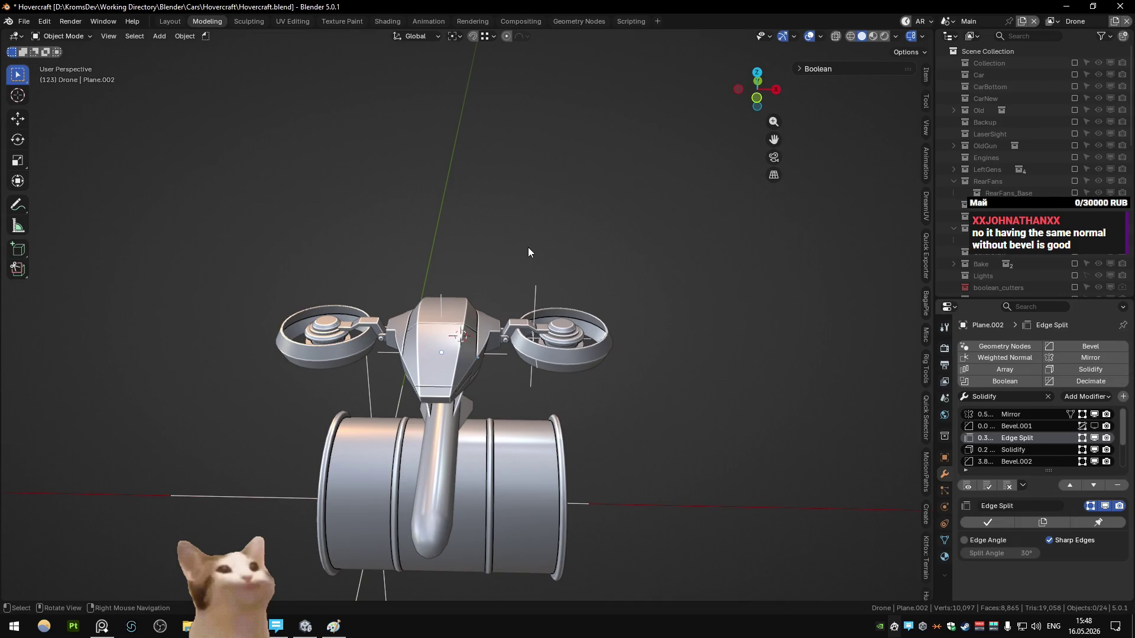
mouse_move(528, 251)
middle_down()
mouse_move(491, 273)
mouse_move(477, 374)
middle_up()
scroll(486, 287, up, 3)
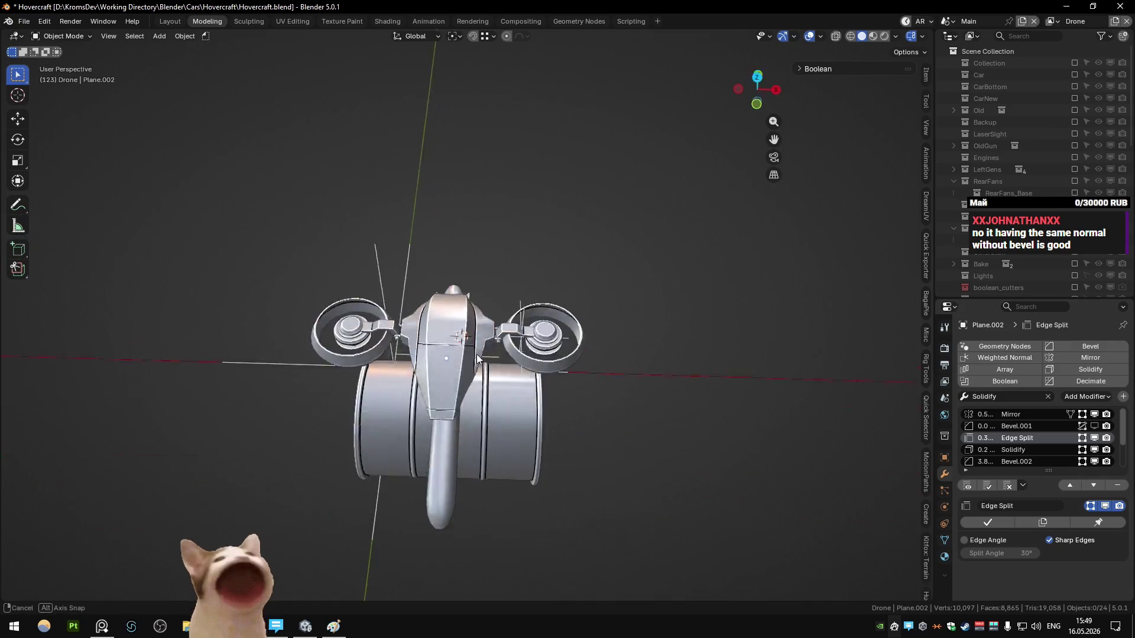
scroll(478, 373, up, 4)
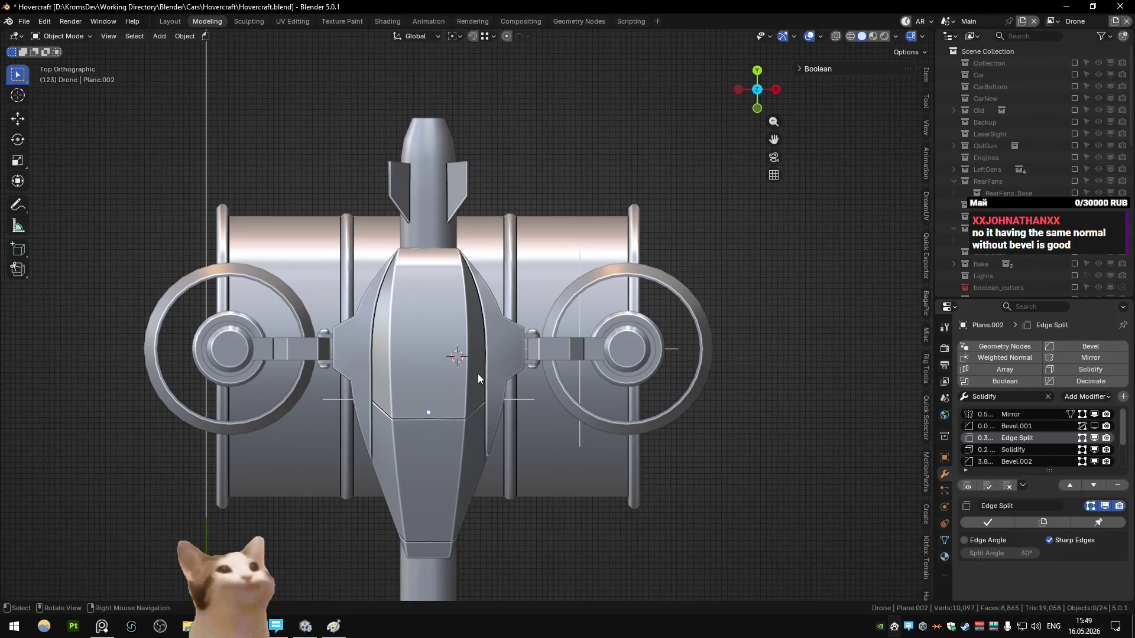
scroll(477, 374, up, 3)
scroll(477, 374, up, 2)
mouse_move(477, 374)
middle_down()
mouse_move(463, 363)
mouse_move(498, 304)
mouse_move(355, 312)
mouse_move(534, 338)
middle_up()
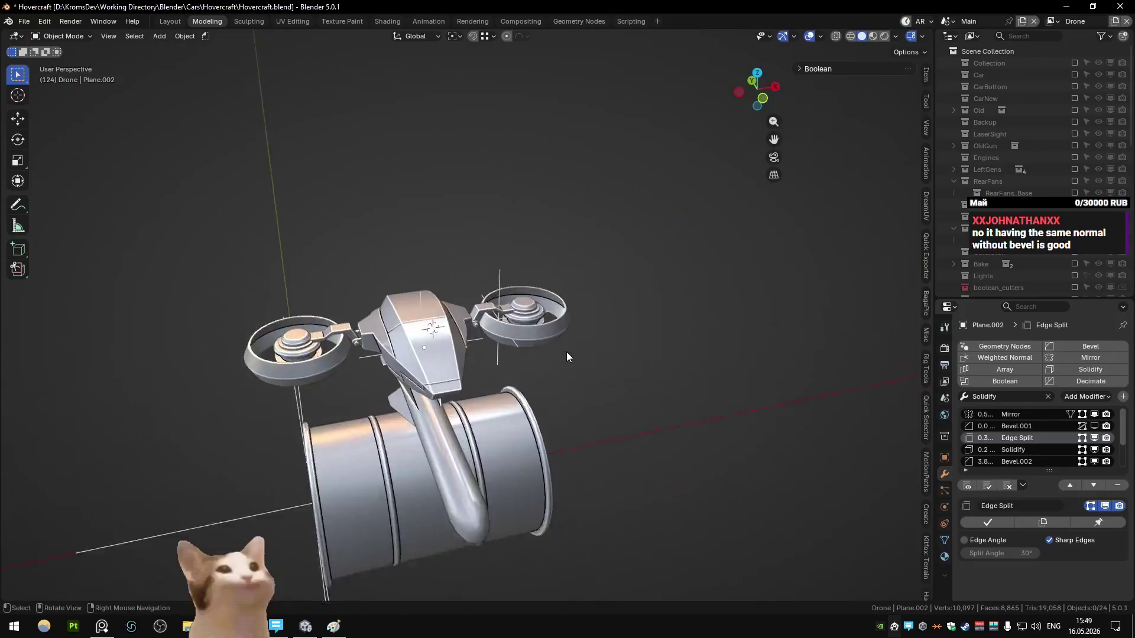
click(108, 625)
scroll(481, 315, down, 4)
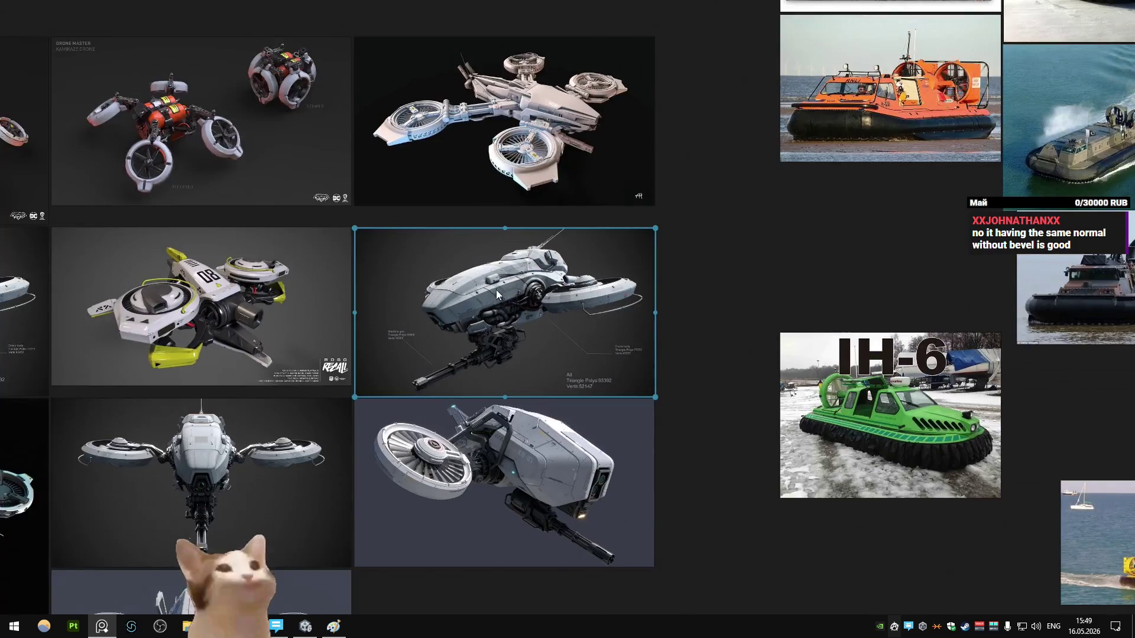
- Pan across the drone and hovercraft references, then return to Blender's right side view
scroll(495, 293, down, 2)
middle_drag(483, 270, 615, 239)
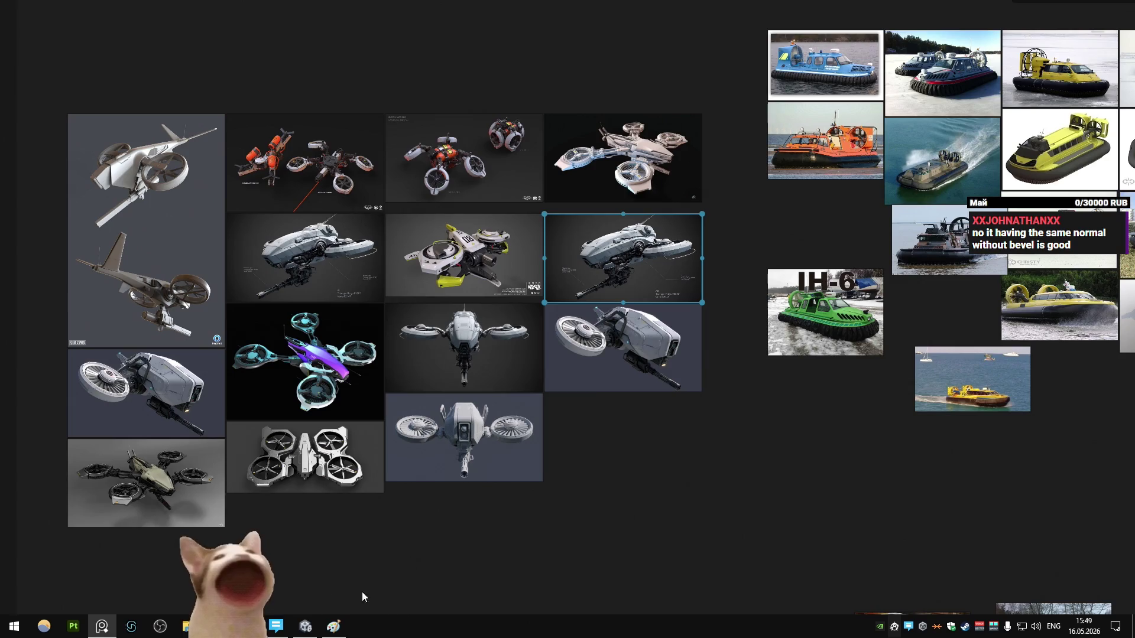
key(alt+Tab)
key(KP_3)
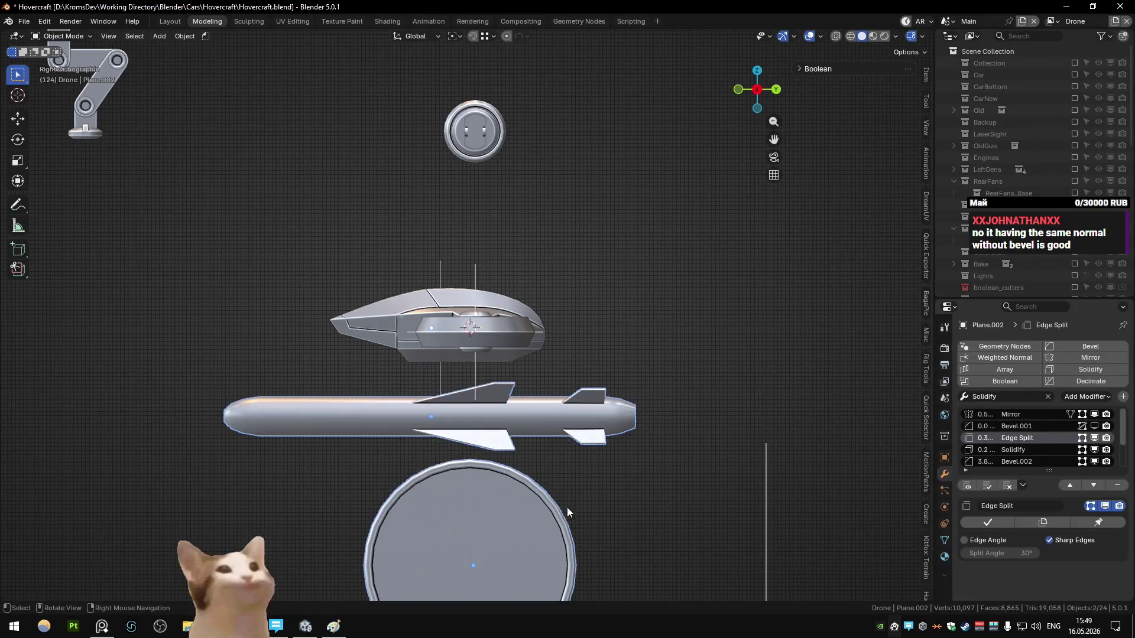
- Hide the missile and disc and try a −10.4° tilt of the hull about X
key(h)
key(r)
click(685, 434)
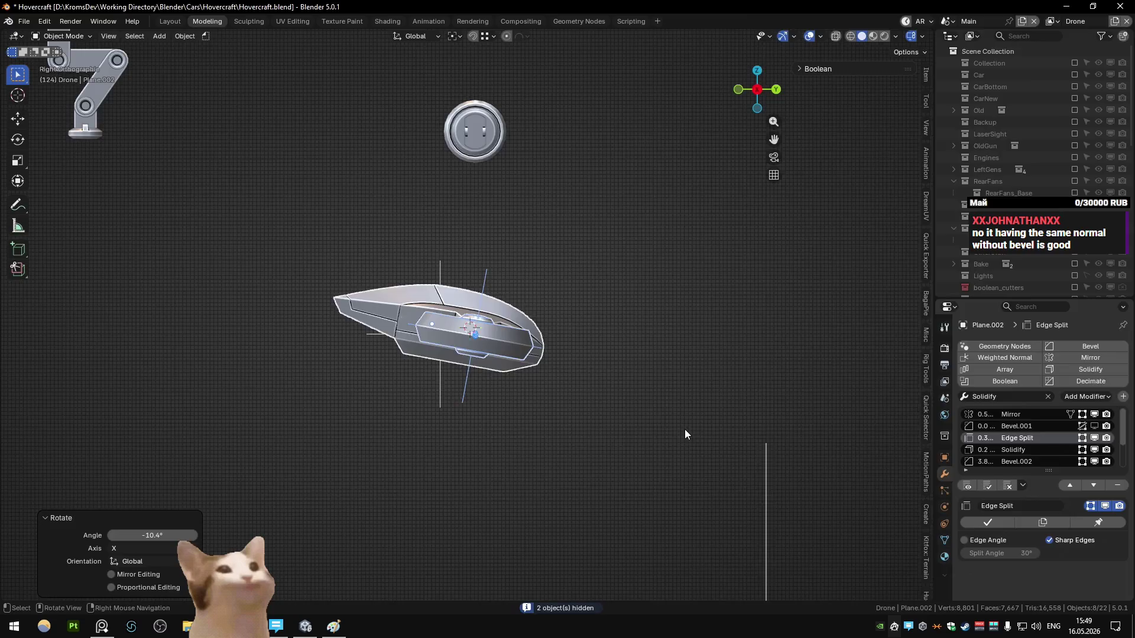
key(alt+Tab)
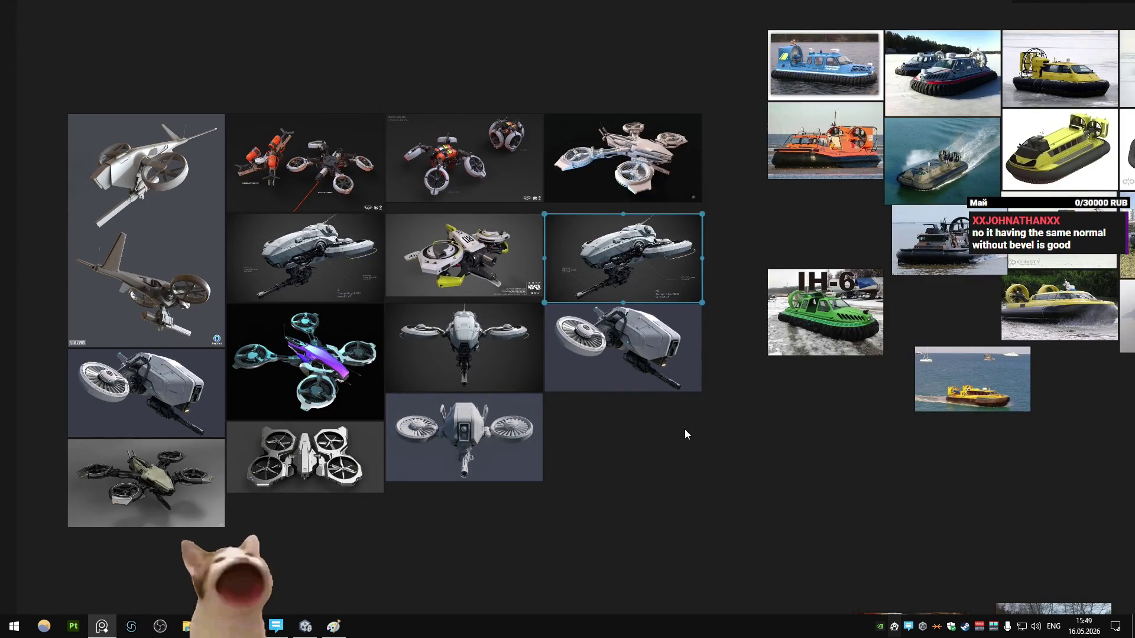
key(alt+Tab)
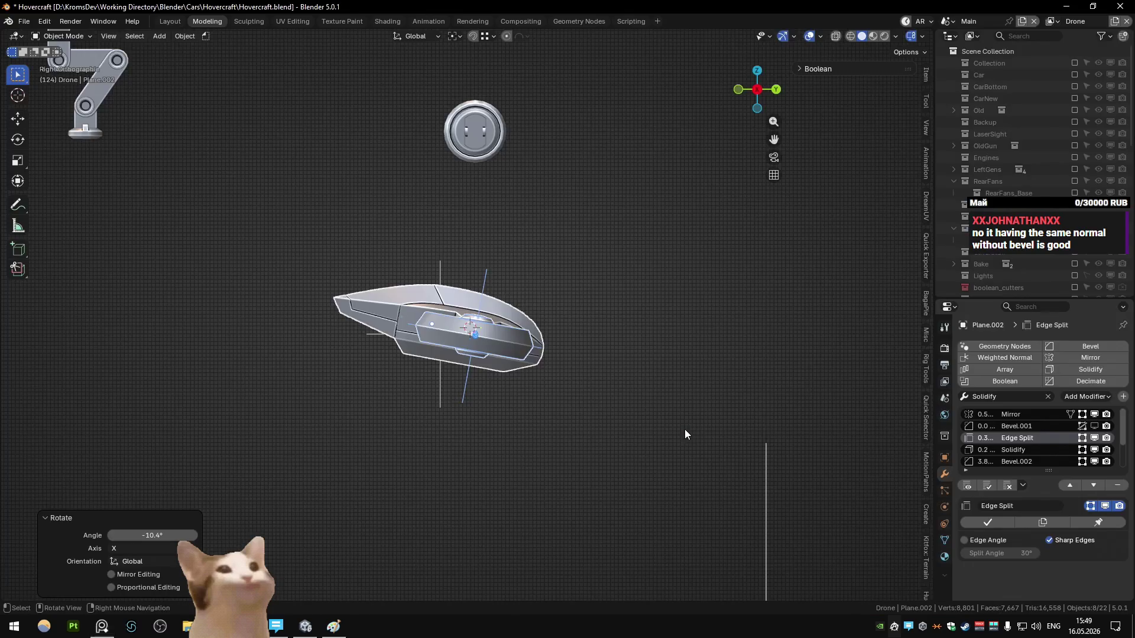
mouse_move(656, 362)
middle_down()
mouse_move(742, 385)
mouse_move(583, 349)
mouse_move(581, 329)
mouse_move(558, 353)
mouse_move(573, 330)
mouse_move(564, 324)
mouse_move(572, 331)
mouse_move(420, 327)
middle_up()
key(KP_3)
scroll(653, 306, up, 5)
- Clear the rotation and tilt the hull 15° about the X axis instead
key(alt+r)
text(ry-15)
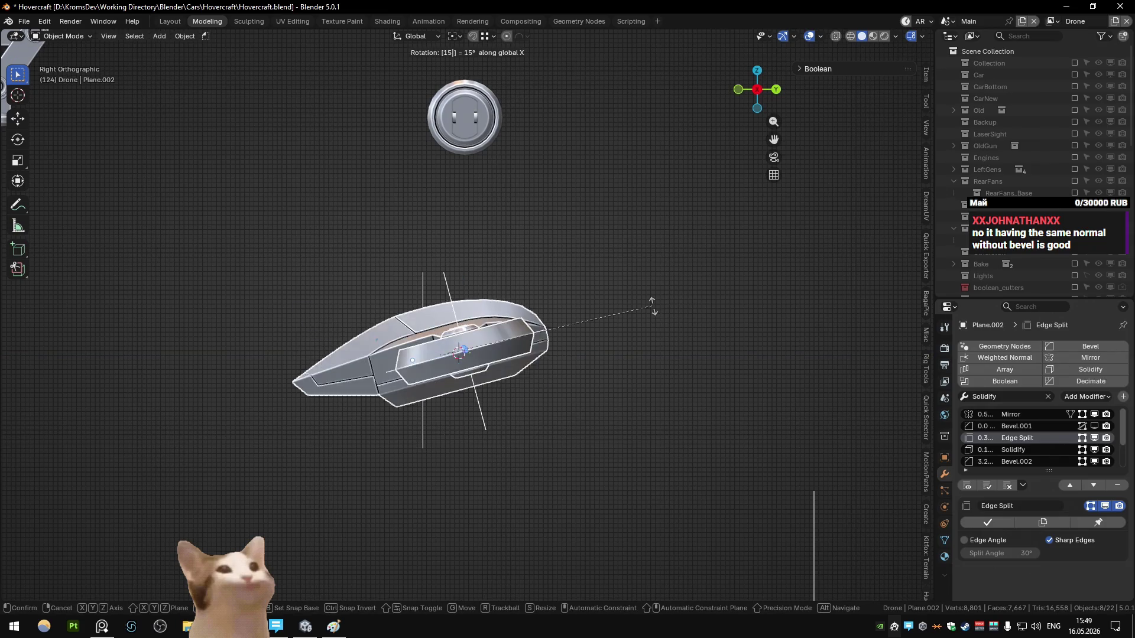
key(Return)
mouse_move(617, 329)
middle_down()
mouse_move(521, 359)
mouse_move(445, 362)
middle_up()
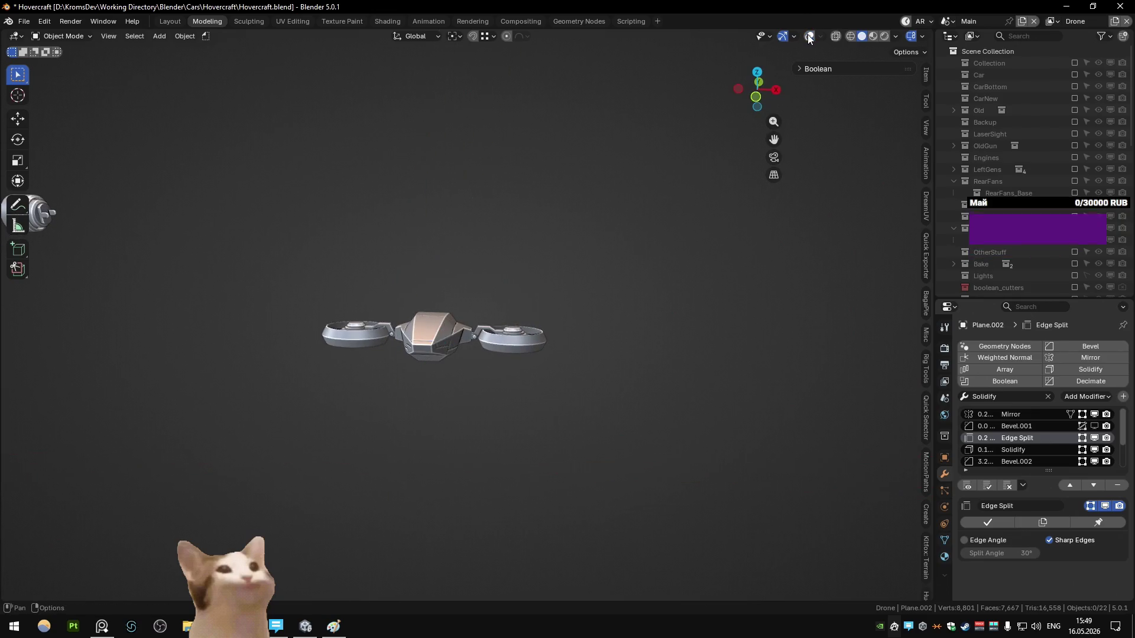
- Compare the tilted drone with the other hovercraft model, then switch to Unity
middle_drag(583, 225, 584, 238)
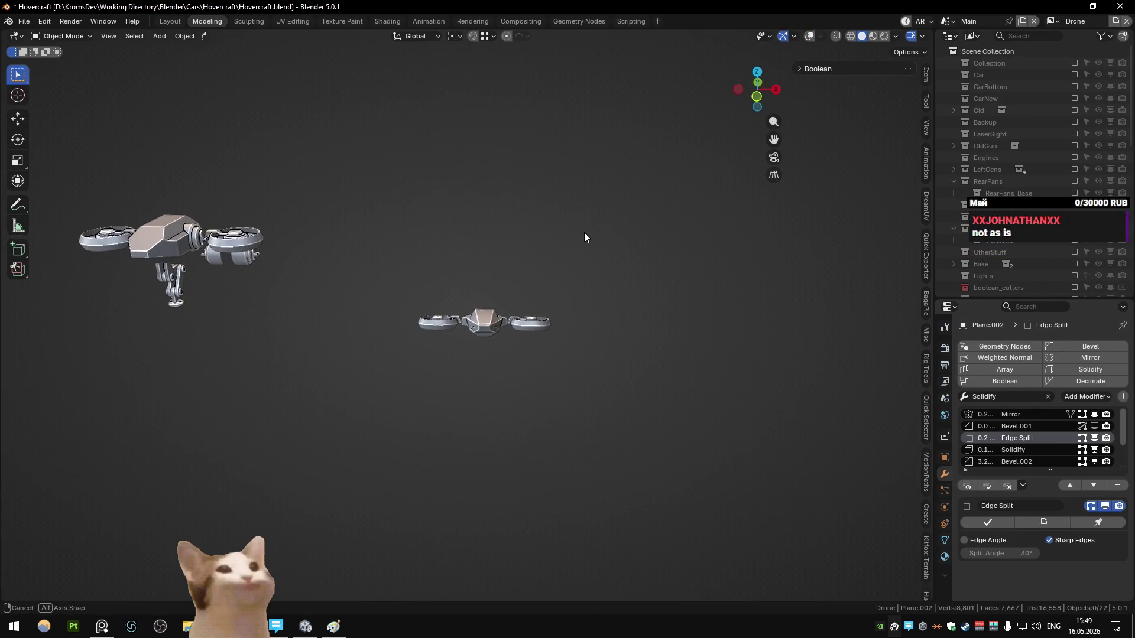
middle_drag(584, 232, 498, 300)
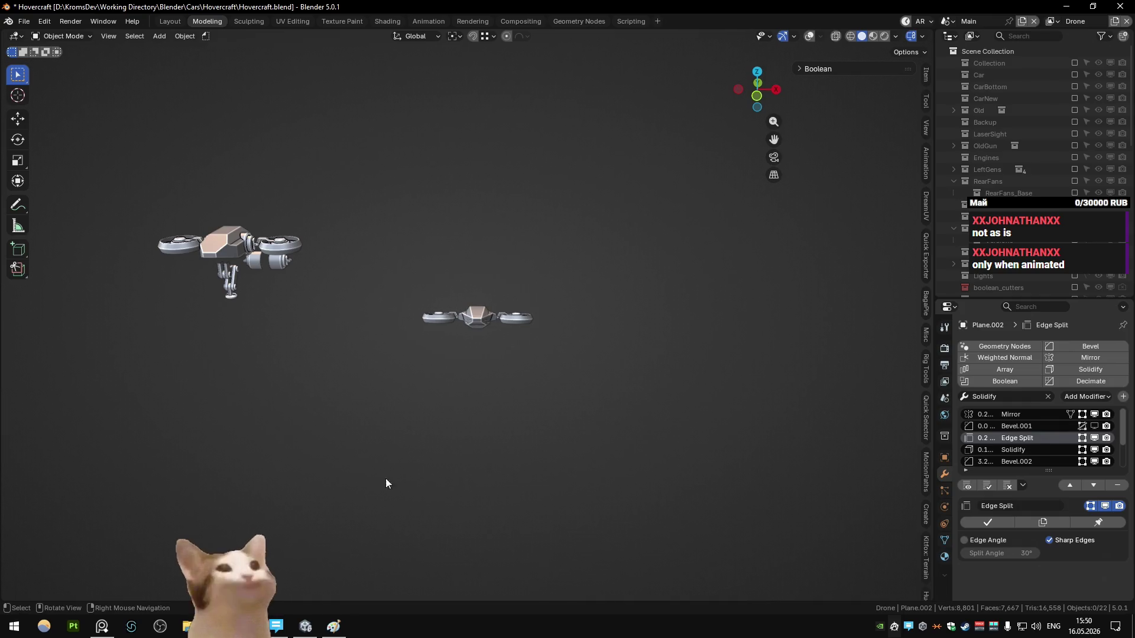
key(alt+Tab)
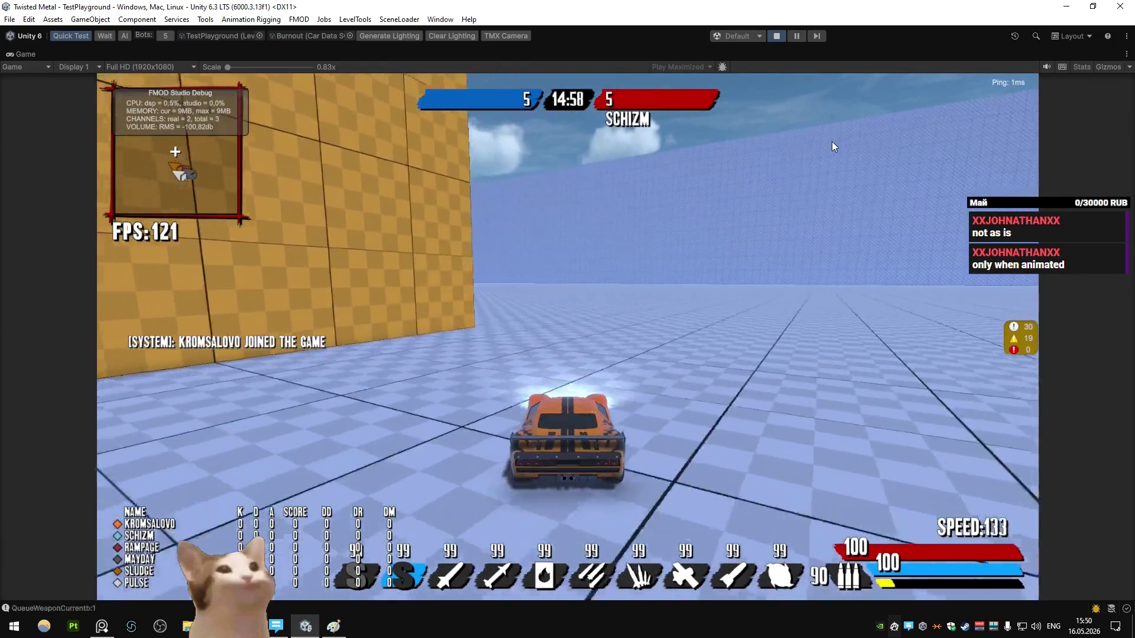
- Choose Apollo as the test car data and dismiss the Game view's options
click(350, 35)
double_click(381, 76)
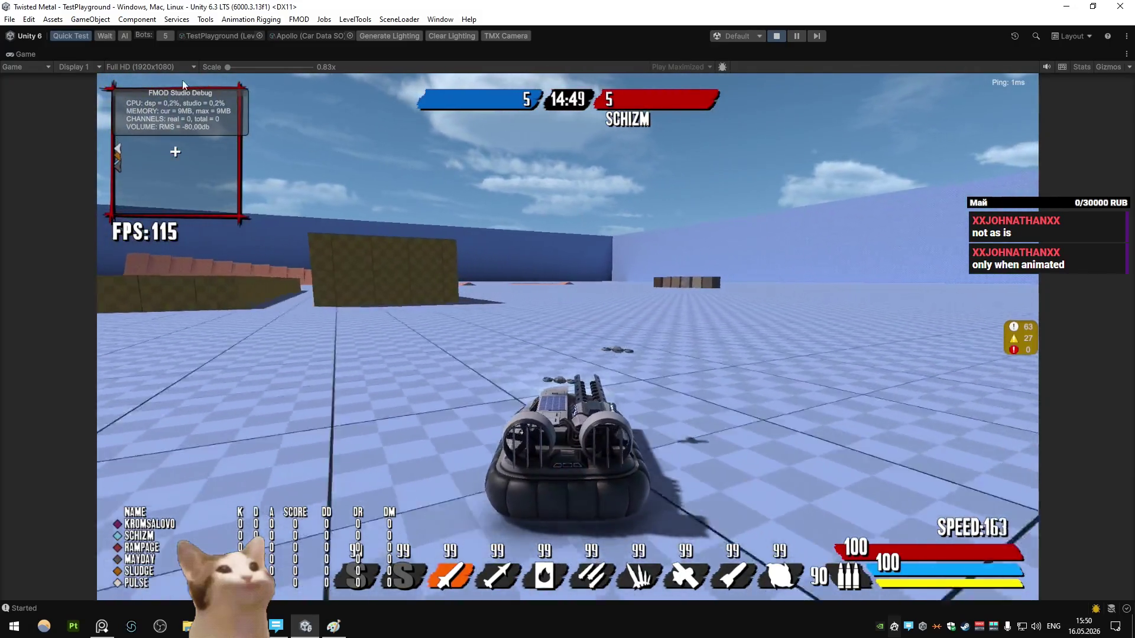
right_click(36, 53)
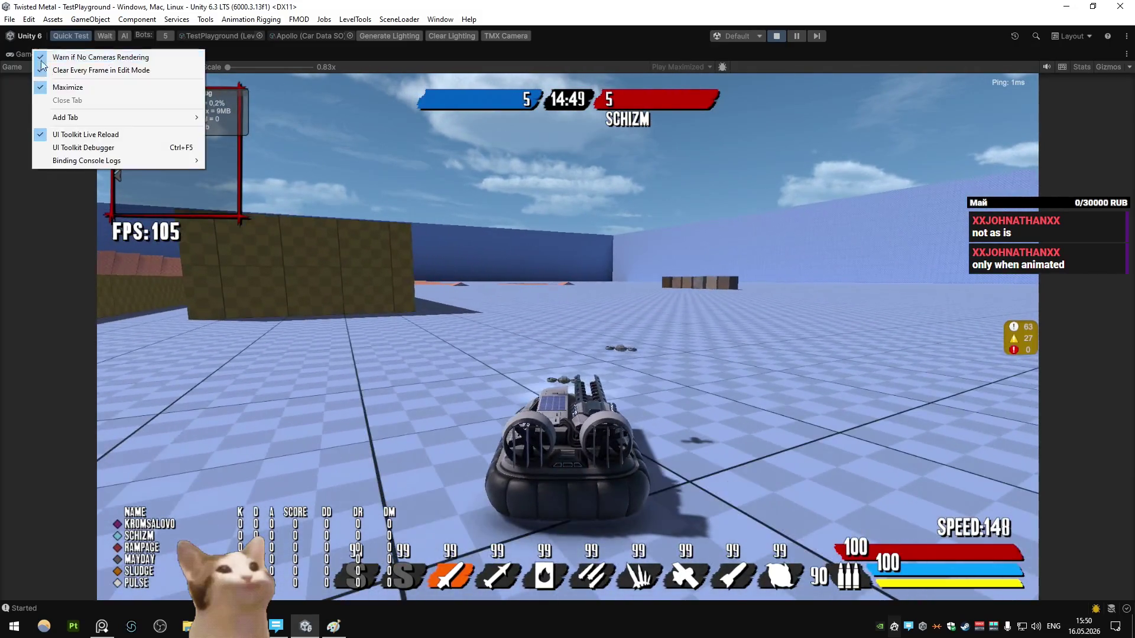
click(282, 172)
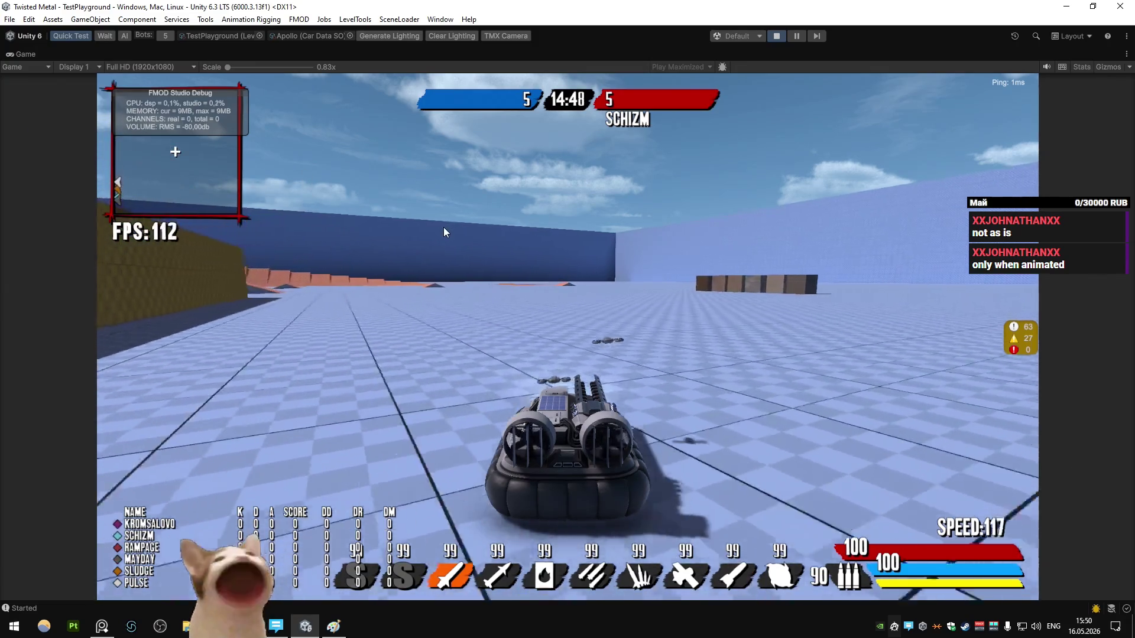
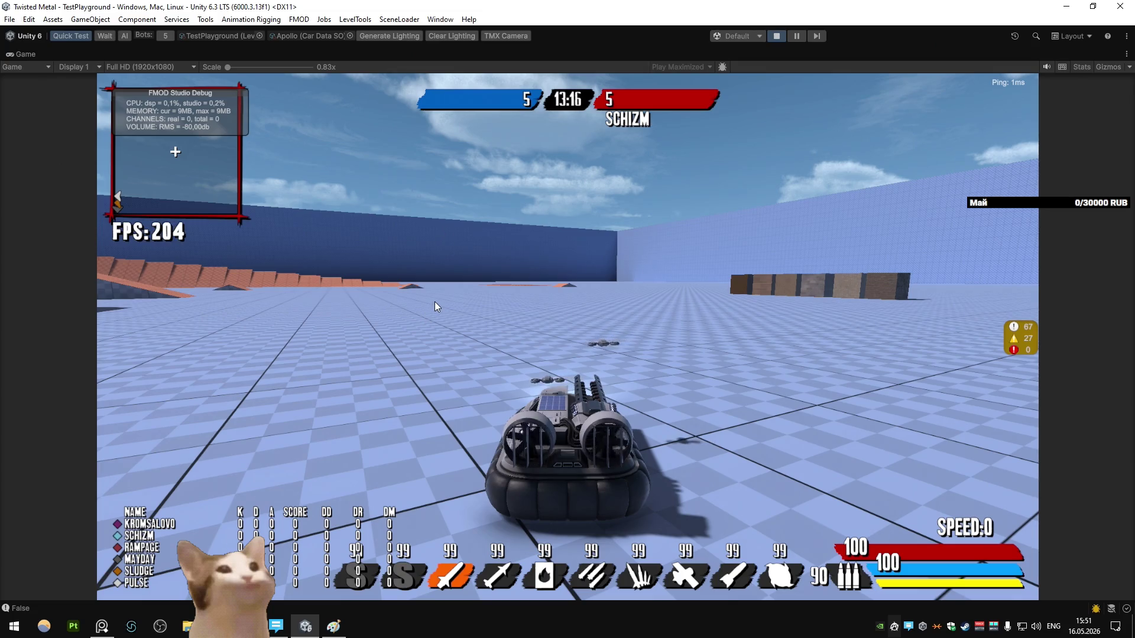
- Stop Unity's Play mode and close Paint without saving
key(ctrl+p)
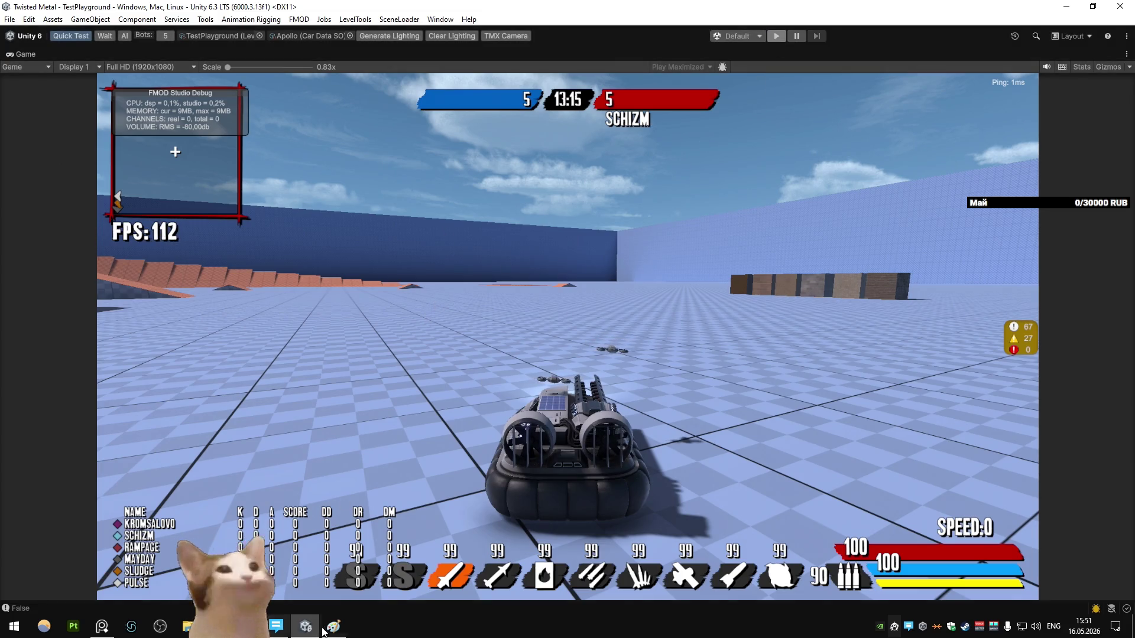
click(334, 625)
key(alt+F4)
click(589, 319)
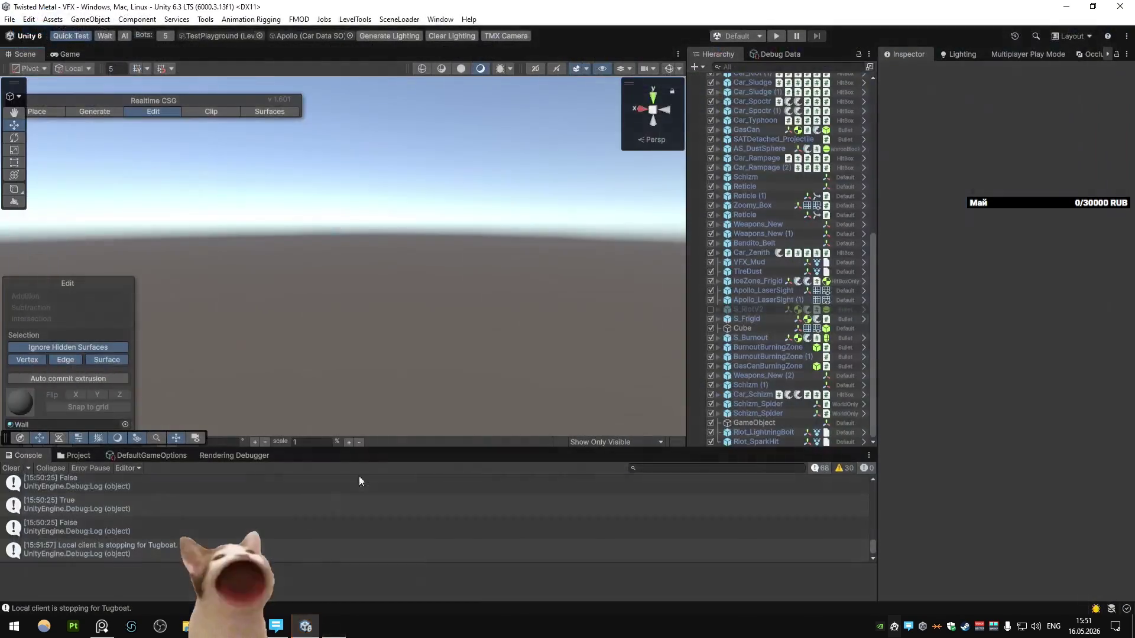
- Switch to Blender and orbit and zoom around the hovercraft models
key(alt+Tab)
mouse_move(384, 331)
middle_down()
mouse_move(367, 325)
mouse_move(370, 300)
mouse_move(522, 269)
middle_up()
scroll(404, 272, up, 4)
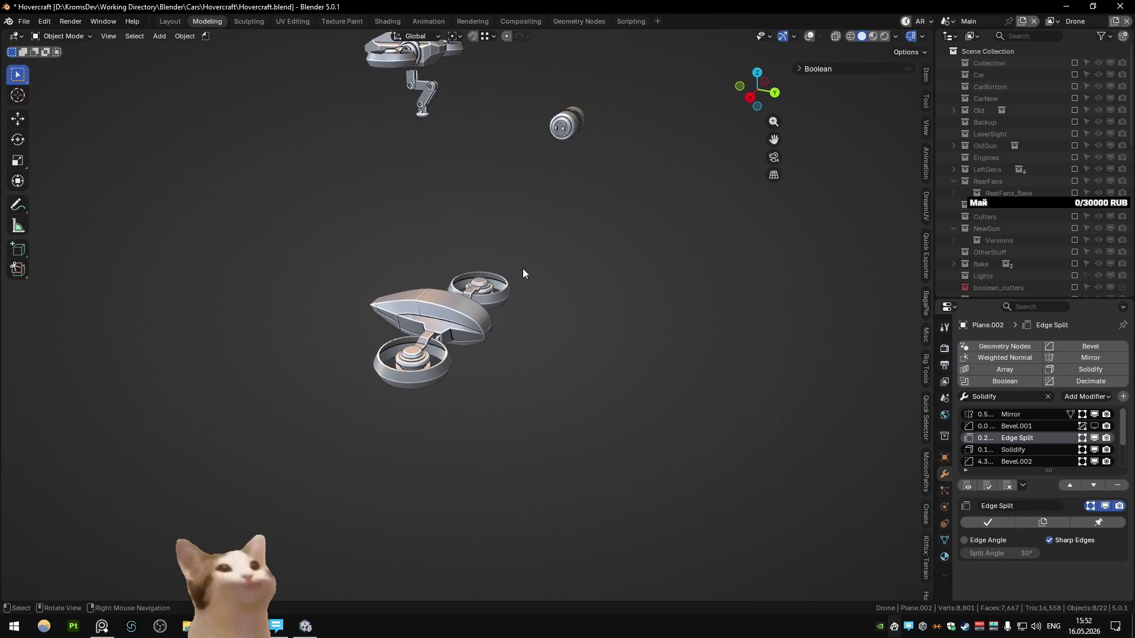
- Deselect everything, then box-select the objects making up the drone's left fan
mouse_move(522, 273)
middle_down()
mouse_move(463, 311)
mouse_move(321, 308)
mouse_move(463, 303)
mouse_move(425, 317)
mouse_move(517, 324)
mouse_move(424, 331)
middle_up()
click(810, 36)
key(alt+a)
scroll(463, 304, up, 5)
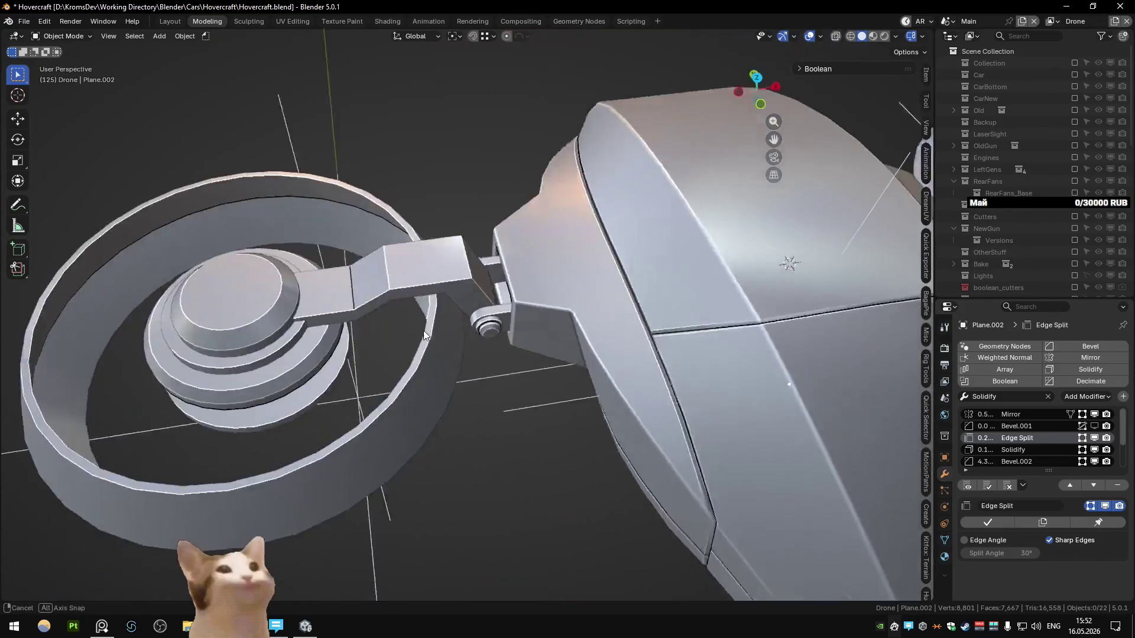
scroll(420, 353, down, 4)
drag(330, 223, 471, 424)
mouse_move(535, 449)
middle_down()
mouse_move(553, 394)
mouse_move(779, 356)
middle_up()
key(Escape)
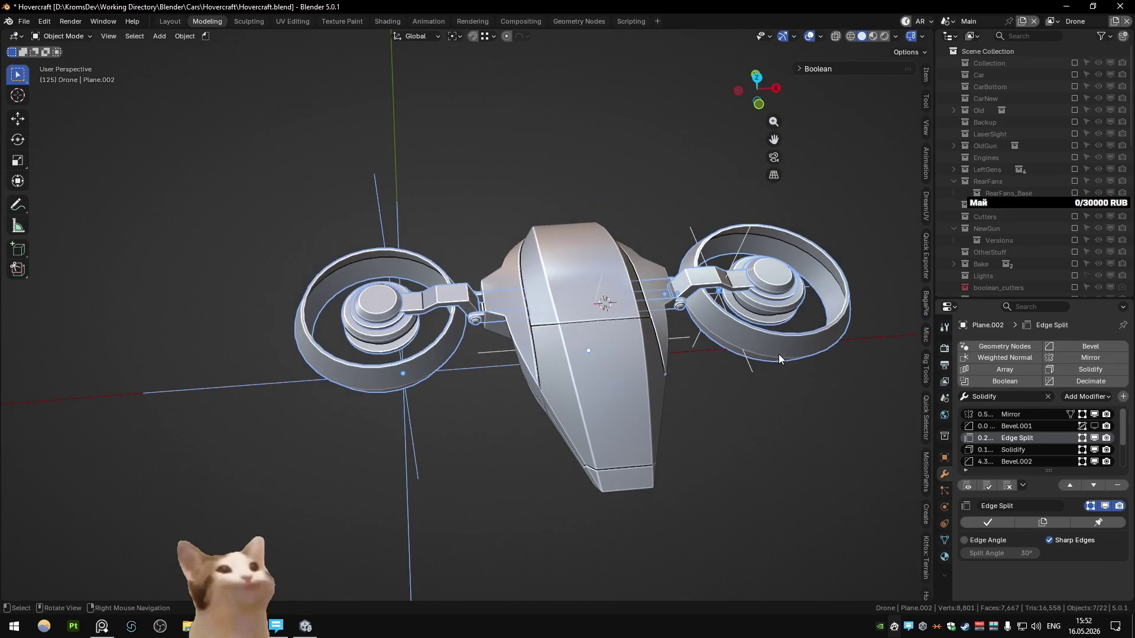
- Select Axis_Drone_Fan, then the Axis_Origin empty, and open its rename box
click(754, 365)
click(432, 417)
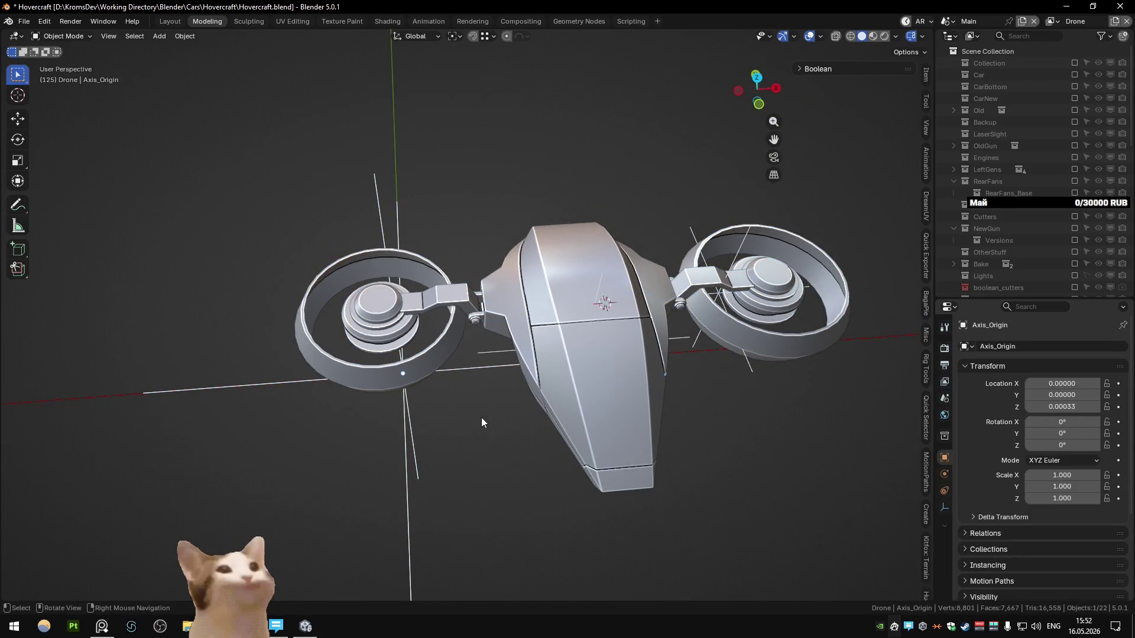
scroll(470, 417, down, 3)
mouse_move(474, 424)
middle_down()
mouse_move(494, 346)
mouse_move(562, 341)
middle_up()
key(F2)
key(Escape)
scroll(458, 338, down, 5)
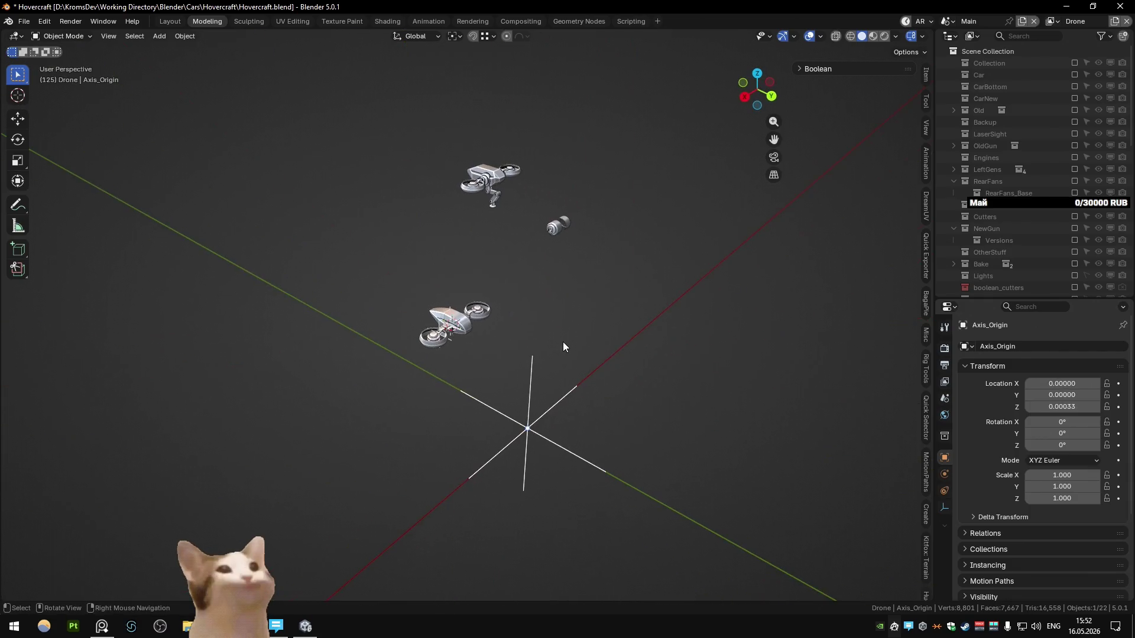
- Set the Axis_Origin empty's Z location to 0 in the Item panel, then hide it
key(h)
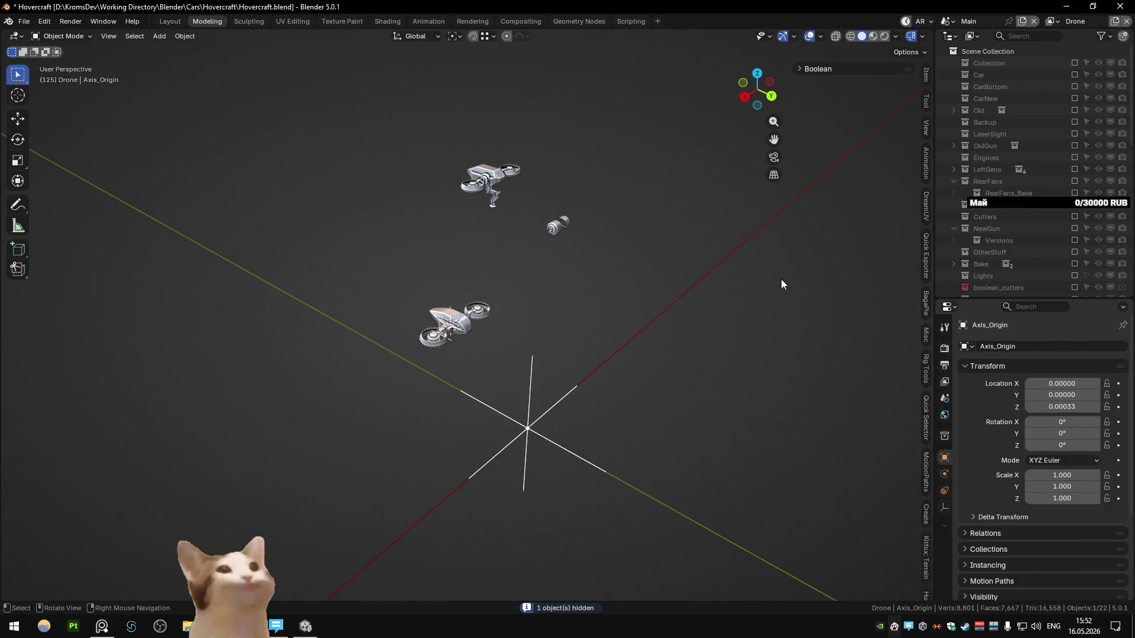
key(KP_Decimal)
click(1110, 268)
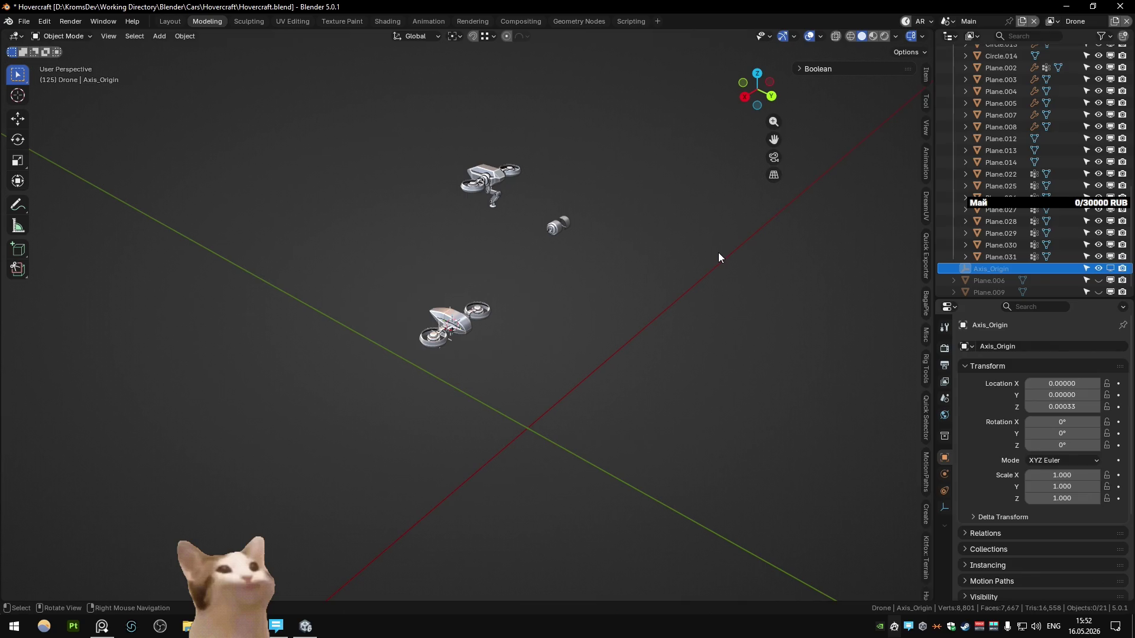
middle_drag(718, 253, 422, 264)
key(alt+h)
click(926, 74)
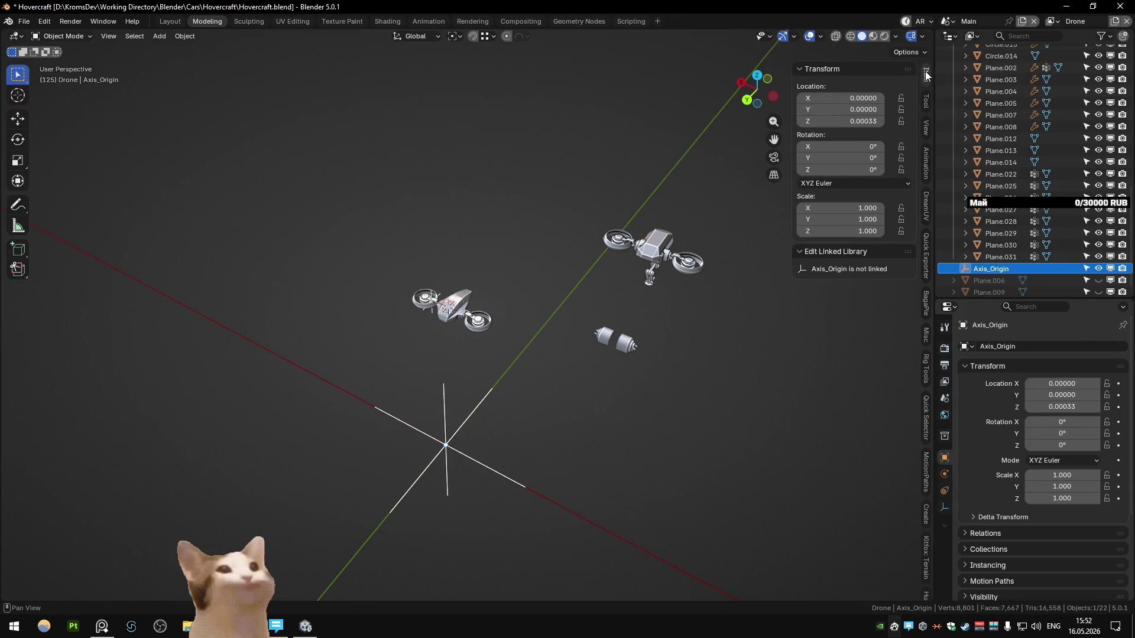
click(849, 121)
text(0.00000)
key(Return)
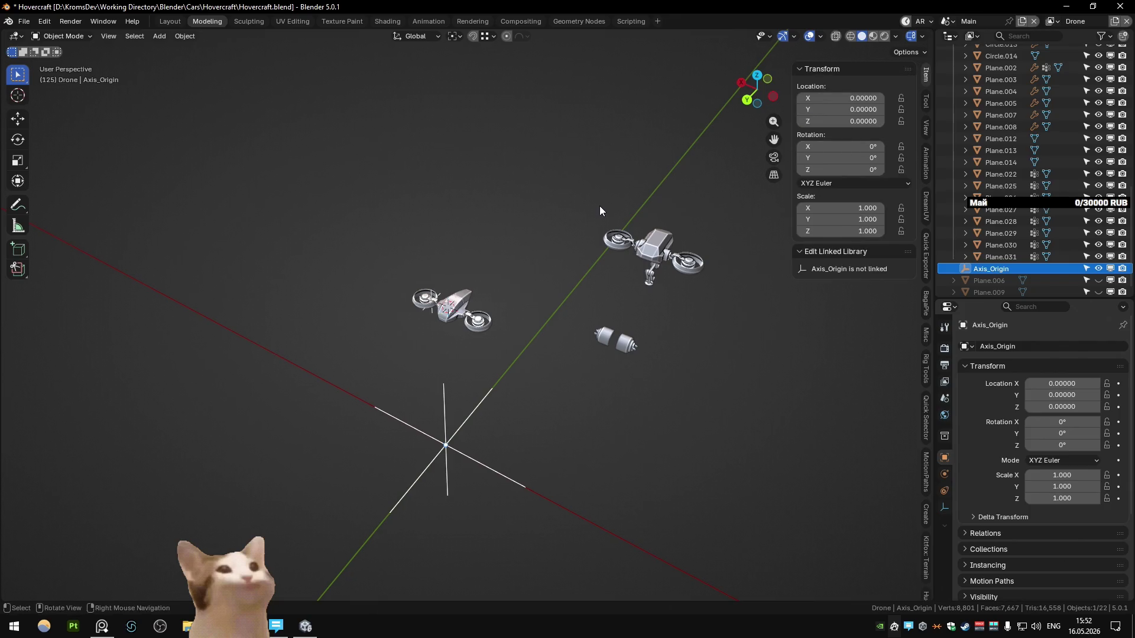
key(h)
- Frame the drone body Plane.002, then select the fan arm piece Plane.007 from a low side view
click(451, 308)
mouse_move(451, 308)
middle_down()
mouse_move(478, 355)
mouse_move(356, 307)
mouse_move(601, 265)
mouse_move(620, 299)
middle_up()
key(KP_Decimal)
scroll(479, 354, up, 3)
scroll(505, 321, up, 4)
mouse_move(505, 321)
middle_down()
mouse_move(650, 356)
mouse_move(607, 311)
middle_up()
click(445, 314)
mouse_move(446, 314)
middle_down()
mouse_move(373, 333)
mouse_move(435, 247)
middle_up()
key(b)
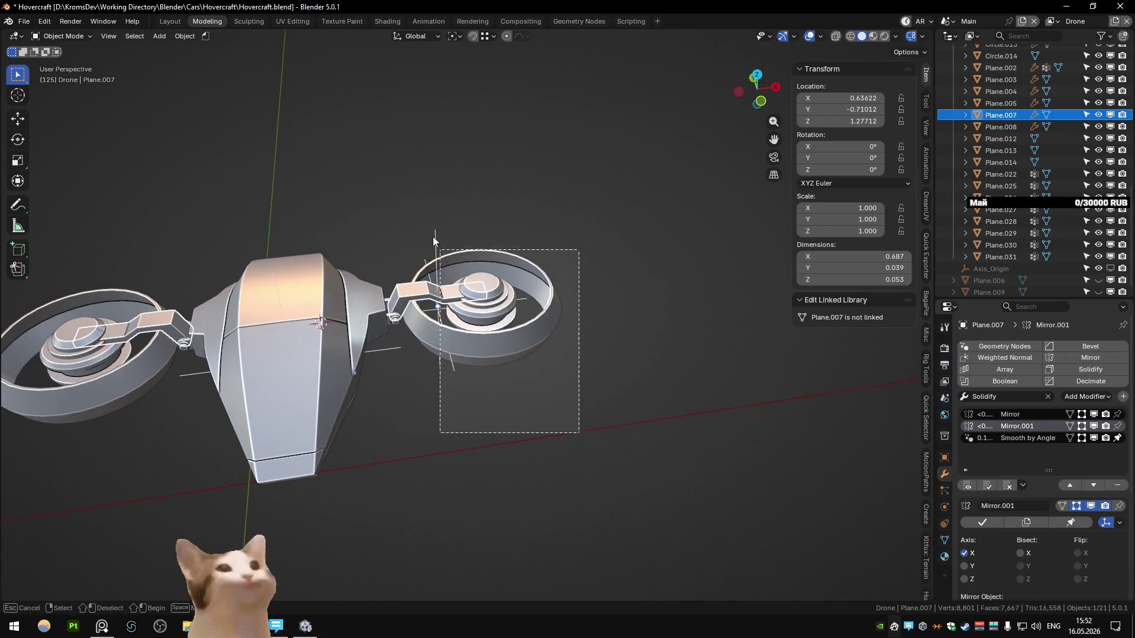
drag(579, 433, 435, 247)
middle_drag(436, 247, 374, 254)
key(r)
key(x)
click(543, 327)
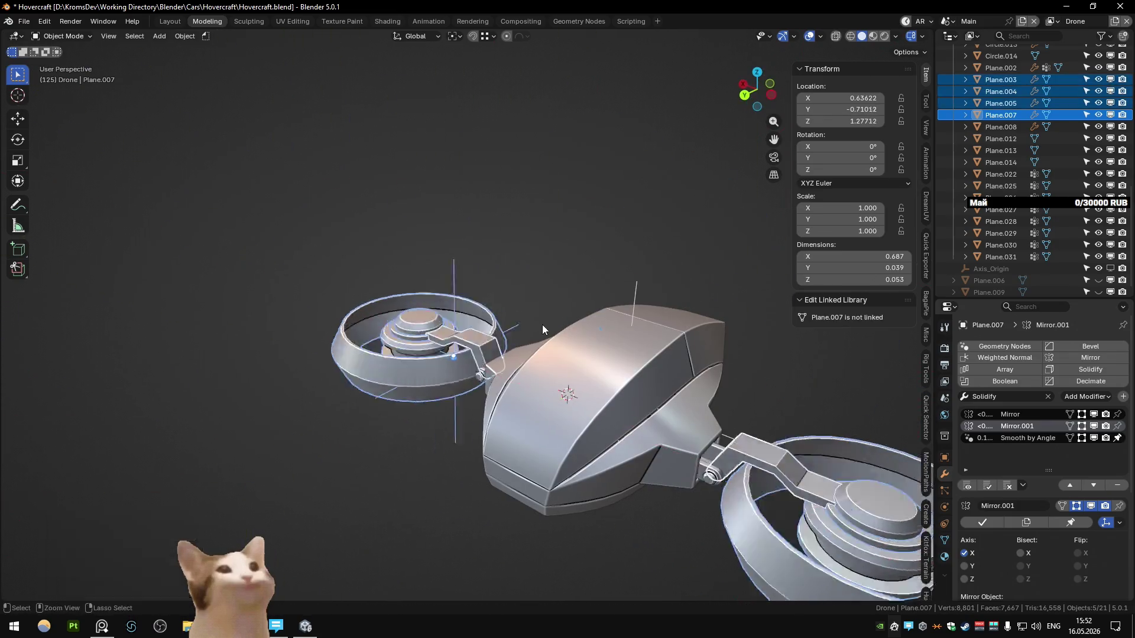
key(ctrl+z)
middle_drag(543, 327, 487, 327)
click(487, 327)
key(shift+s)
click(489, 371)
scroll(488, 371, down, 4)
drag(348, 229, 477, 393)
middle_drag(452, 383, 512, 405)
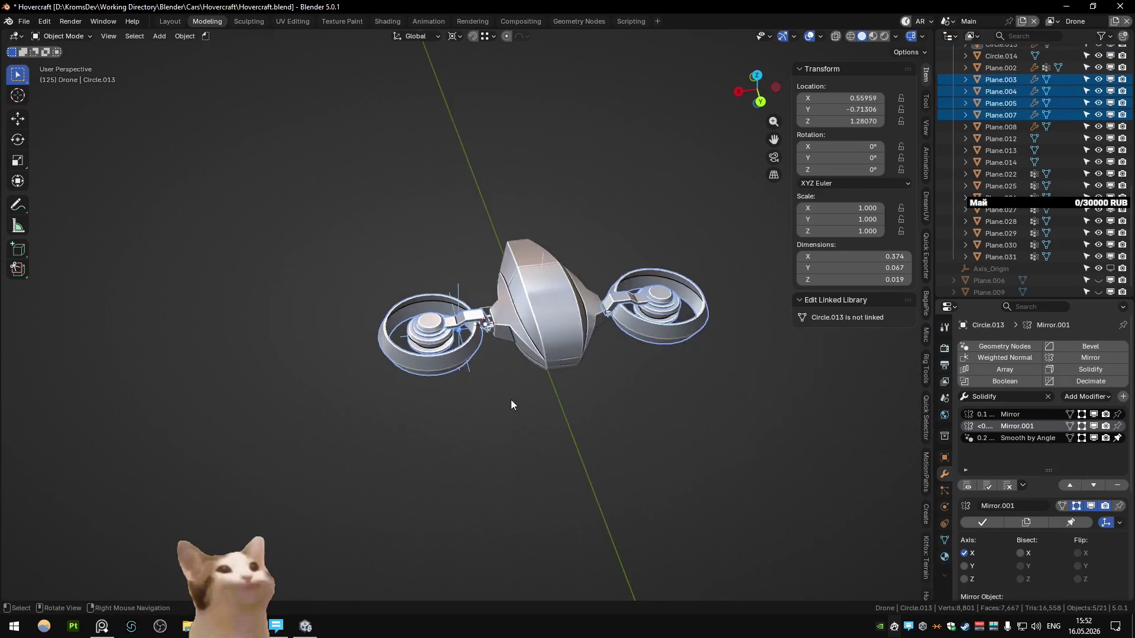
scroll(512, 406, up, 3)
scroll(414, 325, up, 2)
drag(279, 217, 497, 463)
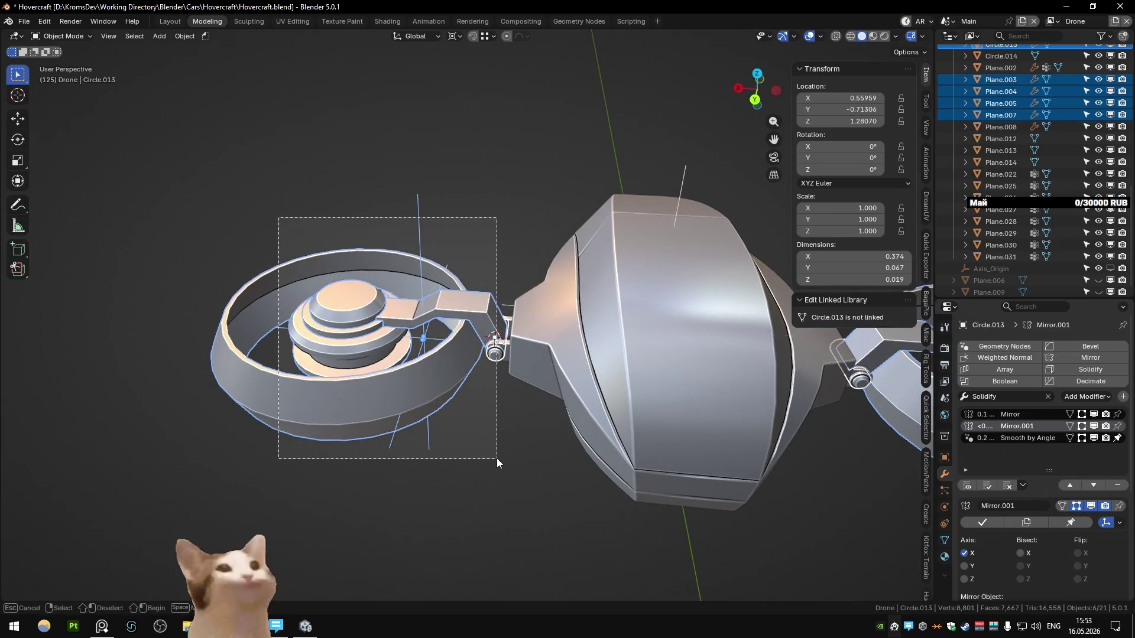
key(r)
key(y)
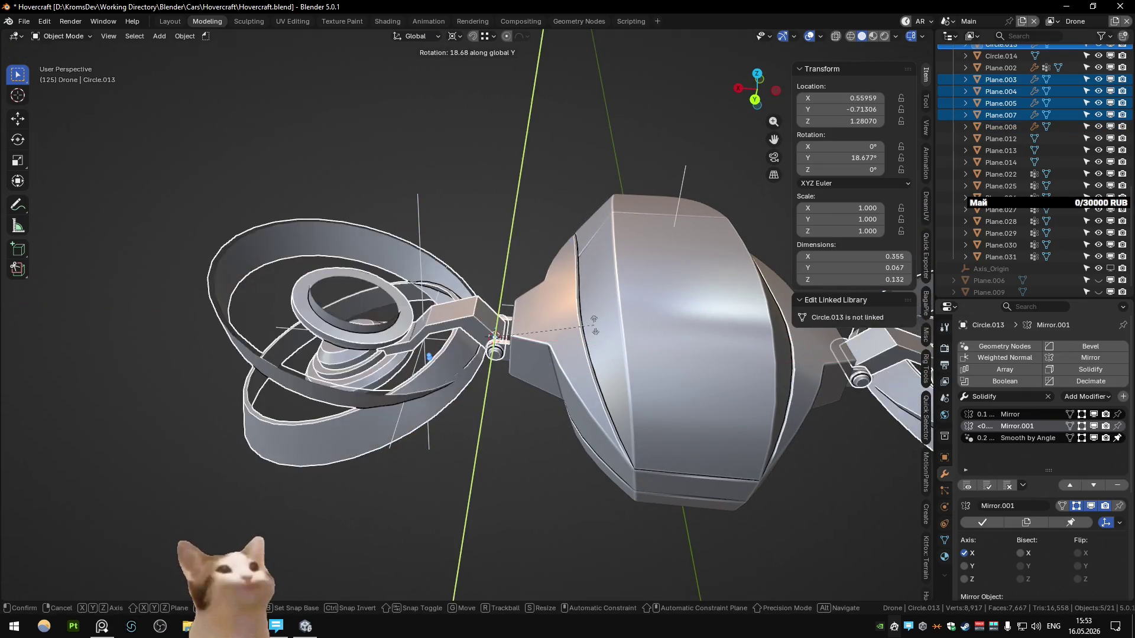
key(Escape)
scroll(456, 261, down, 3)
key(Tab)
key(Tab)
click(445, 260)
key(r)
key(z)
key(Escape)
scroll(1054, 197, up, 5)
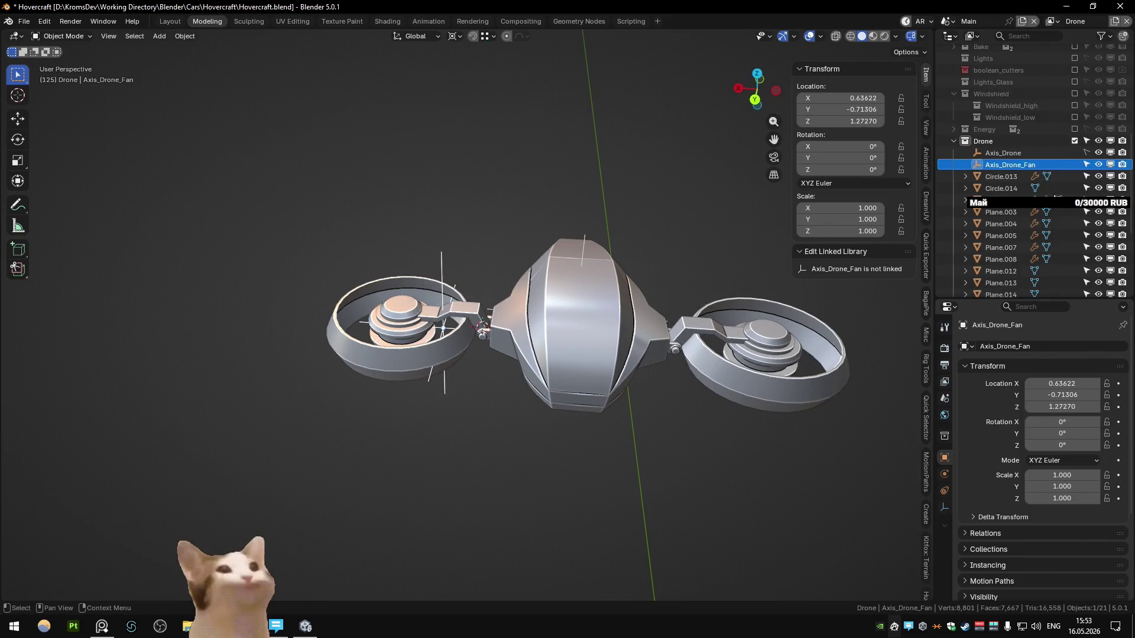
key(alt+z)
drag(325, 202, 482, 430)
key(alt+z)
key(r)
key(x)
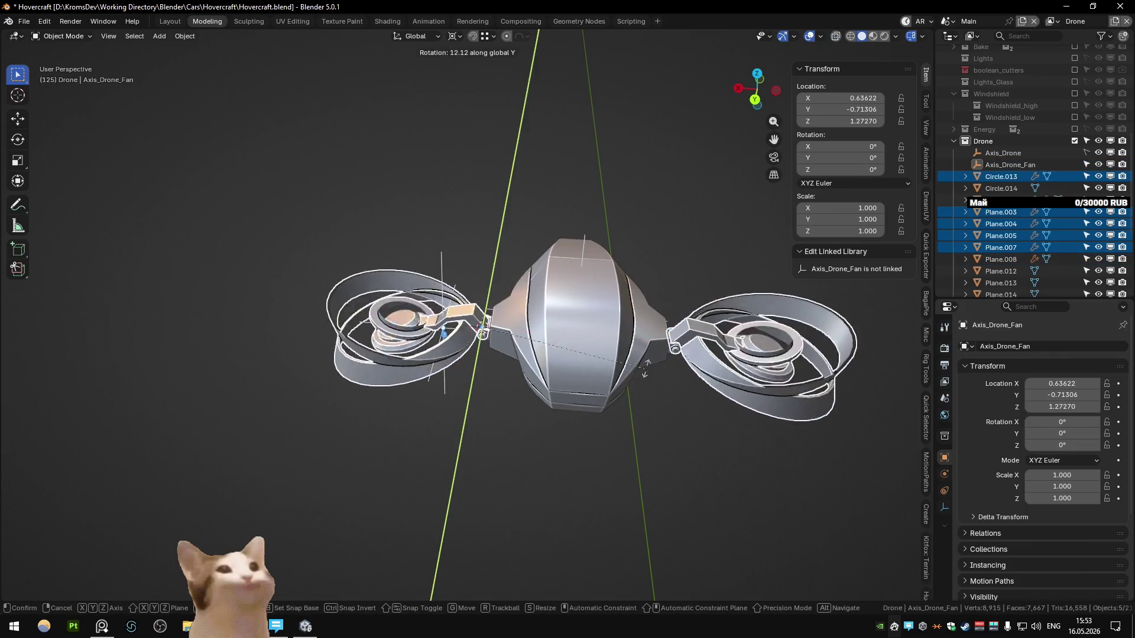
click(644, 408)
key(ctrl+z)
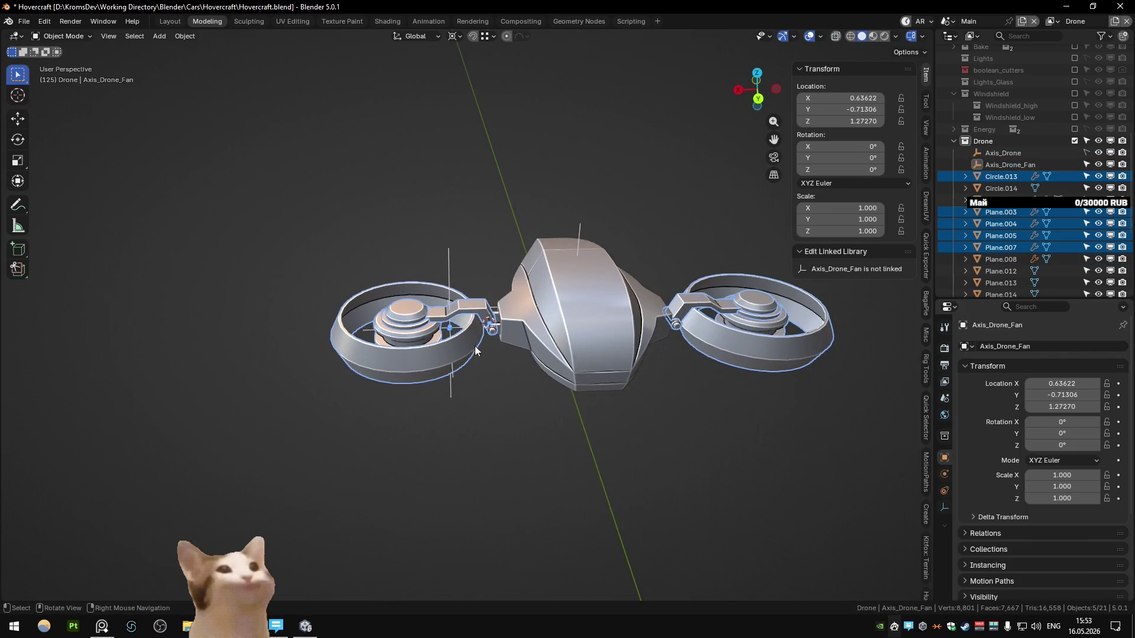
key(r)
key(Escape)
shift+click(455, 261)
key(r)
key(y)
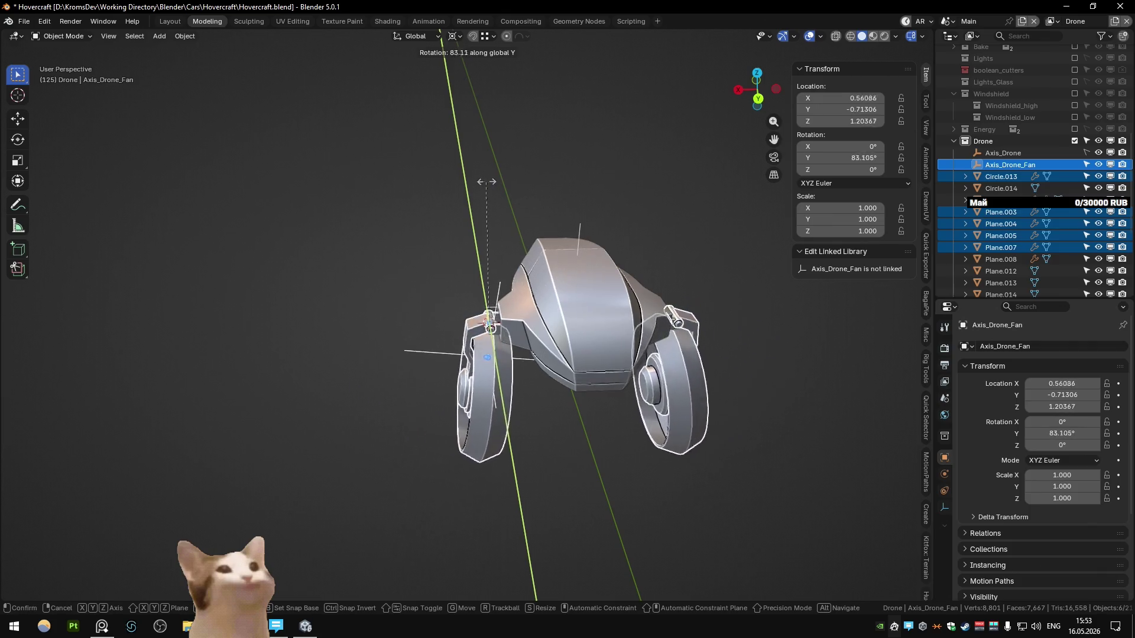
click(460, 224)
middle_drag(514, 231, 598, 264)
middle_drag(636, 304, 696, 301)
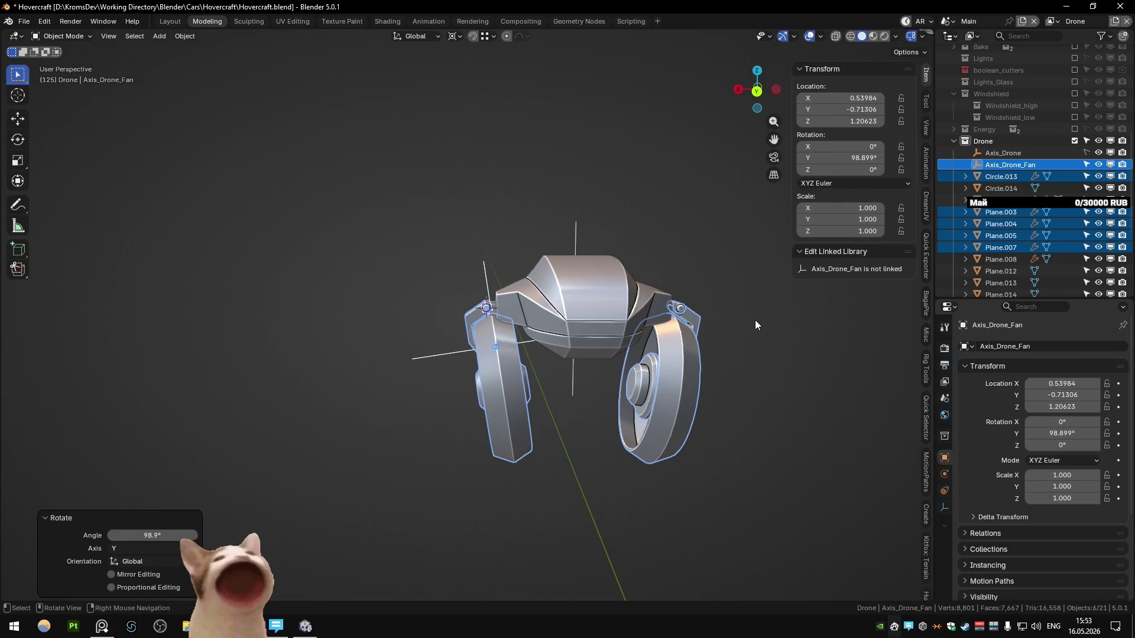
key(r)
key(y)
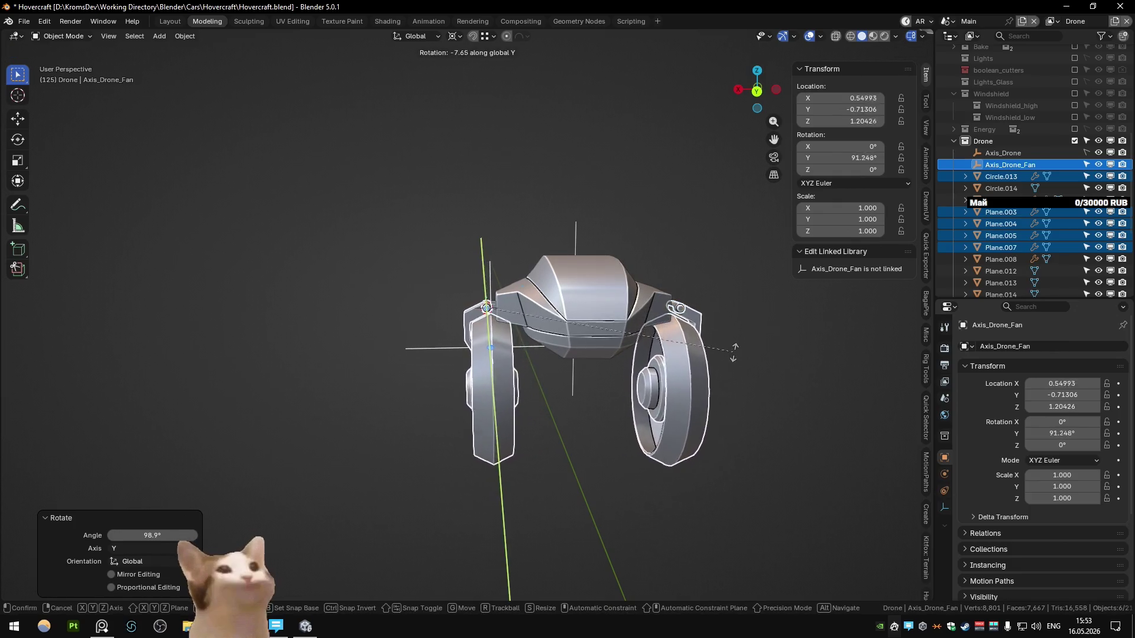
click(708, 285)
mouse_move(707, 285)
middle_down()
mouse_move(695, 270)
mouse_move(699, 286)
middle_up()
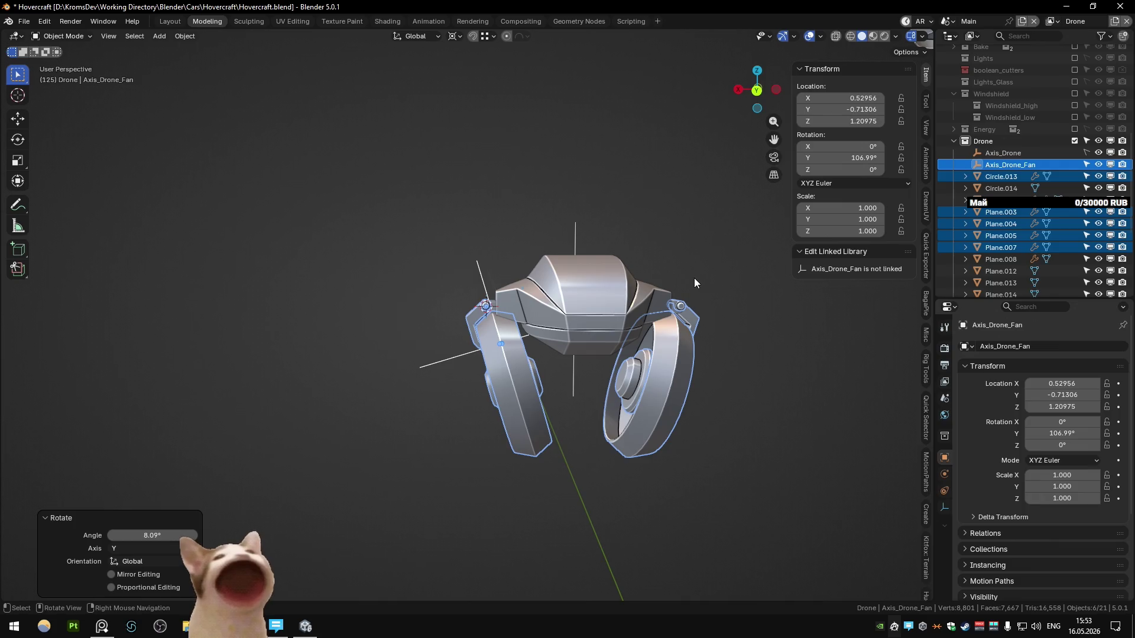
middle_drag(513, 341, 539, 320)
scroll(539, 320, down, 2)
key(g)
key(z)
click(677, 270)
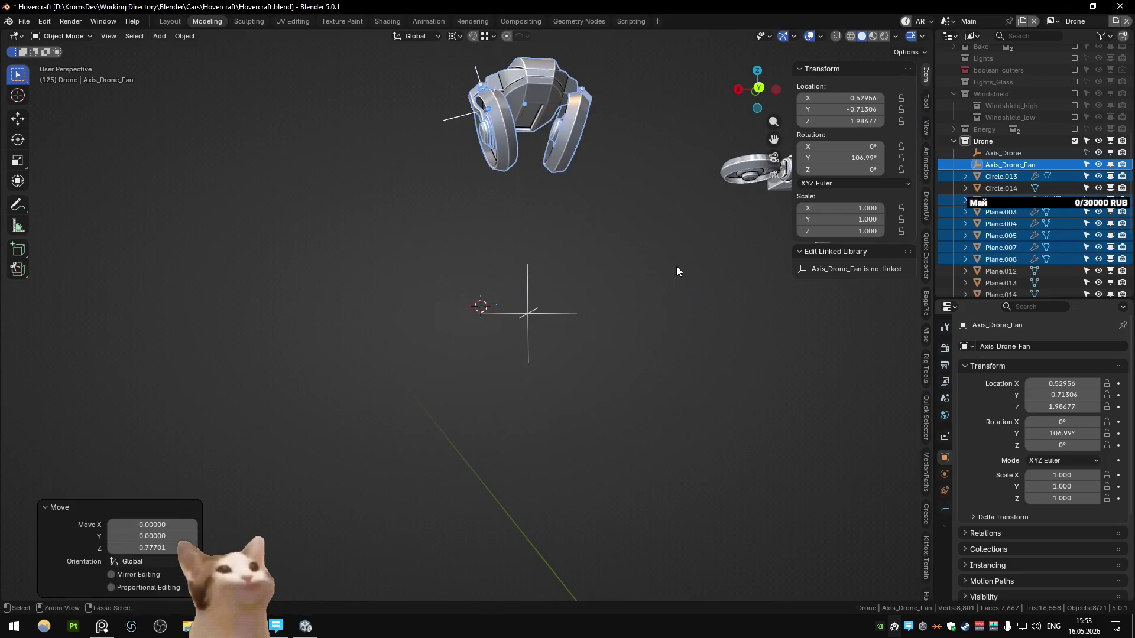
key(ctrl+z)
key(ctrl+z)
key(ctrl+z)
key(ctrl+z)
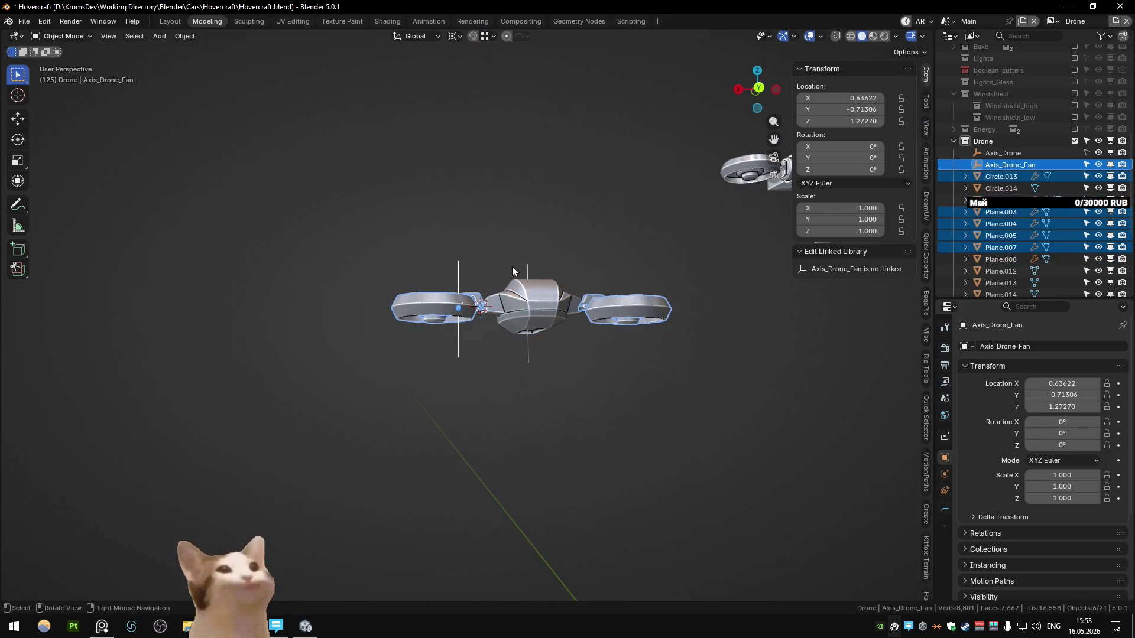
- Test a Y-axis rotation of the fan, cancel it, and switch to top orthographic view
middle_drag(516, 276, 494, 331)
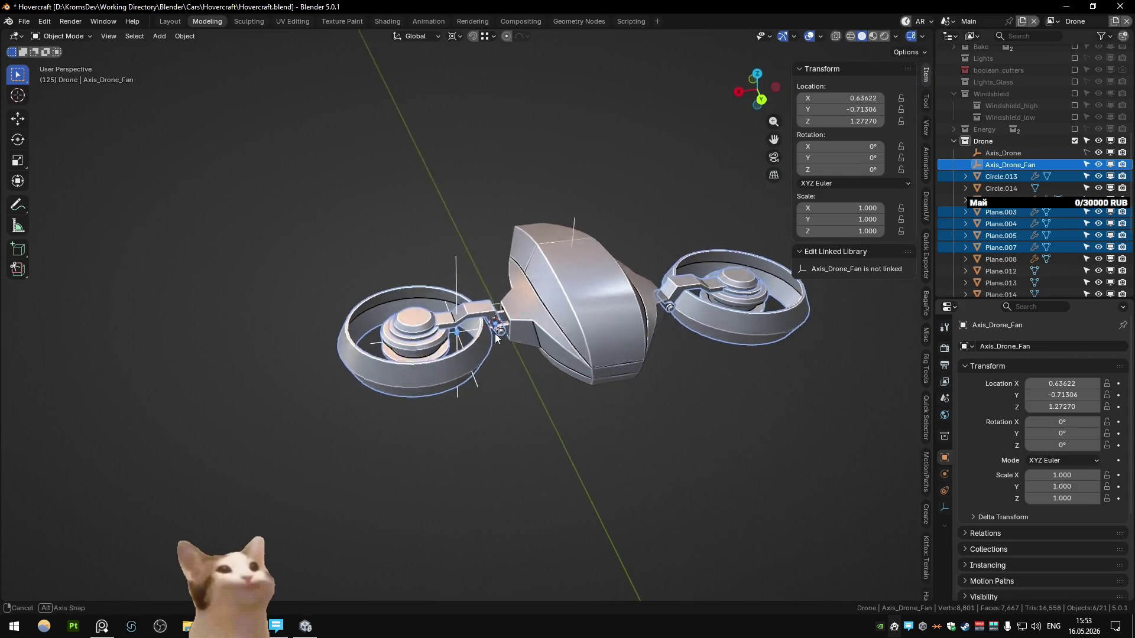
middle_drag(495, 331, 531, 331)
key(r)
key(y)
key(Escape)
middle_drag(558, 293, 510, 420)
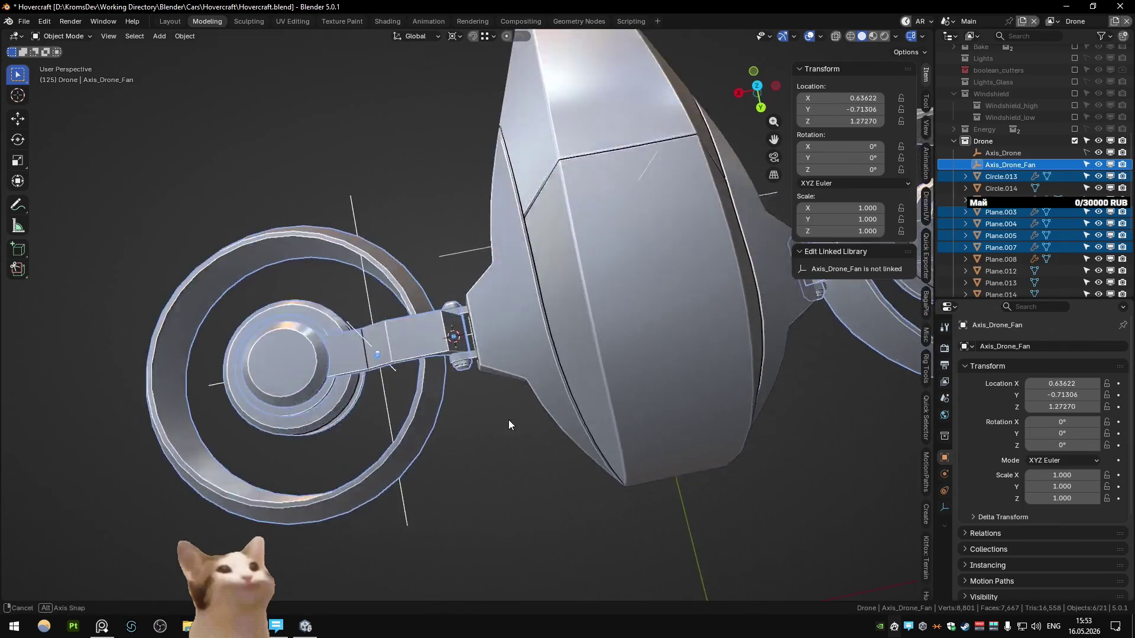
alt+middle_drag(509, 421, 484, 391)
key(KP_7)
- Select arm Plane.007, hinge Circle.013, and box-select the whole left fan assembly
click(485, 201)
click(480, 292)
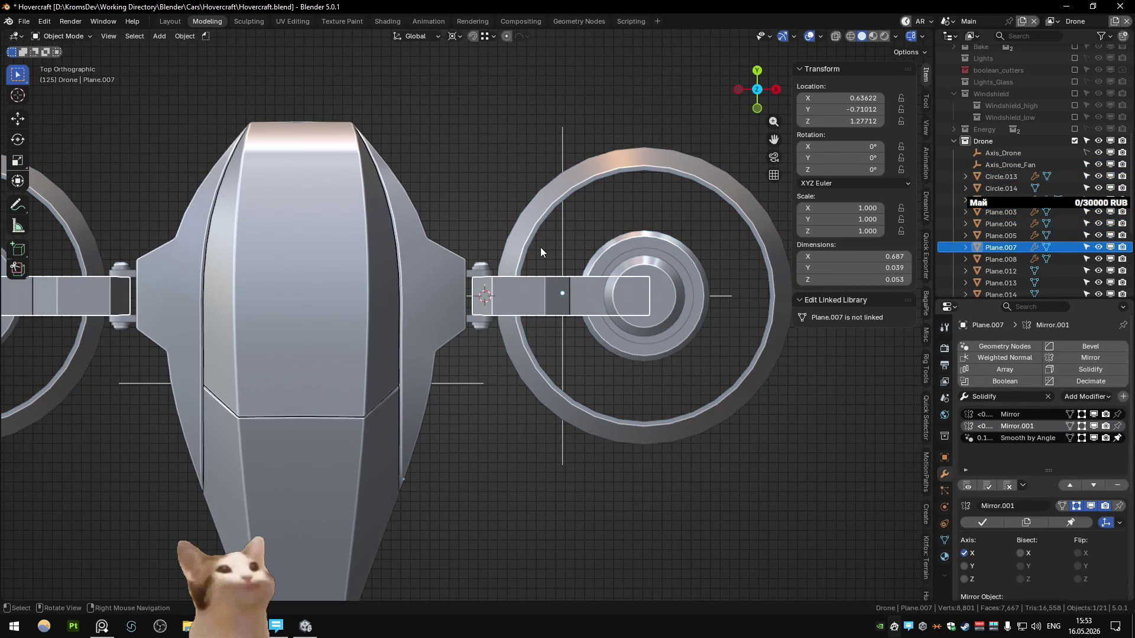
click(488, 269)
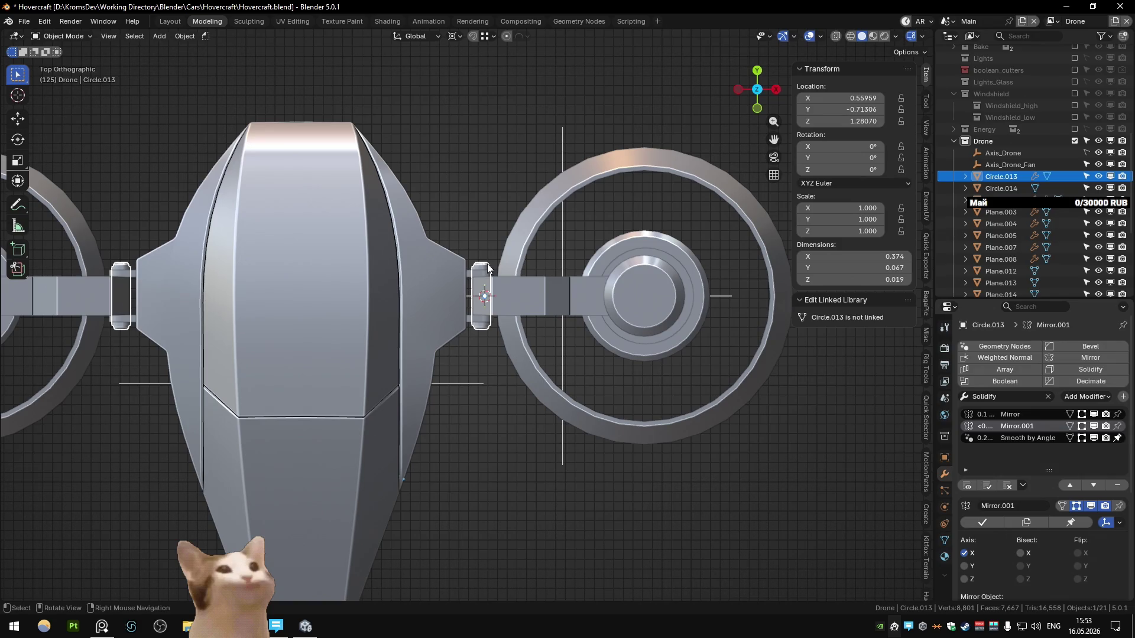
middle_drag(488, 269, 380, 215)
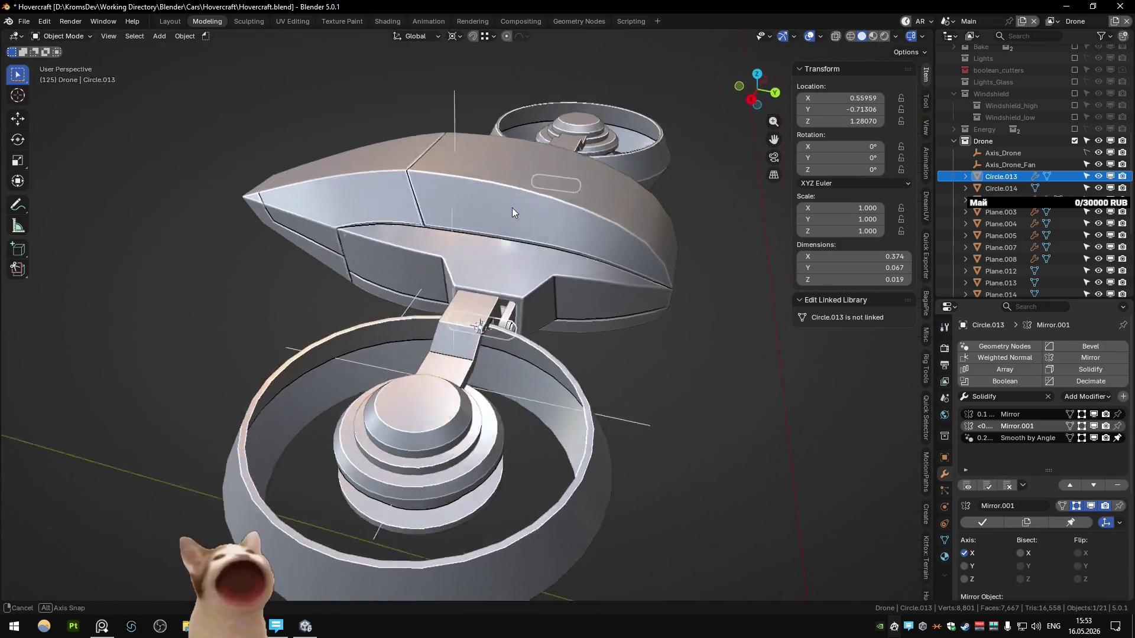
drag(246, 203, 451, 442)
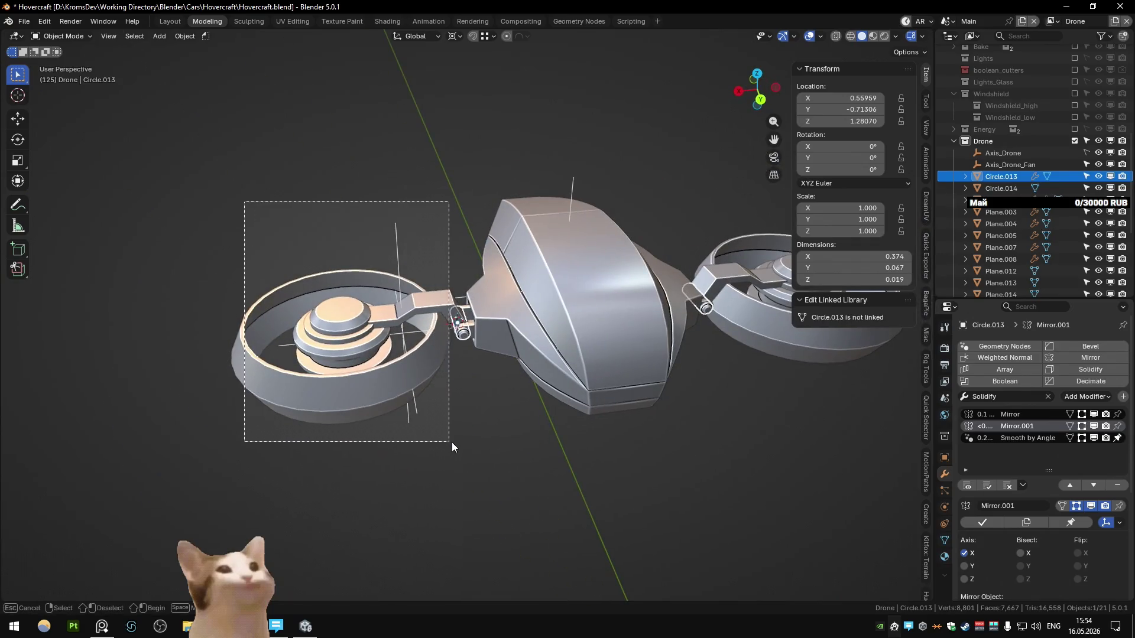
middle_drag(473, 418, 695, 394)
- Tilt the left fan assembly about 22° around the X axis and check it
key(r)
key(x)
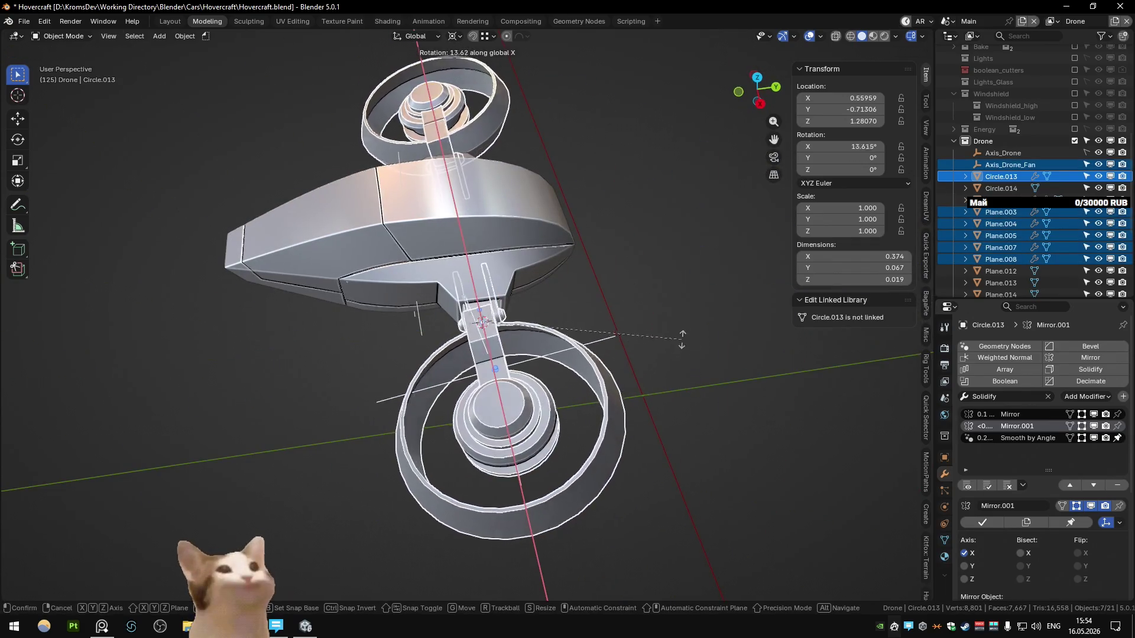
click(658, 311)
mouse_move(658, 310)
middle_down()
mouse_move(523, 253)
mouse_move(608, 264)
mouse_move(516, 252)
mouse_move(510, 291)
middle_up()
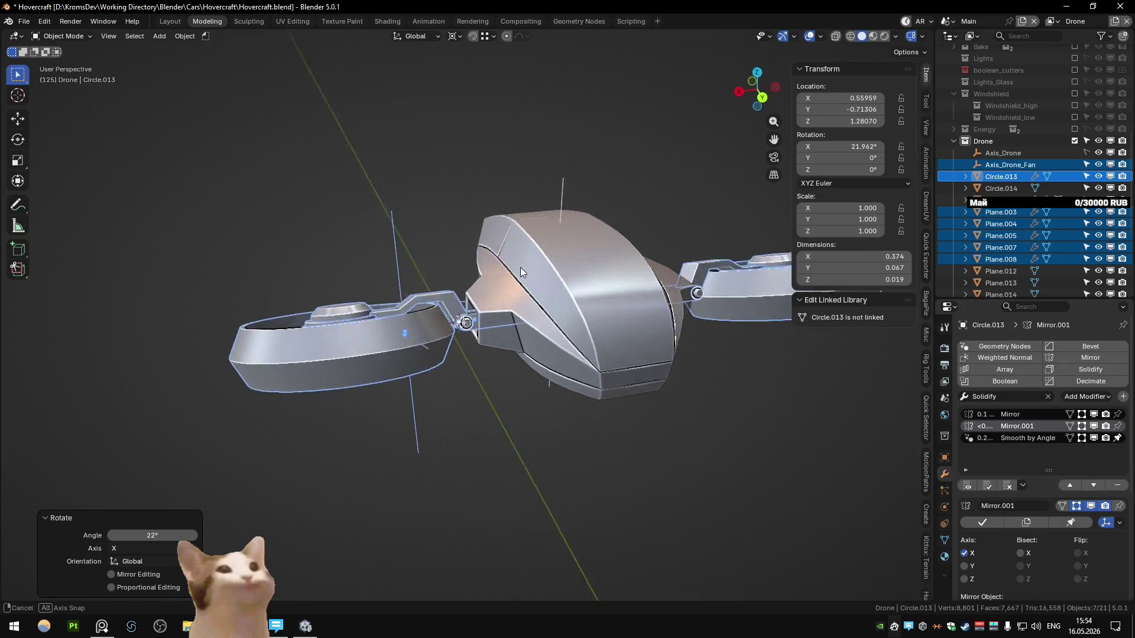
key(alt+Tab)
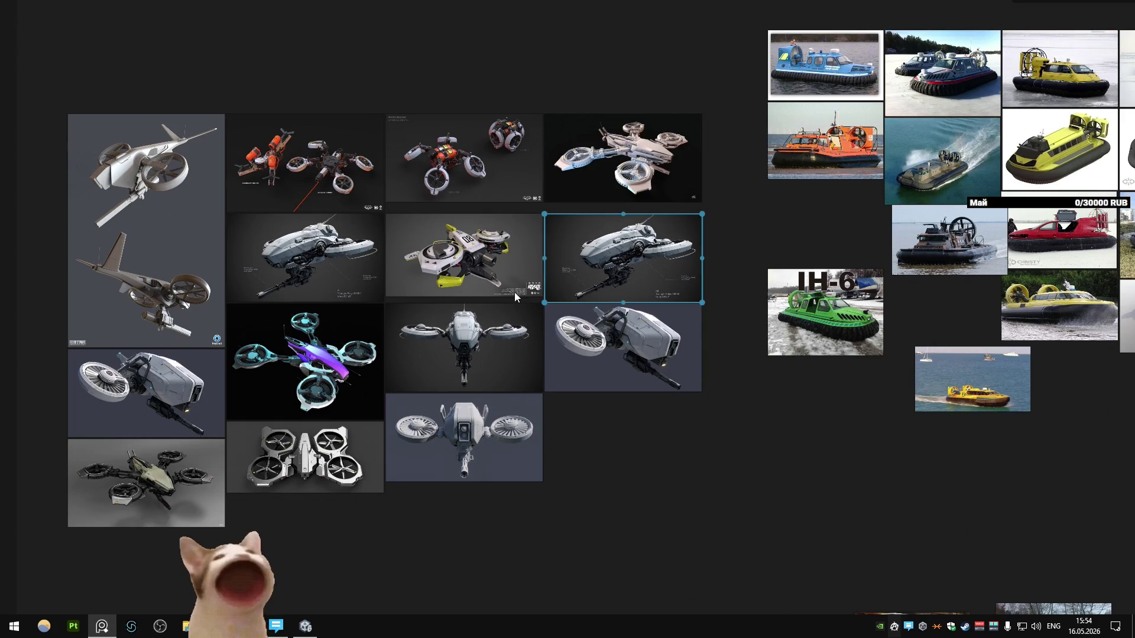
- View each drone reference full-screen in turn: gunship, white, orange kamikaze, KR-01, wireframe, purple
double_click(163, 185)
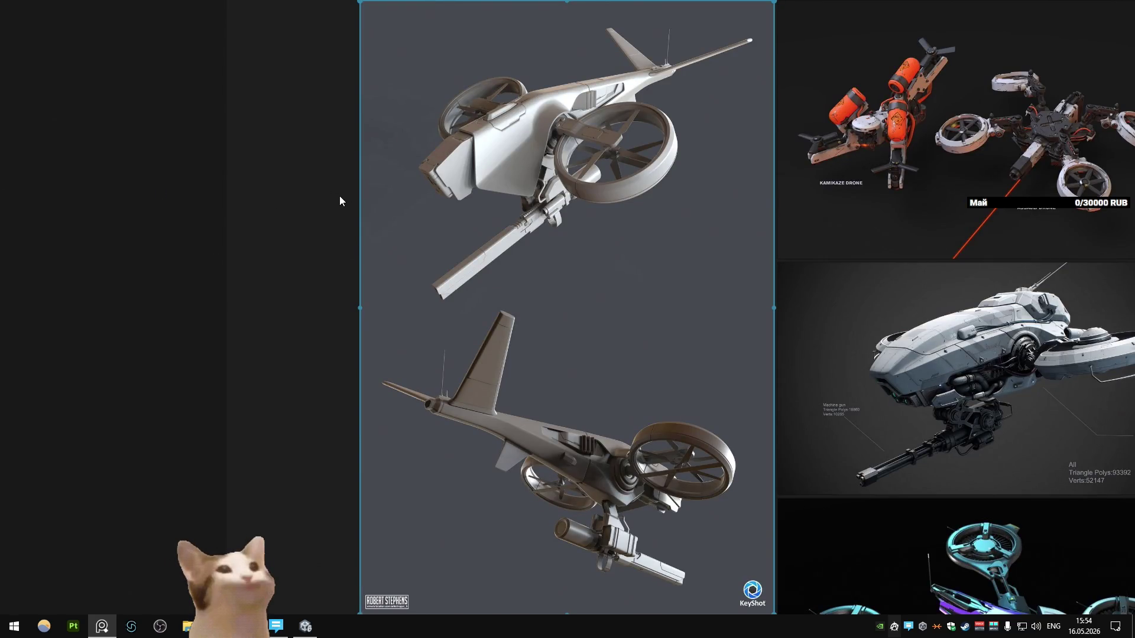
double_click(623, 482)
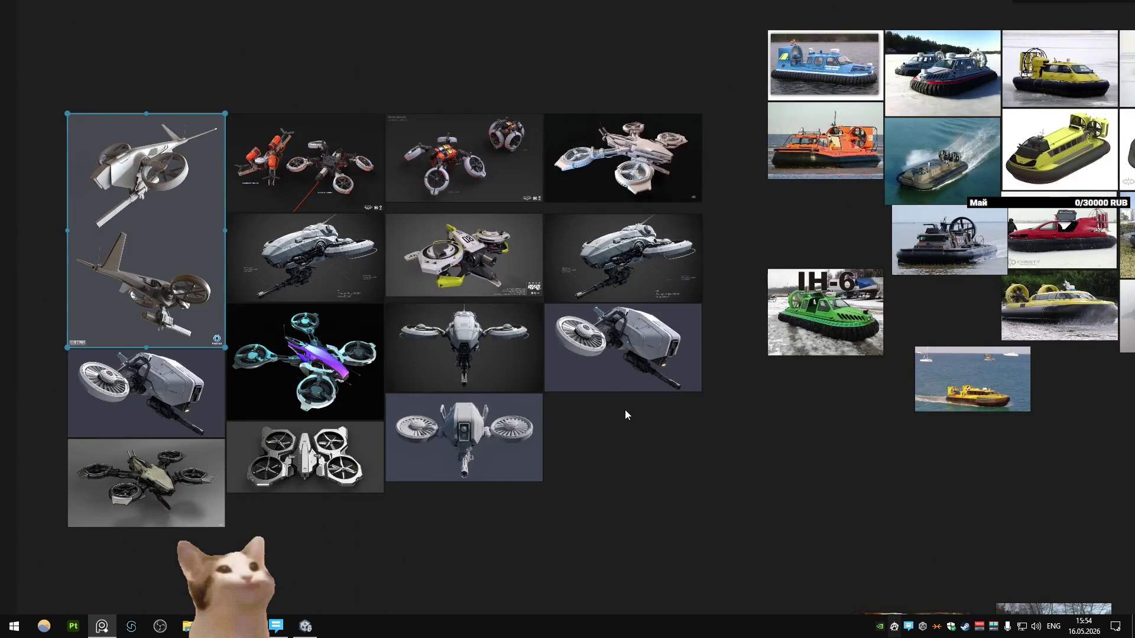
double_click(624, 384)
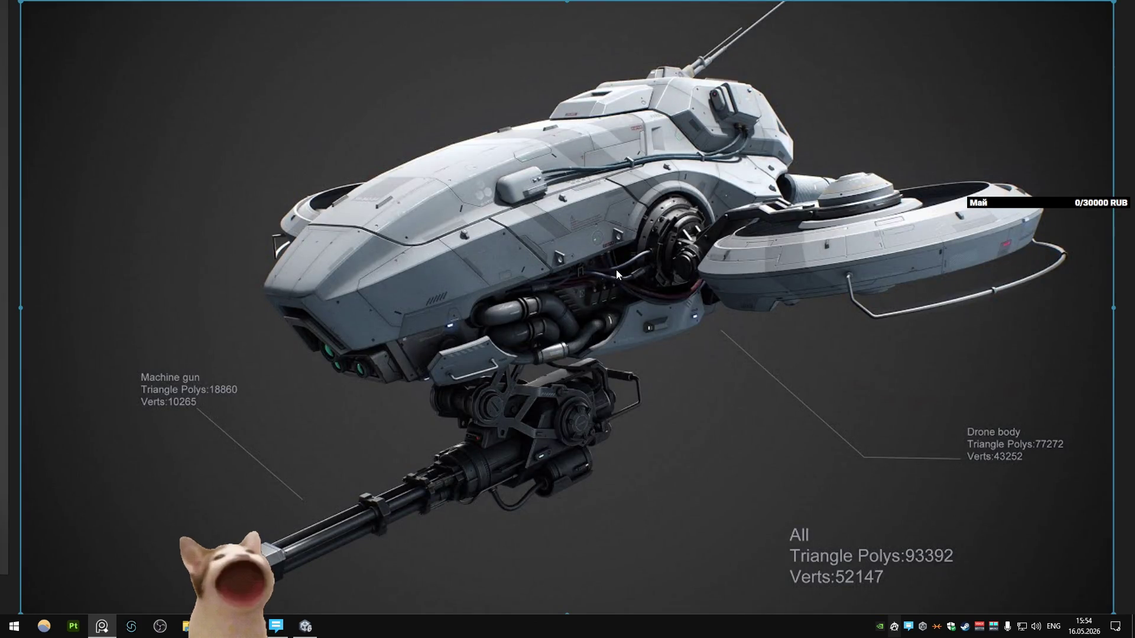
double_click(662, 250)
double_click(627, 165)
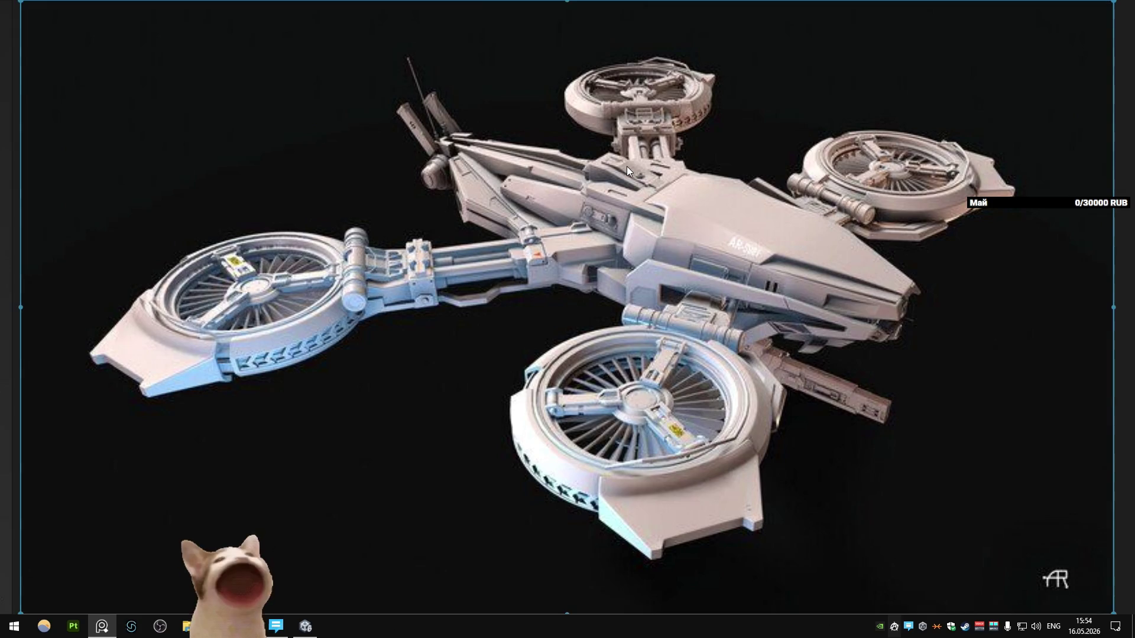
double_click(607, 185)
double_click(513, 180)
double_click(513, 180)
double_click(608, 171)
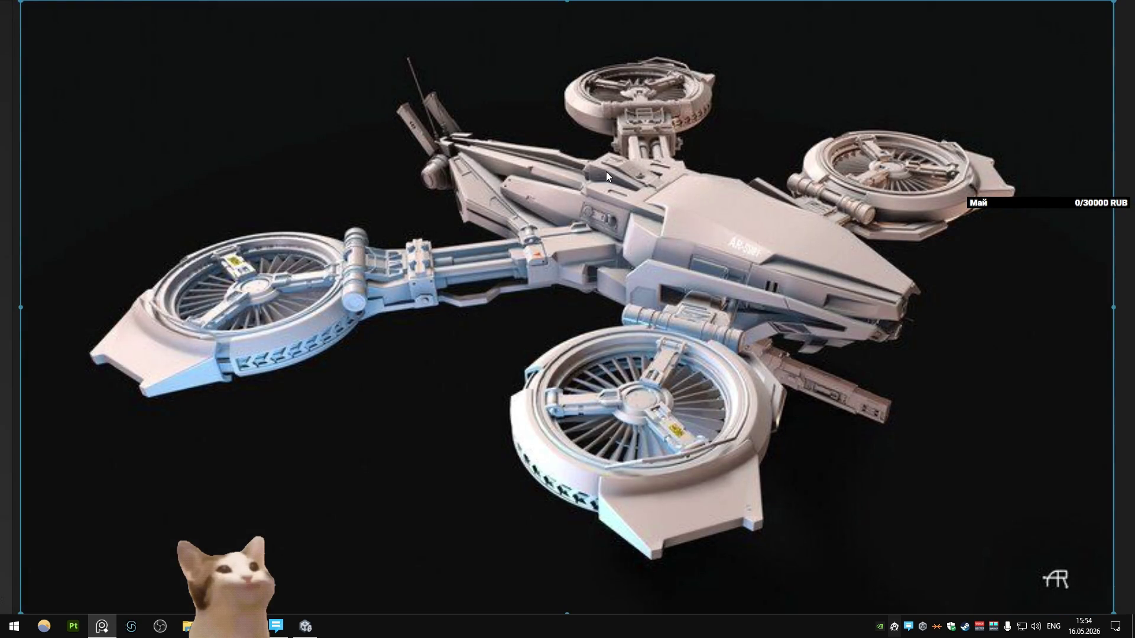
double_click(605, 171)
double_click(639, 353)
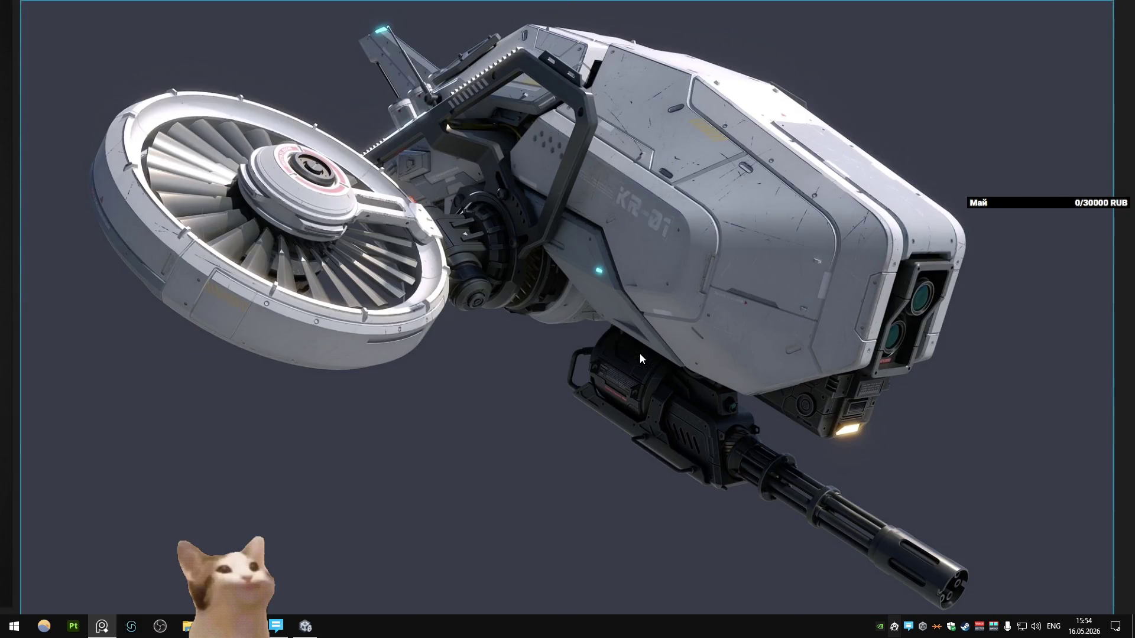
double_click(639, 353)
double_click(461, 385)
double_click(478, 350)
double_click(495, 317)
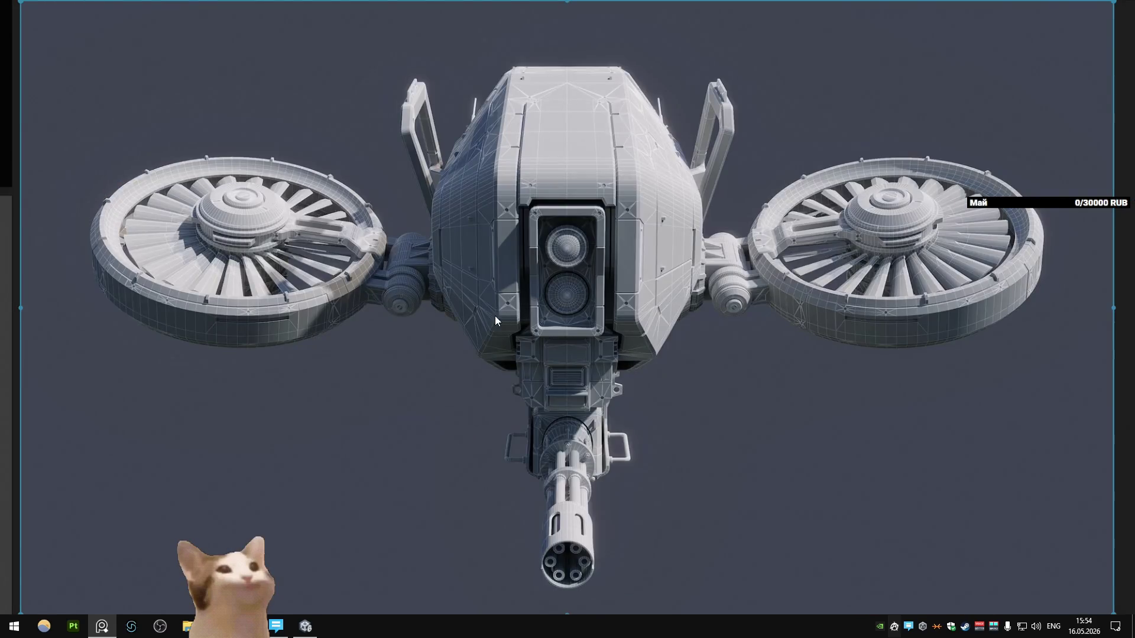
double_click(494, 317)
double_click(485, 328)
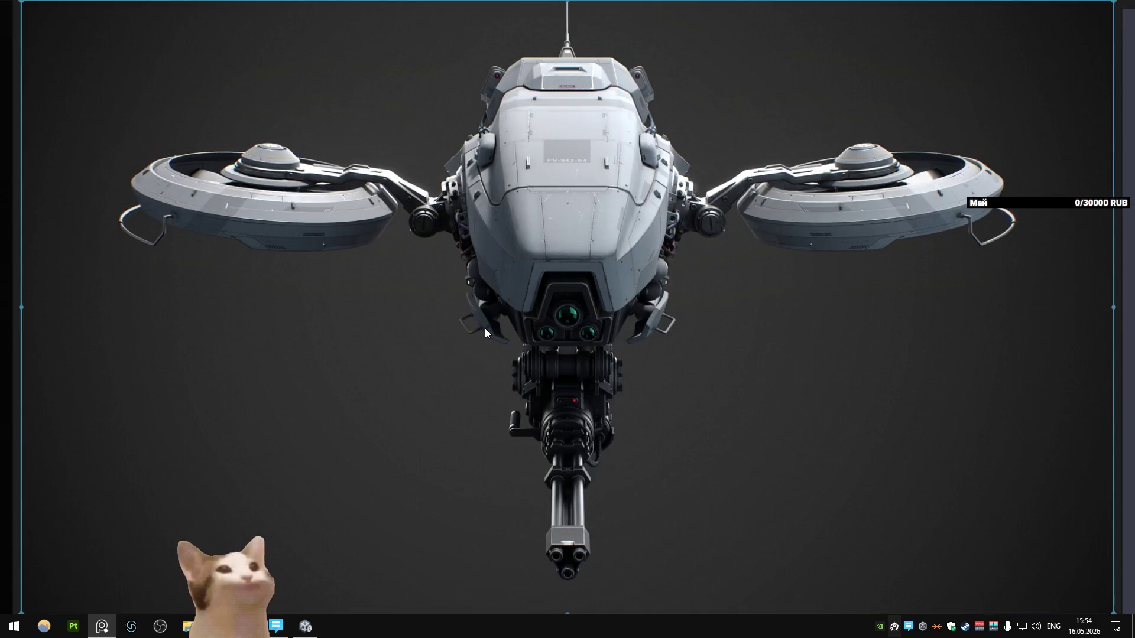
double_click(485, 328)
double_click(606, 299)
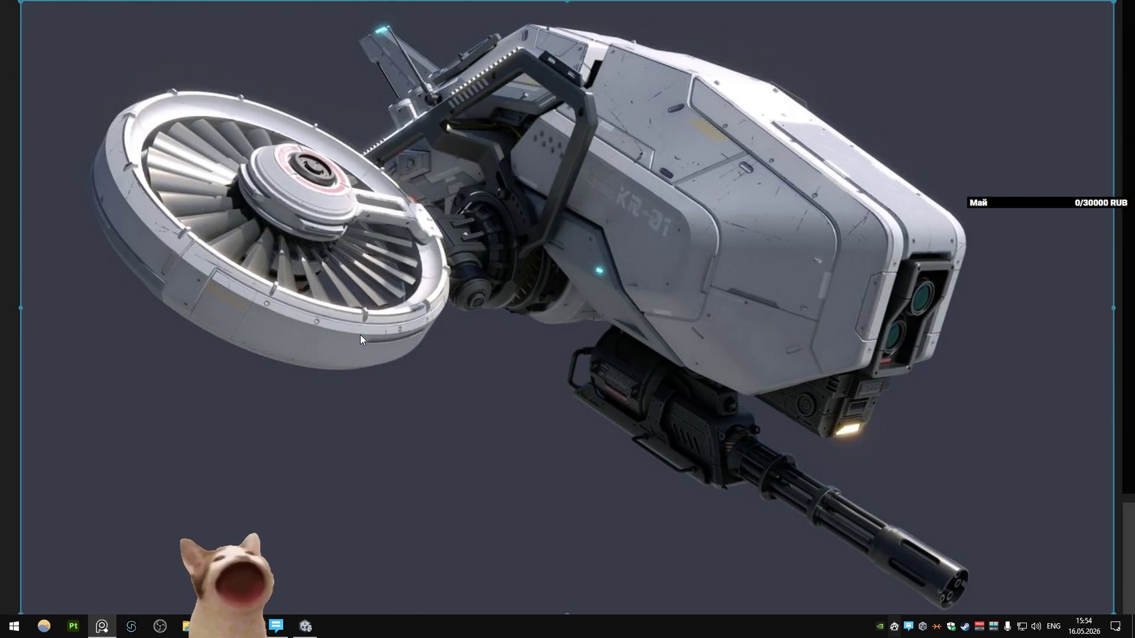
double_click(360, 335)
double_click(499, 317)
double_click(499, 317)
double_click(781, 229)
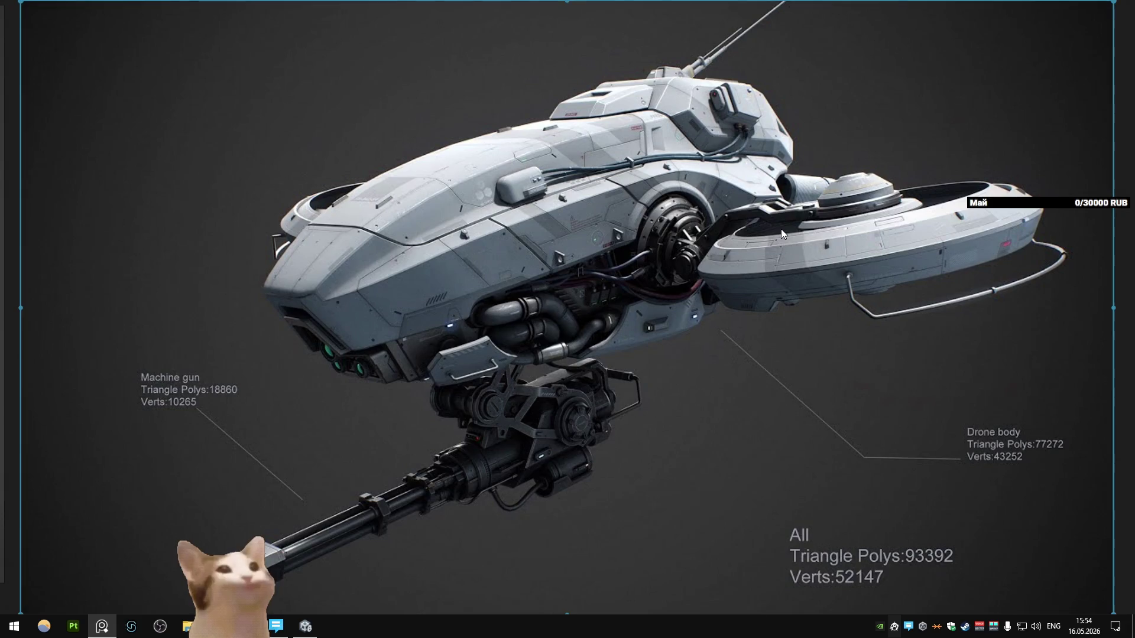
double_click(781, 228)
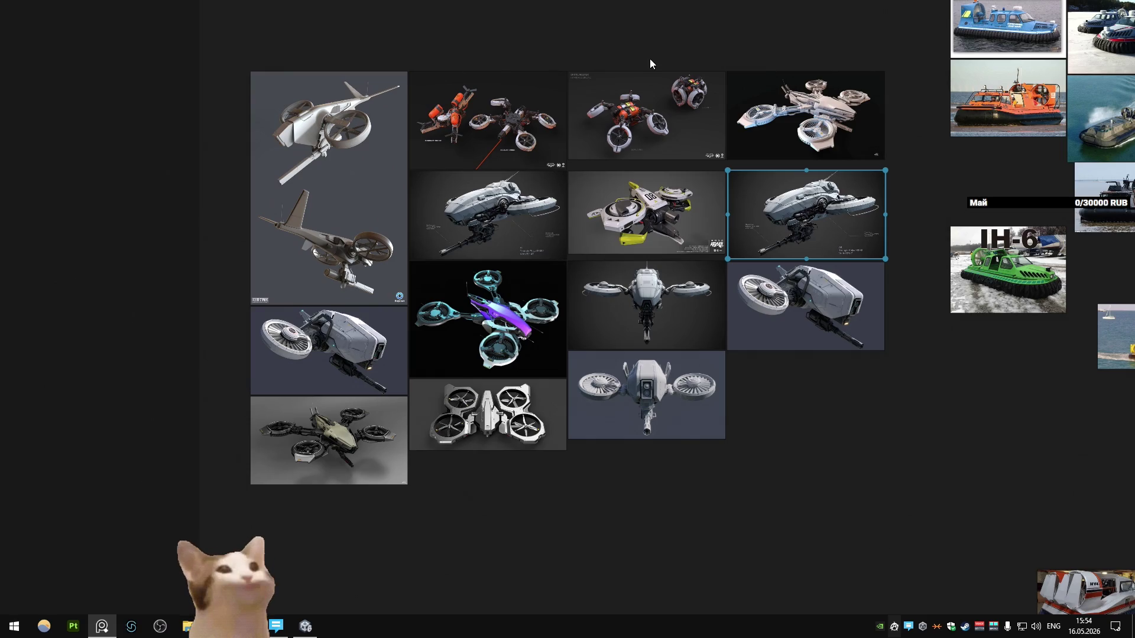
- Zoom to the grey gunship reference, then return to the drone model in Blender
key(f)
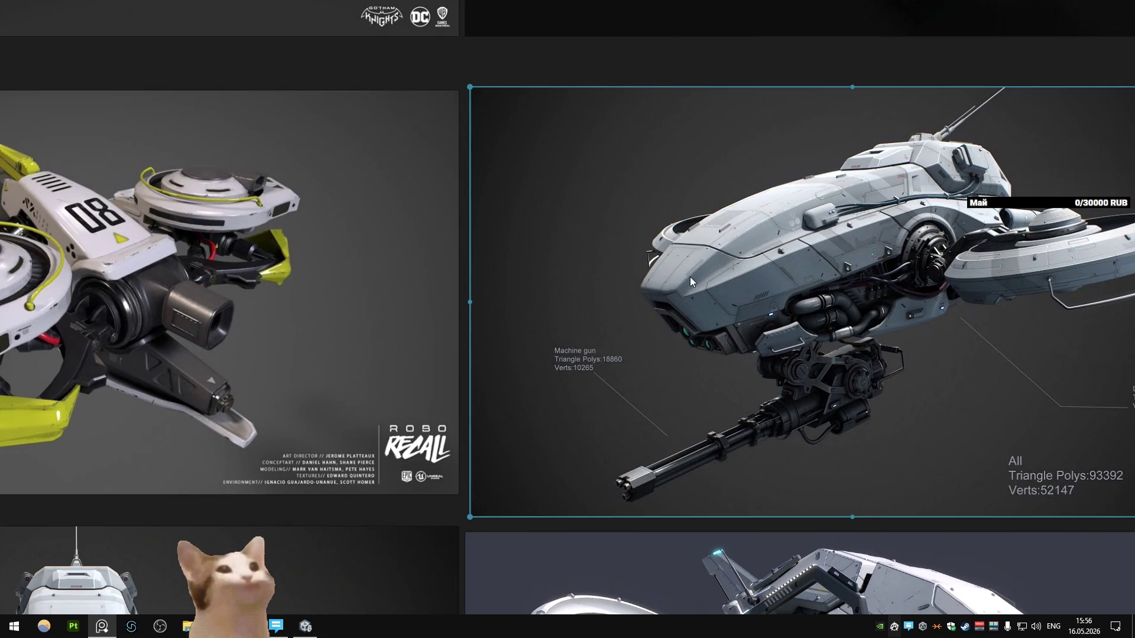
click(306, 626)
mouse_move(451, 396)
middle_down()
mouse_move(528, 292)
mouse_move(467, 279)
middle_up()
- Undo the fan tilt and isolate the body Plane.002 in front and right side views
key(ctrl+z)
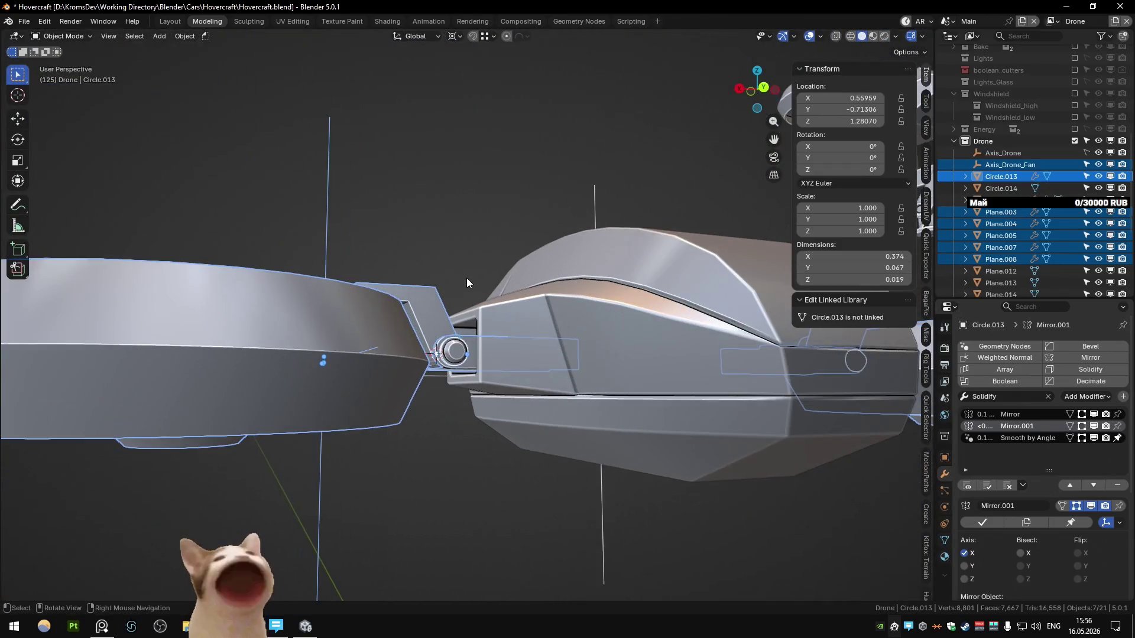
click(515, 298)
key(shift+h)
key(KP_Decimal)
key(KP_1)
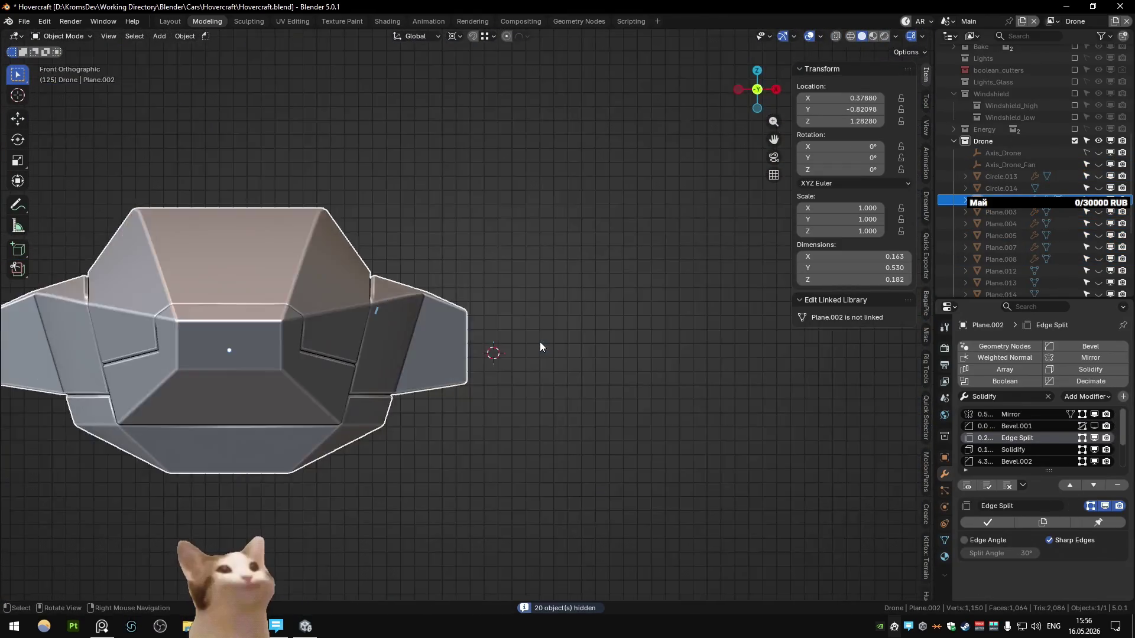
key(KP_3)
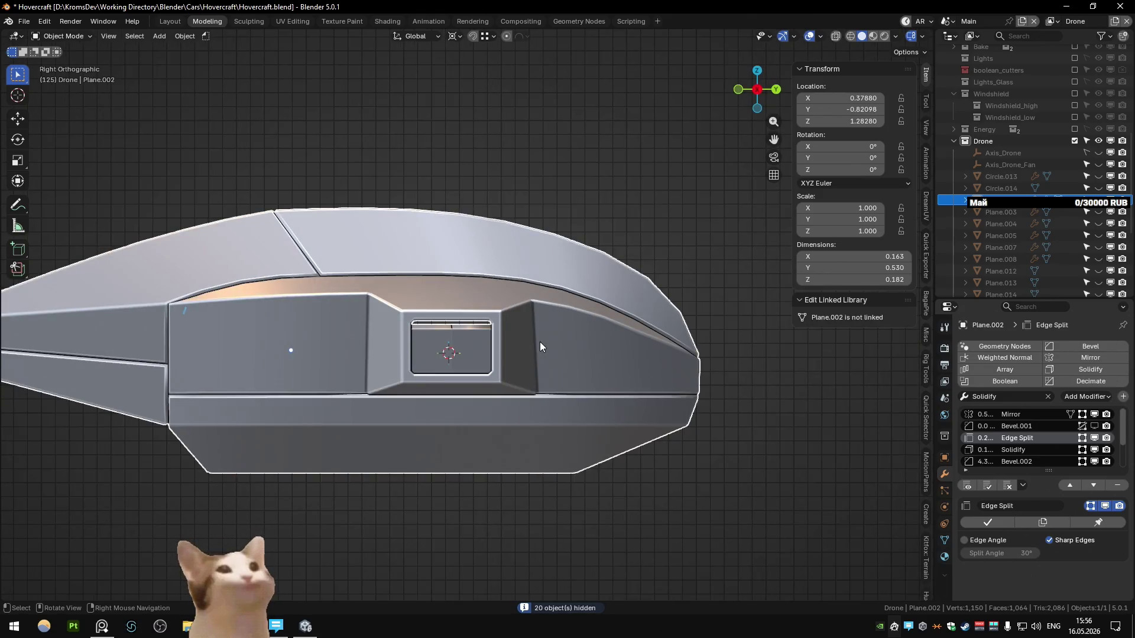
- In Edit Mode, select the edge loop under the window and test a vertical move, cancelled
key(Tab)
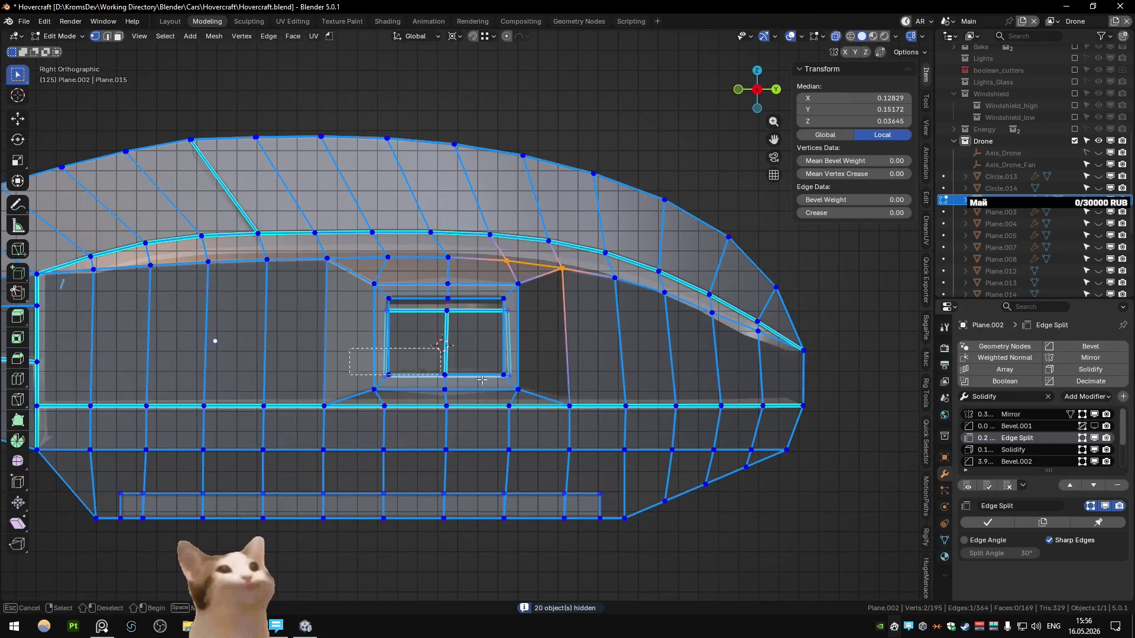
alt+click(536, 387)
key(Tab)
mouse_move(600, 369)
middle_down()
mouse_move(515, 321)
mouse_move(472, 343)
middle_up()
key(Tab)
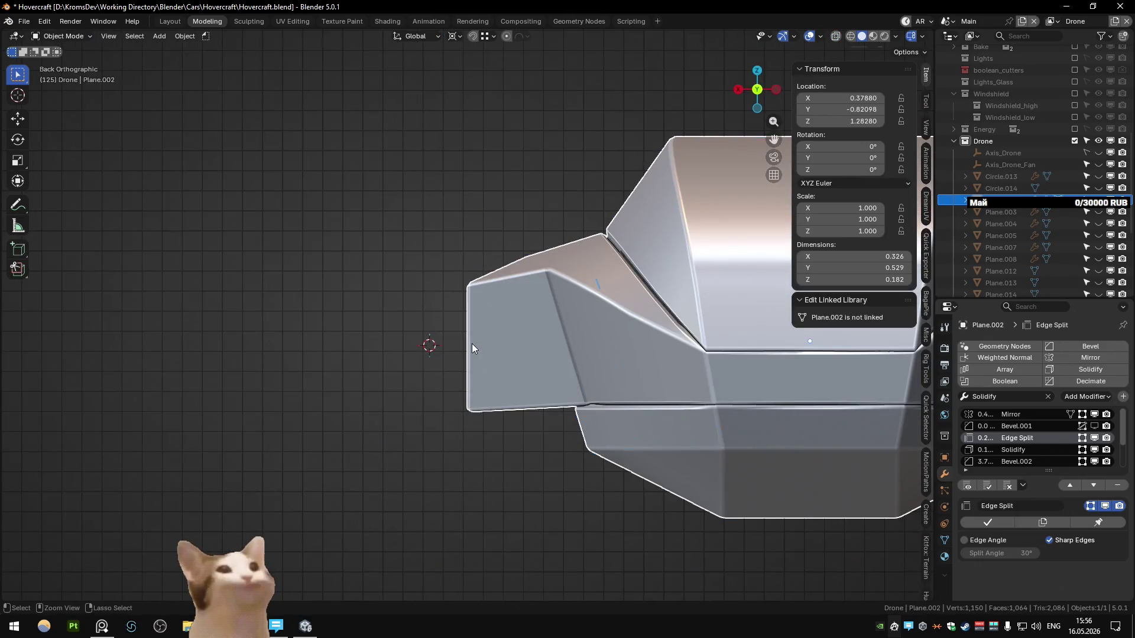
key(Tab)
- Retry moving the edge along Z, cancel it, and line up a right-side view of the window
key(Tab)
key(g)
key(z)
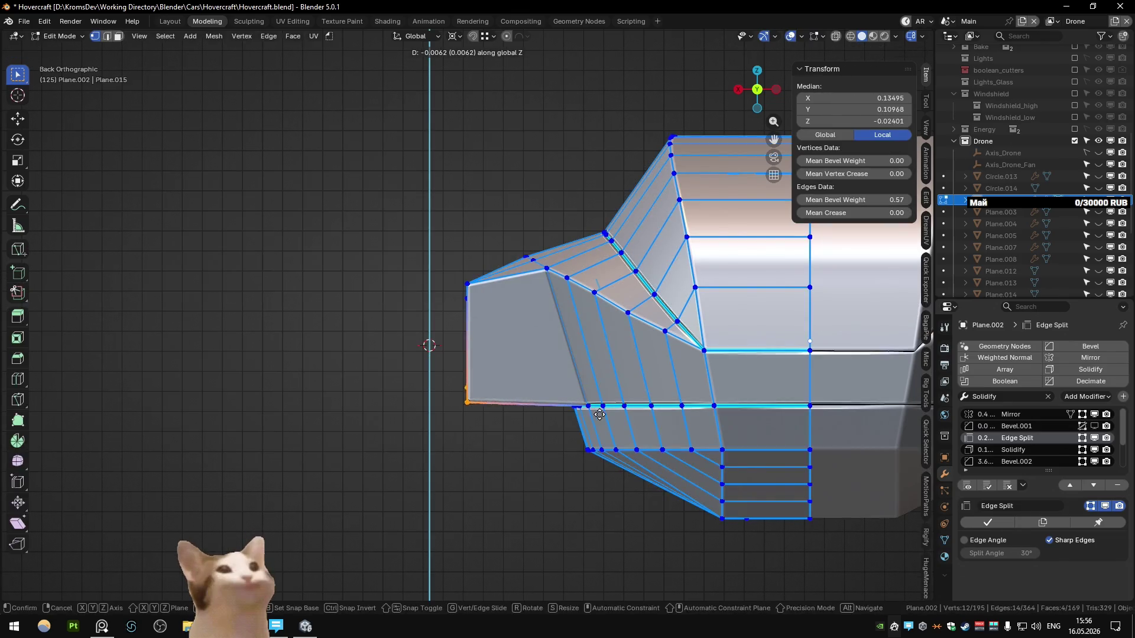
key(Escape)
key(Tab)
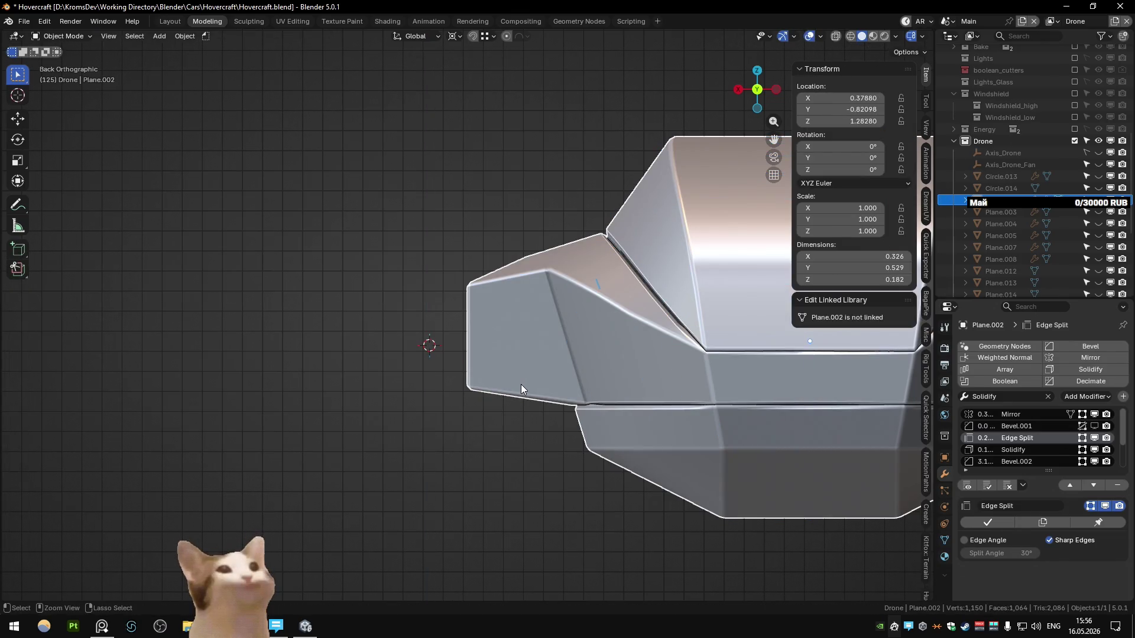
key(Tab)
key(g)
key(z)
key(Escape)
key(Tab)
middle_drag(451, 382, 590, 380)
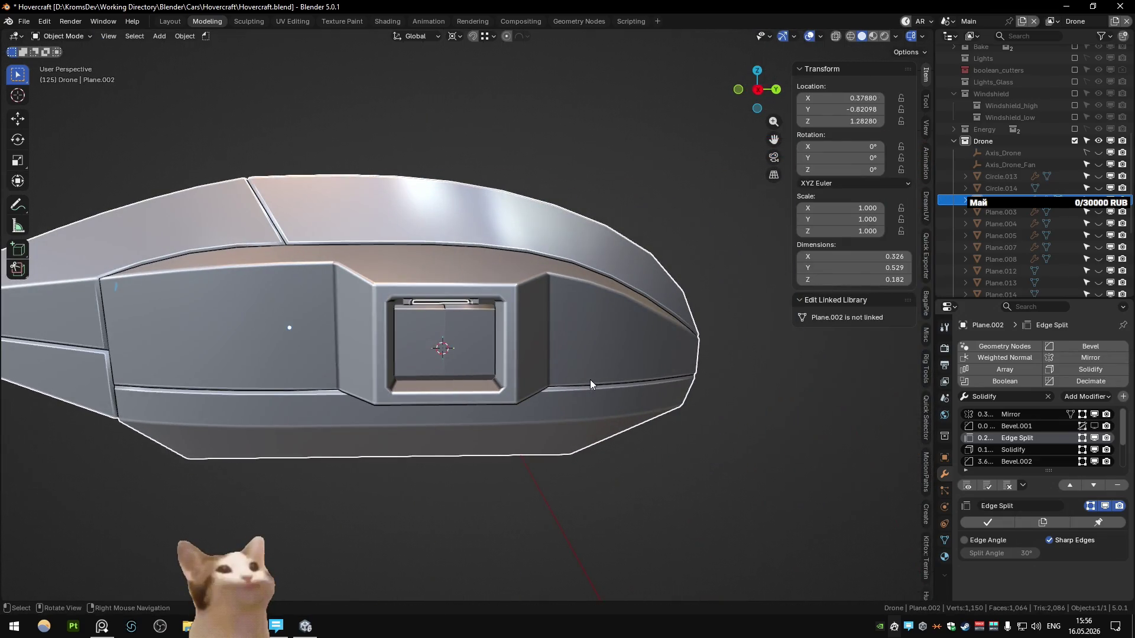
key(Tab)
middle_drag(519, 321, 515, 334)
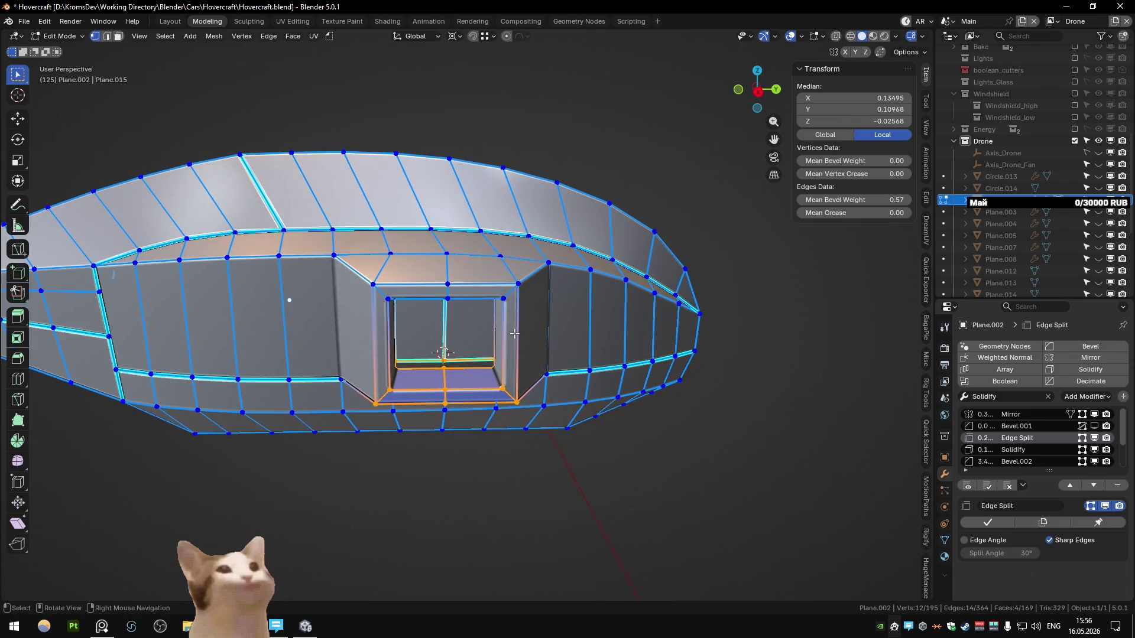
key(KP_3)
scroll(514, 333, up, 2)
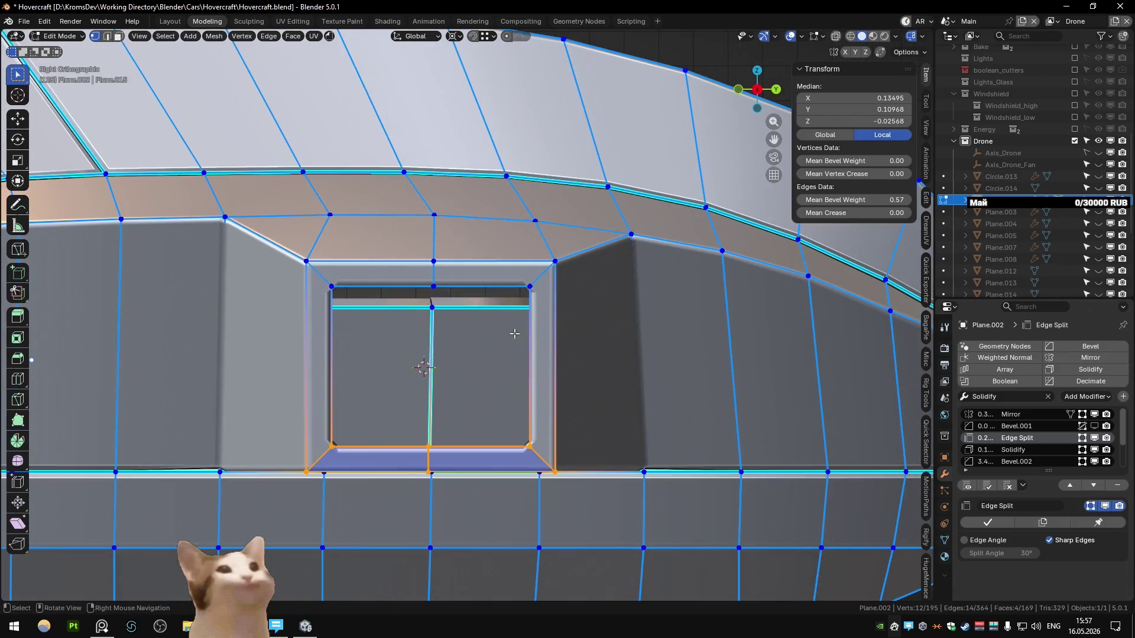
key(space)
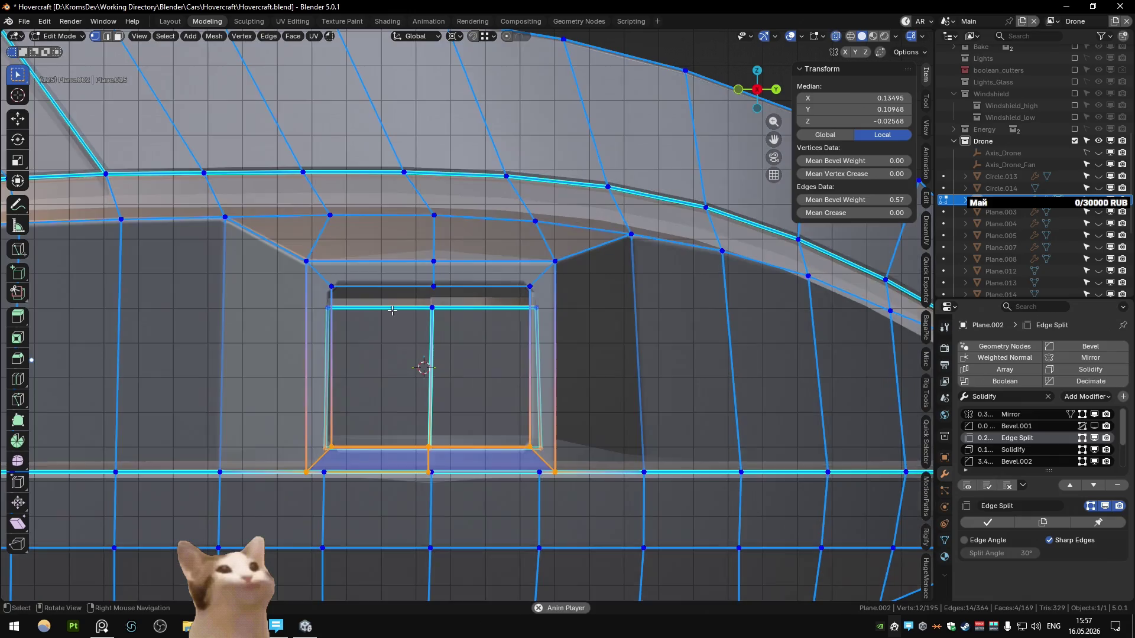
- Grow the selection to the whole window frame and scale it to 0.837 along Y
key(ctrl+KP_Add)
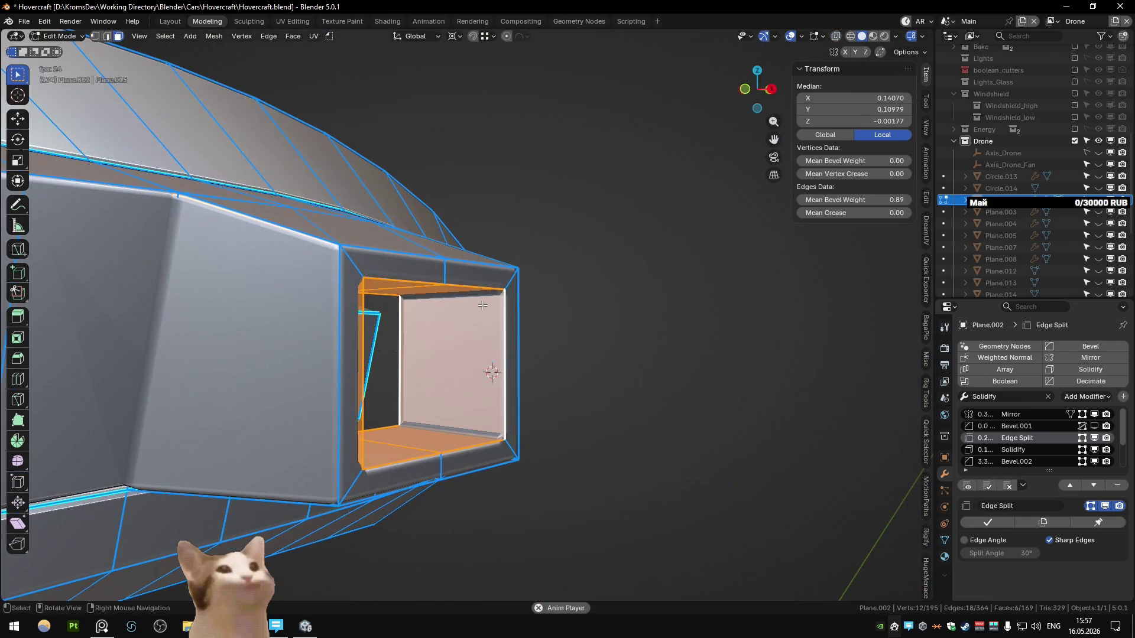
key(ctrl+KP_Add)
mouse_move(532, 317)
middle_down()
mouse_move(718, 368)
mouse_move(541, 366)
middle_up()
key(s)
key(y)
click(666, 367)
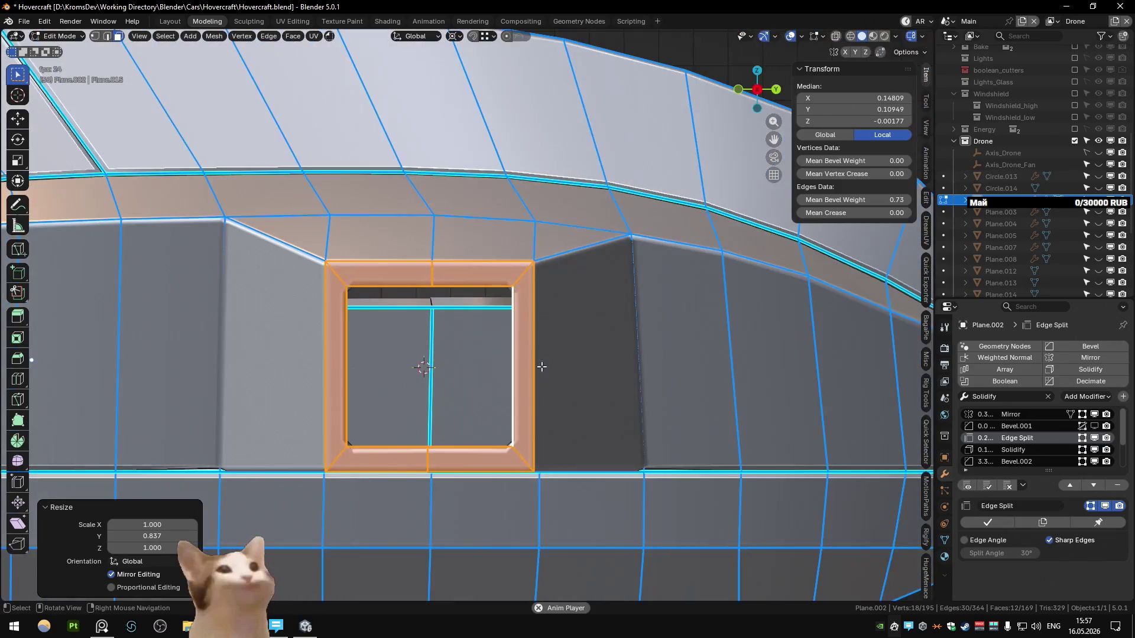
- Return to Object Mode and reveal all the hidden drone parts
scroll(542, 367, down, 3)
key(Tab)
scroll(548, 374, down, 5)
key(alt+h)
mouse_move(636, 408)
middle_down()
mouse_move(609, 388)
mouse_move(692, 381)
mouse_move(522, 413)
mouse_move(503, 377)
mouse_move(520, 357)
middle_up()
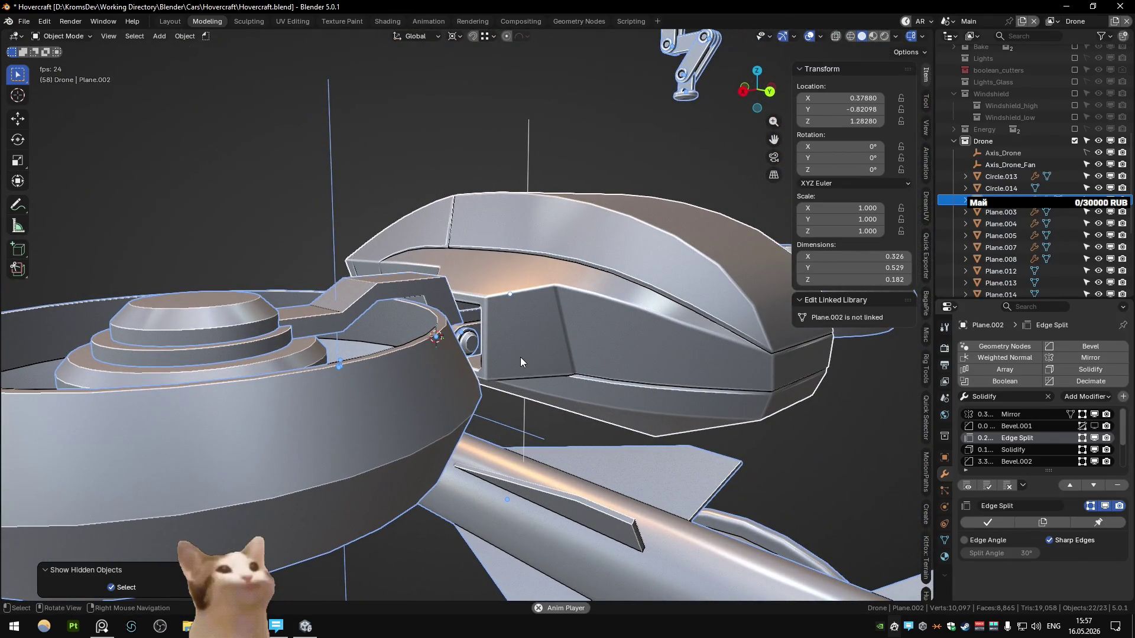
- Isolate the drone body and enter Edit Mode framed on its window
click(520, 357)
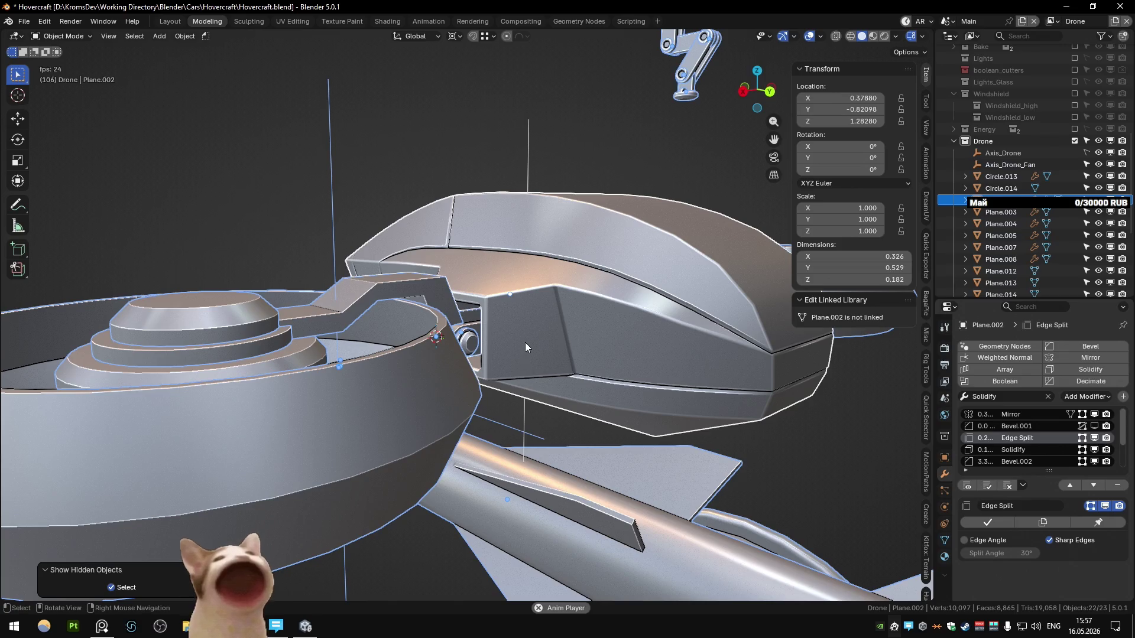
key(shift+h)
key(Tab)
key(KP_Decimal)
- Select the window's two edge loops and subdivide the window walls
key(2)
alt+click(463, 308)
middle_drag(464, 308, 466, 265)
scroll(466, 265, up, 3)
alt+shift+click(462, 339)
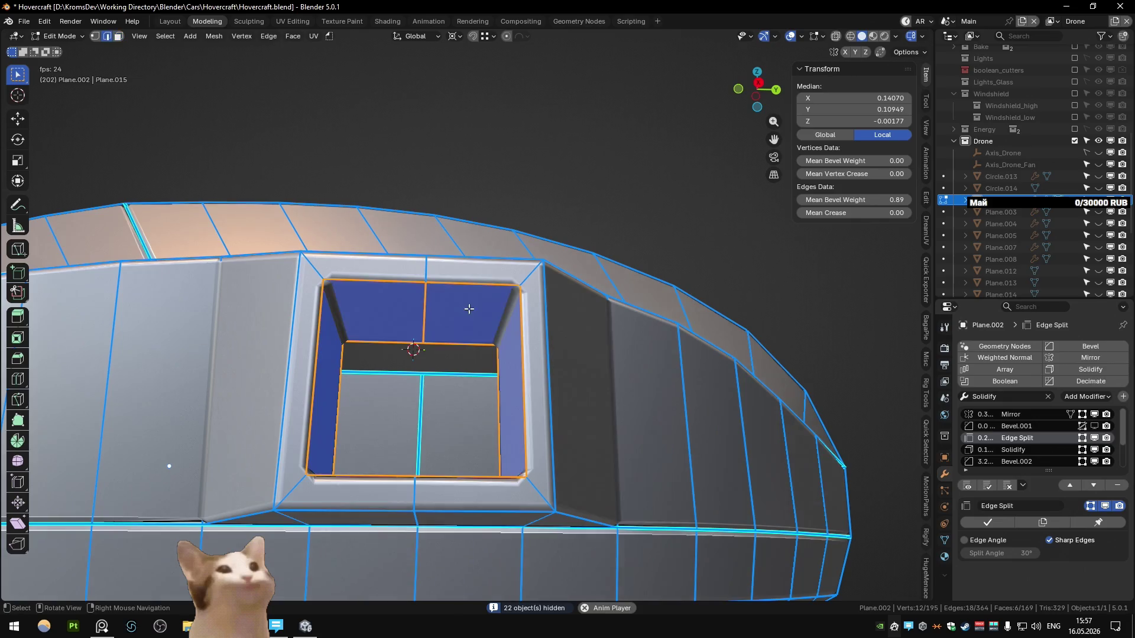
right_click(457, 292)
click(457, 292)
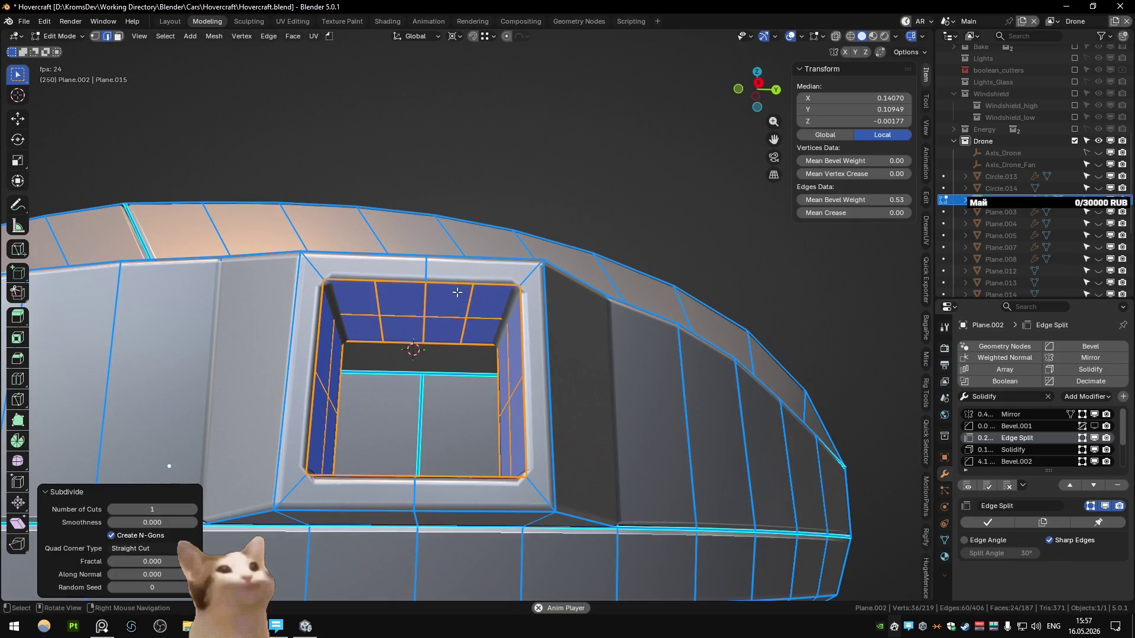
- Make the window rim loop round with Circle and scale it down slightly
click(449, 312)
alt+click(456, 288)
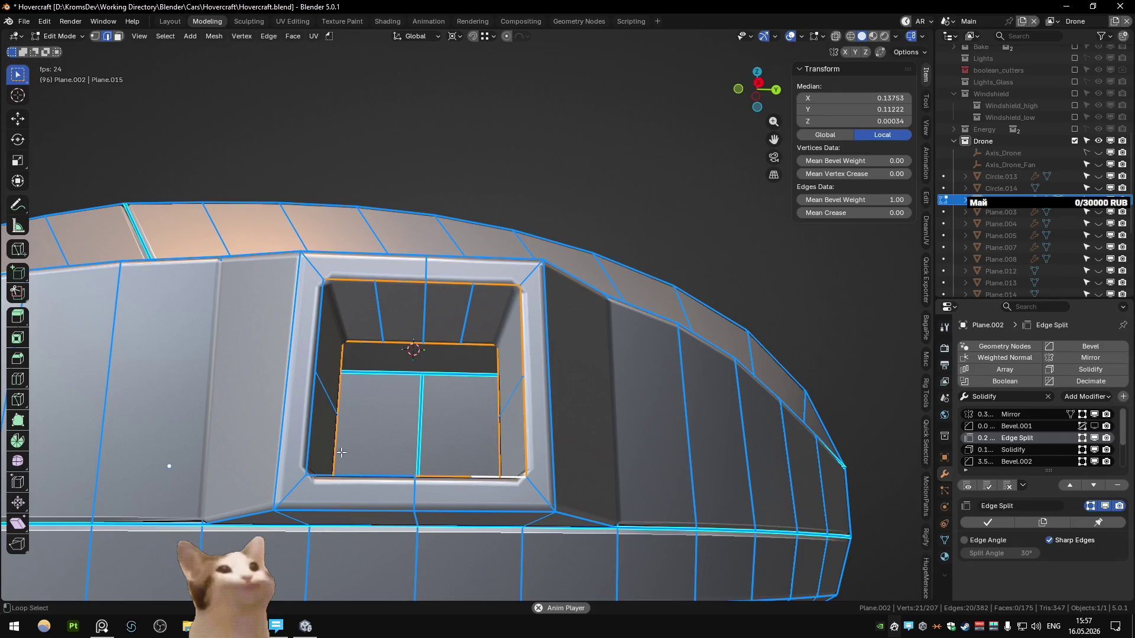
middle_drag(432, 357, 438, 387)
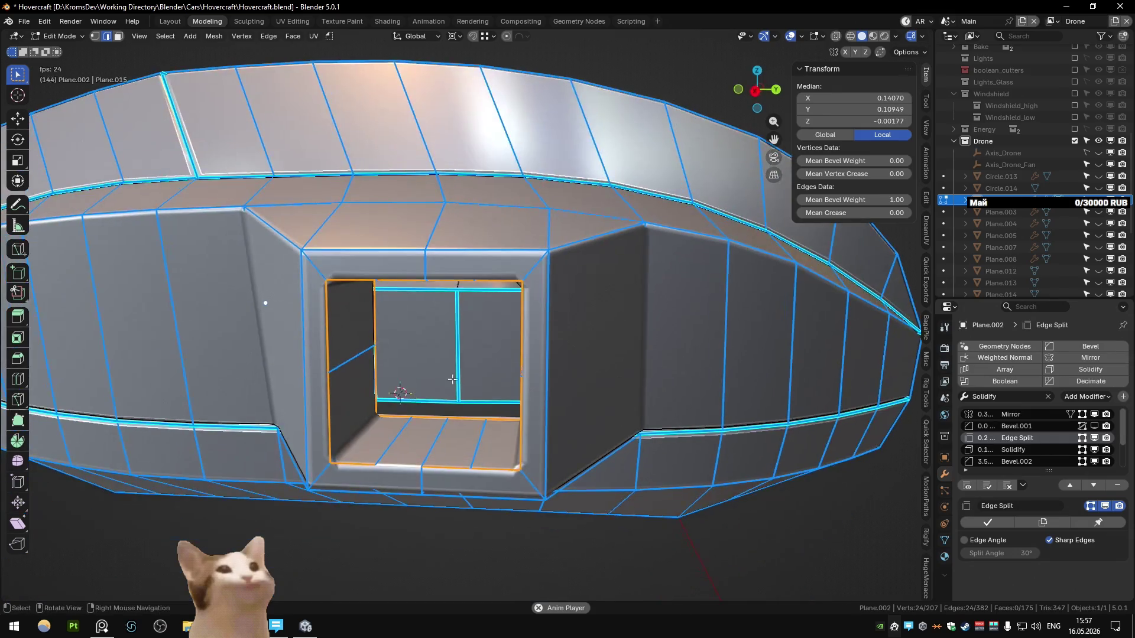
key(q)
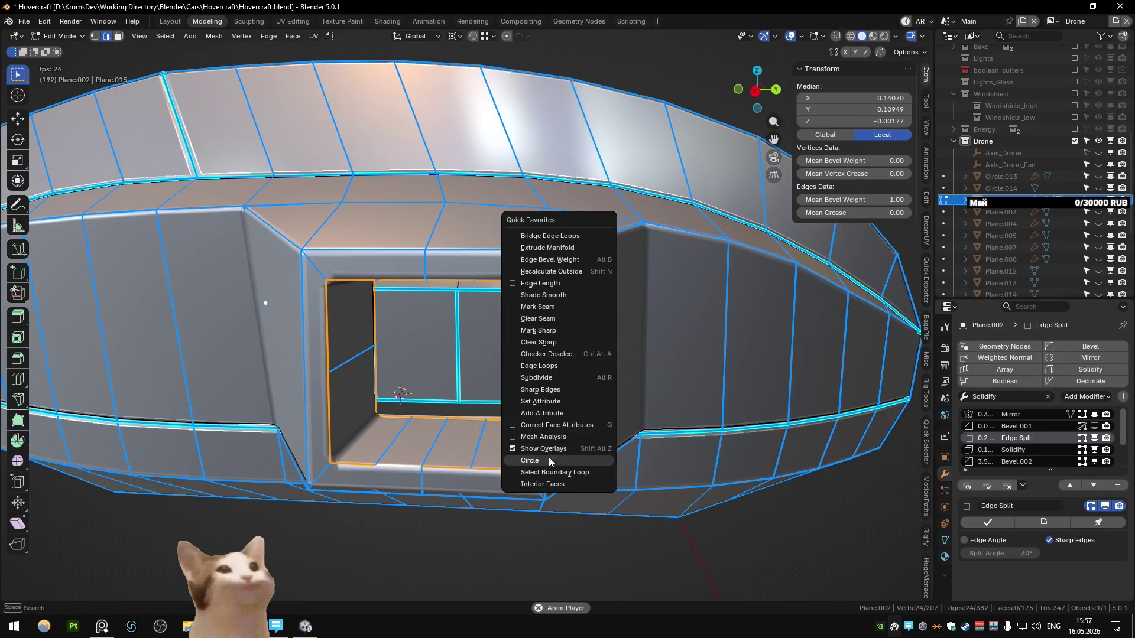
click(549, 461)
middle_drag(549, 461, 544, 343)
key(s)
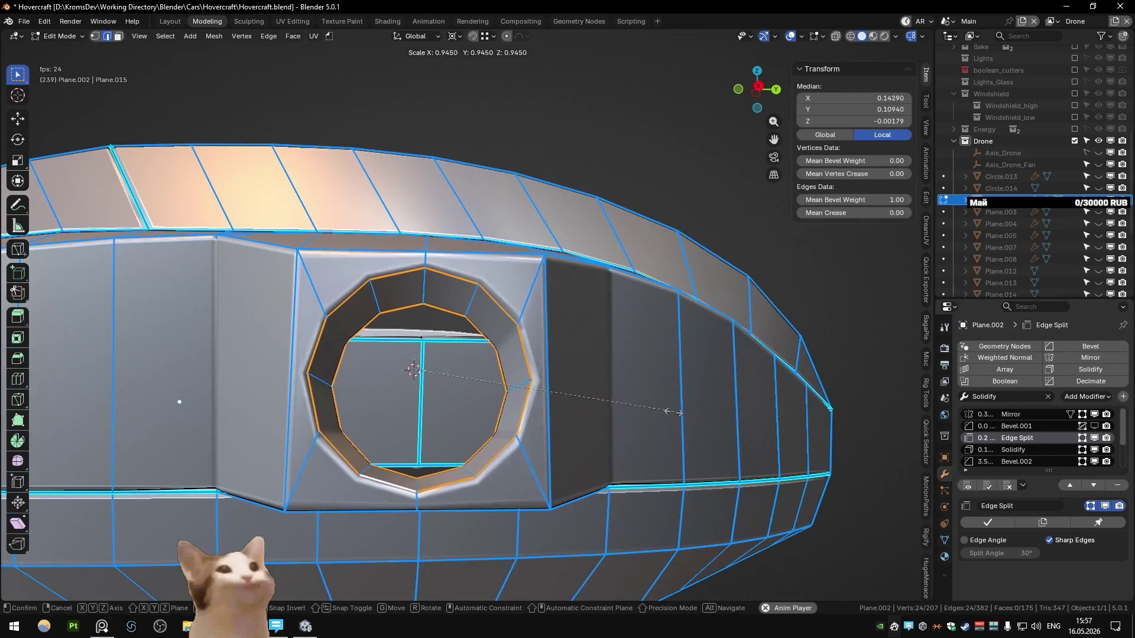
click(676, 412)
- Leave Edit Mode and bring back the full drone in view
key(Tab)
mouse_move(677, 412)
middle_down()
mouse_move(576, 393)
mouse_move(526, 400)
mouse_move(597, 385)
mouse_move(569, 368)
mouse_move(545, 373)
middle_up()
key(KP_Divide)
scroll(545, 373, down, 3)
scroll(579, 364, down, 2)
scroll(577, 359, up, 5)
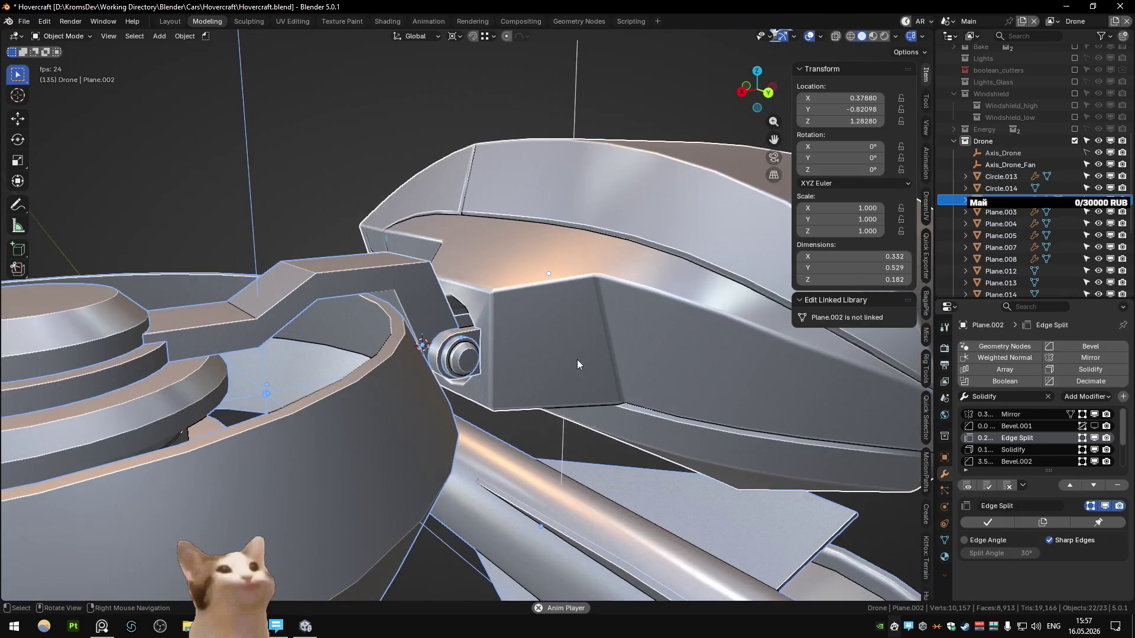
- Isolate Plane.002, grow the selection around the square window in Edit Mode, then show the full drone again
key(KP_Divide)
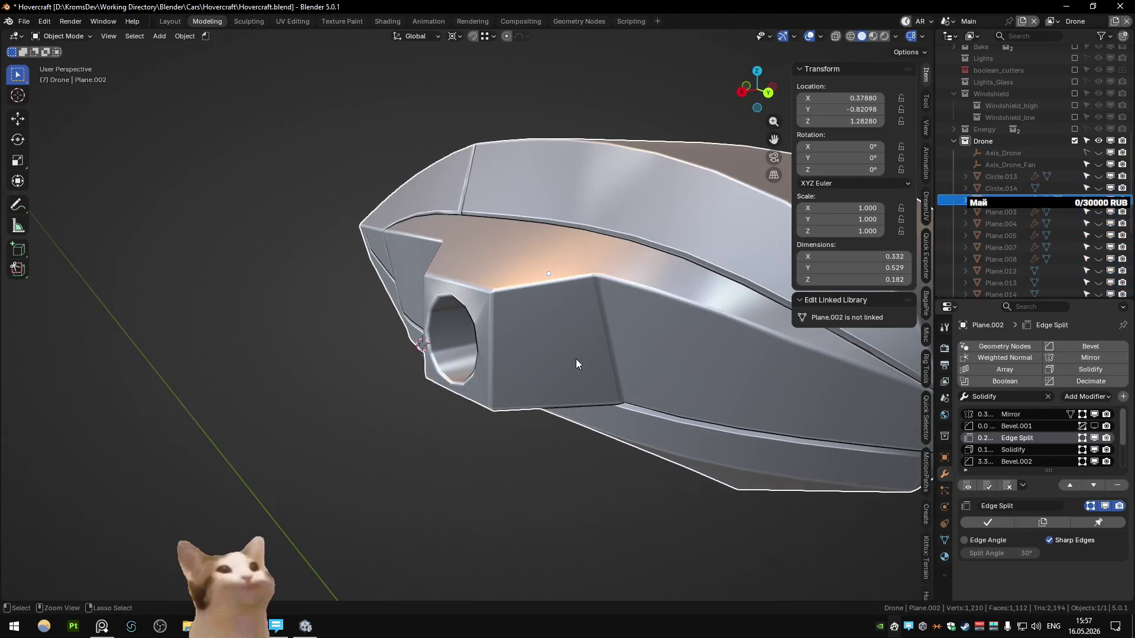
key(Tab)
middle_drag(548, 347, 627, 336)
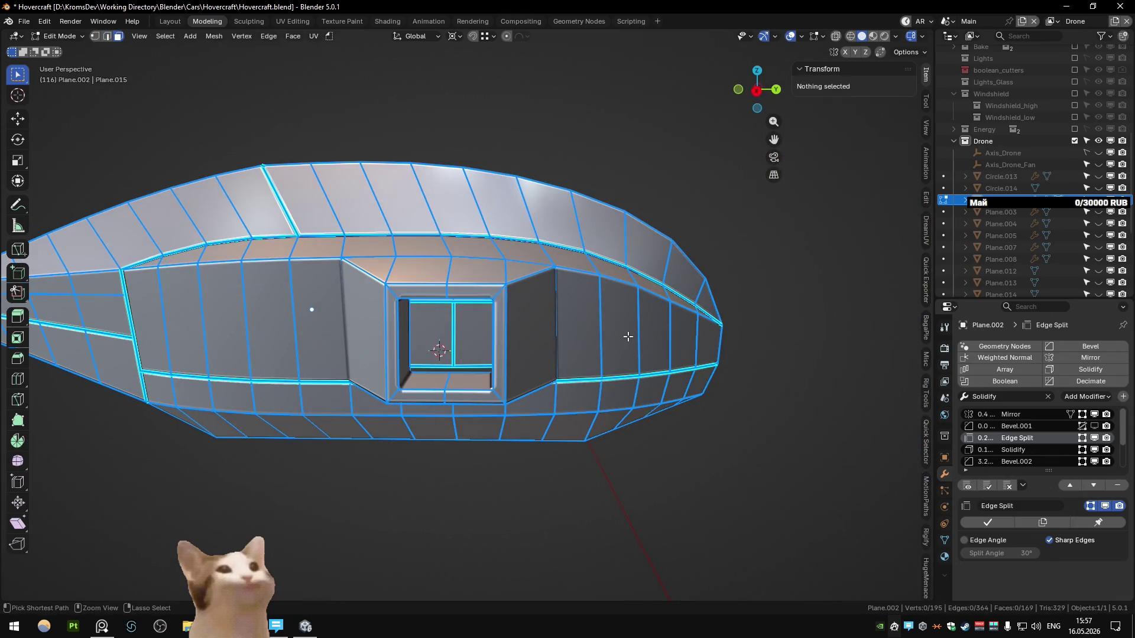
key(ctrl+KP_Add)
key(3)
key(Tab)
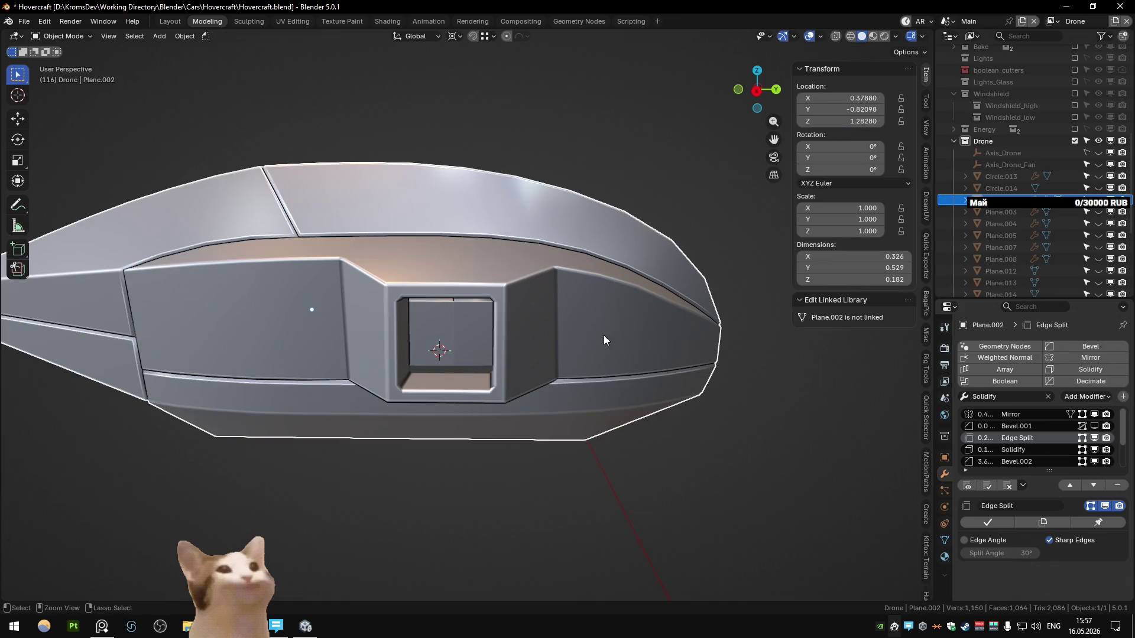
key(KP_Divide)
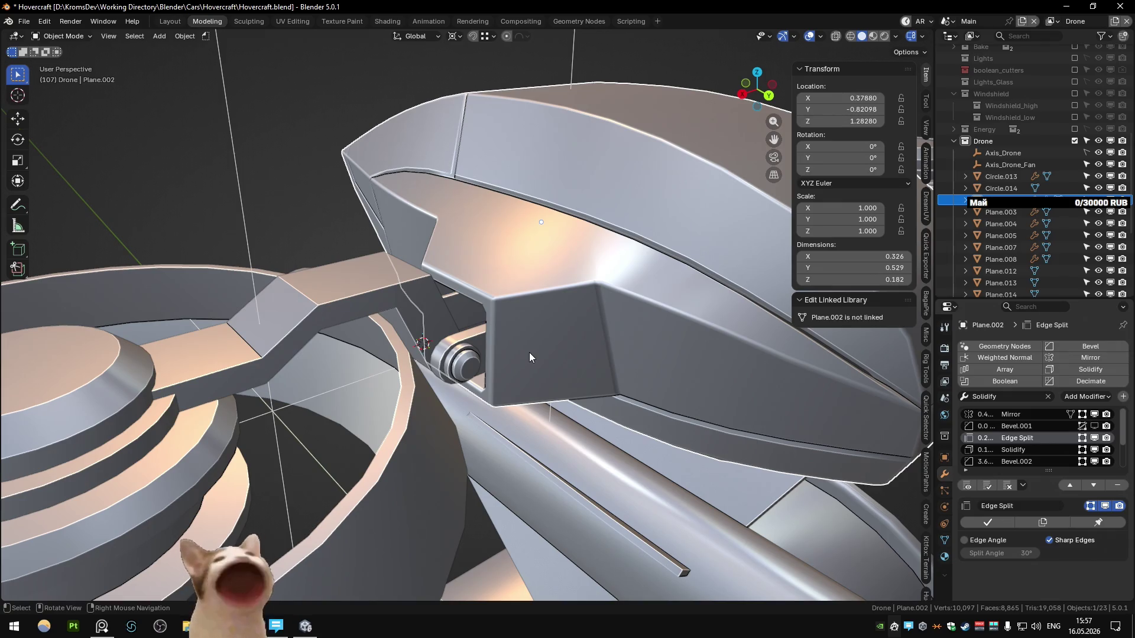
mouse_move(529, 357)
middle_down()
mouse_move(589, 247)
mouse_move(516, 385)
mouse_move(534, 329)
mouse_move(533, 373)
mouse_move(516, 364)
middle_up()
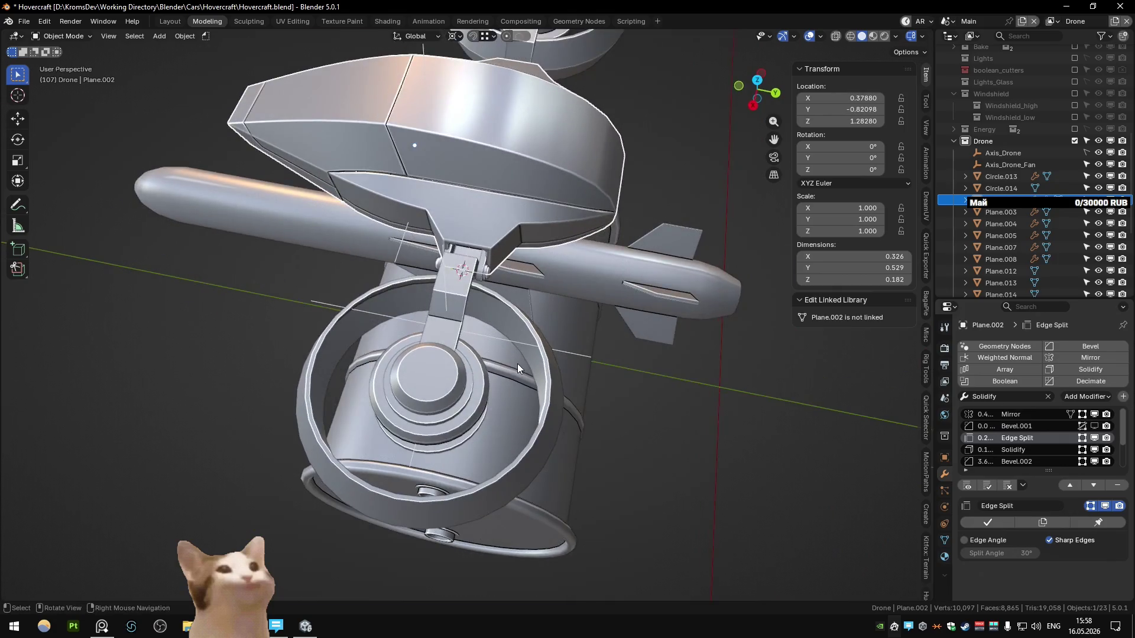
key(KP_7)
scroll(516, 363, down, 5)
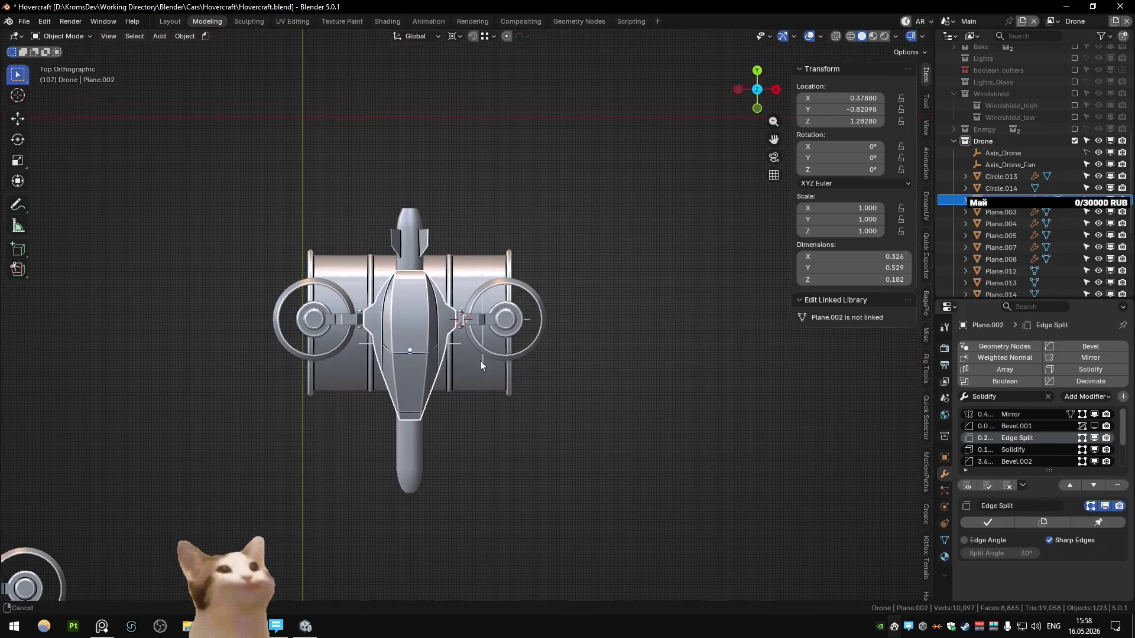
scroll(459, 367, up, 3)
scroll(476, 322, up, 2)
scroll(445, 373, up, 2)
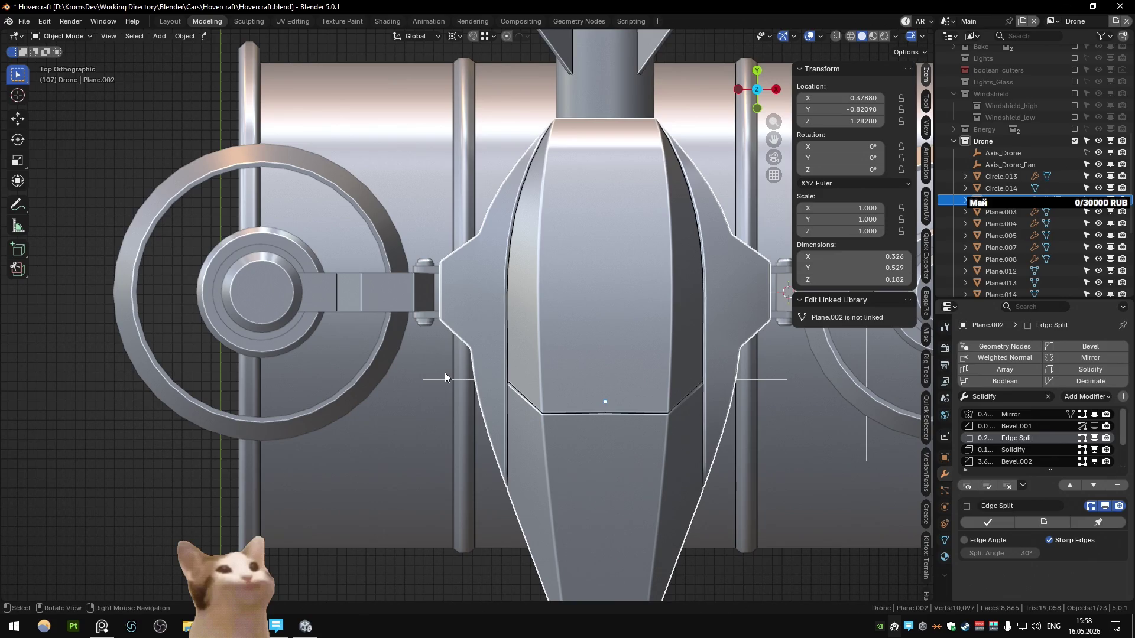
middle_drag(445, 373, 493, 234)
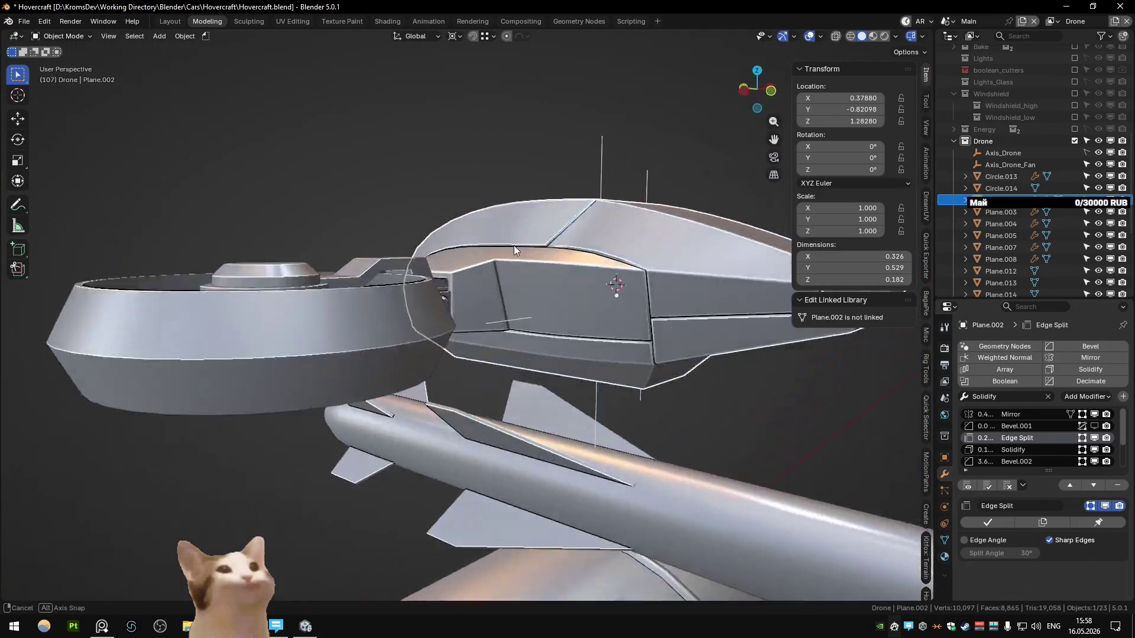
key(KP_1)
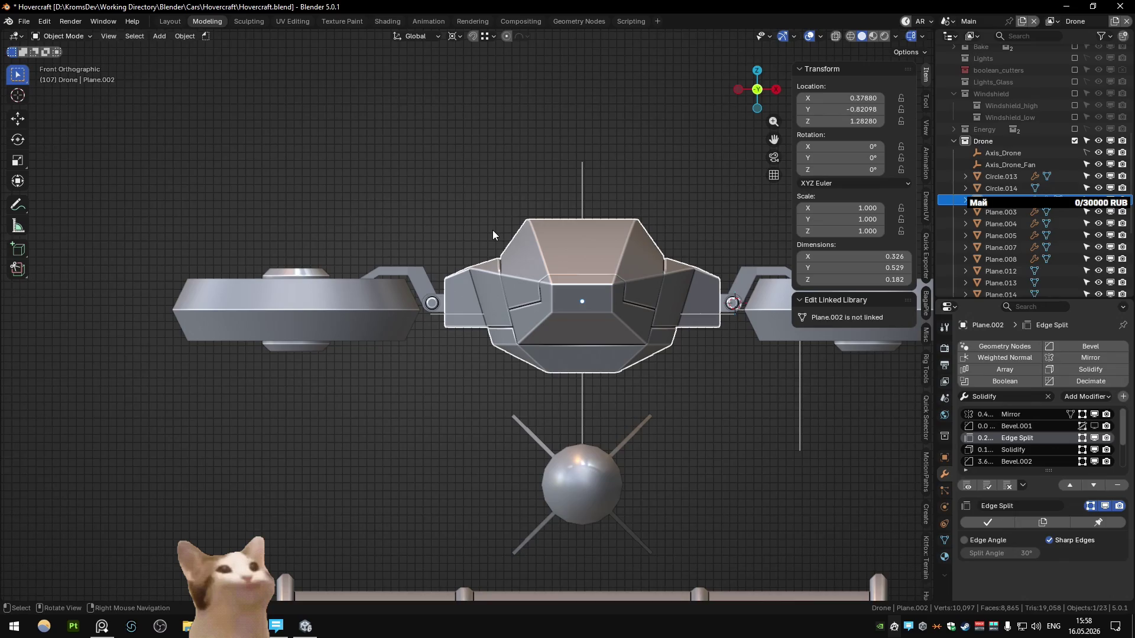
scroll(492, 230, down, 5)
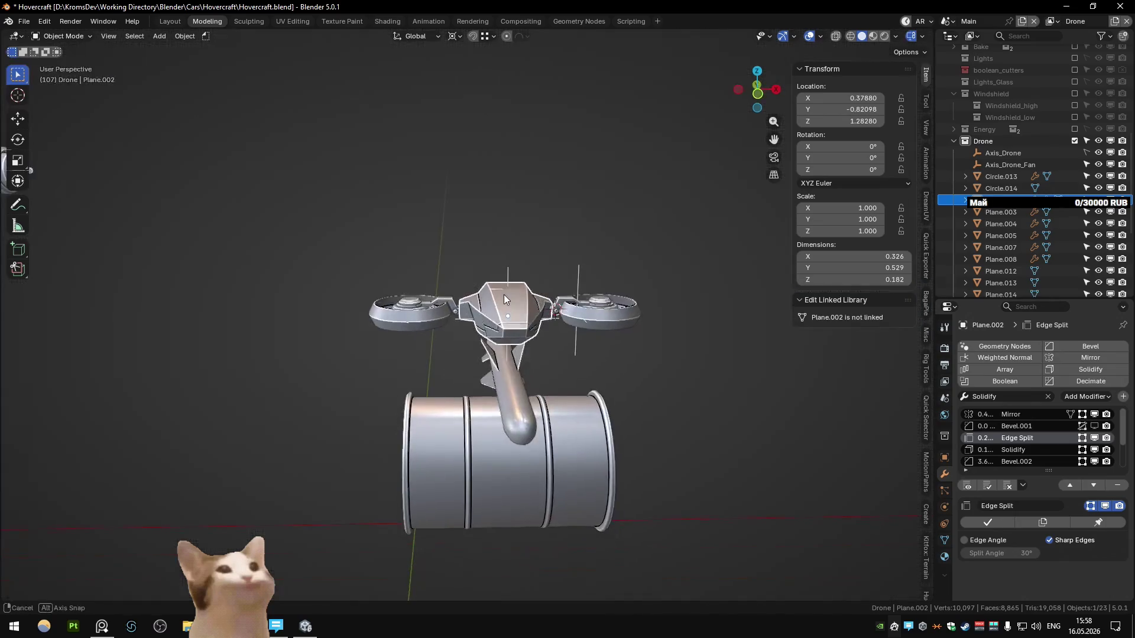
scroll(541, 247, down, 2)
middle_drag(542, 247, 509, 252)
key(KP_1)
scroll(372, 253, up, 6)
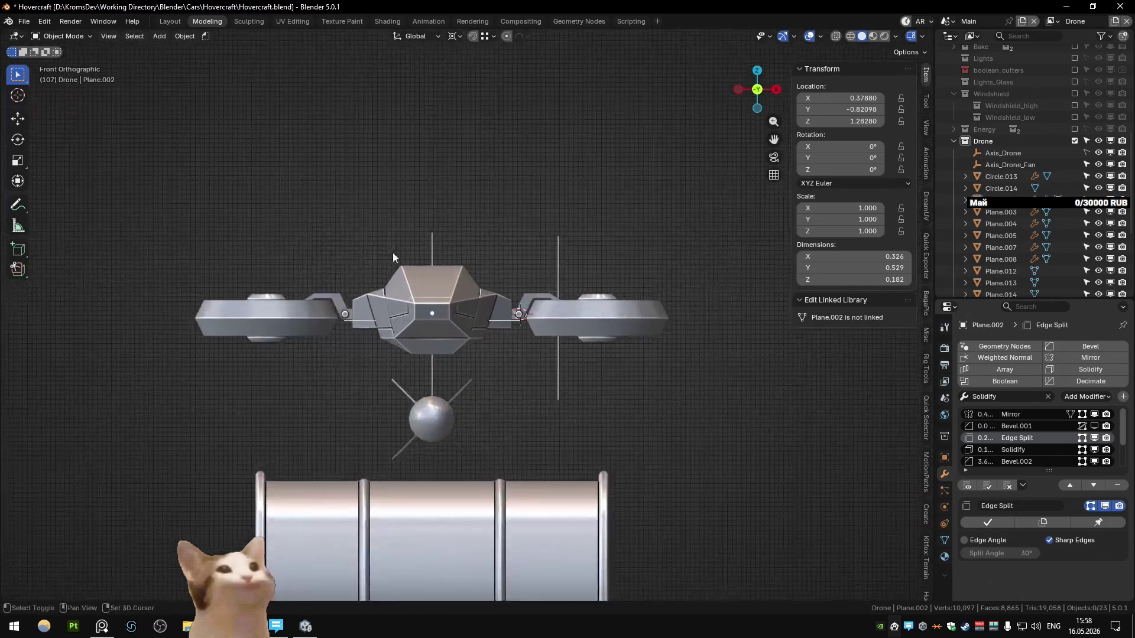
scroll(527, 279, up, 4)
scroll(527, 279, up, 2)
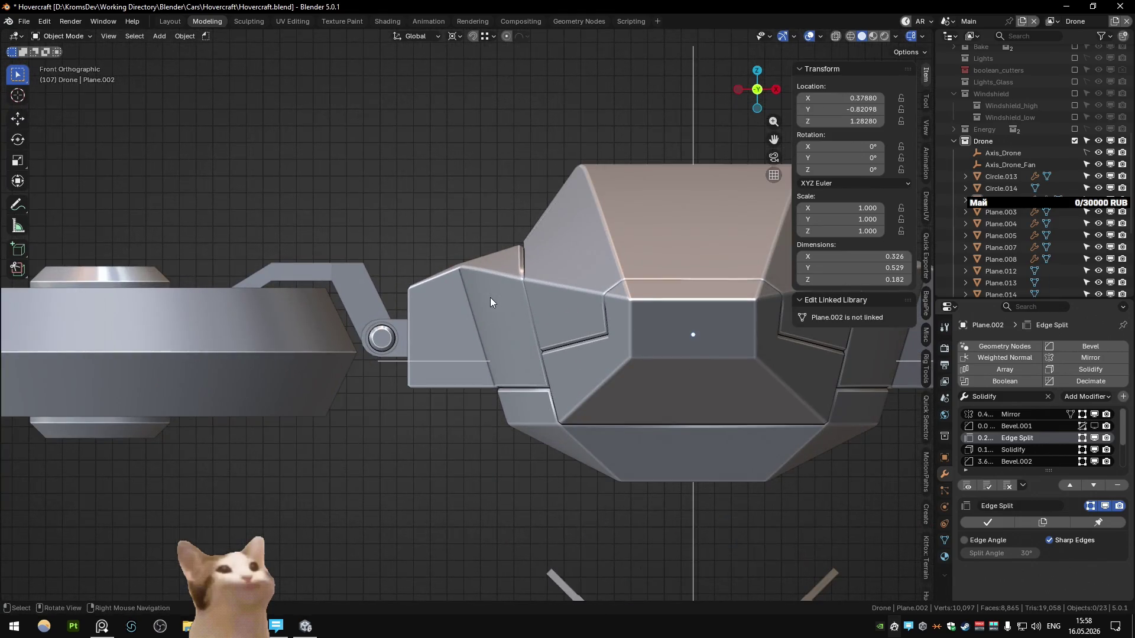
scroll(491, 301, up, 1)
scroll(490, 301, up, 1)
ctrl+click(490, 301)
key(Tab)
mouse_move(491, 296)
middle_down()
mouse_move(448, 290)
mouse_move(502, 317)
middle_up()
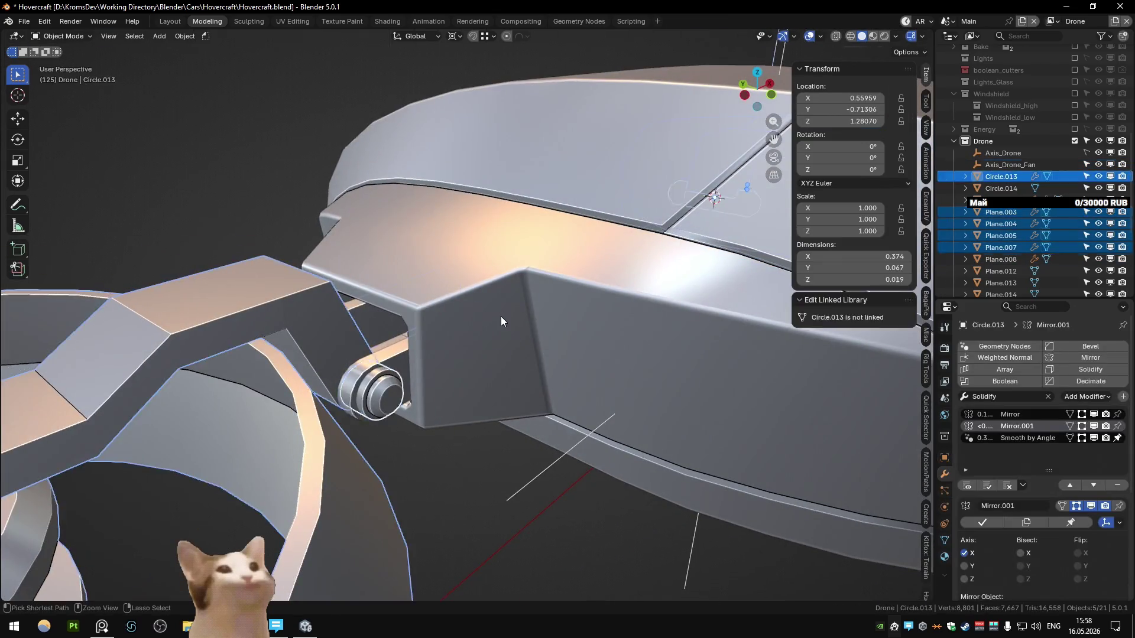
- Undo back through the history to an earlier state of the body mesh
key(ctrl+z)
key(ctrl+z)
key(ctrl+z)
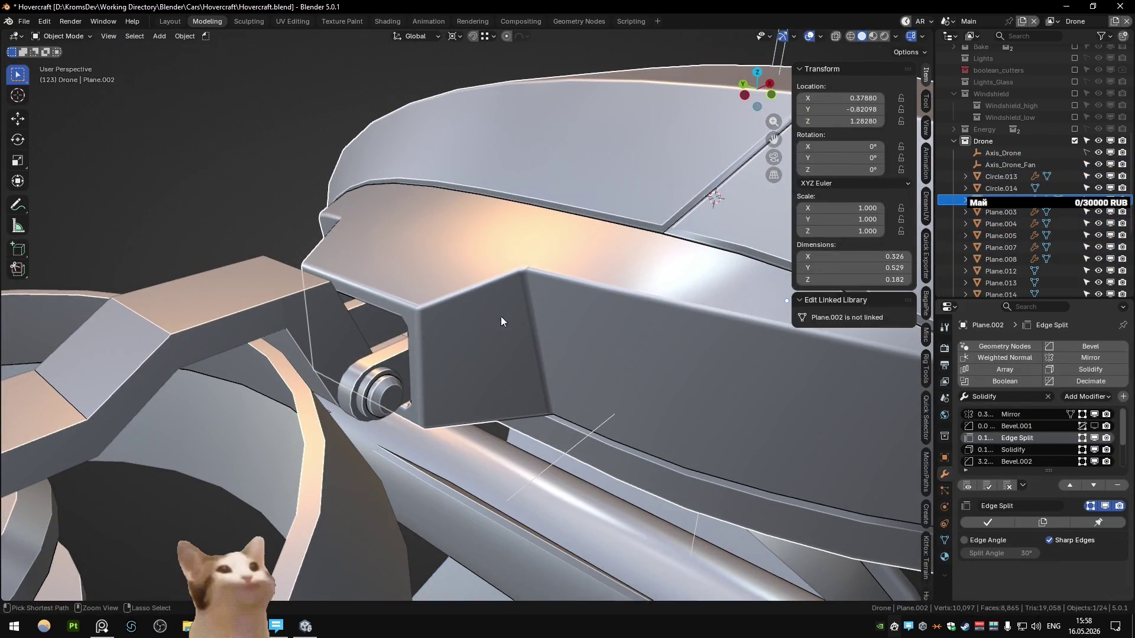
key(ctrl+z)
key(ctrl+z)
key(ctrl+z)
key(ctrl+z)
key(ctrl+z)
key(ctrl+z)
key(ctrl+z)
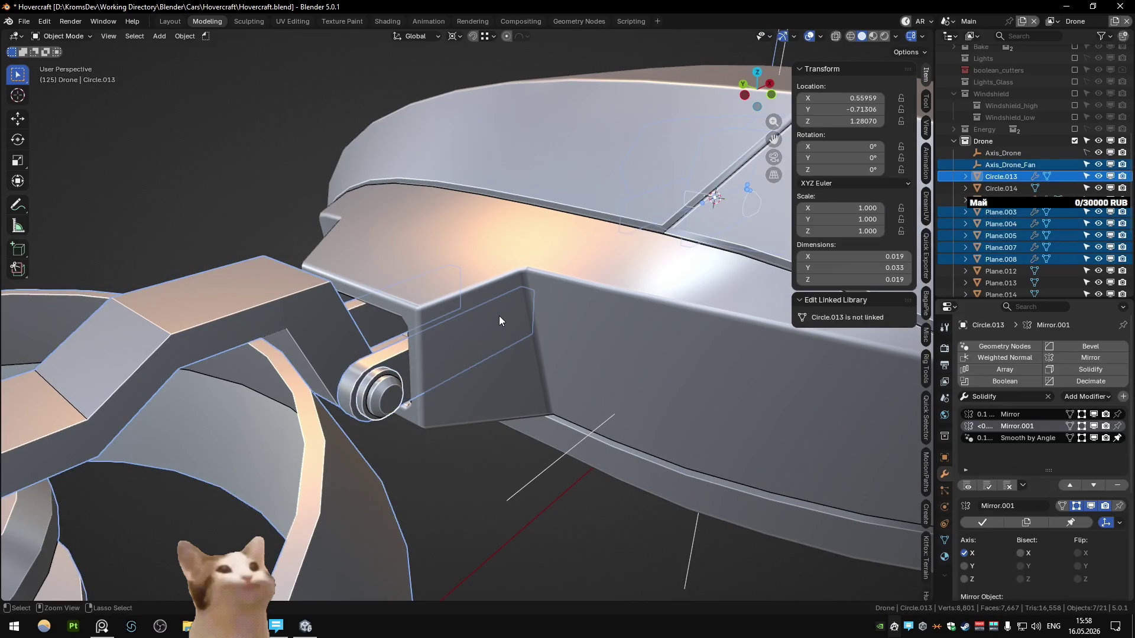
key(ctrl+z)
key(ctrl+z)
key(ctrl+z)
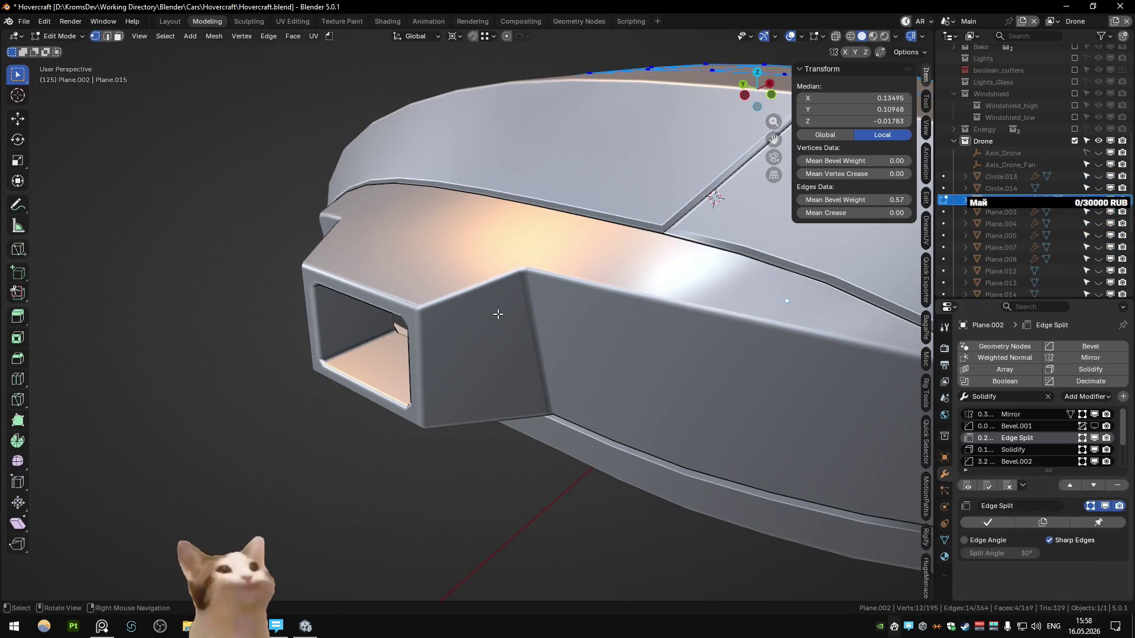
key(Tab)
key(alt+h)
key(ctrl+z)
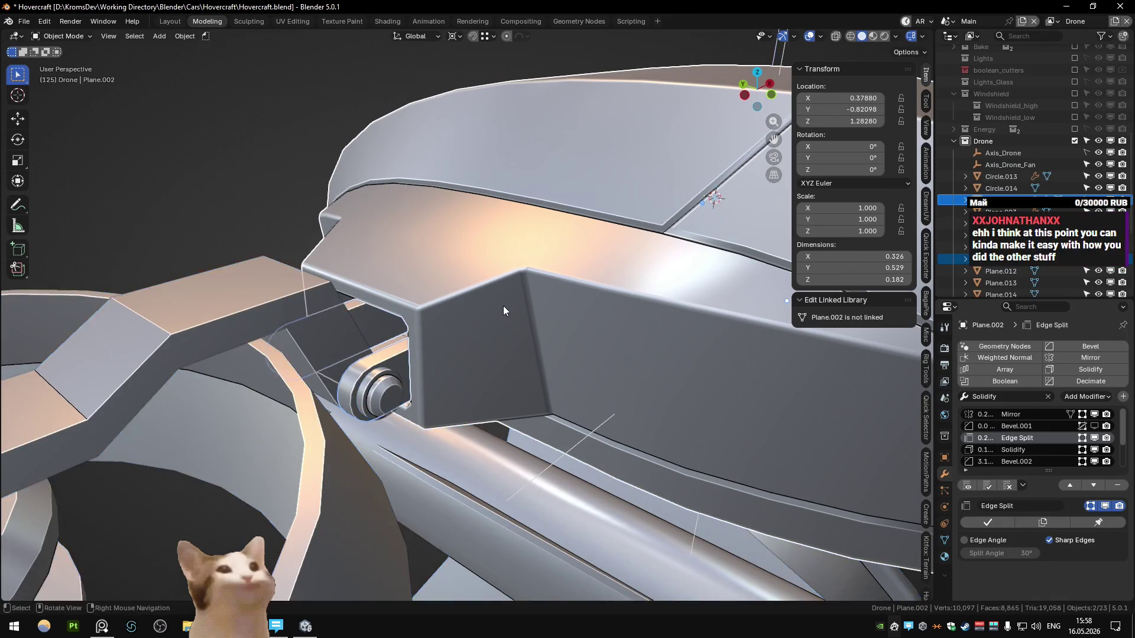
key(ctrl+z)
key(ctrl+z)
key(ctrl+z)
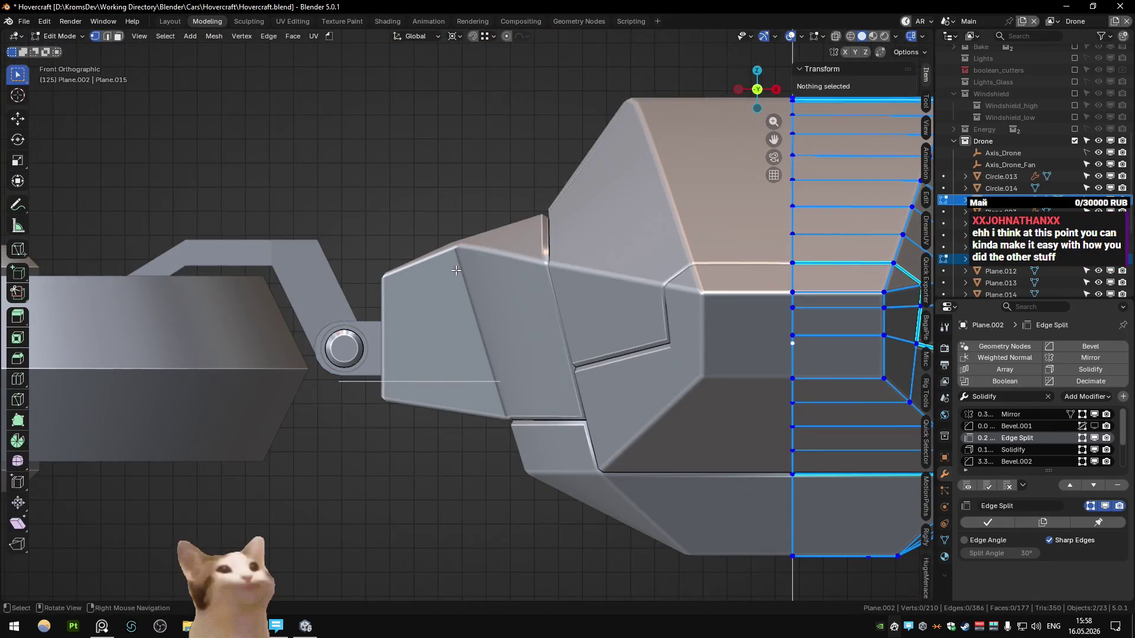
key(ctrl+z)
key(KP_6)
key(KP_6)
key(KP_6)
key(KP_6)
key(KP_6)
key(KP_6)
key(KP_6)
key(KP_6)
key(KP_6)
key(KP_6)
key(KP_6)
key(KP_6)
key(ctrl+z)
key(ctrl+z)
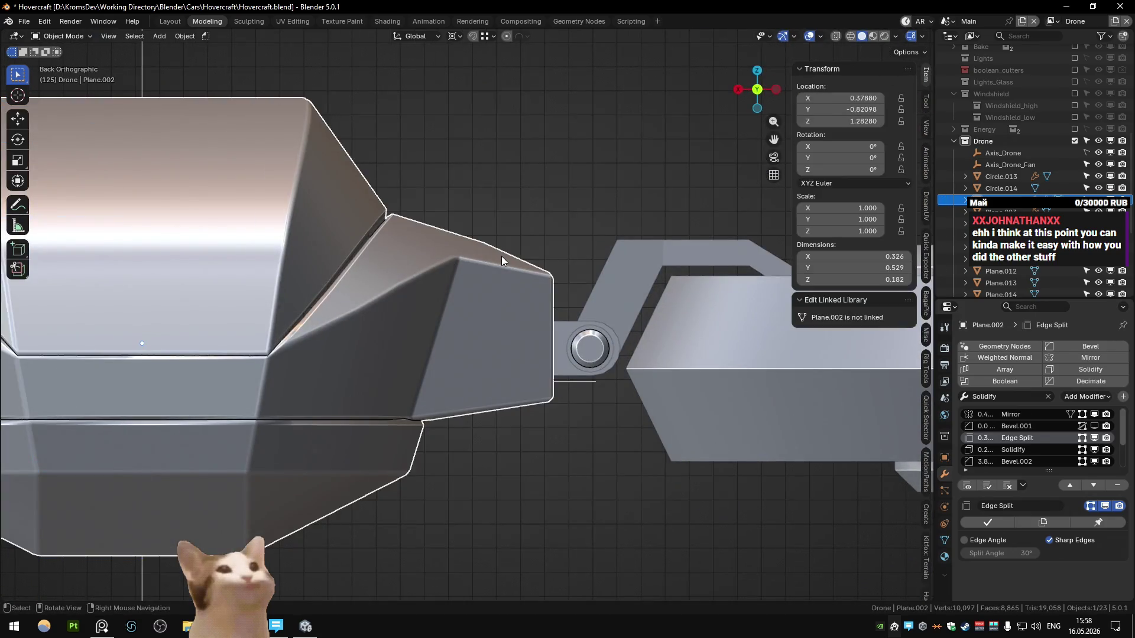
key(ctrl+z)
key(ctrl+z)
- Inspect the body's top edge in back orthographic view with X-ray, comparing edit and shaded views
scroll(253, 291, up, 5)
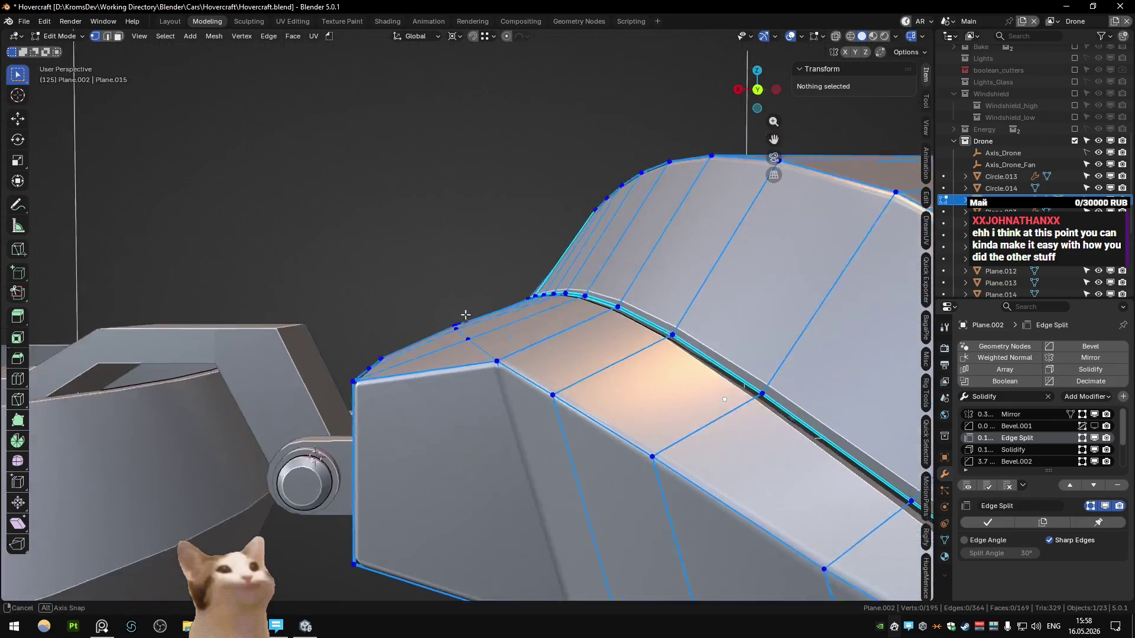
middle_drag(463, 295, 456, 314)
key(ctrl+KP_1)
key(alt+z)
key(alt+z)
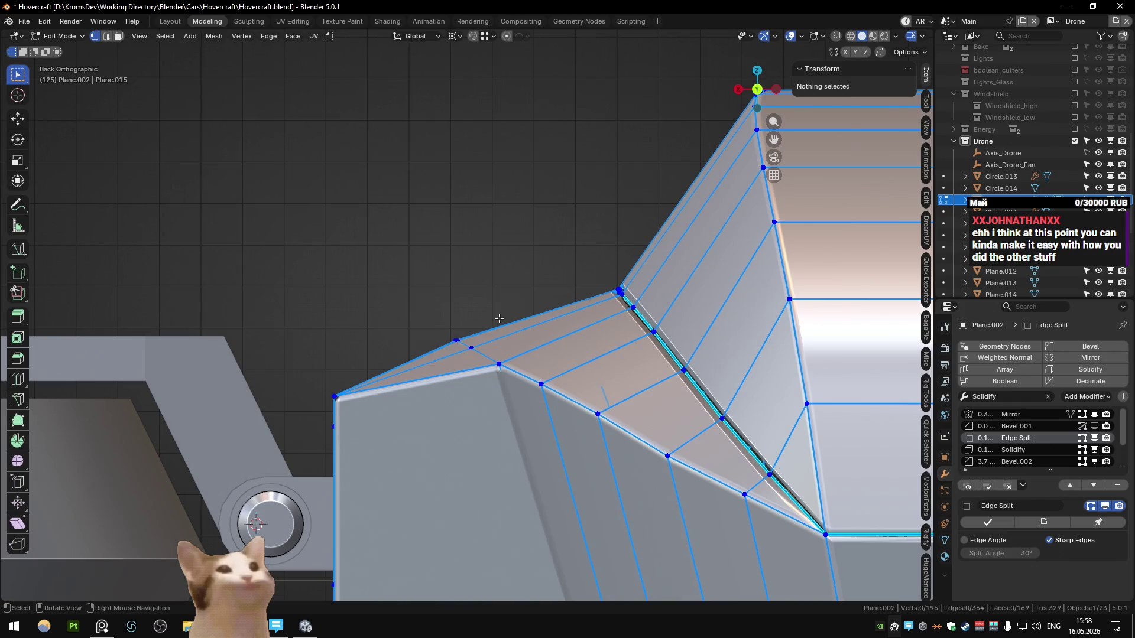
key(Tab)
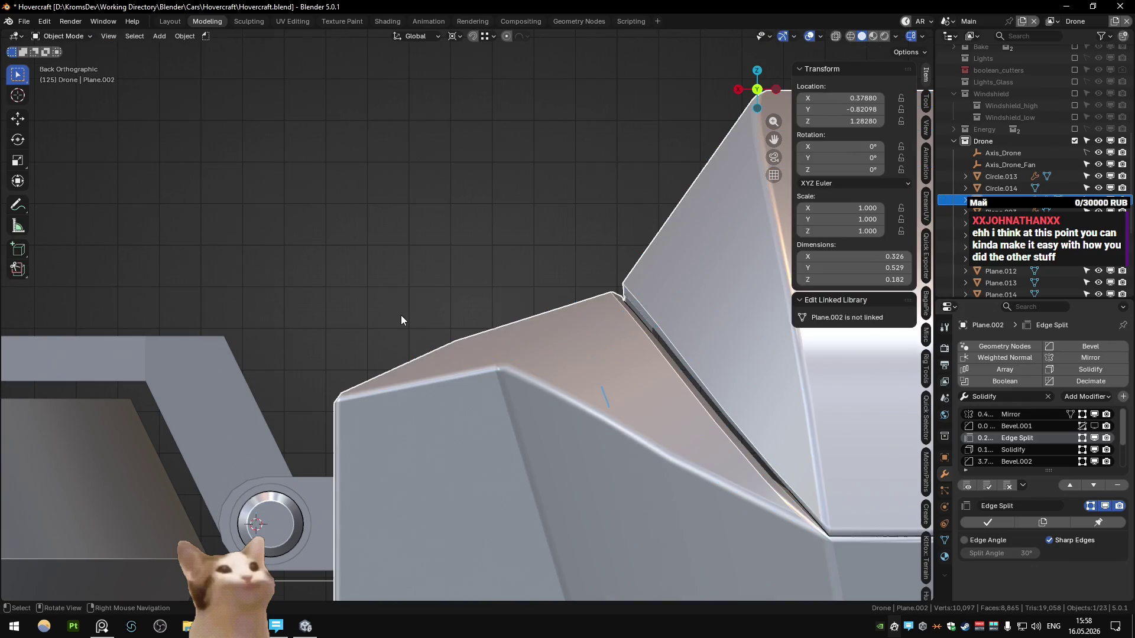
key(Tab)
mouse_move(471, 314)
middle_down()
mouse_move(542, 355)
mouse_move(329, 468)
mouse_move(450, 321)
mouse_move(436, 309)
middle_up()
key(Tab)
key(Tab)
key(KP_1)
scroll(434, 305, up, 2)
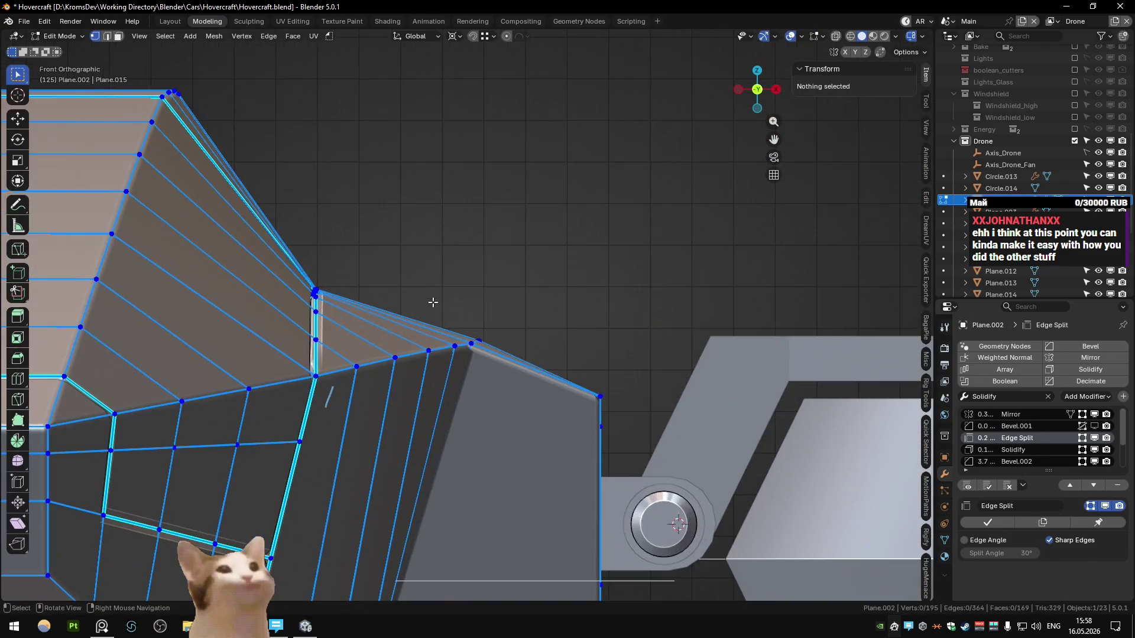
key(Tab)
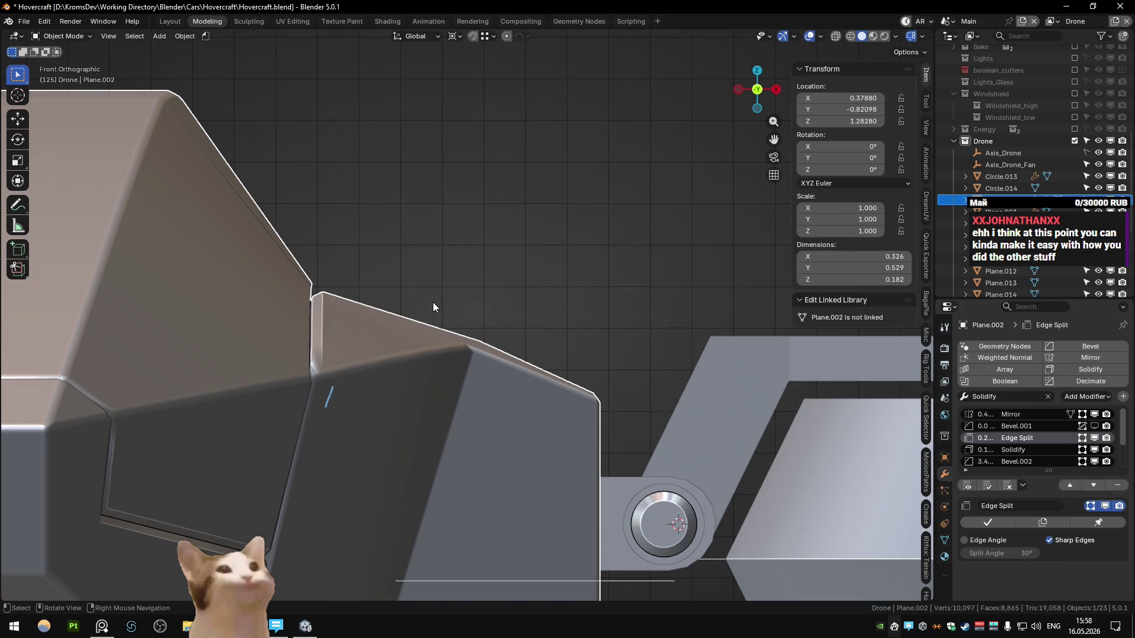
key(Tab)
- Raise the corner vertex at the arm joint slightly along Z
mouse_move(433, 304)
middle_down()
mouse_move(345, 322)
mouse_move(302, 312)
middle_up()
key(ctrl+KP_1)
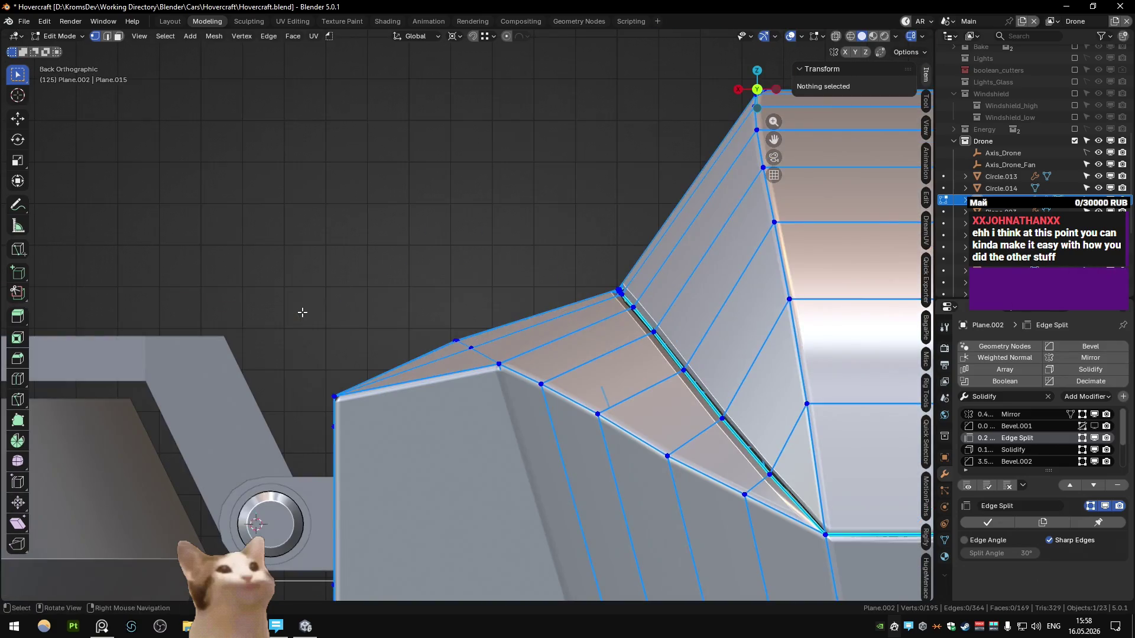
scroll(279, 291, up, 2)
click(388, 355)
key(g)
key(z)
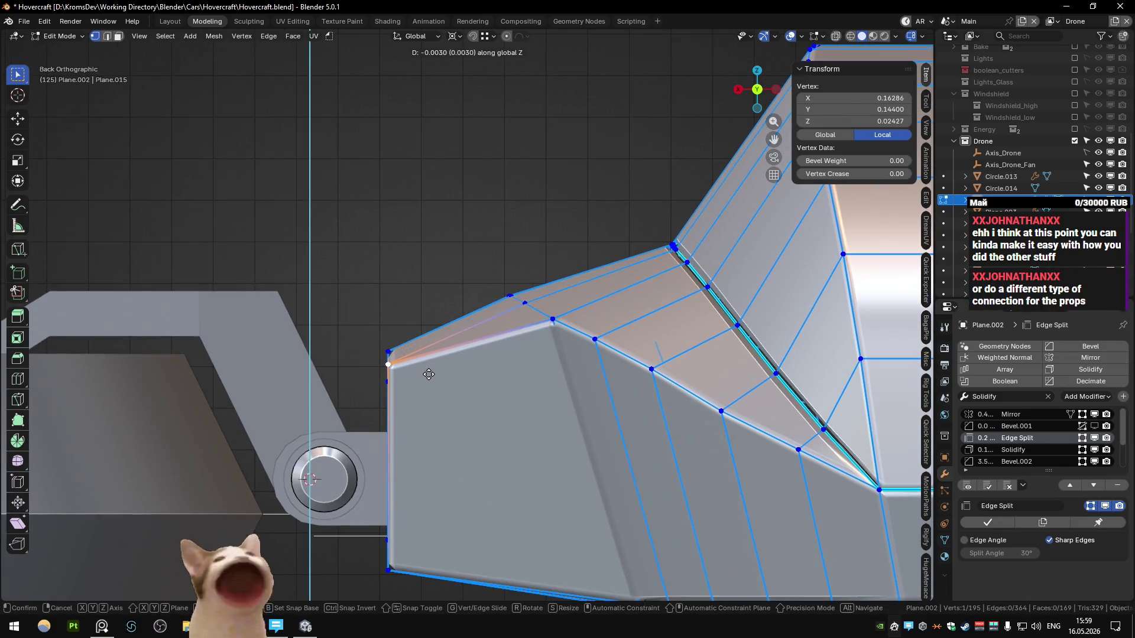
click(395, 361)
- Try lowering the corner vertex along Z, then undo the lowering
middle_drag(419, 362, 385, 343)
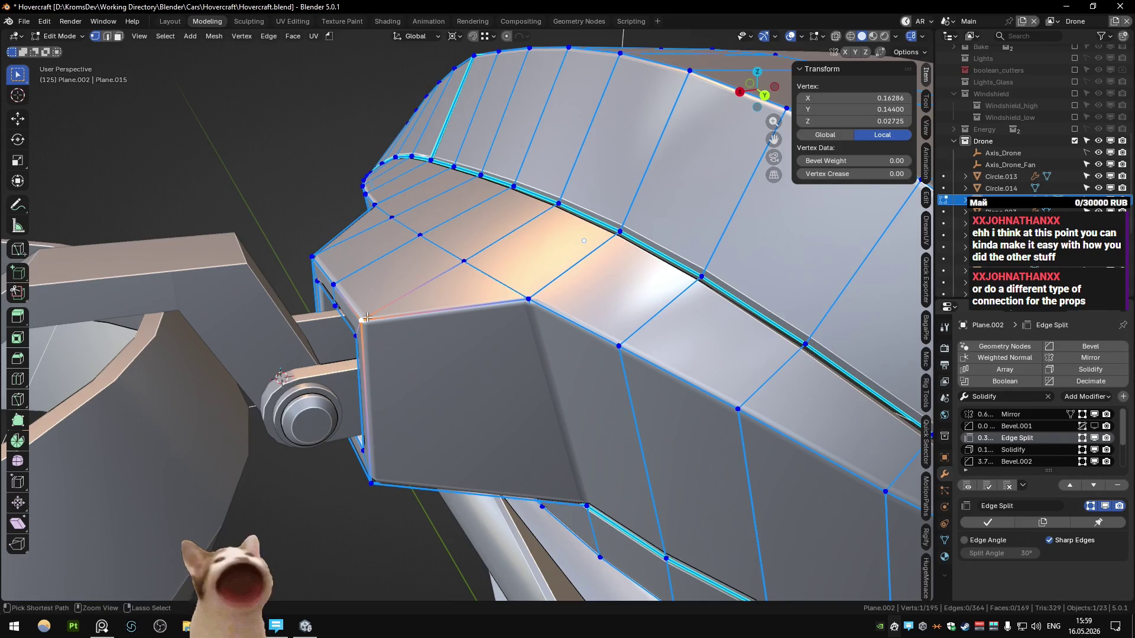
key(ctrl+KP_1)
key(g)
key(z)
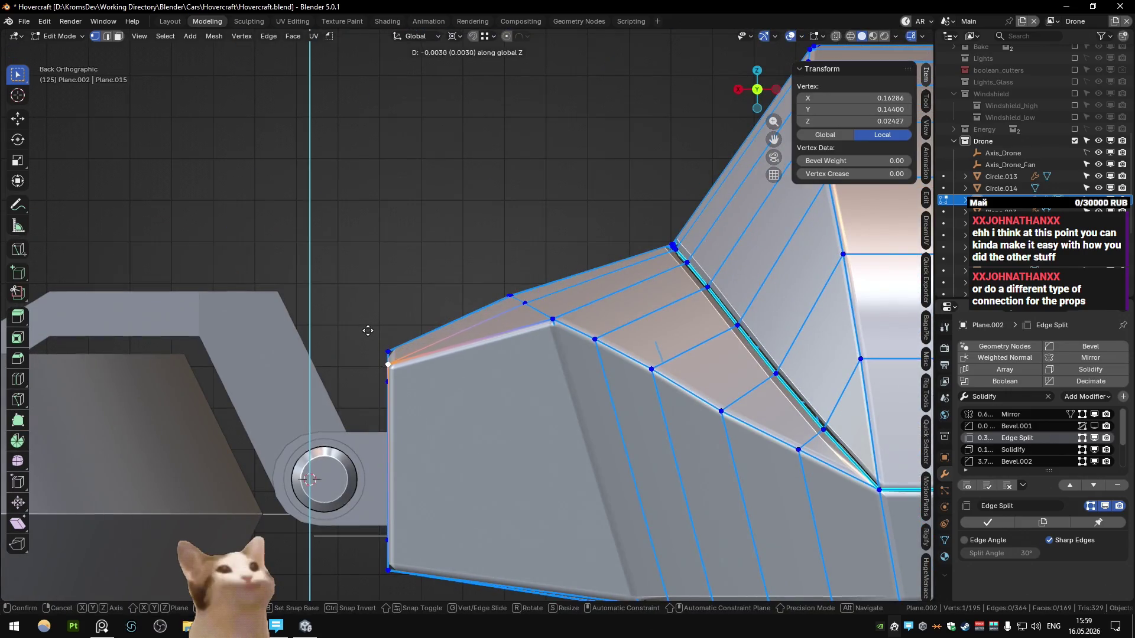
click(368, 331)
mouse_move(378, 341)
middle_down()
mouse_move(484, 403)
mouse_move(393, 336)
middle_up()
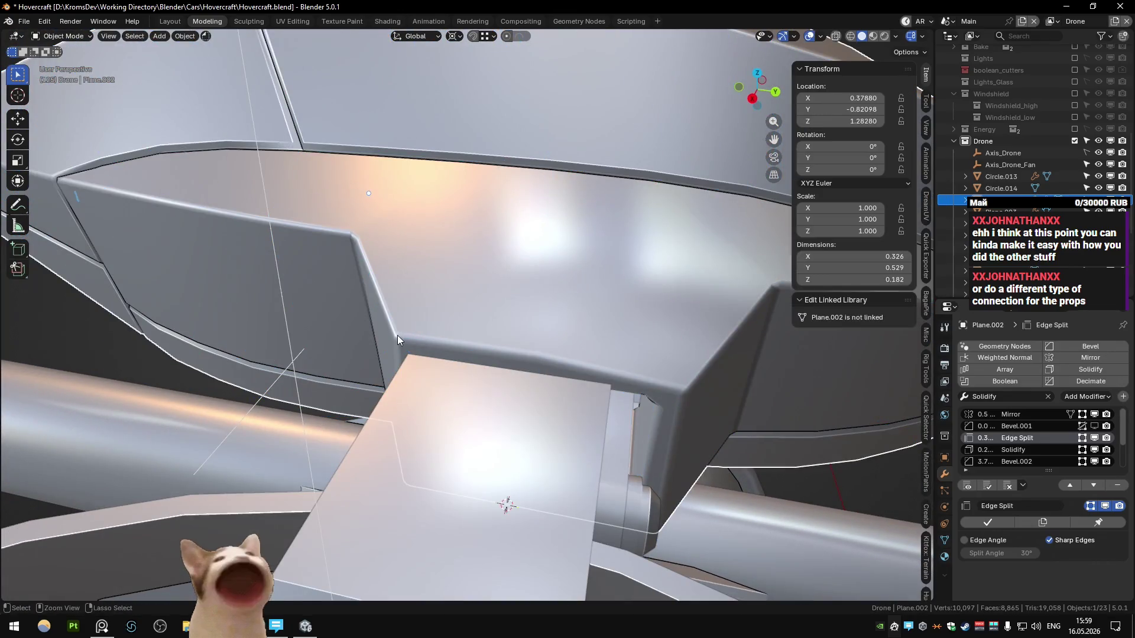
key(ctrl+z)
- From the front view, nudge the selected joint vertices along Z and check the shading
key(KP_1)
key(g)
key(z)
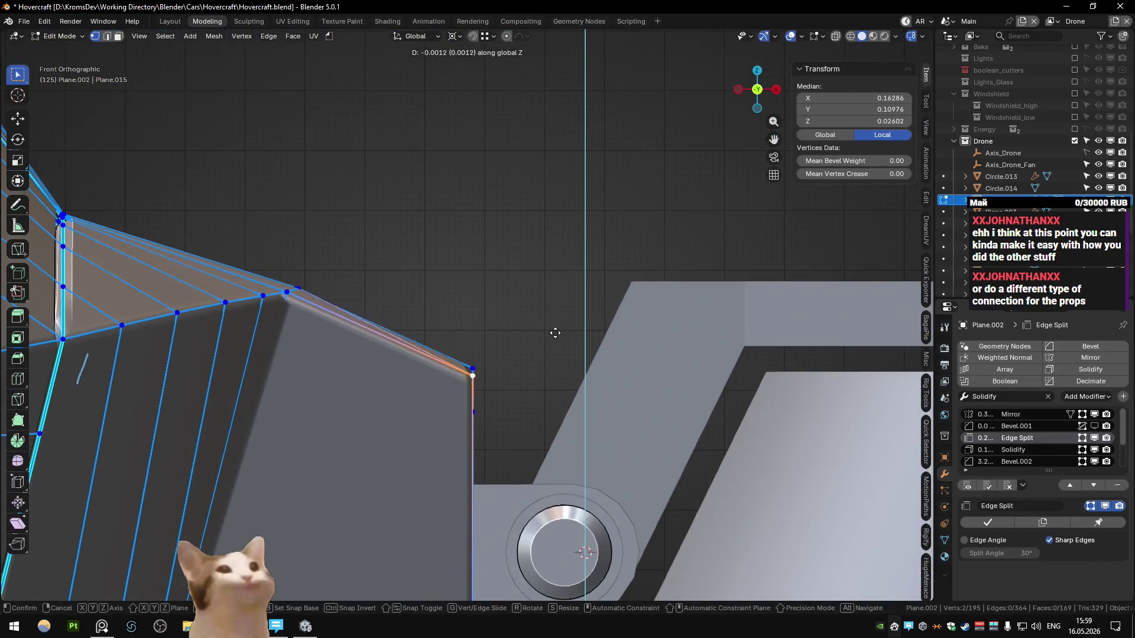
click(555, 338)
mouse_move(555, 338)
middle_down()
mouse_move(469, 357)
mouse_move(501, 319)
mouse_move(398, 284)
middle_up()
key(Tab)
key(Tab)
key(Tab)
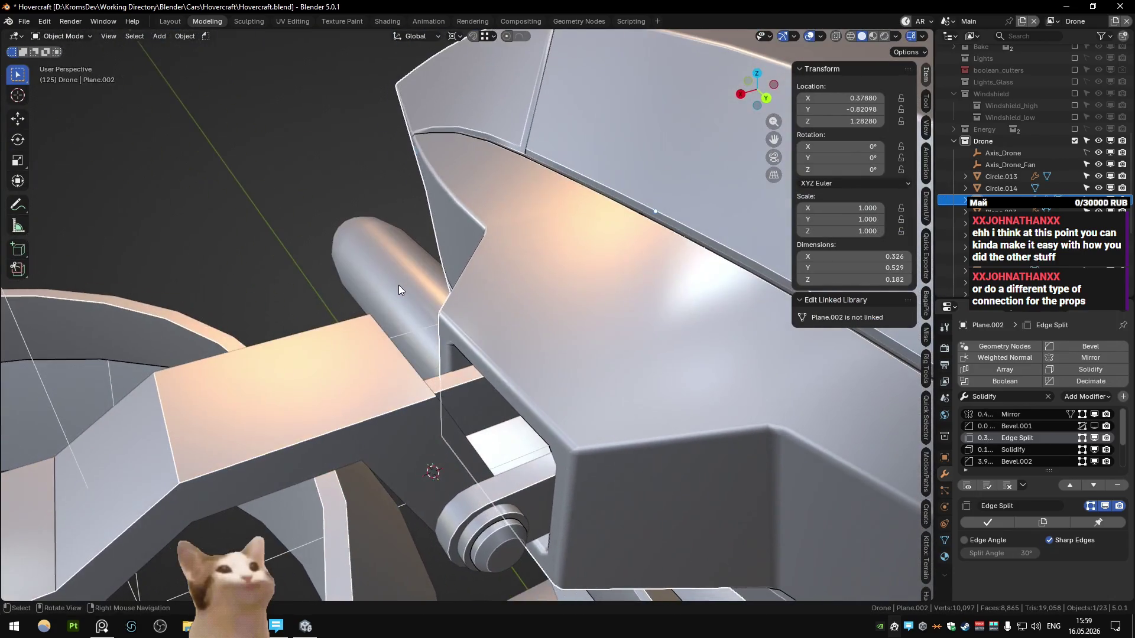
key(Tab)
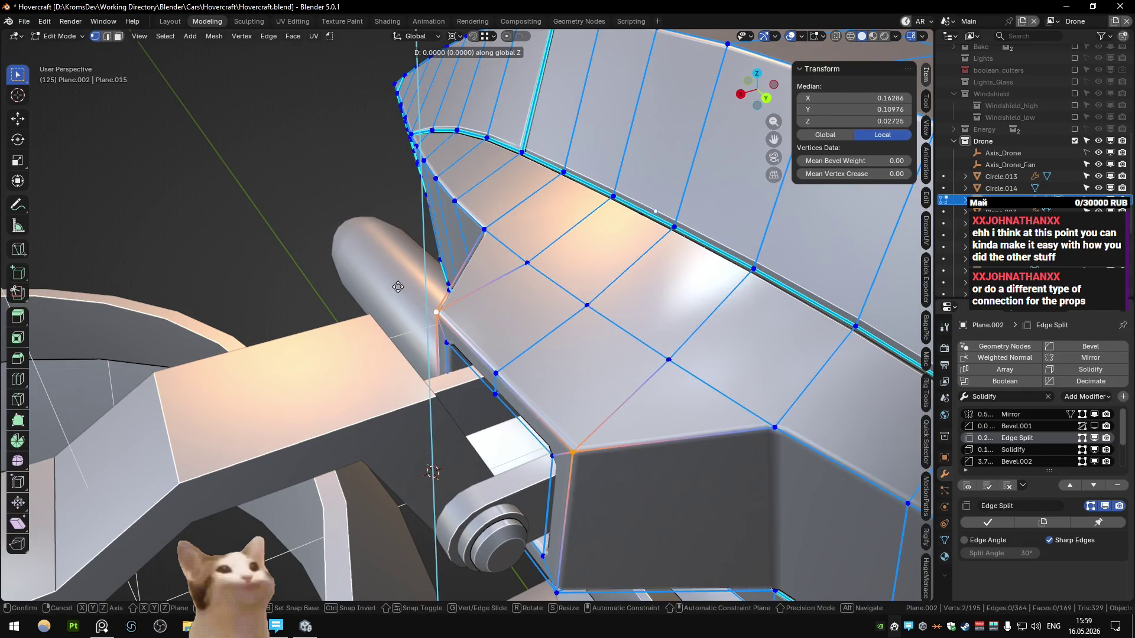
- Turn on Mesh Analysis face colouring in the Edit Mode overlays
key(Tab)
key(Tab)
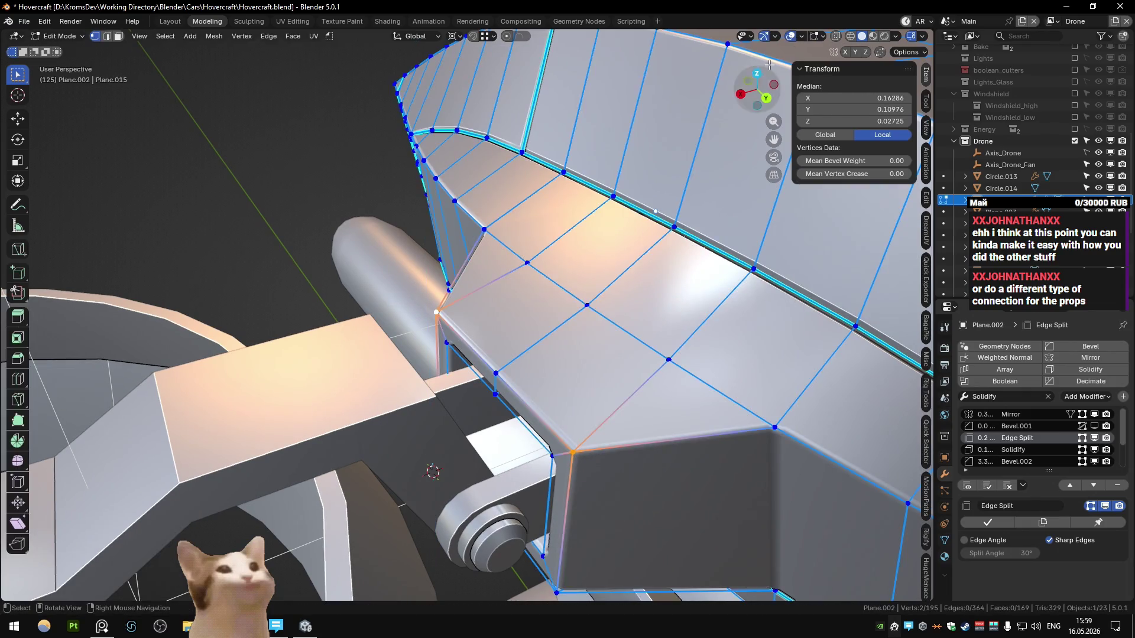
click(821, 37)
click(763, 169)
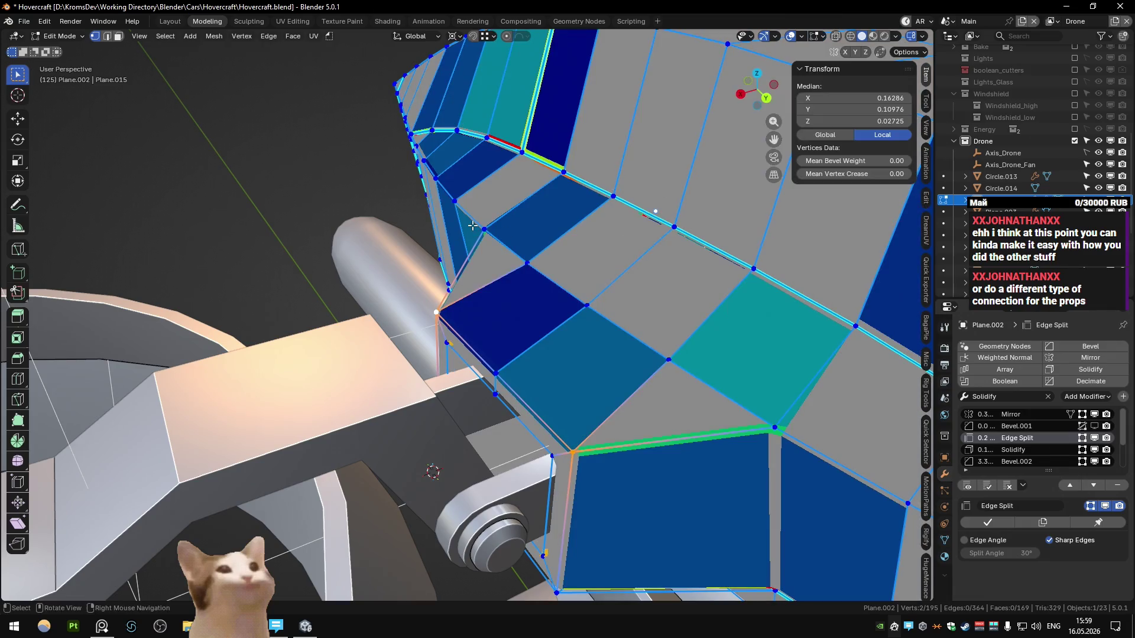
- Raise the selected joint vertices along Z in two small nudges
key(g)
key(z)
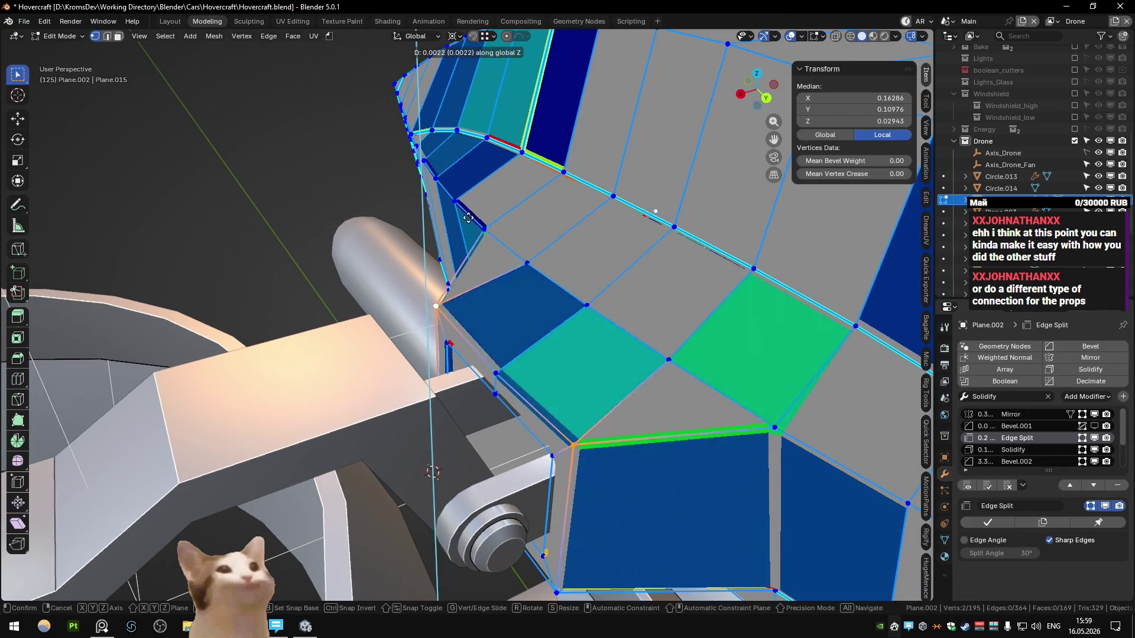
click(468, 219)
key(z)
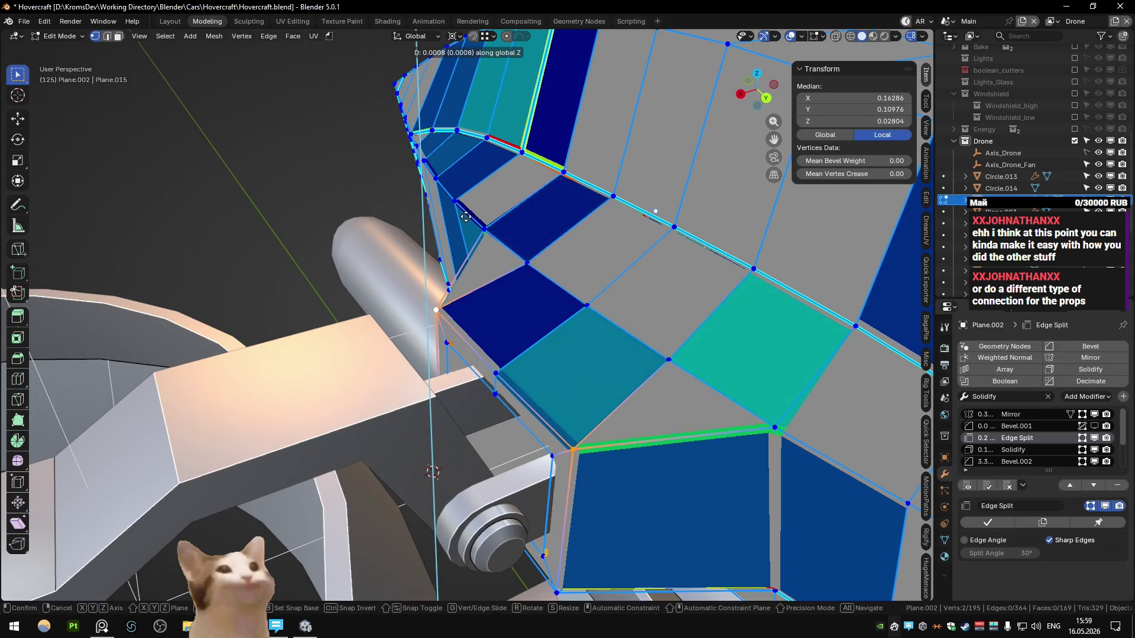
click(465, 217)
mouse_move(466, 217)
middle_down()
mouse_move(671, 217)
mouse_move(494, 350)
mouse_move(499, 362)
middle_up()
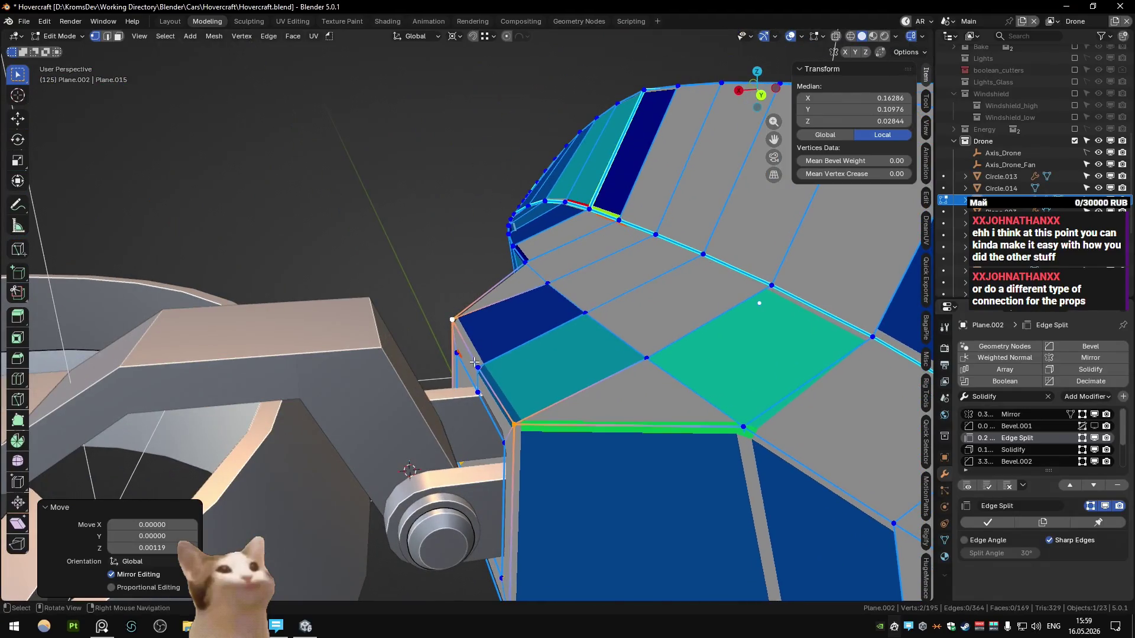
- Move the single joint vertex and the vertex beneath it along Z, then check the shading
click(478, 362)
key(g)
key(z)
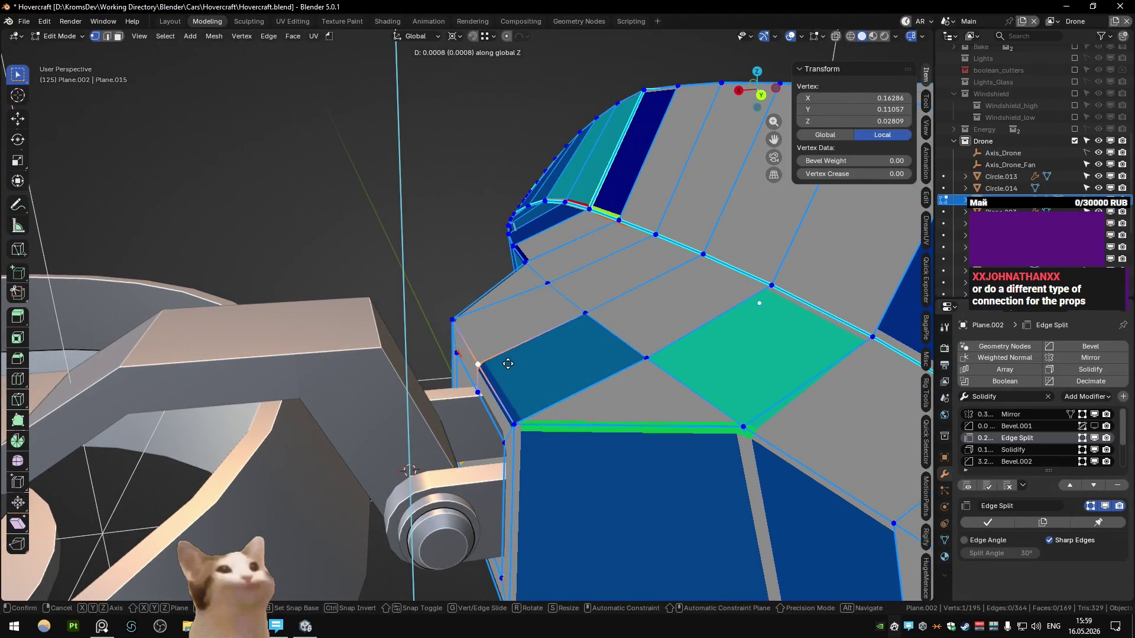
click(508, 363)
click(514, 424)
key(g)
key(z)
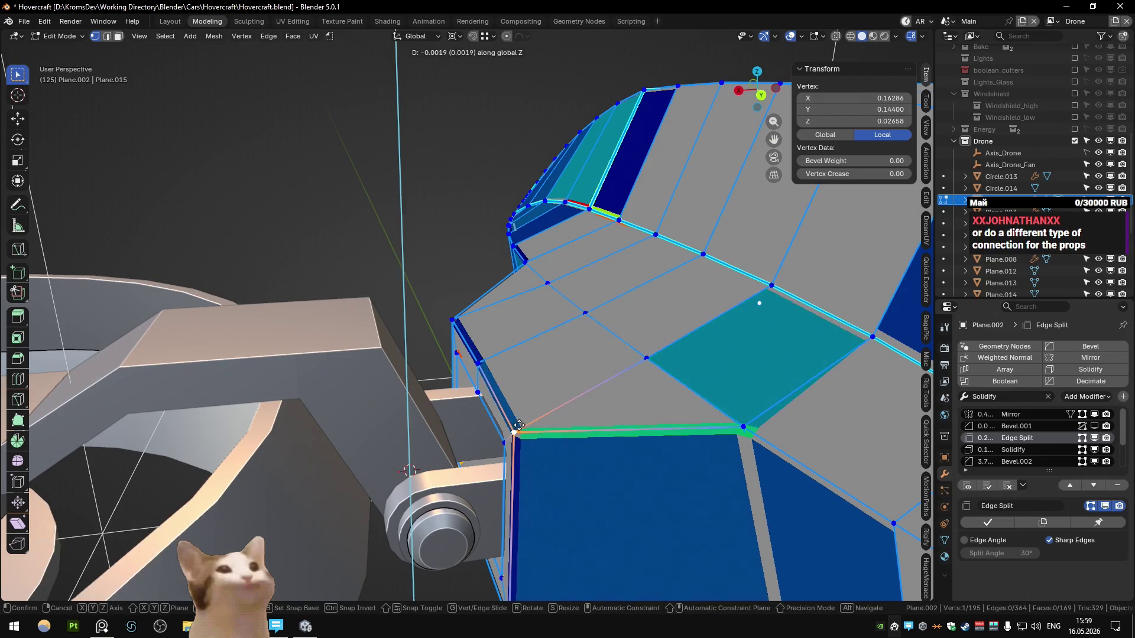
click(519, 425)
key(Tab)
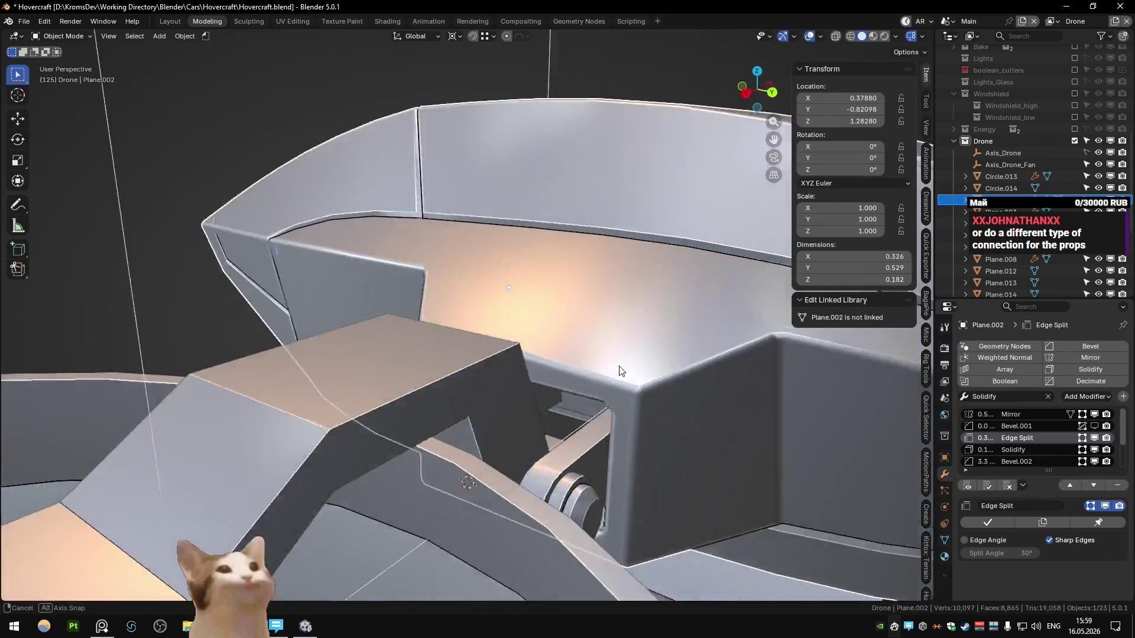
key(Tab)
- Reveal hidden mesh geometry, return to Object Mode, and isolate Plane.002 with Shift+H
key(shift+h)
key(KP_3)
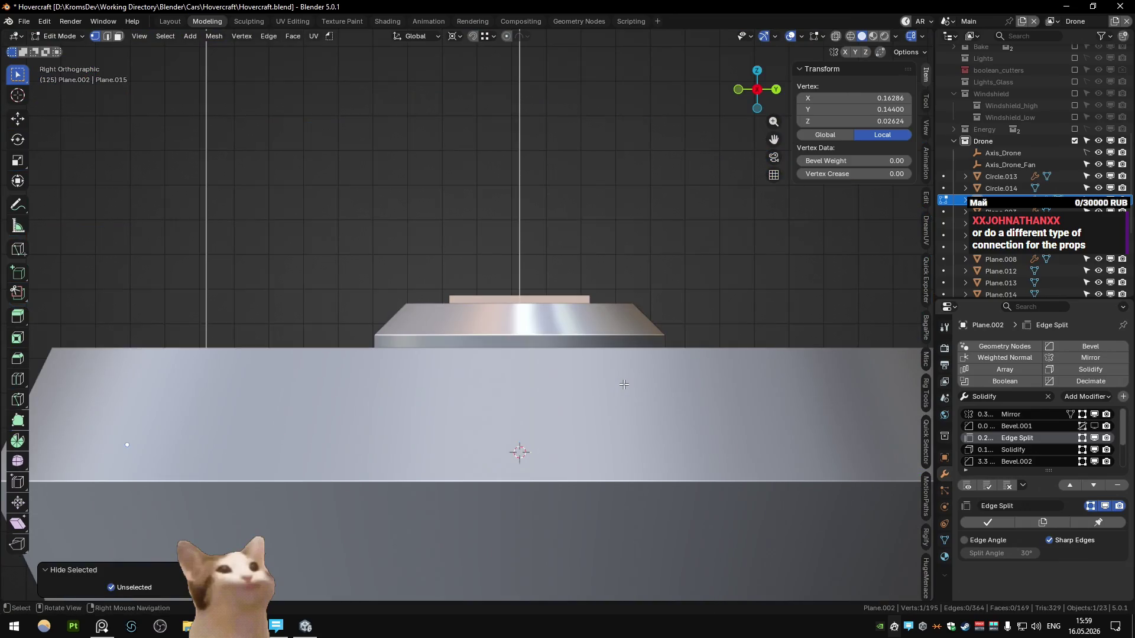
key(alt+h)
key(Tab)
key(shift+h)
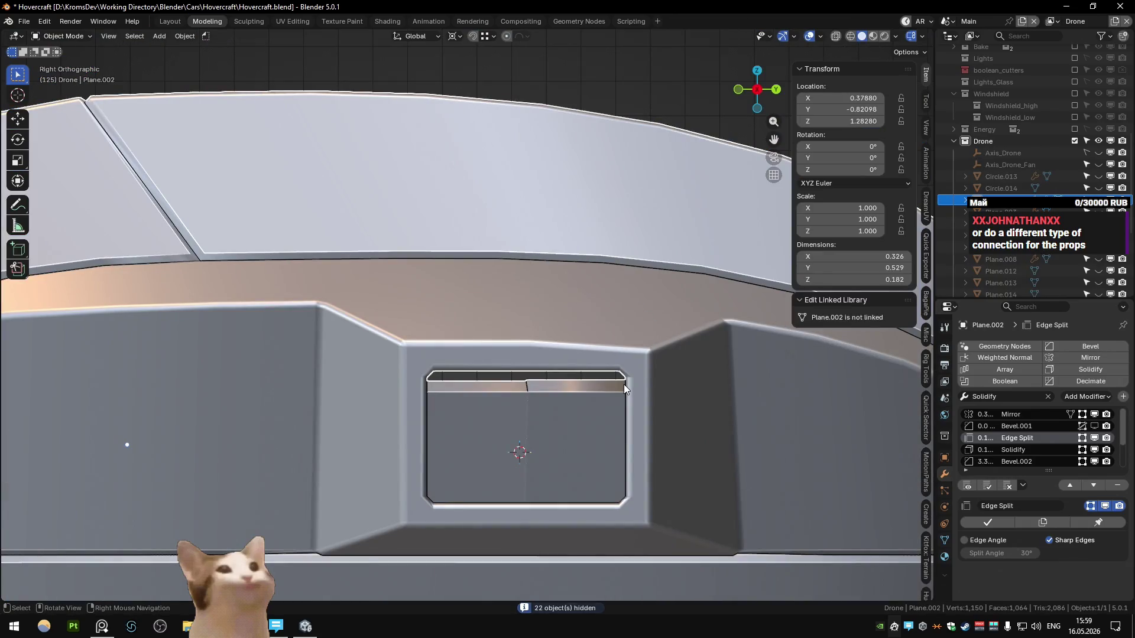
- Compare the isolated hull's mesh wireframe with its shaded look from several angles
key(Tab)
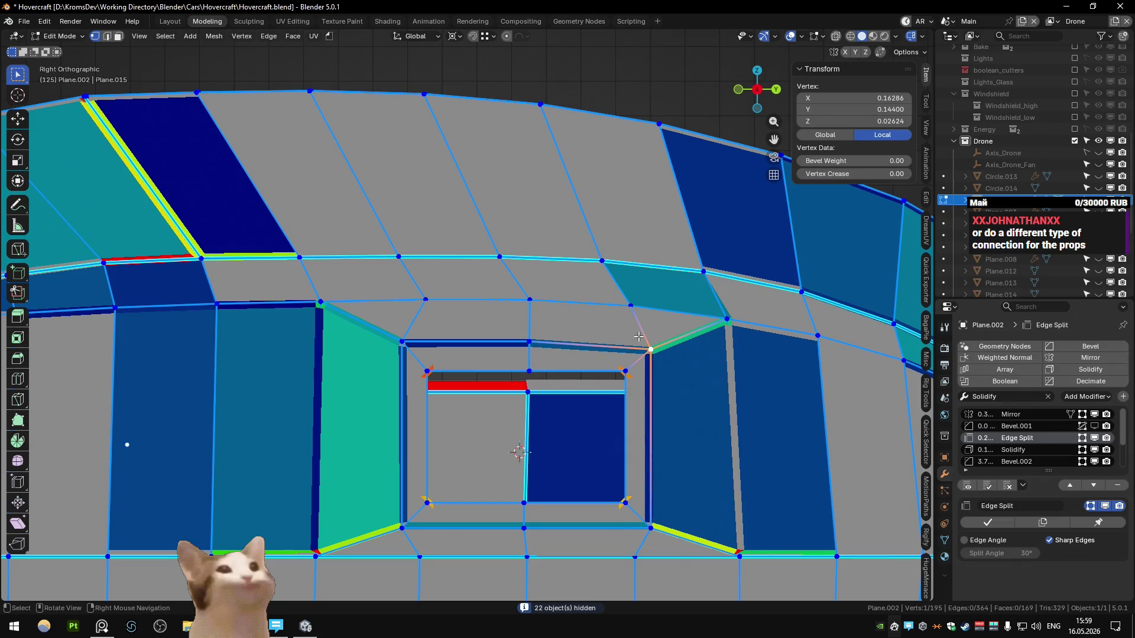
key(Tab)
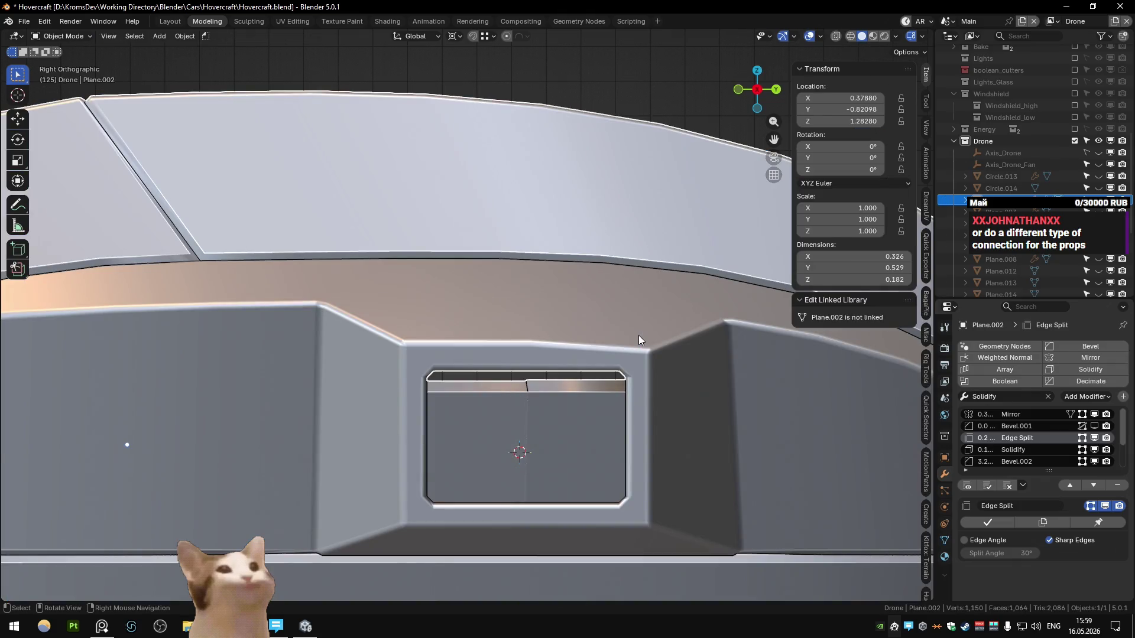
key(Tab)
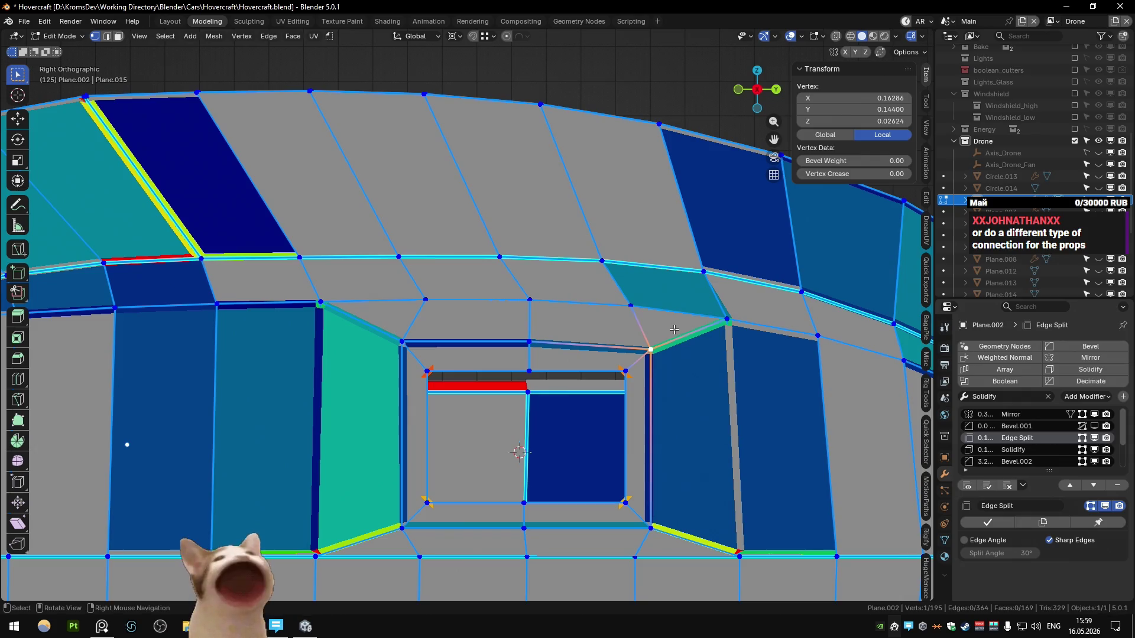
key(Tab)
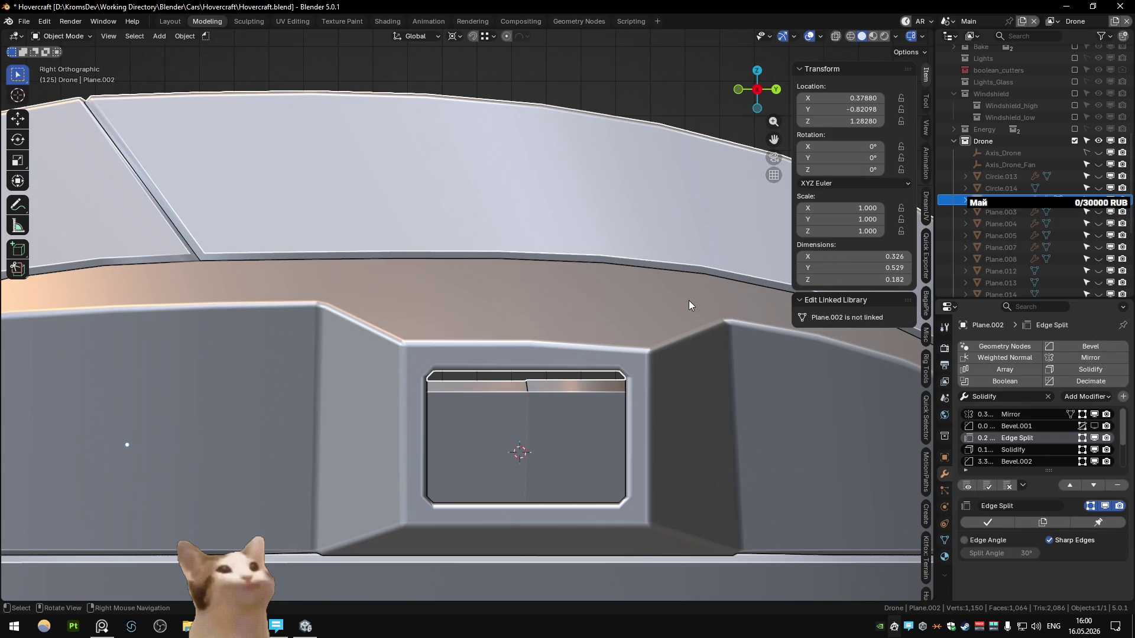
middle_drag(689, 300, 604, 354)
key(Tab)
key(Tab)
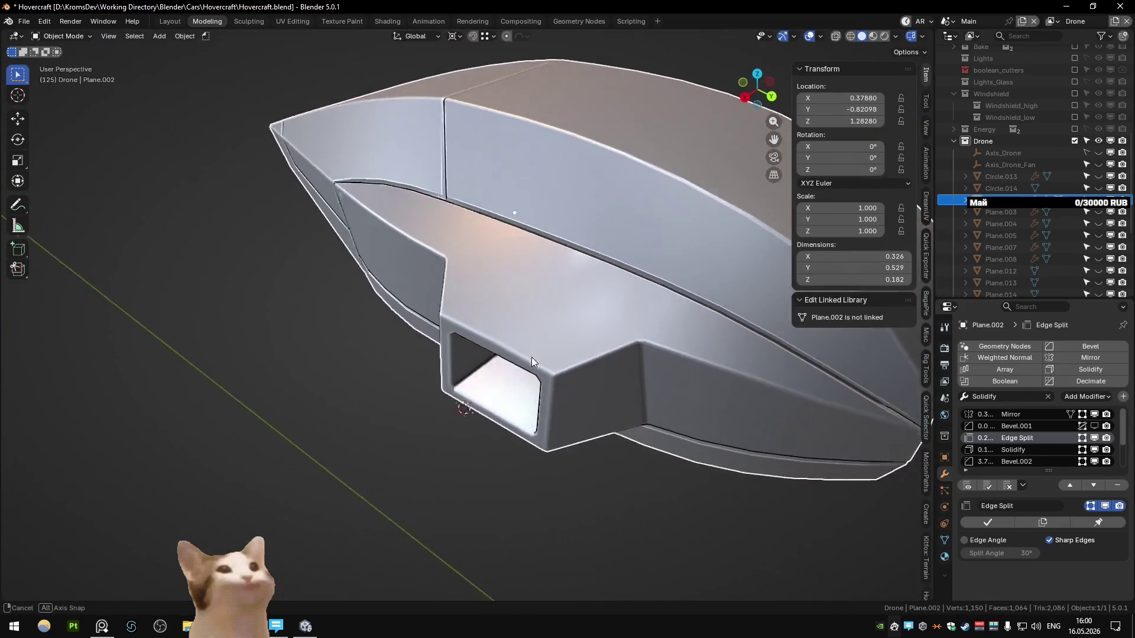
- Finish lowering a hull vertex near the side opening and view it from the right
mouse_move(637, 347)
middle_down()
mouse_move(543, 340)
mouse_move(614, 399)
mouse_move(631, 330)
middle_up()
key(Tab)
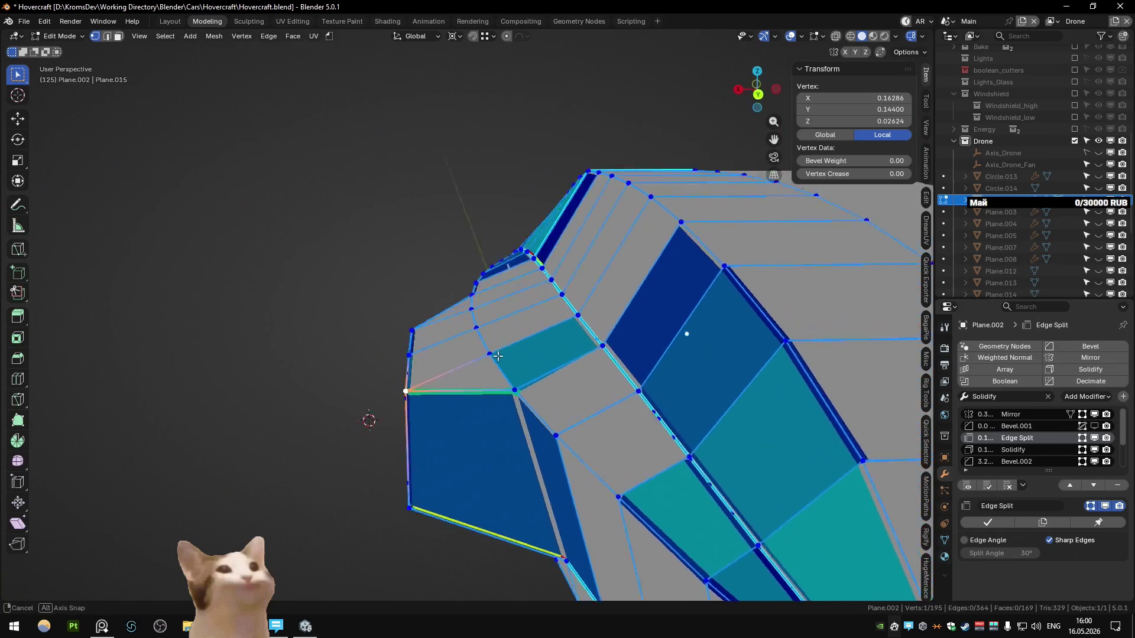
click(662, 344)
key(alt+a)
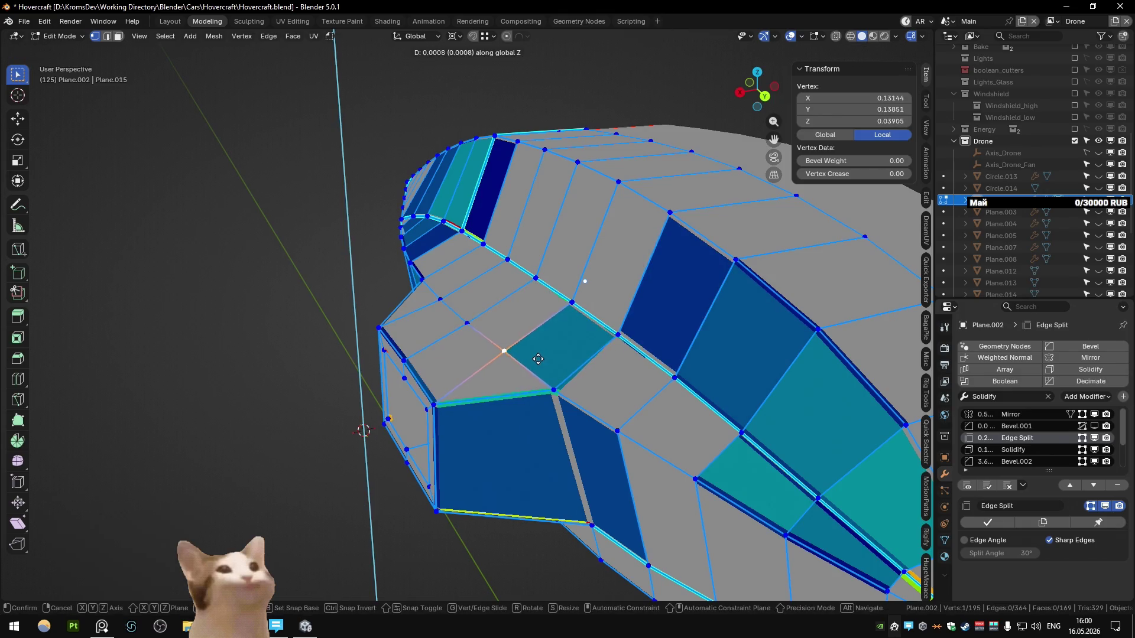
click(536, 354)
key(KP_3)
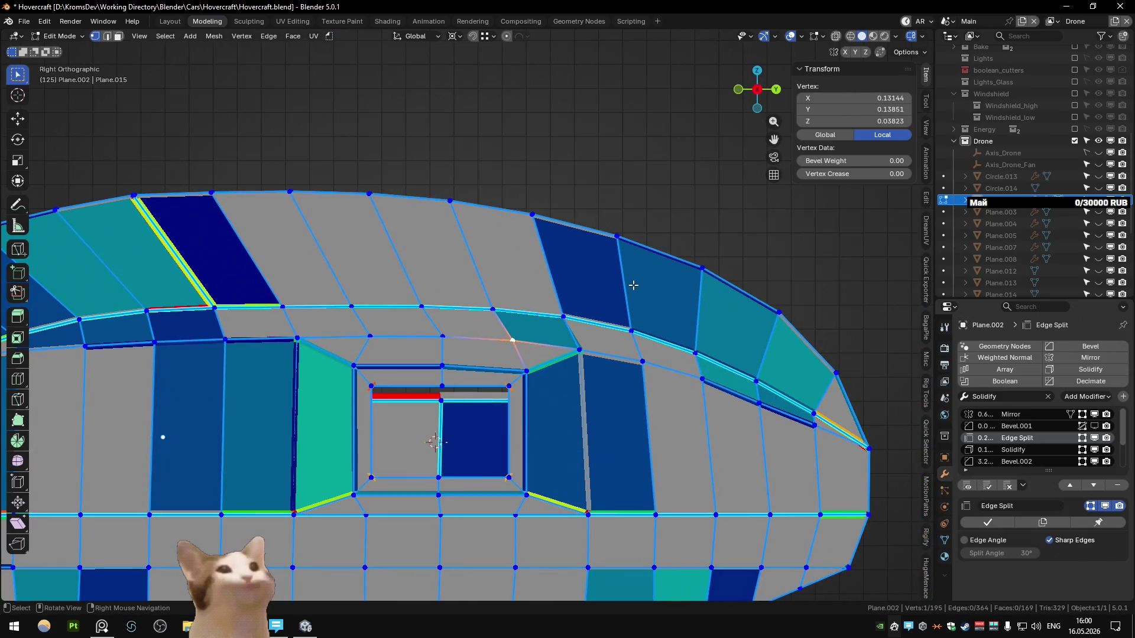
mouse_move(631, 285)
middle_down()
mouse_move(604, 332)
mouse_move(607, 317)
mouse_move(557, 335)
mouse_move(551, 376)
middle_up()
- Knife a new vertex into the edge and dissolve the unwanted edge beside it
key(k)
click(479, 388)
key(Return)
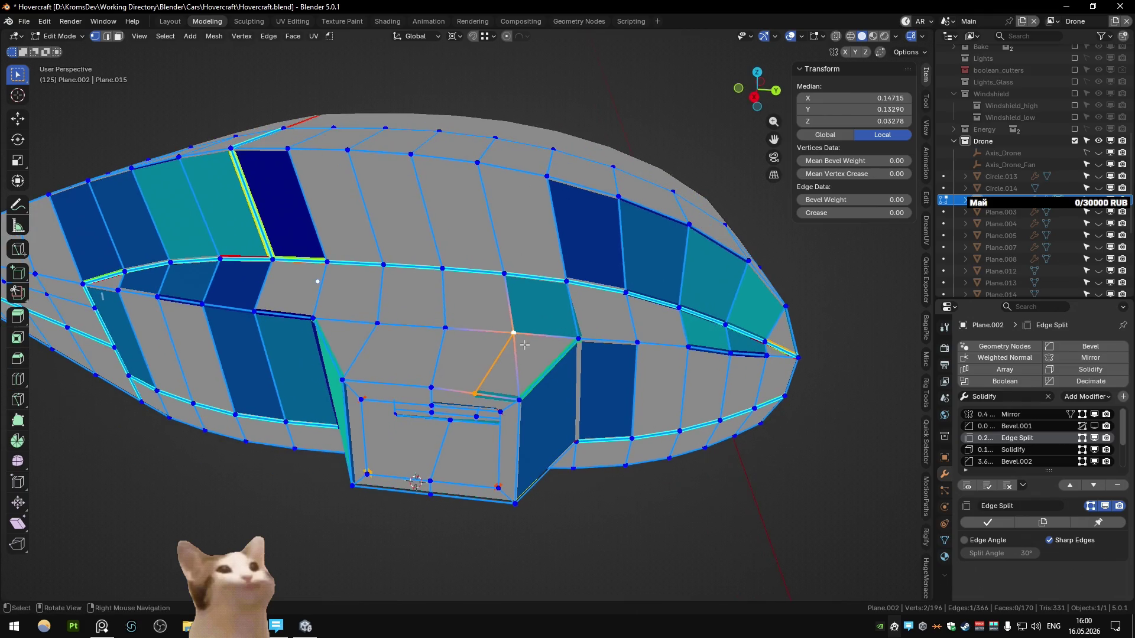
click(576, 351)
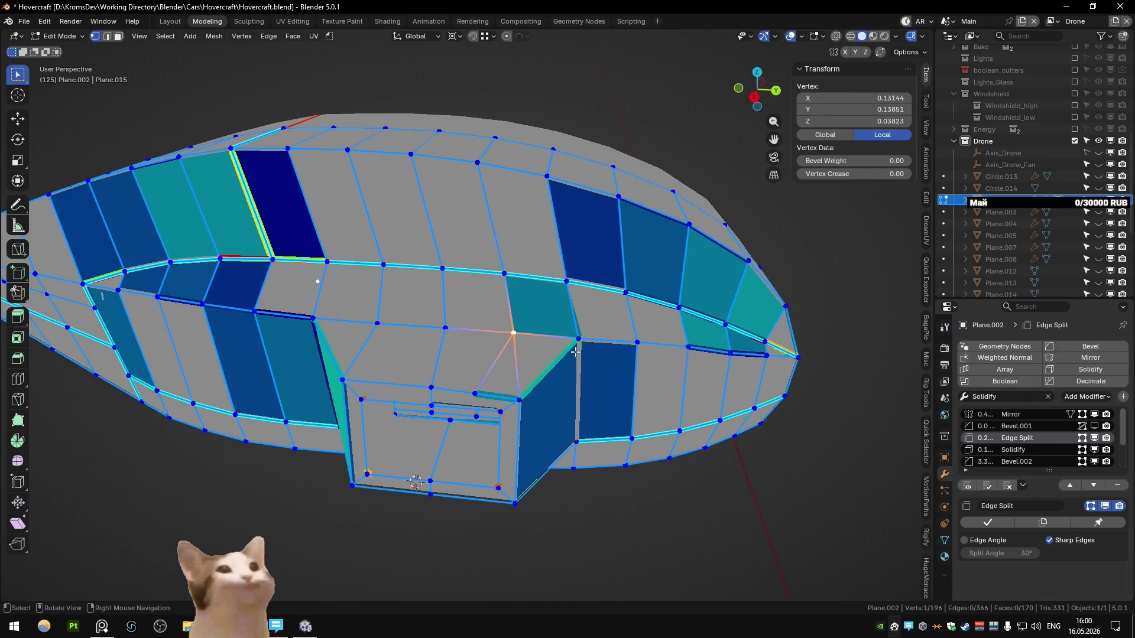
click(516, 361)
key(ctrl+x)
- Trial a vertical vertex nudge, undo it and the edge dissolve, then return to Object Mode
middle_drag(515, 361, 474, 350)
scroll(474, 350, up, 5)
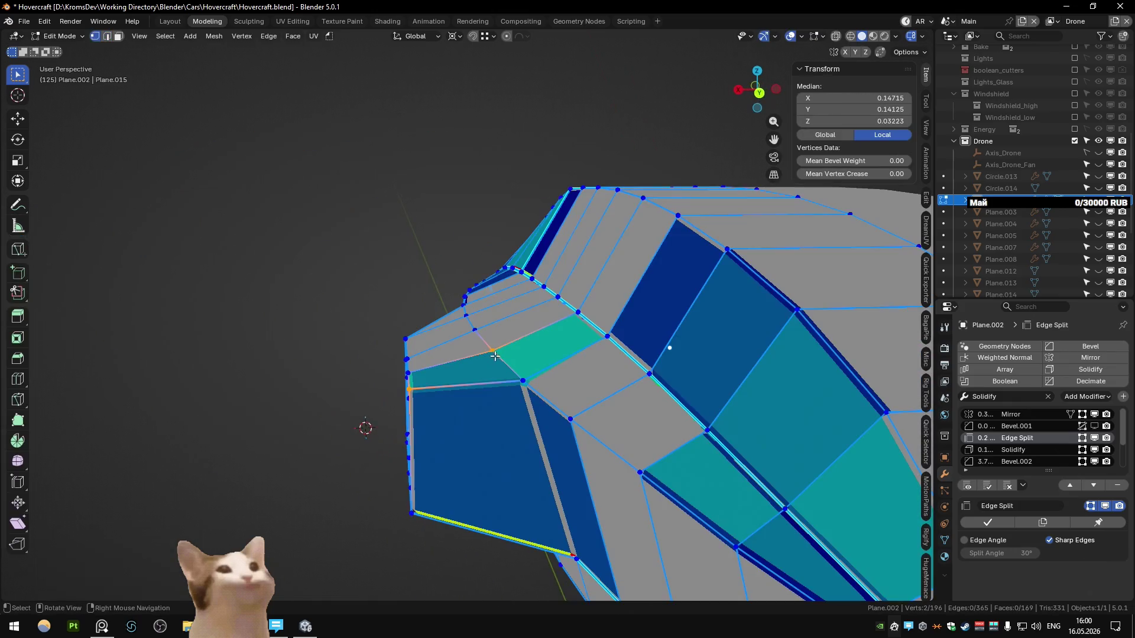
key(g)
key(z)
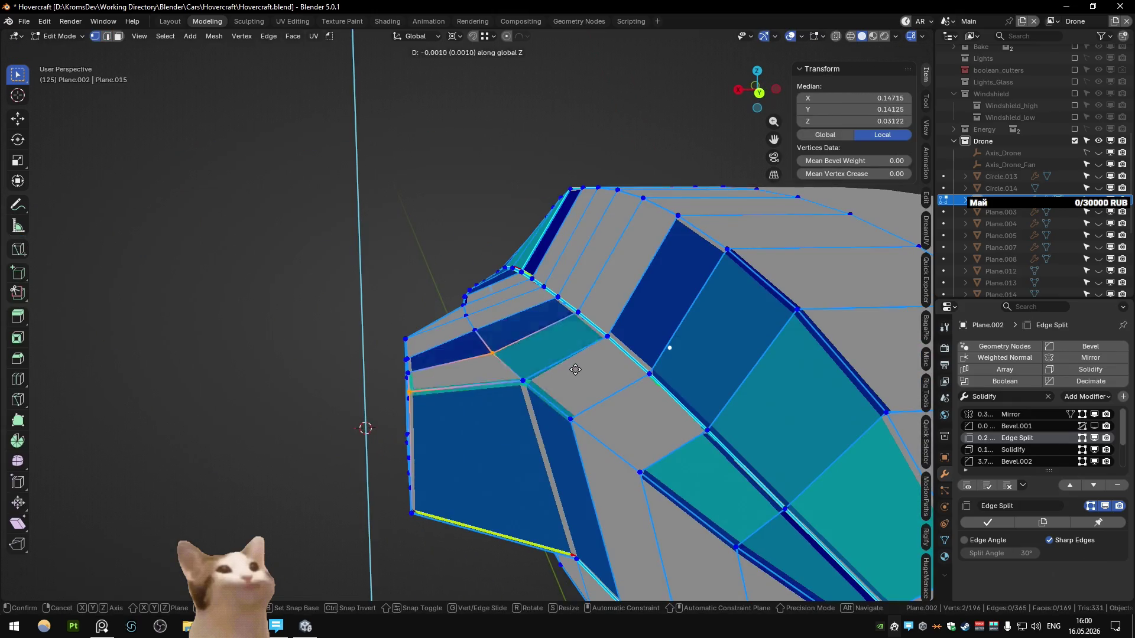
click(575, 367)
key(ctrl+z)
middle_drag(574, 367, 670, 379)
scroll(670, 378, down, 3)
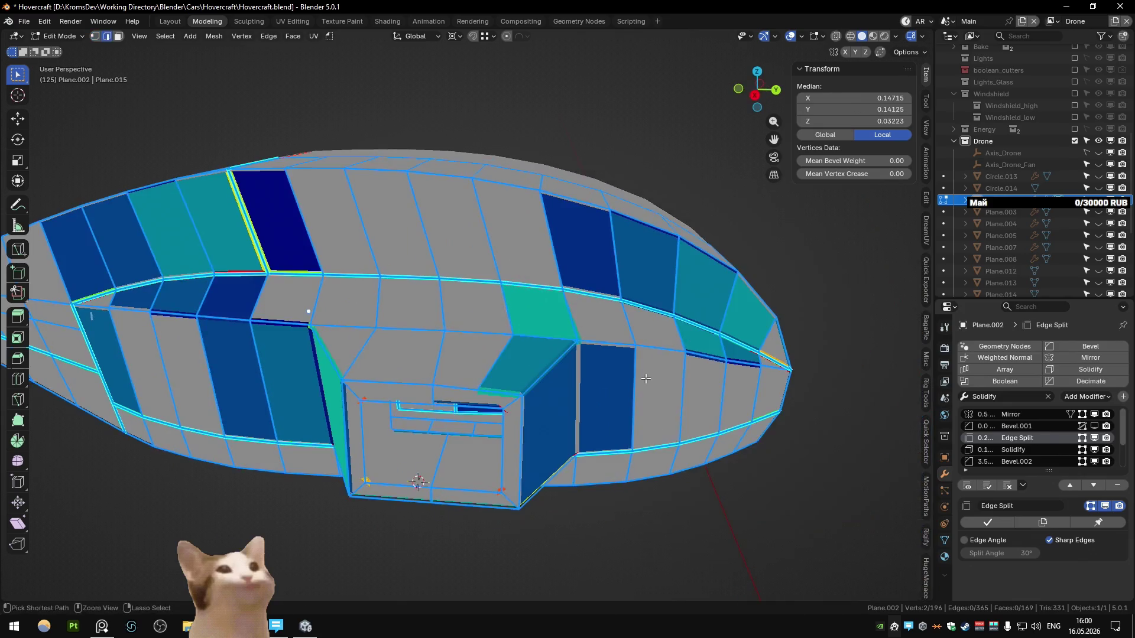
key(ctrl+z)
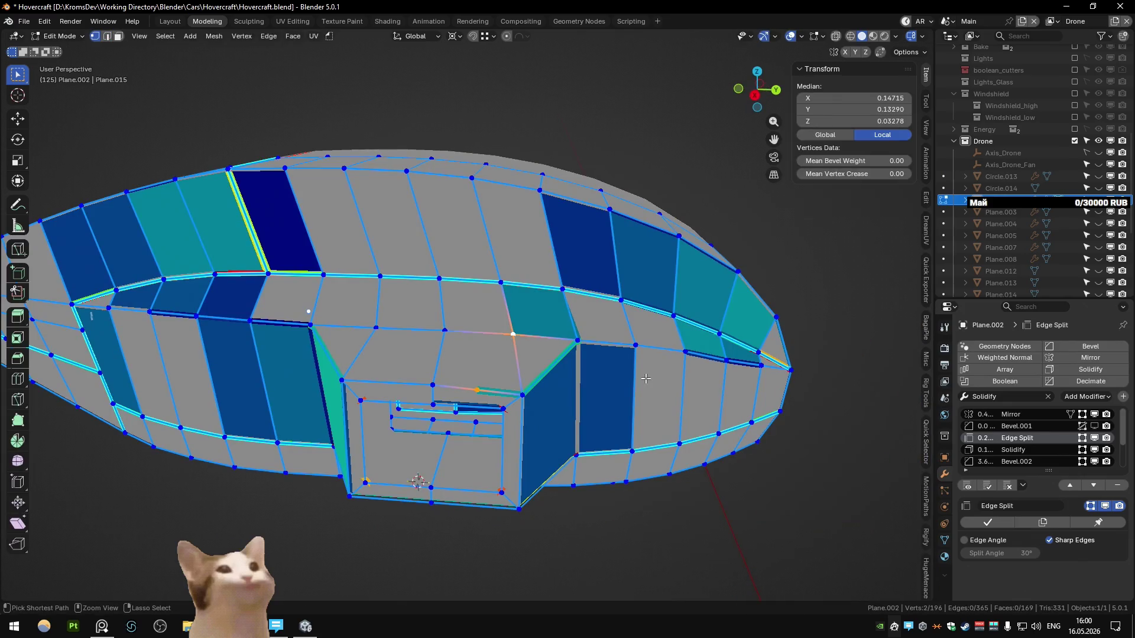
key(Tab)
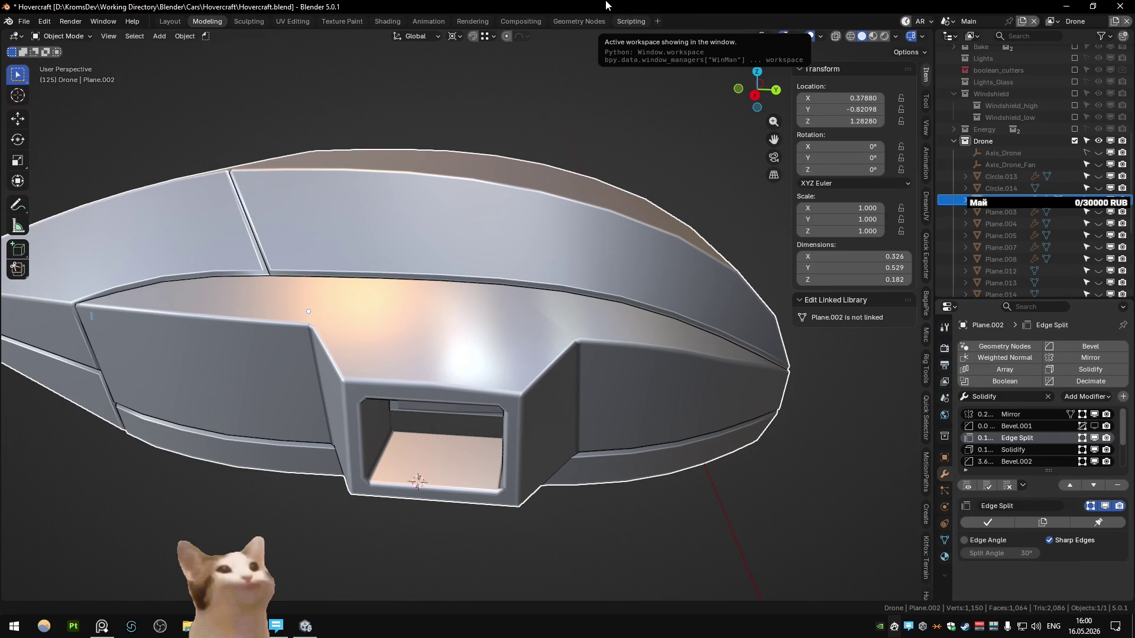
- Inspect the hull from several angles, switching between its wireframe edit view and shaded view
middle_drag(604, 245, 617, 240)
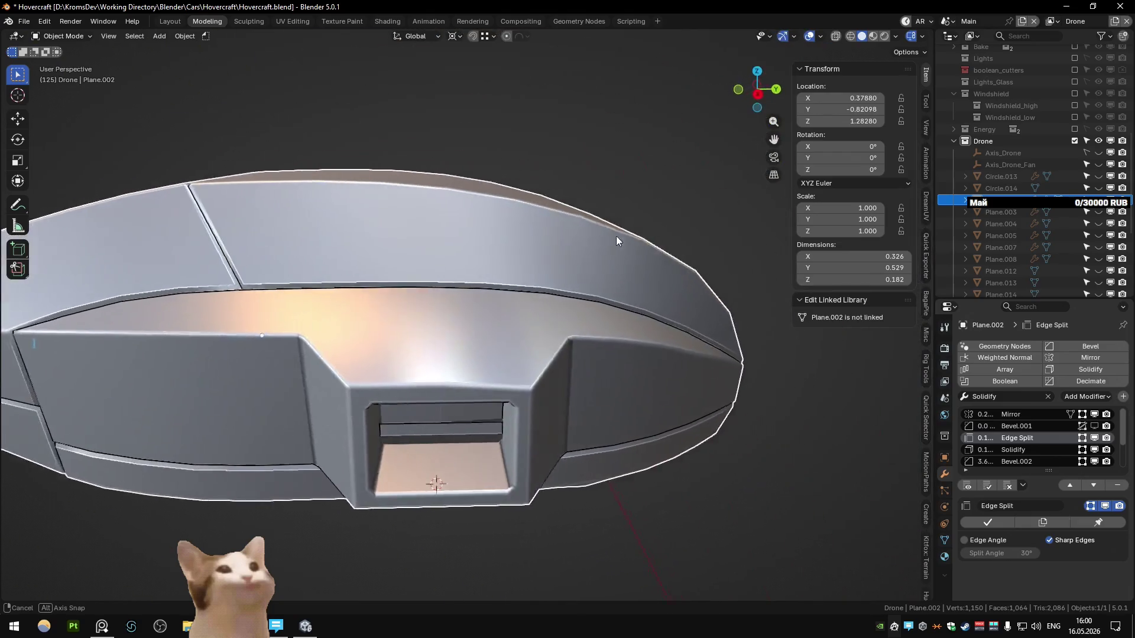
key(Tab)
mouse_move(616, 235)
middle_down()
mouse_move(460, 217)
mouse_move(490, 284)
mouse_move(573, 269)
mouse_move(556, 268)
middle_up()
key(Tab)
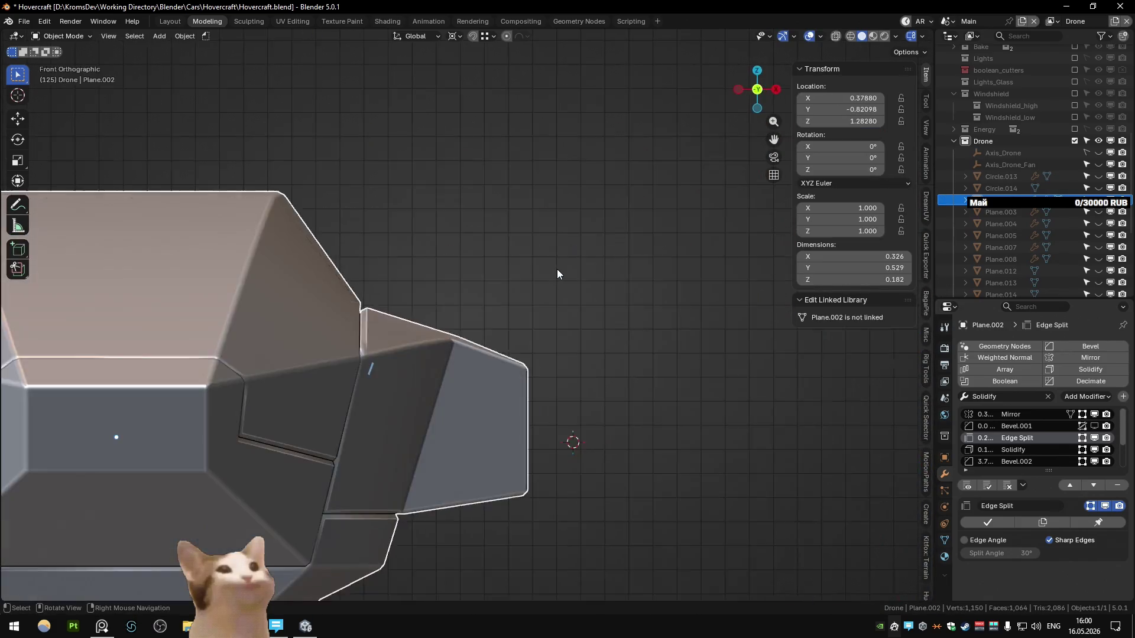
scroll(556, 269, down, 3)
scroll(544, 336, down, 2)
key(Tab)
scroll(539, 334, up, 1)
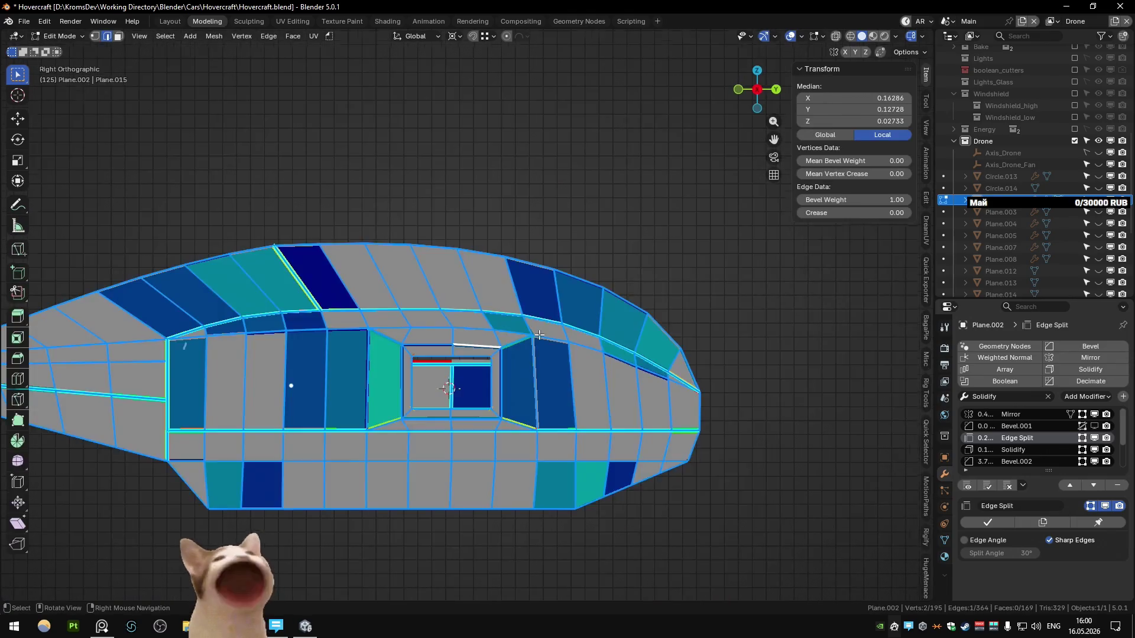
scroll(539, 334, up, 4)
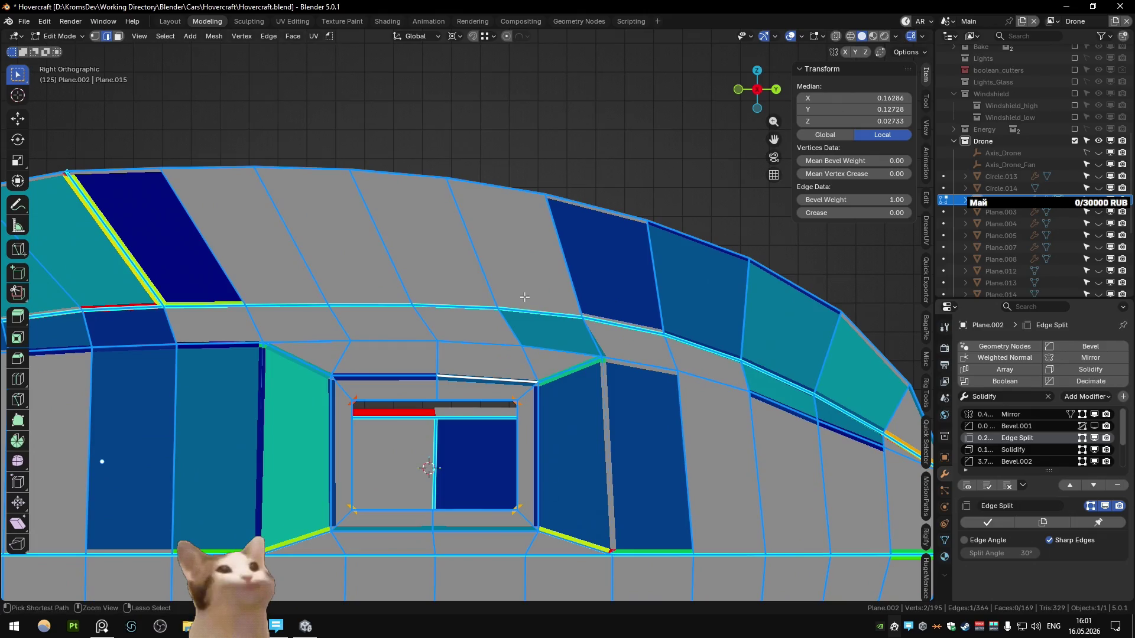
key(Tab)
scroll(527, 296, down, 5)
mouse_move(528, 296)
middle_down()
mouse_move(492, 337)
mouse_move(507, 341)
mouse_move(512, 315)
middle_up()
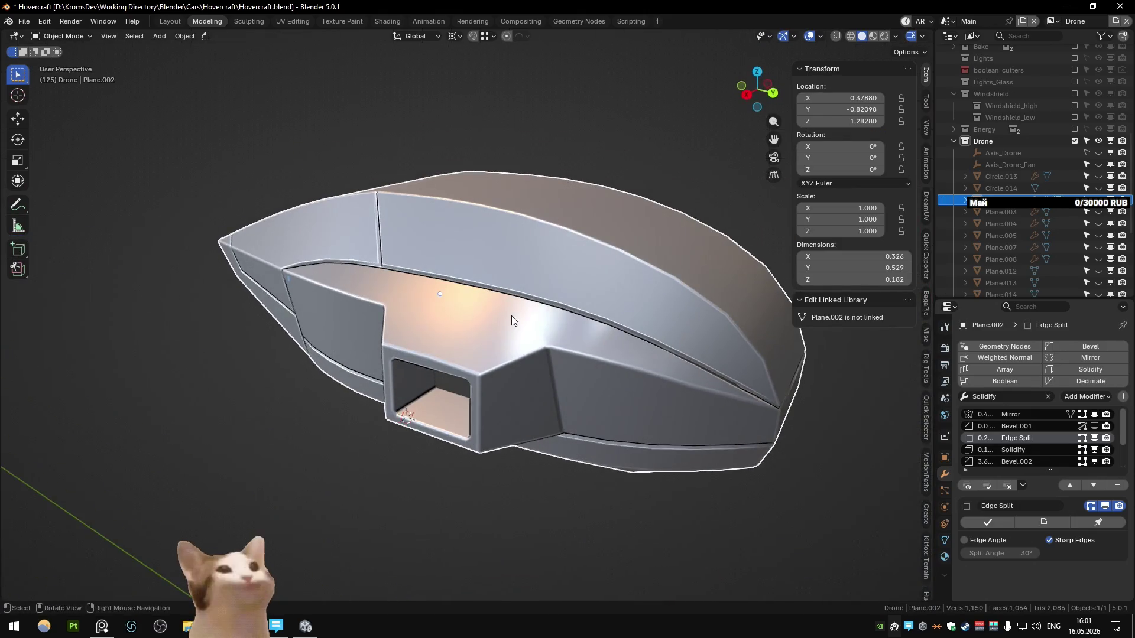
- Save Hovercraft.blend, undo several stray steps, and isolate the Plane.002 hull with Shift+H
key(ctrl+s)
key(Tab)
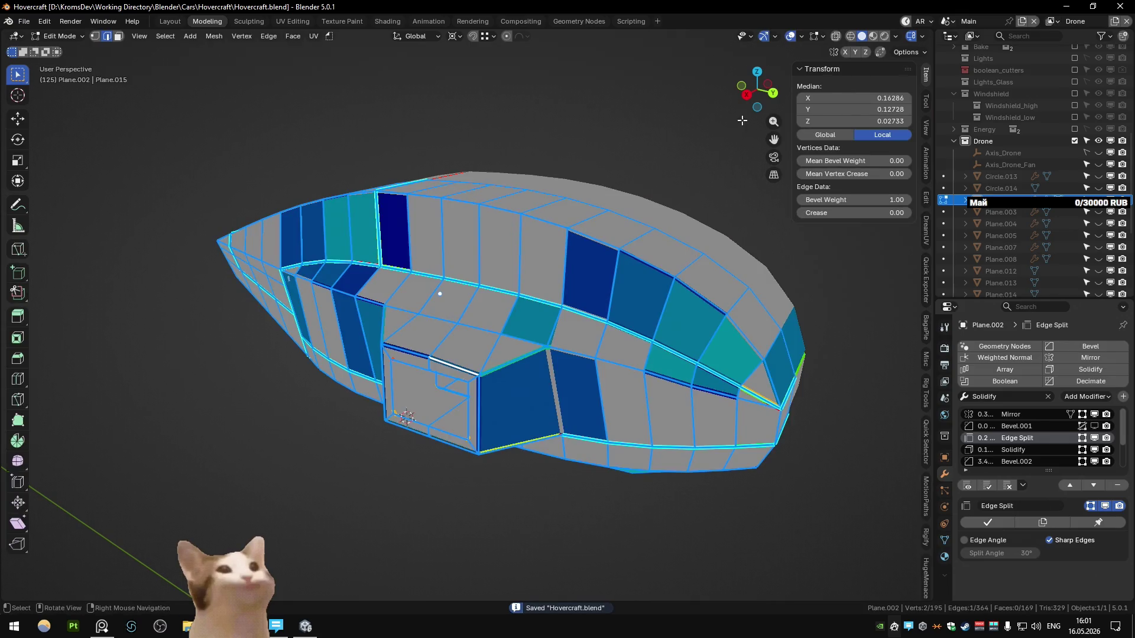
click(788, 37)
key(ctrl+z)
key(ctrl+z)
key(ctrl+z)
key(ctrl+z)
key(ctrl+z)
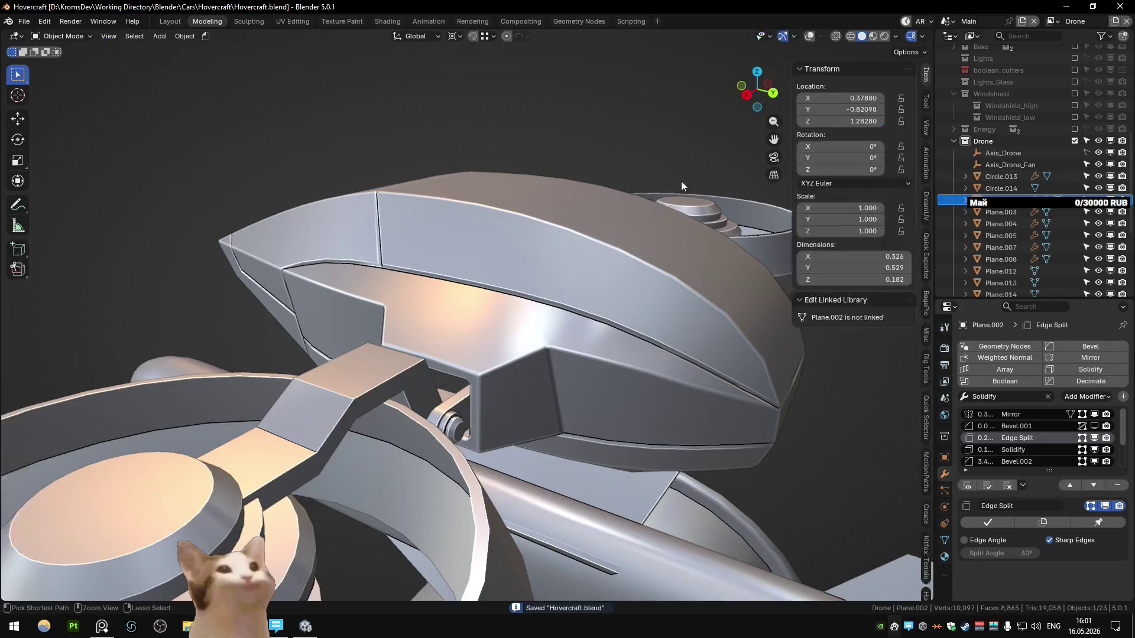
key(ctrl+z)
key(ctrl+z)
key(ctrl+z)
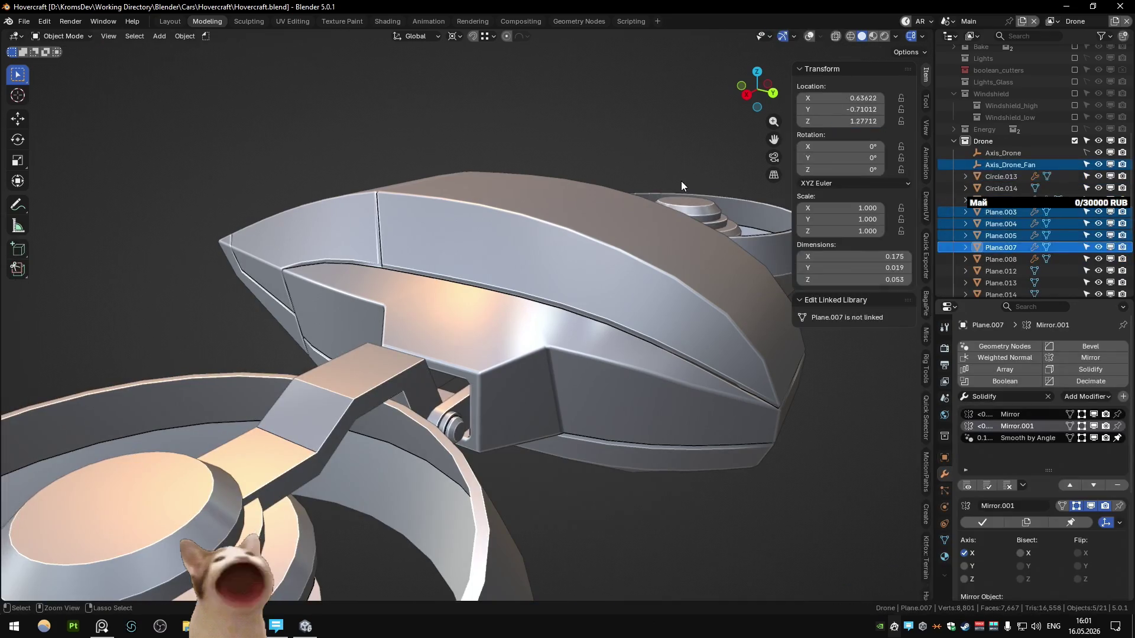
key(ctrl+z)
key(ctrl+z)
key(ctrl+z)
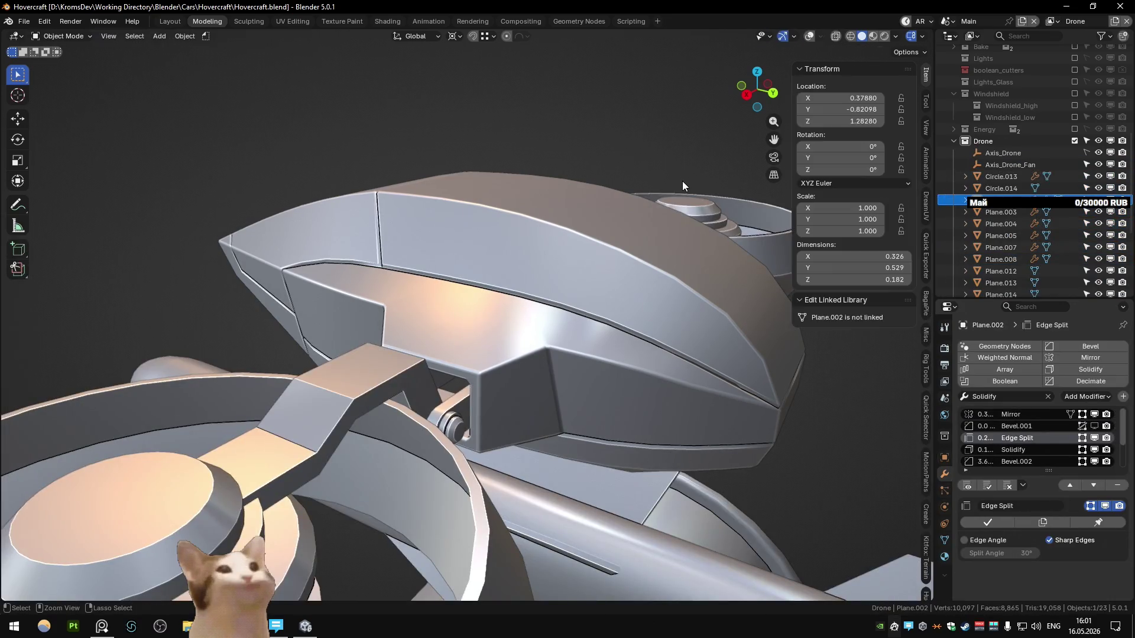
key(ctrl+z)
key(ctrl+z)
key(ctrl+z)
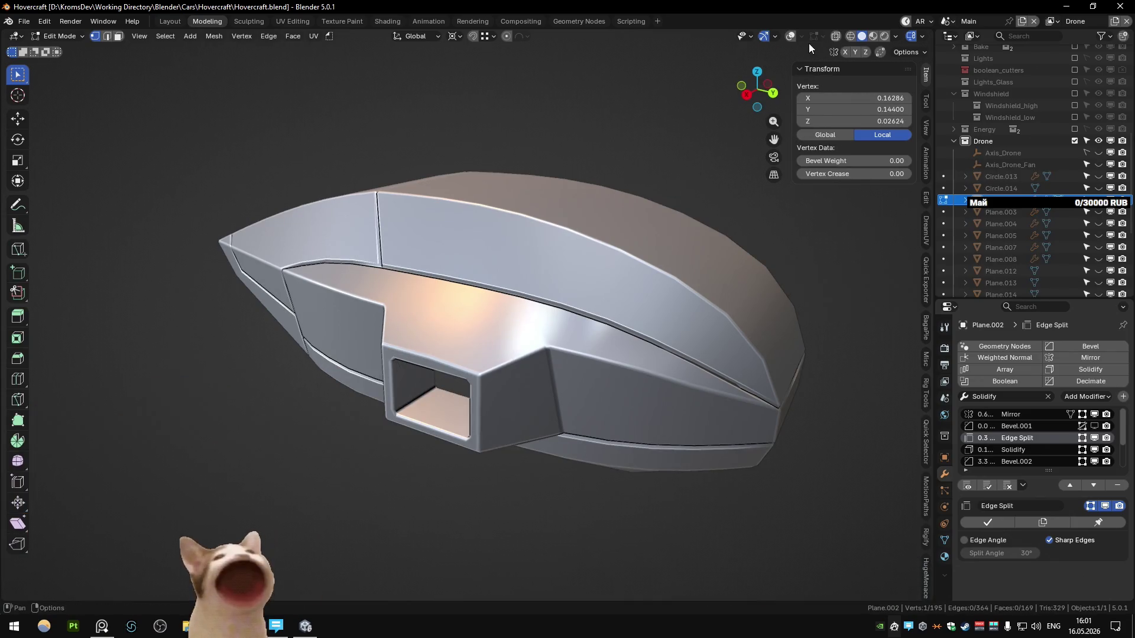
key(ctrl+z)
key(ctrl+z)
key(ctrl+z)
key(ctrl+z)
key(ctrl+z)
key(ctrl+z)
key(ctrl+z)
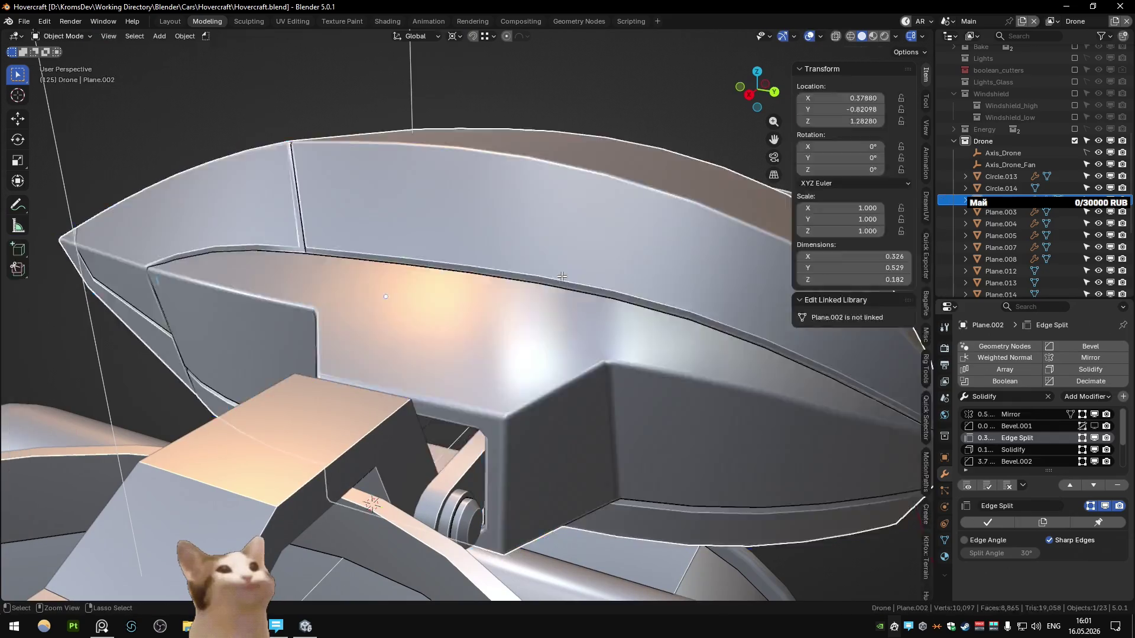
key(ctrl+z)
key(ctrl+z)
key(ctrl+z)
key(shift+h)
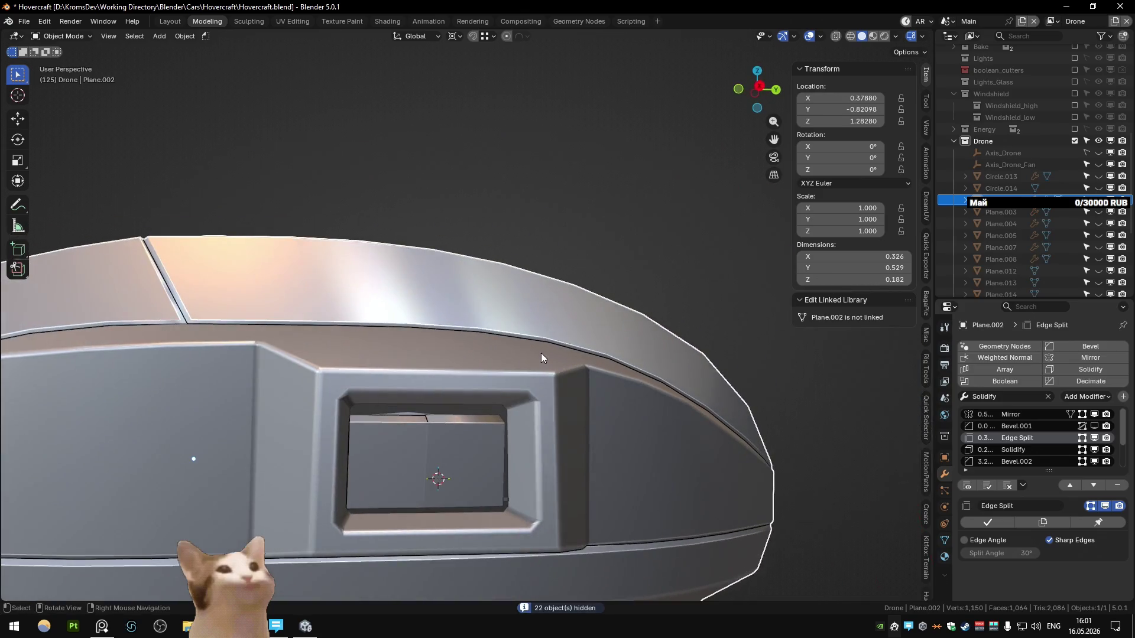
- In the right side view, turn off Mesh Analysis colouring in the edit-mode overlays
key(KP_3)
key(Tab)
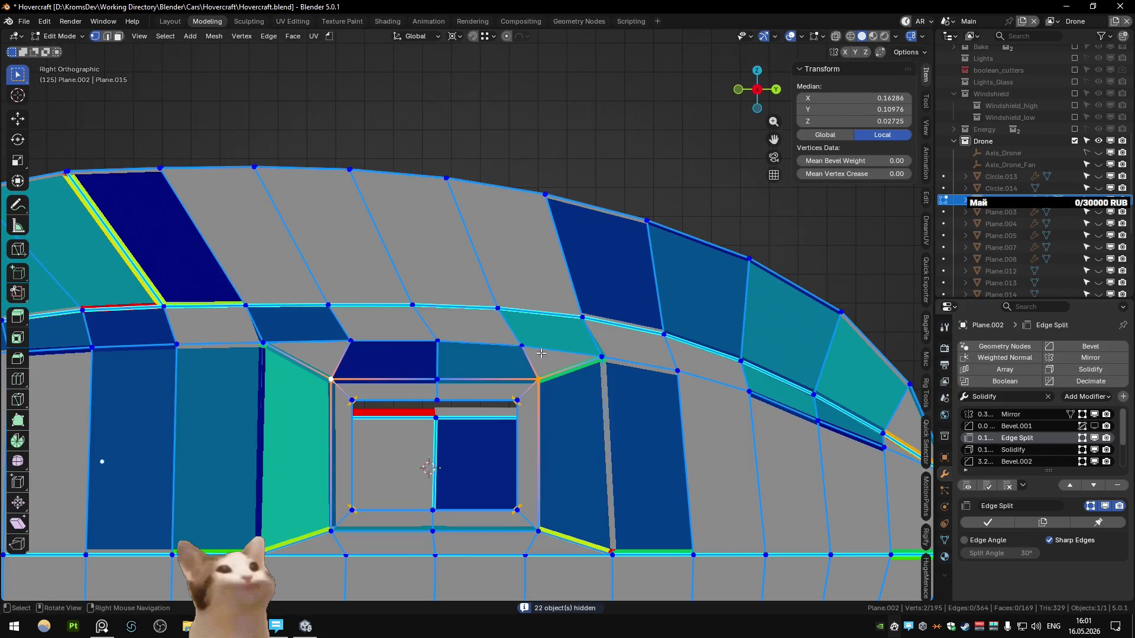
scroll(540, 353, up, 2)
shift+middle_drag(540, 353, 541, 331)
click(814, 36)
click(753, 166)
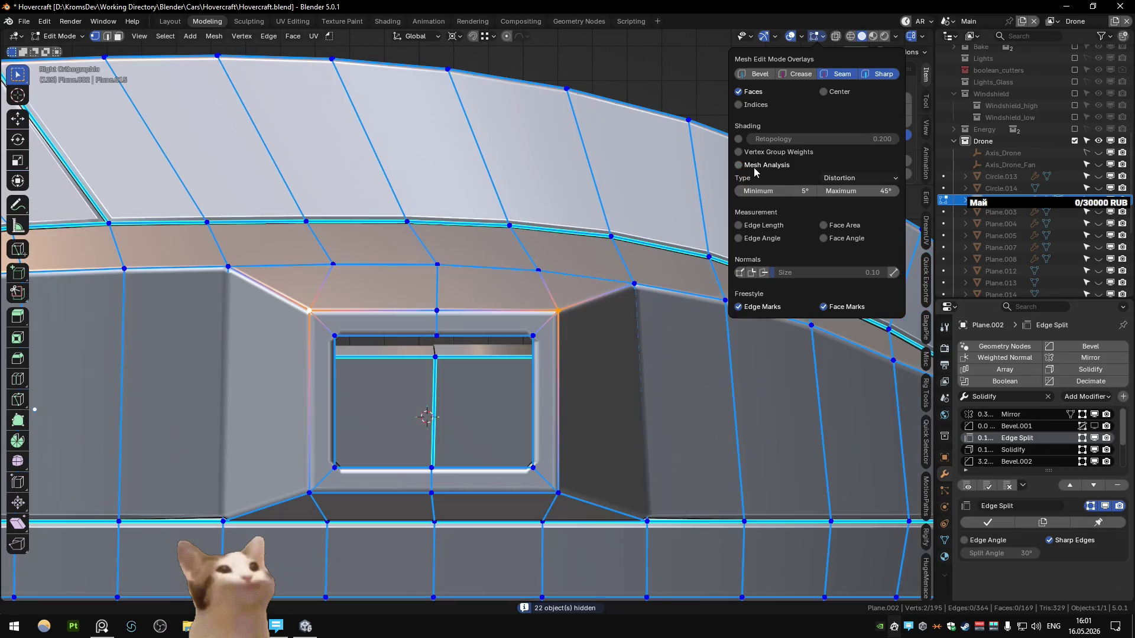
- Compare the shaded hull against its edit-mode mesh, then view it in close perspective
key(Tab)
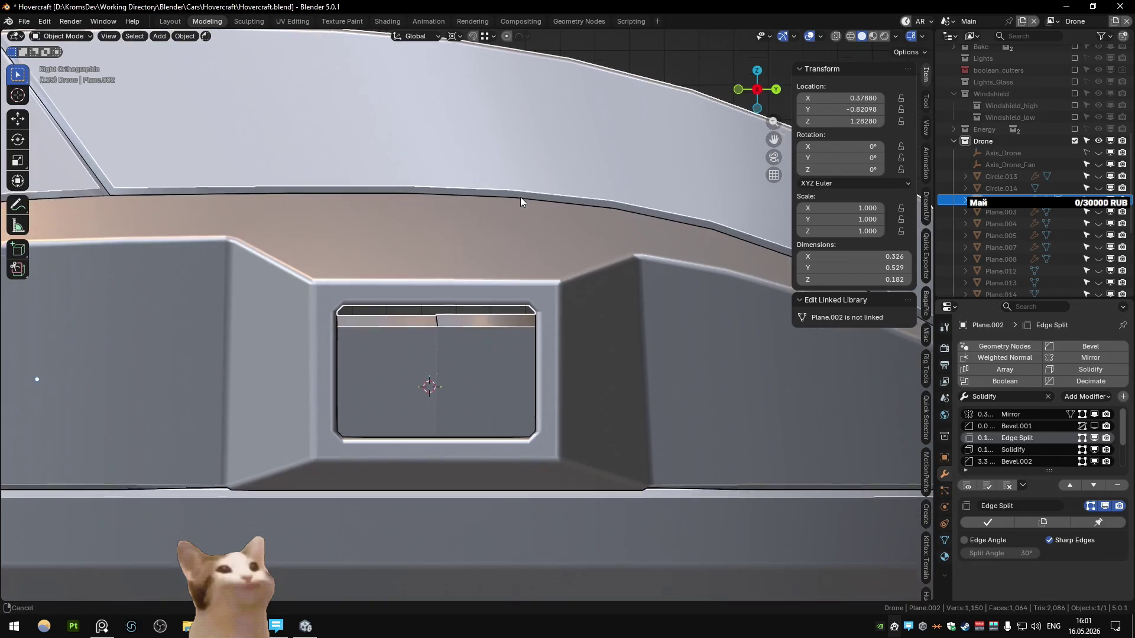
key(Tab)
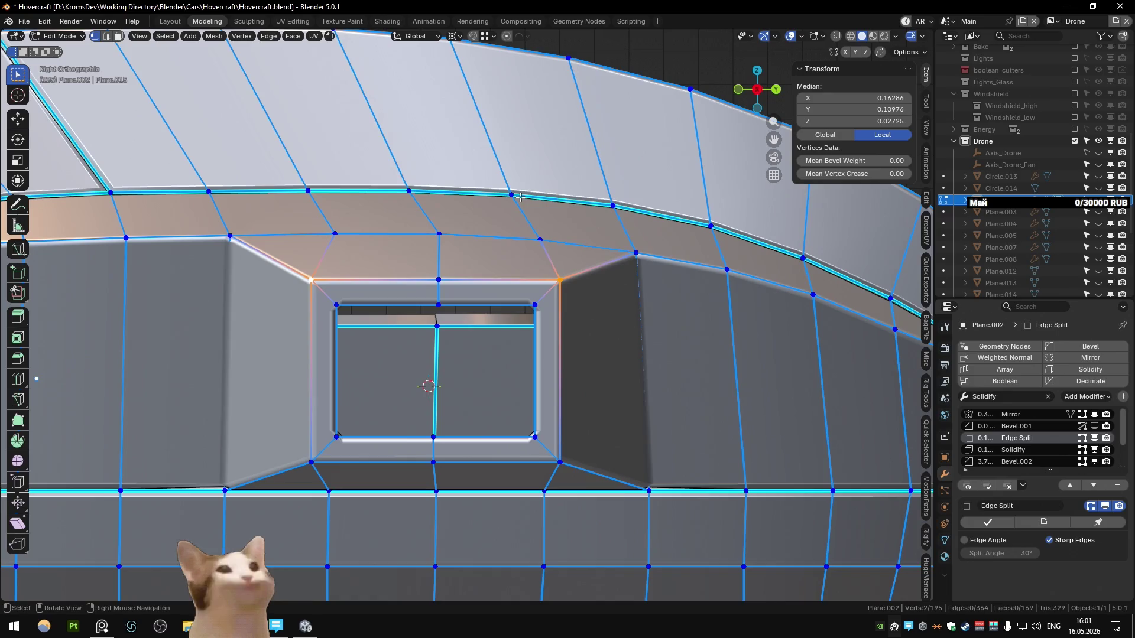
key(Tab)
mouse_move(518, 207)
middle_down()
mouse_move(163, 297)
mouse_move(189, 285)
middle_up()
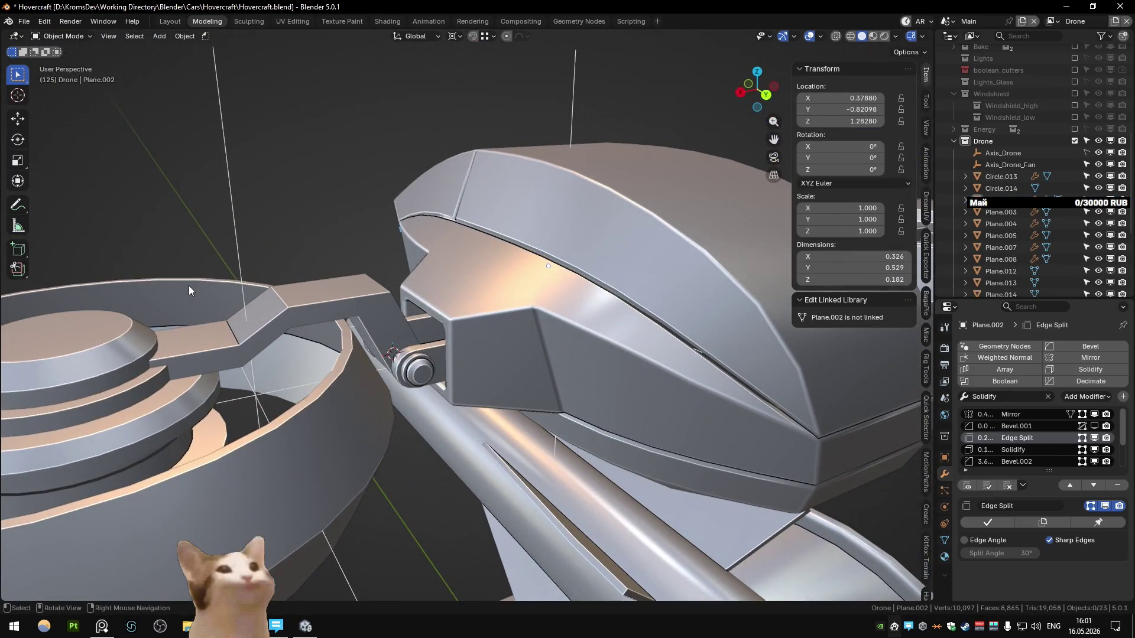
- Raise the box-selected fan arm and ring parts slightly along Z, about 0.005
middle_drag(189, 286, 529, 230)
drag(614, 354, 703, 477)
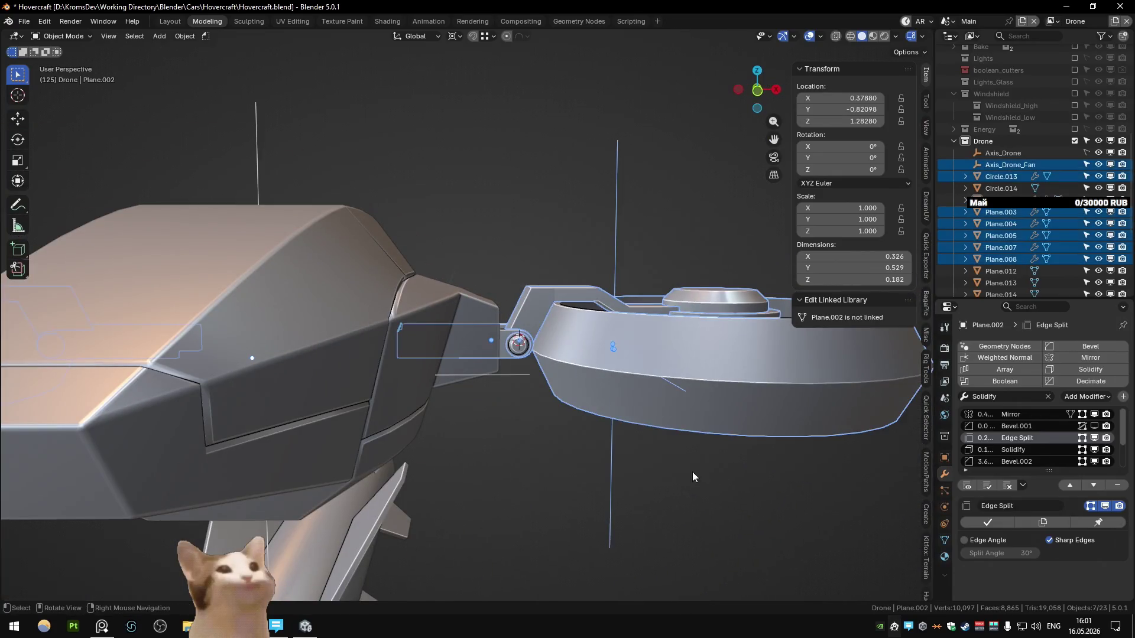
key(ctrl+KP_1)
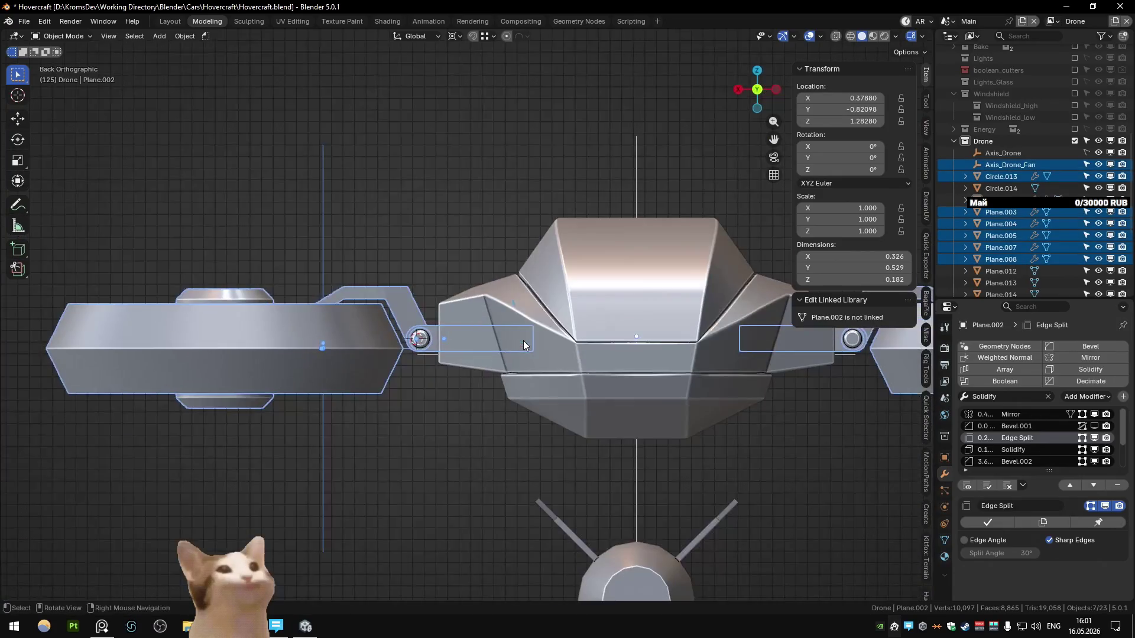
scroll(524, 345, up, 4)
key(g)
key(z)
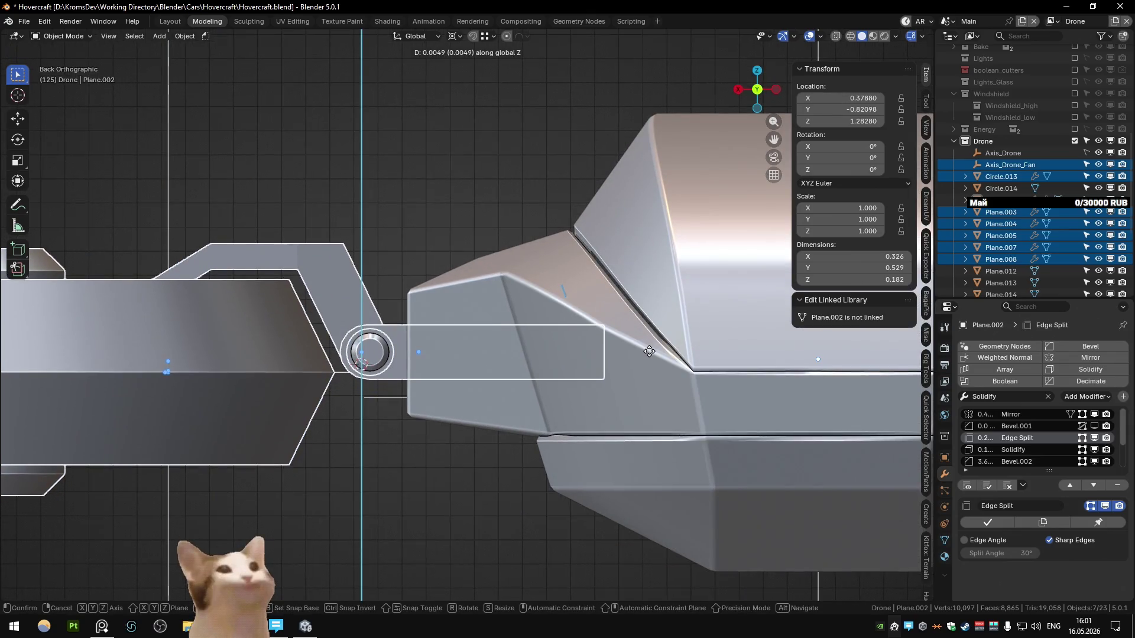
click(649, 350)
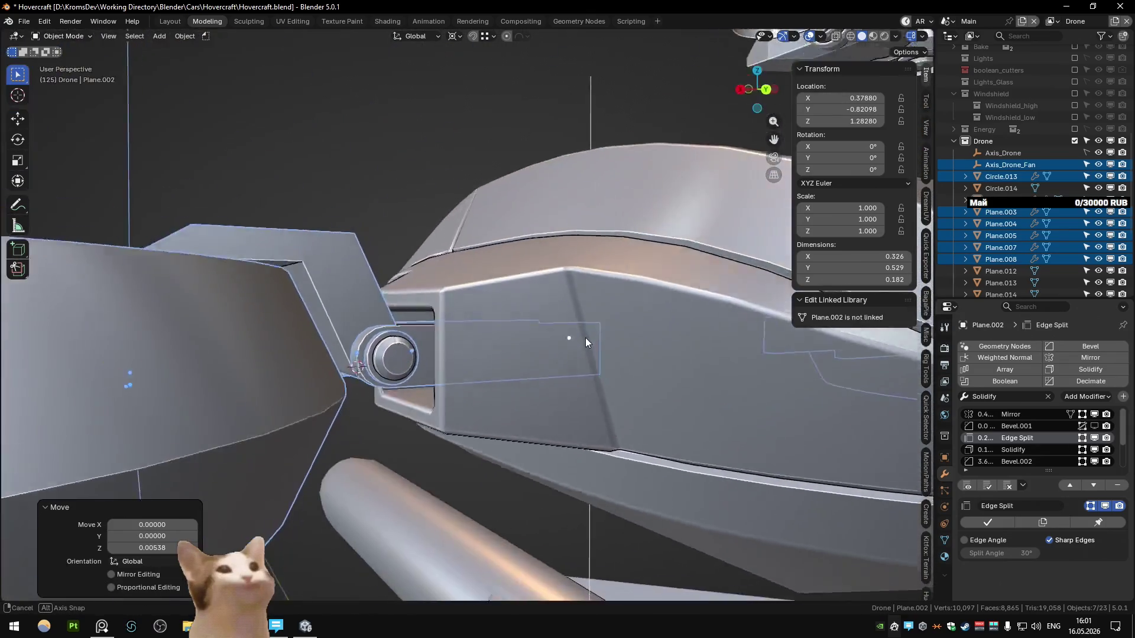
- Select the drone parts and hide the rocket and barrel objects
mouse_move(649, 350)
middle_down()
mouse_move(594, 396)
mouse_move(675, 342)
middle_up()
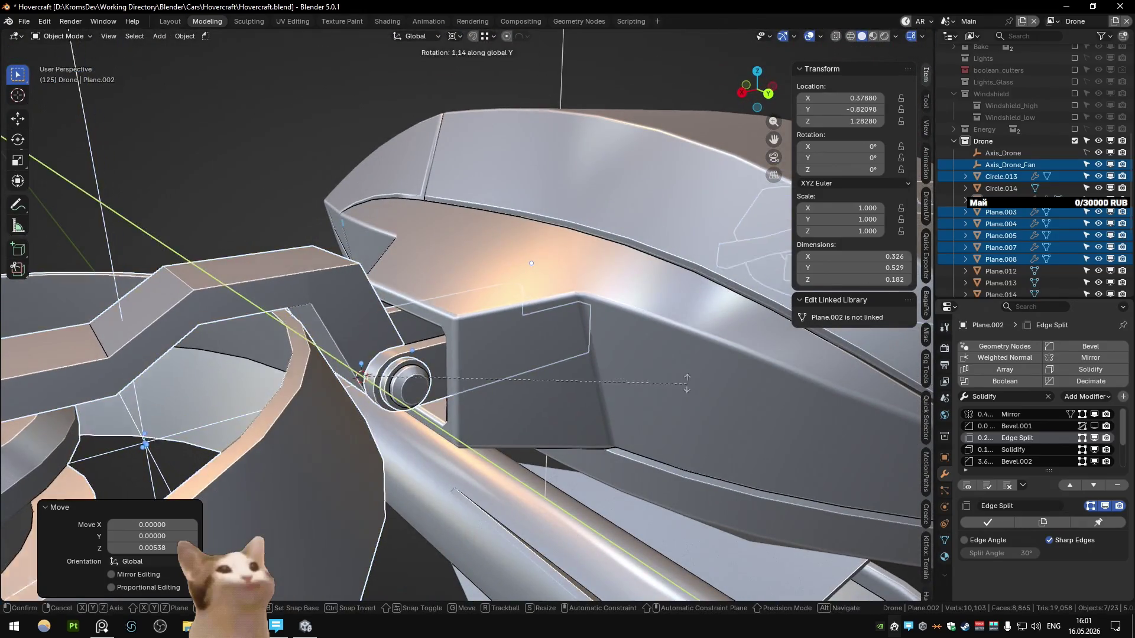
click(425, 376)
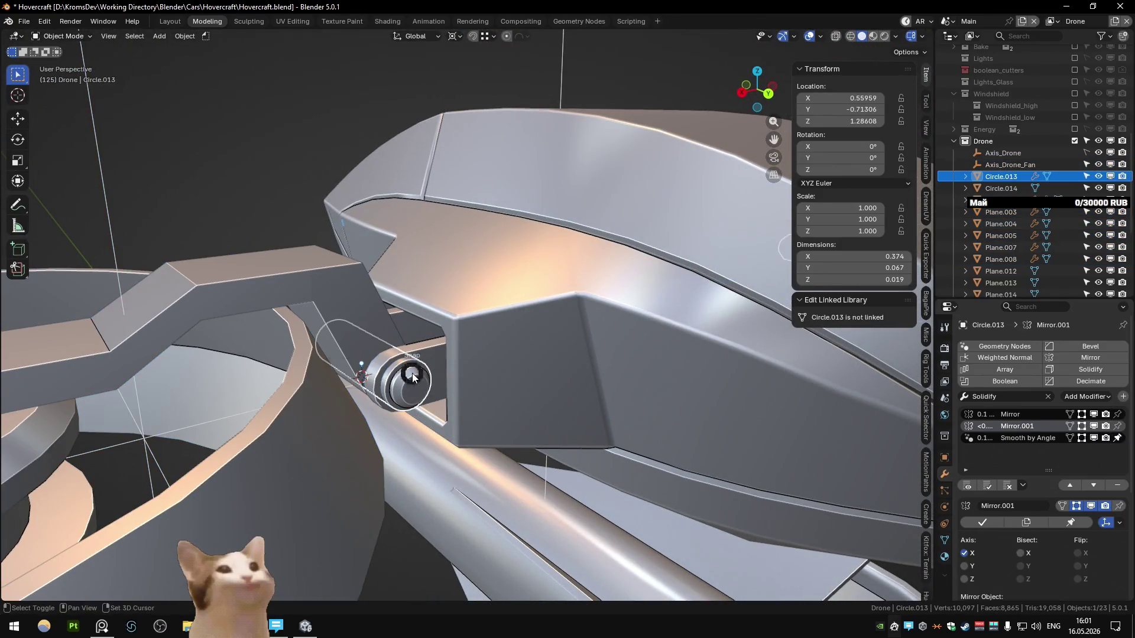
scroll(423, 418, down, 5)
scroll(467, 363, up, 4)
click(544, 340)
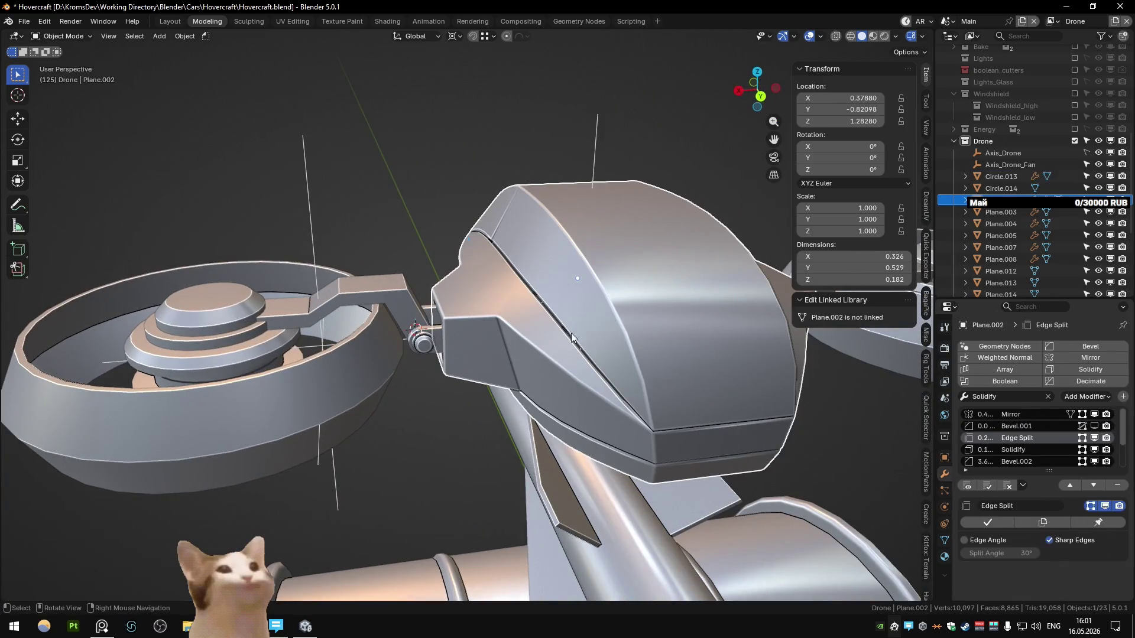
drag(273, 131, 461, 476)
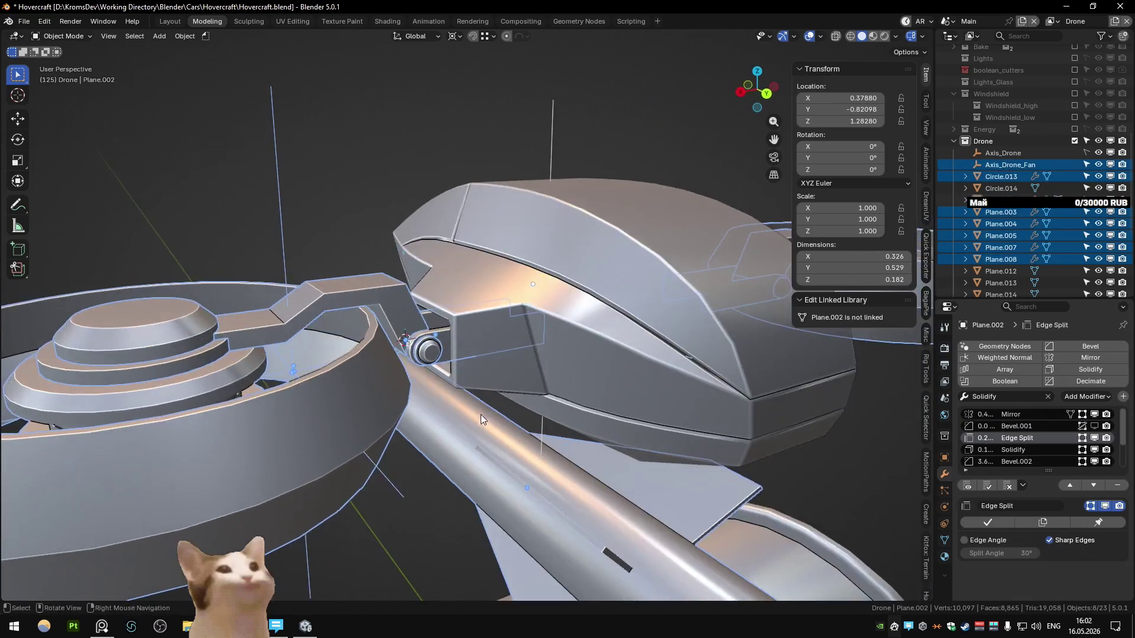
scroll(467, 366, down, 6)
key(shift+h)
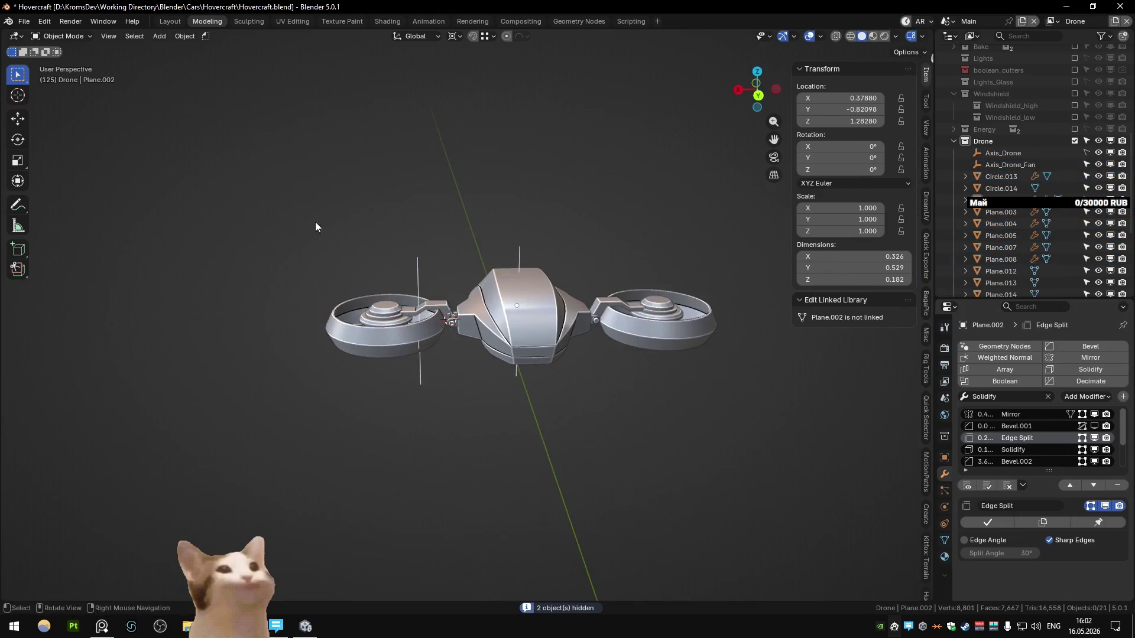
- Rotate the selected left fan pieces 18.8° around the X axis
scroll(501, 389, up, 5)
key(r)
key(x)
click(602, 355)
- Select the fan arm pieces, including Plane.008, from the top view
mouse_move(602, 355)
middle_down()
mouse_move(762, 223)
mouse_move(716, 376)
mouse_move(714, 356)
mouse_move(526, 337)
mouse_move(467, 358)
middle_up()
key(alt+a)
click(467, 358)
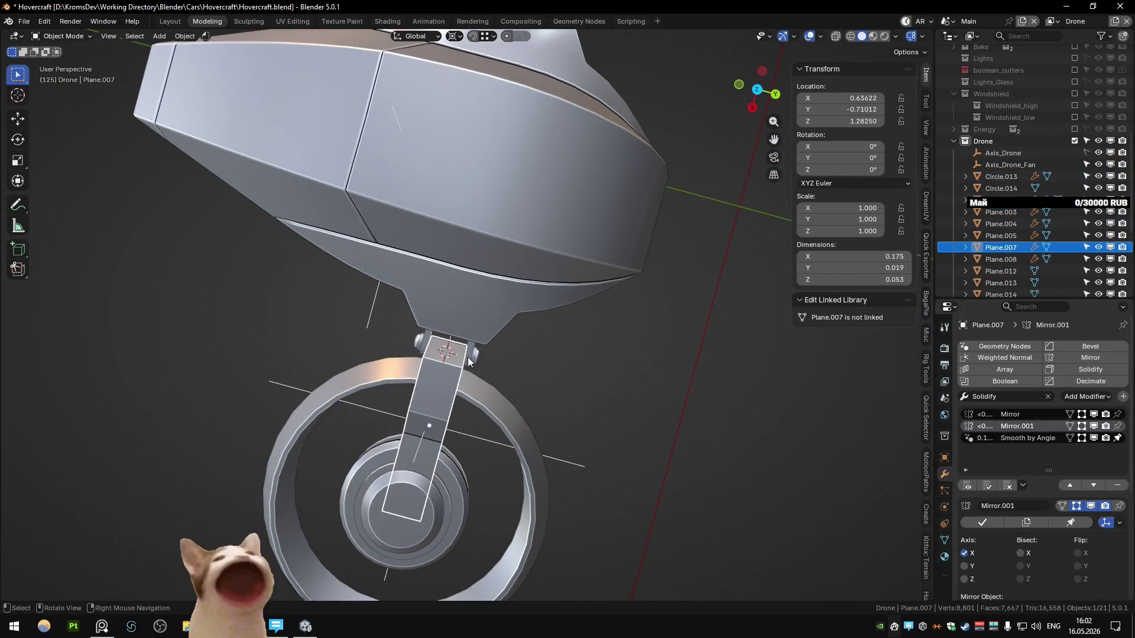
key(KP_7)
scroll(409, 302, up, 2)
scroll(409, 303, up, 2)
shift+click(426, 299)
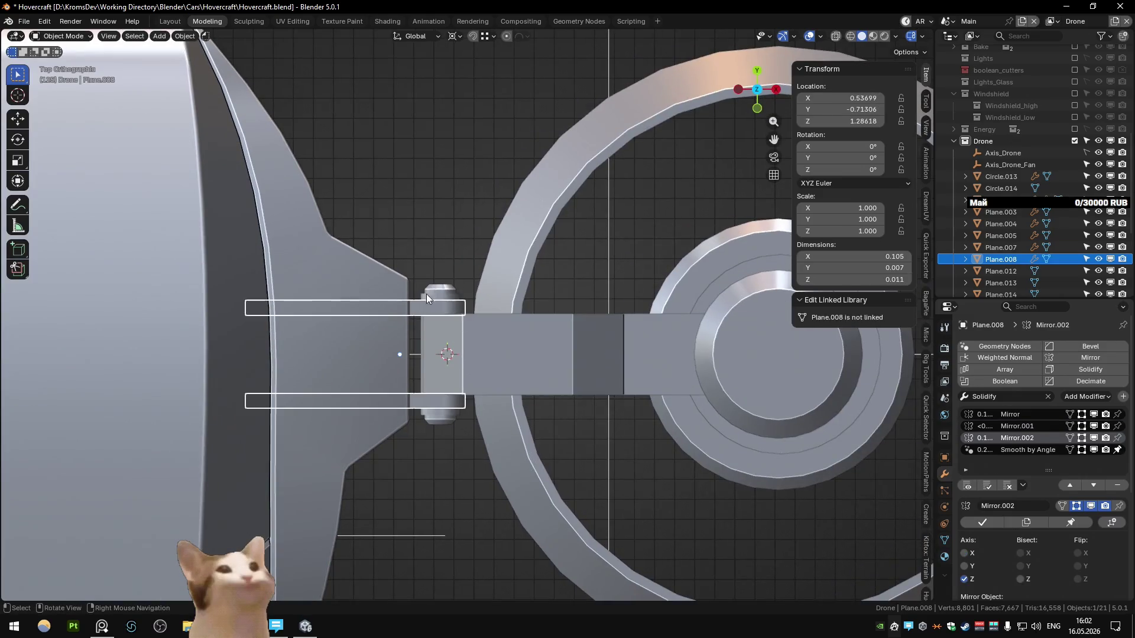
- Move Plane.008's lower arm and hinge vertices along Y using X-ray selection
key(Tab)
key(alt+z)
drag(135, 217, 190, 344)
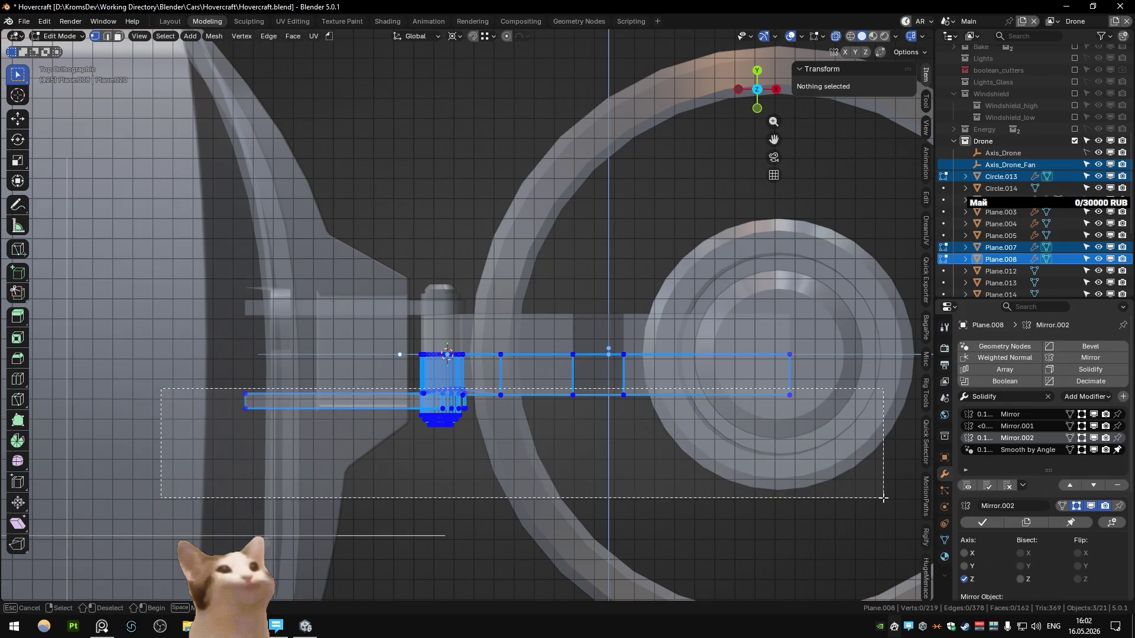
drag(205, 385, 874, 494)
key(alt+z)
key(g)
key(y)
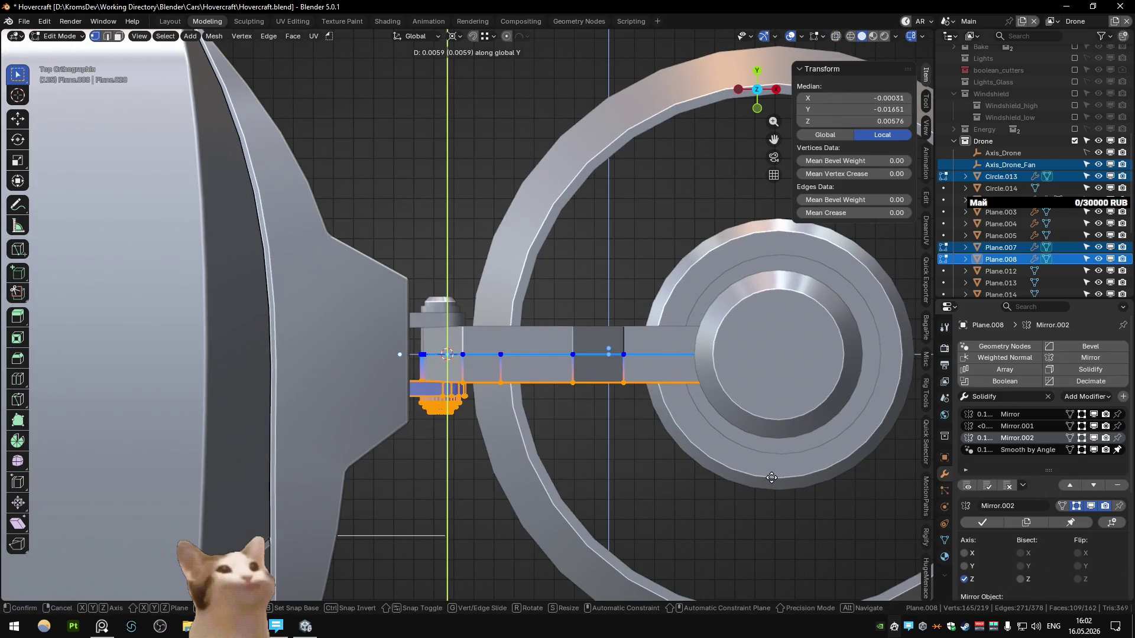
click(771, 478)
mouse_move(771, 478)
middle_down()
mouse_move(441, 341)
mouse_move(495, 365)
middle_up()
key(Tab)
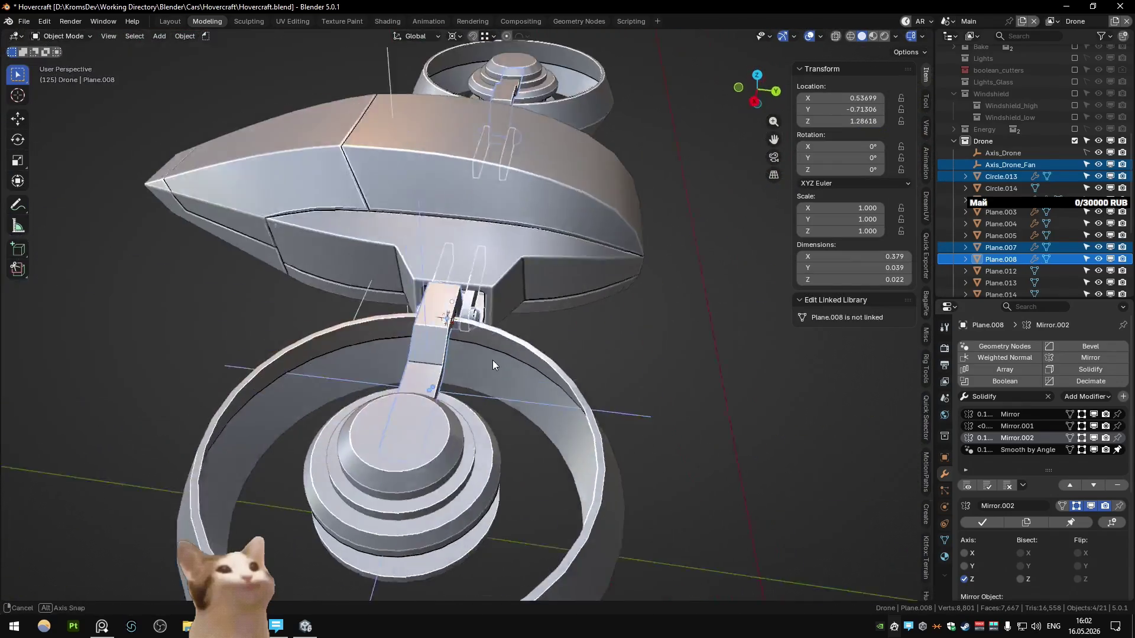
- Shift the arm's lower edge vertices along Y to widen it near the hinge
middle_drag(496, 365, 418, 394)
key(KP_7)
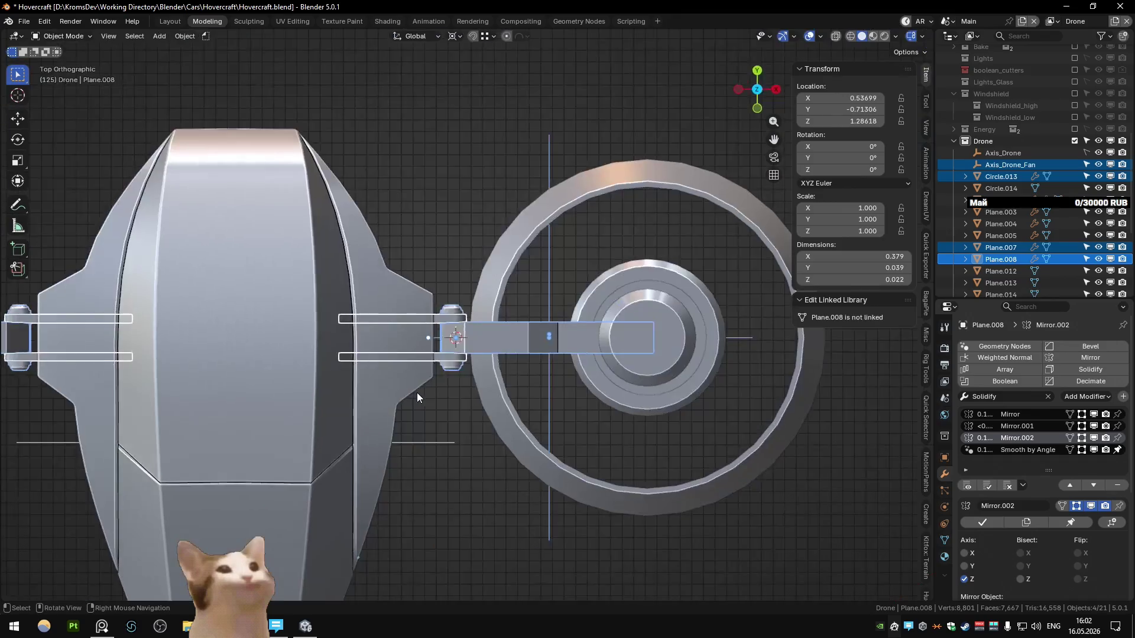
key(Tab)
scroll(384, 331, up, 3)
scroll(357, 302, up, 3)
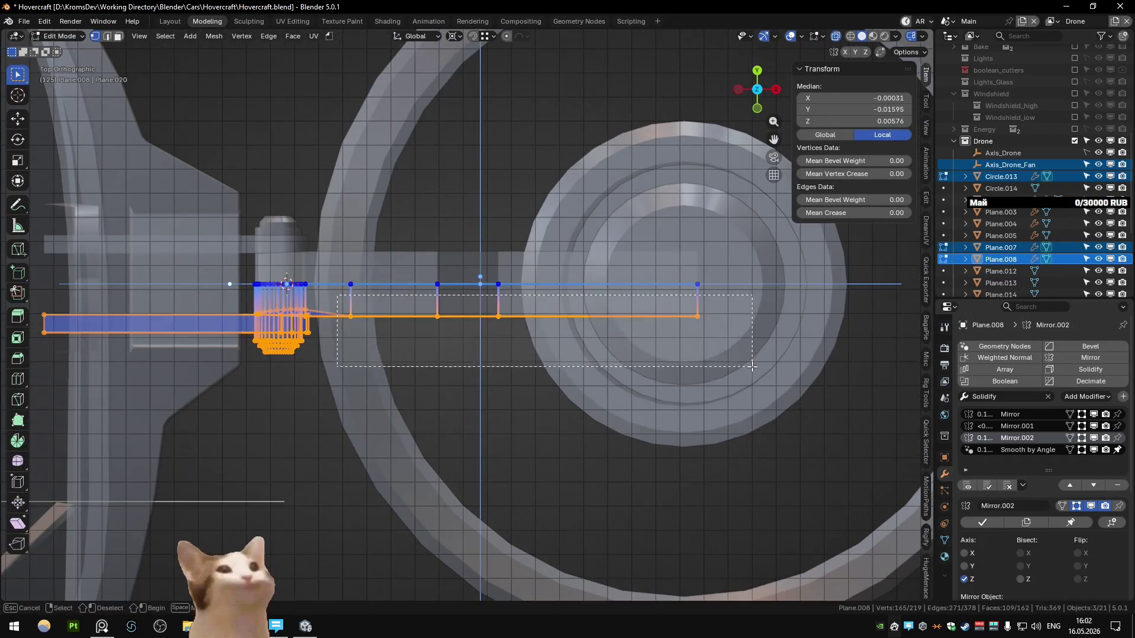
drag(337, 296, 751, 366)
key(alt+z)
key(g)
key(z)
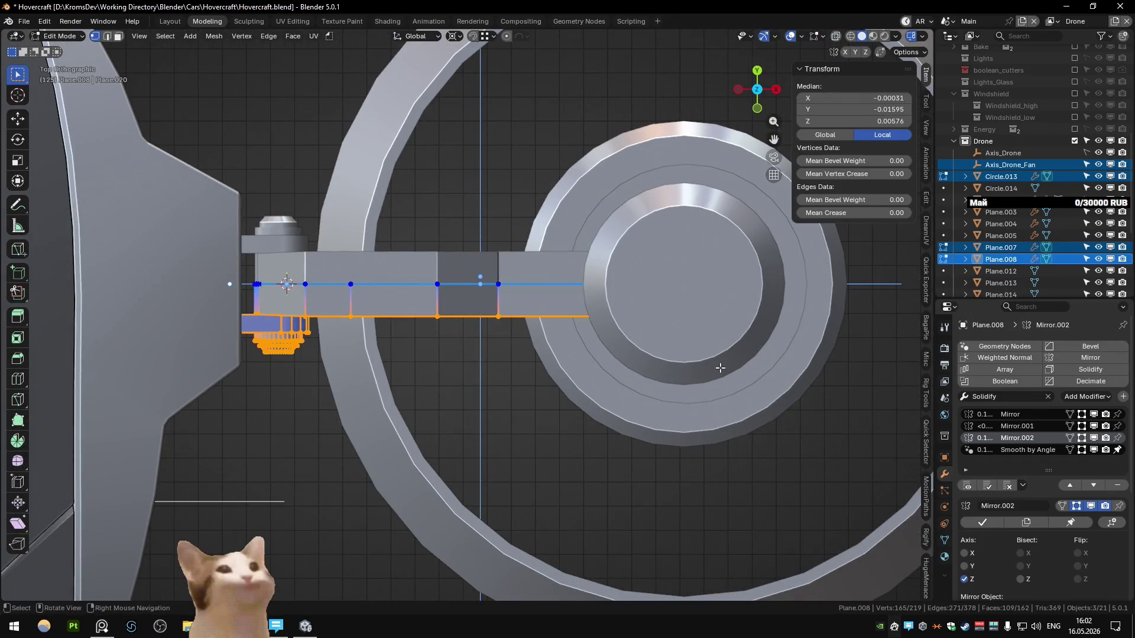
key(alt+z)
key(g)
key(y)
click(720, 388)
key(alt+z)
- Inspect the doglegged arm, then return to object mode in top view
mouse_move(431, 350)
middle_down()
mouse_move(493, 259)
mouse_move(468, 266)
mouse_move(449, 242)
mouse_move(598, 321)
mouse_move(554, 274)
mouse_move(546, 307)
middle_up()
key(Tab)
scroll(598, 321, down, 2)
scroll(602, 322, down, 2)
key(KP_7)
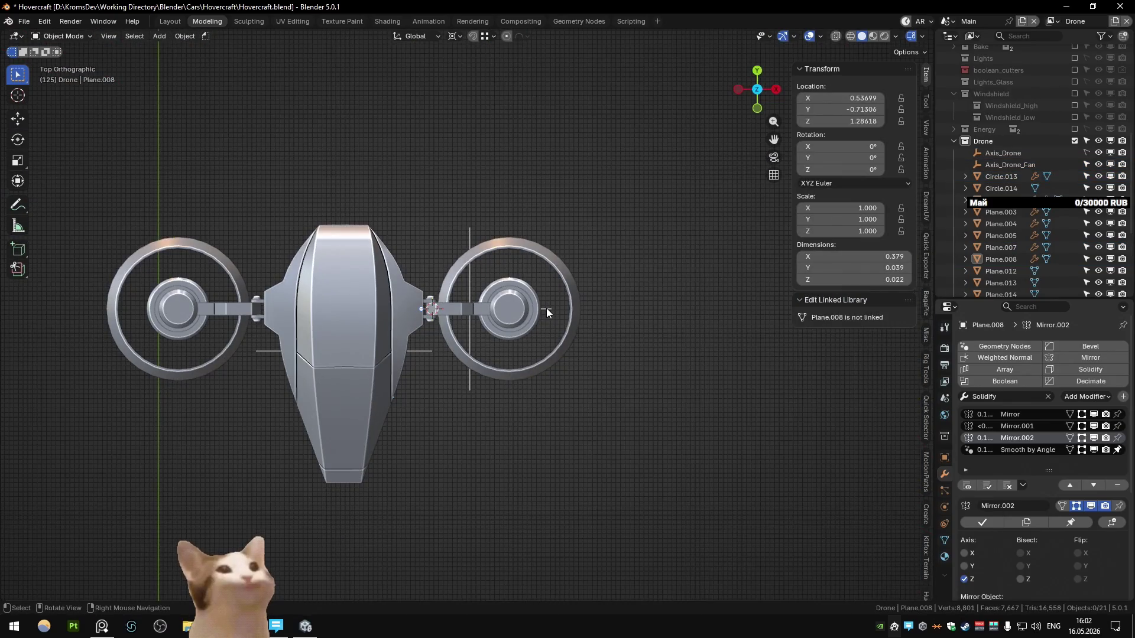
- Orbit above the fan, select the arm pieces and frame Plane.008 in view
scroll(546, 307, up, 2)
mouse_move(545, 308)
middle_down()
mouse_move(567, 261)
mouse_move(555, 322)
mouse_move(535, 331)
middle_up()
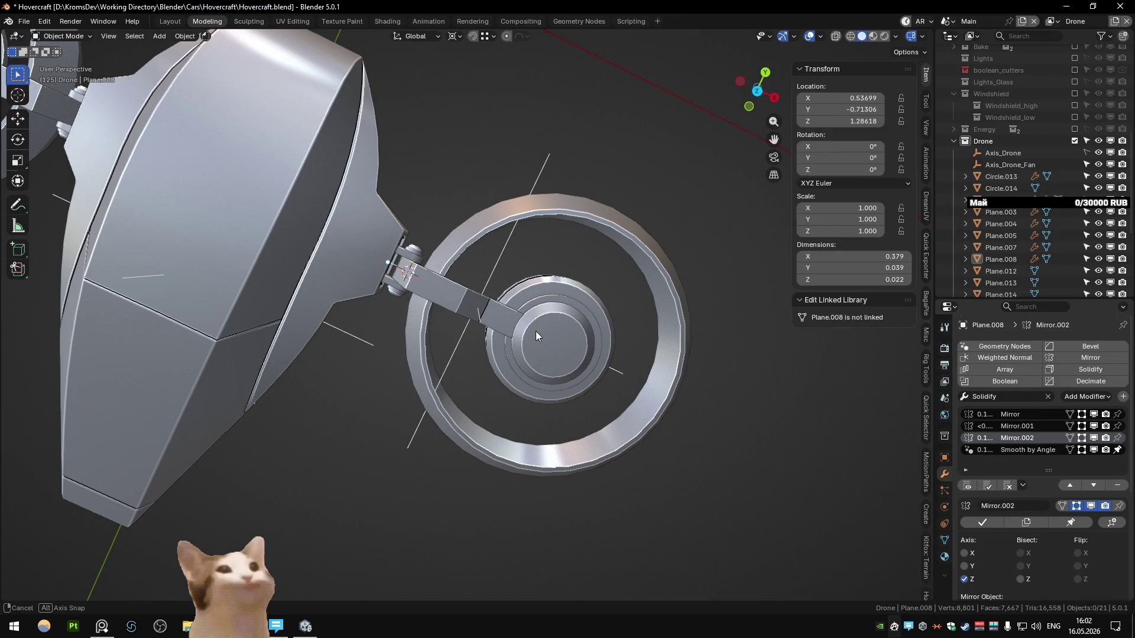
middle_drag(535, 331, 477, 300)
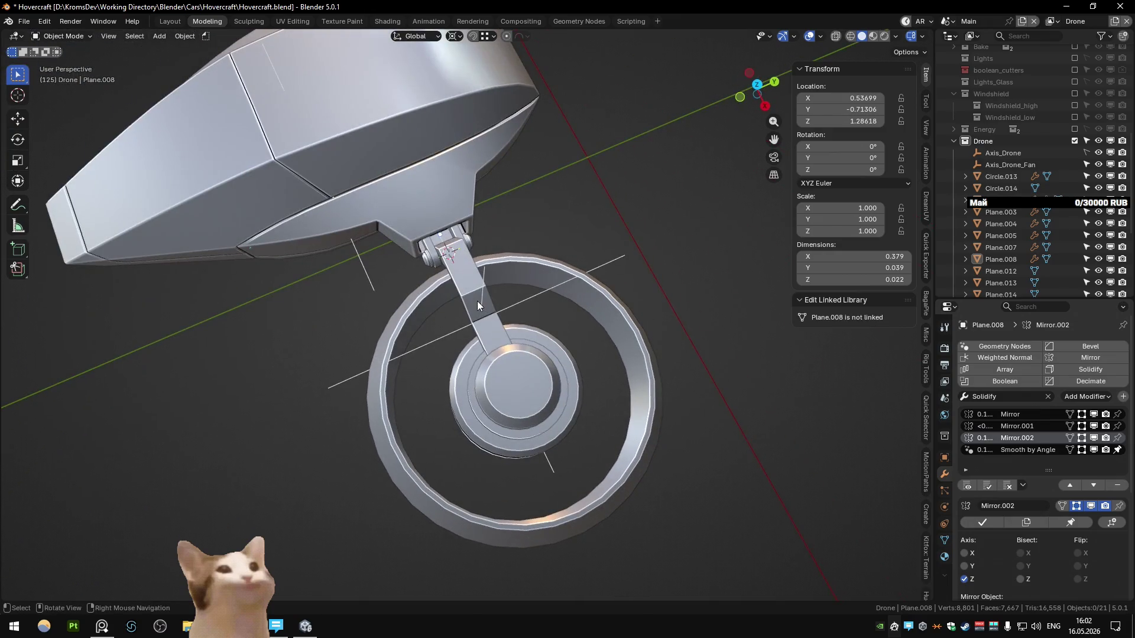
click(477, 301)
key(Tab)
key(KP_7)
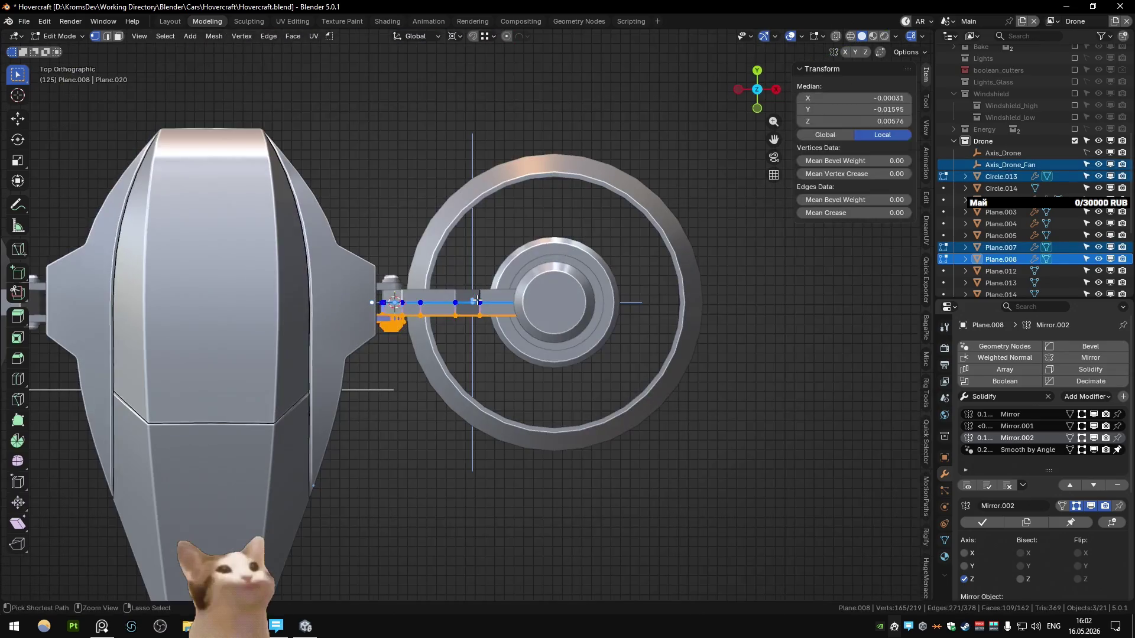
key(Tab)
key(KP_Decimal)
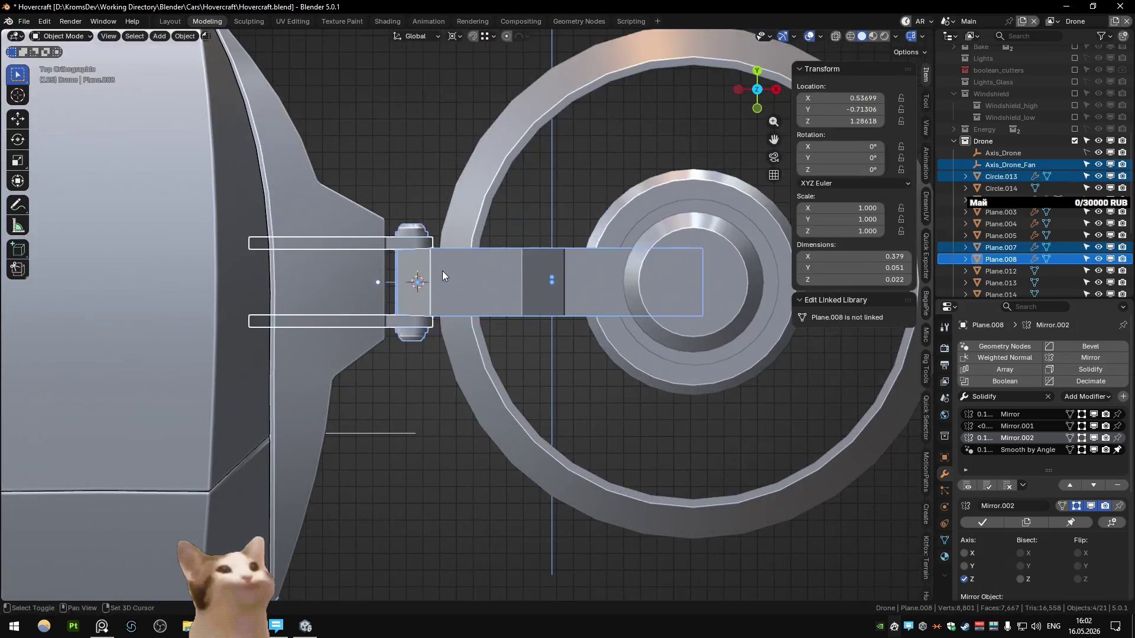
- Select Plane.007 in Edit Mode and box-select its bottom vertices with X-ray on
click(491, 318)
key(Tab)
shift+middle_drag(523, 304, 485, 345)
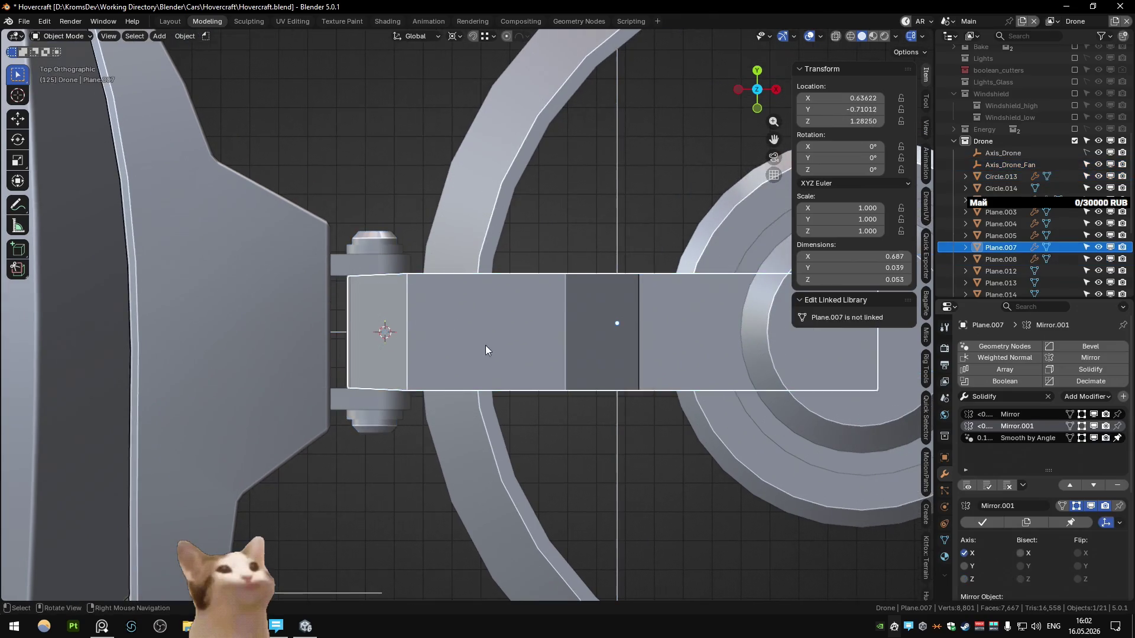
key(alt+z)
drag(266, 363, 928, 431)
drag(709, 427, 709, 426)
mouse_move(709, 427)
middle_down()
mouse_move(601, 283)
mouse_move(566, 264)
middle_up()
key(alt+z)
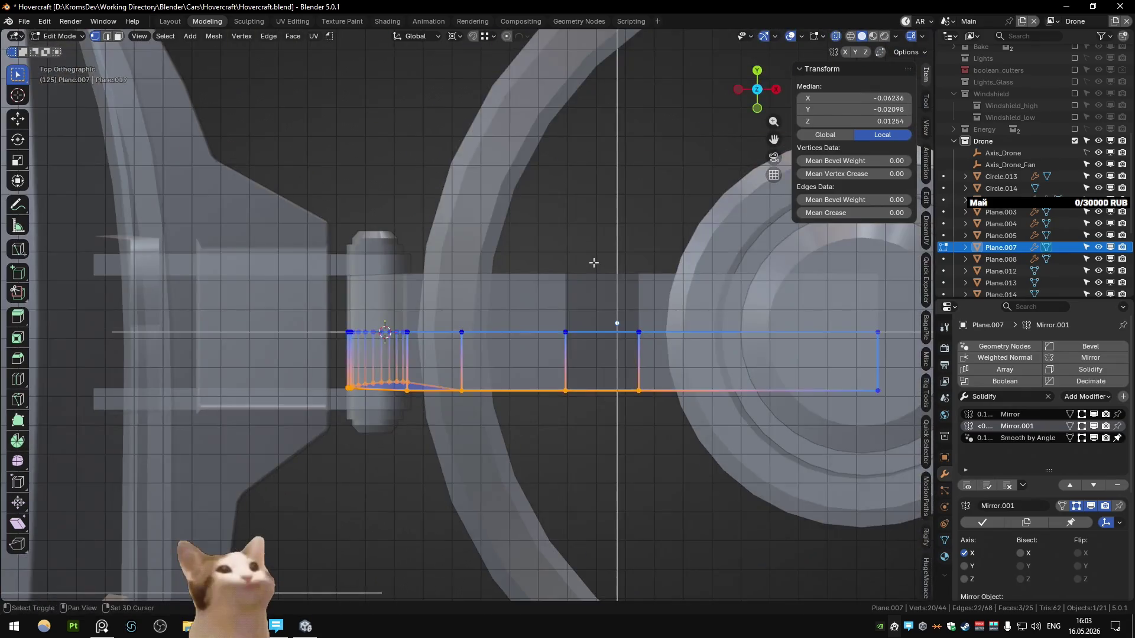
key(shift+1)
- Flatten the arm's bottom vertices with S Y 0 and push the straightened edge outward along Y
click(579, 266)
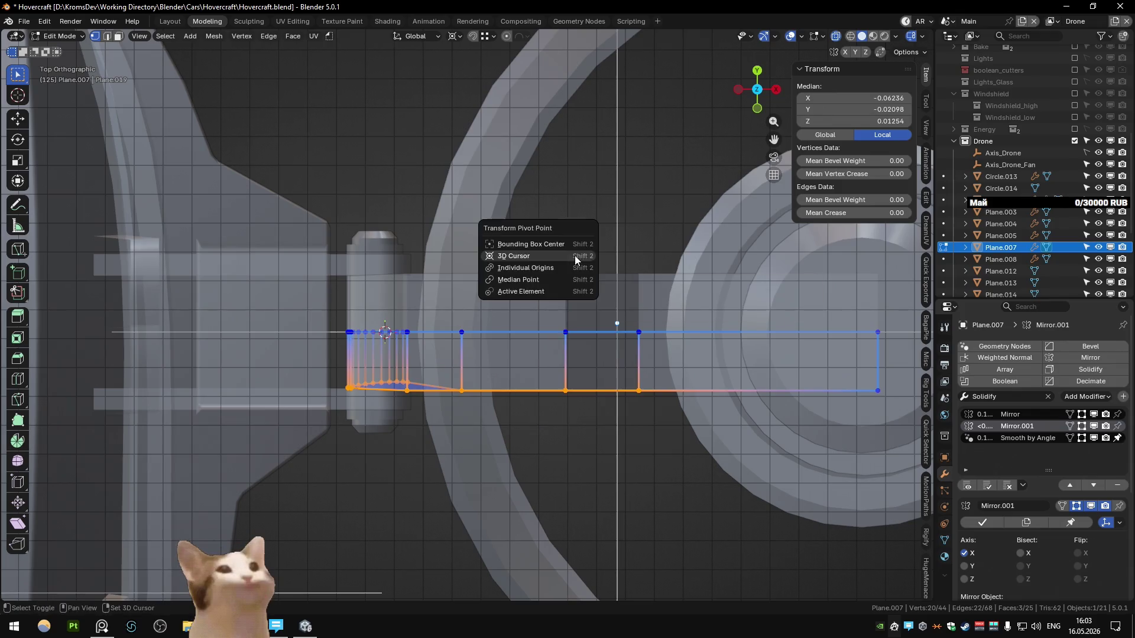
key(s)
key(y)
key(Return)
key(g)
key(y)
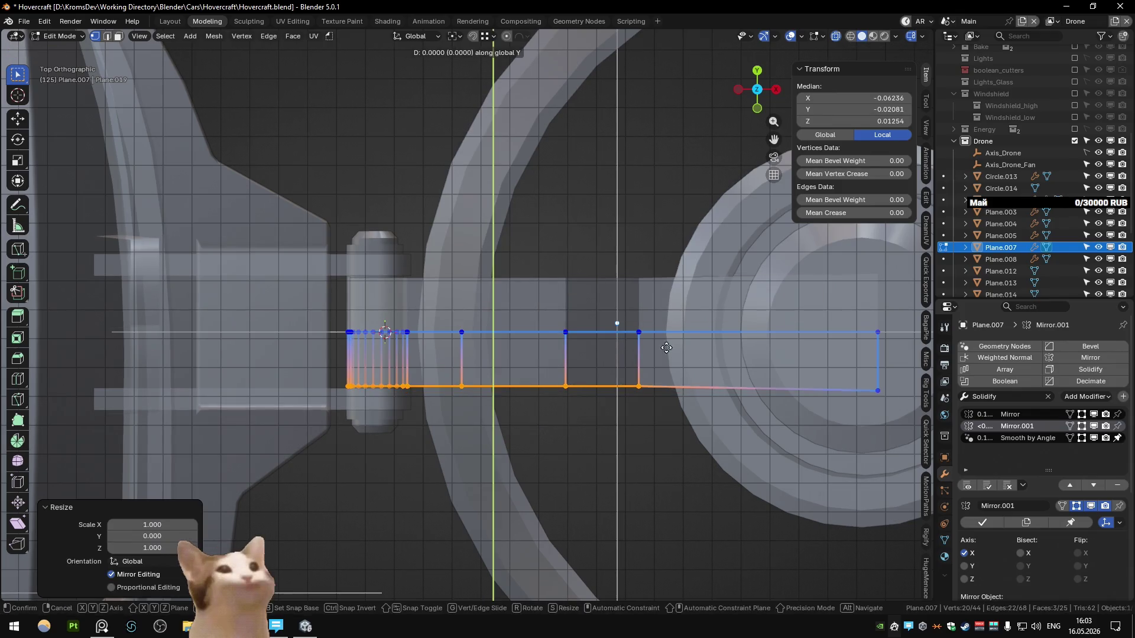
key(g)
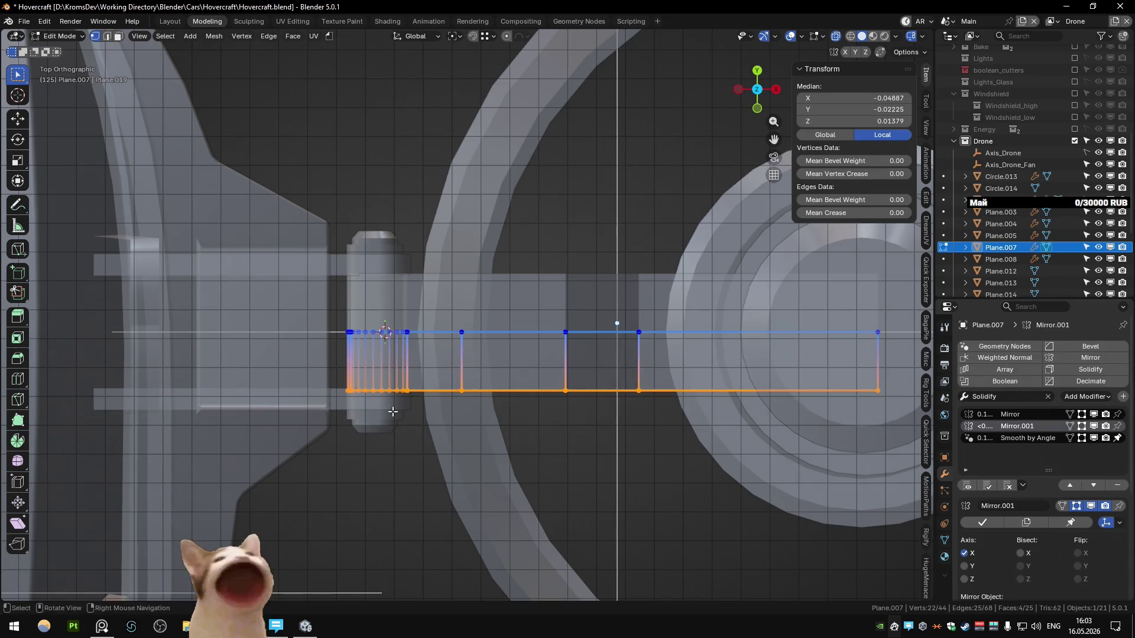
key(alt+z)
key(y)
click(412, 408)
- Add a centred lengthwise edge loop cut along the Plane.007 arm
key(Tab)
mouse_move(412, 407)
middle_down()
mouse_move(432, 321)
mouse_move(371, 368)
mouse_move(505, 392)
mouse_move(534, 351)
mouse_move(381, 360)
mouse_move(478, 357)
middle_up()
scroll(479, 357, up, 6)
scroll(545, 356, up, 2)
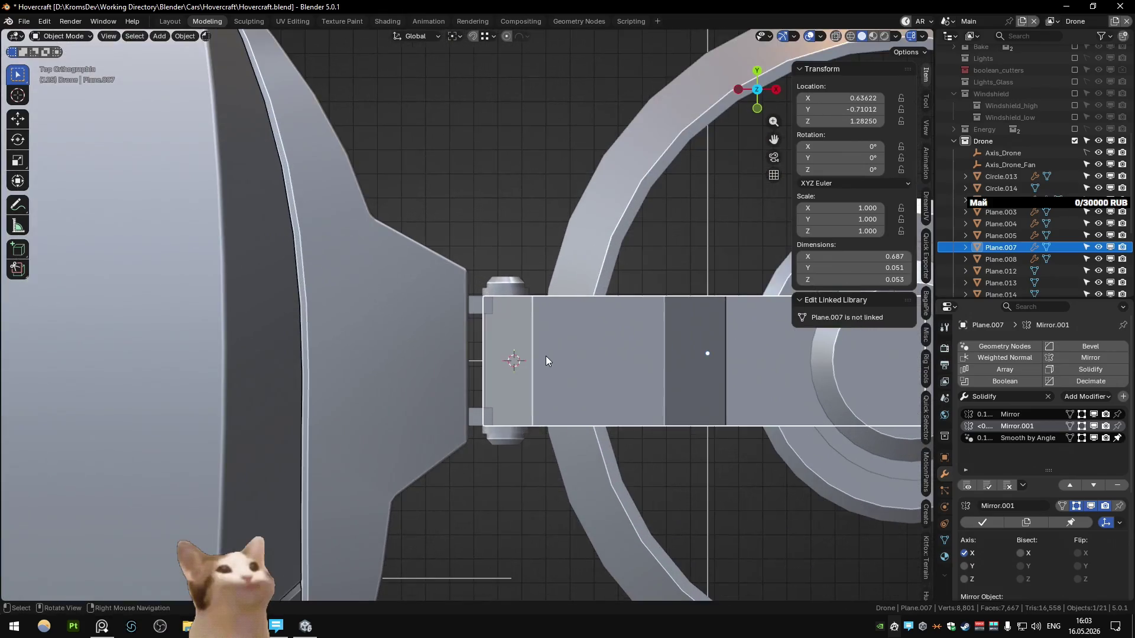
key(Tab)
scroll(590, 358, up, 2)
key(ctrl+r)
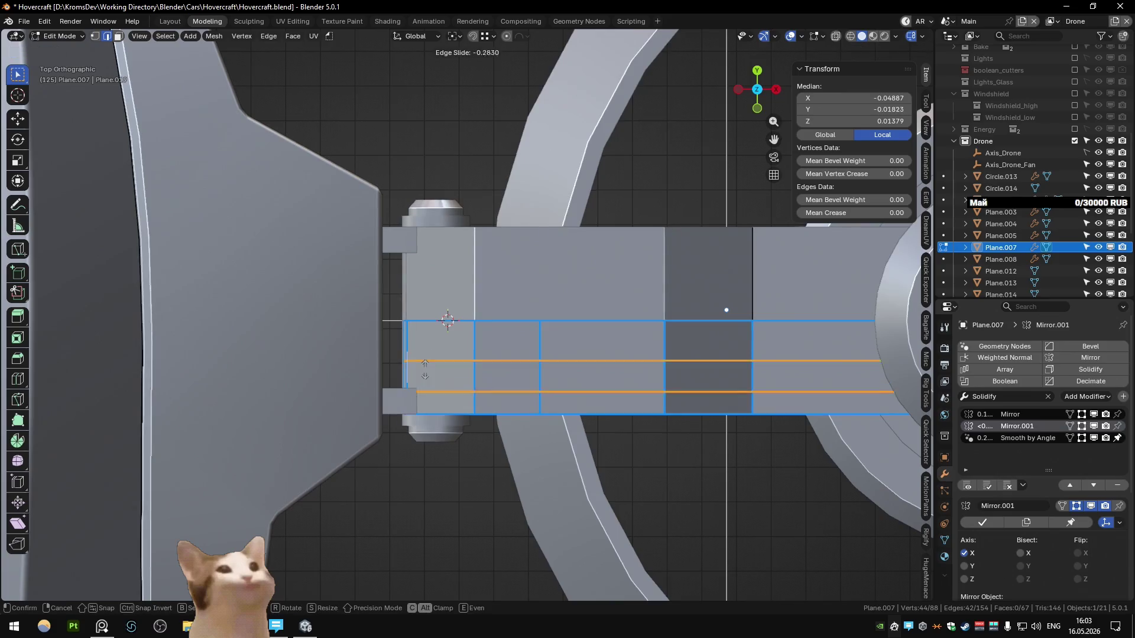
click(422, 365)
key(ctrl+r)
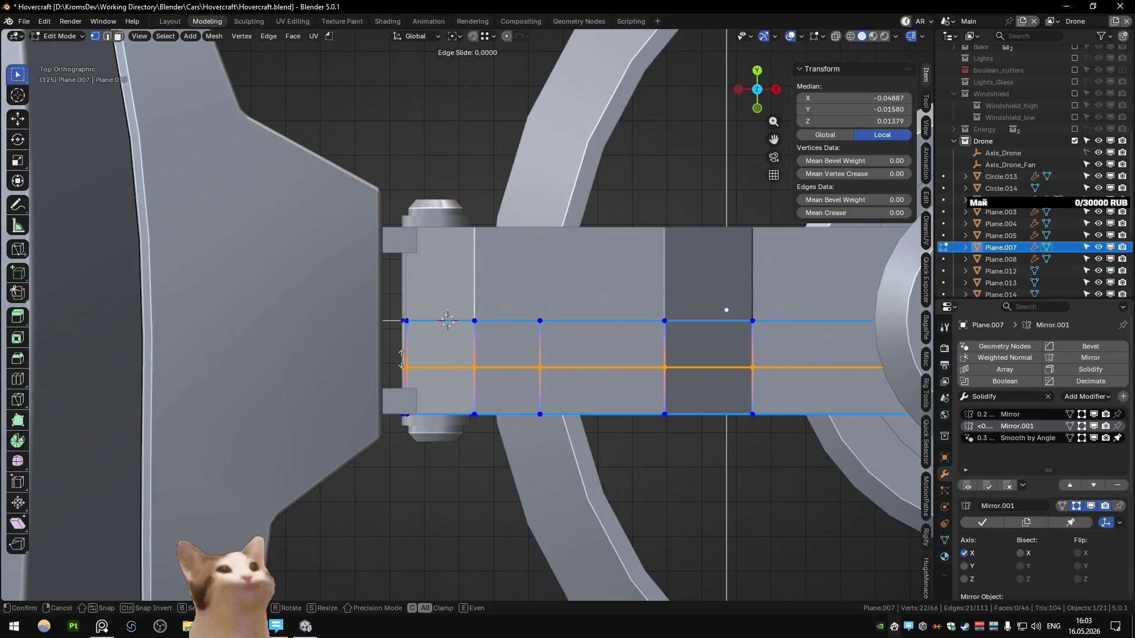
click(402, 359)
- Nudge the new edge loop slightly down, adjusting the snapping settings for the move
key(g)
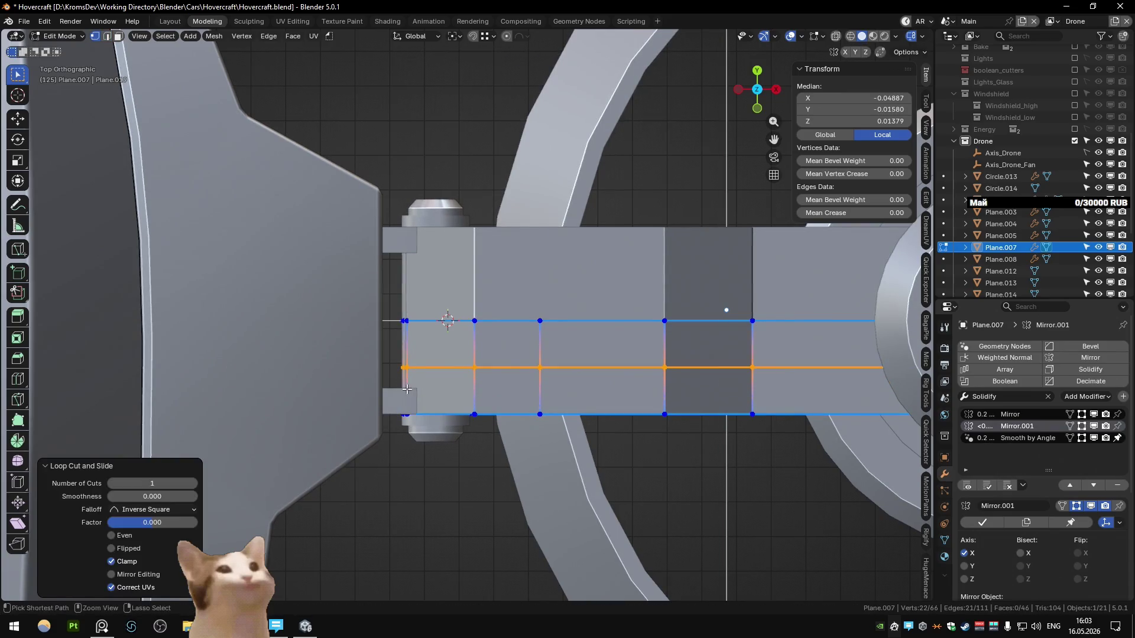
key(alt+z)
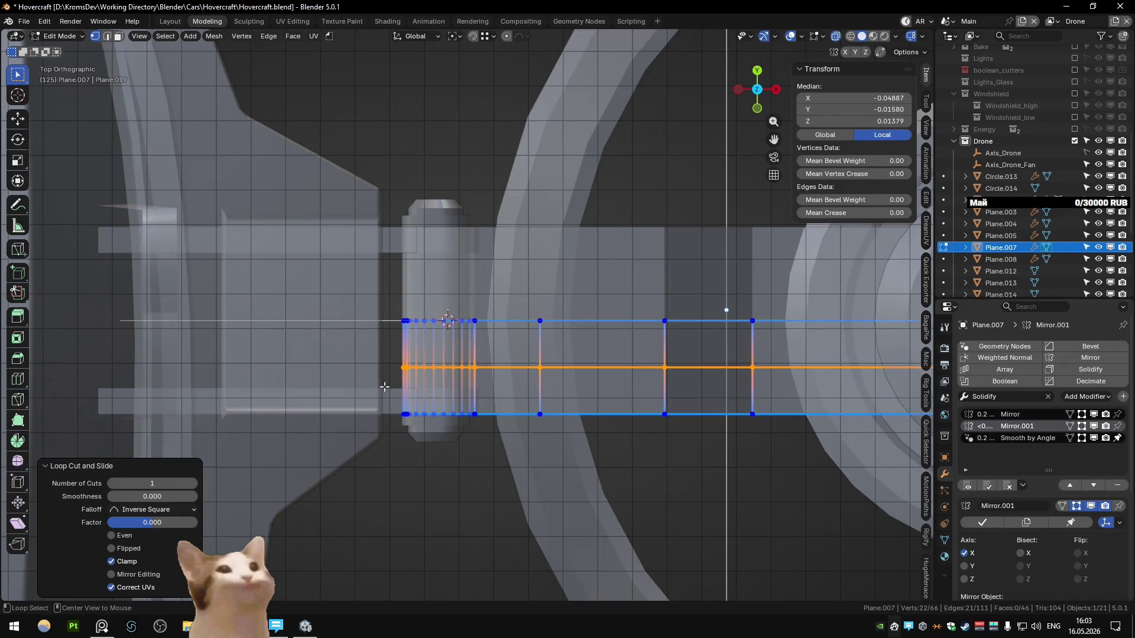
key(alt+z)
key(g)
key(Escape)
key(alt+z)
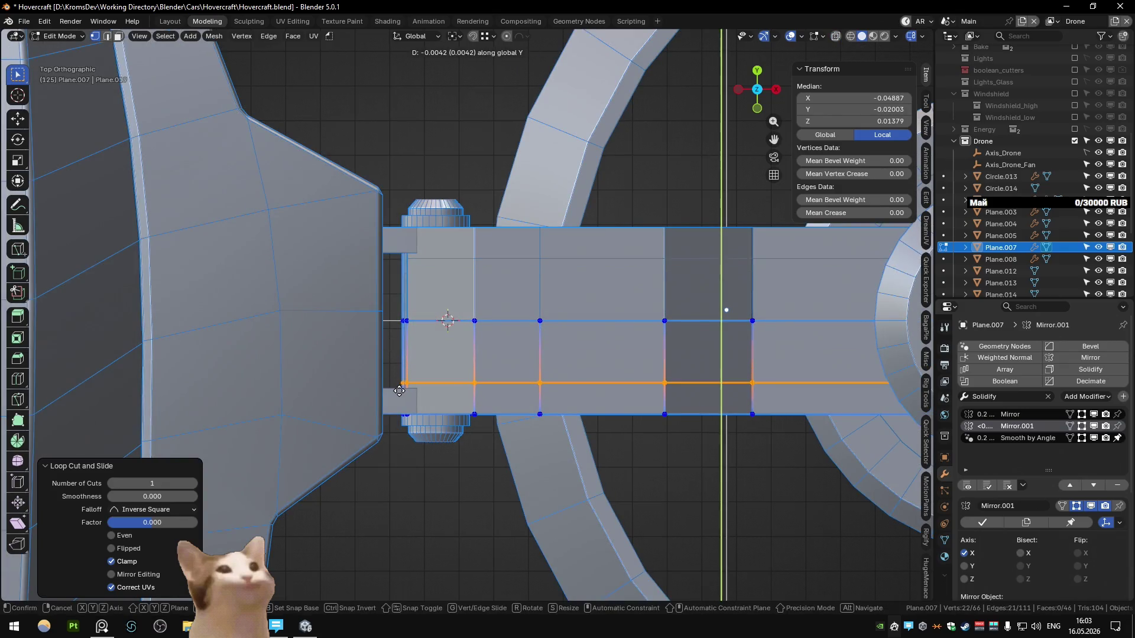
key(ctrl+shift+Tab)
key(g)
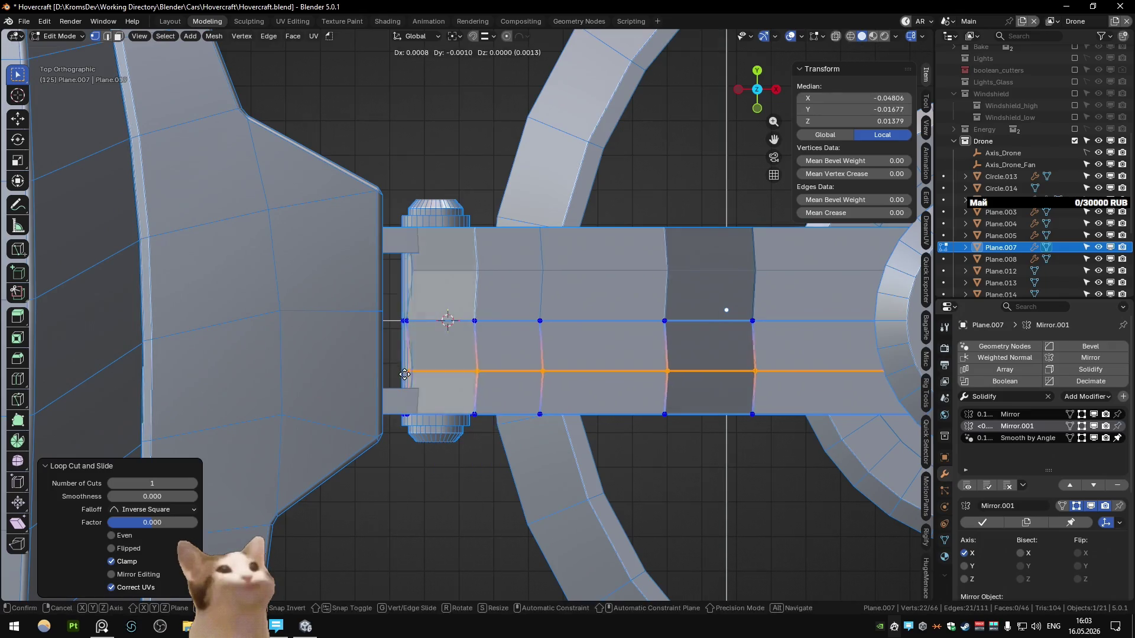
click(404, 387)
key(ctrl+shift+Tab)
click(398, 346)
mouse_move(425, 357)
middle_down()
mouse_move(584, 312)
mouse_move(594, 290)
middle_up()
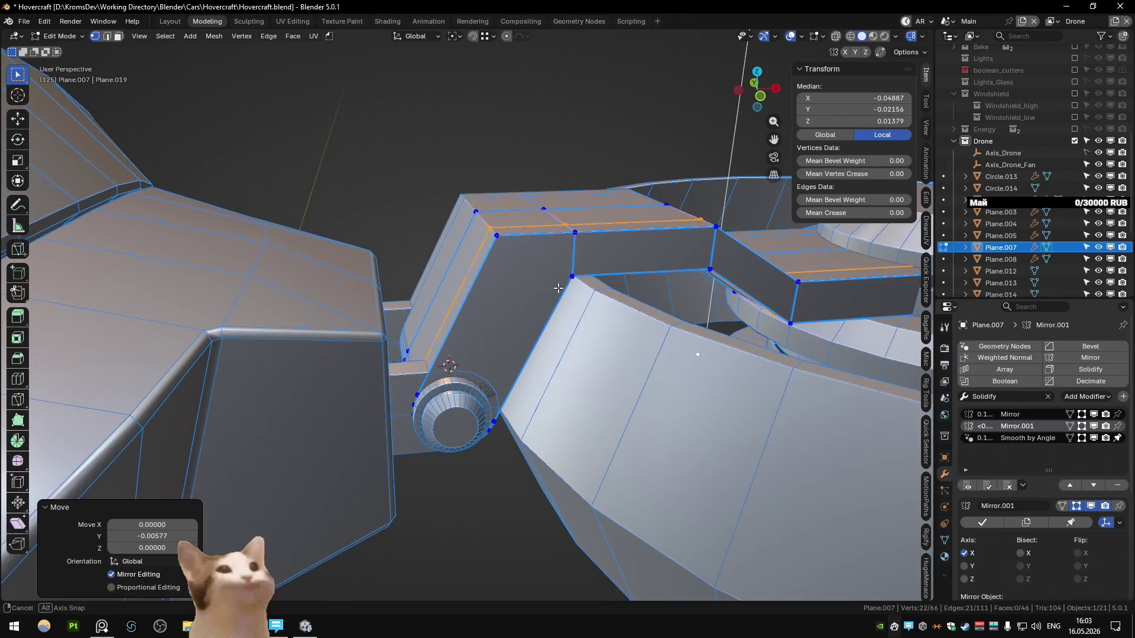
middle_drag(594, 291, 548, 289)
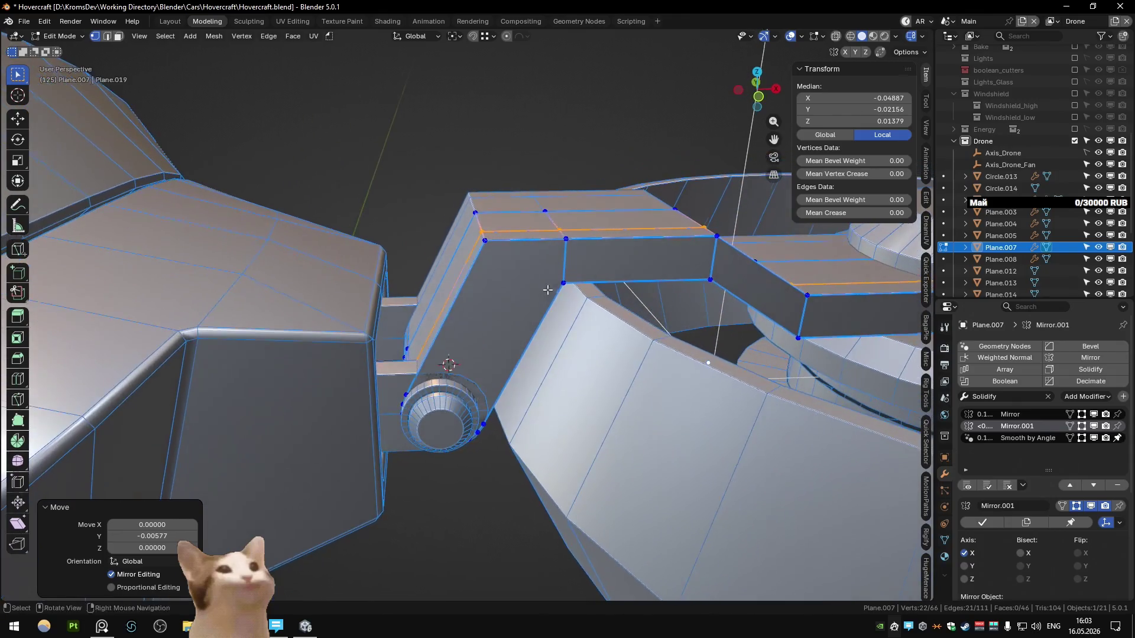
- Add an edge loop near the hinge, inspect the isolated arm, then restore all objects in Object Mode
click(435, 329)
right_click(498, 348)
click(492, 344)
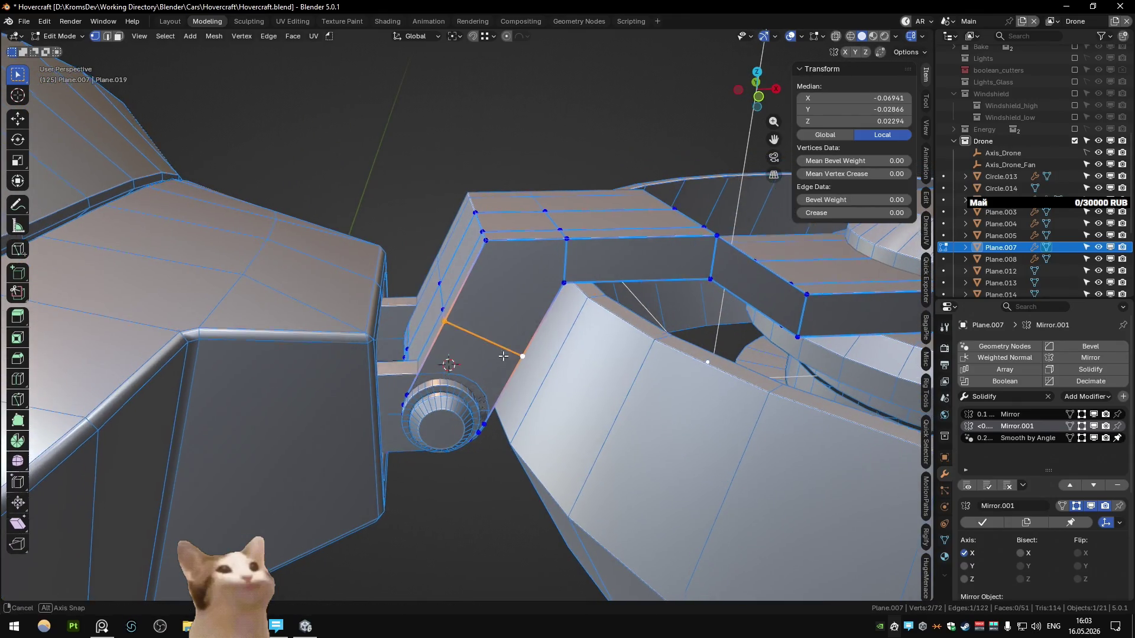
key(Tab)
key(KP_Divide)
key(Tab)
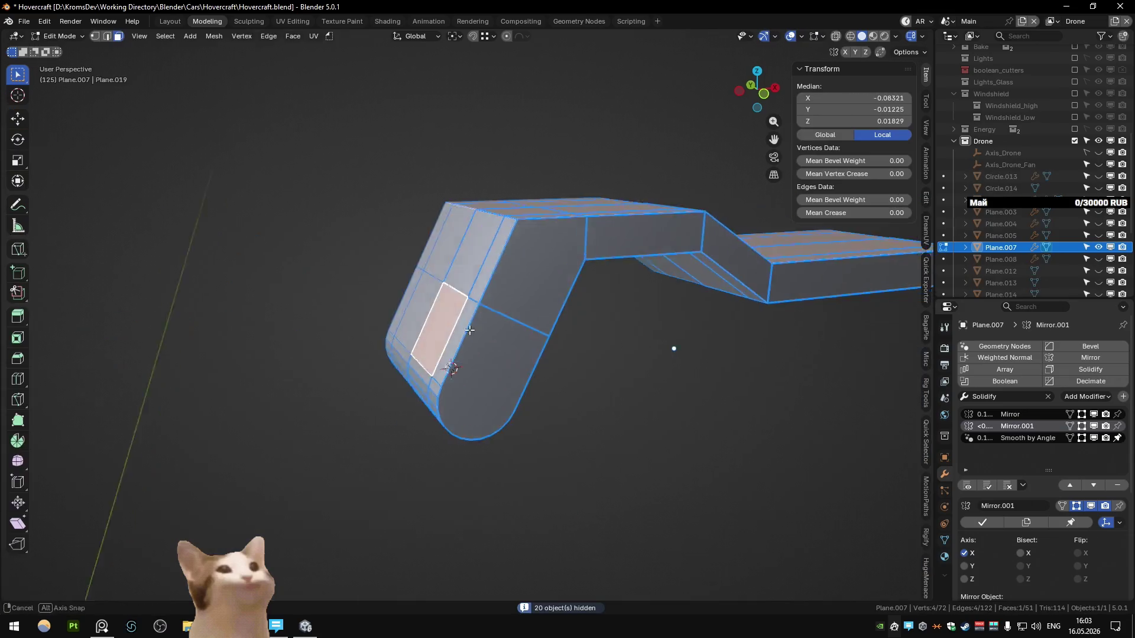
mouse_move(463, 332)
middle_down()
mouse_move(499, 266)
mouse_move(447, 270)
mouse_move(402, 256)
mouse_move(395, 322)
middle_up()
key(ctrl+z)
click(499, 266)
key(Tab)
key(KP_Divide)
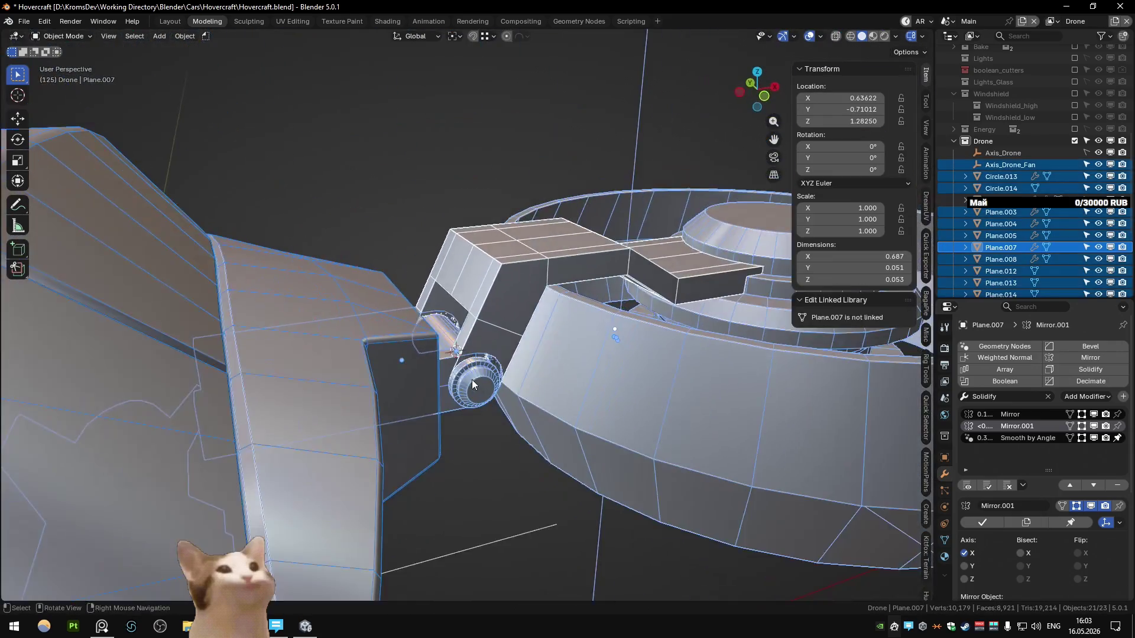
- Select all of Plane.008's mesh and view it from the top (numpad 7)
middle_drag(471, 379, 476, 456)
key(alt+a)
middle_drag(462, 401, 430, 426)
click(446, 419)
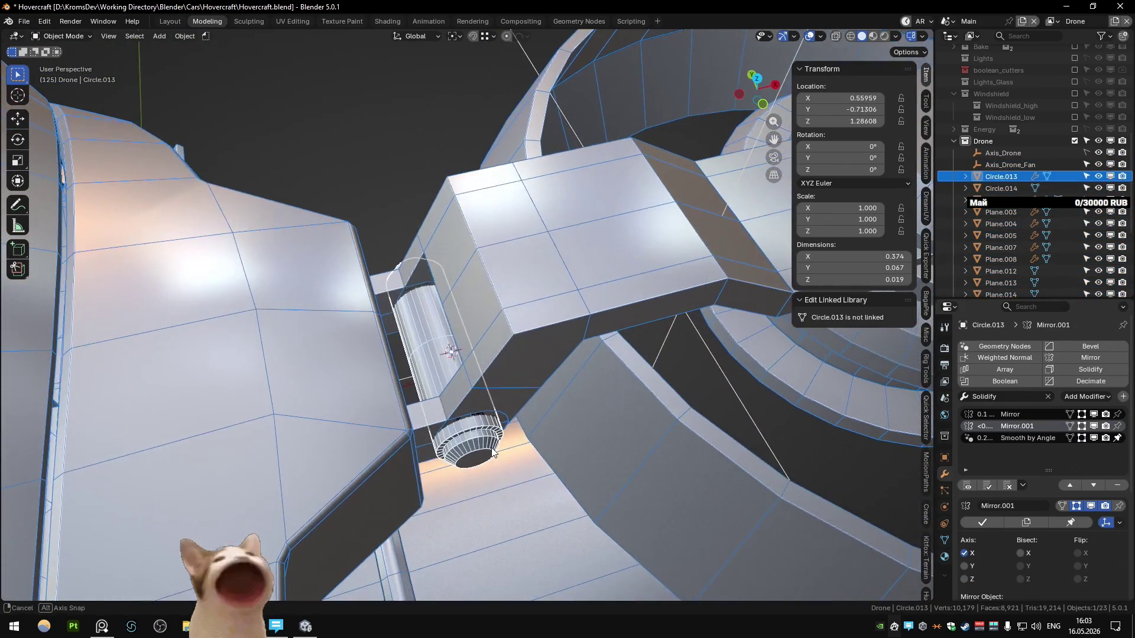
key(Tab)
key(a)
key(KP_7)
- Shift Plane.008's arm strip 0.00683 along Y, checking the snapping options
key(alt+z)
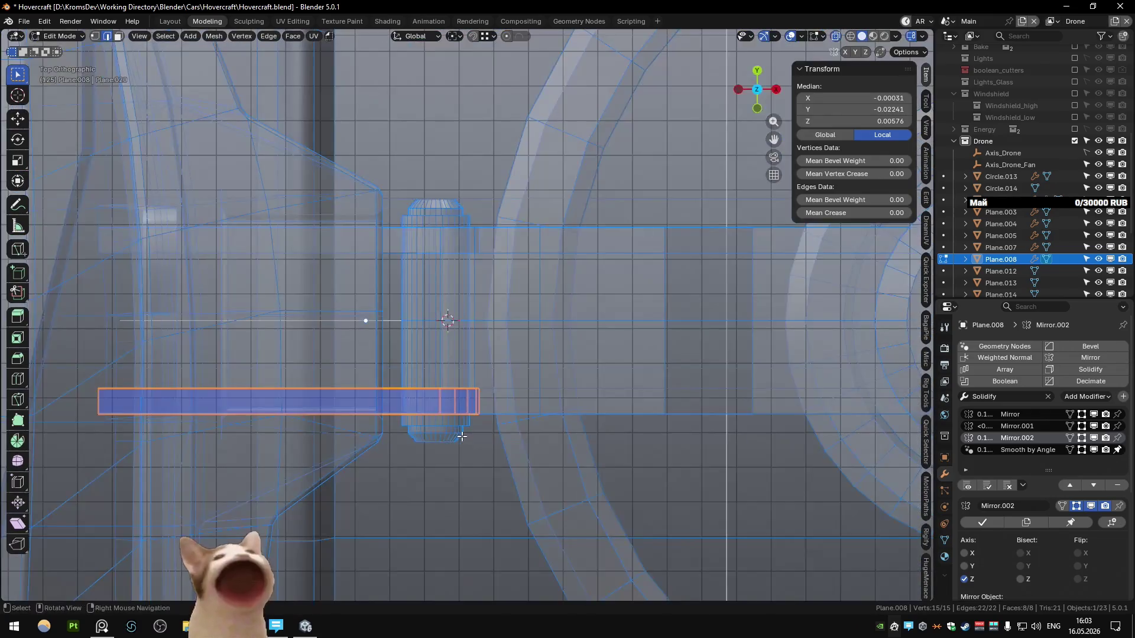
key(alt+z)
key(g)
key(y)
key(Escape)
key(ctrl+shift+Tab)
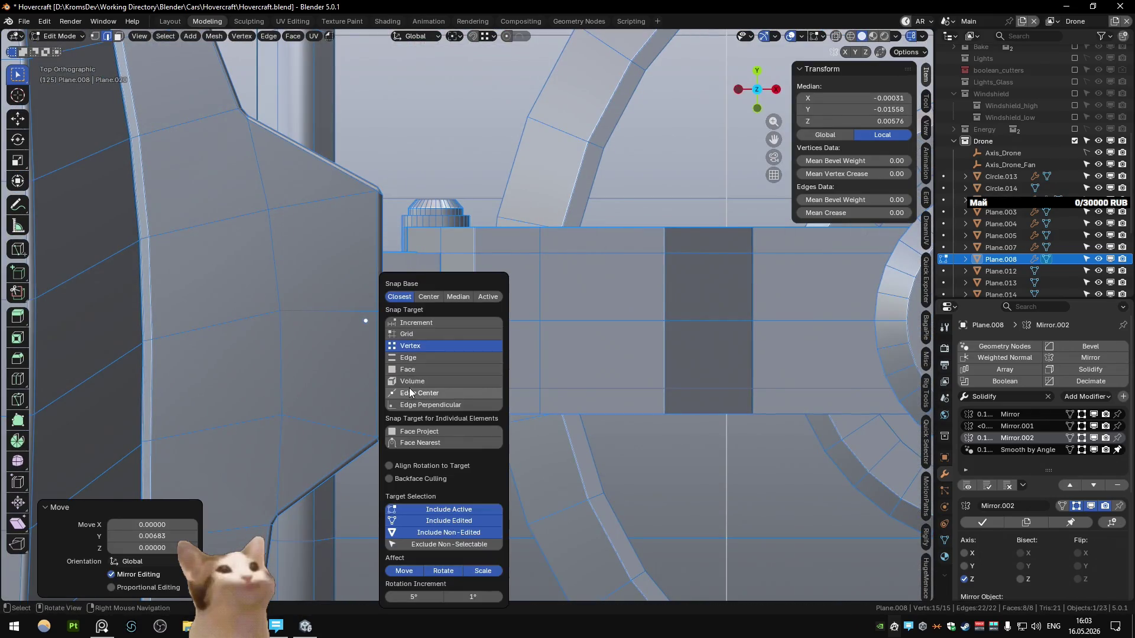
key(Escape)
click(435, 389)
- Return to Object Mode and select Plane.007, then the hinge cylinder Circle.013
key(Tab)
mouse_move(435, 388)
middle_down()
mouse_move(474, 330)
mouse_move(493, 359)
middle_up()
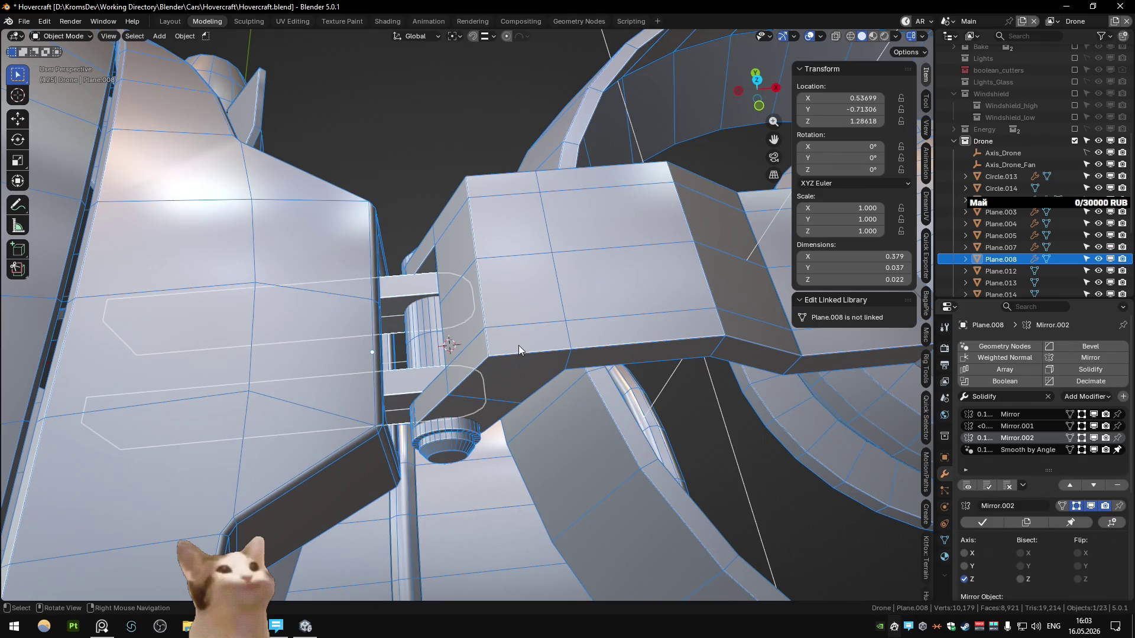
click(473, 204)
middle_drag(473, 204, 261, 238)
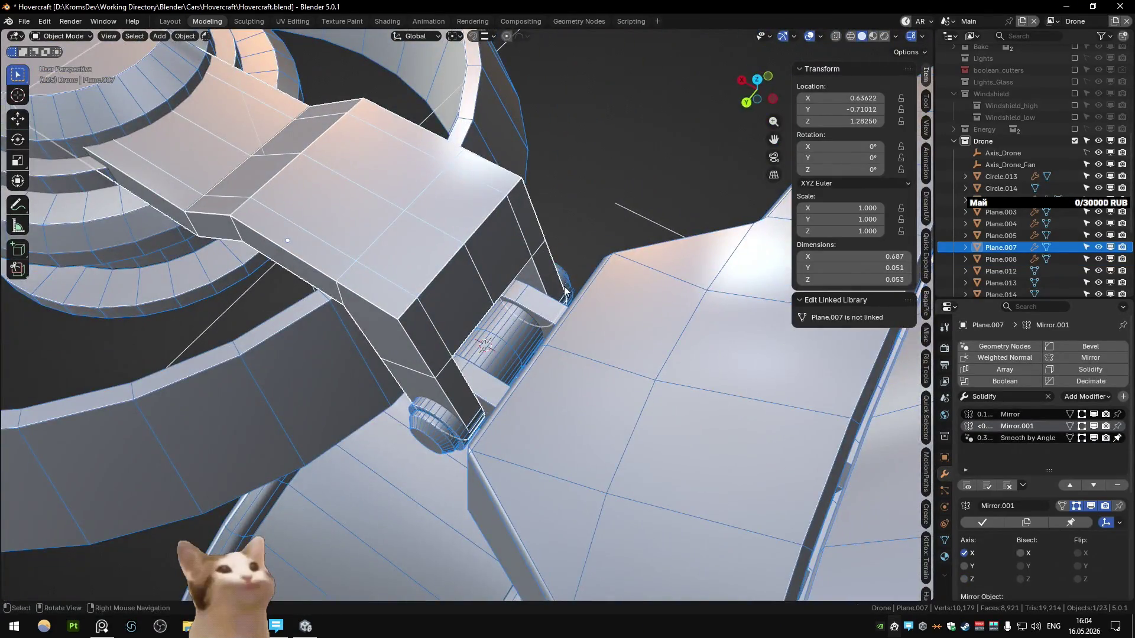
middle_drag(564, 291, 413, 295)
click(461, 384)
- Shorten Circle.013 by moving its top vertex ring along Y in top view
key(Tab)
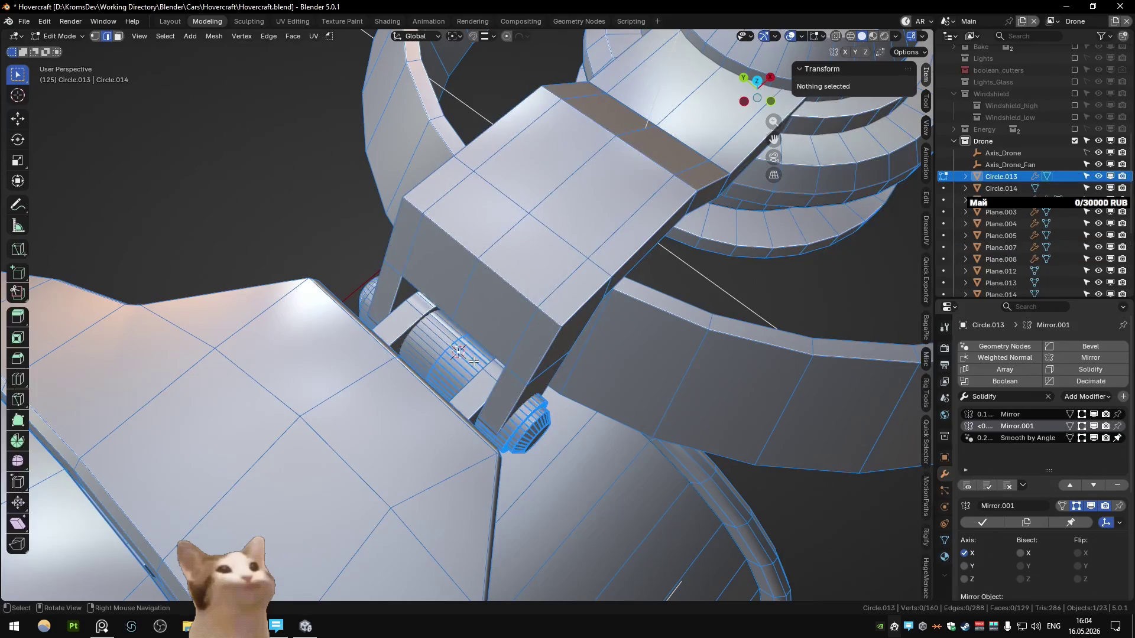
key(KP_7)
shift+scroll(480, 358, down, 3)
drag(384, 228, 550, 269)
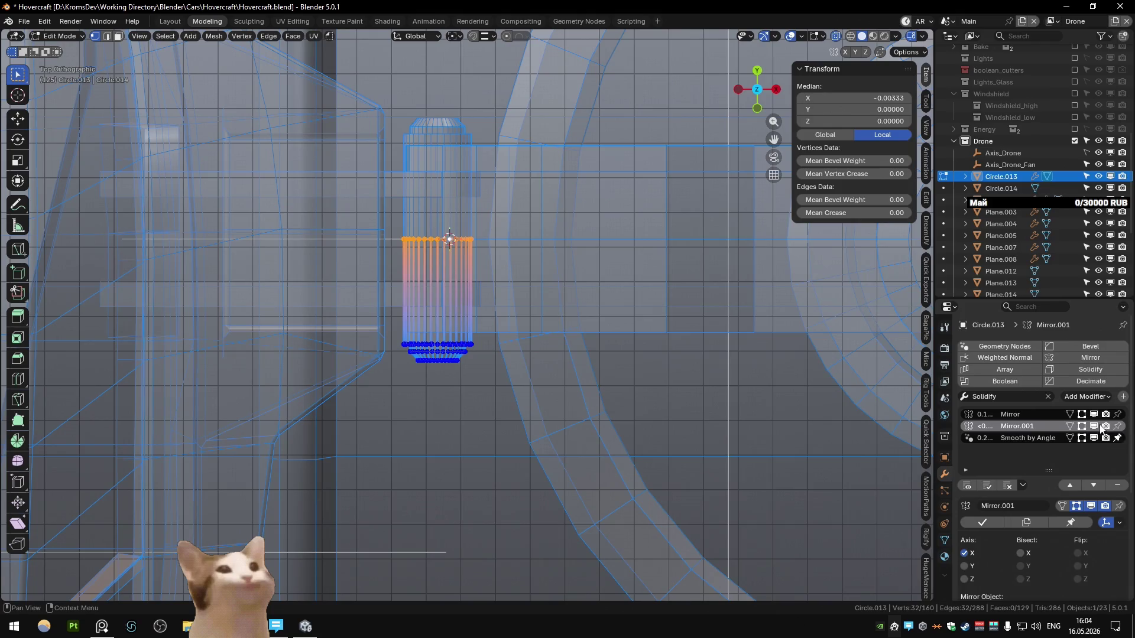
click(594, 387)
scroll(518, 353, up, 3)
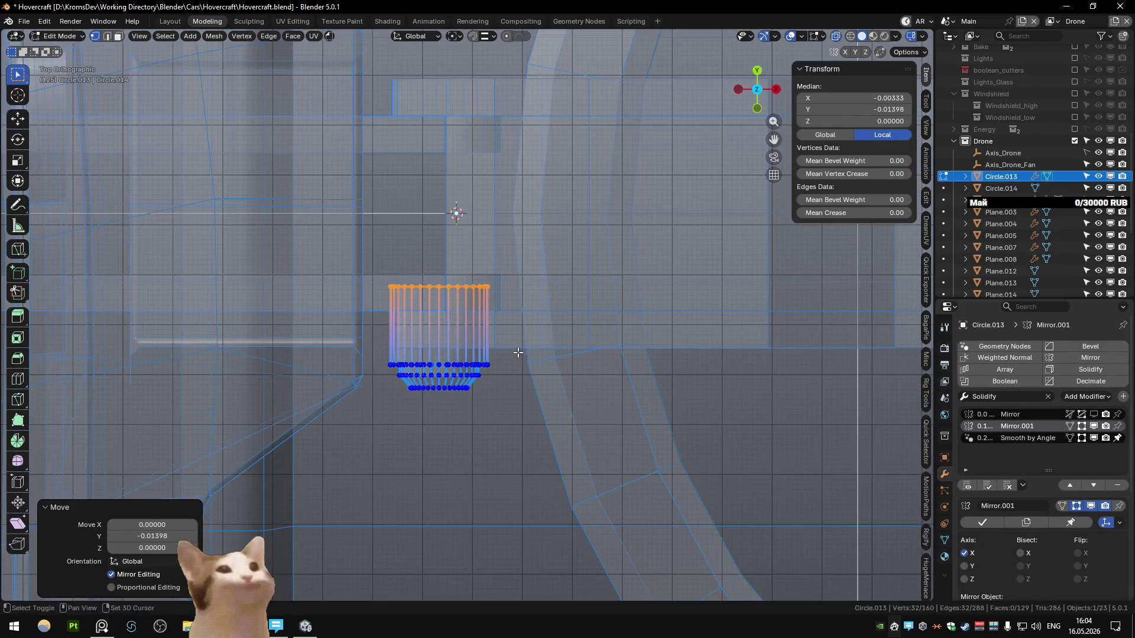
shift+middle_drag(518, 353, 520, 364)
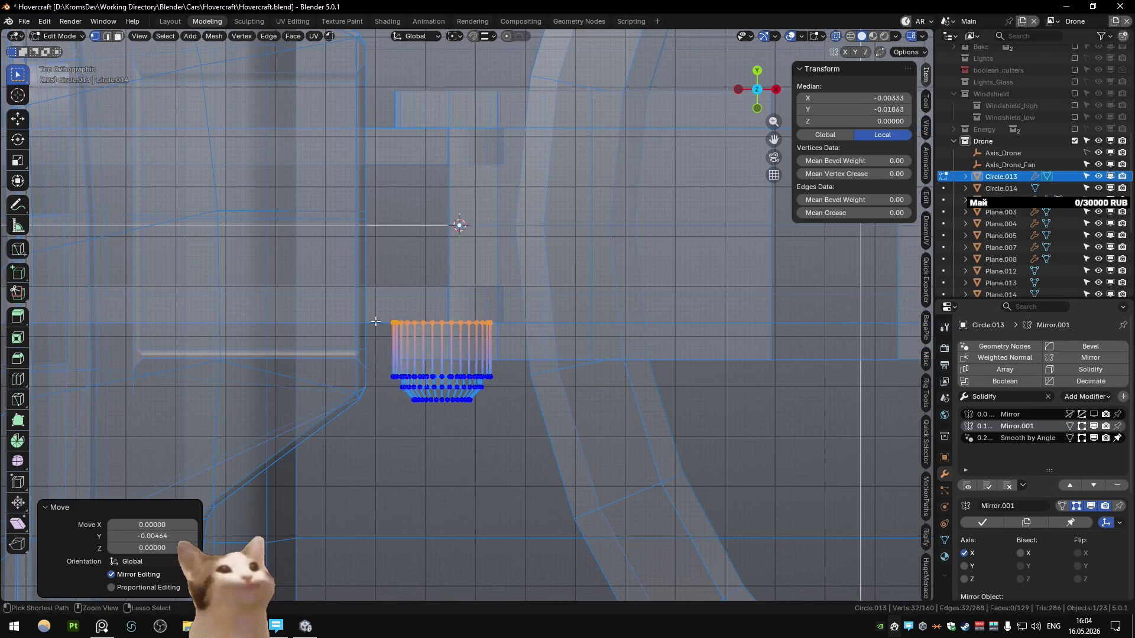
- Duplicate the cylinder, mirror it with S Y -1, and merge overlapping vertices by distance
key(a)
right_click(417, 304)
key(s)
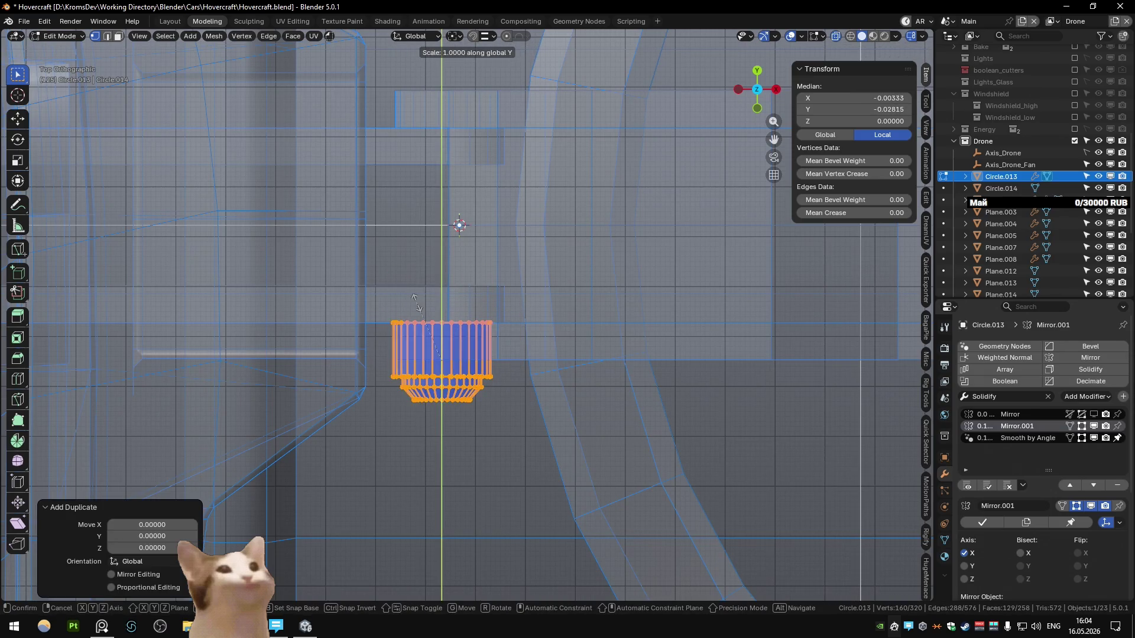
key(g)
key(y)
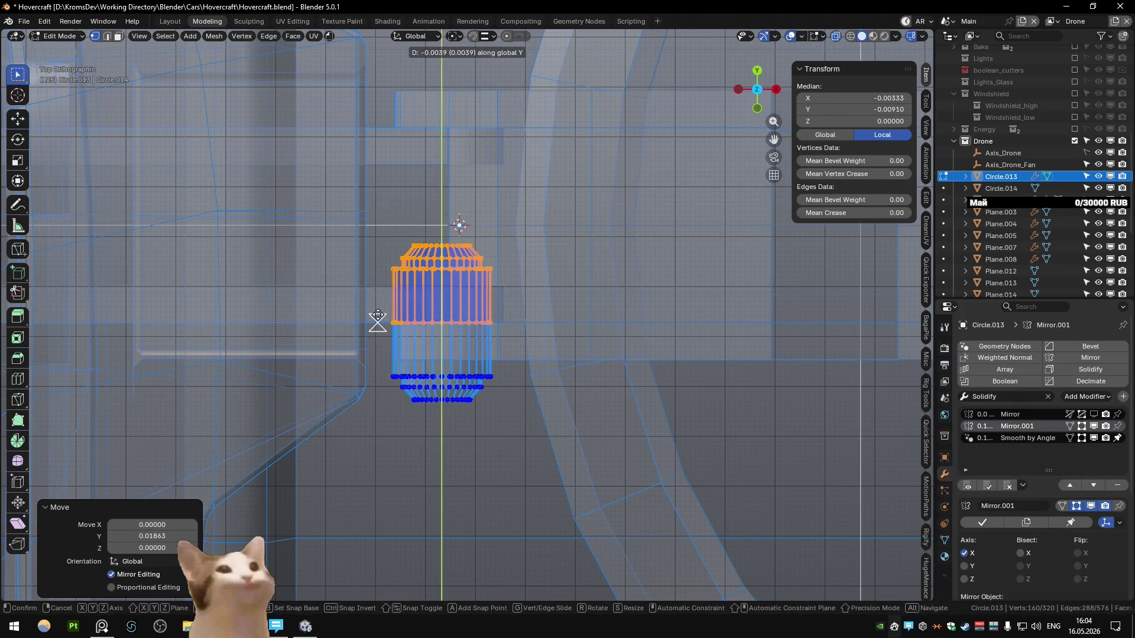
key(a)
key(m)
click(378, 315)
- Apply Checker Deselect on the pin ring, then expand the alternating edges into full edge loops
key(Tab)
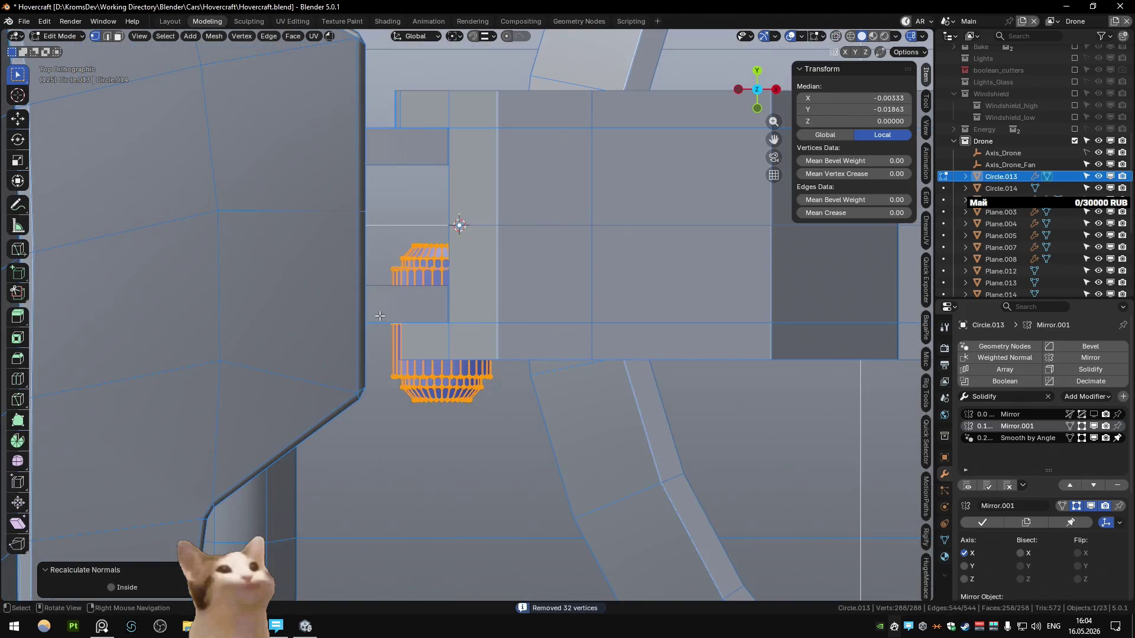
middle_drag(448, 338, 451, 256)
key(Tab)
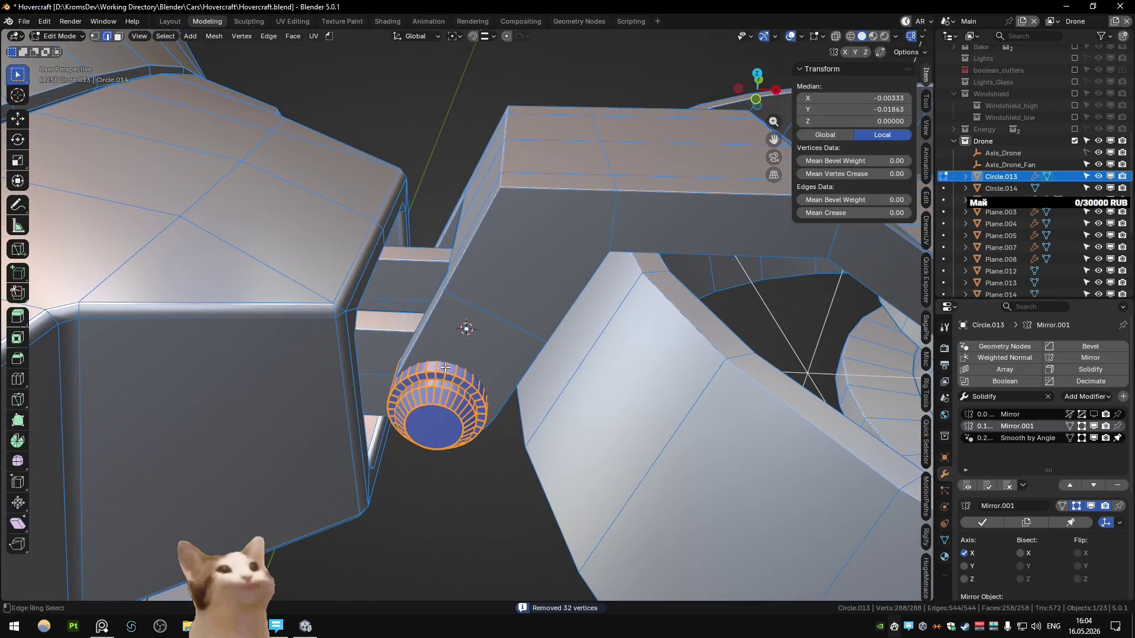
scroll(464, 376, up, 2)
scroll(455, 348, up, 2)
scroll(442, 311, up, 2)
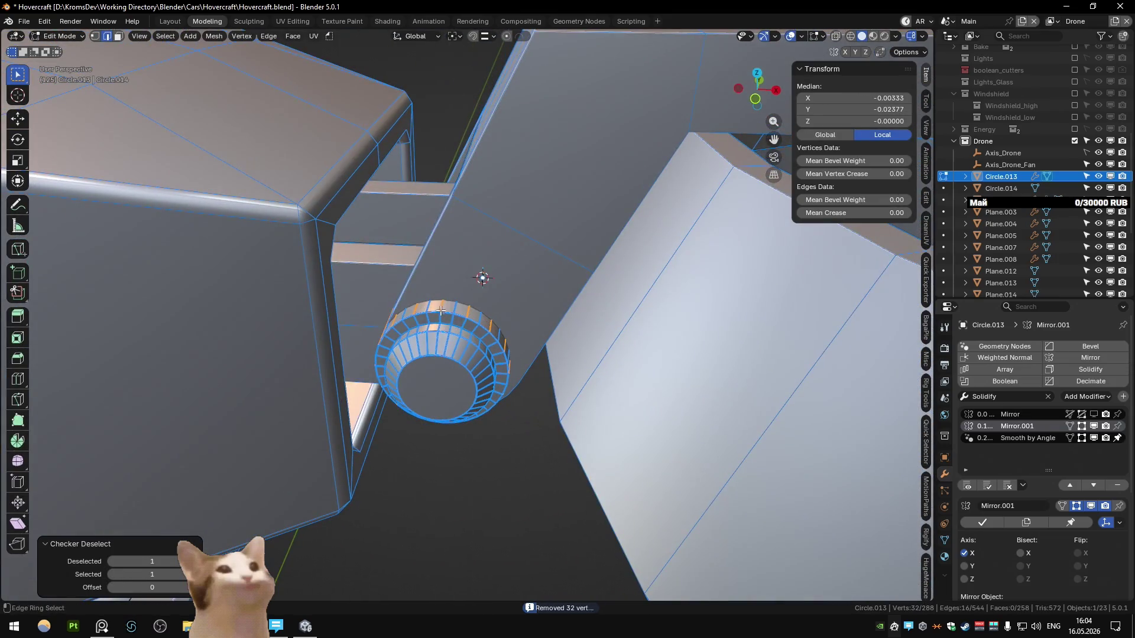
key(q)
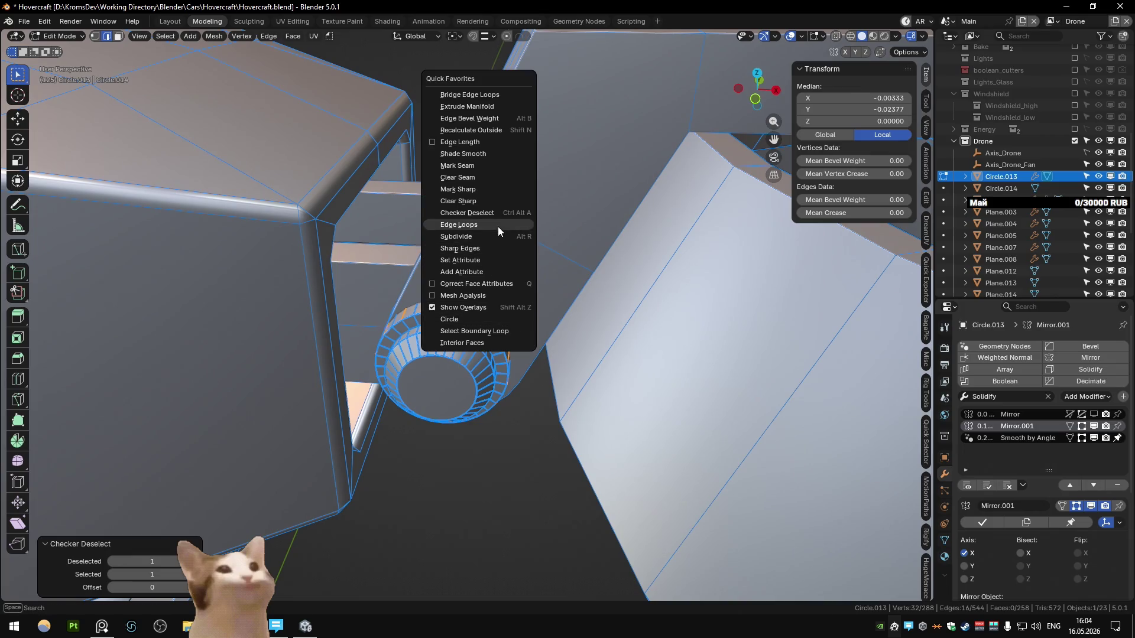
click(498, 248)
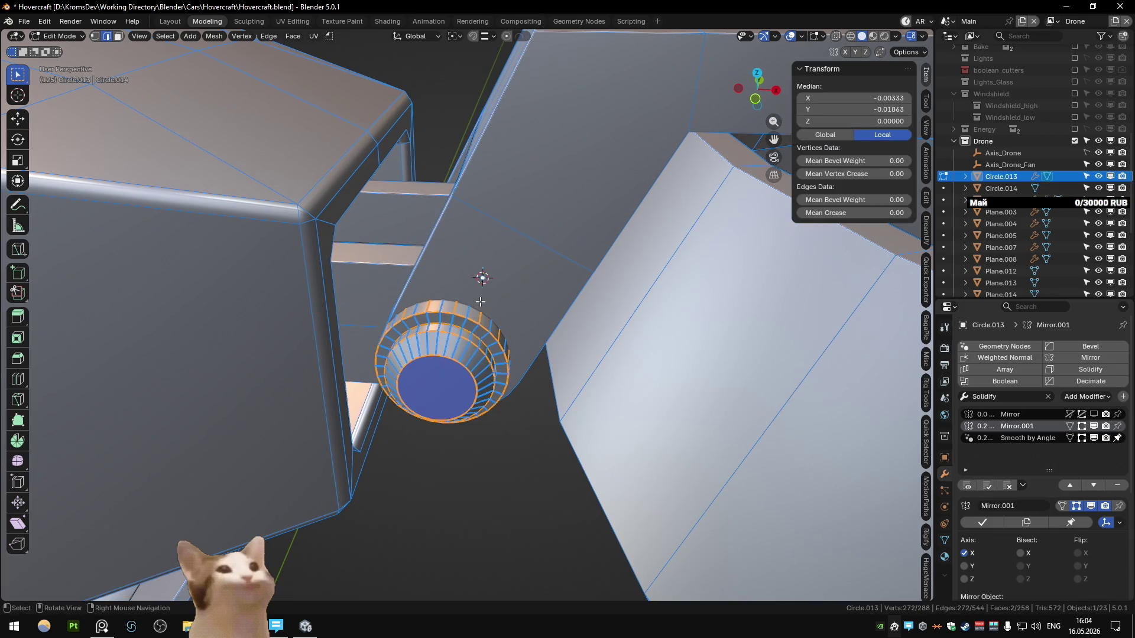
key(ctrl+z)
key(q)
click(466, 276)
key(Tab)
- Move the hinge pin object into position at the joint using the front view
mouse_move(485, 275)
middle_down()
mouse_move(473, 320)
mouse_move(477, 274)
middle_up()
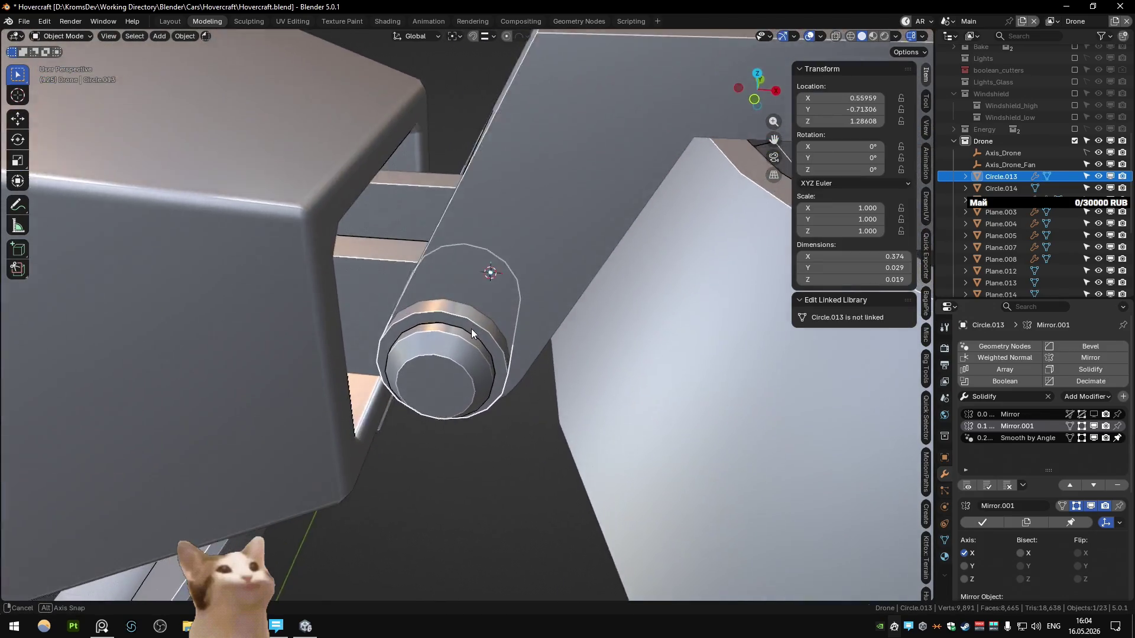
key(KP_7)
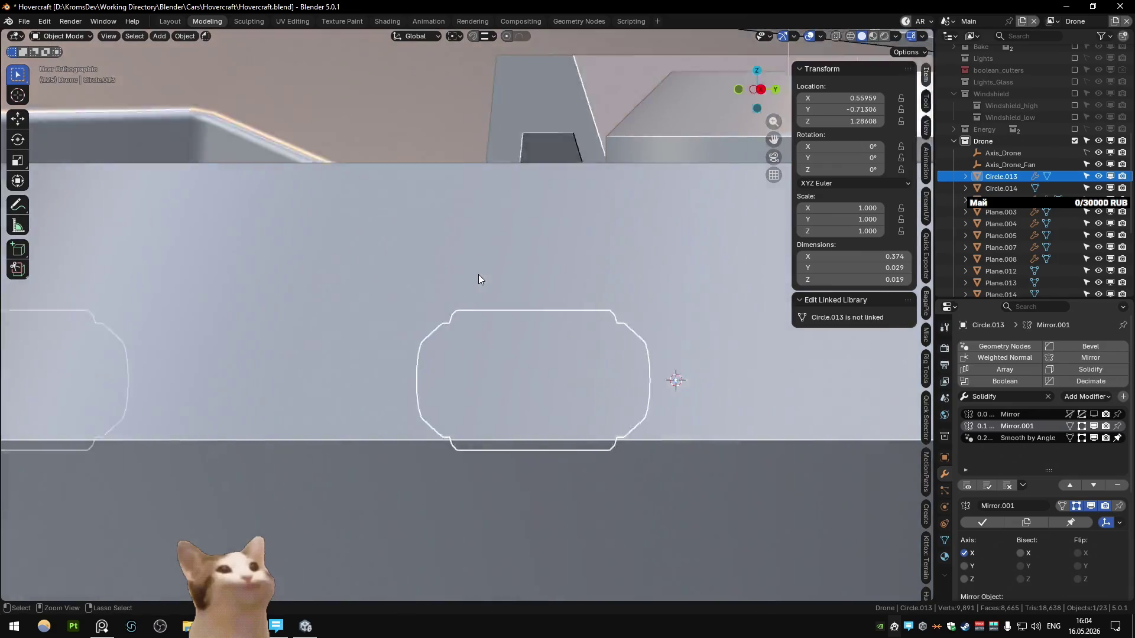
key(KP_1)
key(g)
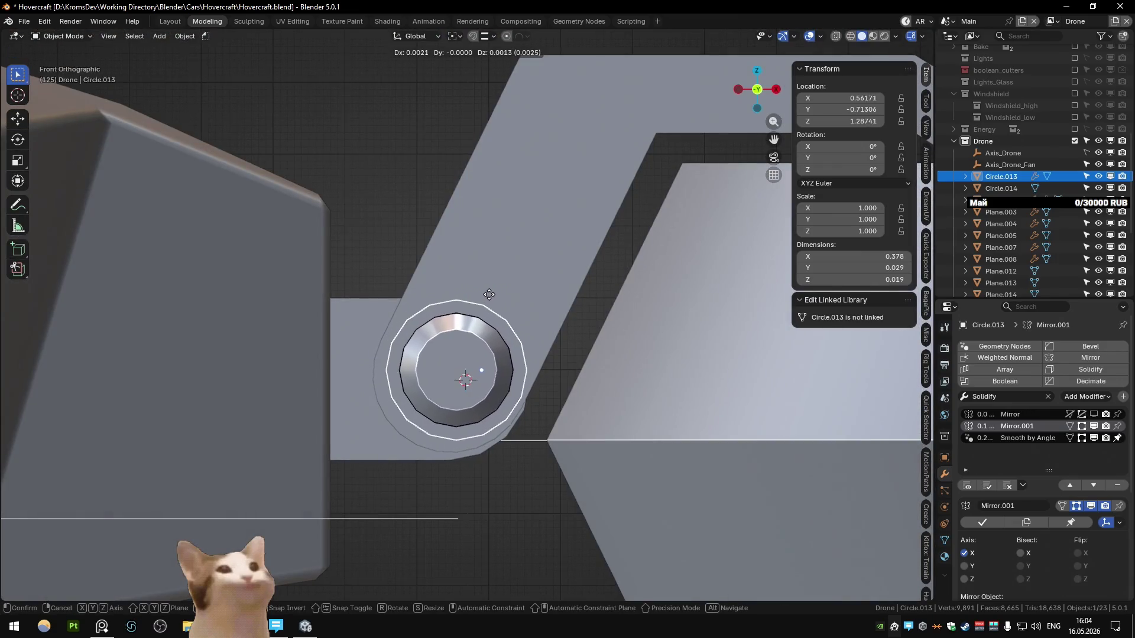
click(485, 297)
middle_drag(485, 296, 525, 317)
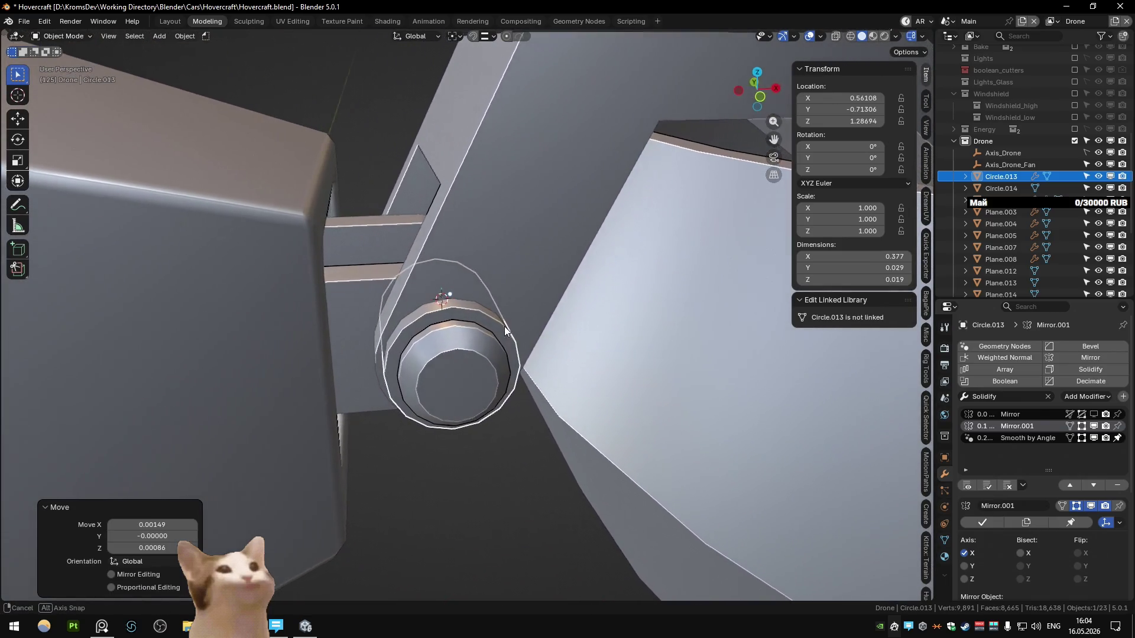
middle_drag(524, 318, 451, 334)
- Grow the pin's face selection and try a mesh context operation, then undo it
key(Tab)
key(ctrl+KP_Add)
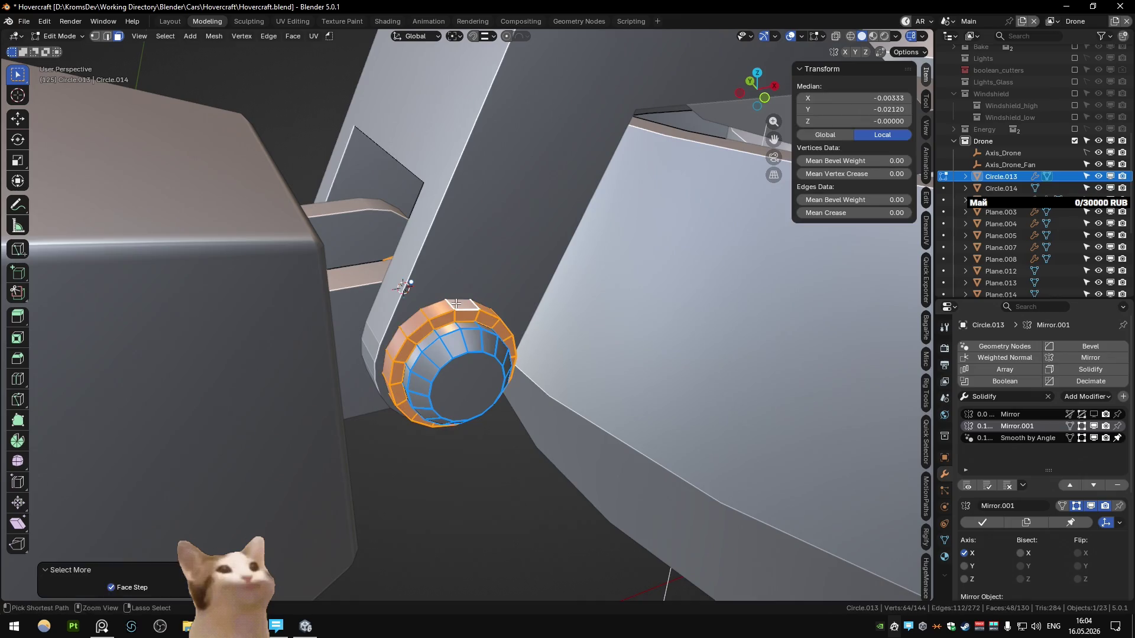
right_click(459, 304)
click(458, 305)
key(Tab)
mouse_move(532, 384)
middle_down()
mouse_move(573, 415)
mouse_move(600, 401)
mouse_move(370, 380)
mouse_move(382, 327)
mouse_move(491, 272)
mouse_move(476, 362)
mouse_move(455, 365)
middle_up()
key(Tab)
key(ctrl+z)
key(ctrl+z)
key(Tab)
key(Tab)
- Reposition each pin piece along Y on either side of the arm joint
key(l)
key(g)
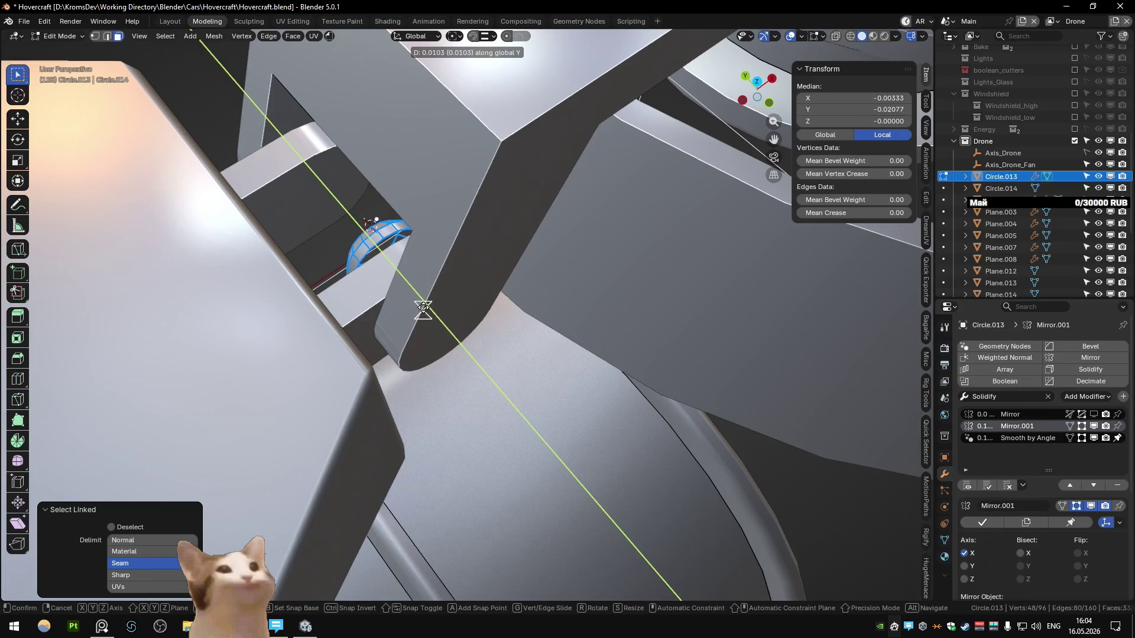
key(alt+a)
key(l)
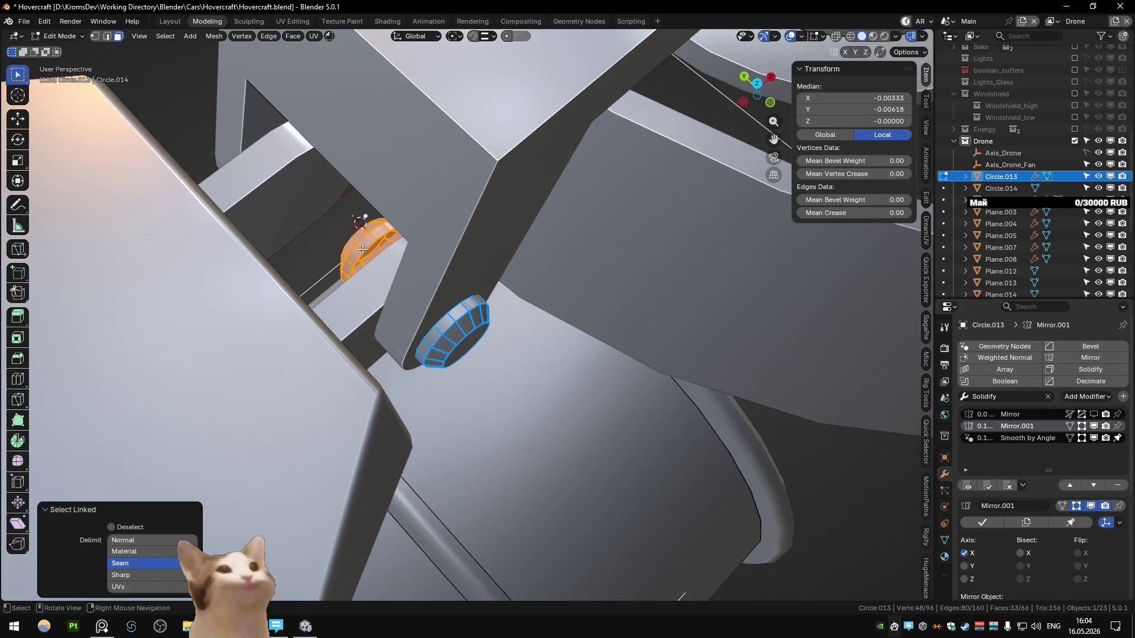
middle_drag(363, 254, 473, 230)
key(g)
key(y)
click(444, 367)
mouse_move(444, 368)
middle_down()
mouse_move(491, 353)
mouse_move(255, 336)
mouse_move(518, 440)
mouse_move(477, 424)
mouse_move(492, 407)
mouse_move(383, 417)
mouse_move(485, 412)
mouse_move(313, 293)
middle_up()
key(Tab)
drag(290, 220, 473, 413)
mouse_move(473, 413)
middle_down()
mouse_move(506, 394)
mouse_move(615, 378)
mouse_move(598, 318)
middle_up()
- Cancel a trial Y rotation and set the hinge pin's origin to the 3D cursor
key(r)
key(y)
key(Escape)
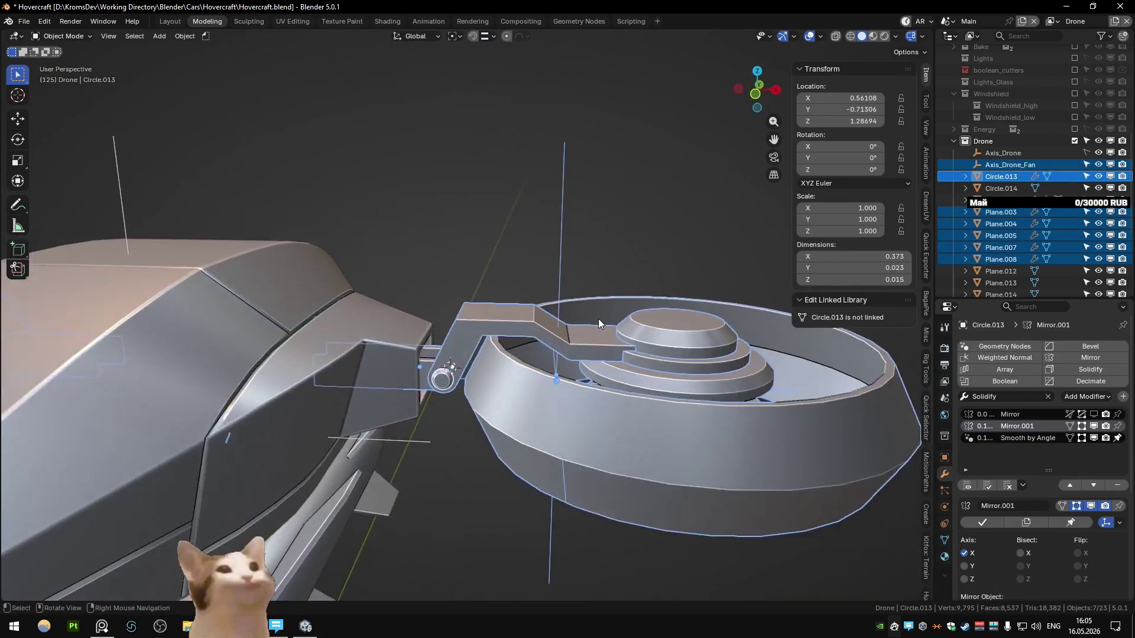
key(KP_1)
scroll(598, 324, up, 4)
click(424, 451)
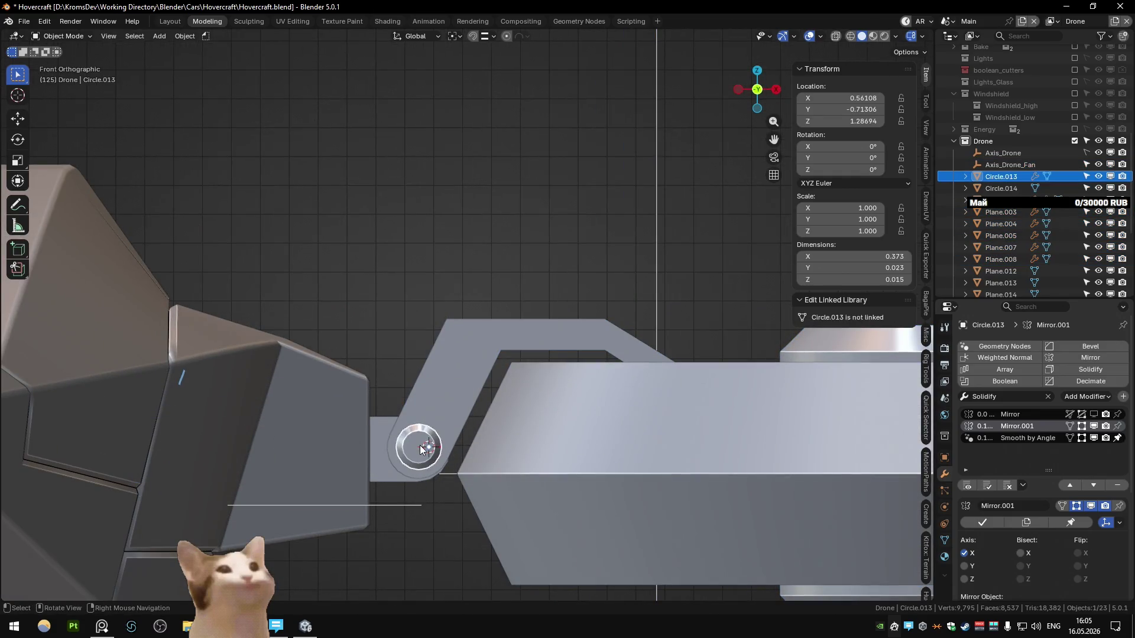
key(Tab)
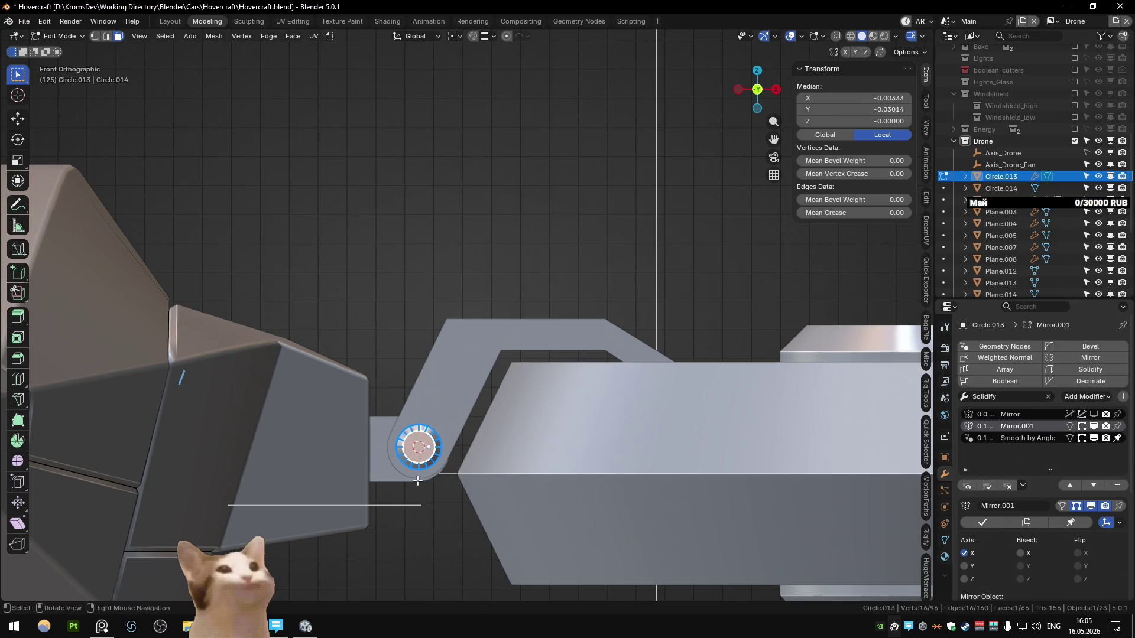
key(Tab)
right_click(378, 420)
click(485, 431)
- Reposition the hinge pin's origin alone, using wireframe overlay to see the fan hub
mouse_move(484, 431)
middle_down()
mouse_move(502, 451)
mouse_move(452, 405)
mouse_move(601, 320)
middle_up()
key(shift+z)
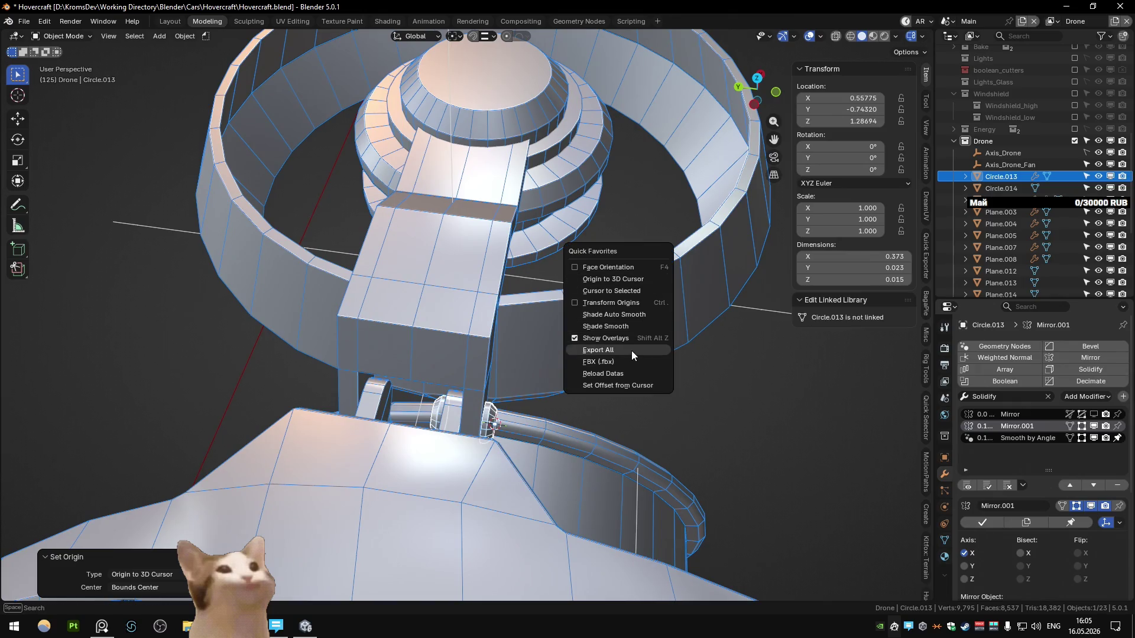
click(629, 303)
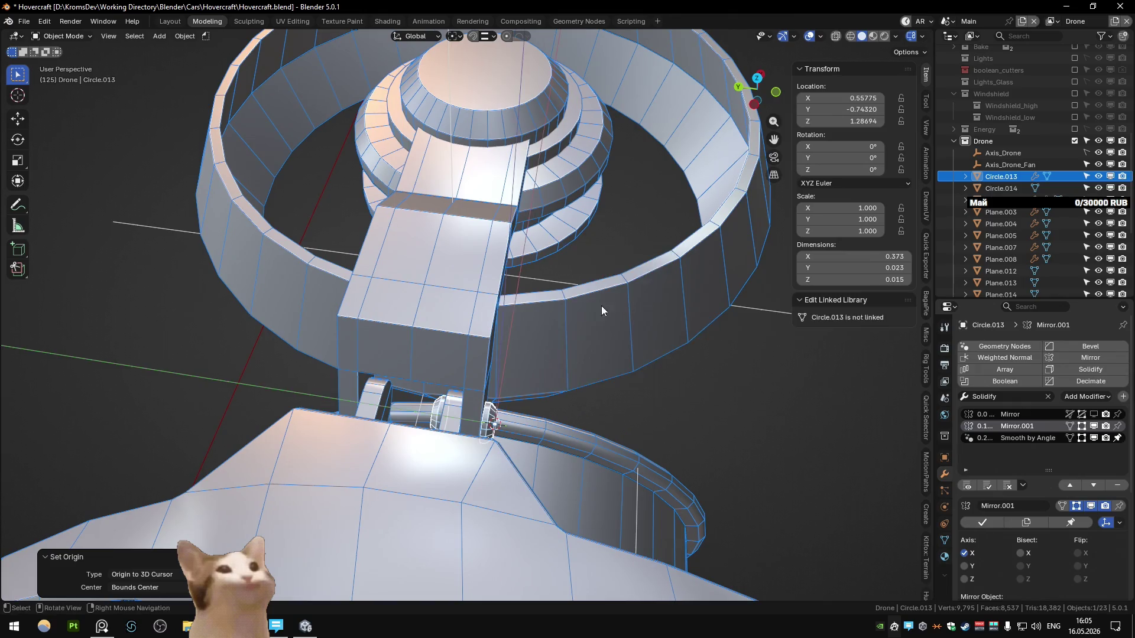
click(411, 333)
mouse_move(466, 345)
middle_down()
mouse_move(502, 333)
mouse_move(491, 265)
middle_up()
key(q)
click(513, 321)
scroll(500, 329, down, 2)
key(Tab)
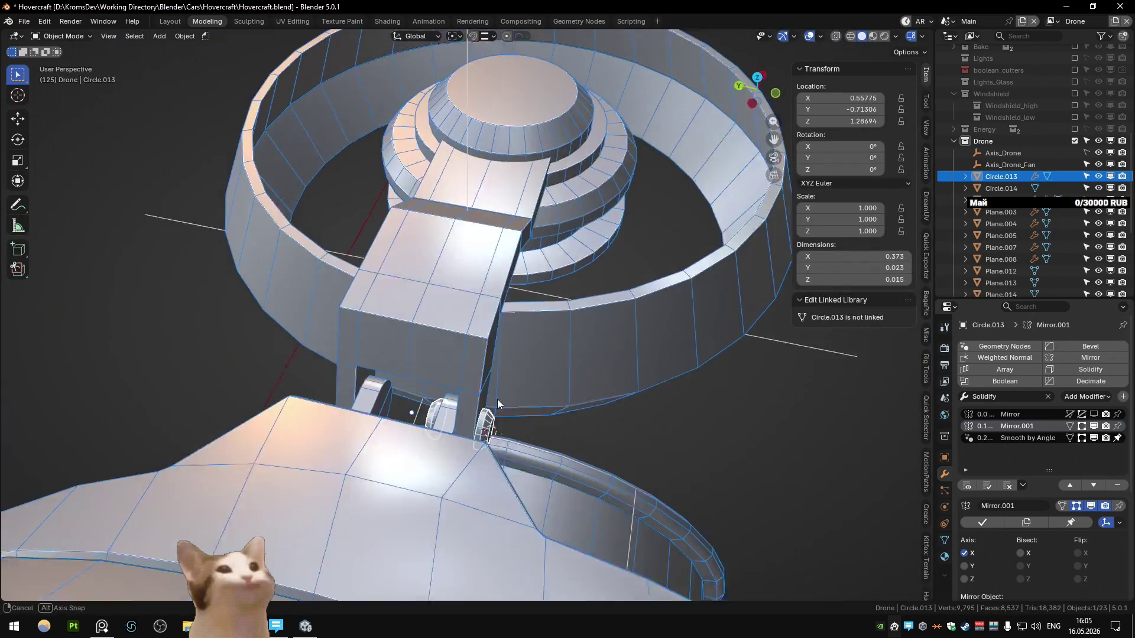
- Select the fan ring and its arm pieces and tilt them -9.11° about X
middle_drag(671, 403, 527, 363)
scroll(527, 363, down, 3)
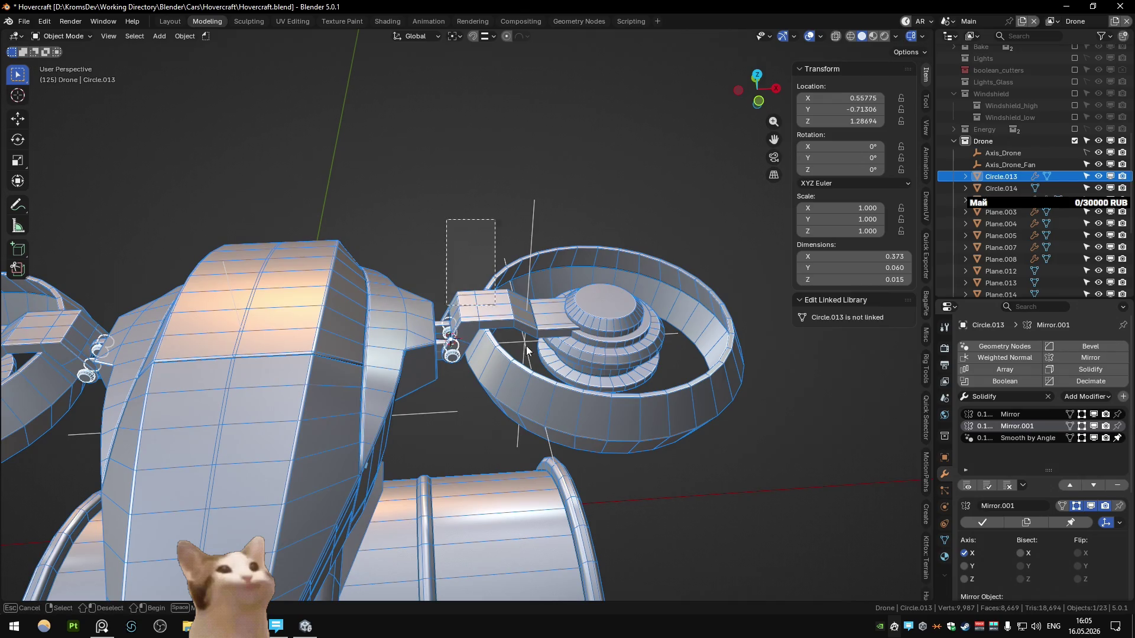
drag(511, 325, 569, 391)
middle_drag(545, 359, 598, 351)
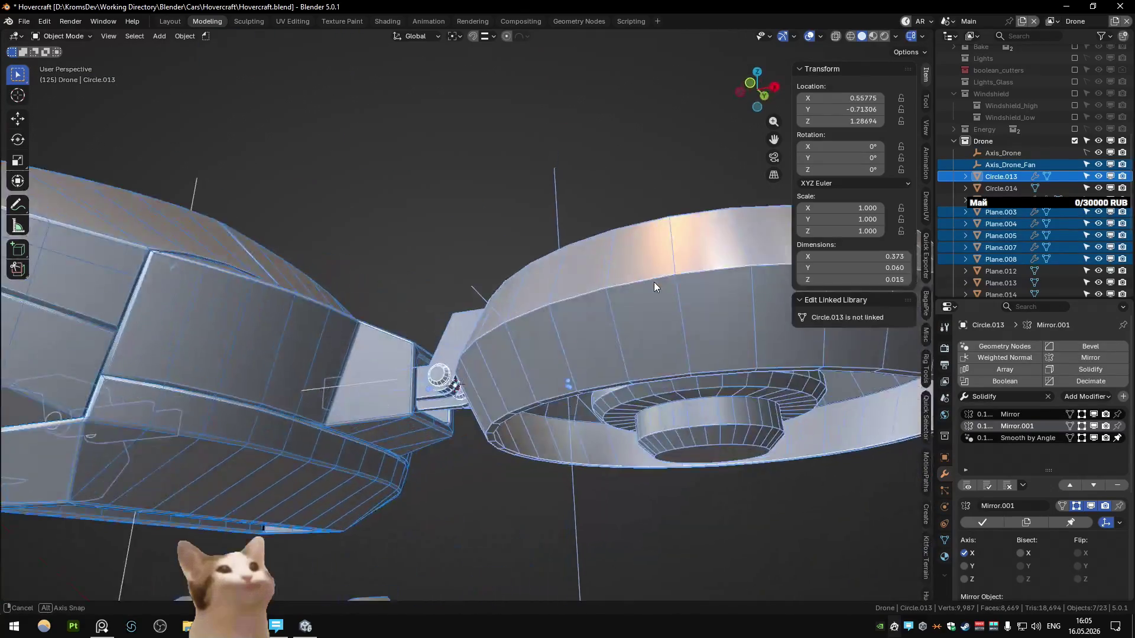
key(r)
key(y)
key(x)
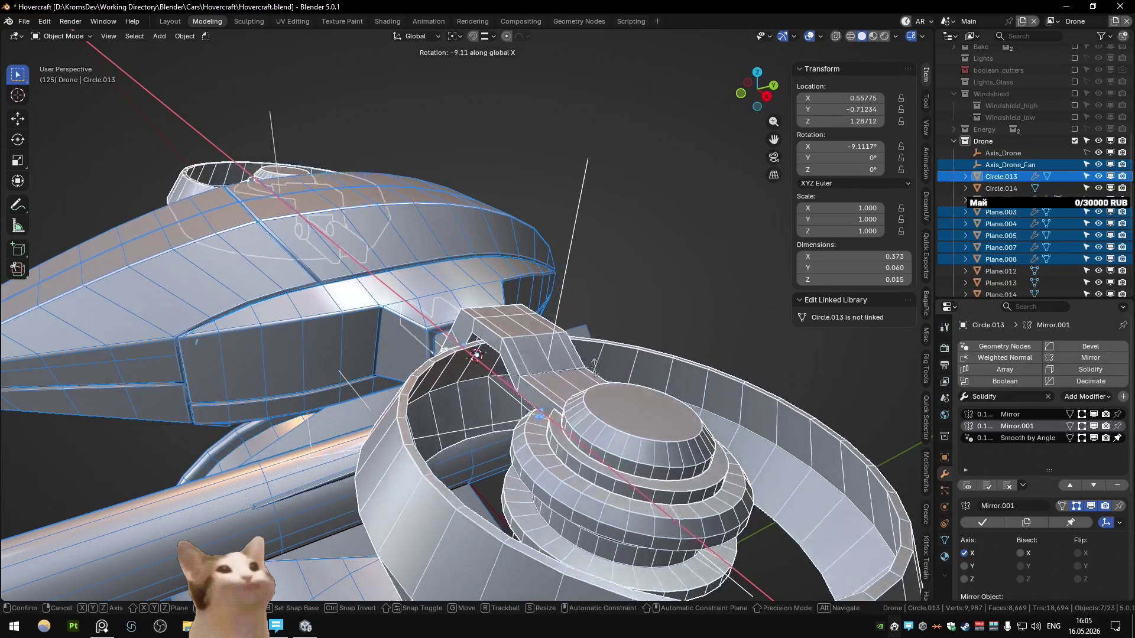
click(609, 316)
- Try further X-axis tilts of the fan assembly, including -30.3°
mouse_move(609, 316)
middle_down()
mouse_move(533, 235)
mouse_move(452, 304)
middle_up()
key(r)
key(x)
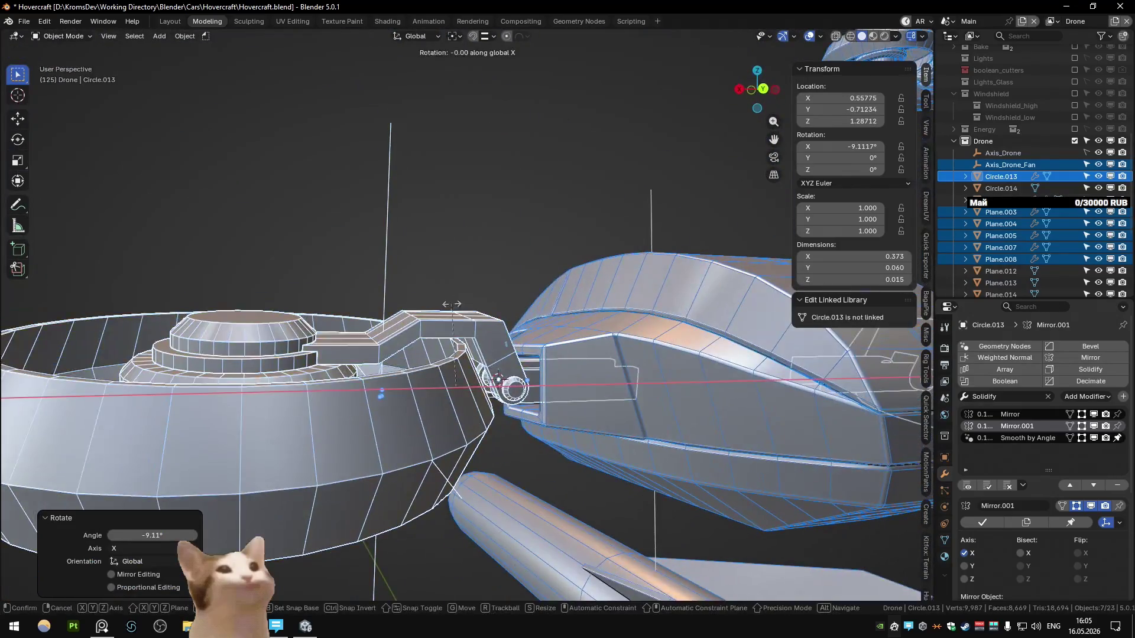
mouse_move(468, 216)
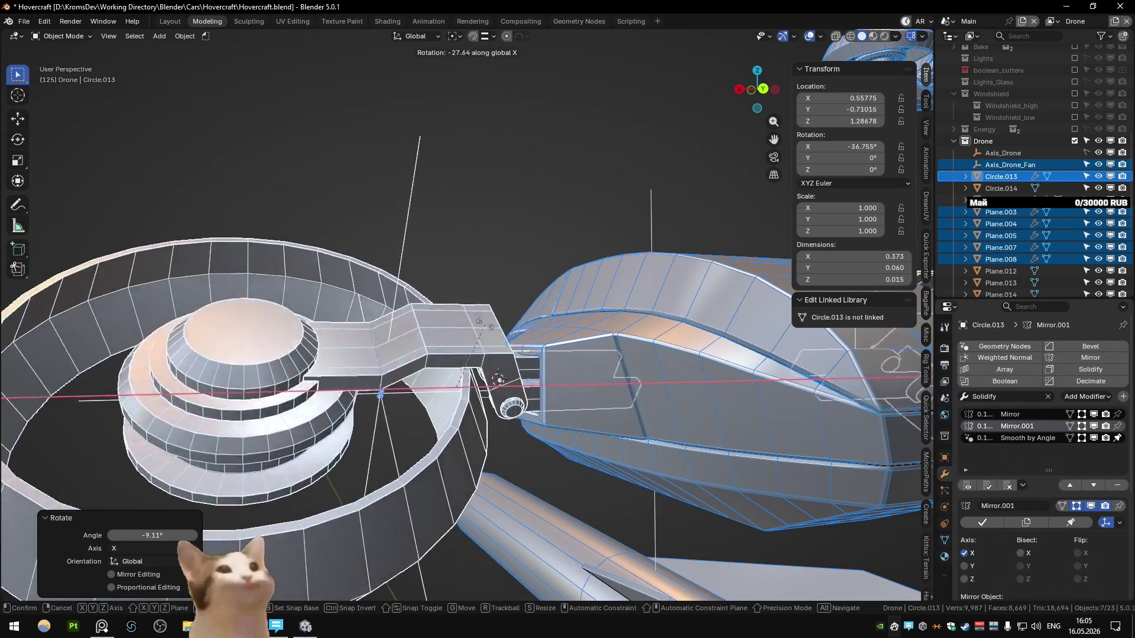
click(503, 284)
middle_drag(502, 283, 604, 404)
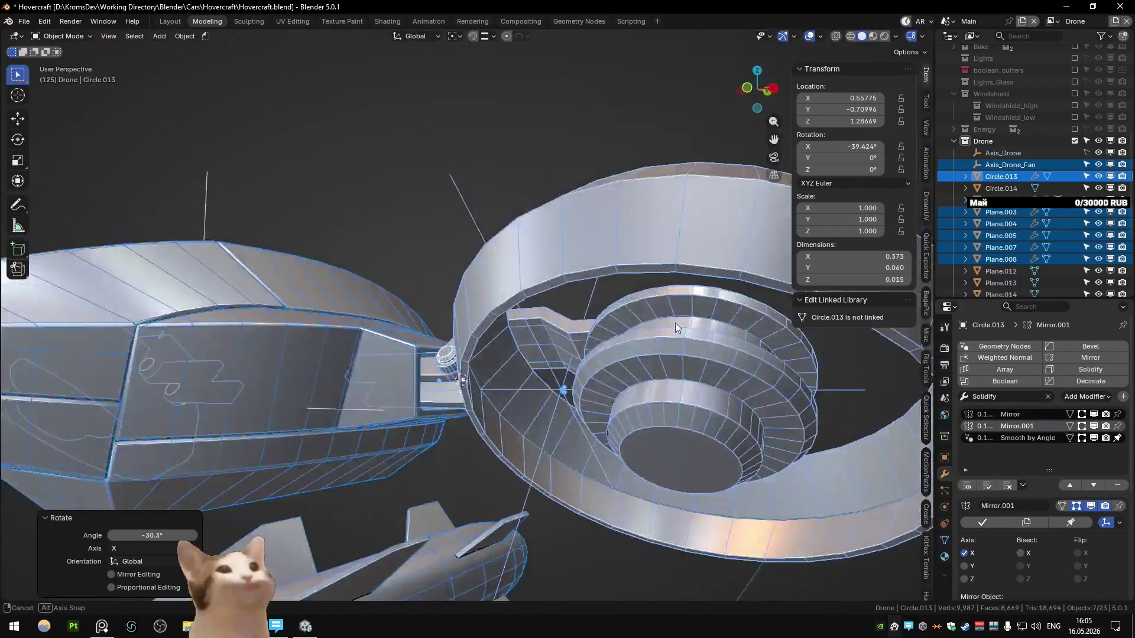
key(r)
key(x)
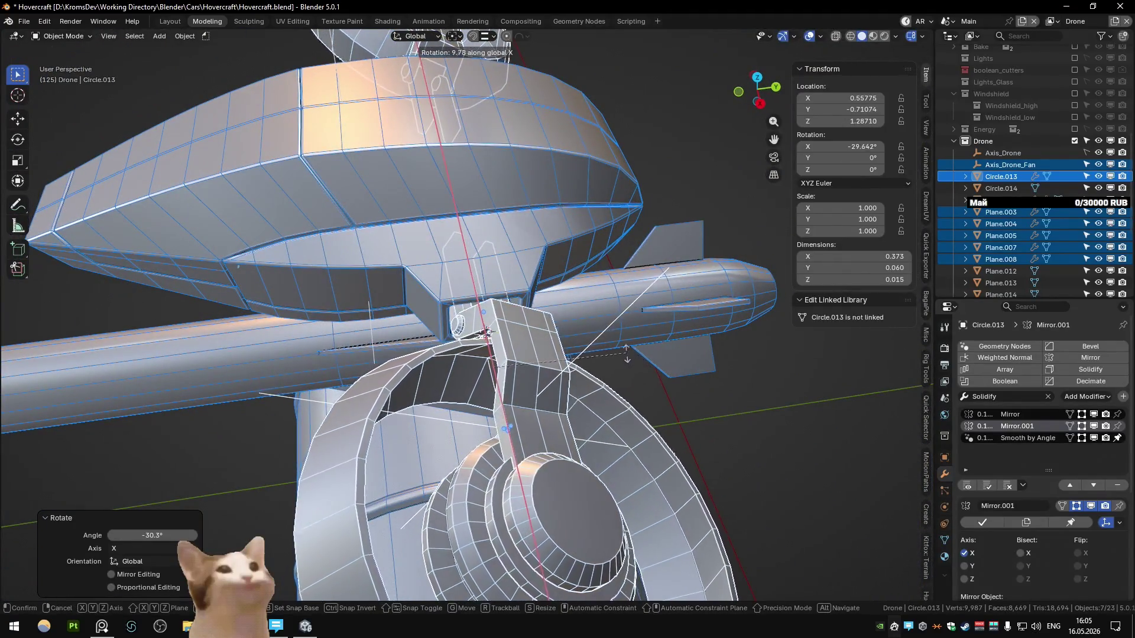
click(594, 354)
mouse_move(594, 353)
middle_down()
mouse_move(469, 277)
mouse_move(579, 246)
mouse_move(500, 382)
middle_up()
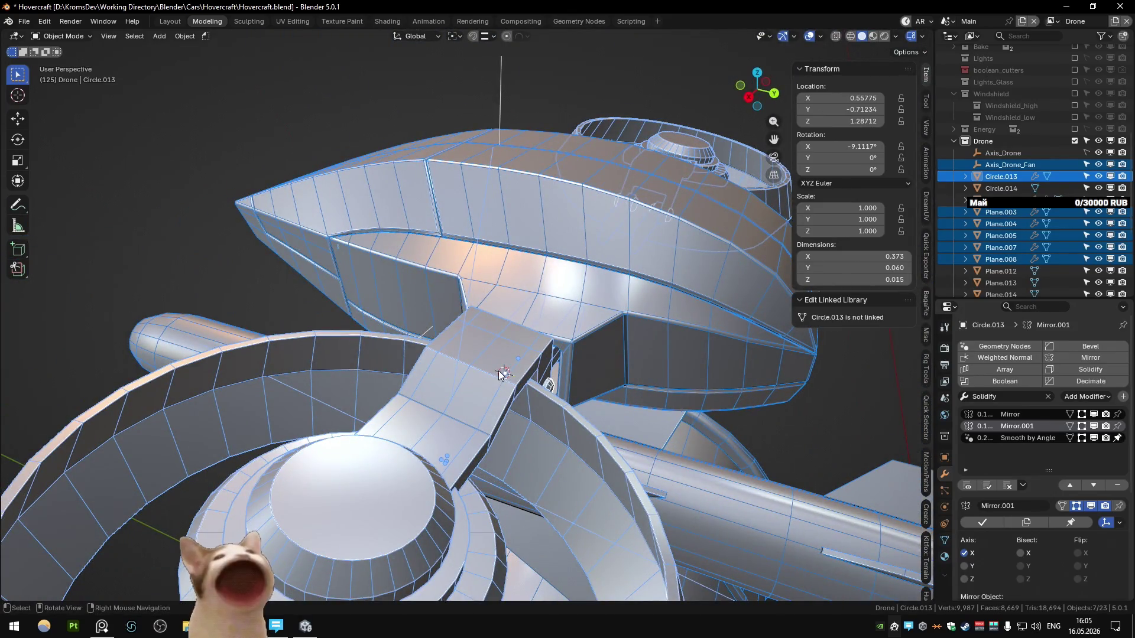
middle_drag(540, 372, 454, 354)
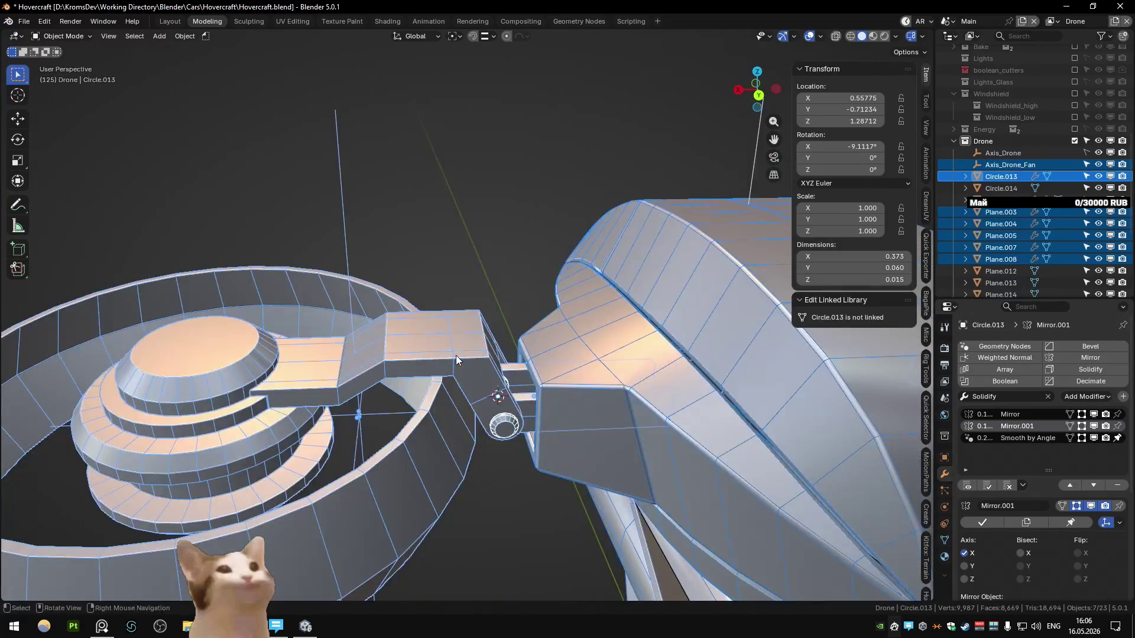
- Undo the fan tilts back to 0° and save Hovercraft.blend
key(ctrl+z)
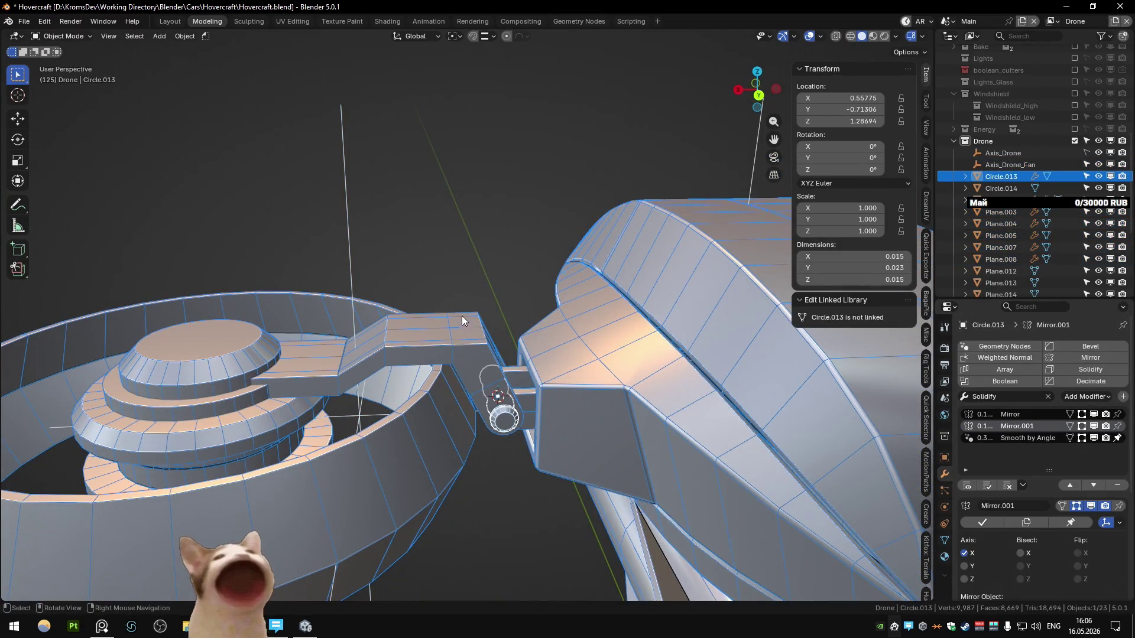
middle_drag(503, 427, 505, 377)
key(ctrl+s)
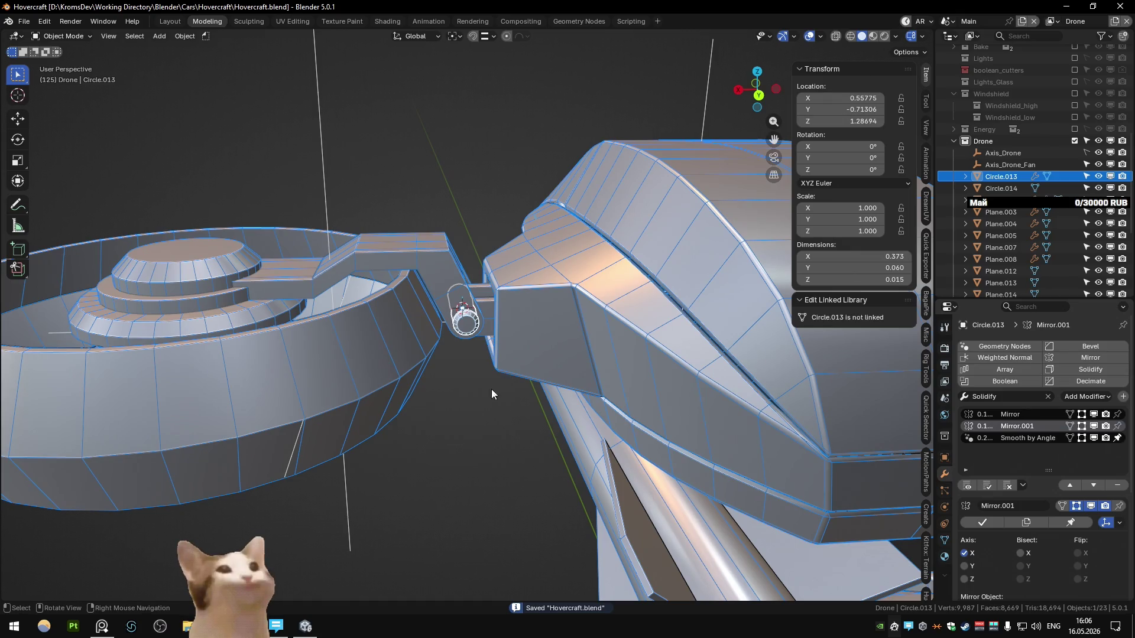
click(501, 380)
scroll(491, 372, down, 5)
scroll(481, 340, down, 2)
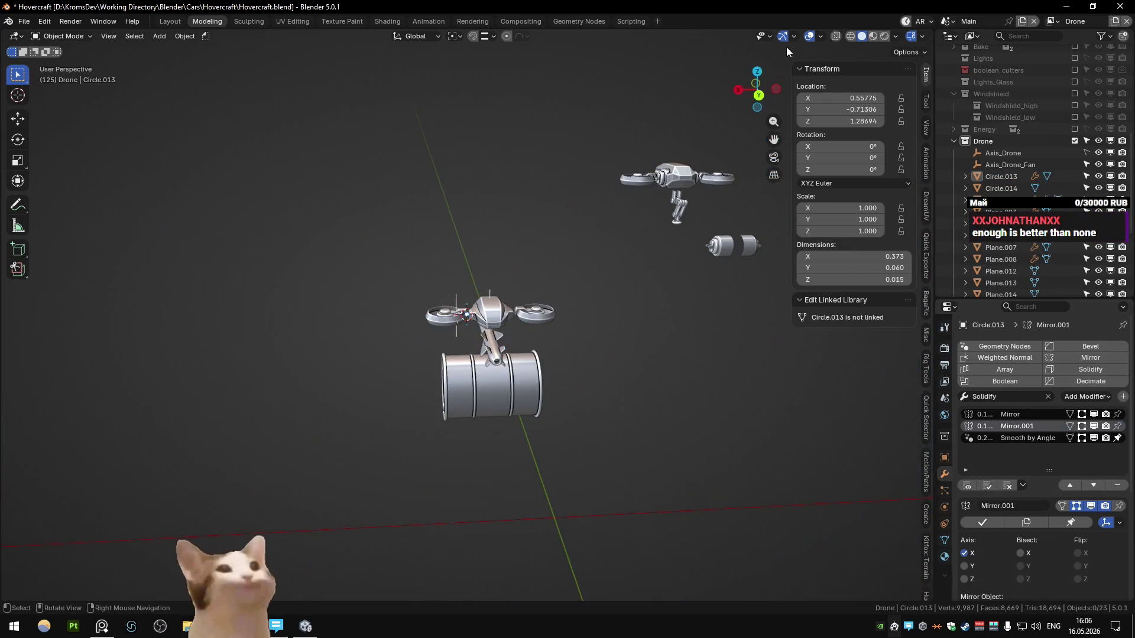
scroll(500, 281, up, 6)
scroll(474, 324, down, 3)
scroll(499, 309, down, 4)
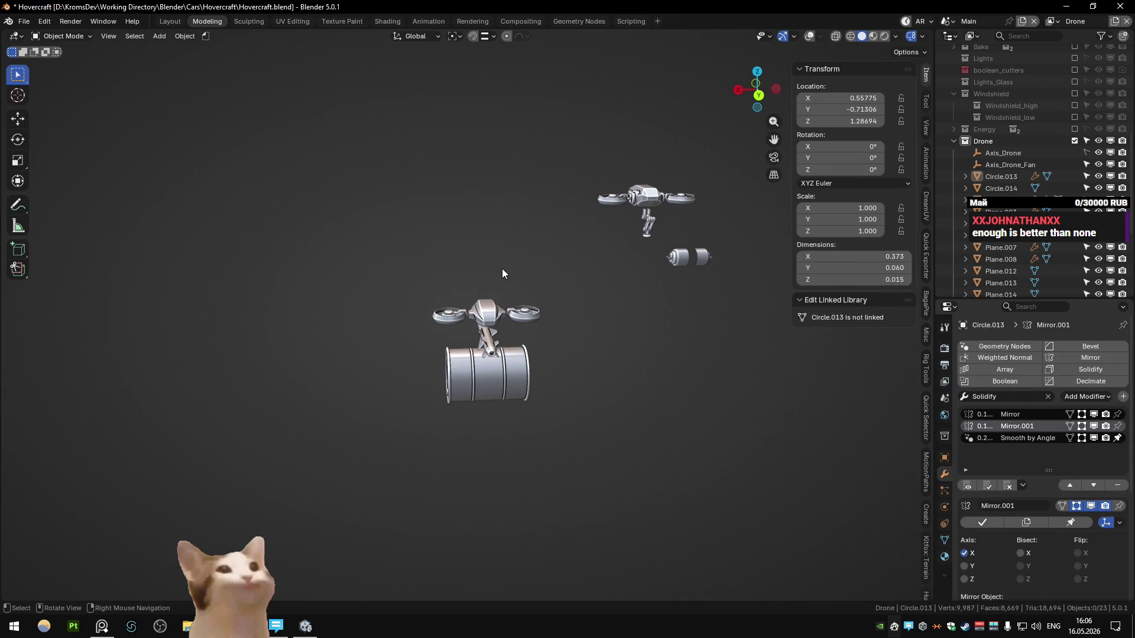
scroll(477, 313, up, 3)
scroll(455, 364, up, 4)
mouse_move(455, 364)
middle_down()
mouse_move(653, 302)
mouse_move(656, 377)
mouse_move(475, 381)
mouse_move(523, 303)
mouse_move(642, 326)
mouse_move(566, 389)
mouse_move(458, 357)
mouse_move(529, 309)
mouse_move(660, 370)
mouse_move(688, 349)
mouse_move(542, 381)
mouse_move(468, 314)
mouse_move(559, 292)
mouse_move(670, 358)
mouse_move(658, 385)
mouse_move(717, 325)
mouse_move(629, 350)
middle_up()
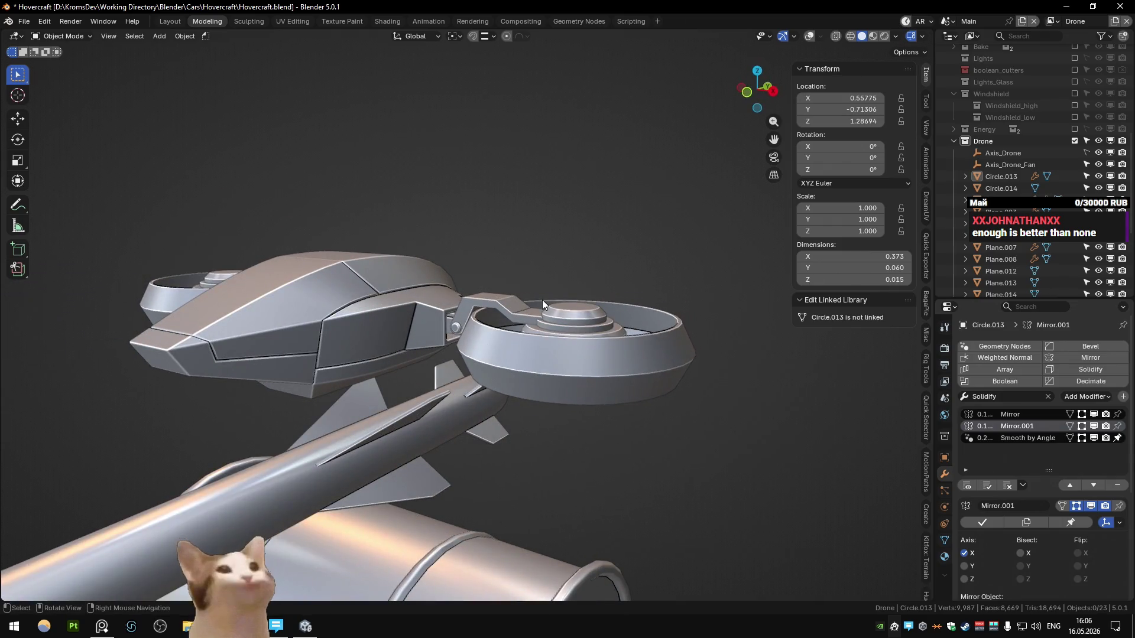
mouse_move(541, 300)
middle_down()
mouse_move(509, 298)
mouse_move(470, 319)
middle_up()
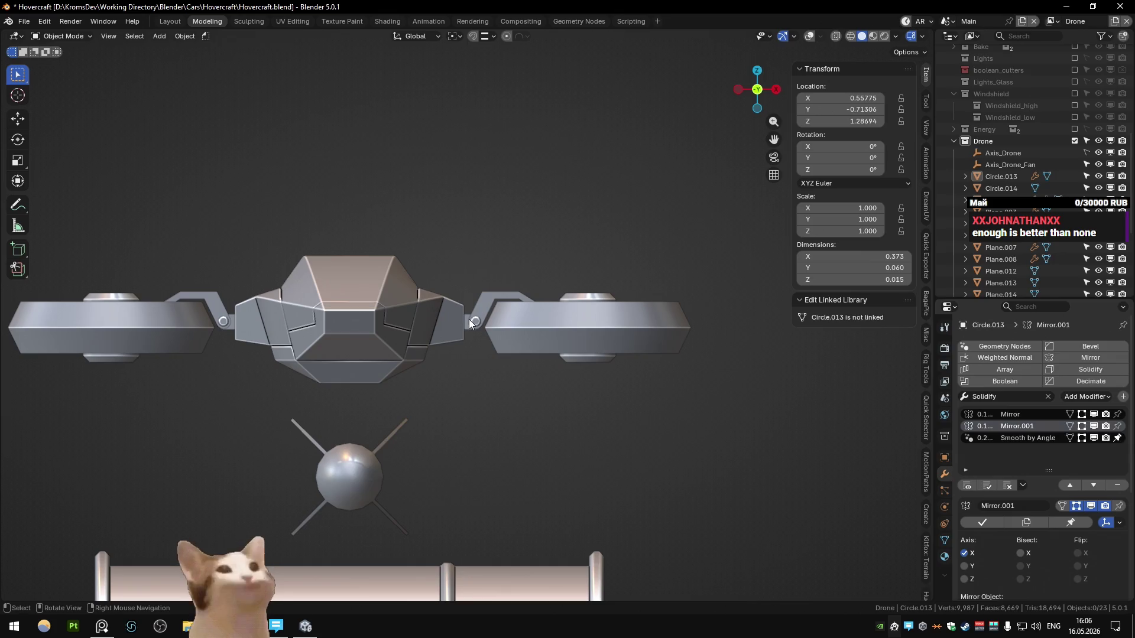
key(KP_7)
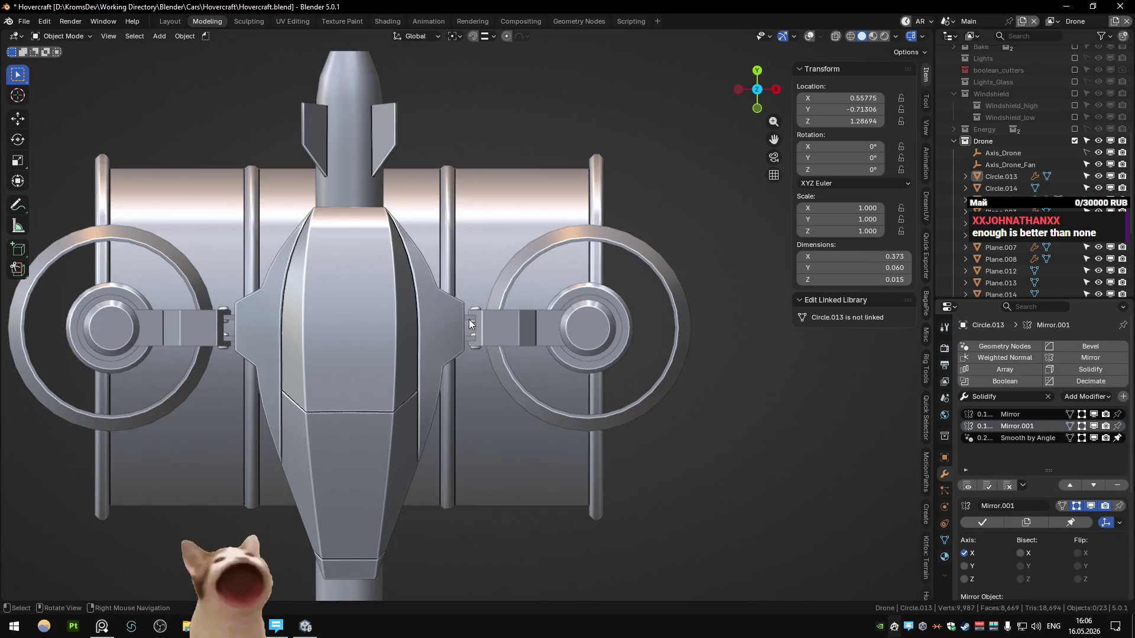
mouse_move(469, 319)
middle_down()
mouse_move(451, 338)
mouse_move(435, 326)
middle_up()
scroll(451, 338, up, 3)
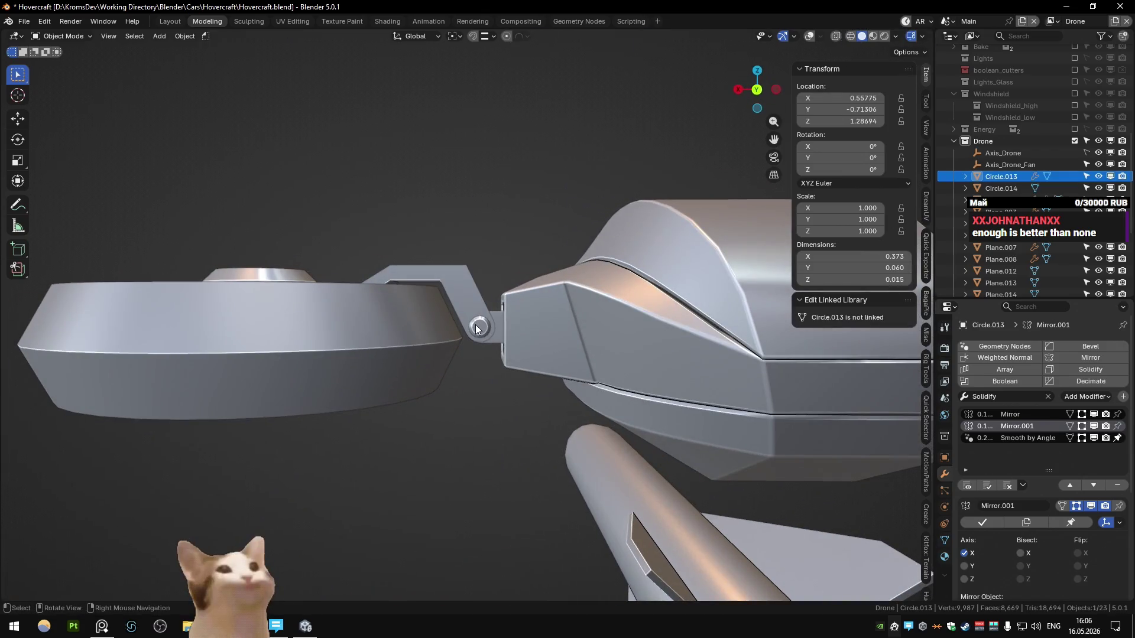
key(shift+alt+z)
key(b)
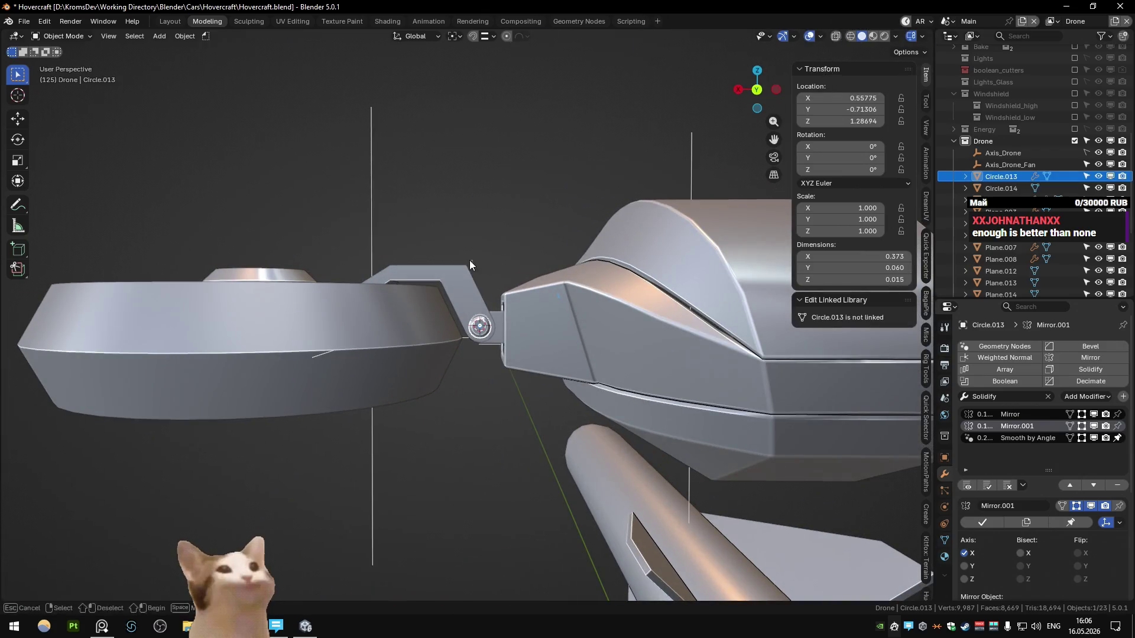
mouse_move(494, 312)
middle_down()
mouse_move(549, 354)
mouse_move(278, 341)
mouse_move(300, 325)
mouse_move(632, 411)
mouse_move(714, 385)
middle_up()
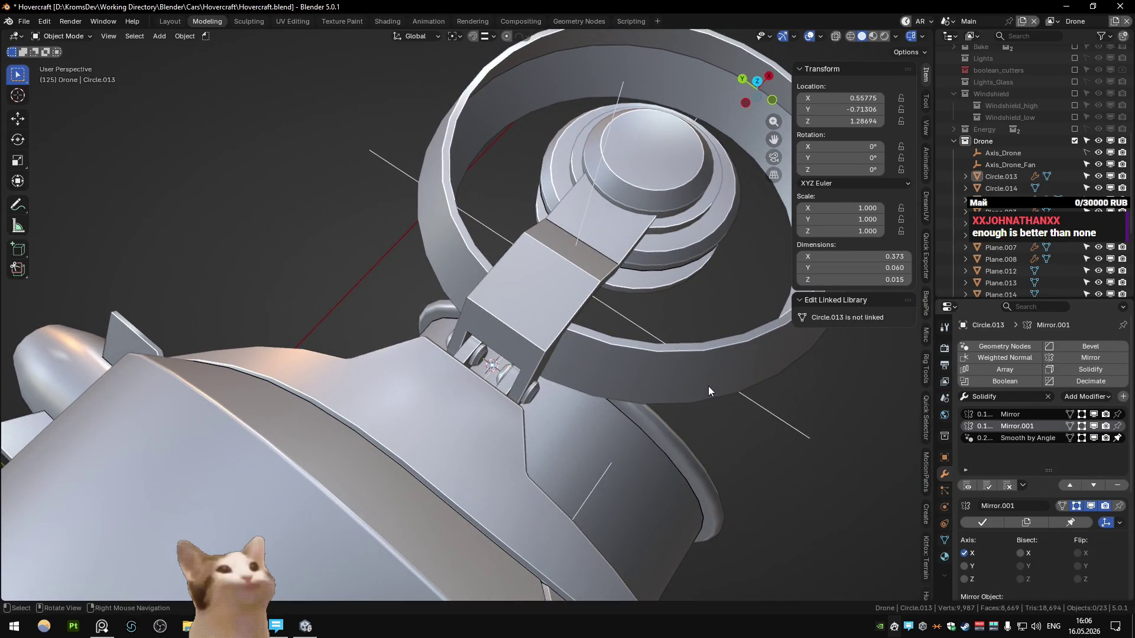
mouse_move(702, 391)
middle_down()
mouse_move(575, 342)
mouse_move(570, 437)
middle_up()
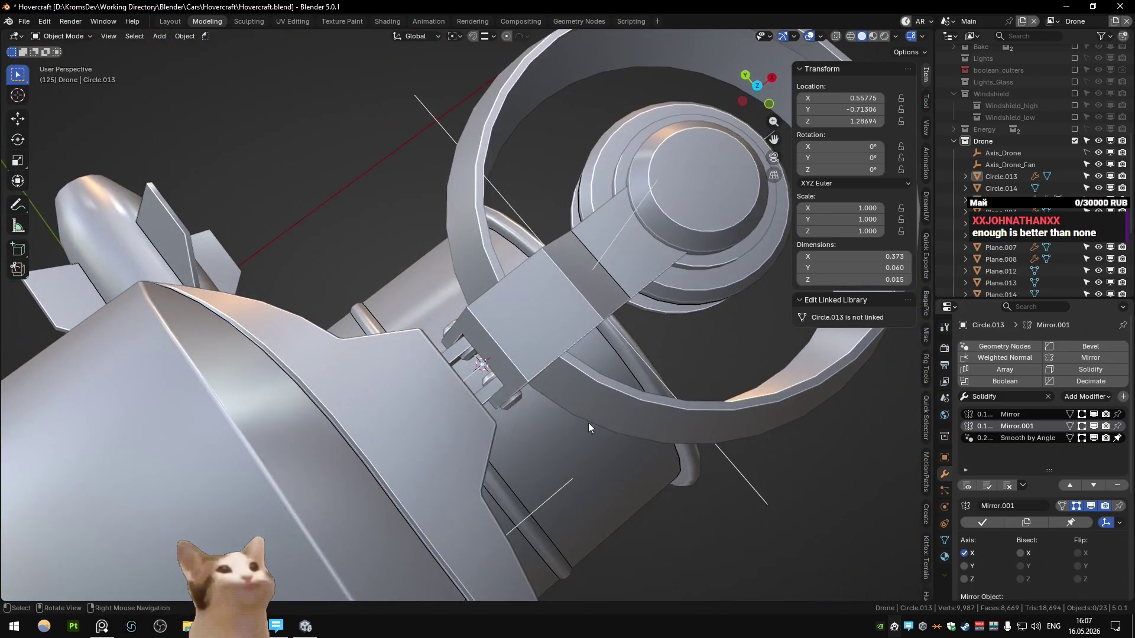
mouse_move(570, 437)
middle_down()
mouse_move(451, 374)
mouse_move(470, 376)
mouse_move(474, 329)
mouse_move(422, 332)
mouse_move(455, 296)
mouse_move(460, 328)
mouse_move(449, 317)
middle_up()
- Enter Edit Mode on the hinge piece with X-ray see-through enabled
click(460, 327)
key(Tab)
key(alt+z)
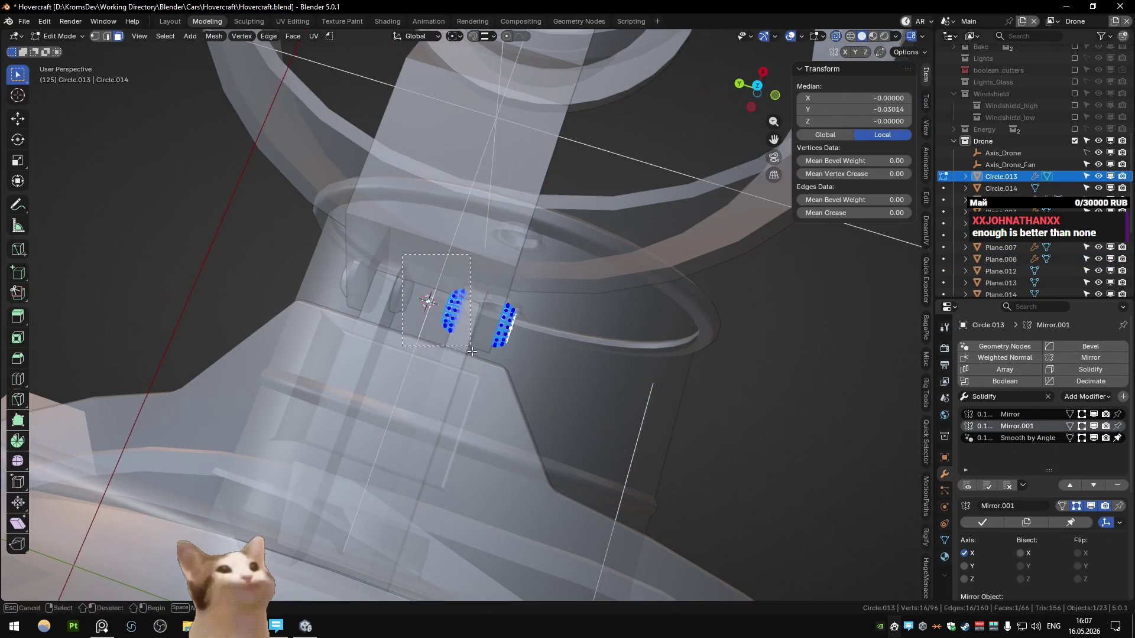
key(Tab)
key(alt+z)
click(452, 318)
key(Tab)
- Select the hinge cylinder's end rings and move them along Y, then view from the top
alt+click(452, 318)
mouse_move(457, 331)
middle_down()
mouse_move(472, 378)
mouse_move(455, 343)
mouse_move(414, 355)
middle_up()
alt+shift+click(455, 331)
key(g)
key(y)
click(379, 364)
right_click(550, 367)
key(Escape)
key(Tab)
mouse_move(535, 355)
middle_down()
mouse_move(424, 257)
mouse_move(374, 275)
mouse_move(286, 210)
mouse_move(325, 129)
mouse_move(493, 108)
mouse_move(485, 234)
mouse_move(434, 272)
mouse_move(373, 288)
mouse_move(348, 275)
mouse_move(304, 300)
mouse_move(177, 287)
mouse_move(330, 278)
middle_up()
key(KP_7)
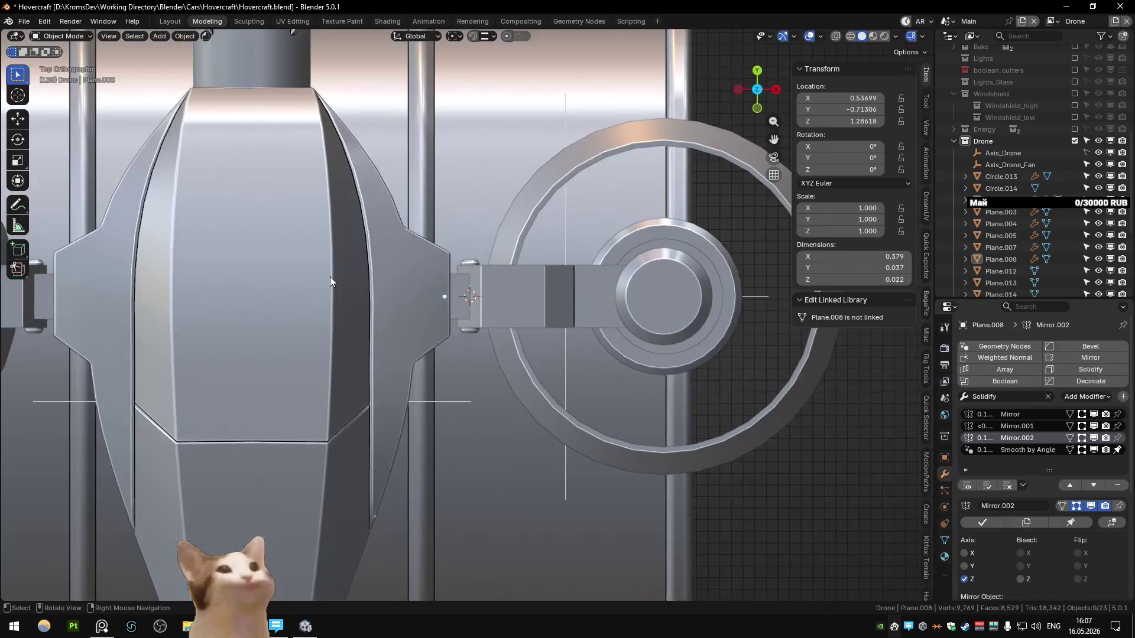
- Edit Plane.008 and Plane.007 together and box-select the vertex row near the hinge
scroll(330, 282, up, 5)
click(431, 289)
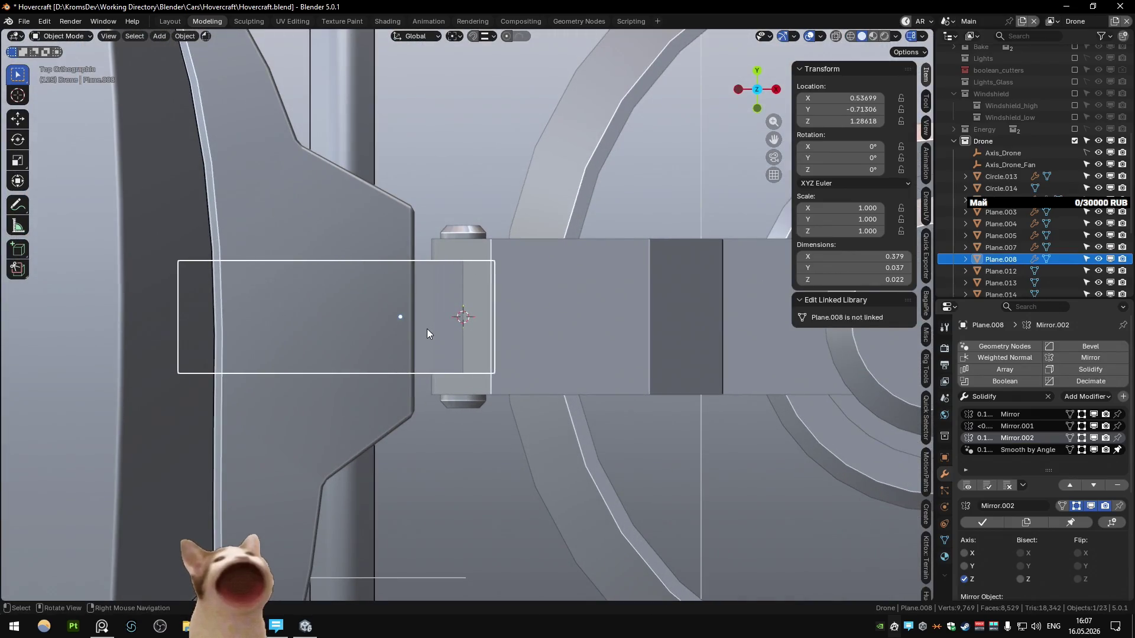
shift+click(484, 296)
key(Tab)
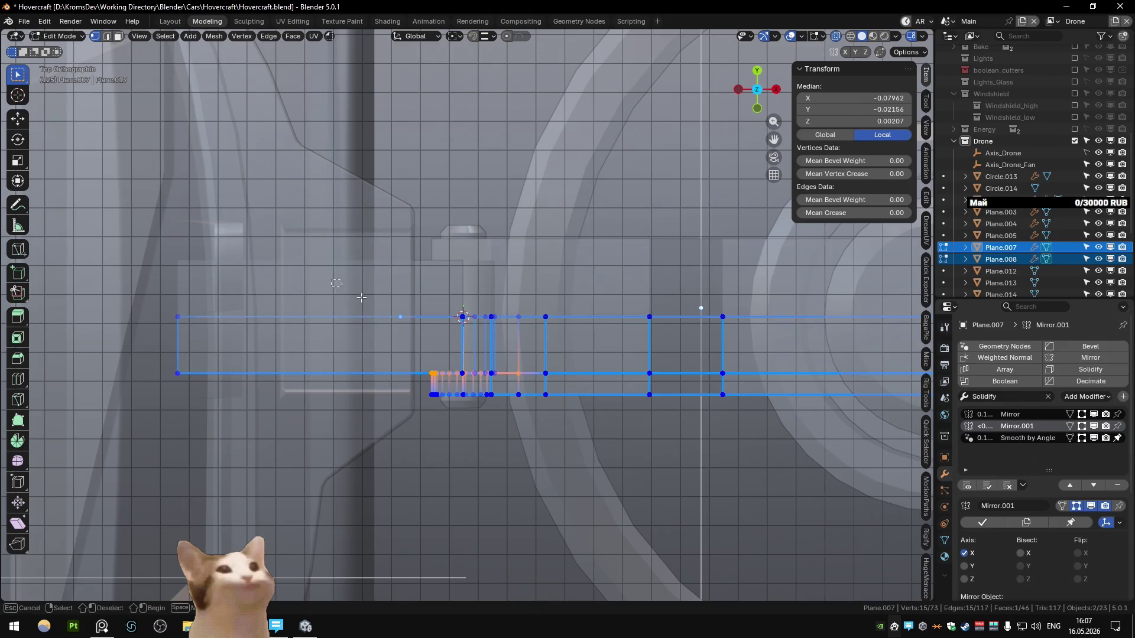
middle_drag(567, 370, 568, 371)
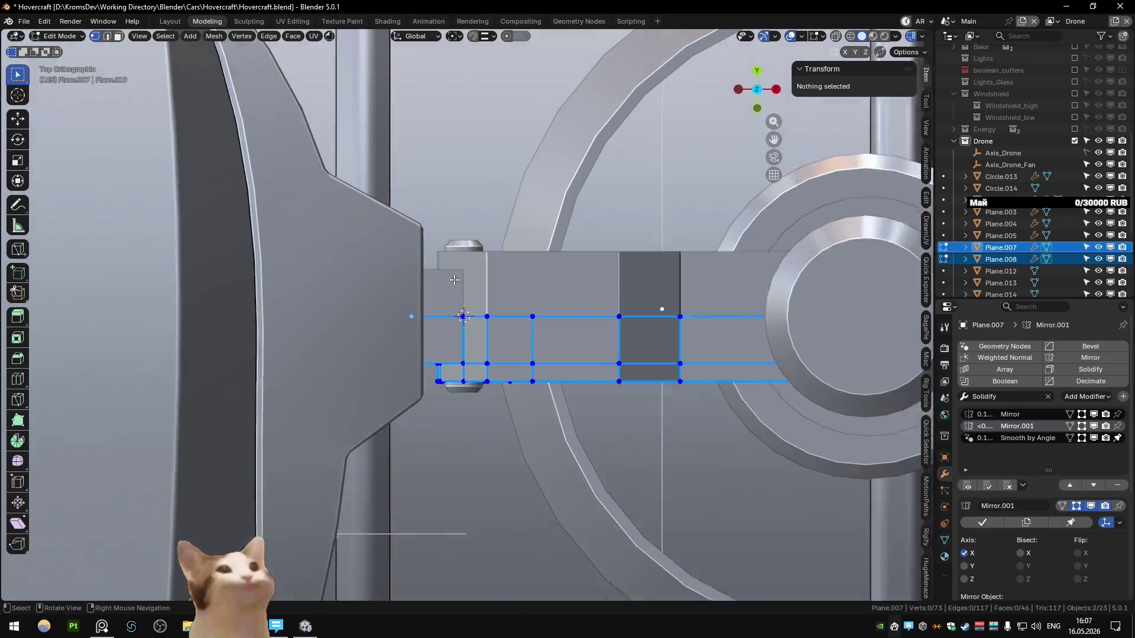
scroll(336, 338, down, 3)
drag(774, 352, 774, 352)
scroll(650, 349, up, 2)
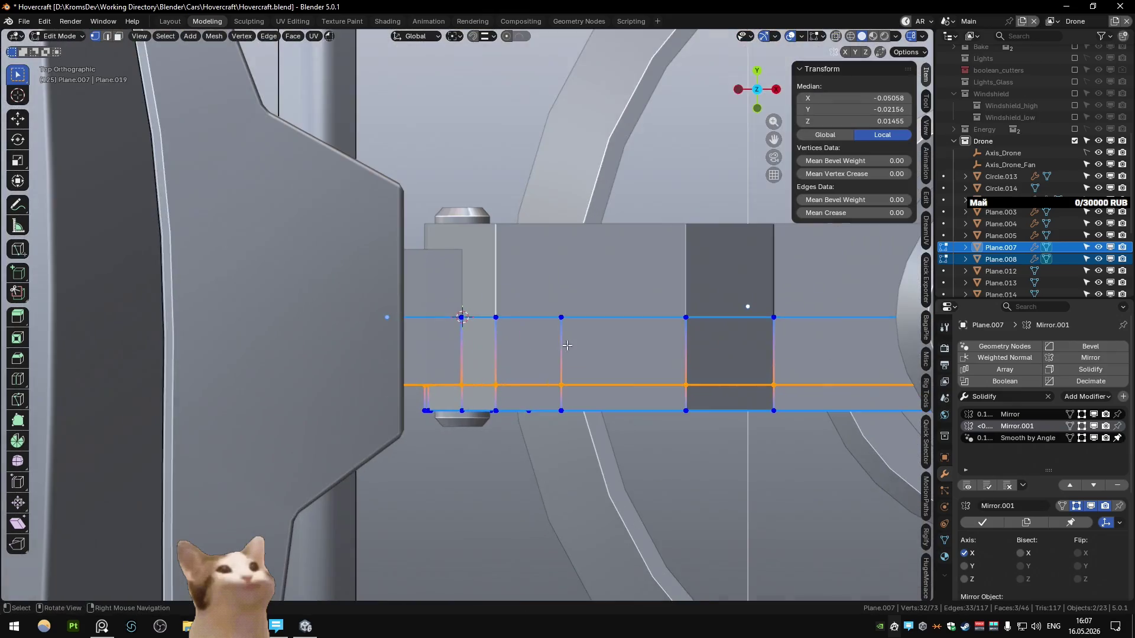
- Nudge the selected vertices about 0.002 along Y and return to Object Mode
key(g)
key(y)
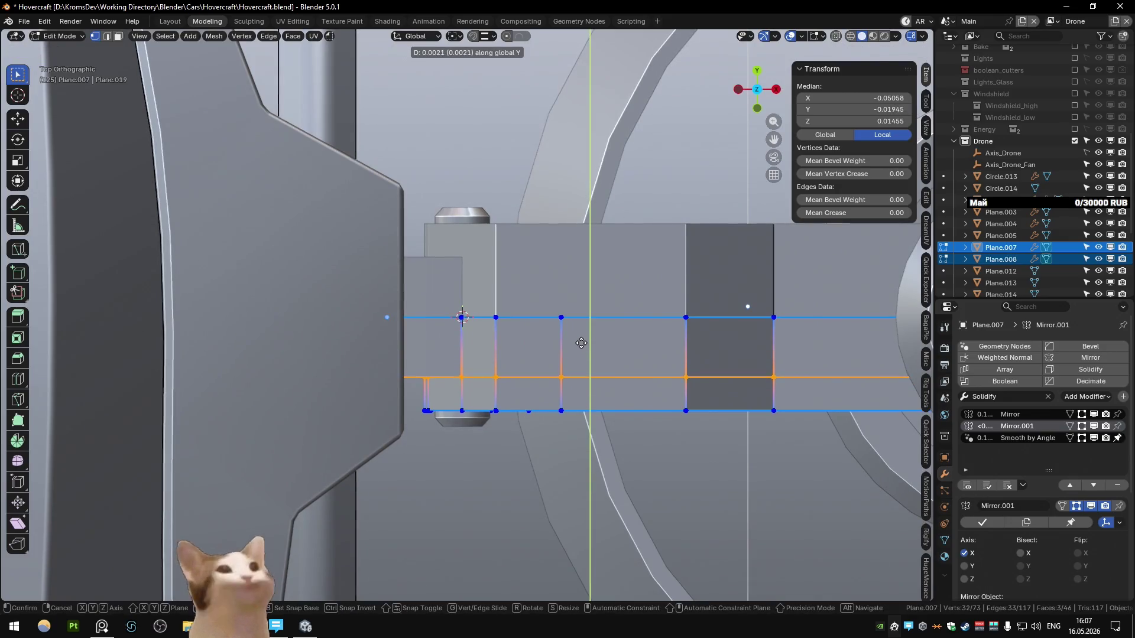
click(581, 335)
key(Tab)
mouse_move(552, 321)
middle_down()
mouse_move(490, 169)
mouse_move(348, 221)
mouse_move(285, 311)
mouse_move(344, 215)
mouse_move(373, 227)
mouse_move(285, 250)
mouse_move(372, 299)
mouse_move(465, 305)
middle_up()
click(491, 174)
click(372, 298)
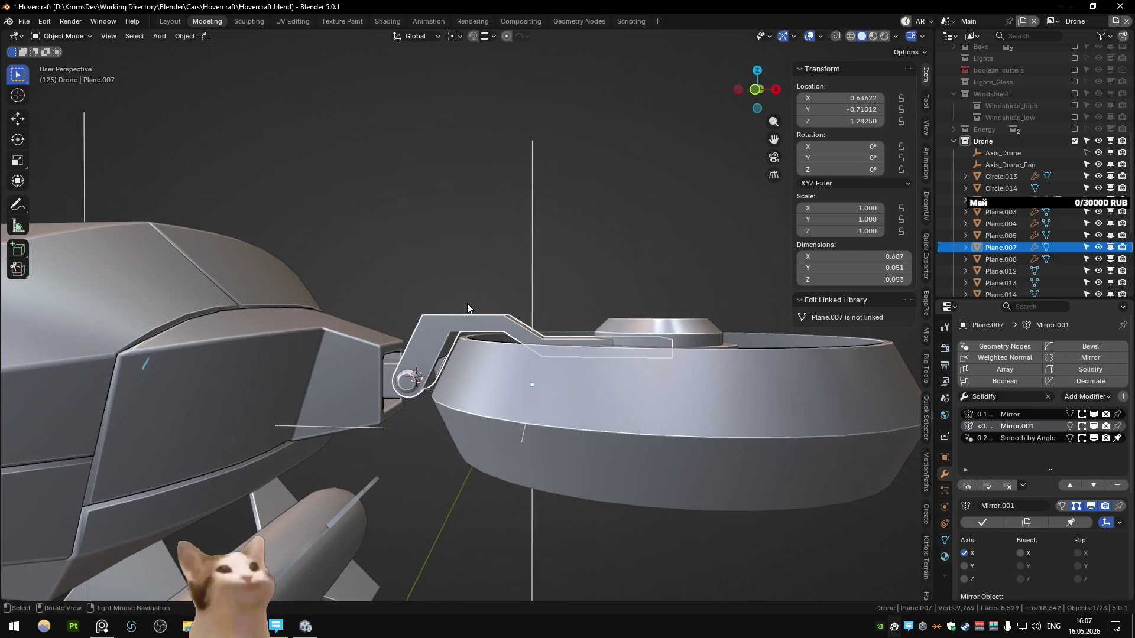
- Move two vertices on the Plane.007 arm's top along Z in front view
key(KP_1)
middle_drag(467, 308, 432, 362)
key(Tab)
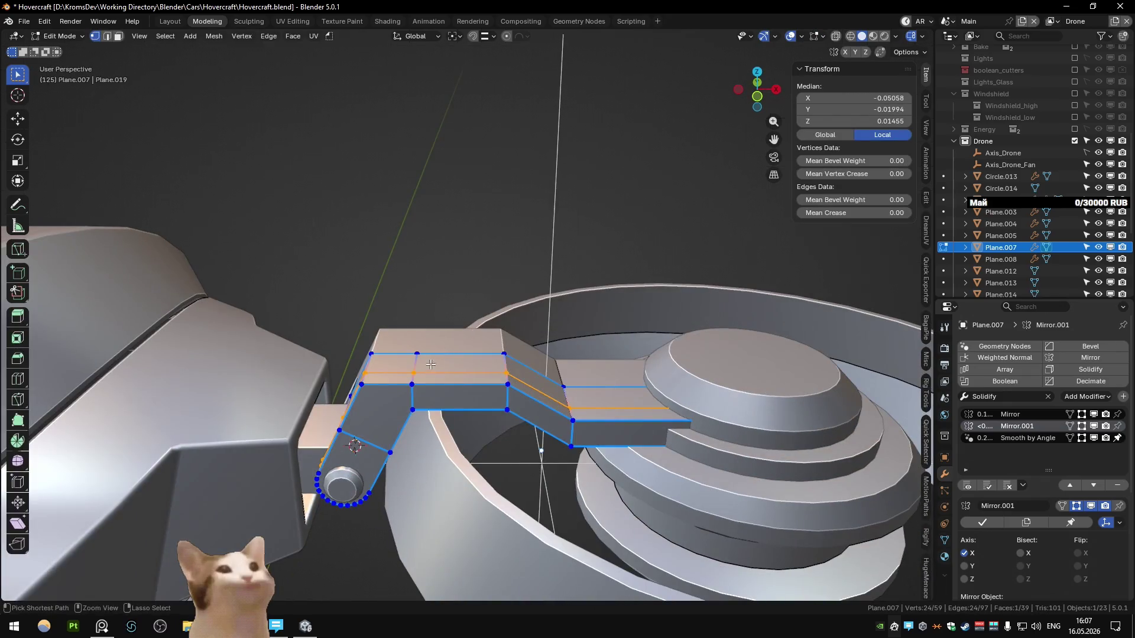
click(415, 363)
shift+click(422, 361)
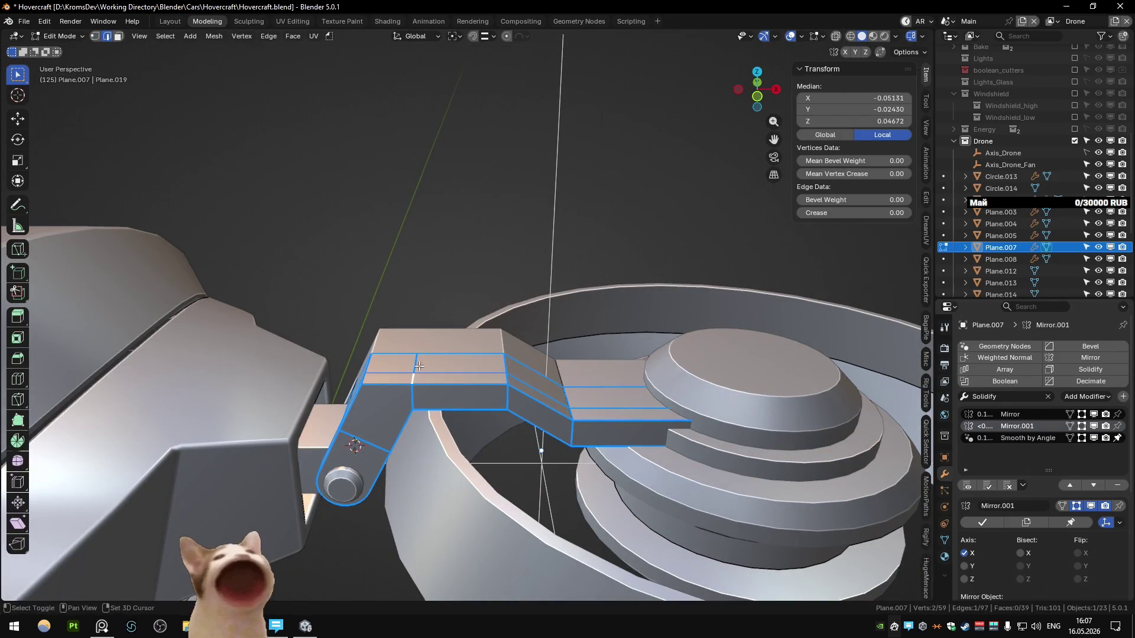
key(g)
key(z)
click(431, 358)
key(Tab)
- Leave the arm in Object Mode and zoom out to see the whole drone
key(KP_1)
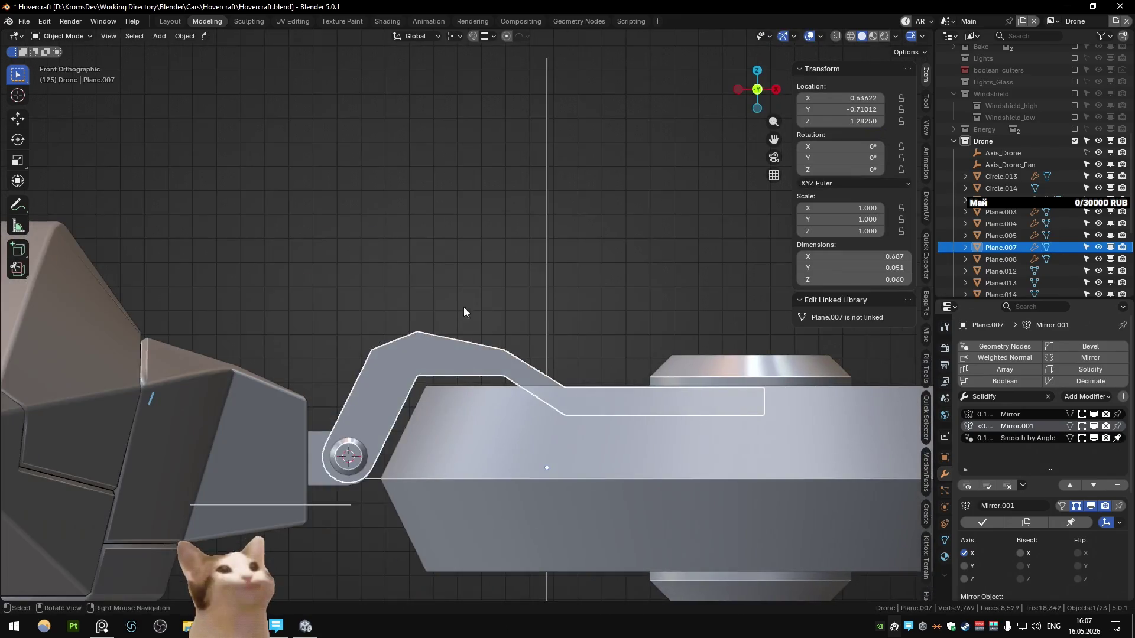
middle_drag(464, 312, 319, 292)
scroll(331, 272, down, 6)
click(371, 204)
middle_drag(371, 204, 376, 249)
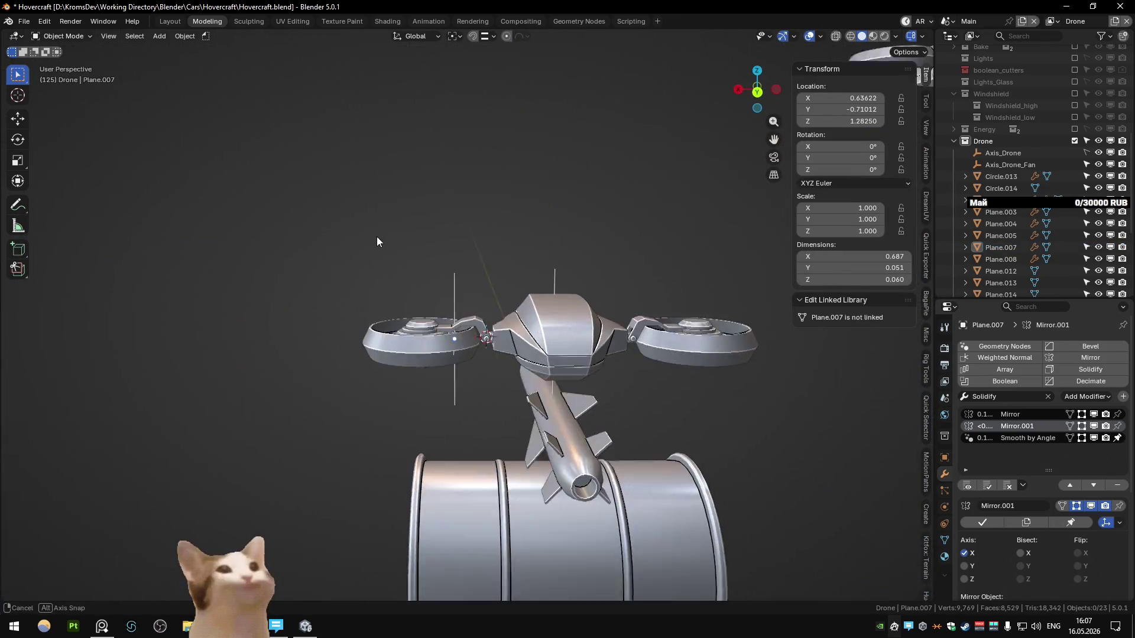
key(ctrl+z)
key(Tab)
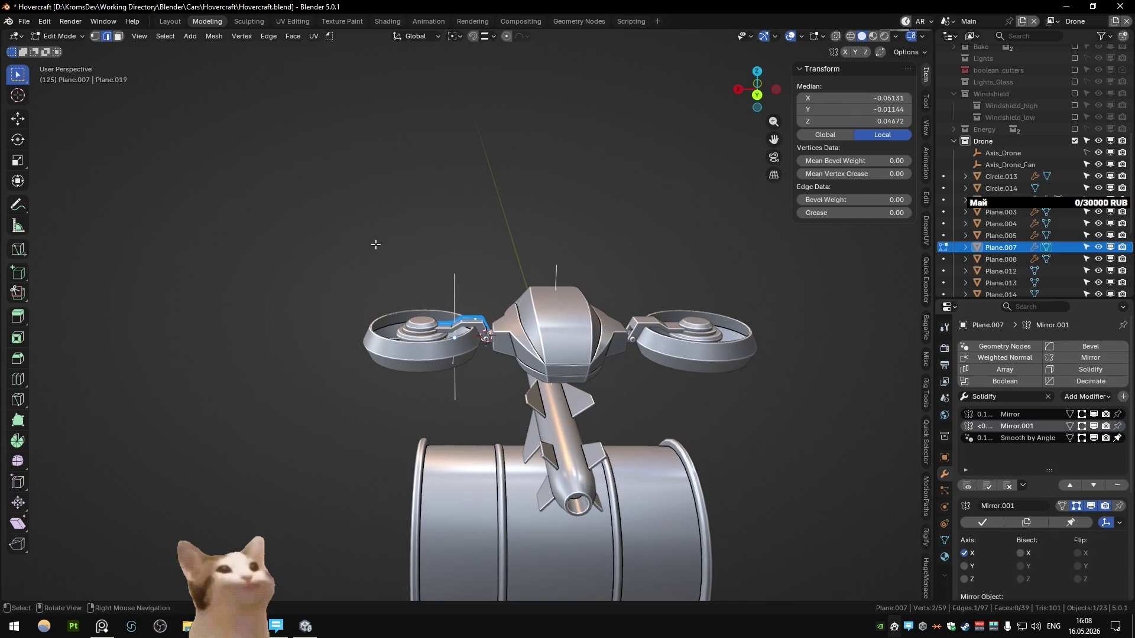
key(Tab)
scroll(448, 307, up, 5)
scroll(448, 301, up, 3)
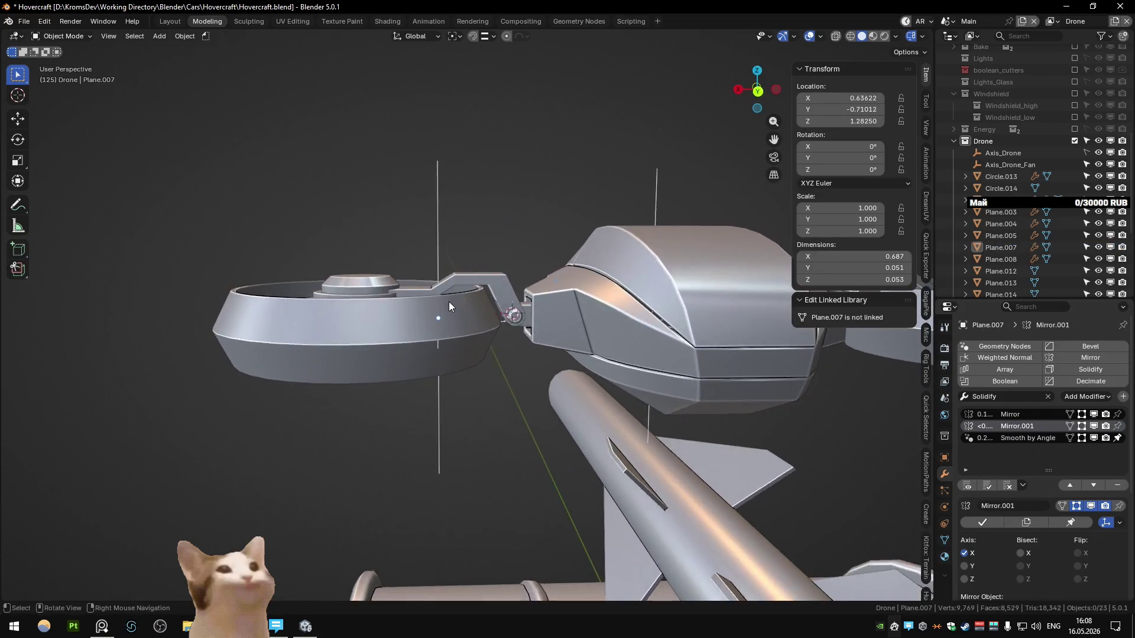
key(KP_1)
middle_drag(448, 302, 204, 267)
scroll(433, 246, down, 8)
mouse_move(433, 246)
middle_down()
mouse_move(359, 252)
mouse_move(460, 241)
middle_up()
scroll(360, 252, down, 5)
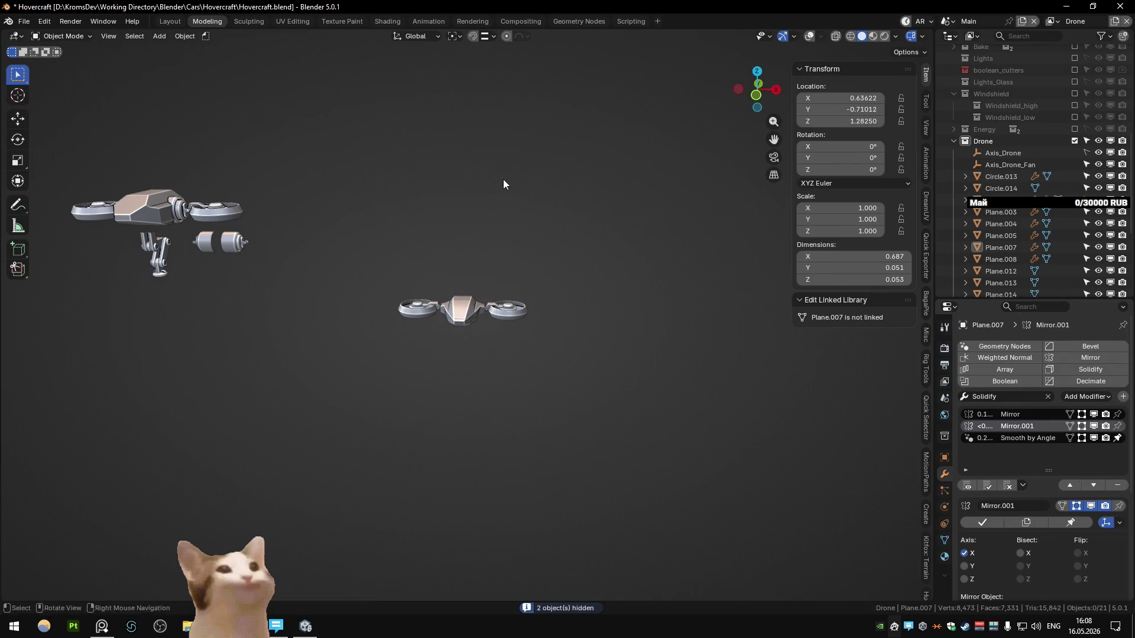
- Keep the barrel hidden and play the animation, stopping it at frame 193
middle_drag(507, 179, 515, 181)
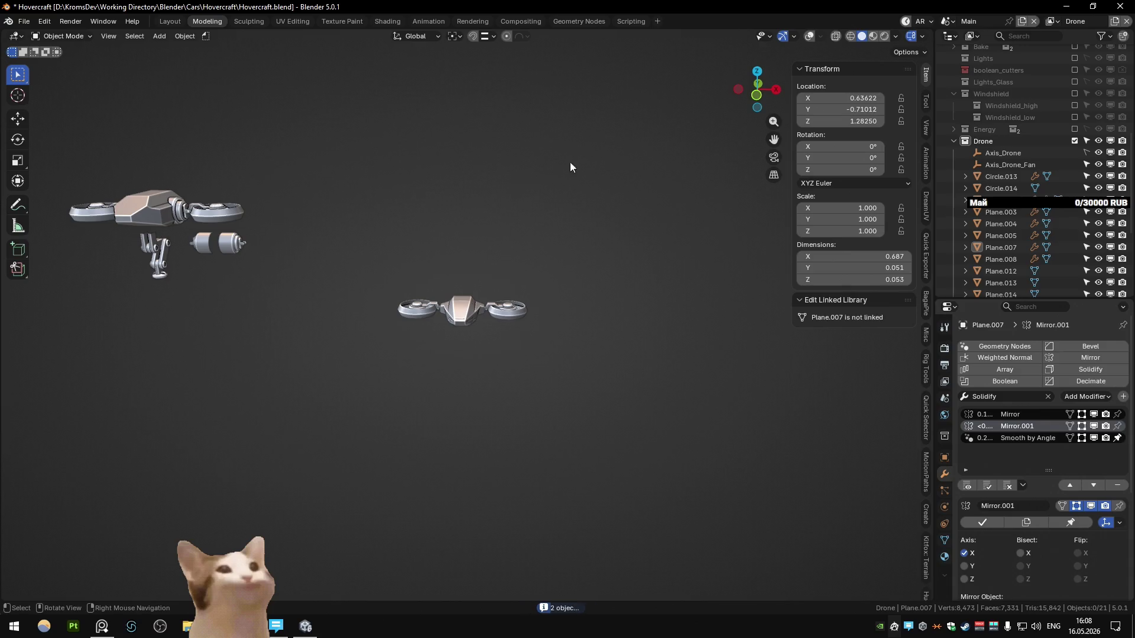
key(ctrl+z)
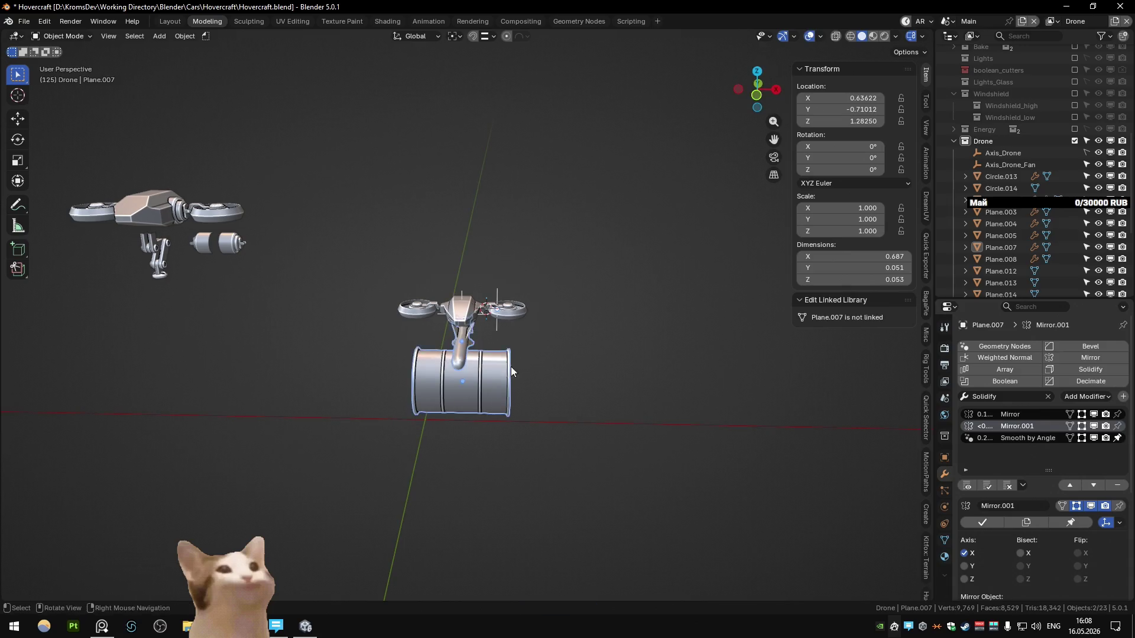
key(h)
key(space)
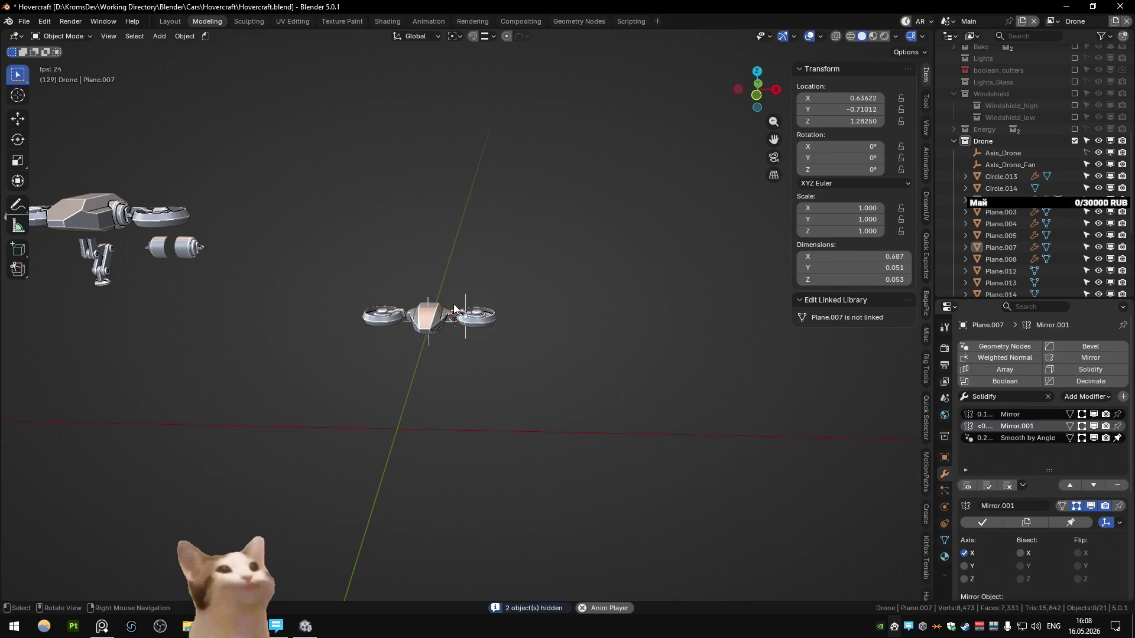
key(alt+space)
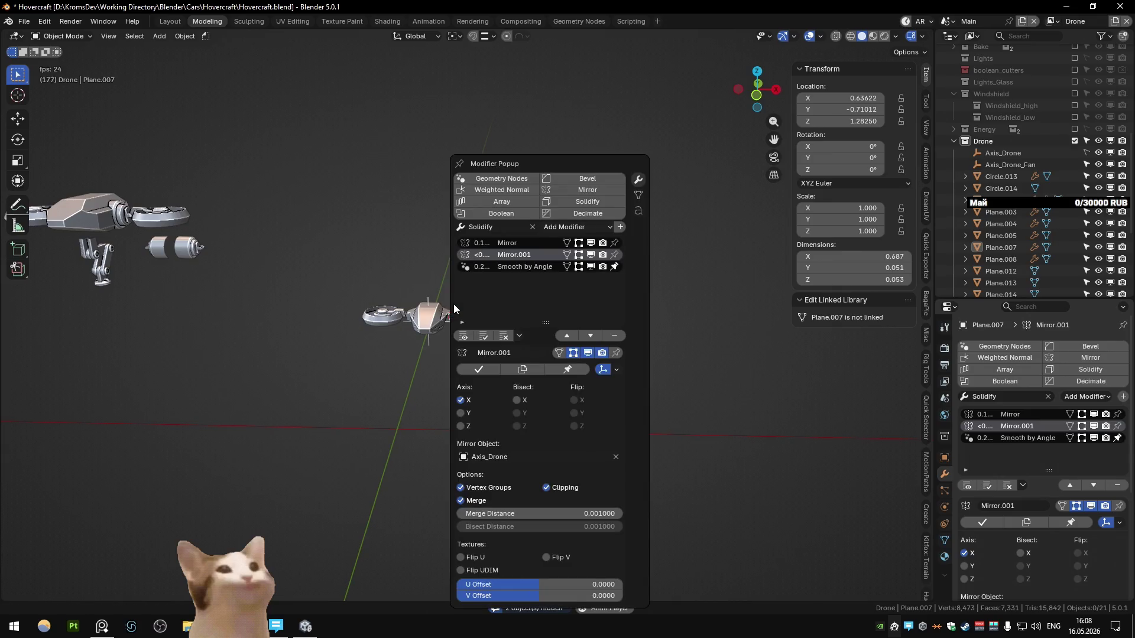
key(Escape)
key(space)
- Inspect modifier settings in the Modifier Popup, including Mirror.001
key(alt+space)
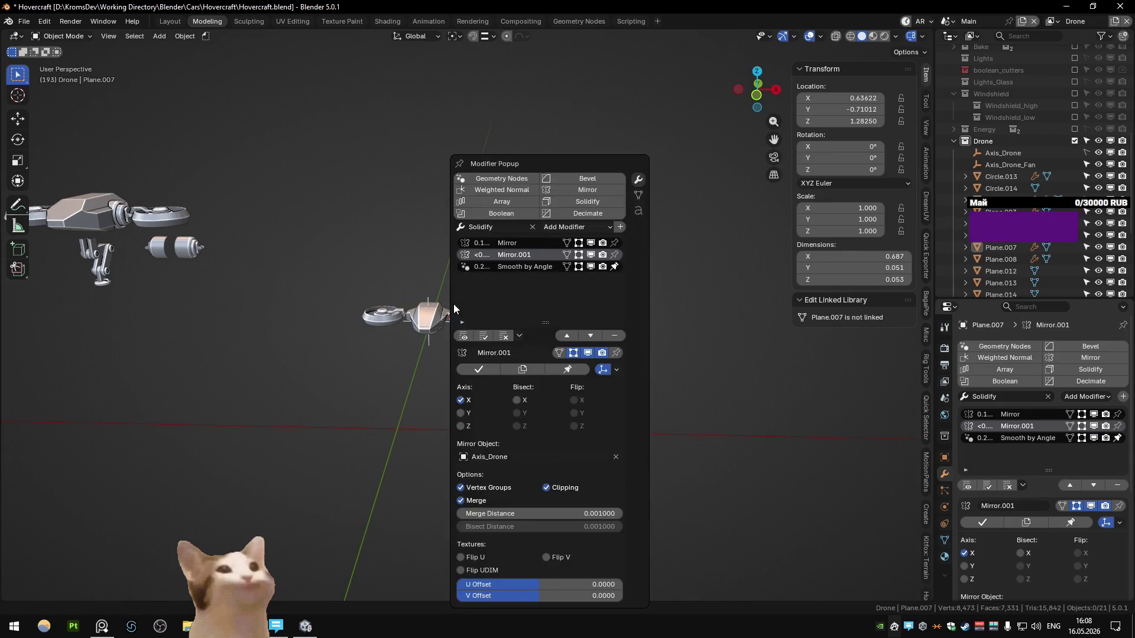
key(alt+space)
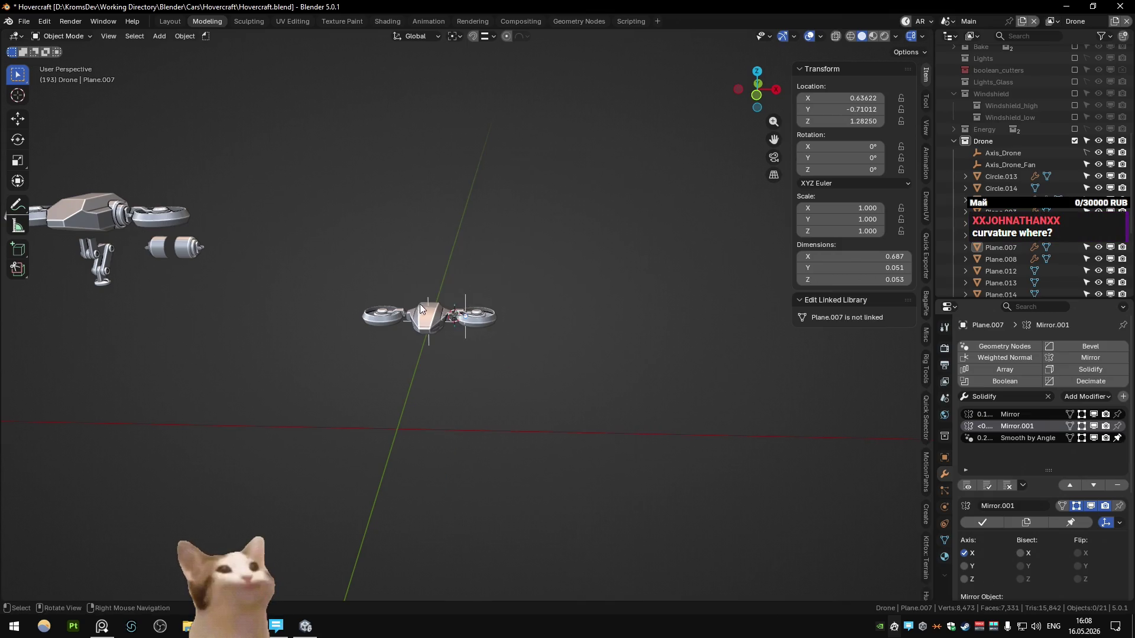
scroll(425, 311, up, 3)
key(alt+space)
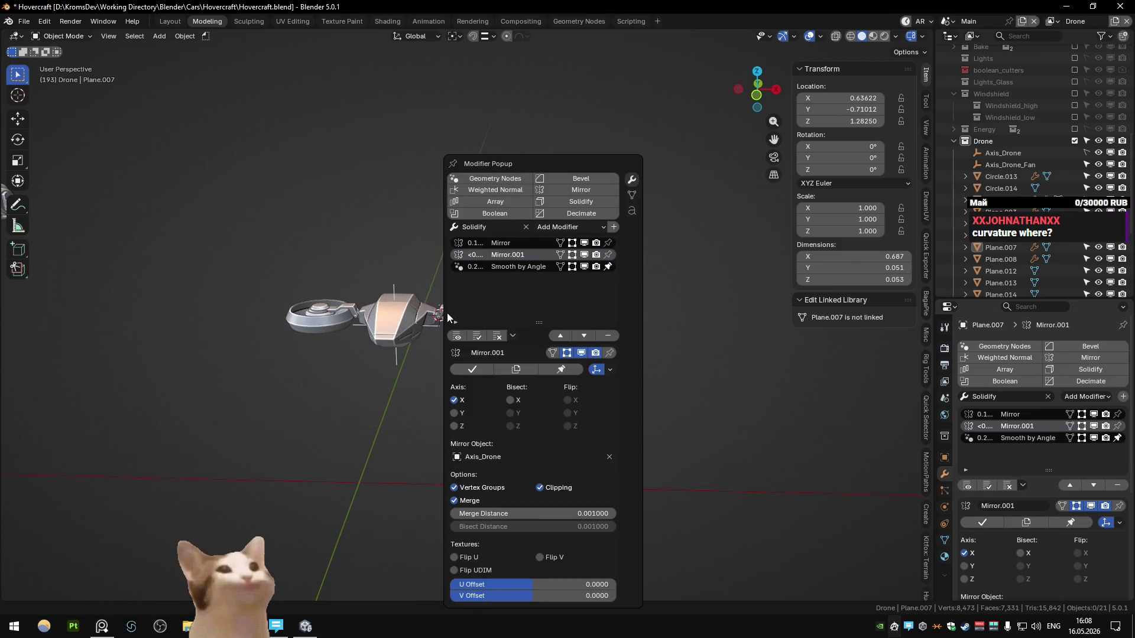
key(alt+space)
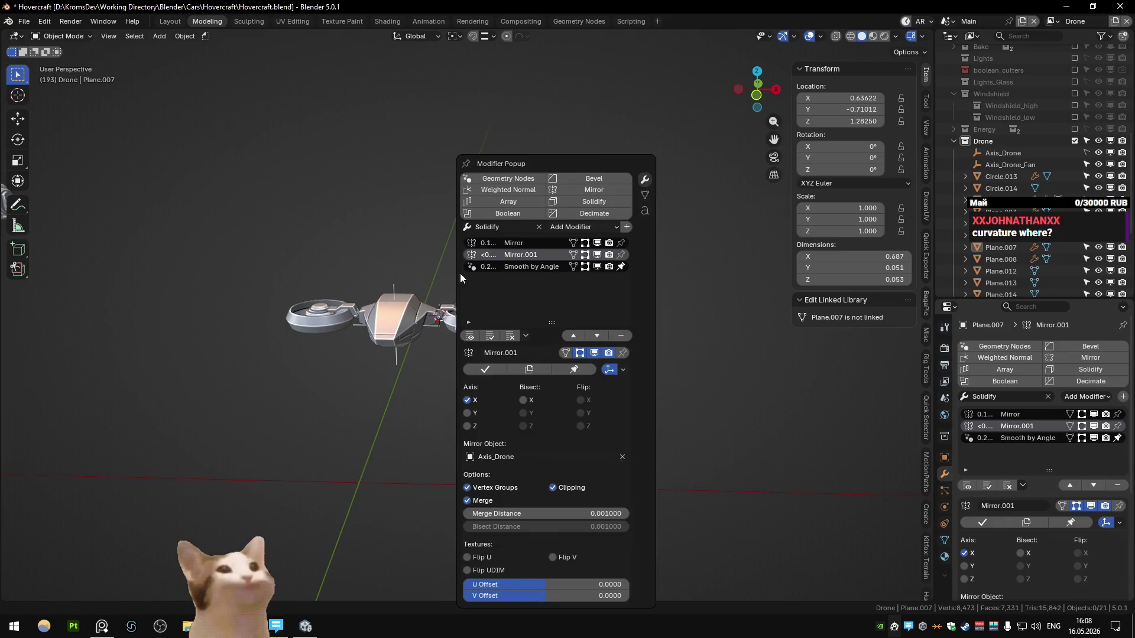
key(alt+space)
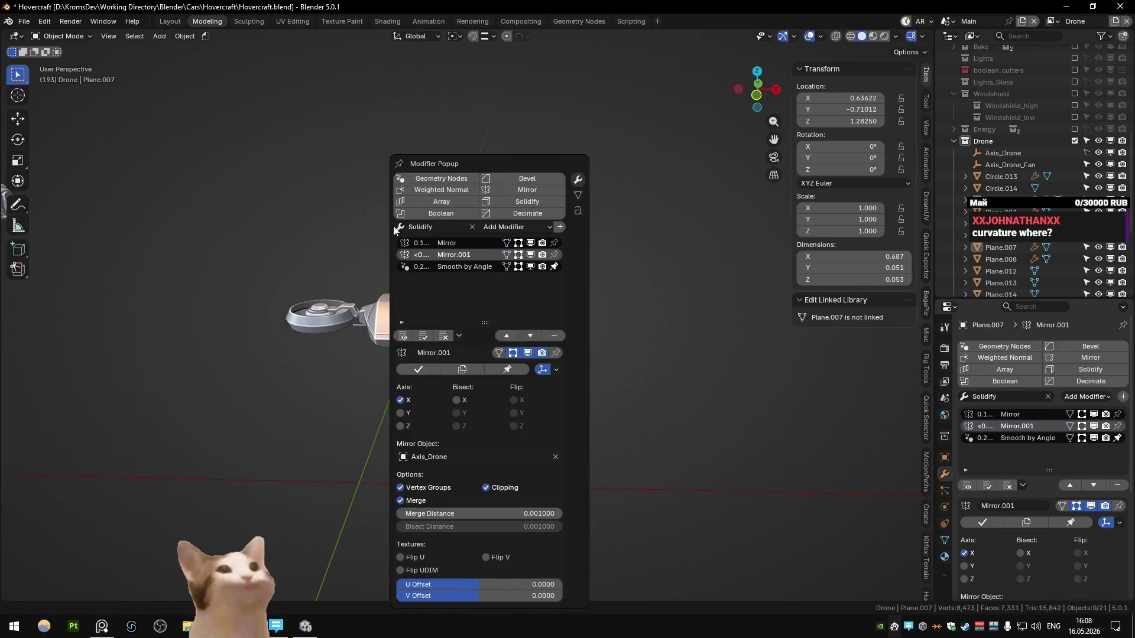
key(Escape)
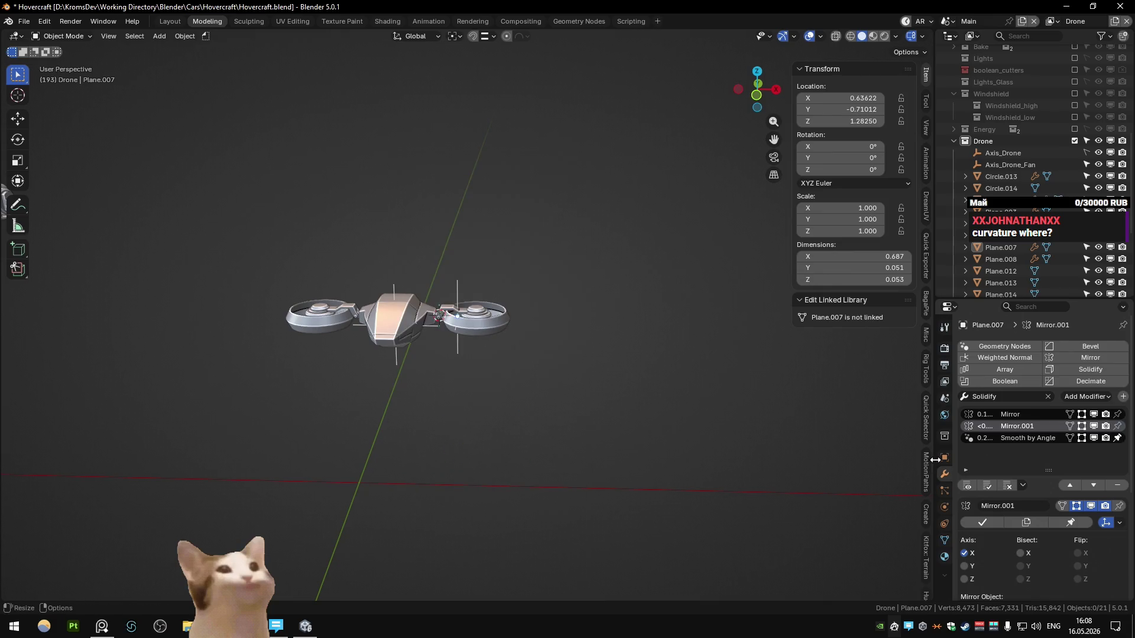
key(alt+space)
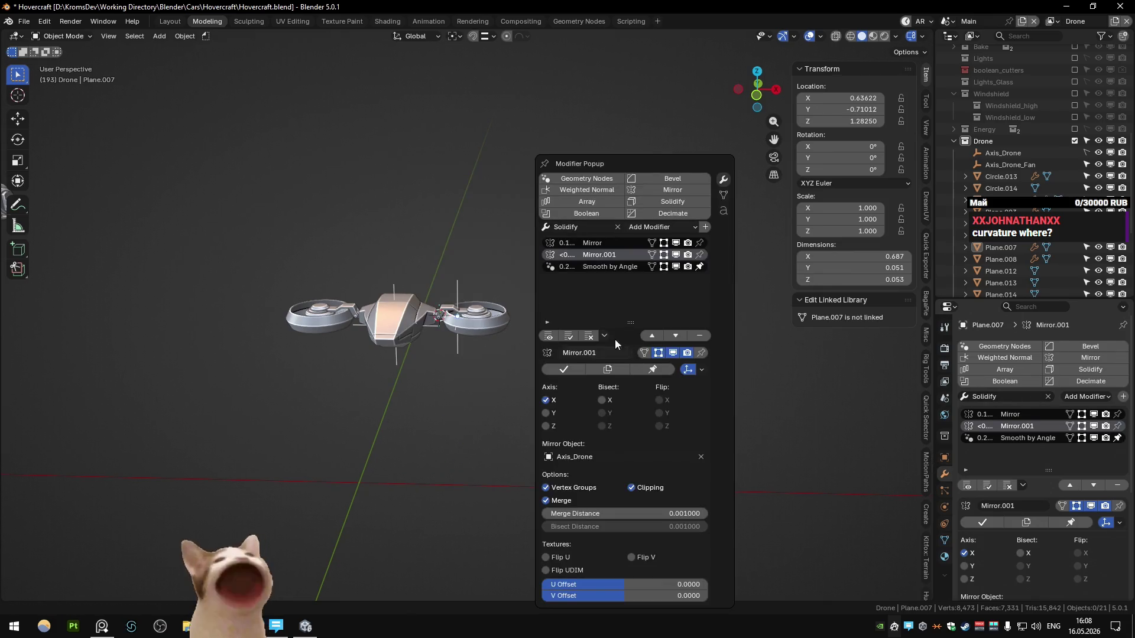
key(alt+space)
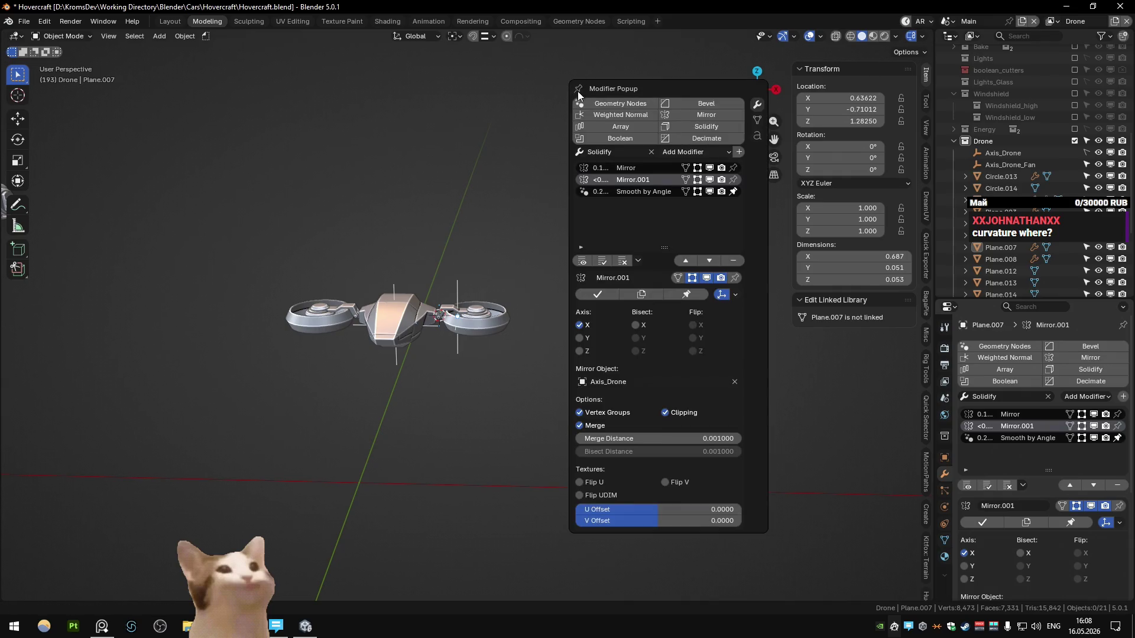
key(alt+space)
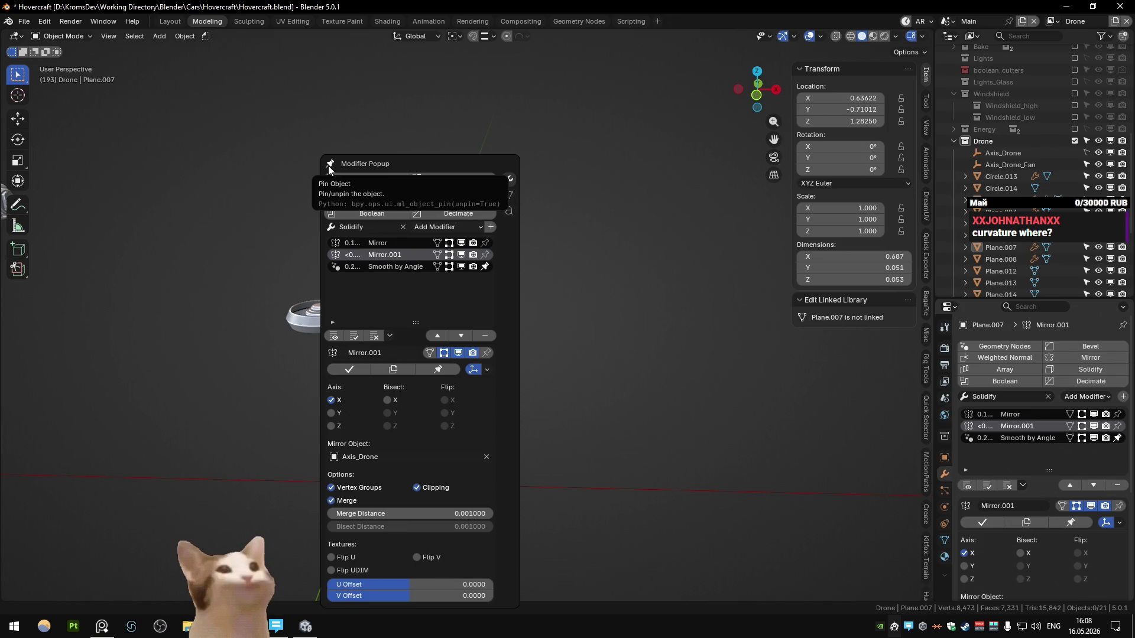
key(alt+space)
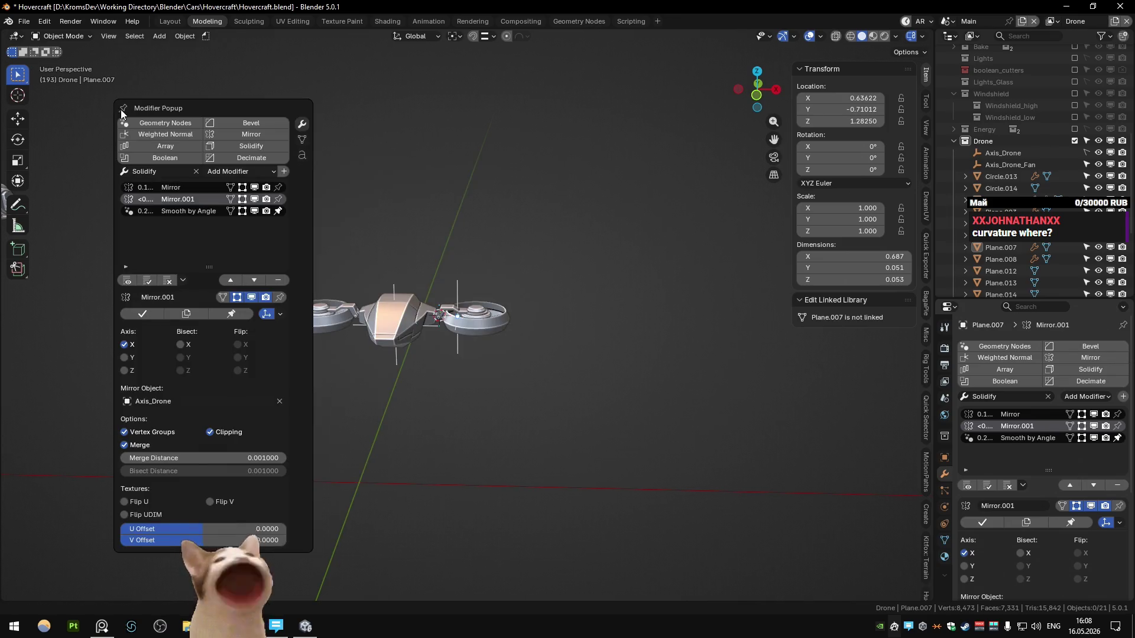
key(alt+space)
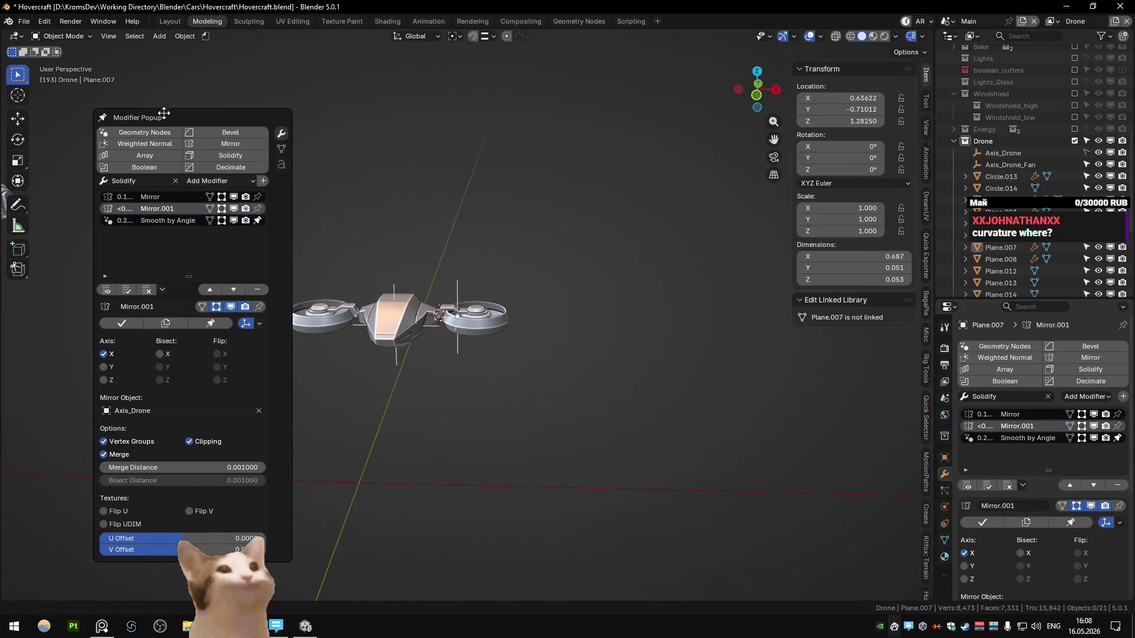
key(alt+space)
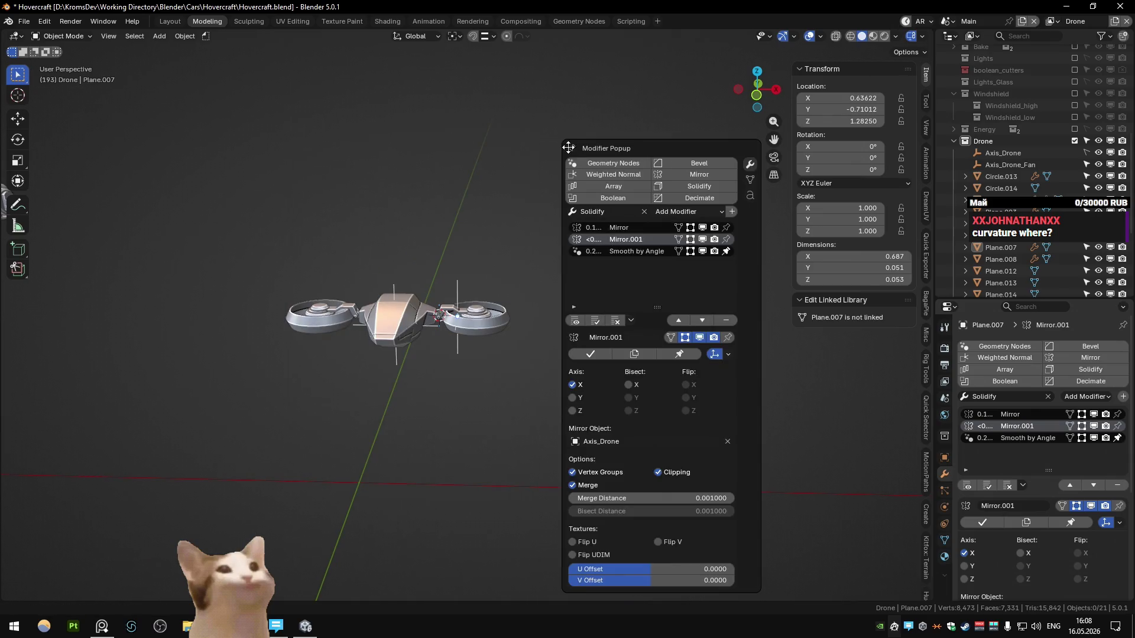
- Check the popup's object data and modifier pages, then select and frame Plane.007
click(751, 179)
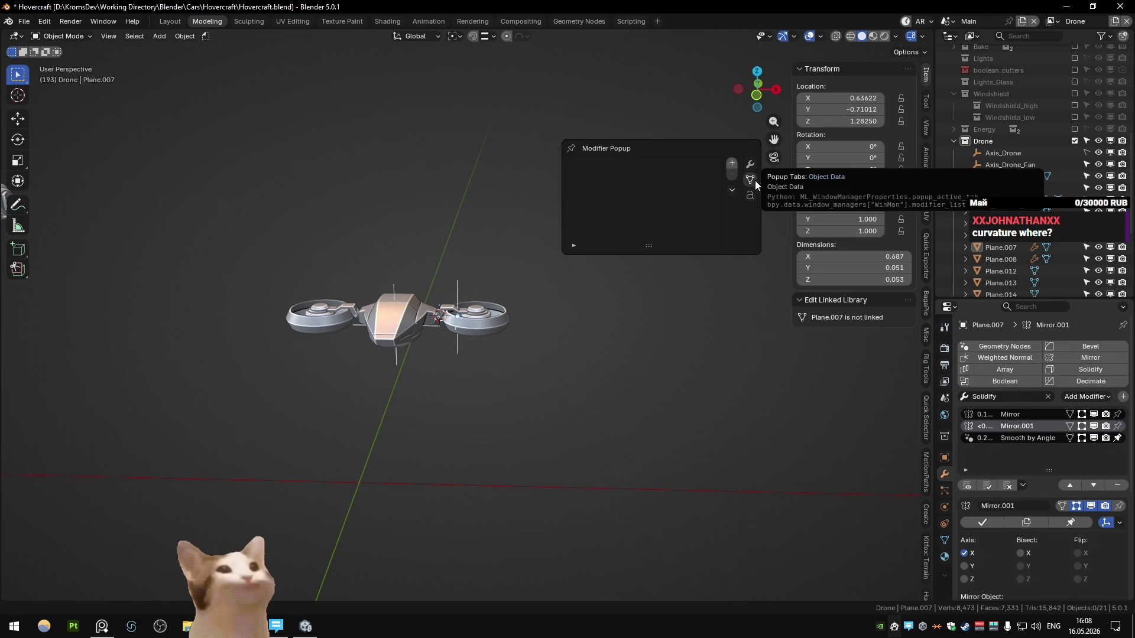
click(749, 165)
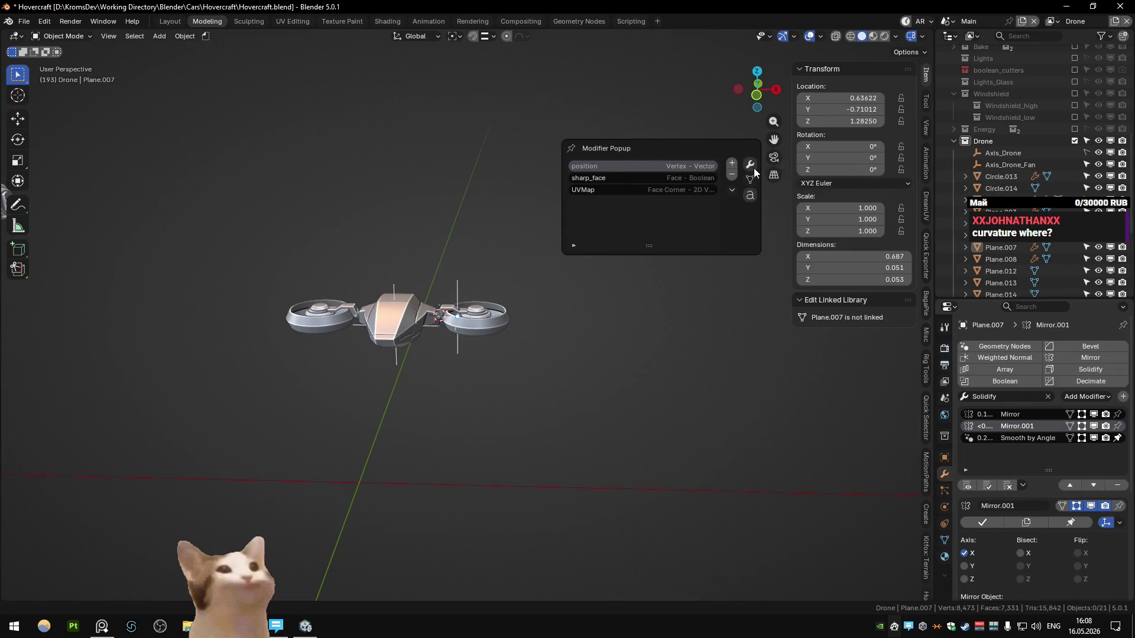
click(544, 296)
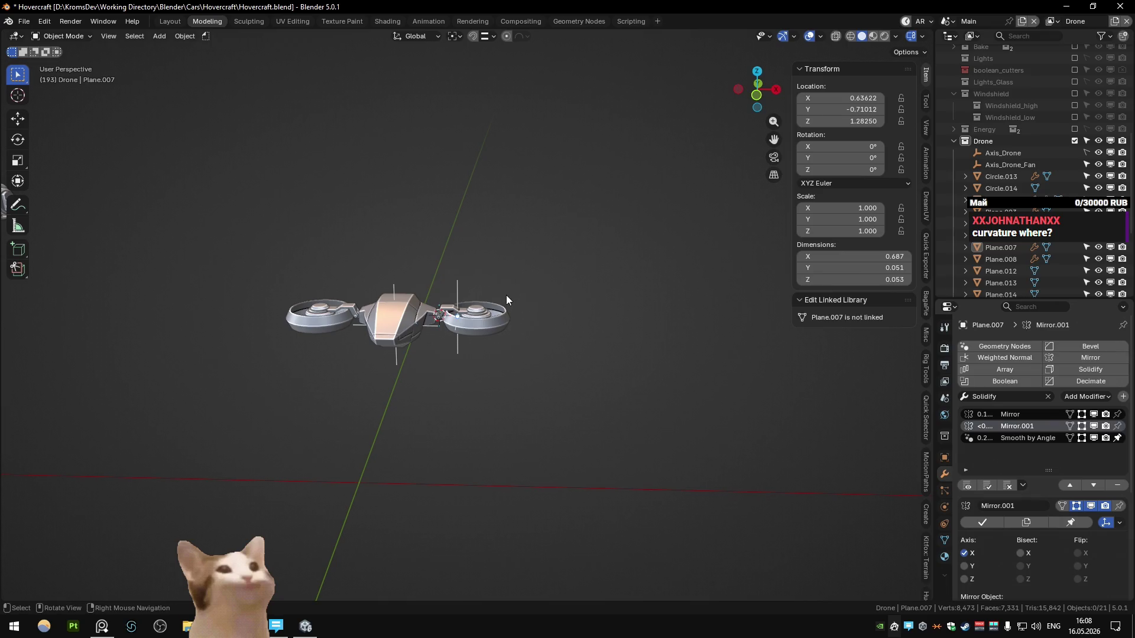
click(445, 341)
key(KP_Decimal)
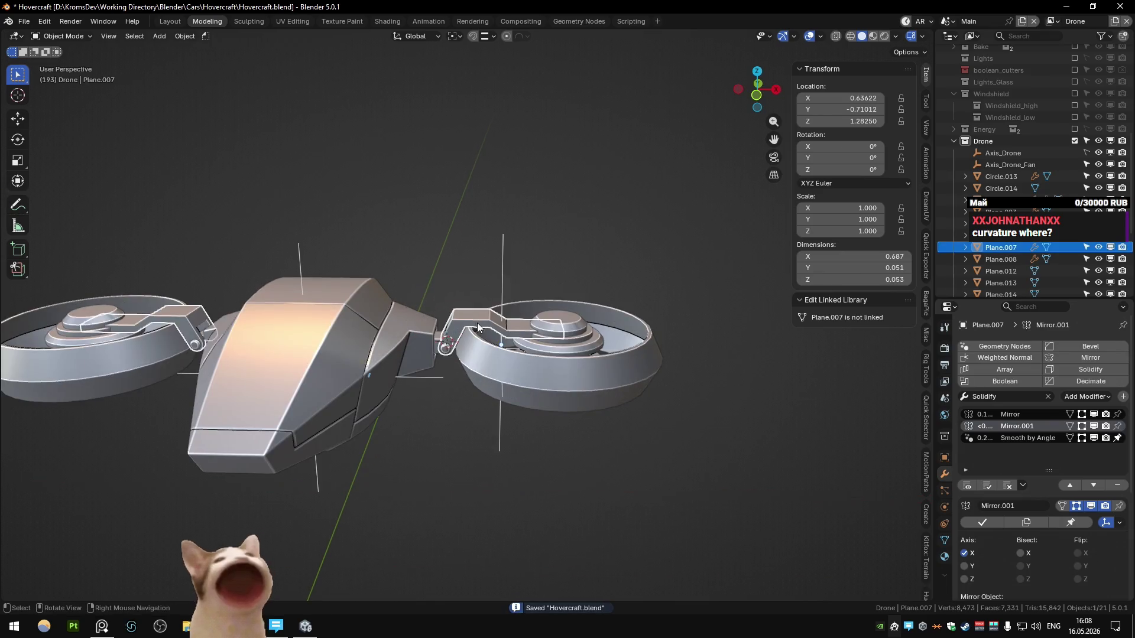
- In the arm's front X-ray edit view, select the top-left corner vertex and edge-slide it inward
mouse_move(455, 331)
middle_down()
mouse_move(470, 321)
mouse_move(453, 327)
mouse_move(480, 336)
middle_up()
key(Tab)
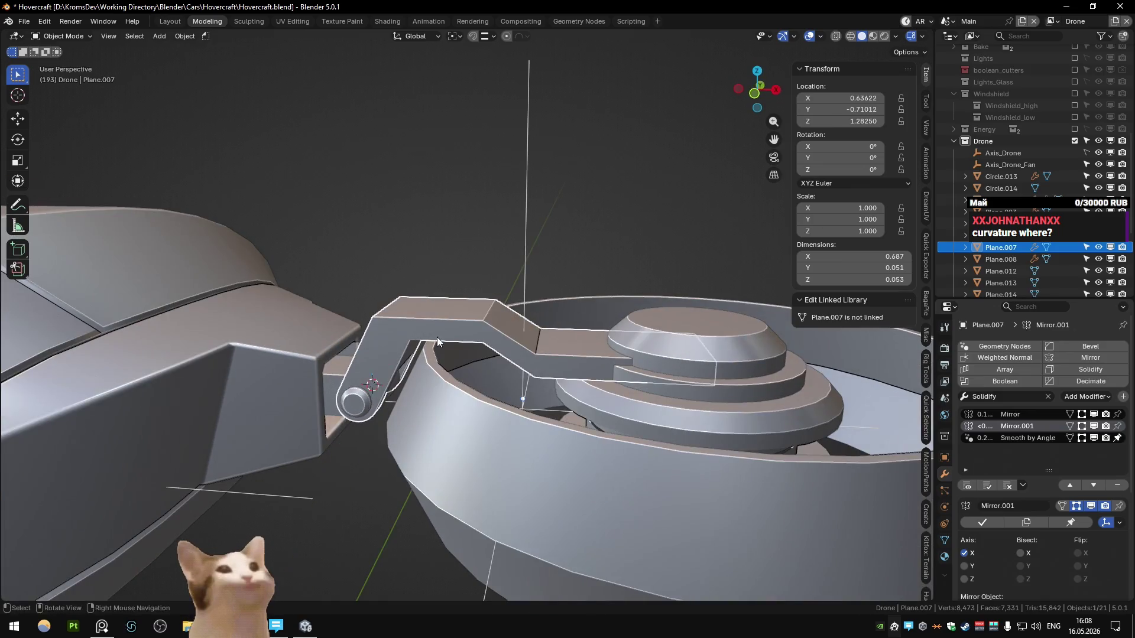
key(KP_1)
scroll(452, 311, up, 4)
key(alt+z)
drag(249, 264, 538, 349)
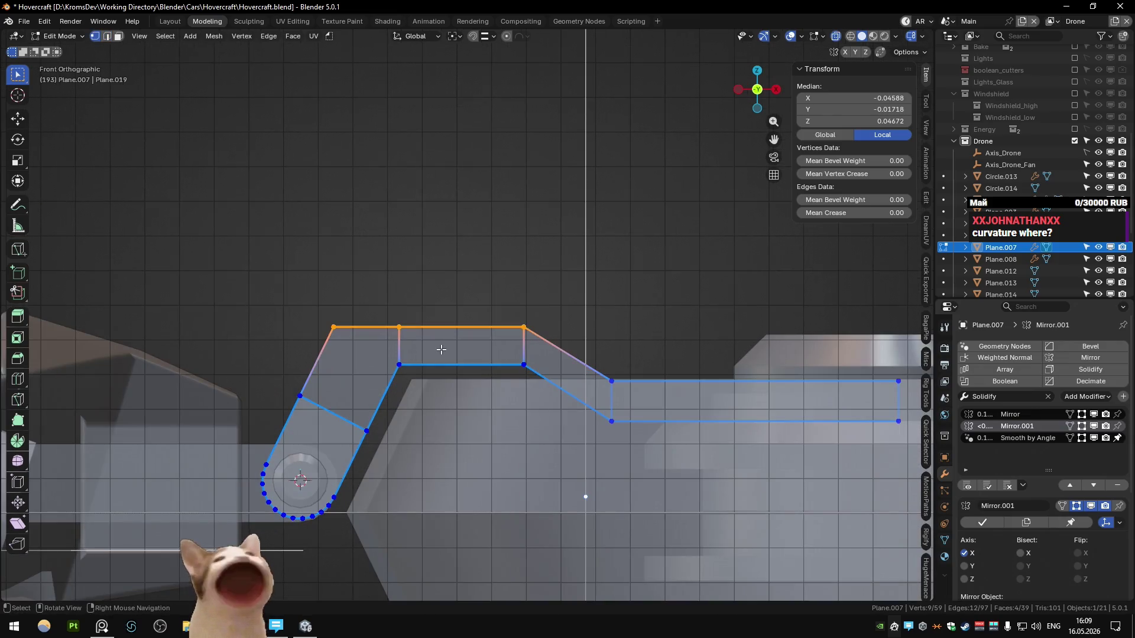
key(alt+z)
key(alt+z)
drag(284, 285, 354, 343)
- Select vertices along the arm's top, try raising them along Z, then undo
key(alt+z)
key(g)
key(g)
click(374, 341)
key(alt+z)
shift+click(466, 329)
drag(371, 300, 428, 347)
key(g)
key(z)
click(379, 301)
key(ctrl+z)
- Change the snapping target, raise the vertex along Z, and confirm the edge slide at -0.539
key(ctrl+shift+tab)
click(375, 357)
key(g)
key(z)
click(349, 299)
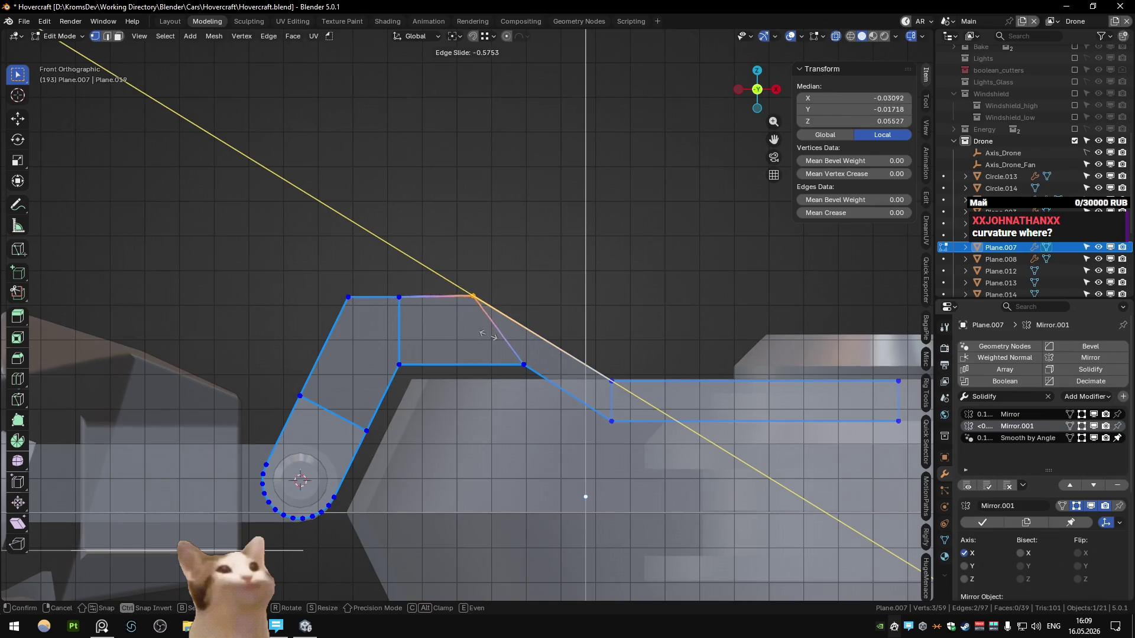
click(490, 341)
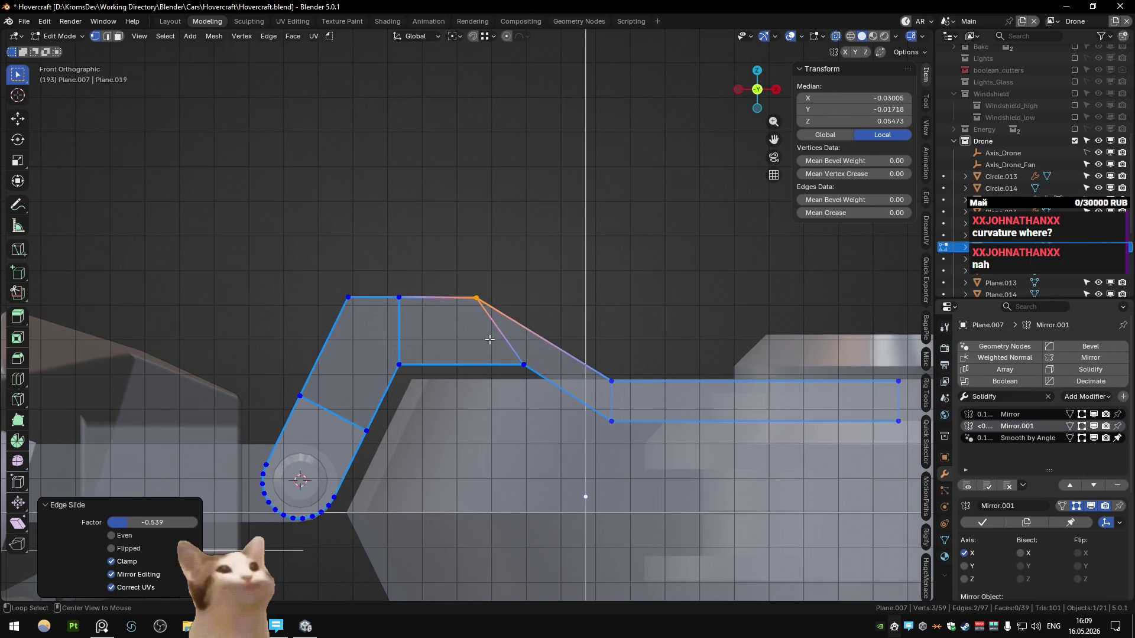
- Return to Object Mode and orbit around the reshaped arm, left fan and body
key(Tab)
middle_drag(490, 339, 303, 332)
scroll(382, 288, down, 3)
middle_drag(382, 287, 424, 341)
scroll(404, 302, up, 5)
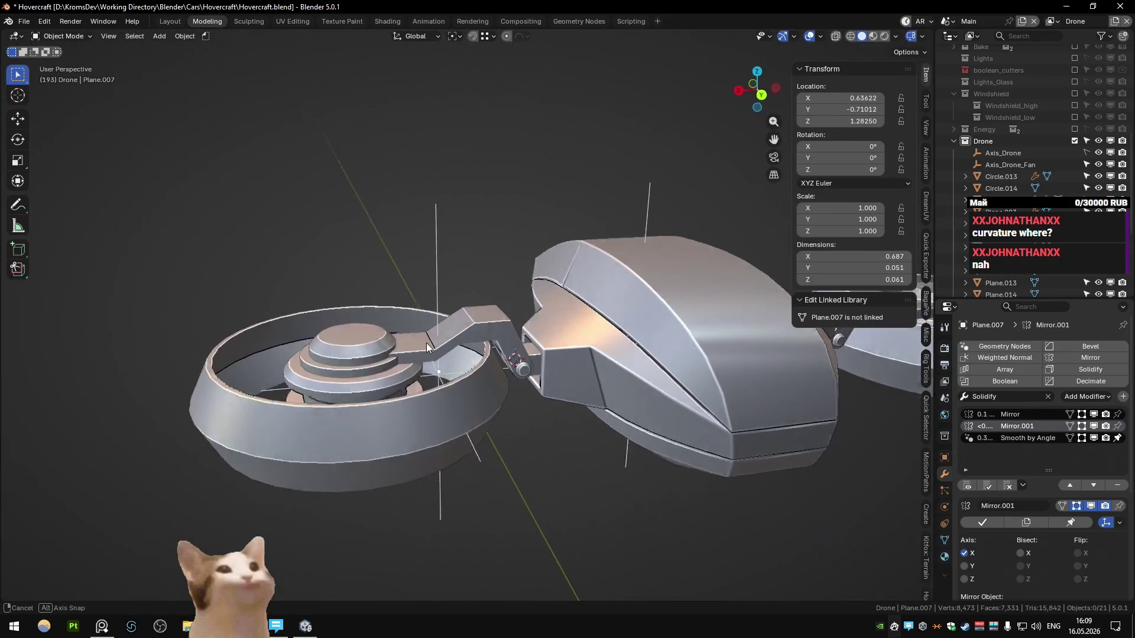
- Select the Plane.007 fan arm and enter Edit Mode in front view
middle_drag(425, 341, 420, 350)
scroll(400, 348, up, 3)
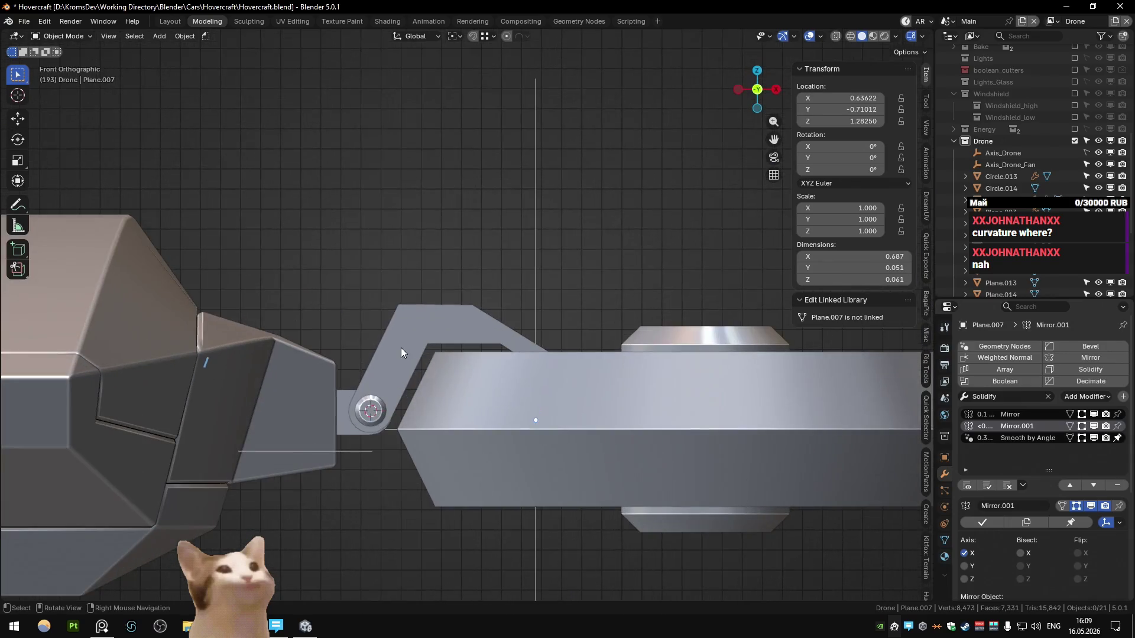
key(Tab)
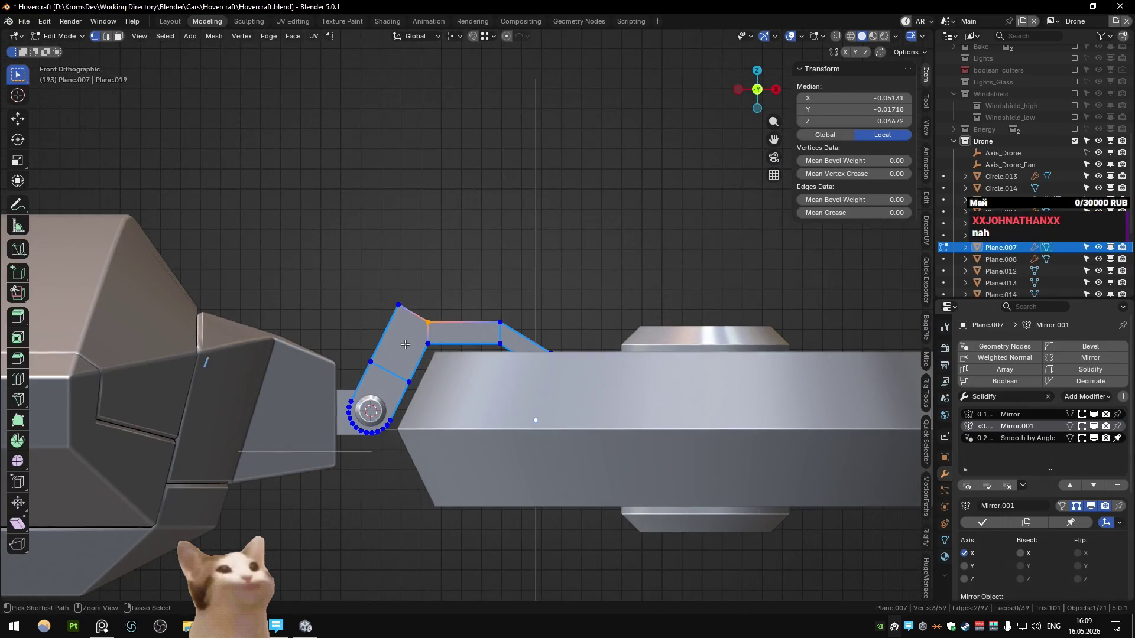
scroll(405, 344, down, 4)
key(Tab)
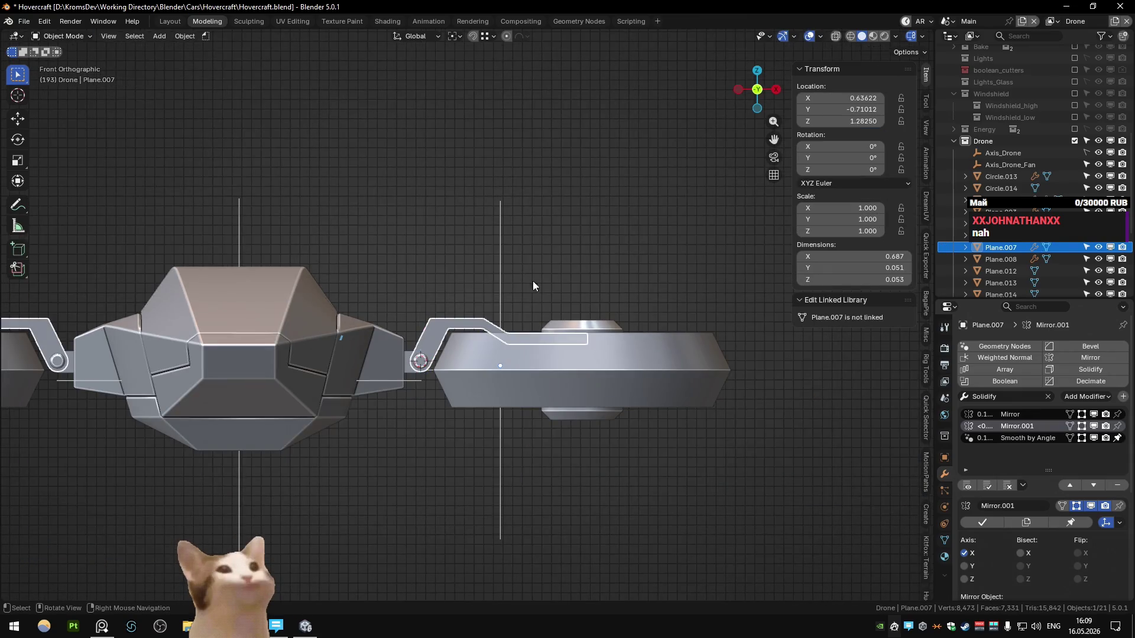
click(520, 302)
scroll(500, 318, up, 4)
middle_drag(500, 318, 551, 335)
click(552, 335)
key(Tab)
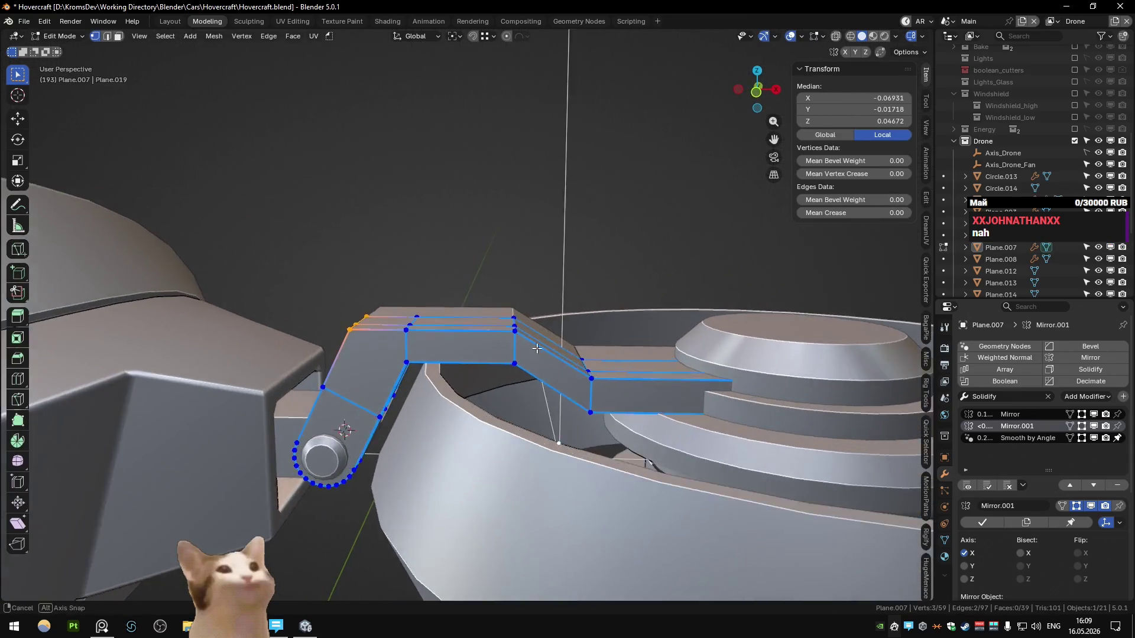
key(KP_1)
scroll(562, 414, up, 2)
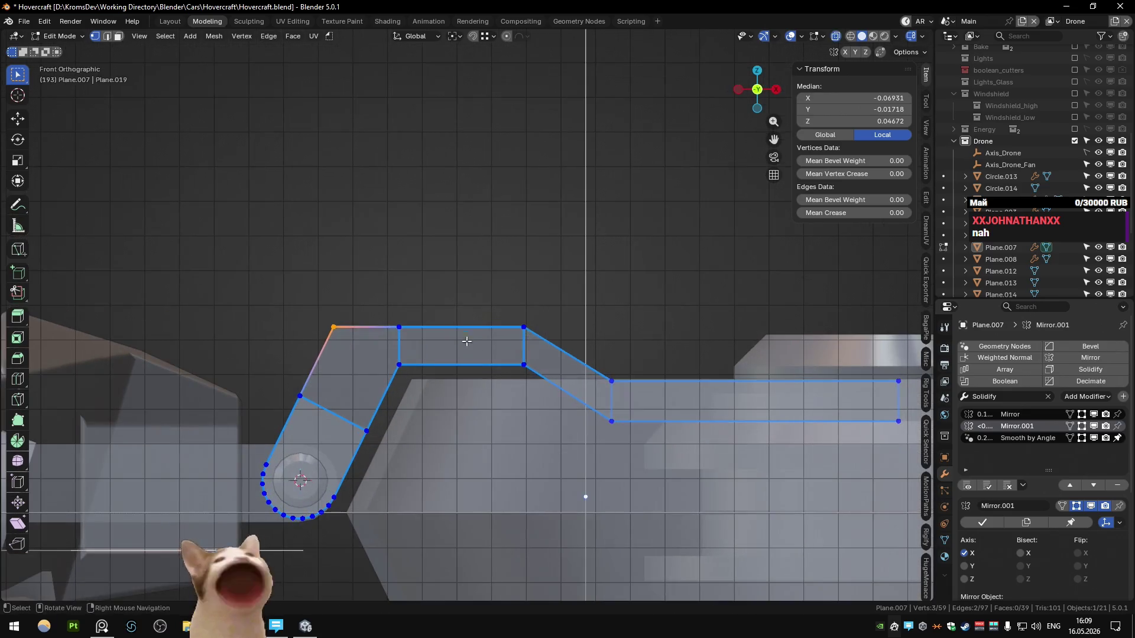
- Select the two bend corner vertices, trialling a Y move and an X move that are undone
click(523, 364)
key(g)
key(y)
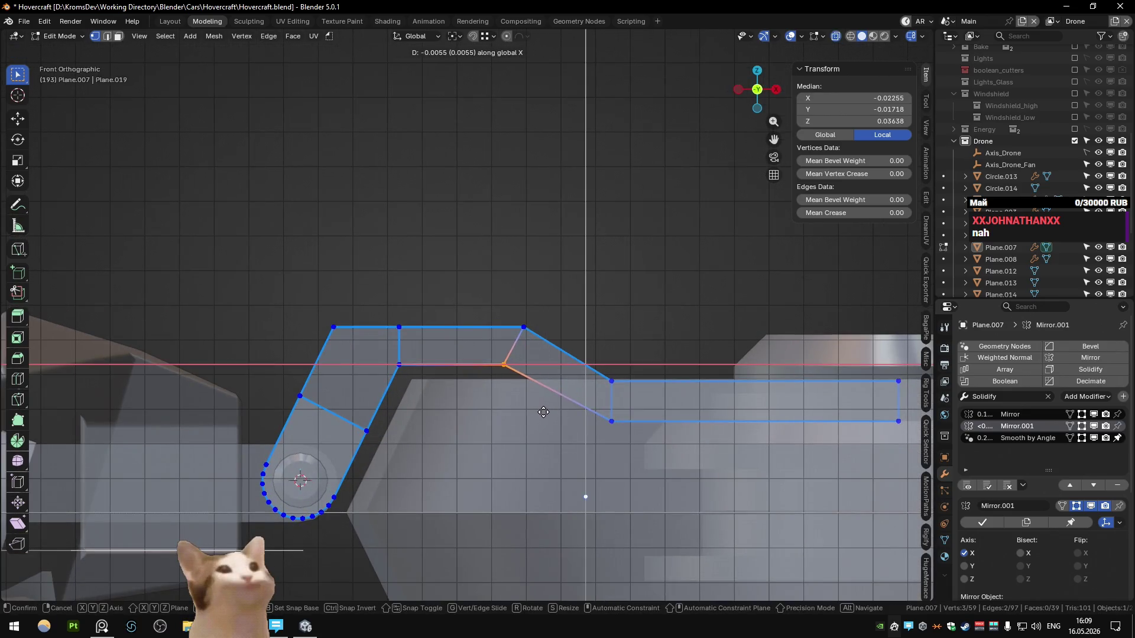
click(543, 412)
key(ctrl+z)
shift+click(611, 421)
key(g)
key(x)
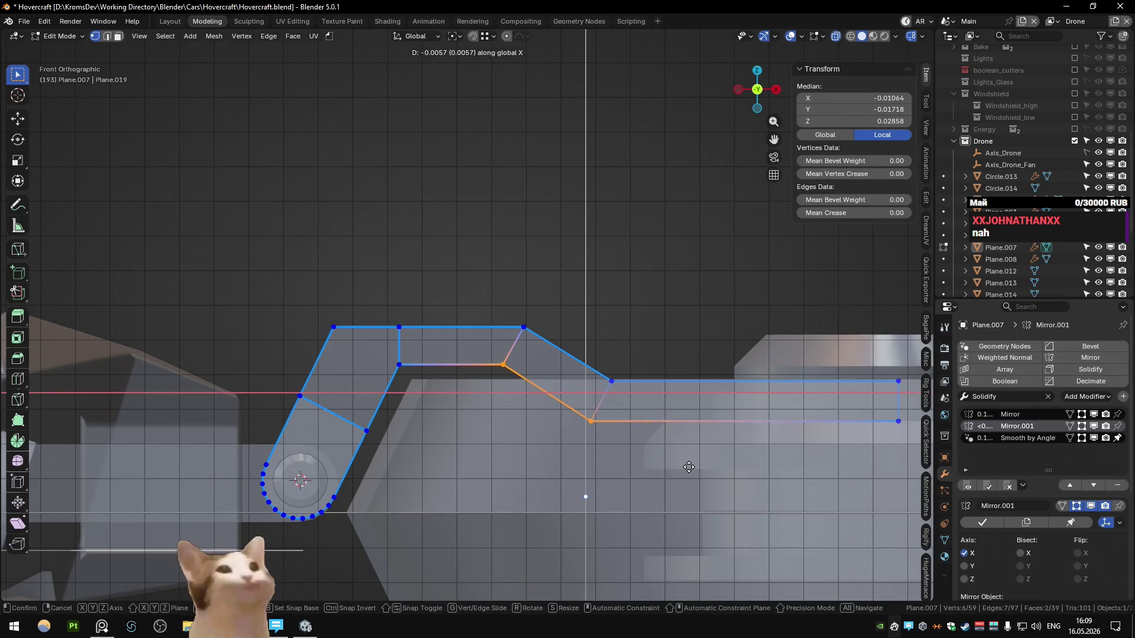
click(688, 465)
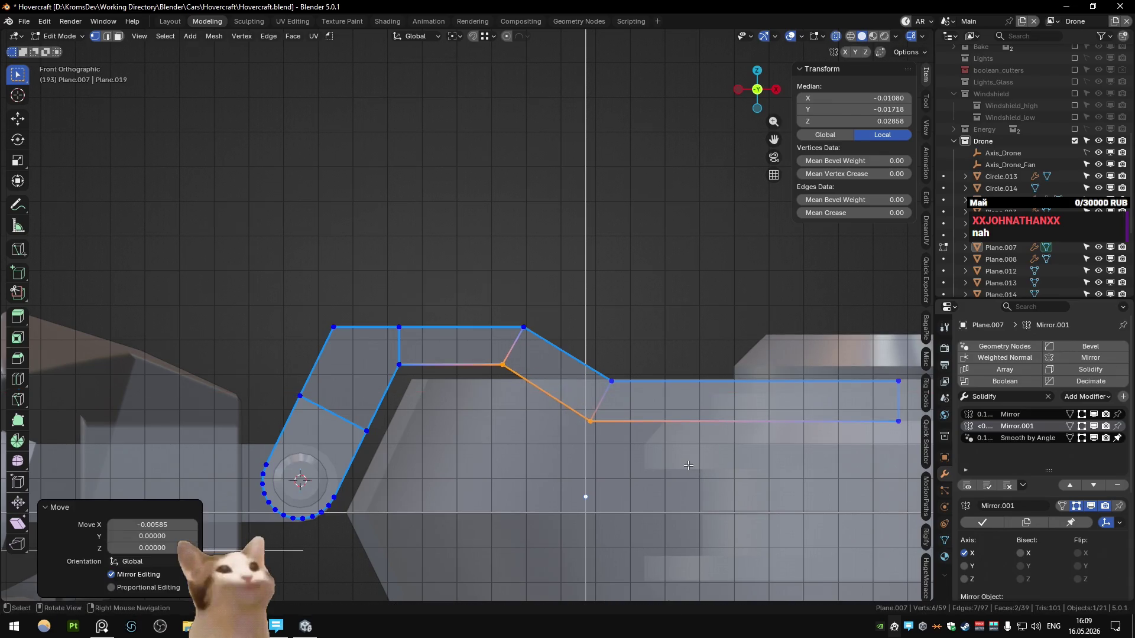
key(ctrl+z)
- Shift the two bend vertices slightly left along X, about 0.0033, in X-ray view
key(g)
key(x)
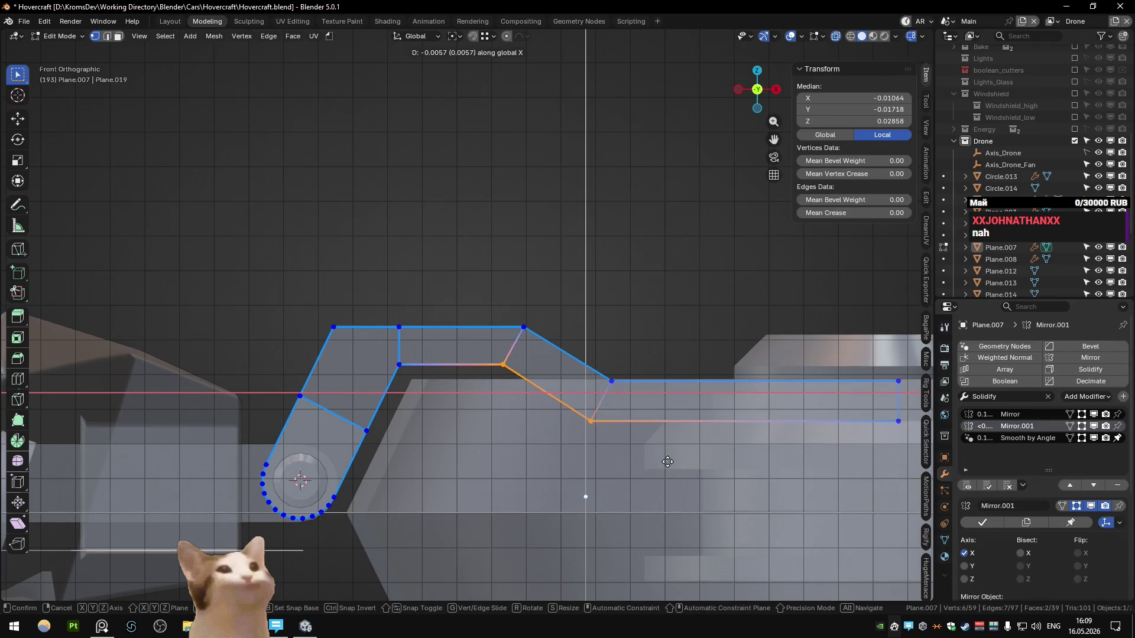
right_click(667, 462)
key(g)
key(x)
click(648, 460)
key(ctrl+z)
key(ctrl+z)
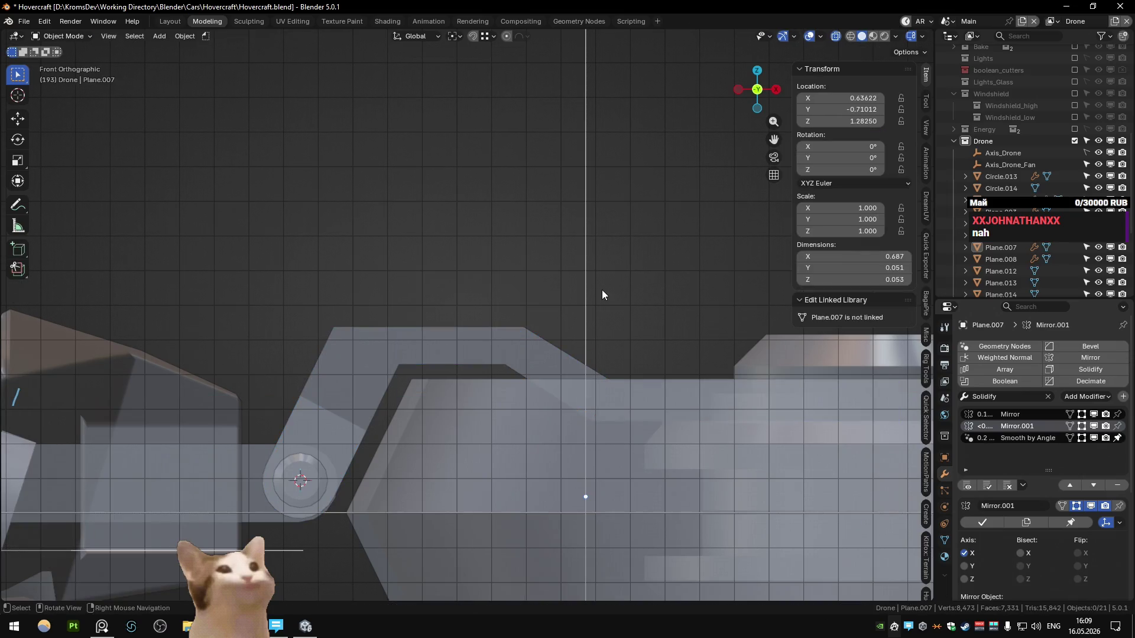
key(ctrl+shift+z)
key(alt+z)
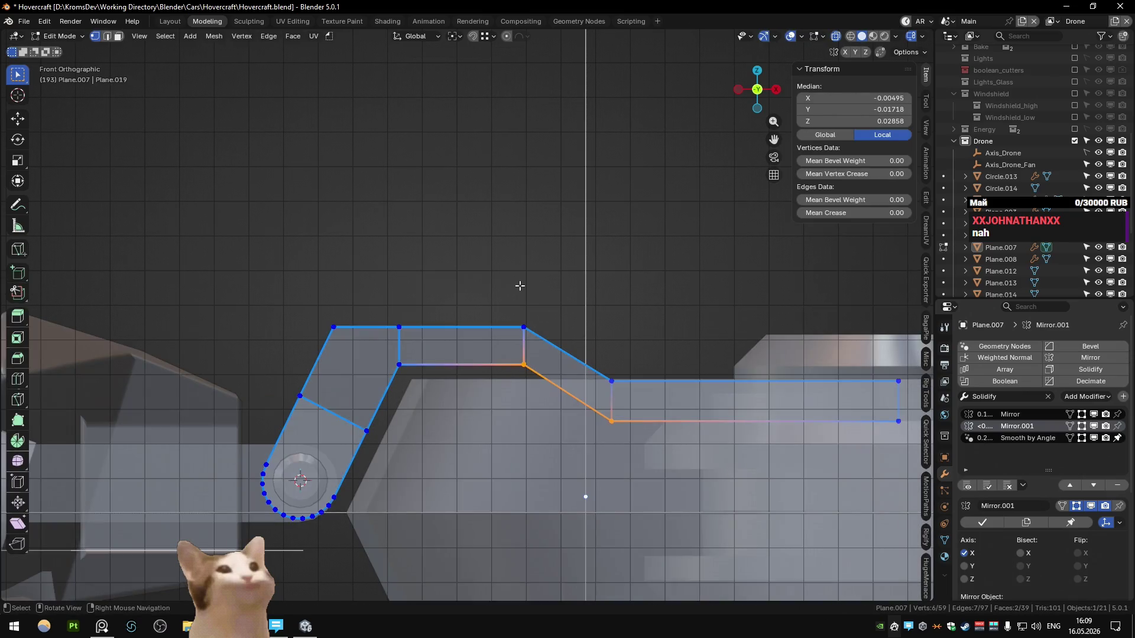
key(g)
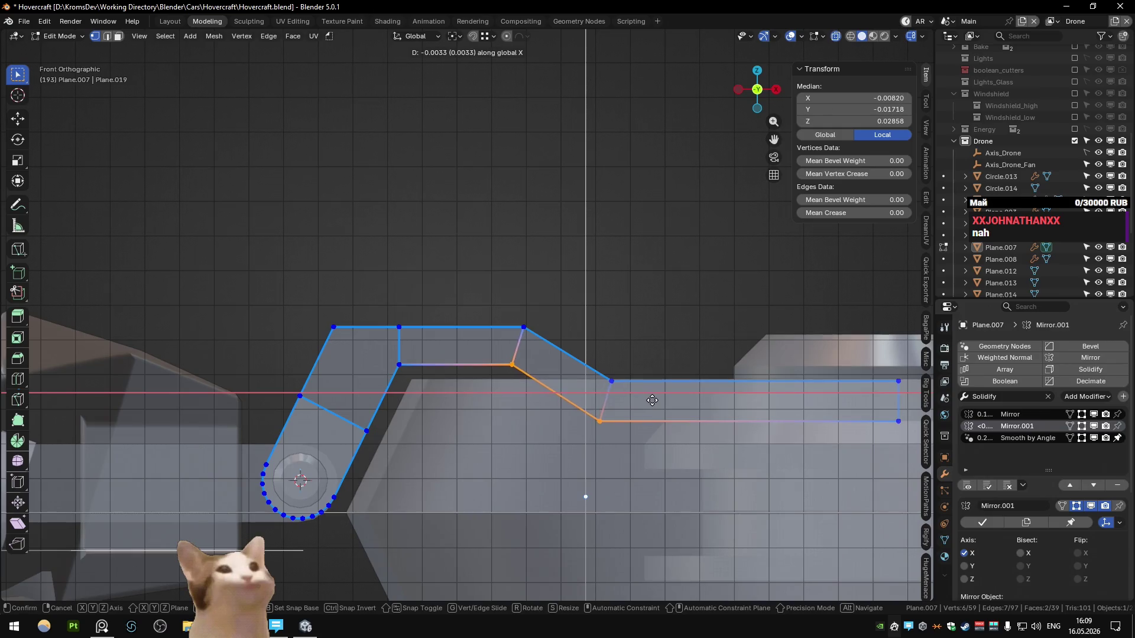
click(651, 400)
- Return to Object Mode with solid shading and orbit around the arm and fan hub
key(Tab)
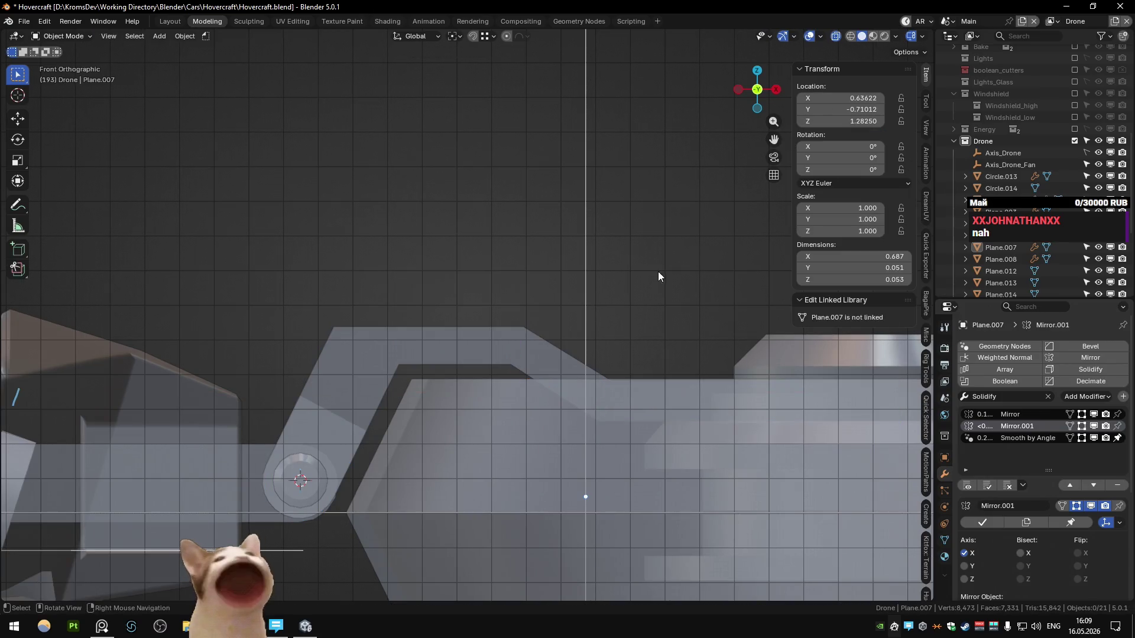
key(alt+z)
mouse_move(603, 329)
middle_down()
mouse_move(587, 363)
mouse_move(527, 361)
middle_up()
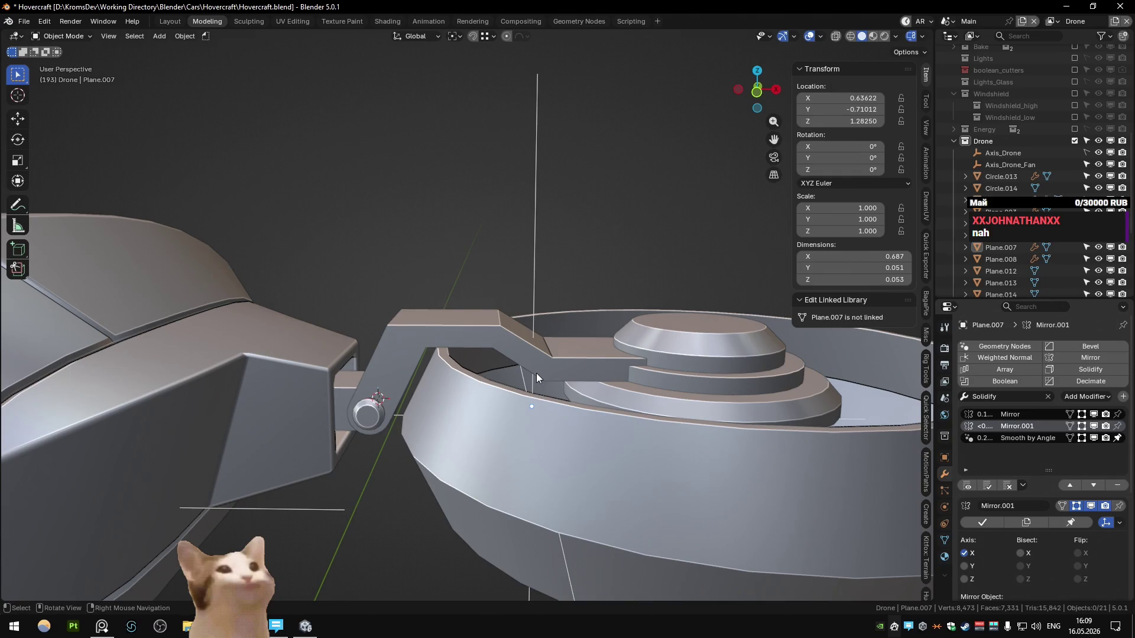
mouse_move(533, 374)
middle_down()
mouse_move(500, 388)
mouse_move(568, 364)
mouse_move(491, 370)
middle_up()
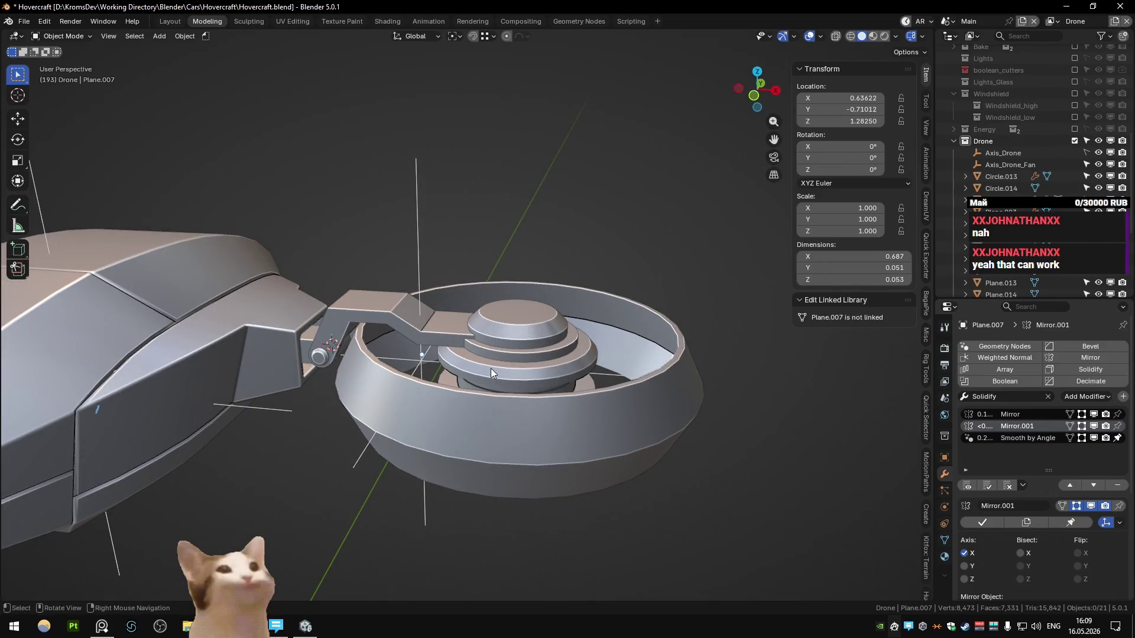
- Hide the fan's outer shell in Blender
click(490, 368)
scroll(579, 331, up, 2)
scroll(579, 331, up, 3)
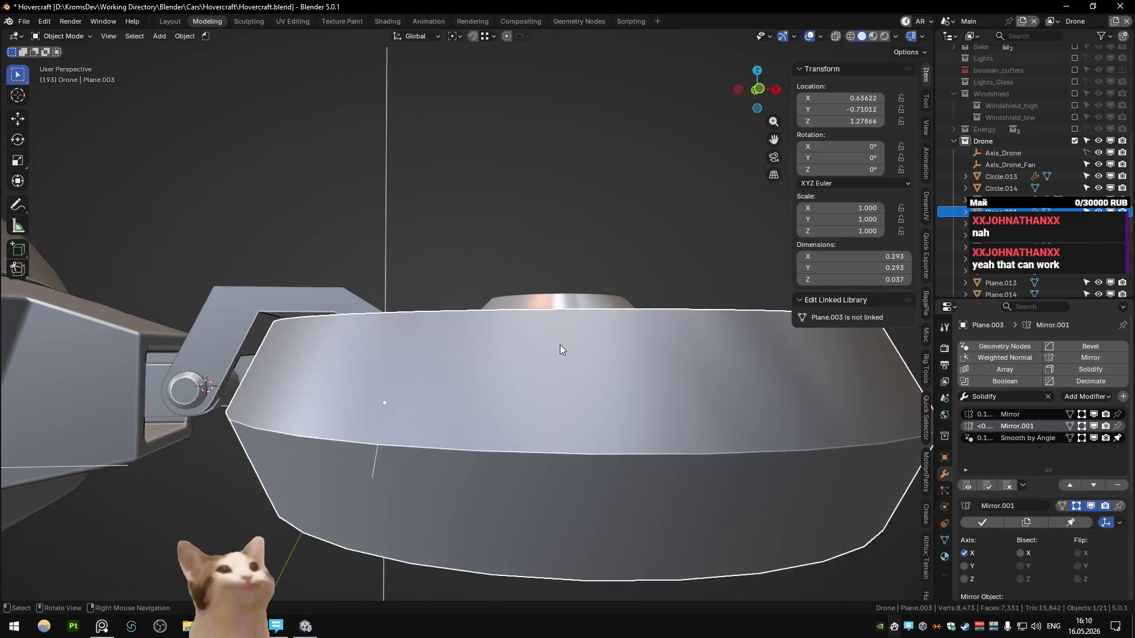
scroll(558, 342, down, 2)
key(h)
middle_drag(549, 382, 553, 379)
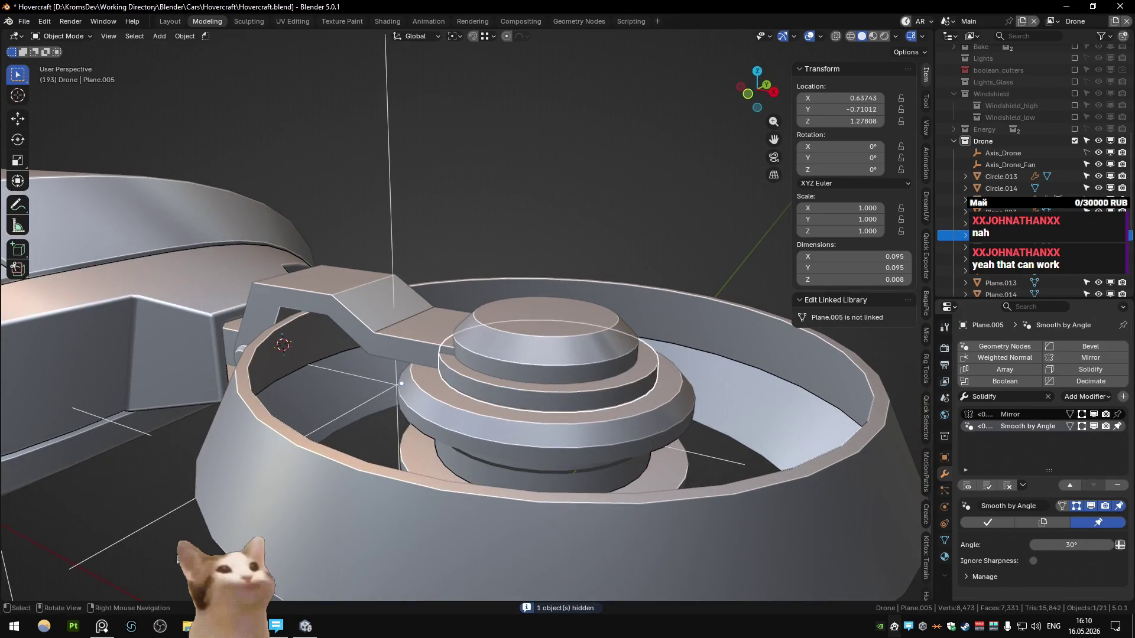
- In PureRef, zoom and pan the reference ship onto its fan arm and disc, then return to Blender
click(102, 627)
double_click(793, 378)
scroll(778, 296, up, 5)
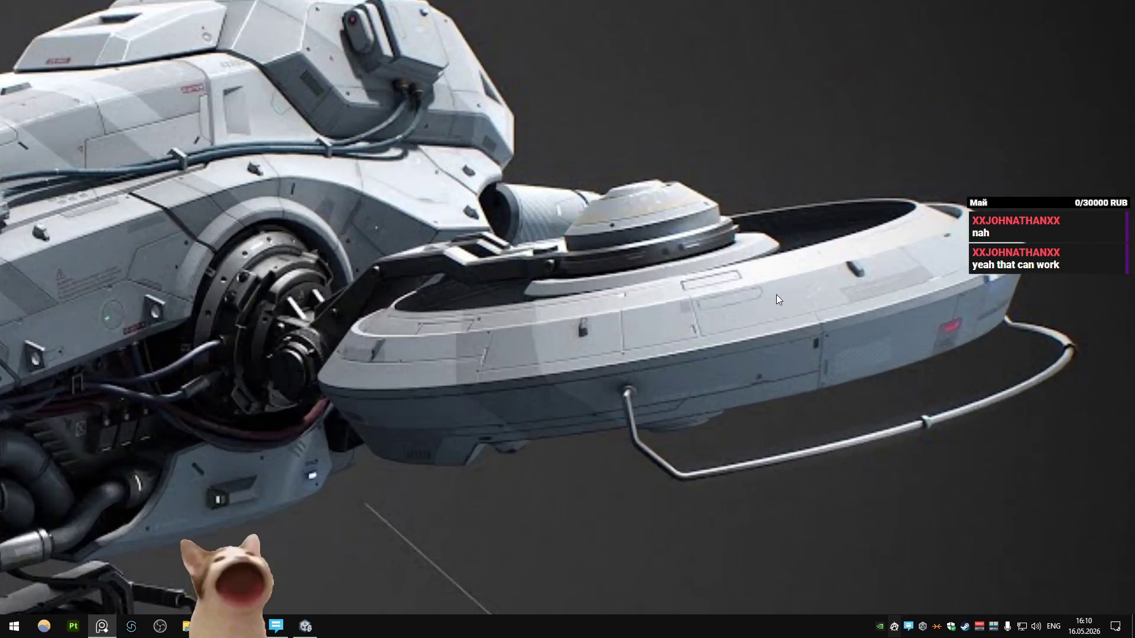
scroll(655, 382, up, 3)
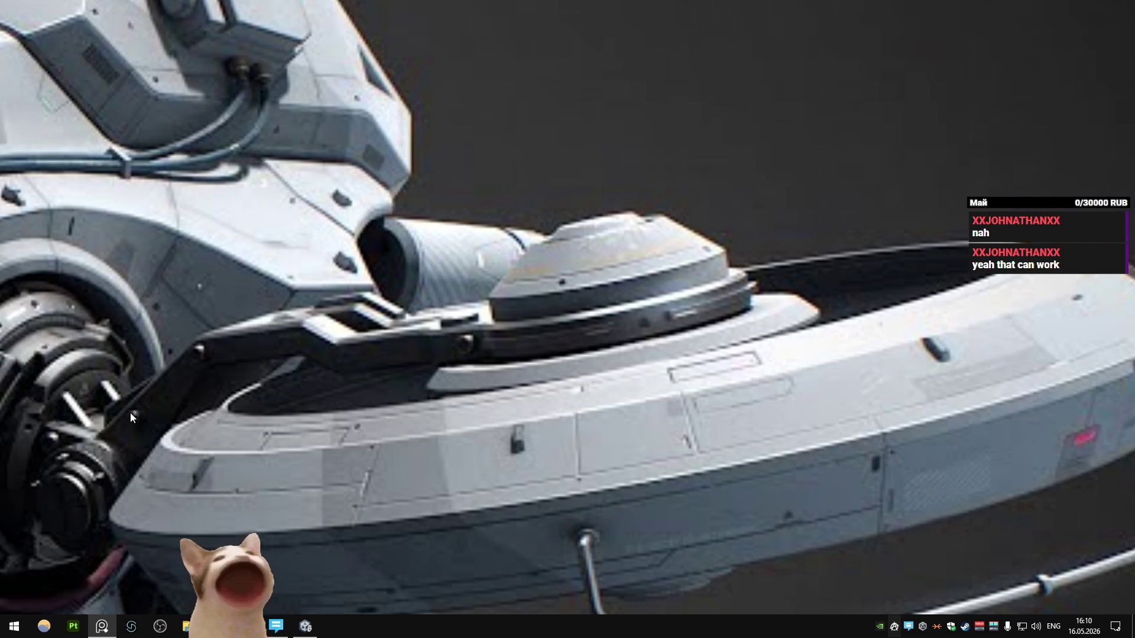
middle_drag(177, 355, 310, 315)
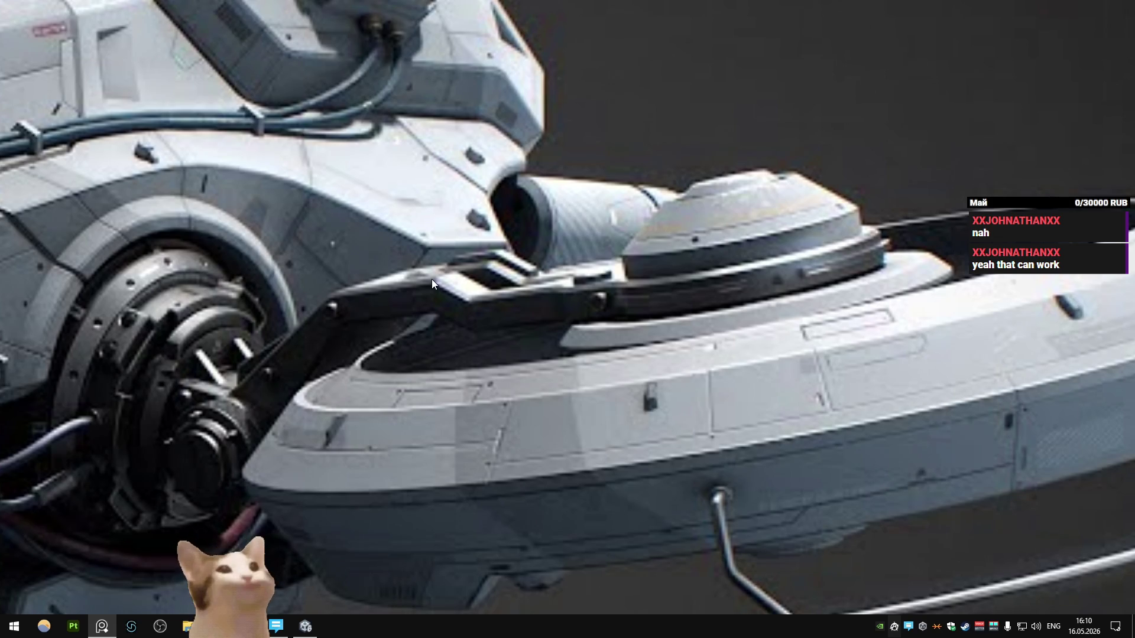
key(alt+Tab)
mouse_move(421, 362)
middle_down()
mouse_move(516, 335)
mouse_move(498, 339)
middle_up()
- Enter Edit Mode on the fan arm in front view, trial-slide its top corner, then undo it
key(KP_1)
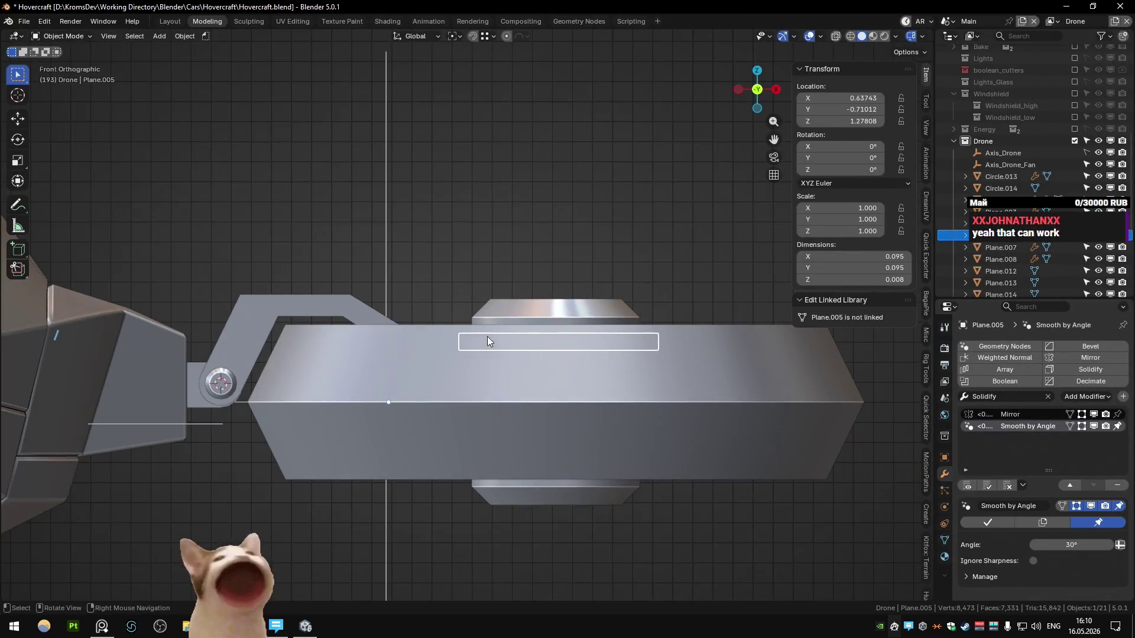
click(263, 314)
key(Tab)
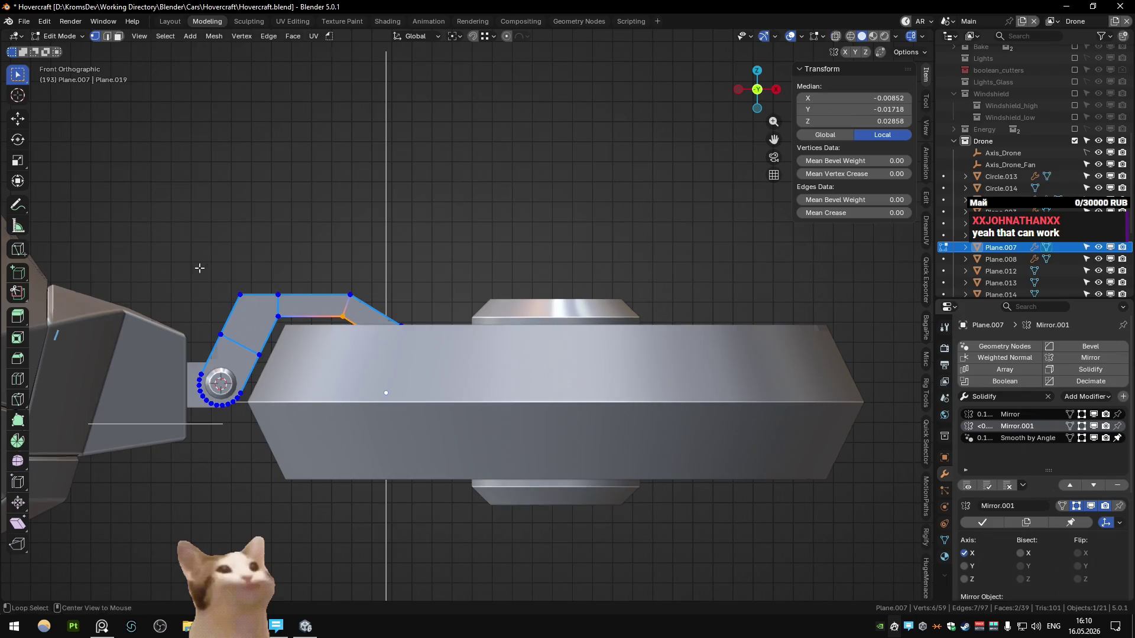
key(g)
key(g)
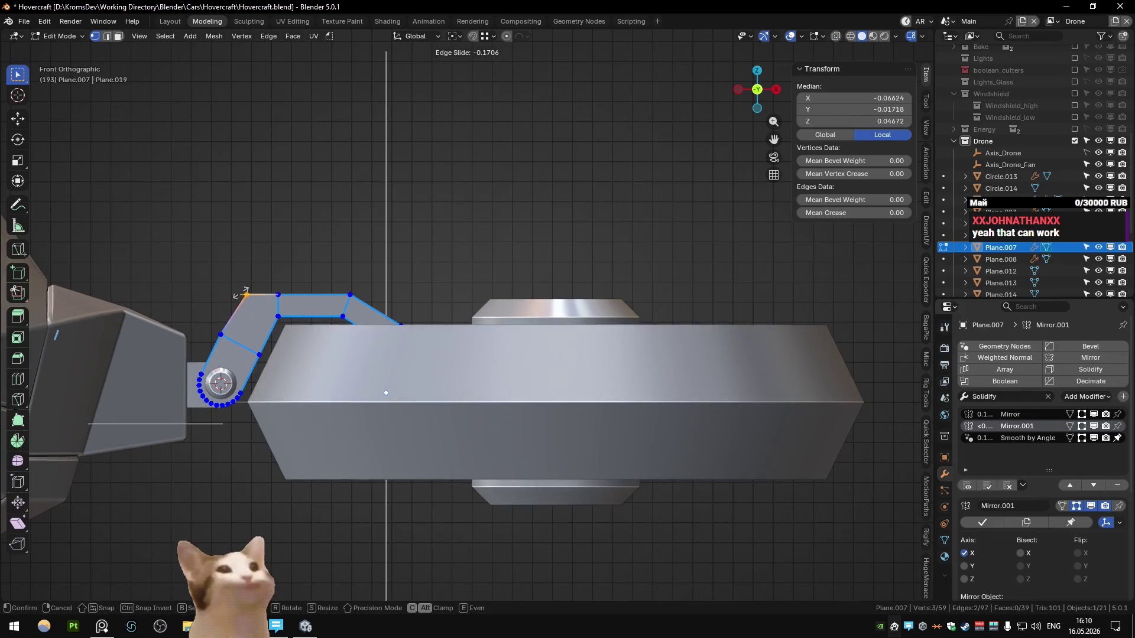
click(361, 369)
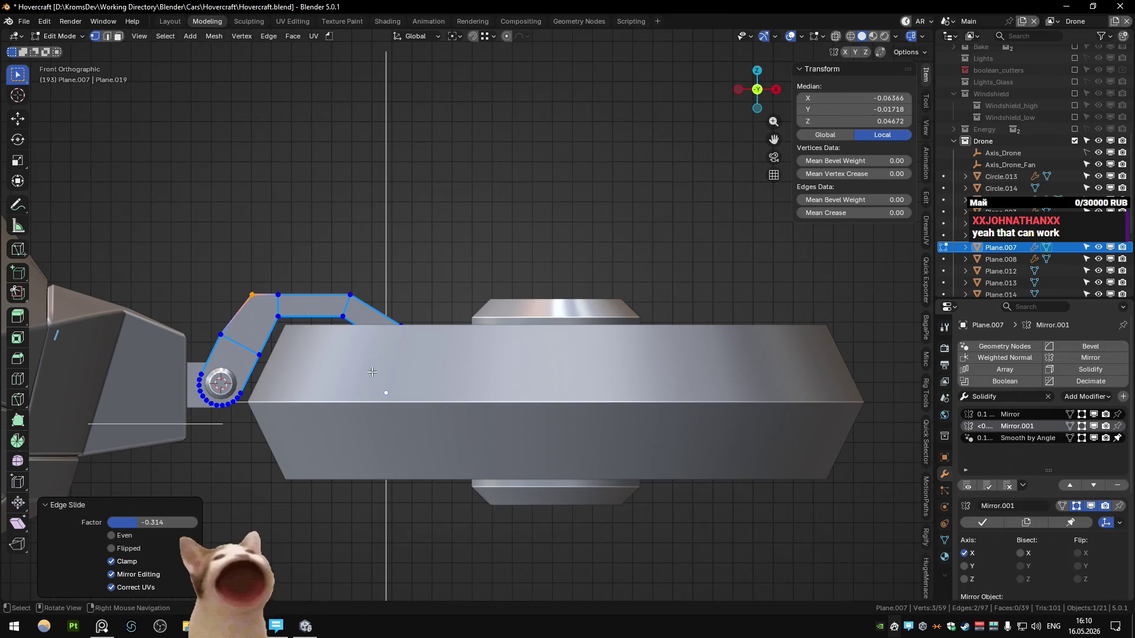
key(alt+z)
key(ctrl+z)
- Select edges beside the hinge and along the arm's top corner in front view
ctrl+click(246, 340)
mouse_move(245, 340)
middle_down()
mouse_move(258, 391)
mouse_move(318, 356)
middle_up()
key(ctrl+z)
key(ctrl+shift+z)
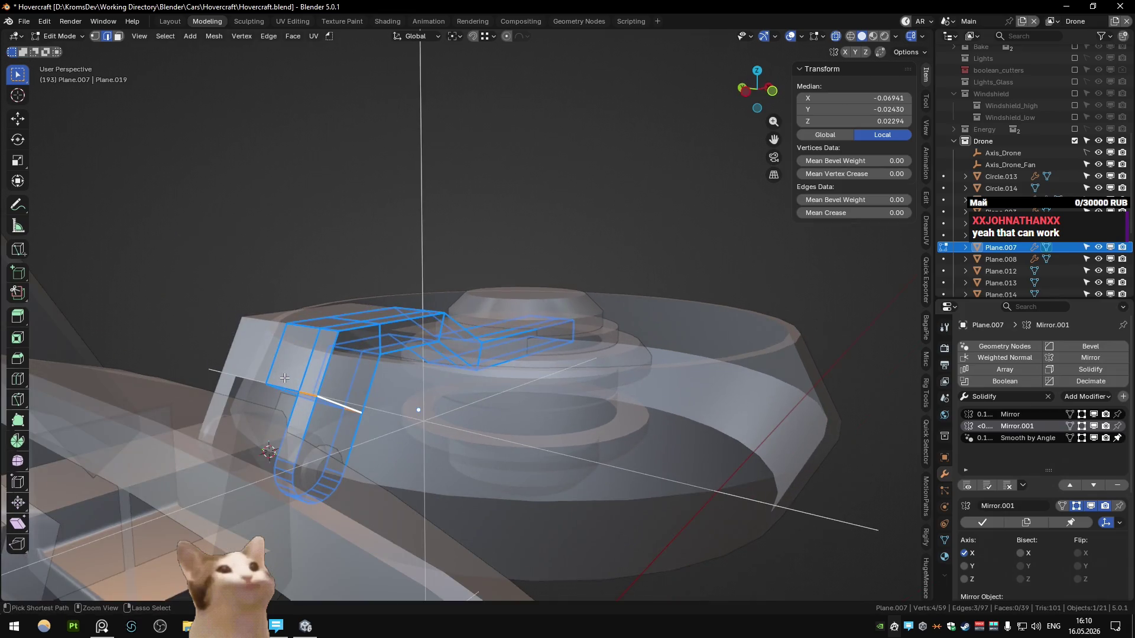
key(KP_1)
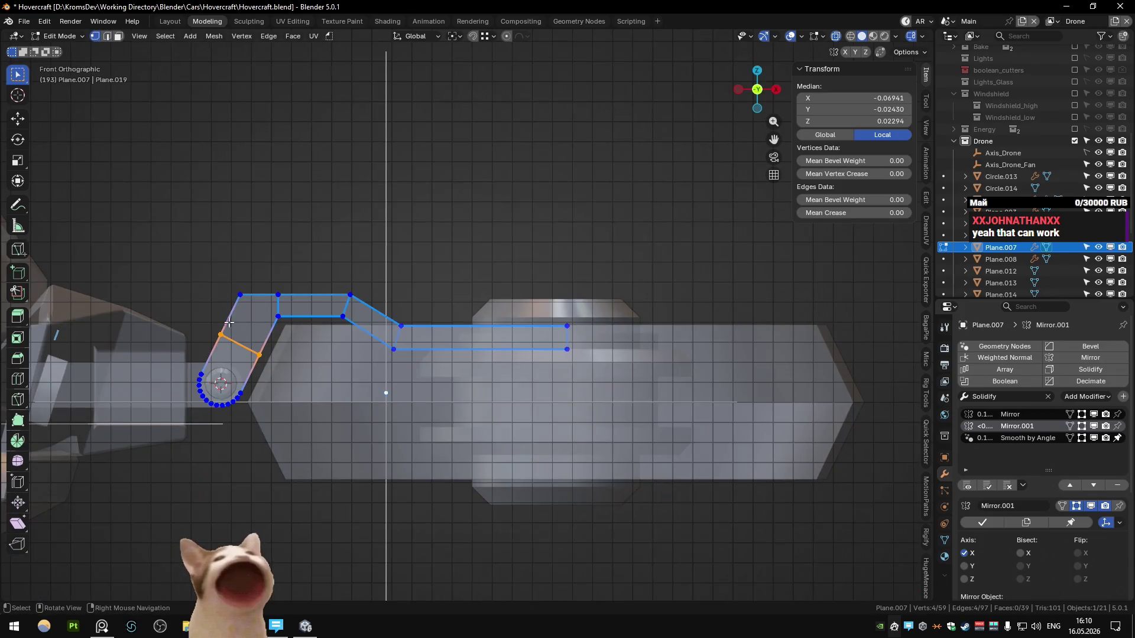
shift+click(225, 329)
shift+click(240, 294)
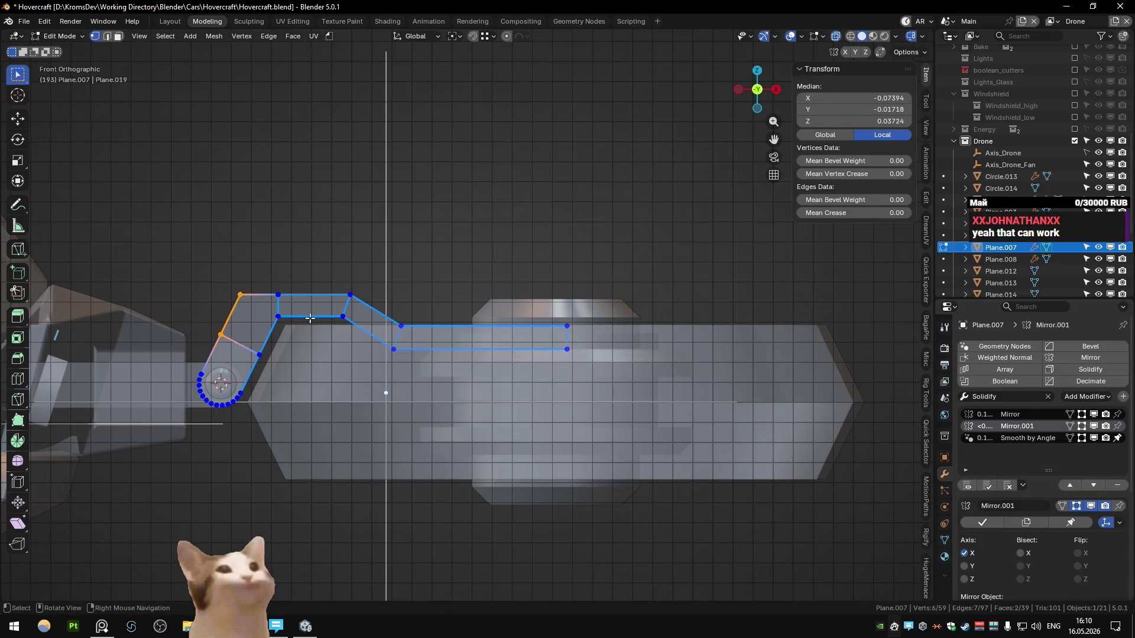
- Select the elbow vertices in front view and cancel a trial shear
middle_drag(281, 306, 272, 309)
click(272, 309)
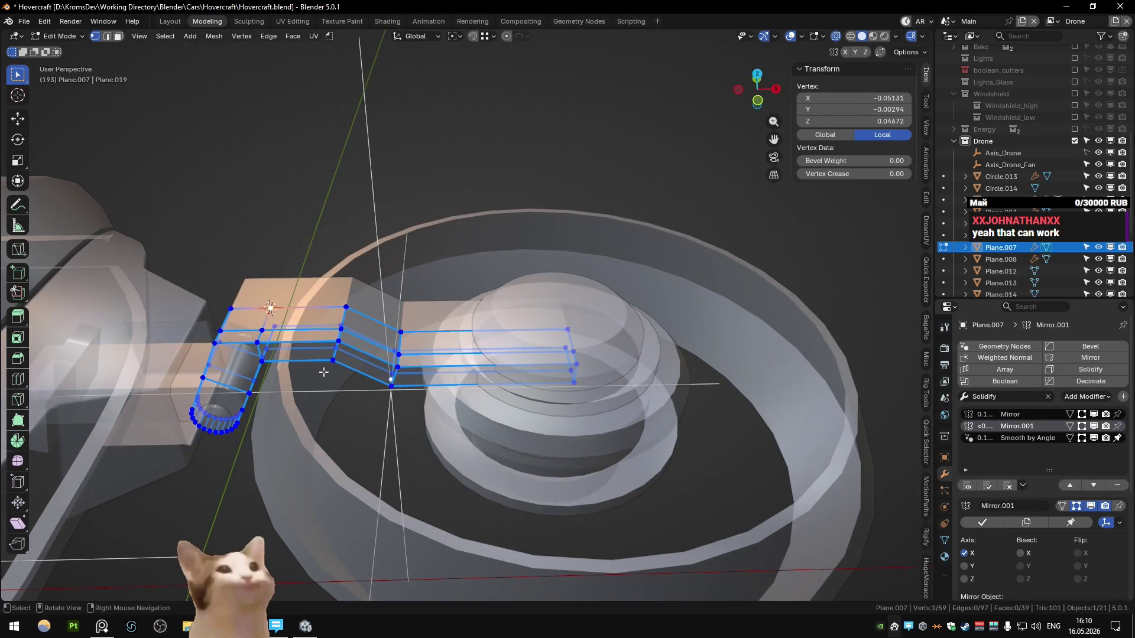
key(KP_1)
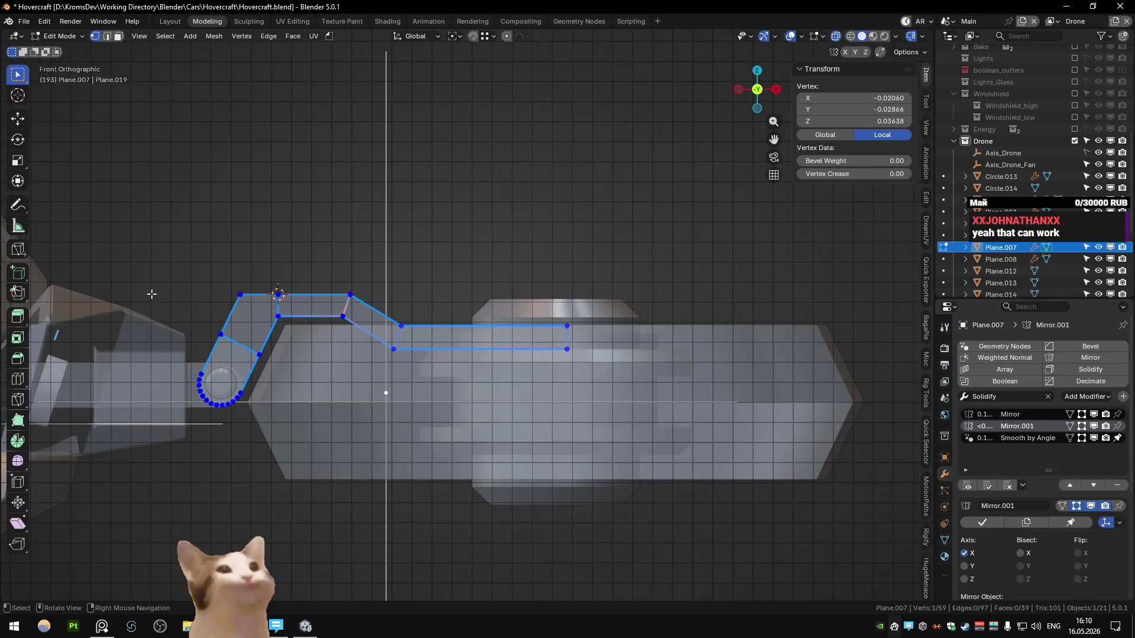
key(shift+ctrl+alt+s)
key(x)
key(Escape)
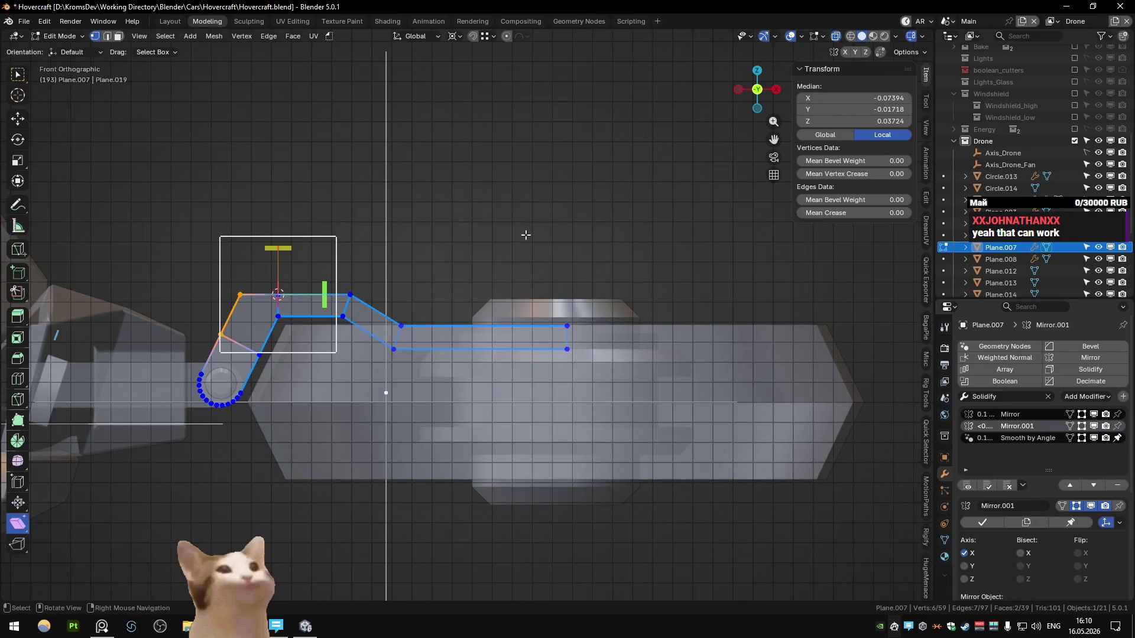
- Snap the 3D cursor to the vertex beside the hinge and restore the elbow selection
click(204, 370)
key(shift+s)
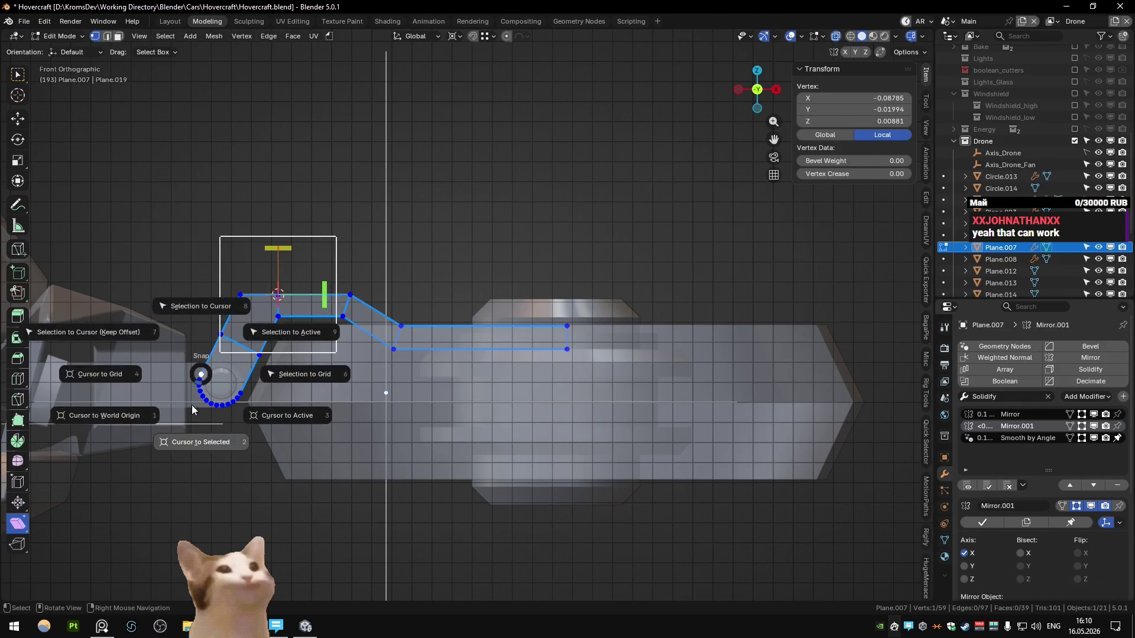
click(216, 422)
key(ctrl+z)
- Shear the elbow vertices along X by 0.275 and check the result before viewing the reference
key(shift+ctrl+alt+s)
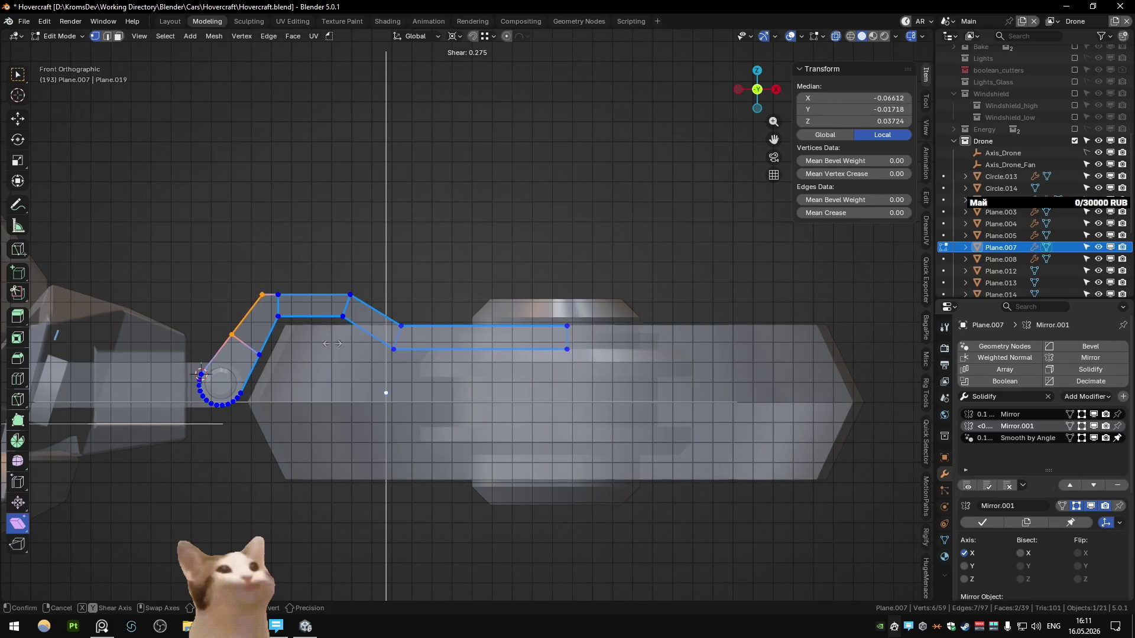
click(331, 343)
key(Tab)
middle_drag(331, 344, 297, 276)
key(alt+Tab)
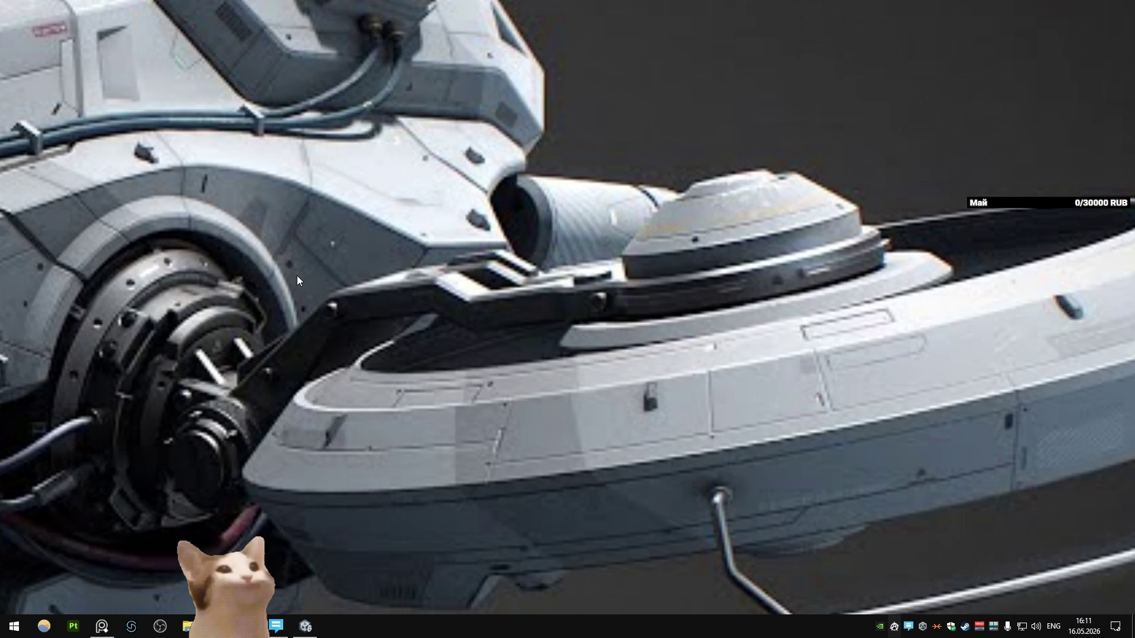
- Back in Blender, orbit and zoom to view the drone from both sides
key(alt+Tab)
key(KP_1)
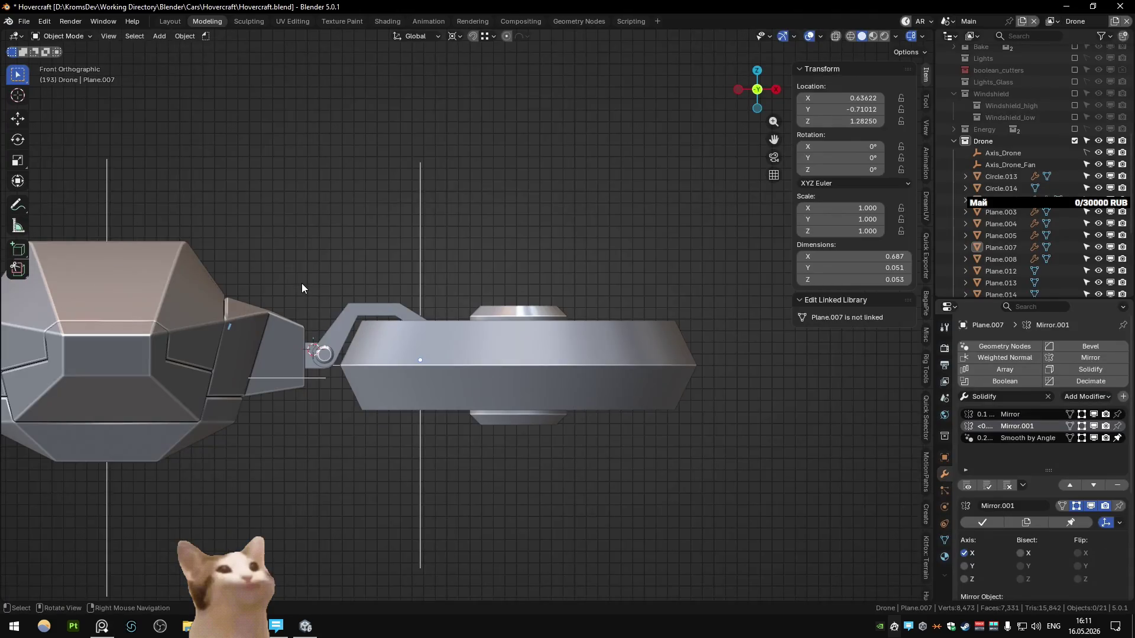
mouse_move(302, 282)
middle_down()
mouse_move(291, 293)
mouse_move(251, 277)
middle_up()
scroll(251, 277, down, 4)
scroll(444, 304, up, 4)
mouse_move(500, 322)
middle_down()
mouse_move(406, 332)
mouse_move(473, 324)
middle_up()
scroll(473, 324, up, 5)
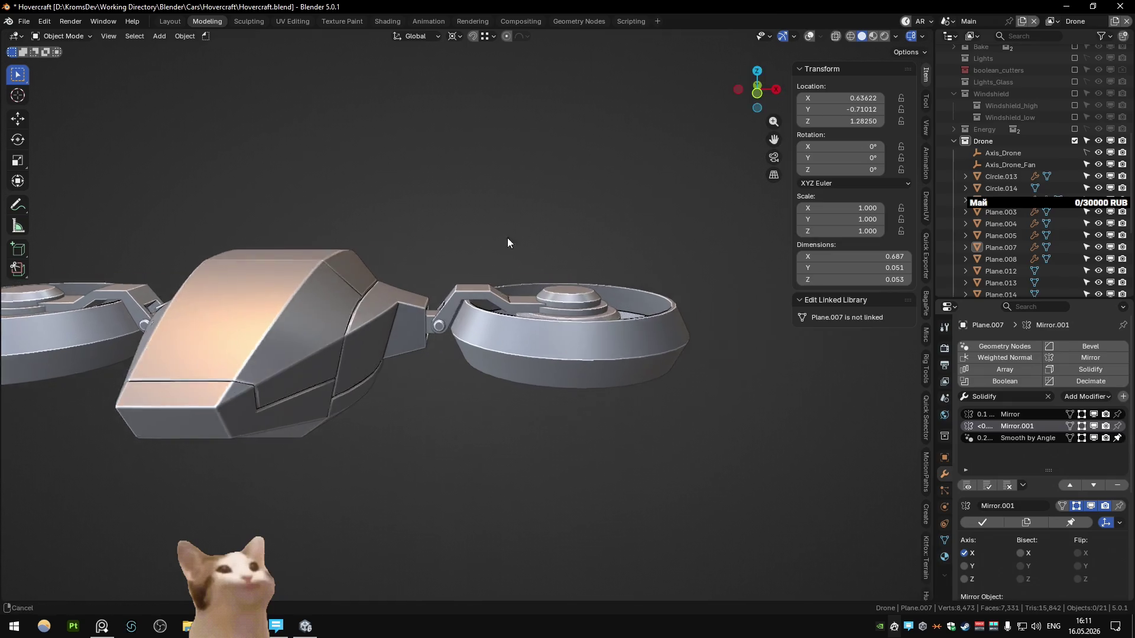
- Inspect the arm's elbow vertices in Edit Mode from a zoomed side view
key(Tab)
key(KP_Decimal)
click(520, 264)
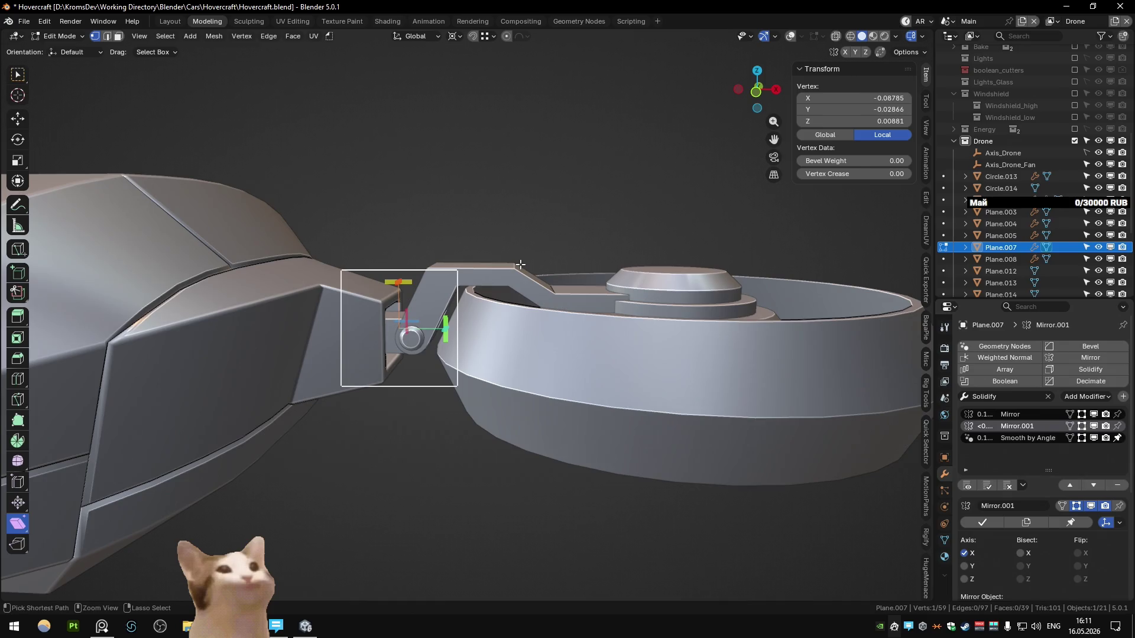
click(520, 264)
key(Tab)
mouse_move(520, 264)
middle_down()
mouse_move(537, 229)
mouse_move(501, 250)
middle_up()
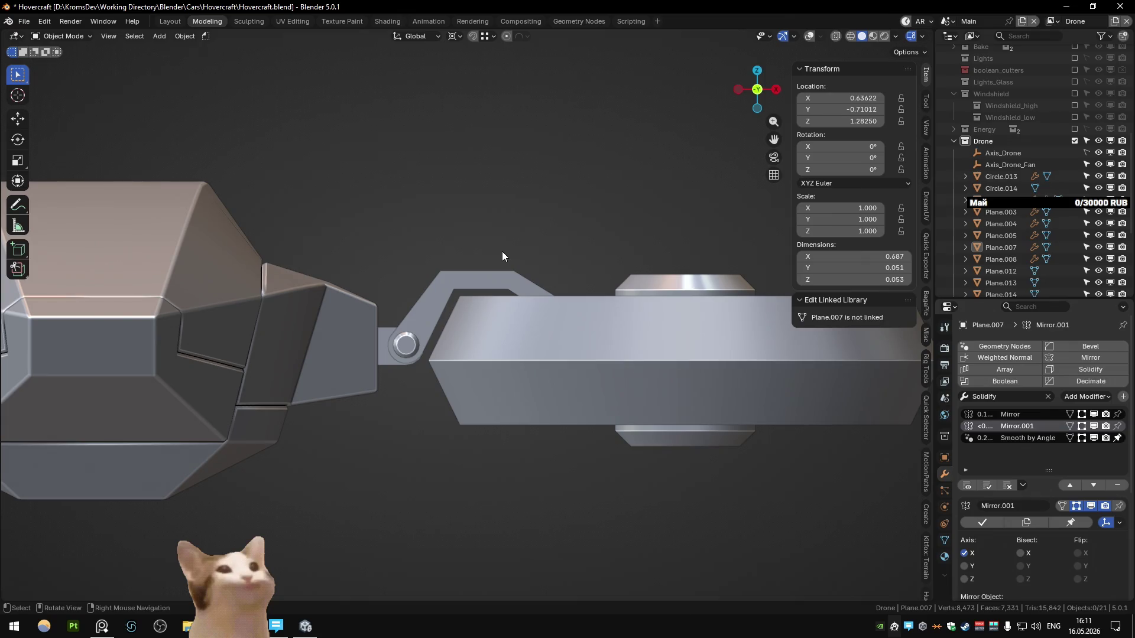
mouse_move(502, 251)
ctrl+middle_down()
mouse_move(468, 322)
mouse_move(465, 299)
ctrl+middle_up()
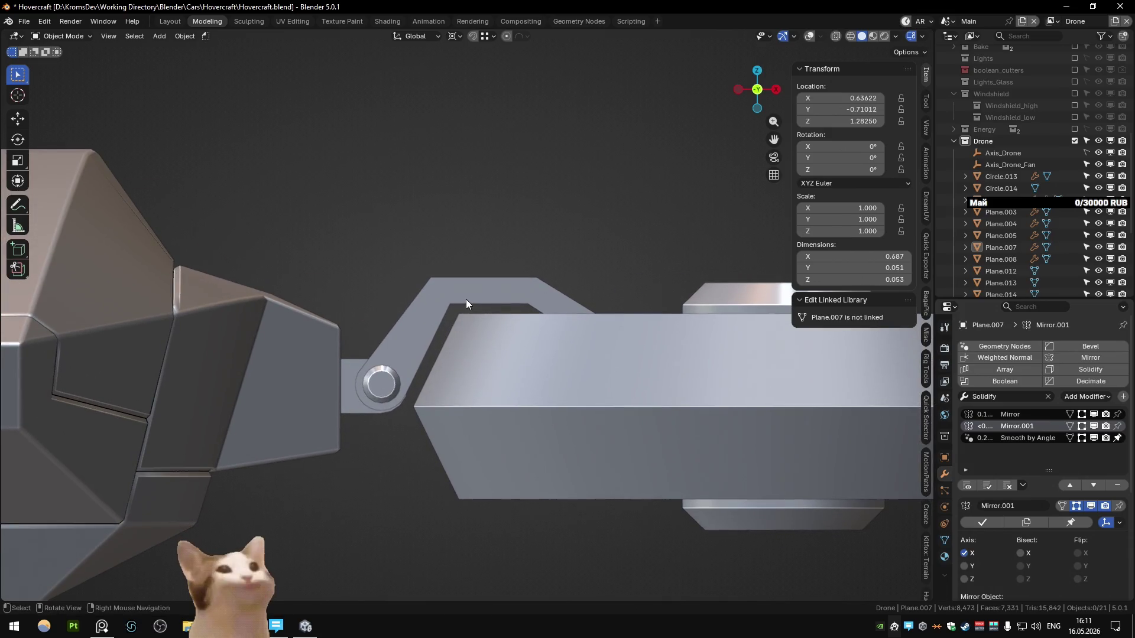
click(465, 299)
key(Tab)
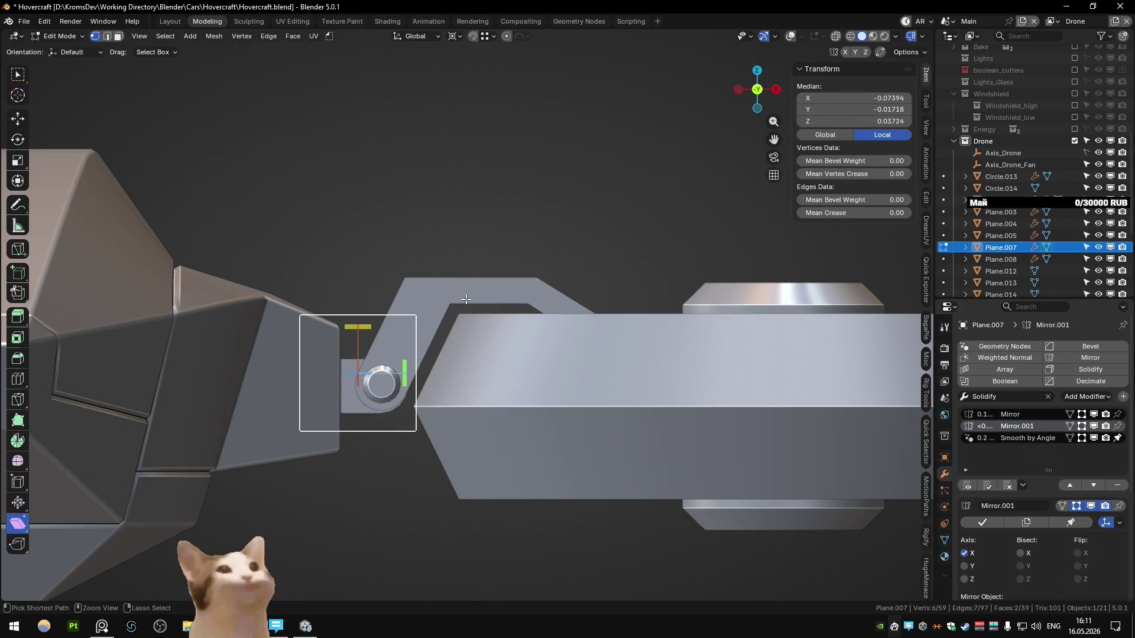
key(Tab)
key(Tab)
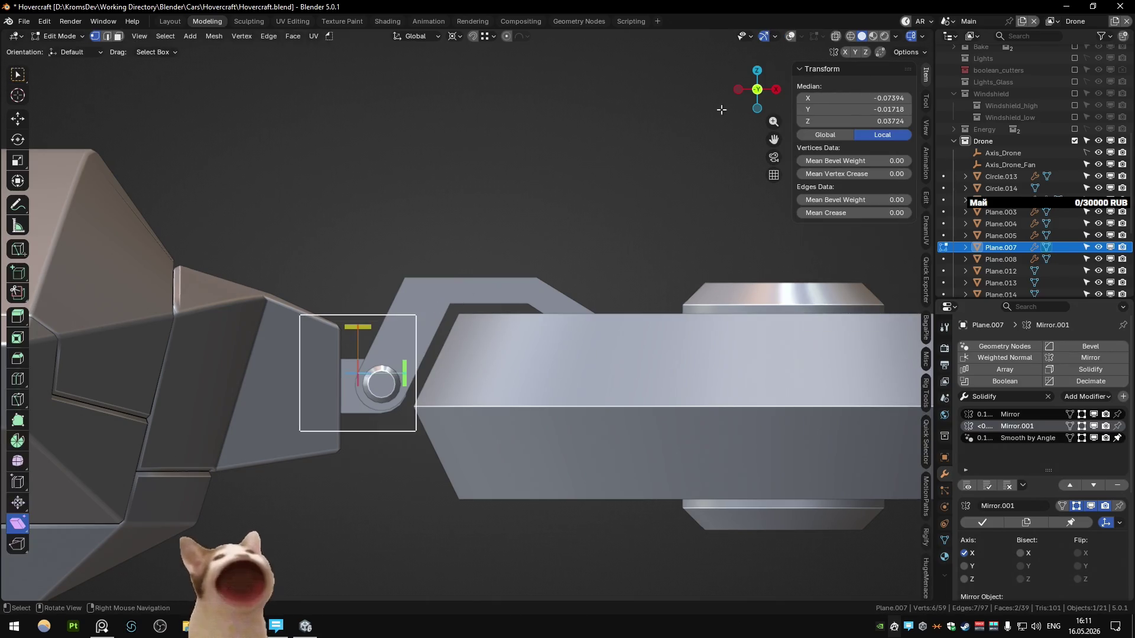
- Box-select the elbow vertices in see-through front view, try a shear, then undo it
key(alt+z)
key(KP_1)
click(429, 300)
key(alt+z)
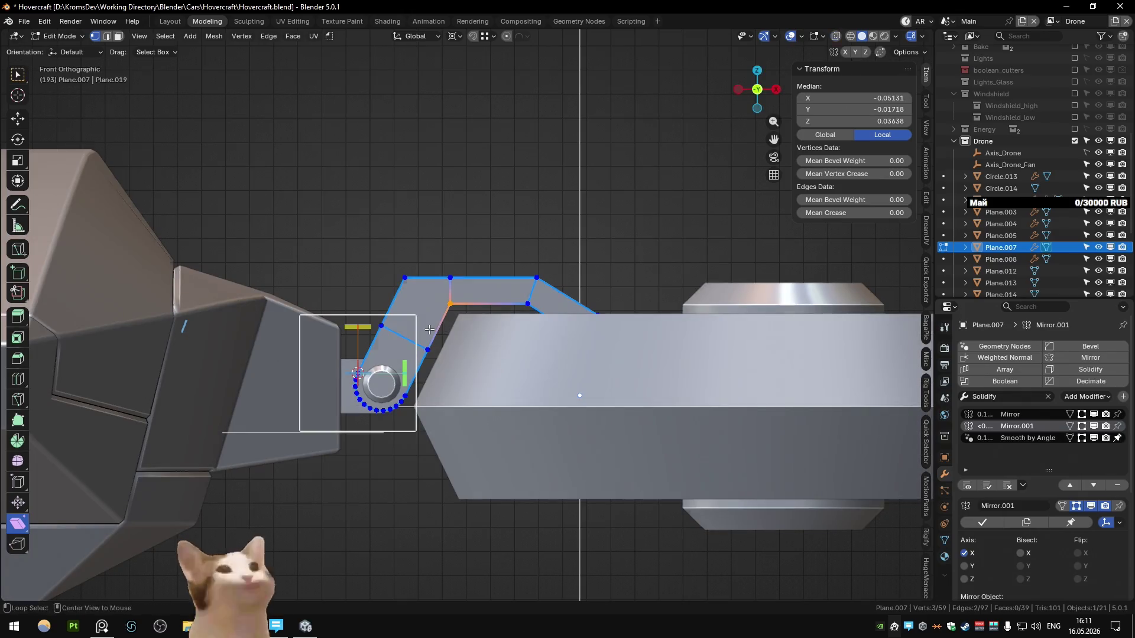
key(alt+z)
drag(424, 334, 427, 304)
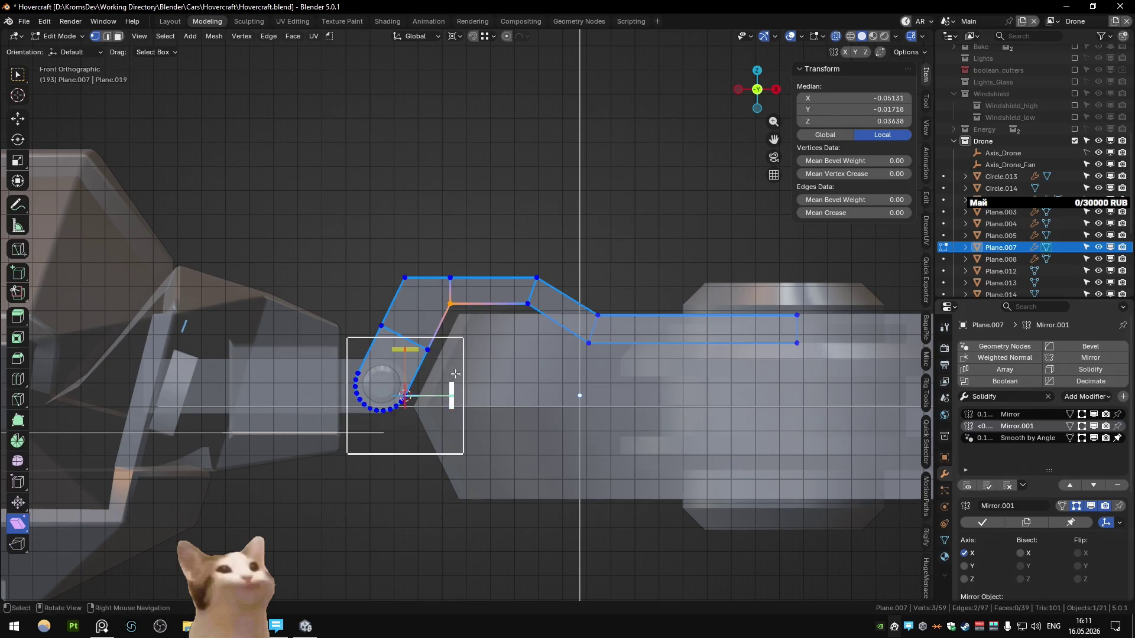
drag(461, 364, 461, 364)
key(shift+ctrl+alt+s)
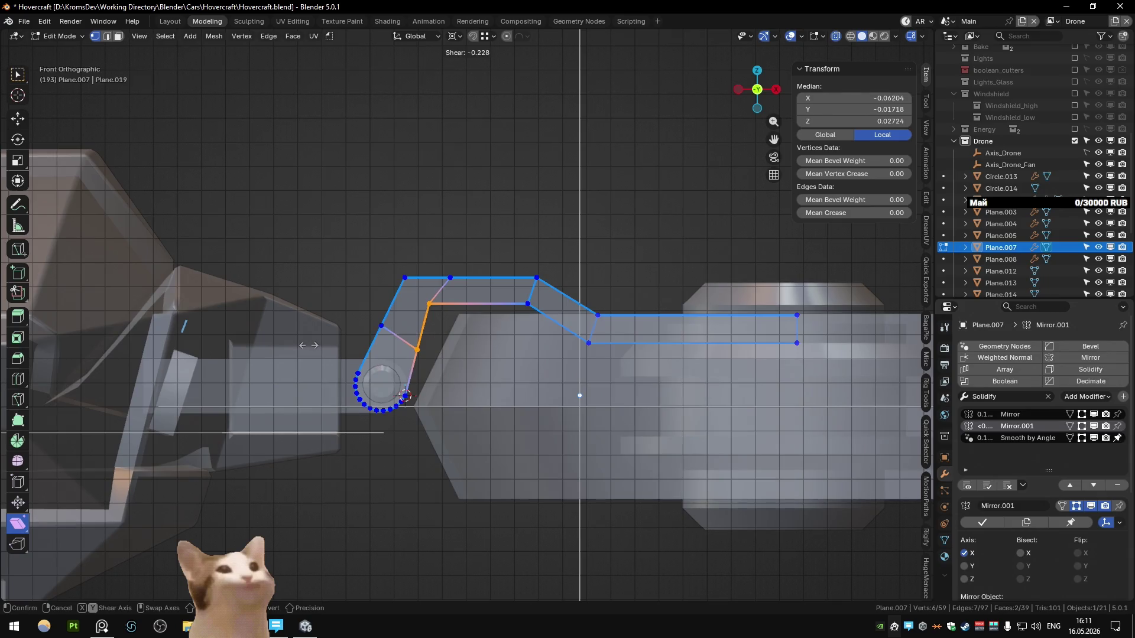
click(309, 345)
key(Tab)
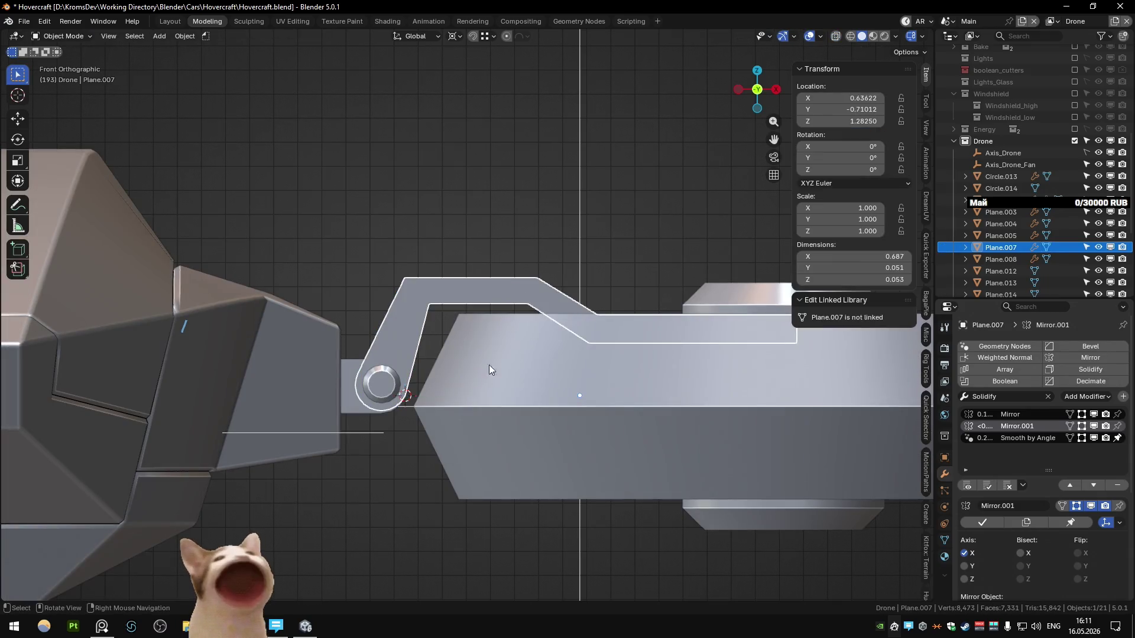
key(ctrl+z)
key(ctrl+z)
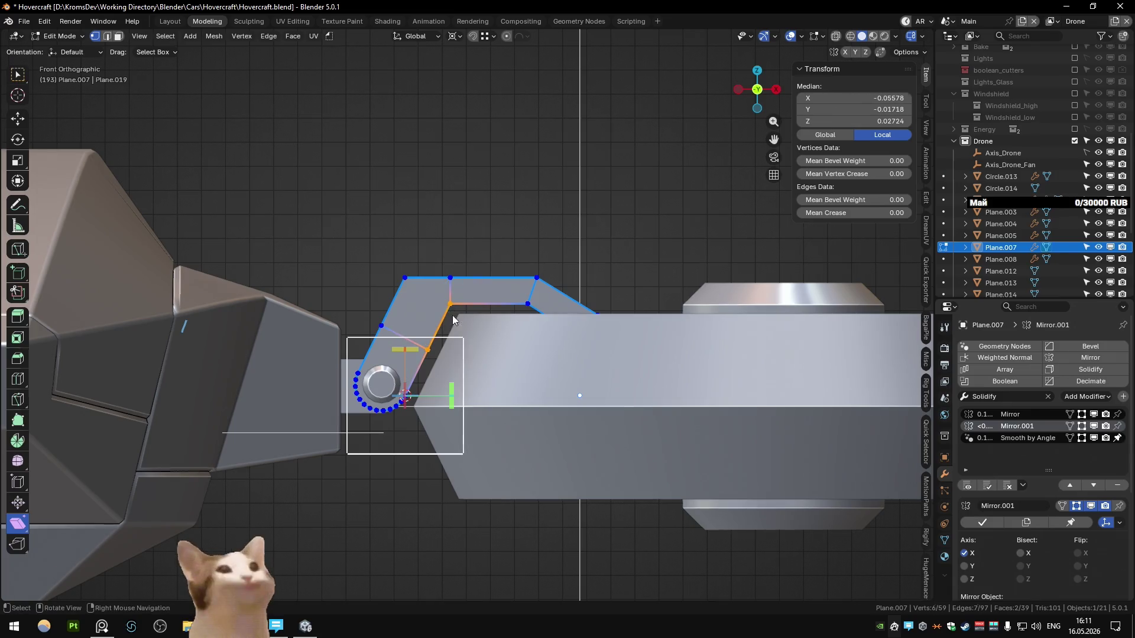
- Reselect the whole arm mesh, then orbit and zoom onto the left fan
key(Tab)
click(554, 185)
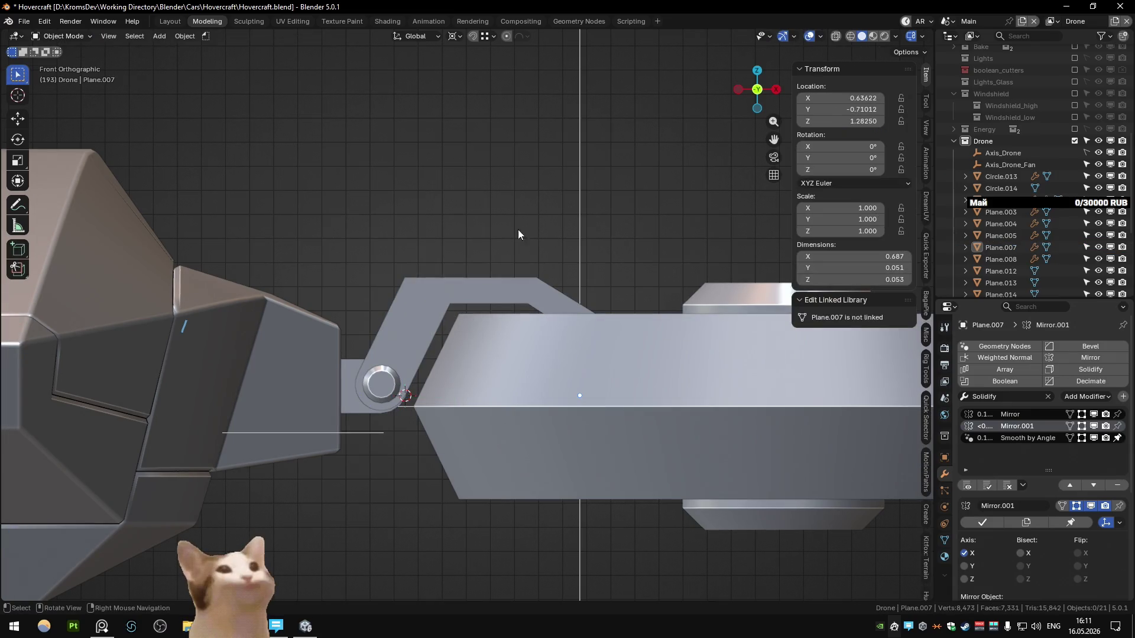
click(420, 310)
key(Tab)
key(l)
key(Tab)
mouse_move(401, 368)
middle_down()
mouse_move(506, 371)
mouse_move(422, 360)
middle_up()
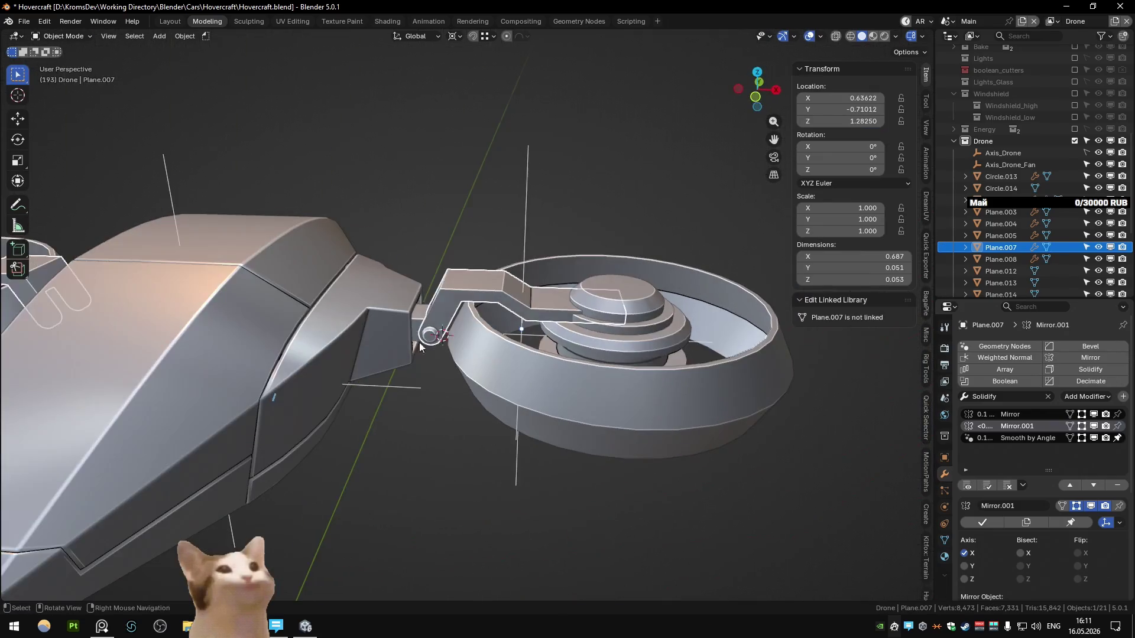
click(422, 359)
mouse_move(527, 277)
middle_down()
mouse_move(301, 238)
mouse_move(298, 248)
mouse_move(296, 230)
mouse_move(304, 243)
mouse_move(292, 255)
mouse_move(559, 285)
mouse_move(438, 354)
middle_up()
scroll(505, 323, up, 5)
scroll(527, 274, up, 2)
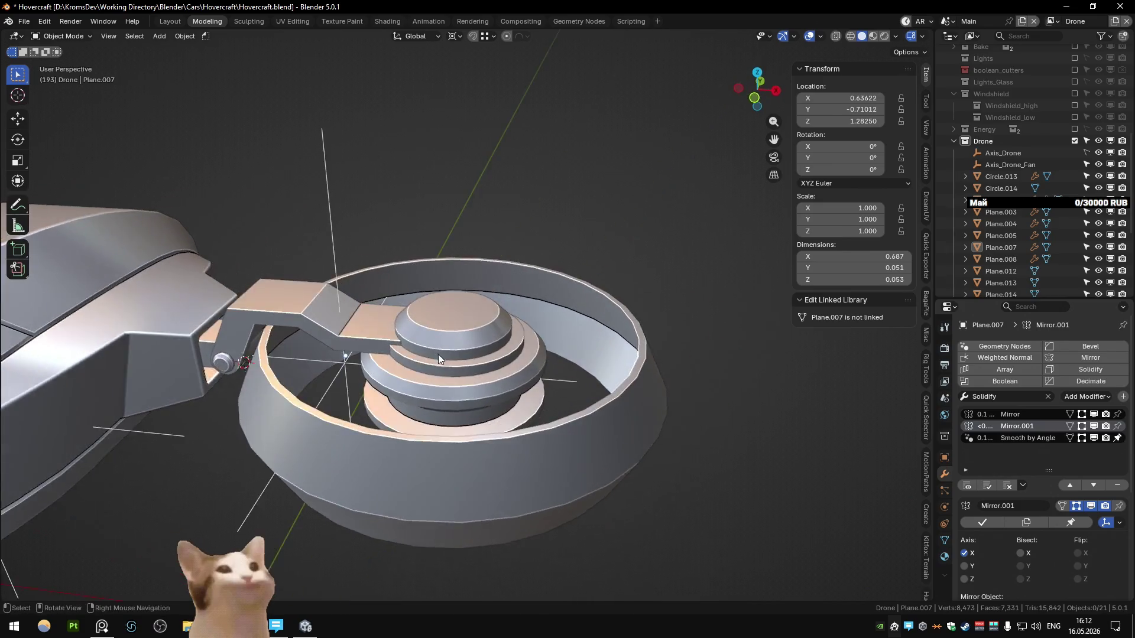
key(alt+Tab)
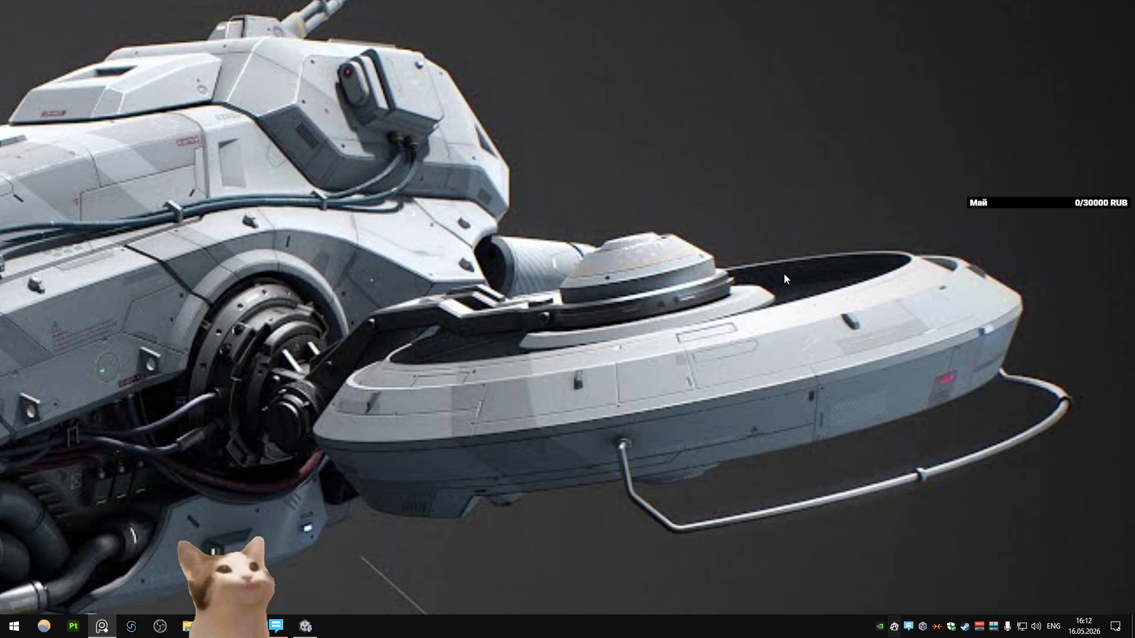
- Leave the hovercraft reference and return to the Blender scene
key(alt+Tab)
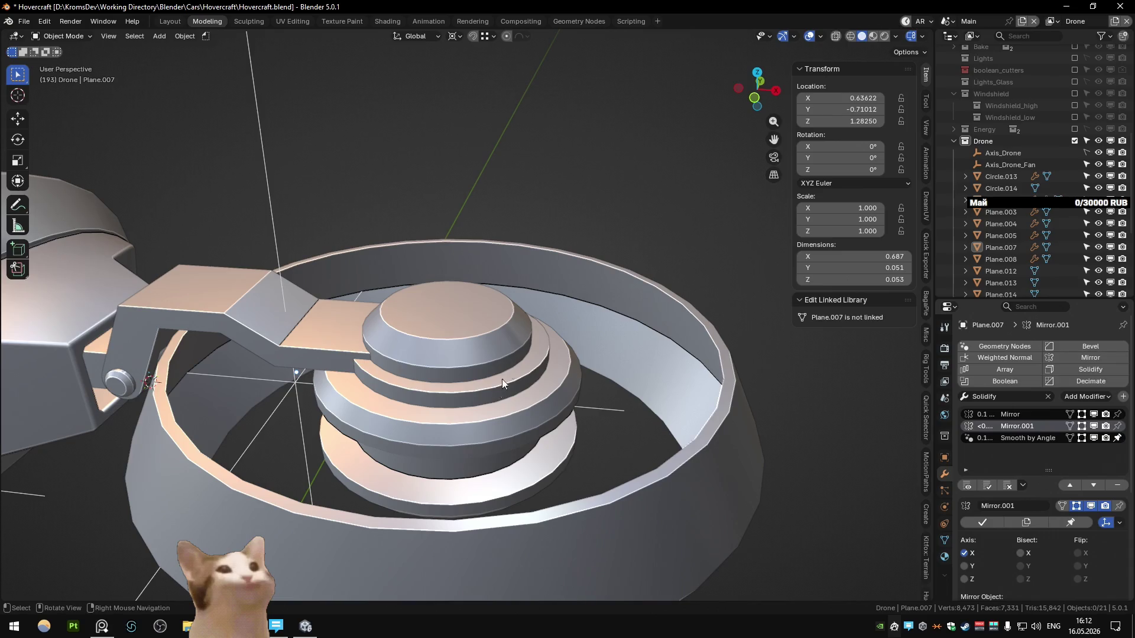
- Move the fan shroud's rim loop vertically along Z
click(480, 391)
middle_drag(480, 391, 509, 374)
key(Tab)
key(g)
key(z)
click(304, 359)
key(Tab)
mouse_move(509, 360)
middle_down()
mouse_move(493, 412)
mouse_move(380, 419)
mouse_move(348, 477)
mouse_move(390, 408)
mouse_move(473, 361)
mouse_move(498, 389)
mouse_move(469, 398)
mouse_move(470, 381)
middle_up()
- Snap the 3D cursor to the shroud circle's centre in top view
key(Tab)
key(KP_7)
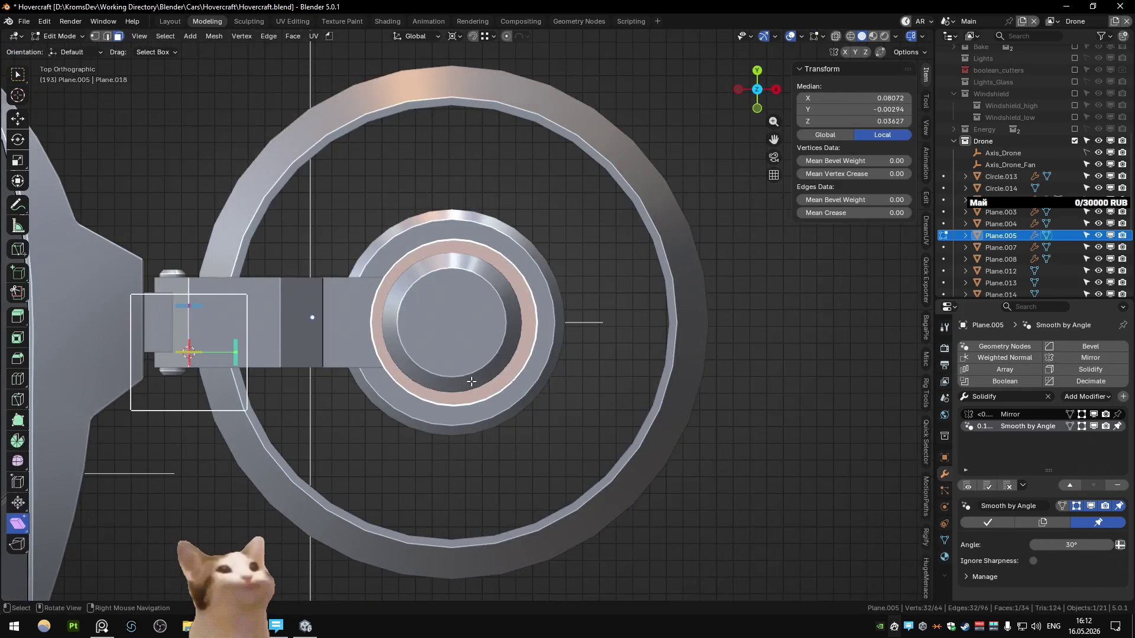
key(alt+z)
key(shift+s)
key(Tab)
key(alt+z)
click(478, 304)
key(shift+s)
- Set the hub disc's origin to its centre face via the 3D cursor
click(478, 240)
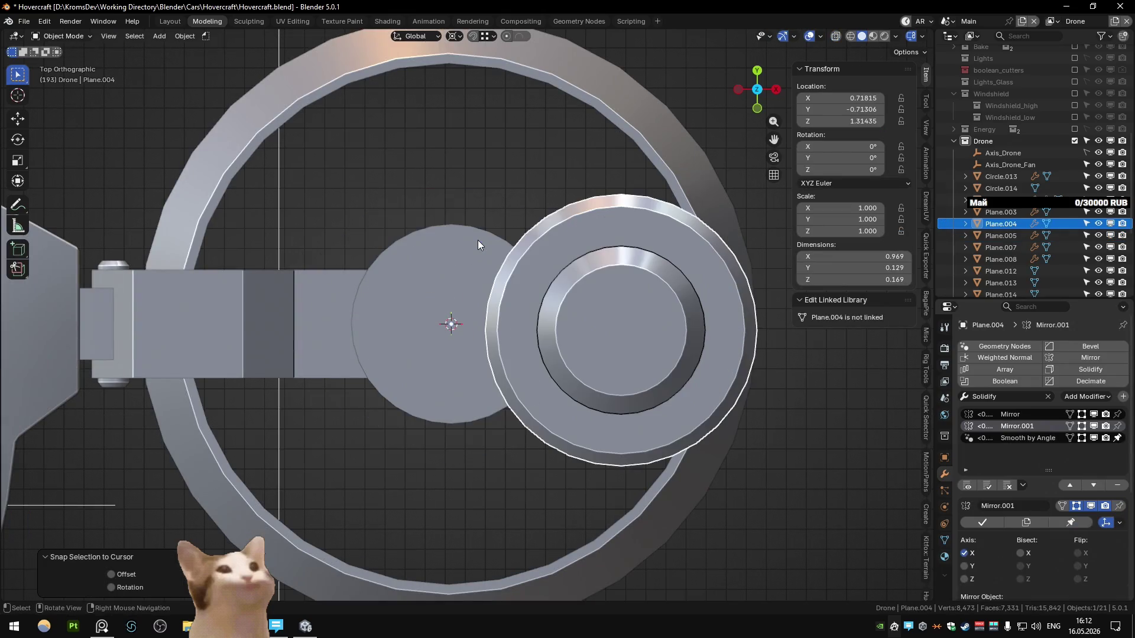
key(Tab)
click(459, 320)
key(shift+s)
click(455, 384)
middle_drag(456, 385, 485, 239)
key(Tab)
key(q)
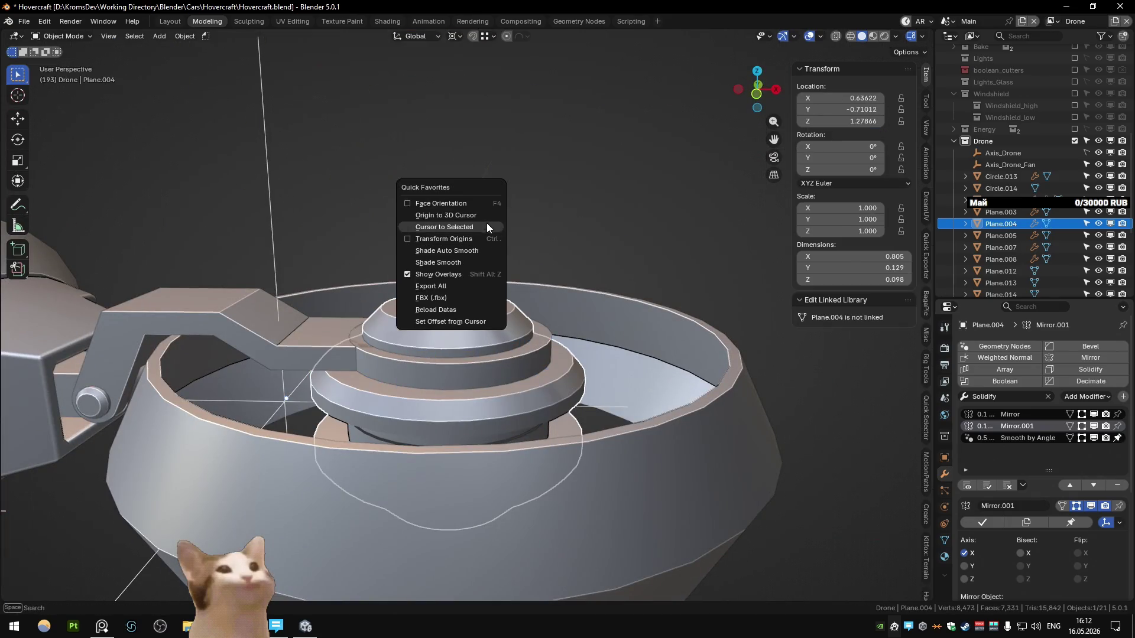
click(487, 215)
- In top view, open the connecting arm's mesh in see-through Edit Mode
key(KP_7)
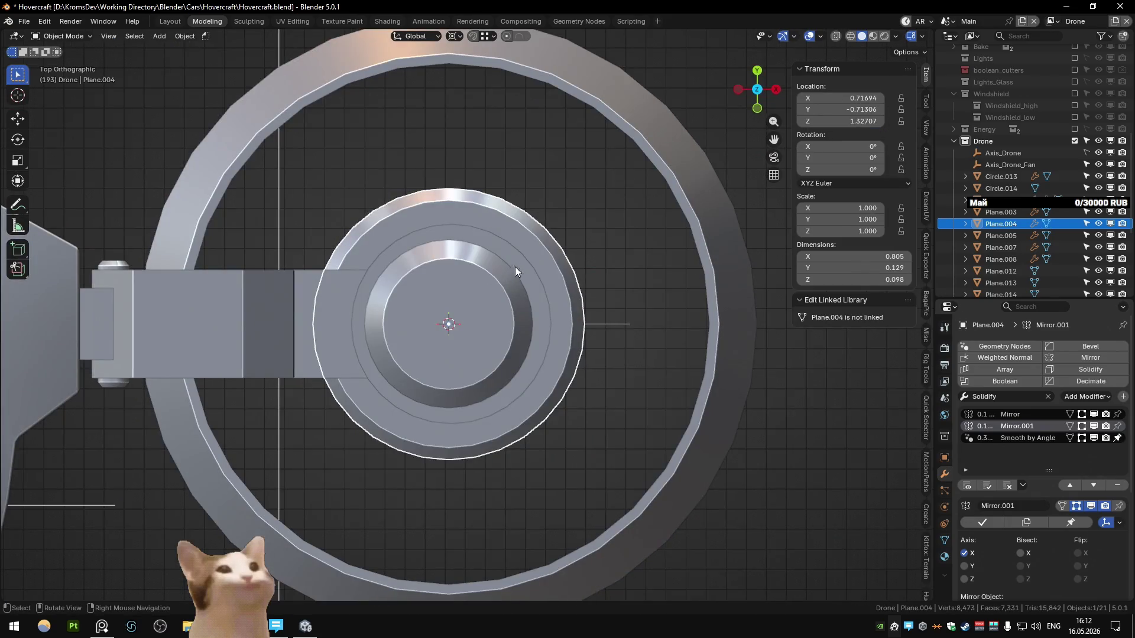
click(320, 293)
click(359, 250)
key(Tab)
key(Tab)
click(339, 315)
key(Tab)
key(Tab)
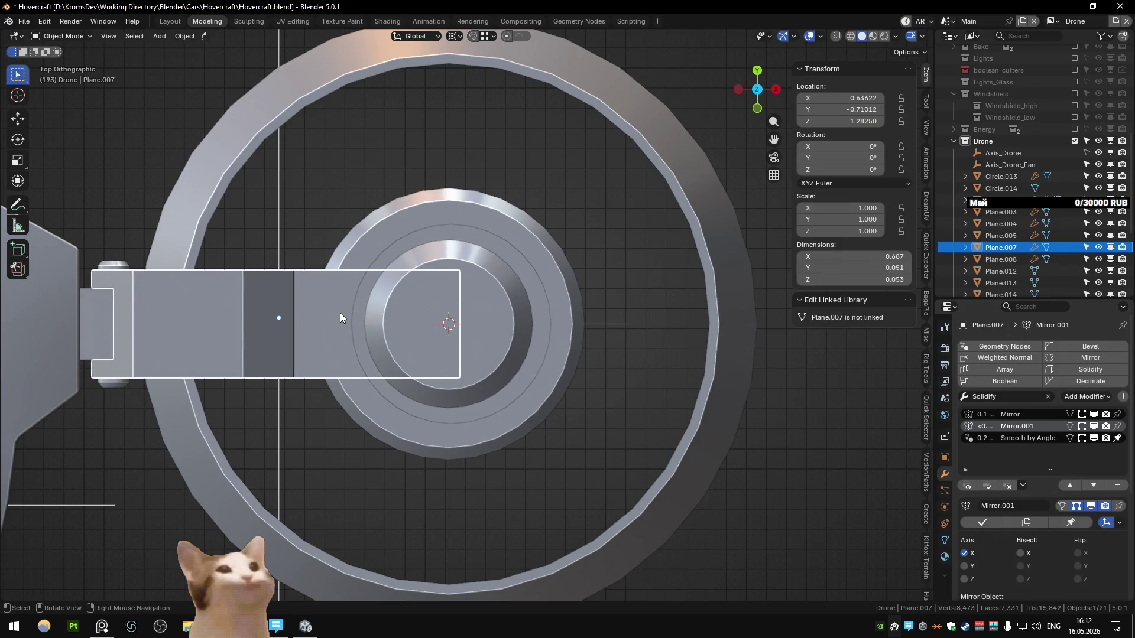
key(Tab)
key(alt+z)
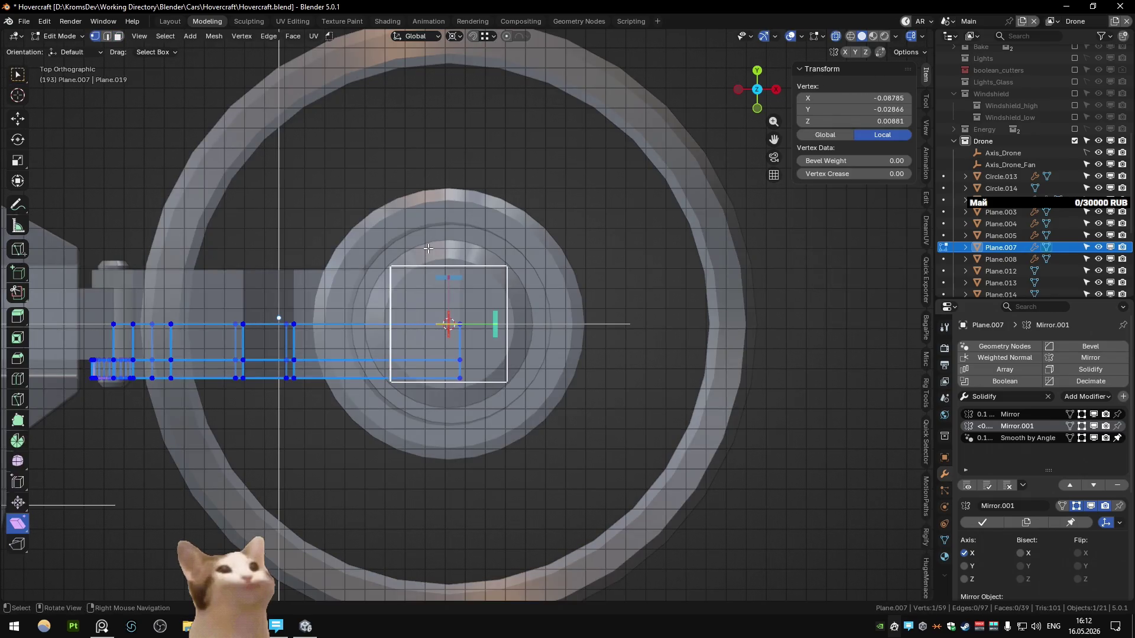
- Shear a vertex slightly left and move the arm's end vertices along Y to the hub centre
drag(428, 249, 456, 228)
click(17, 74)
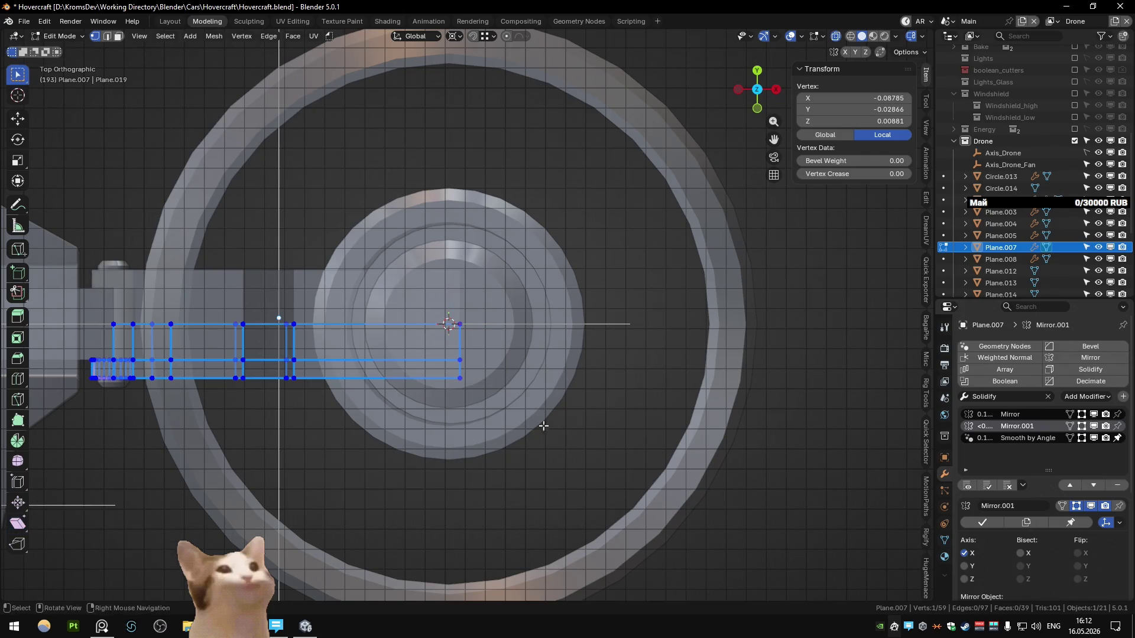
key(alt+z)
key(g)
key(y)
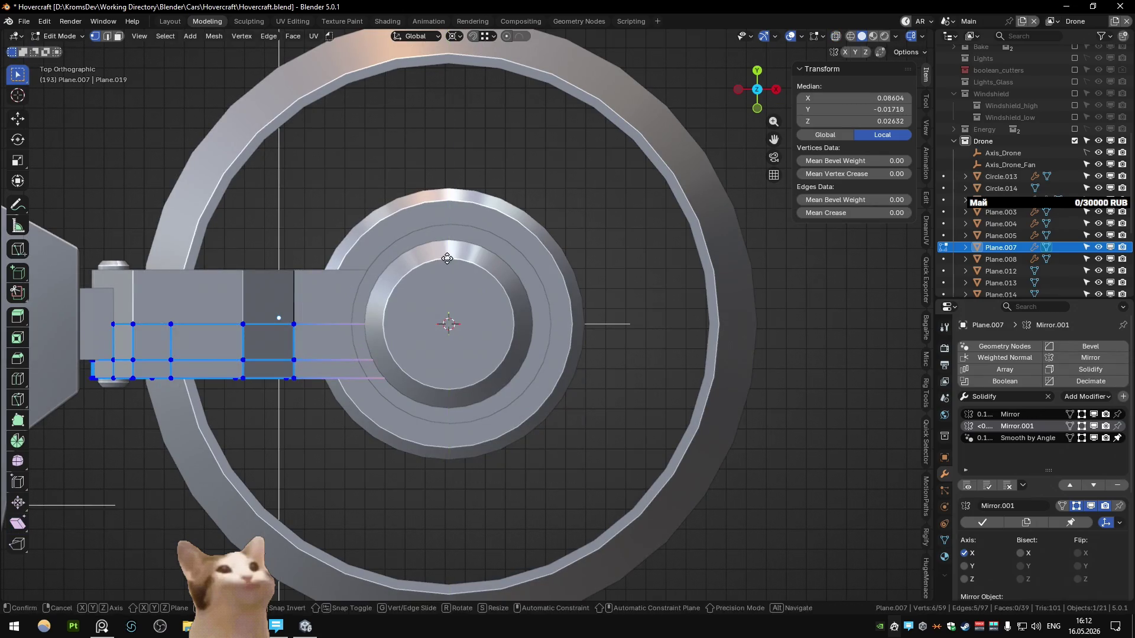
click(447, 258)
key(Tab)
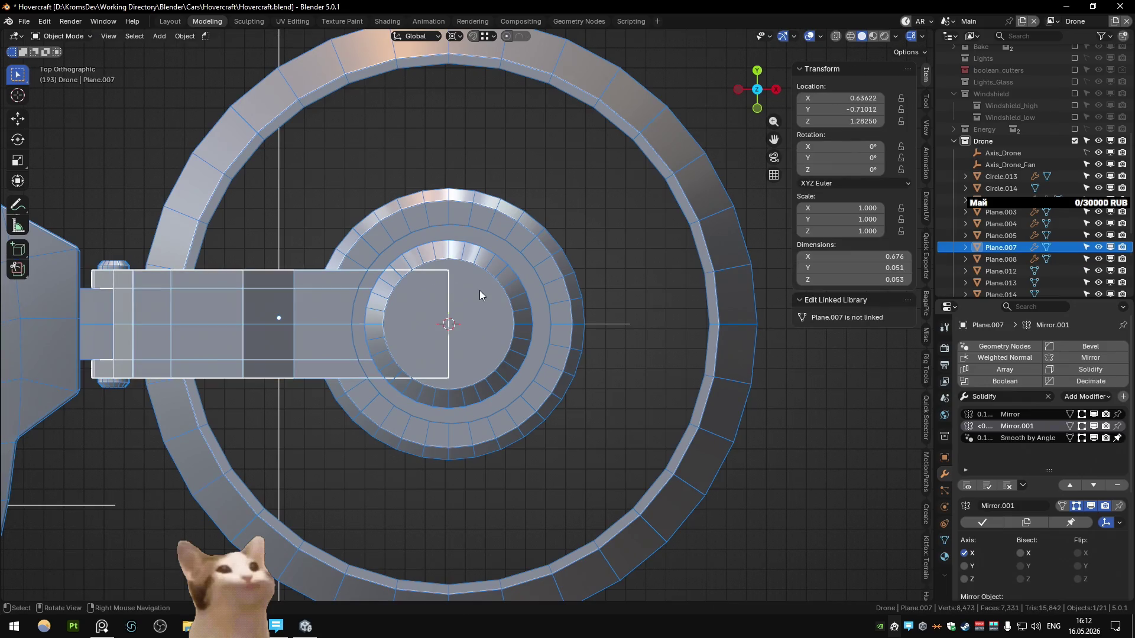
- Select the top disc and open its mesh in see-through Edit Mode to inspect the hub
click(480, 290)
key(h)
key(alt+h)
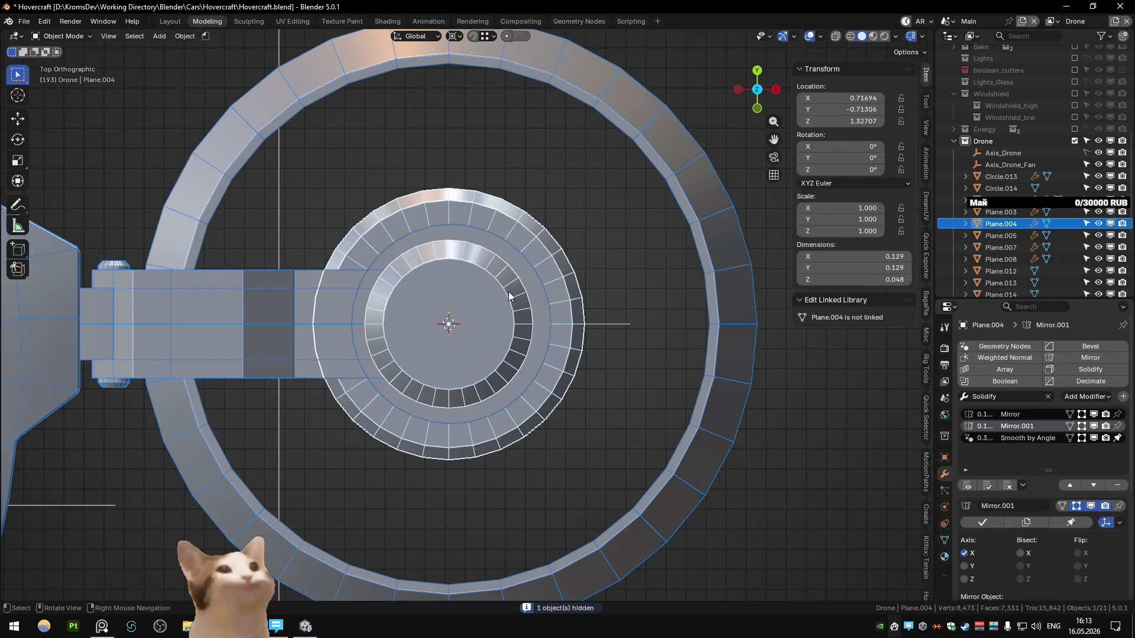
click(509, 292)
key(shift+s)
key(Escape)
right_click(496, 281)
key(Escape)
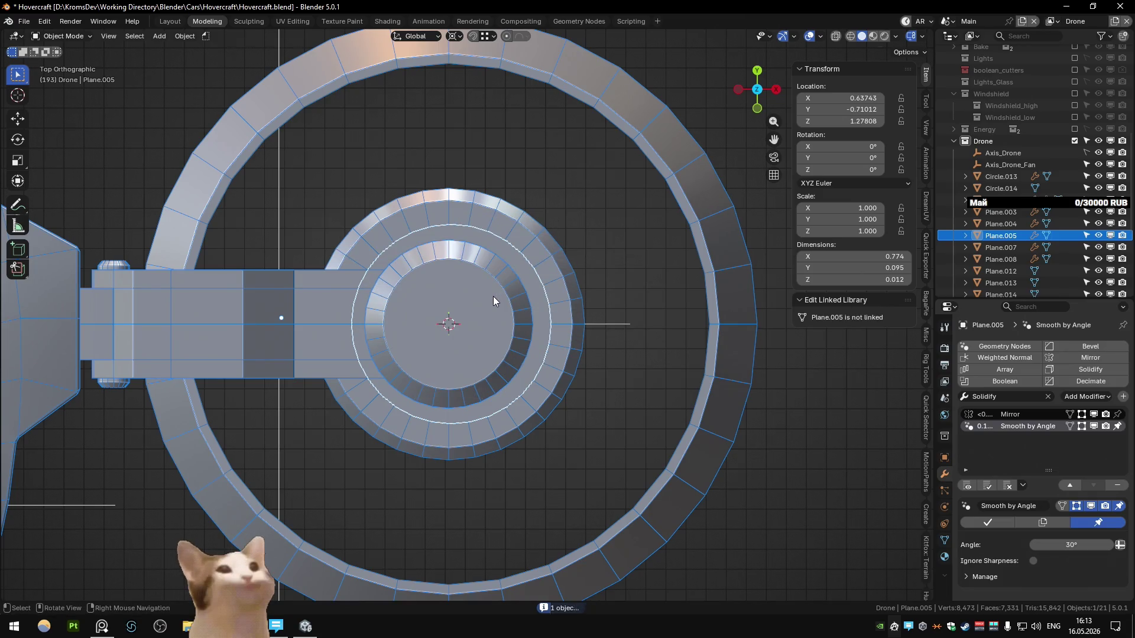
key(Tab)
key(alt+z)
middle_drag(493, 300, 454, 399)
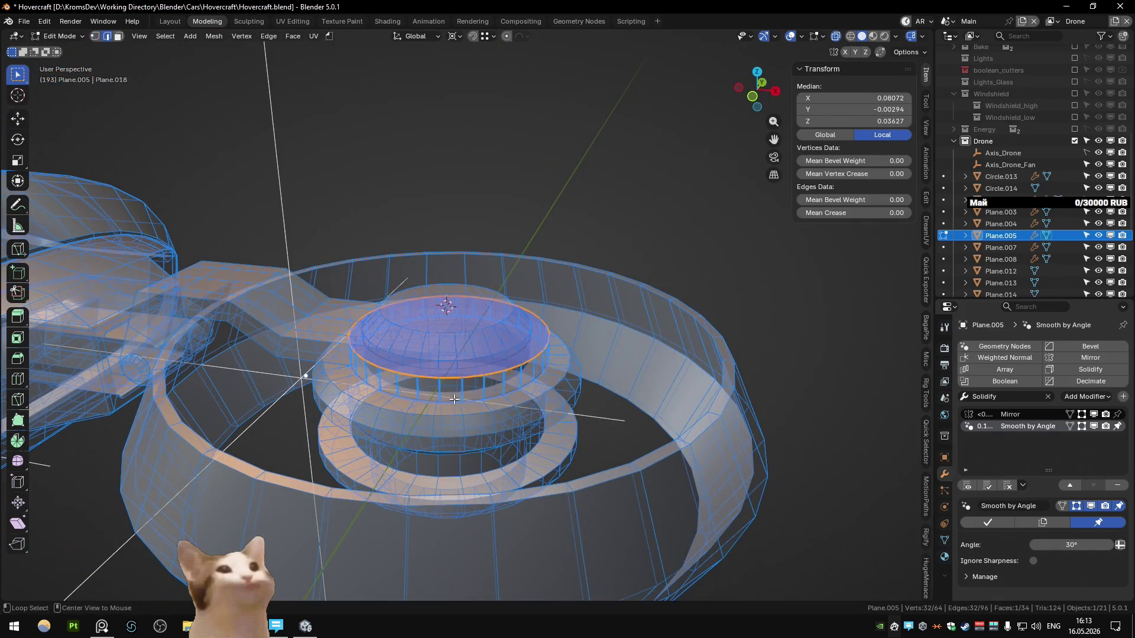
- Snap the 3D cursor to the selected face and set the top disc's origin to it
key(shift+s)
click(459, 450)
key(Tab)
key(alt+z)
key(q)
click(474, 391)
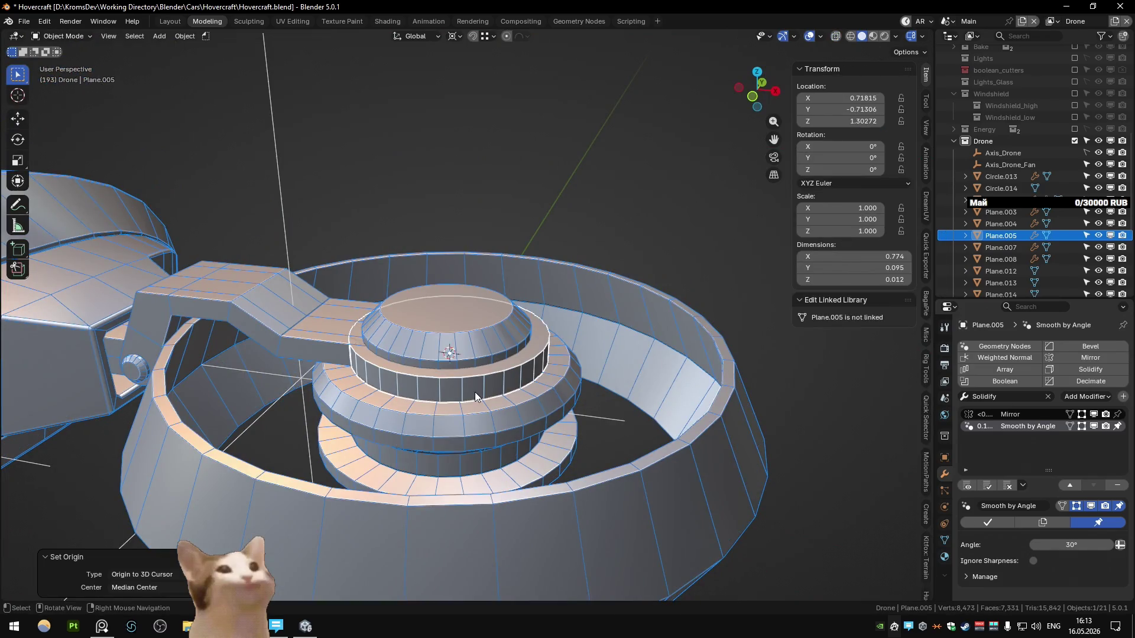
- Snap the top disc to the 3D cursor so it sits centred on the hub
key(KP_7)
click(483, 336)
key(Tab)
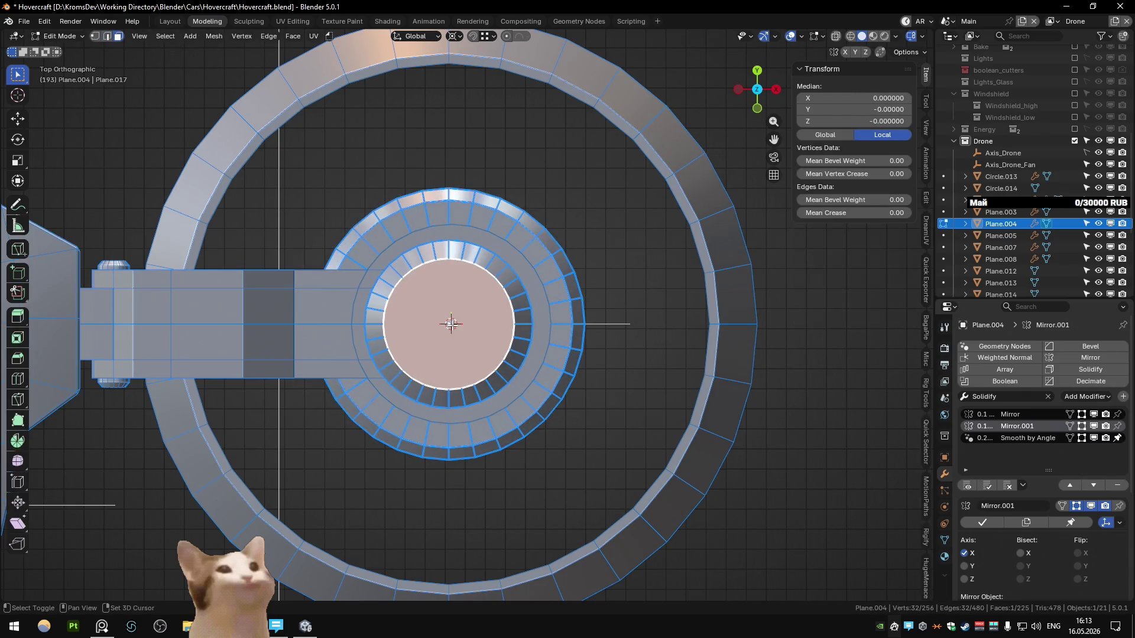
key(Tab)
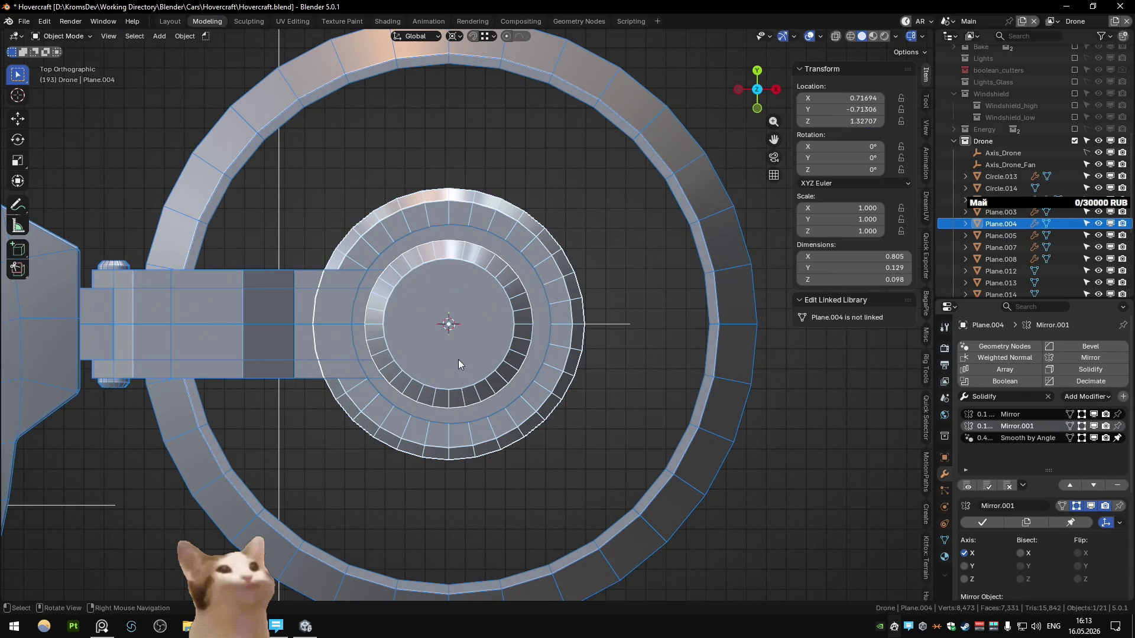
key(alt+z)
click(516, 328)
key(alt+z)
key(shift+s)
click(523, 299)
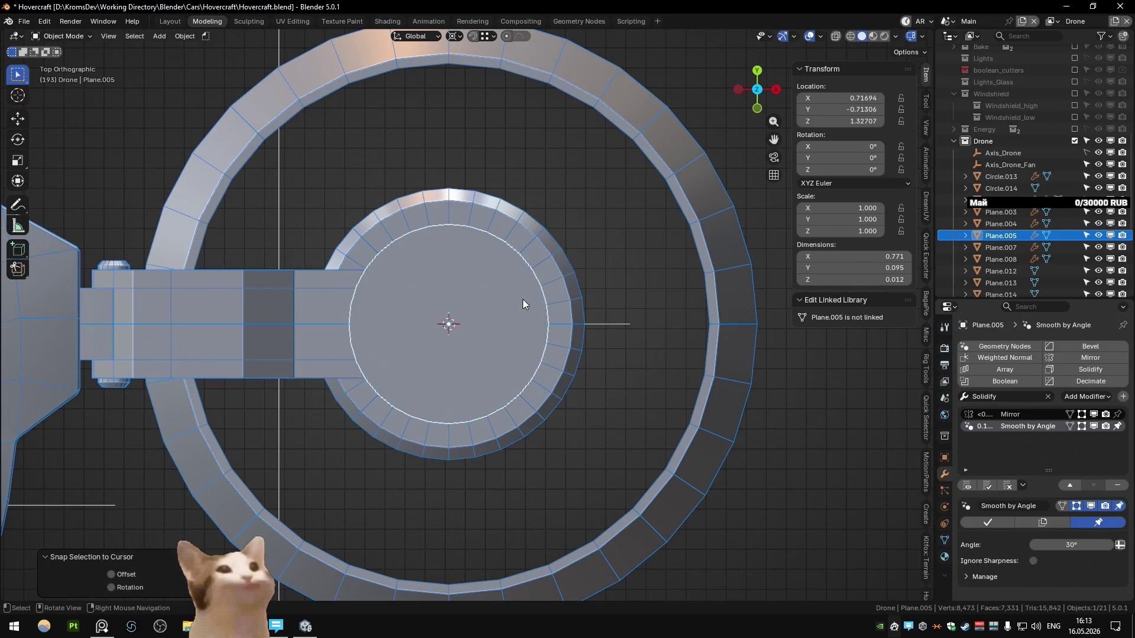
- Lower the top disc slightly along the Z axis
middle_drag(522, 299, 484, 252)
key(g)
key(z)
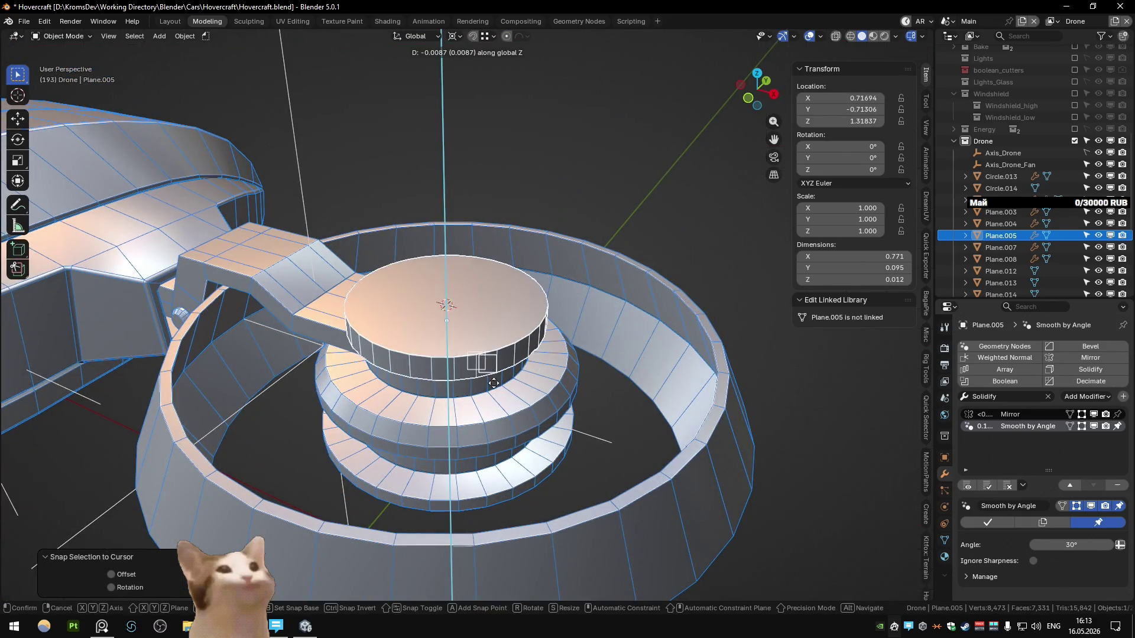
click(491, 355)
- Inspect the top disc's edge ring, trying a Z move and then cancelling it
mouse_move(490, 355)
middle_down()
mouse_move(517, 356)
mouse_move(509, 302)
mouse_move(512, 324)
middle_up()
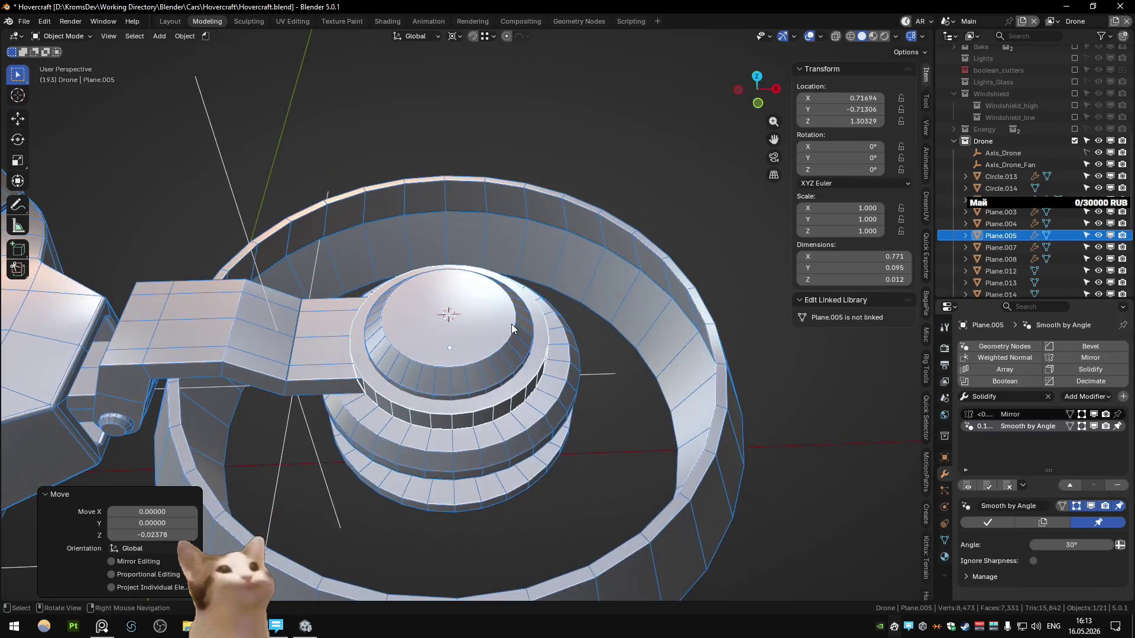
click(544, 162)
mouse_move(545, 162)
middle_down()
mouse_move(505, 194)
mouse_move(512, 137)
mouse_move(453, 199)
mouse_move(431, 253)
mouse_move(403, 245)
mouse_move(335, 299)
mouse_move(429, 246)
mouse_move(414, 292)
mouse_move(427, 349)
mouse_move(422, 292)
mouse_move(434, 270)
middle_up()
key(Tab)
key(g)
key(z)
key(Return)
key(Tab)
- Grow the hub ring's selection to the cap's face ring and scale it inward
mouse_move(510, 268)
middle_down()
mouse_move(458, 331)
mouse_move(470, 307)
middle_up()
click(458, 331)
key(Tab)
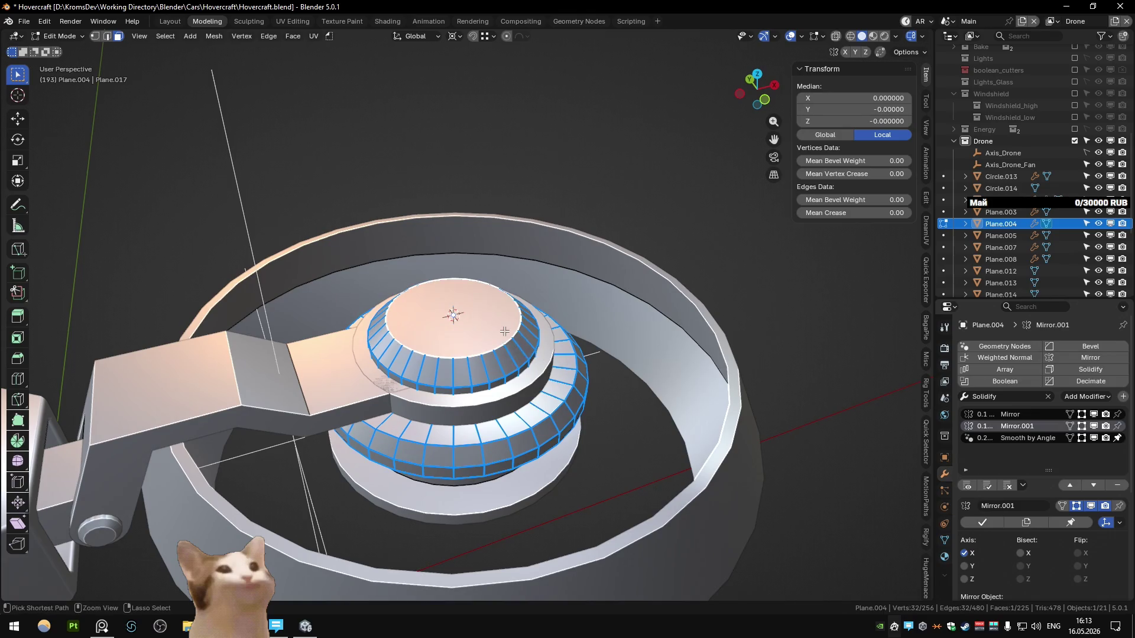
key(ctrl+KP_Add)
middle_drag(504, 331, 669, 404)
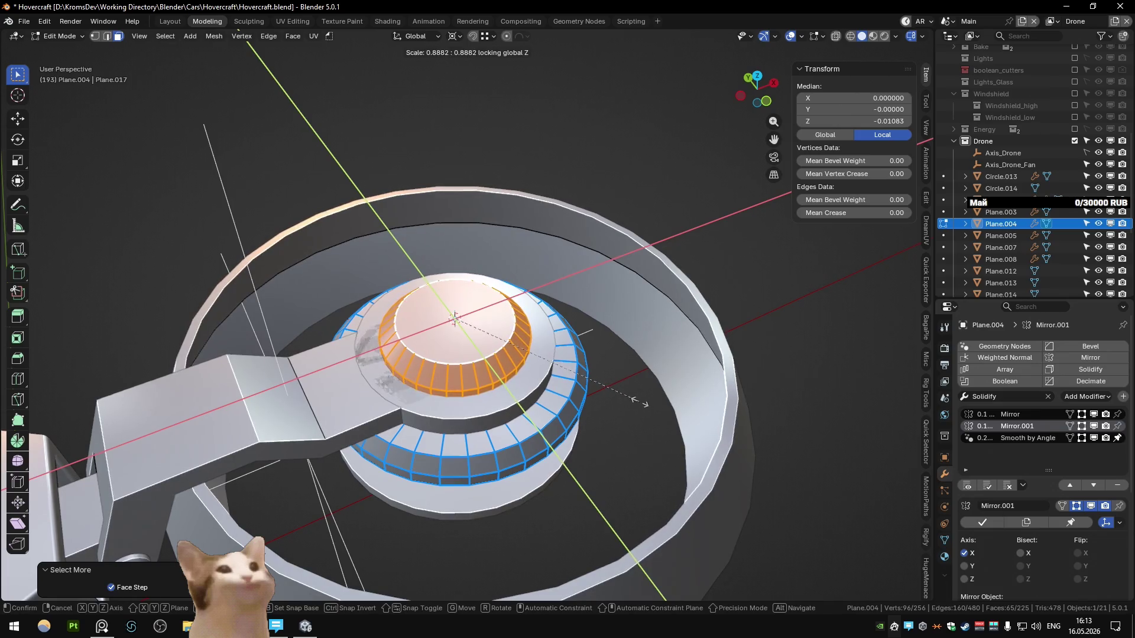
click(641, 402)
mouse_move(641, 402)
middle_down()
mouse_move(591, 366)
mouse_move(370, 341)
mouse_move(395, 246)
mouse_move(402, 298)
middle_up()
key(Tab)
- Isolate the hub and select a few of its edges in edge mode
key(Tab)
key(KP_Divide)
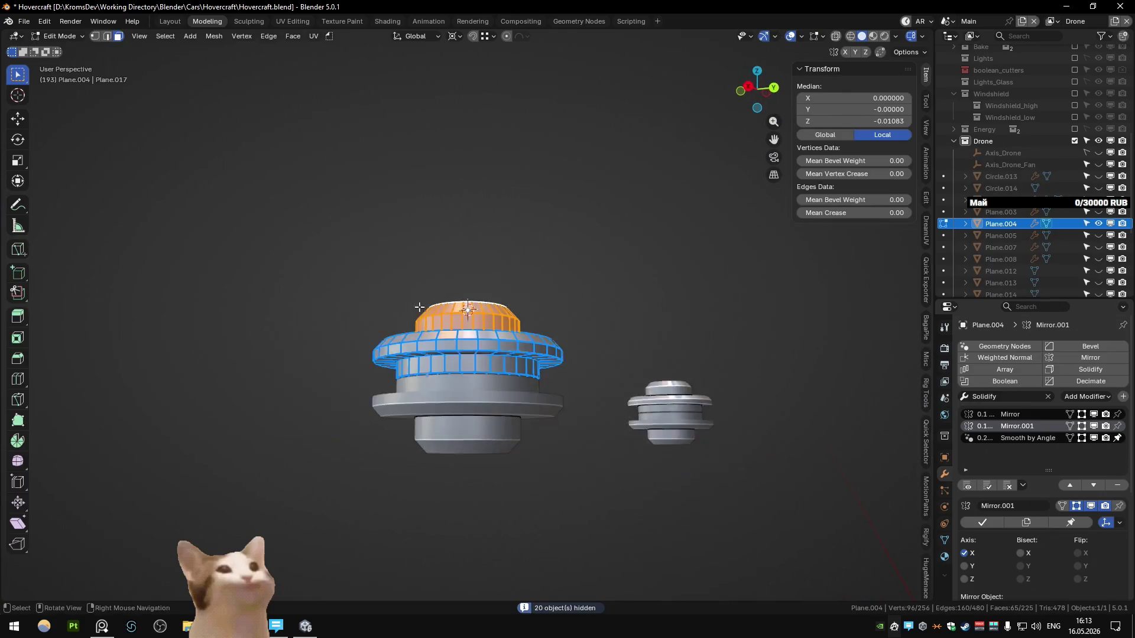
mouse_move(477, 341)
middle_down()
mouse_move(456, 378)
mouse_move(494, 423)
mouse_move(566, 423)
mouse_move(490, 425)
mouse_move(474, 385)
middle_up()
key(2)
ctrl+click(456, 389)
key(Tab)
mouse_move(535, 410)
middle_down()
mouse_move(491, 439)
mouse_move(407, 375)
mouse_move(556, 379)
mouse_move(559, 426)
mouse_move(417, 388)
mouse_move(509, 379)
middle_up()
- Show the whole hovercraft again and orbit and zoom to inspect the fan hub
key(KP_Divide)
mouse_move(586, 300)
middle_down()
mouse_move(581, 327)
mouse_move(410, 365)
middle_up()
scroll(405, 346, down, 3)
mouse_move(399, 325)
middle_down()
mouse_move(537, 300)
mouse_move(630, 310)
middle_up()
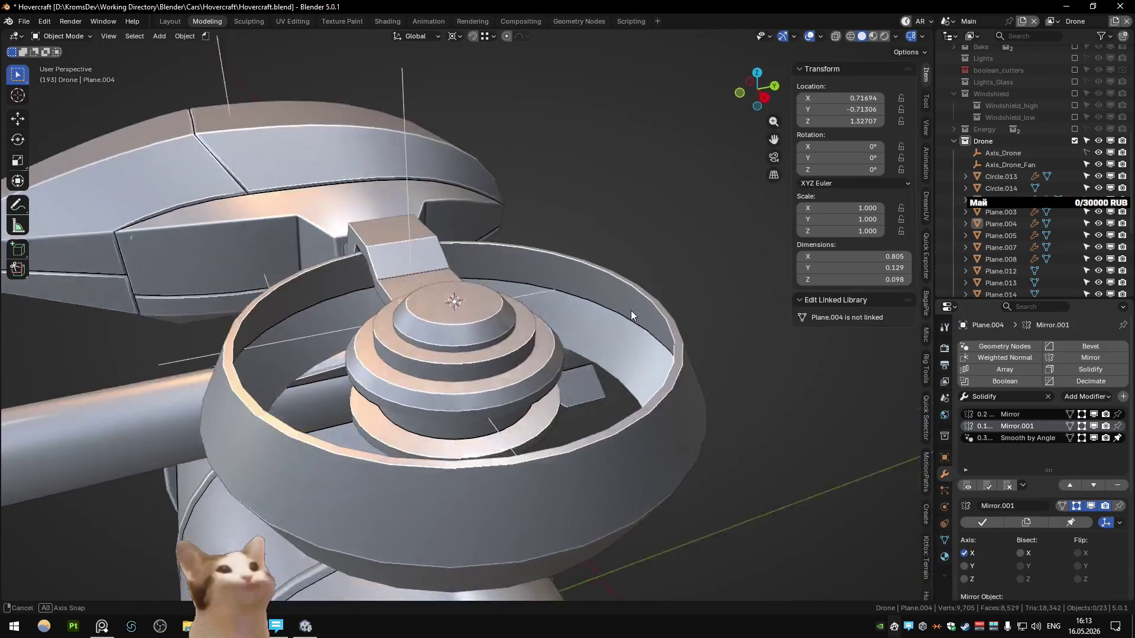
scroll(565, 352, down, 3)
mouse_move(565, 352)
middle_down()
mouse_move(335, 330)
mouse_move(403, 347)
mouse_move(484, 323)
mouse_move(423, 305)
mouse_move(416, 315)
middle_up()
scroll(403, 346, up, 4)
key(Tab)
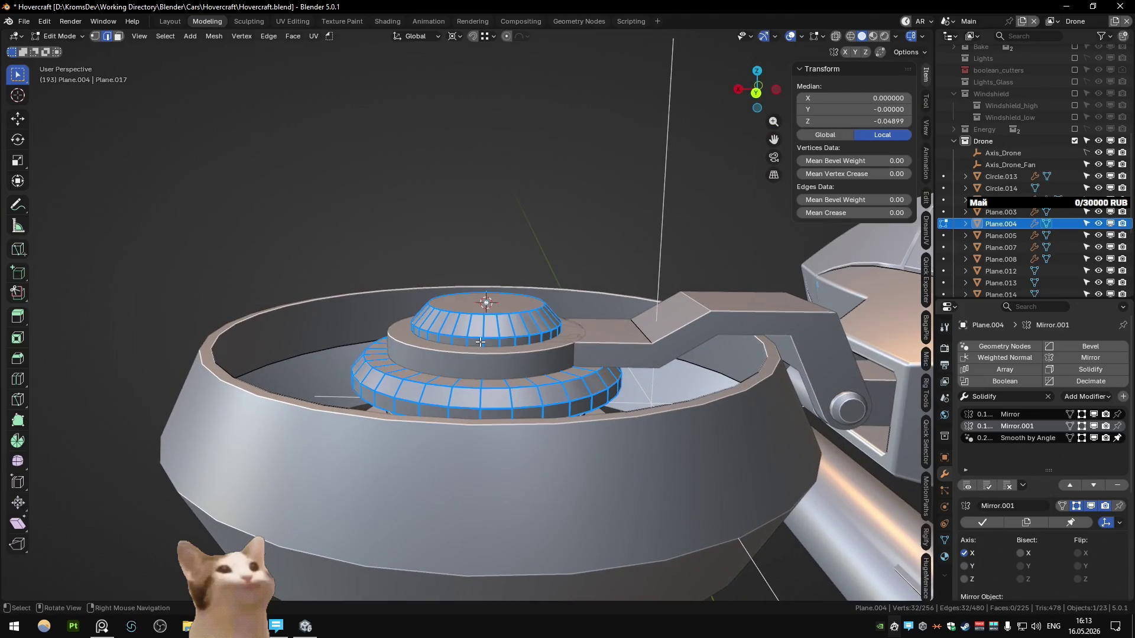
- Move the hub faces along Z, checking the hovercraft reference image
key(g)
key(z)
click(490, 336)
key(alt+Tab)
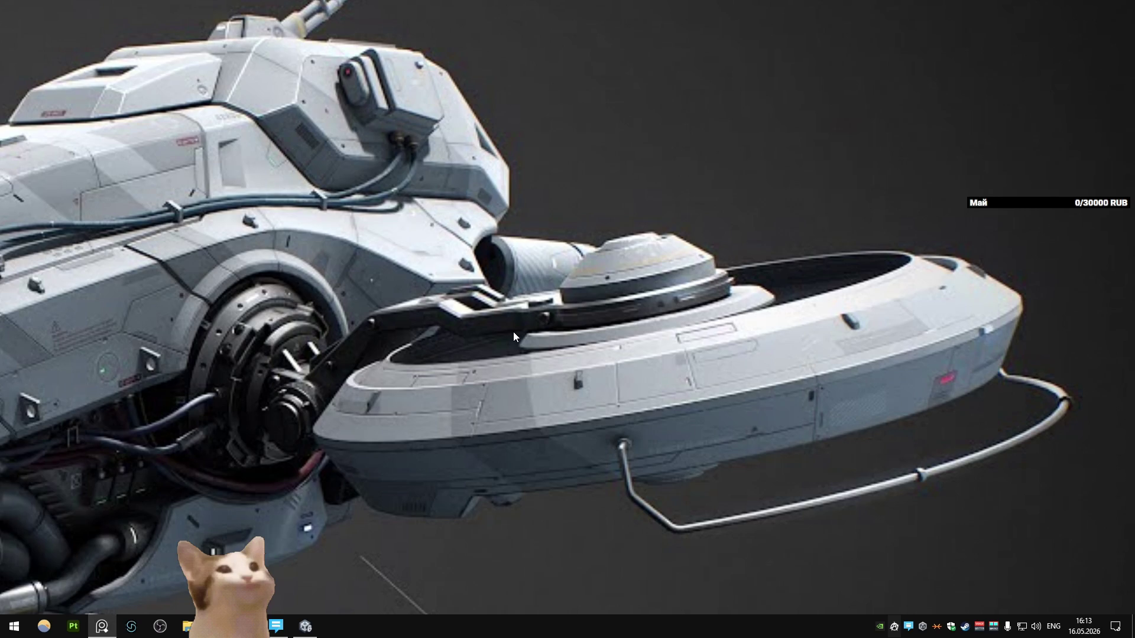
key(alt+Tab)
click(514, 329)
- Select the hub's top face and inset it
click(493, 292)
key(g)
key(z)
right_click(494, 290)
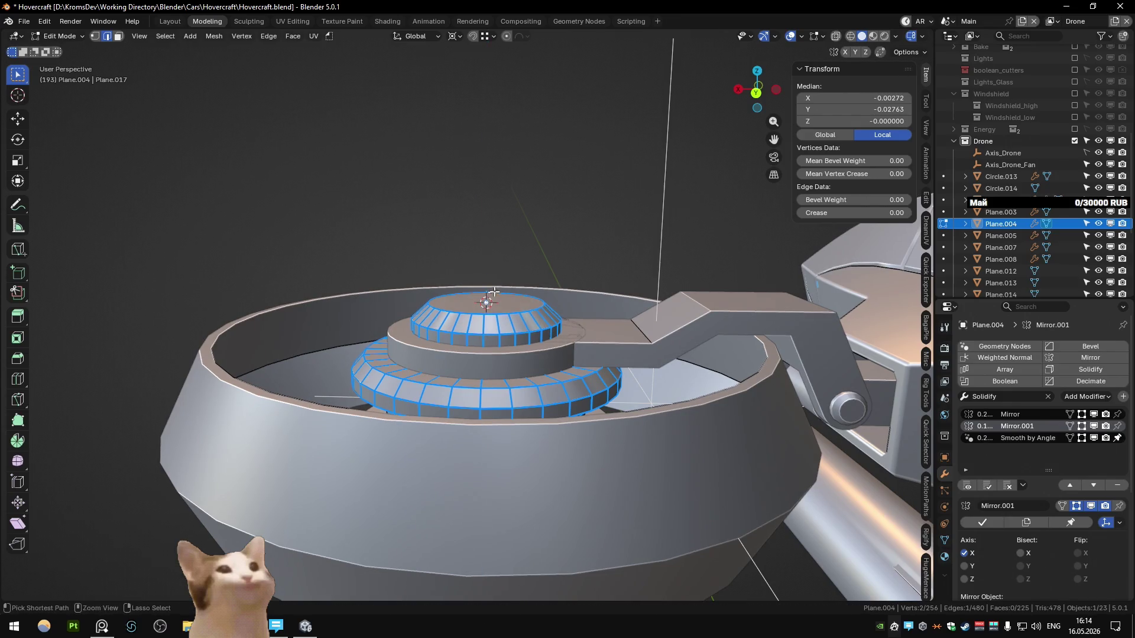
key(g)
key(z)
click(484, 301)
middle_drag(484, 301, 585, 383)
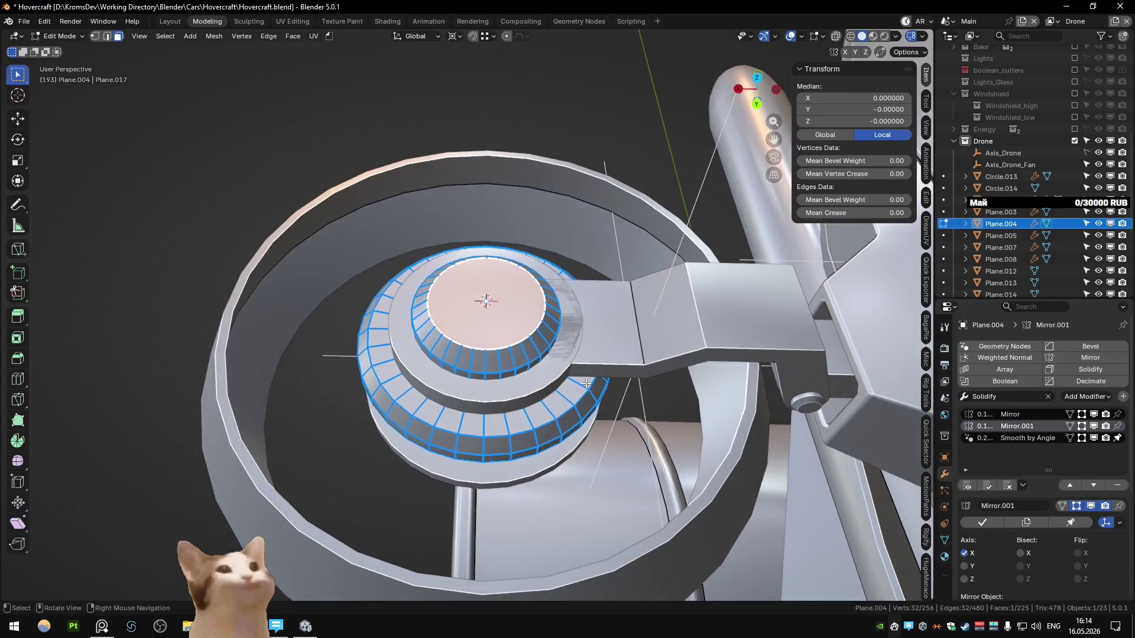
click(631, 390)
- Lower the inset centre face slightly along Z to recess it
scroll(630, 390, up, 3)
key(g)
key(z)
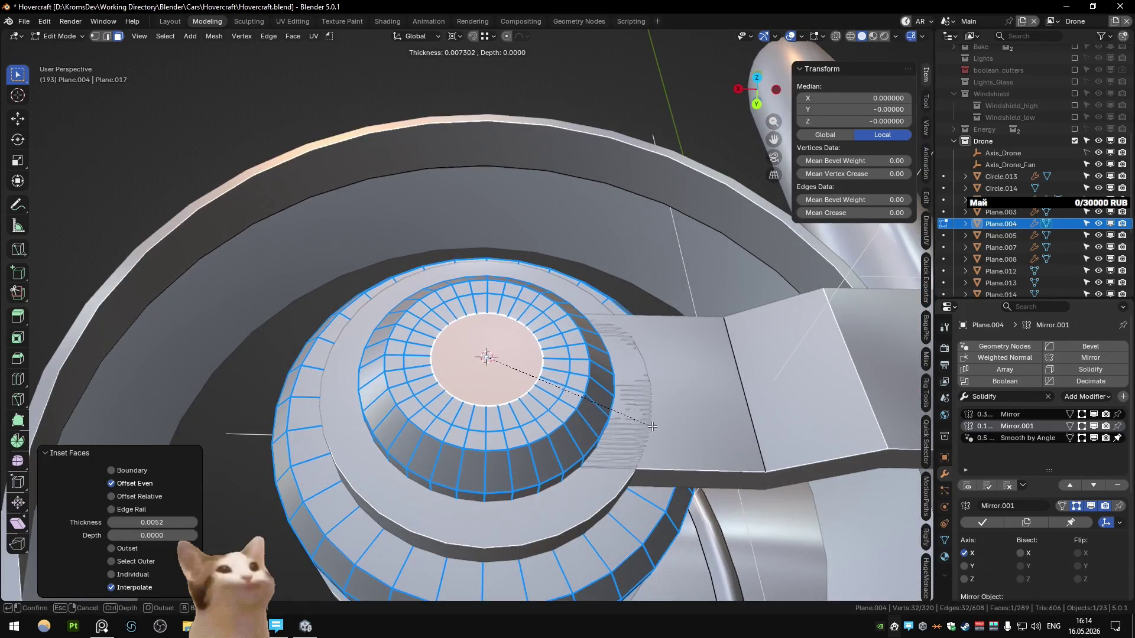
click(655, 435)
key(Tab)
scroll(600, 402, down, 3)
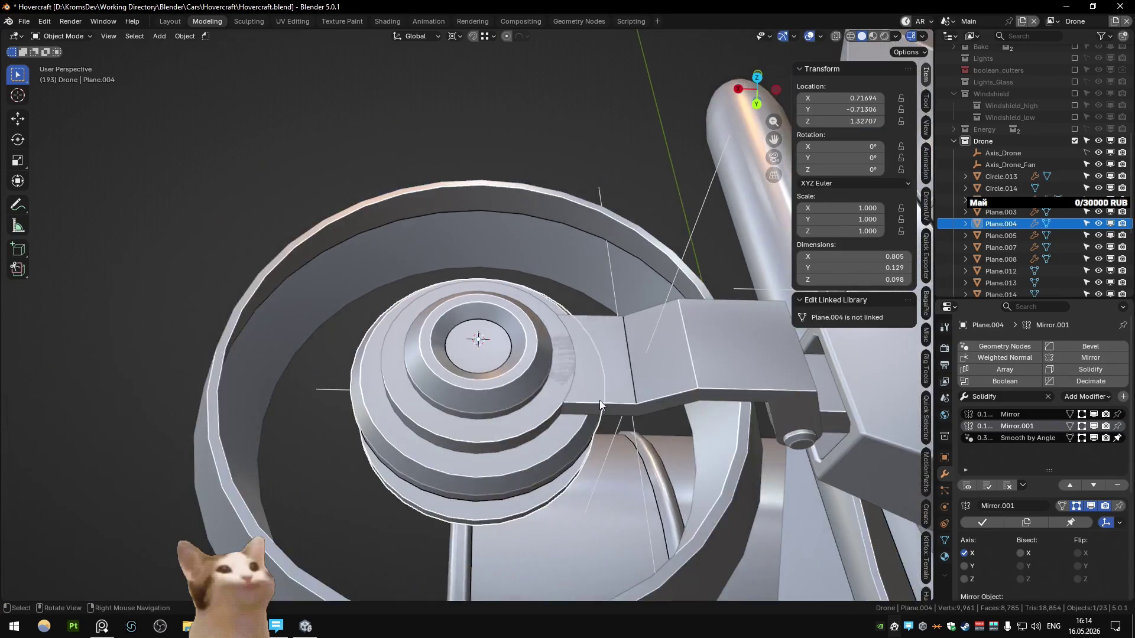
middle_drag(601, 402, 565, 392)
- Inset the recessed centre face a second time to form another ring
key(Tab)
scroll(565, 393, up, 4)
key(i)
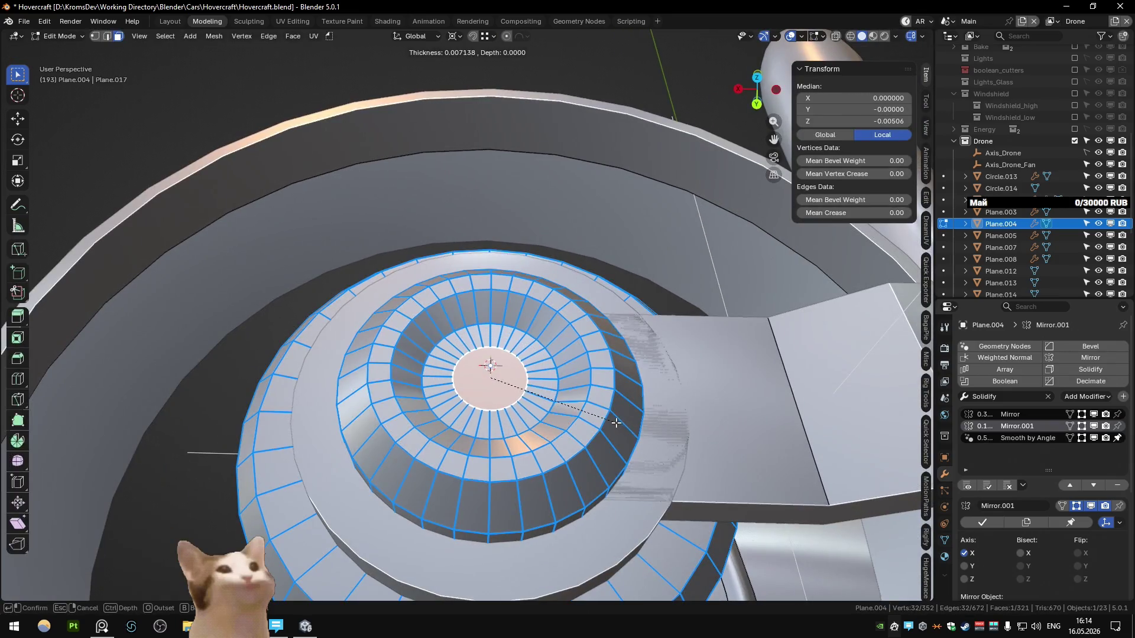
click(622, 432)
click(604, 425)
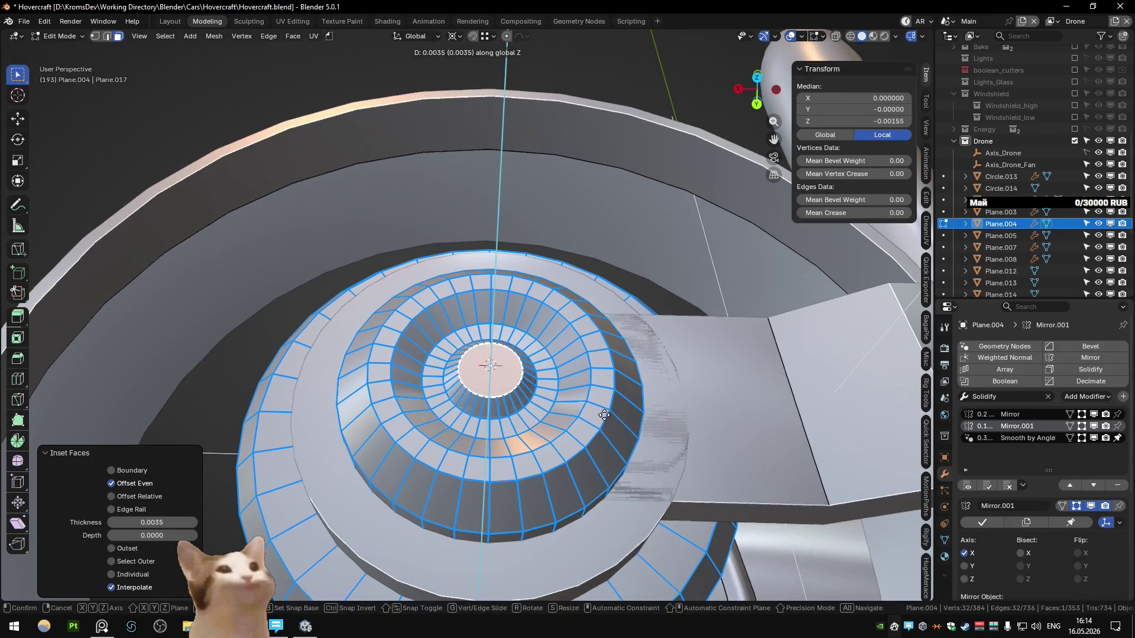
key(Tab)
- Review the finished hub, then isolate the top disc and arm for editing
scroll(586, 402, down, 3)
mouse_move(586, 402)
middle_down()
mouse_move(563, 342)
mouse_move(673, 343)
middle_up()
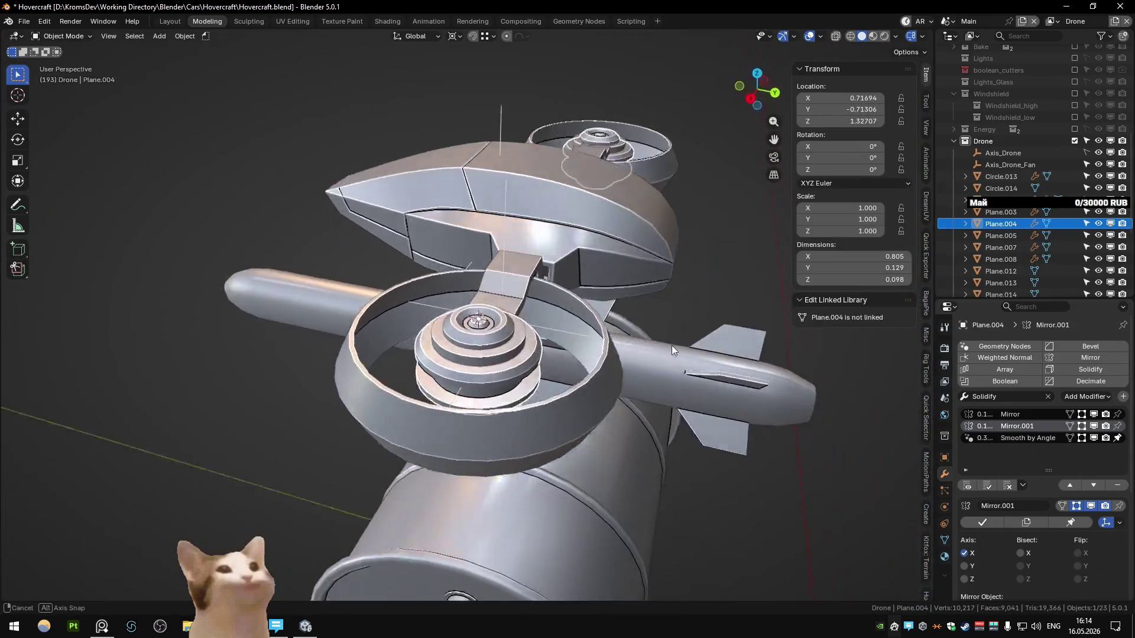
scroll(550, 311, down, 5)
scroll(551, 311, up, 8)
key(Tab)
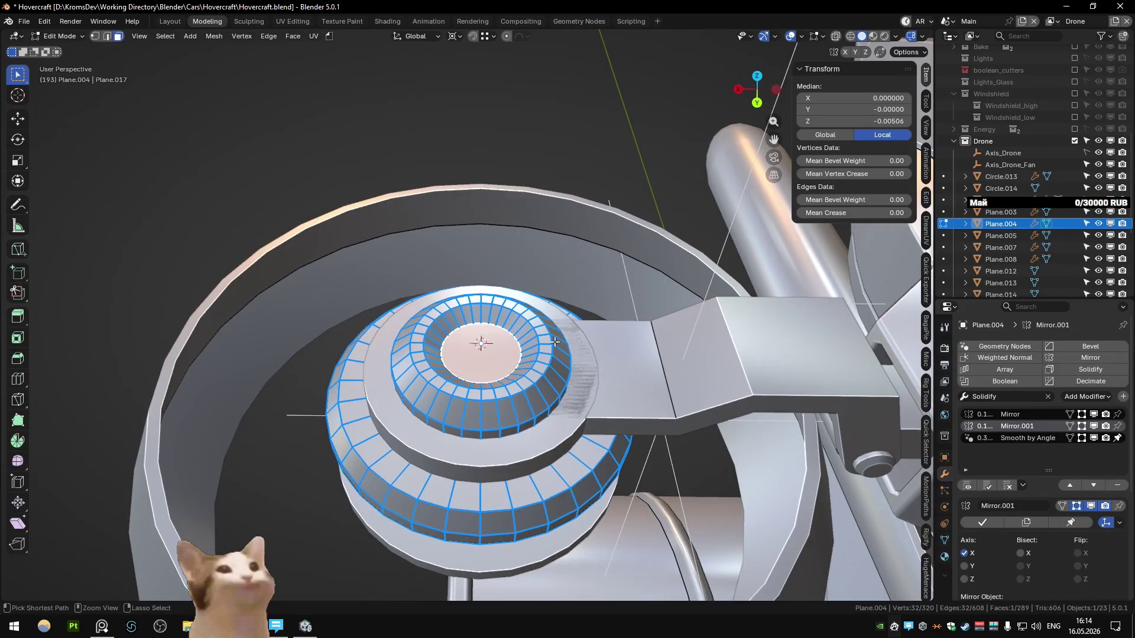
key(Tab)
scroll(555, 340, down, 5)
scroll(543, 331, up, 5)
mouse_move(543, 340)
middle_down()
mouse_move(238, 285)
mouse_move(432, 371)
middle_up()
shift+click(502, 401)
key(shift+h)
mouse_move(502, 400)
middle_down()
mouse_move(452, 355)
mouse_move(418, 387)
middle_up()
- Union the top disc into the connecting arm and apply the Boolean modifier
key(Tab)
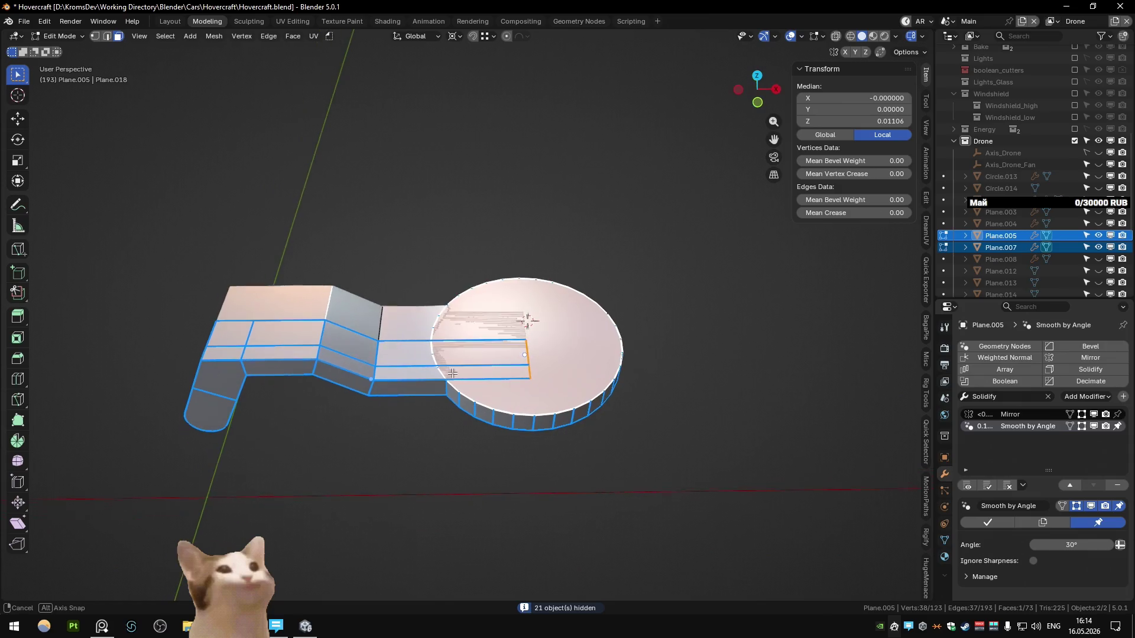
key(Tab)
shift+click(417, 388)
key(ctrl+KP_Add)
key(Tab)
key(Tab)
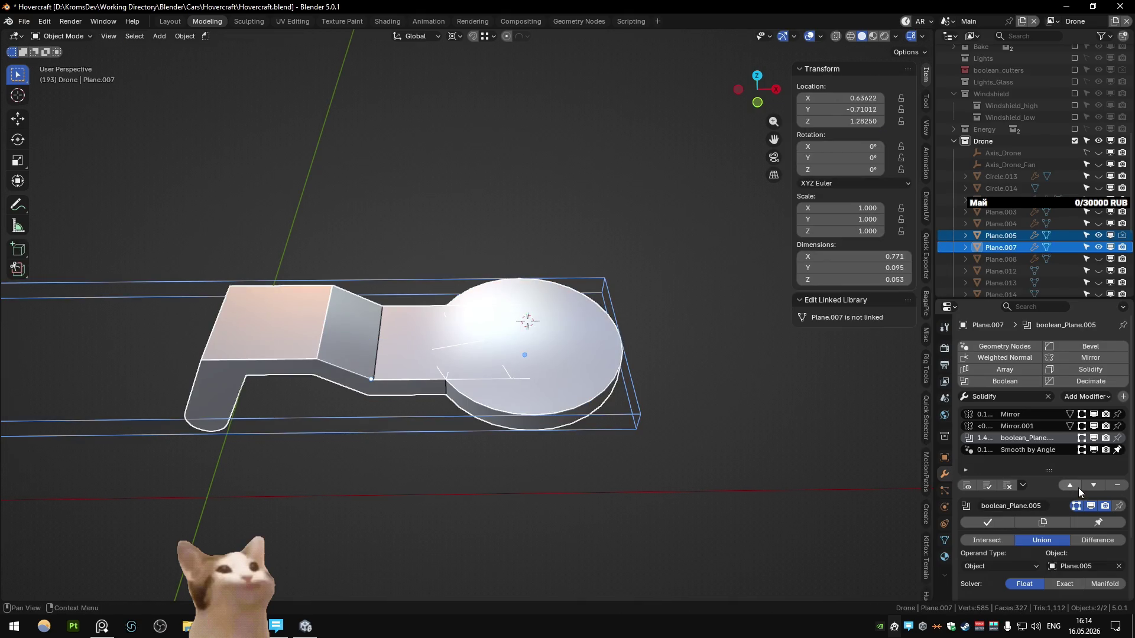
click(1076, 489)
click(987, 523)
- In top view, box-select and delete the upper arc of circle vertices
key(Tab)
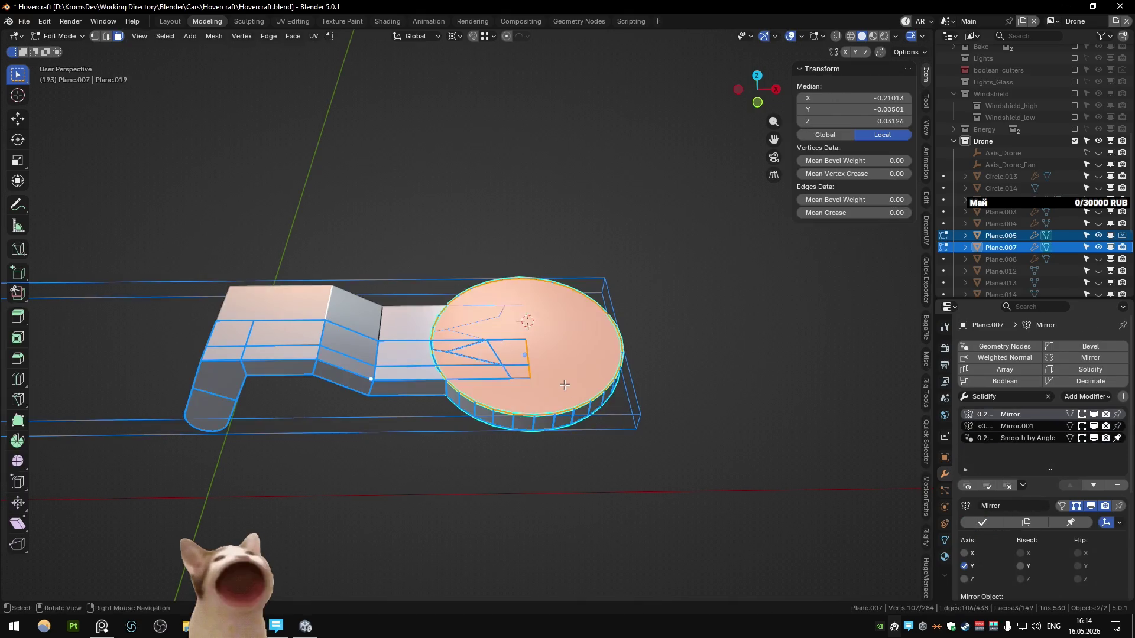
key(1)
key(KP_7)
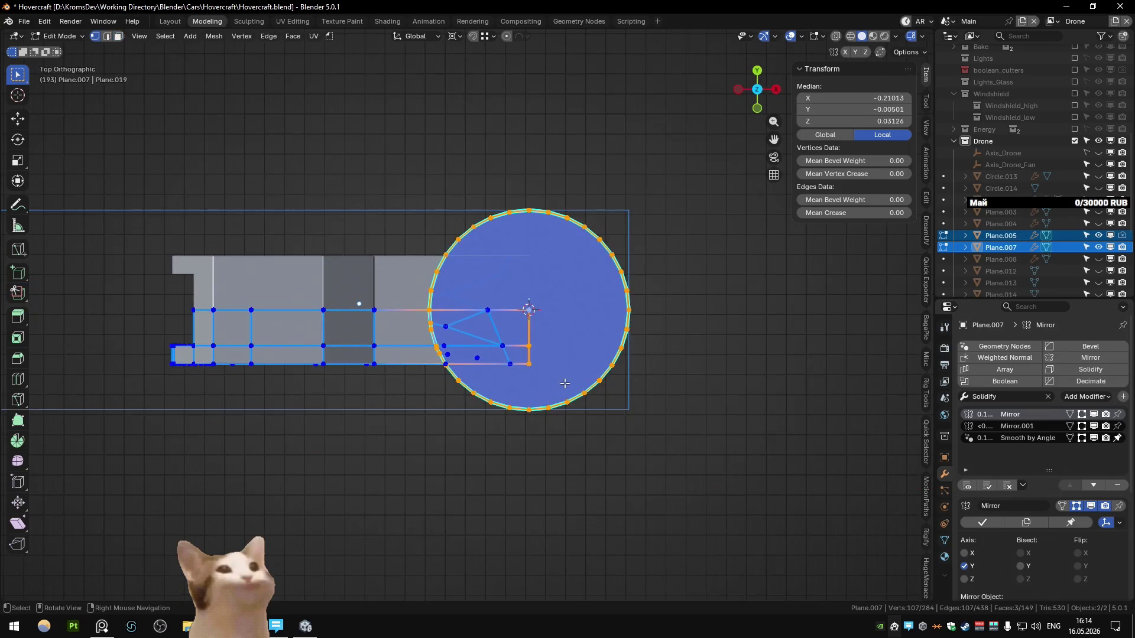
click(677, 298)
drag(336, 183, 642, 289)
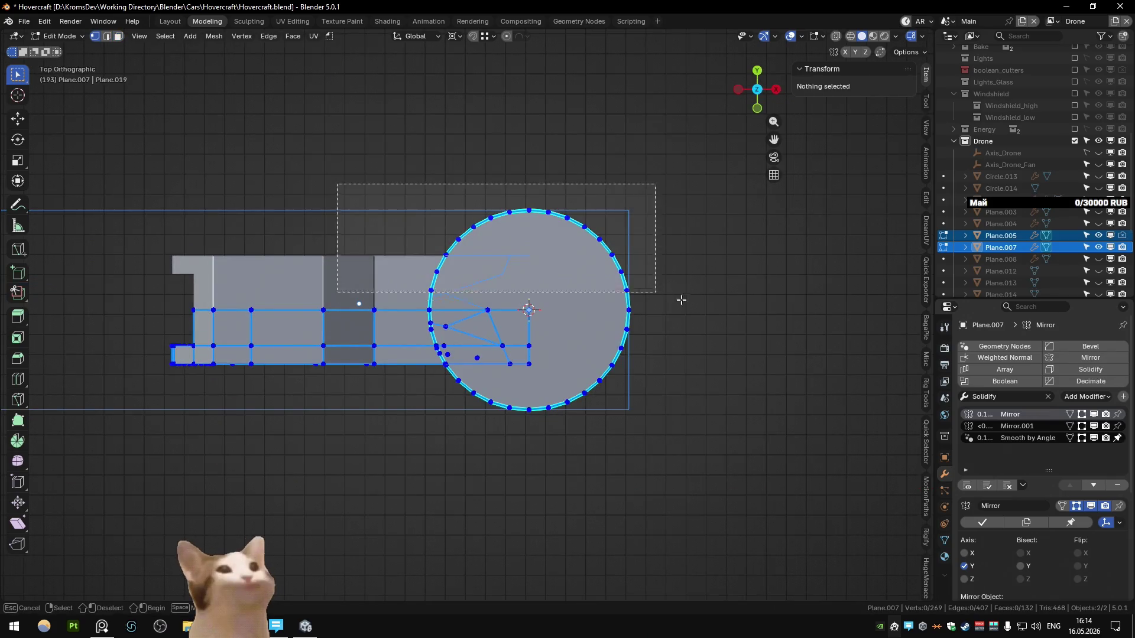
key(x)
click(677, 299)
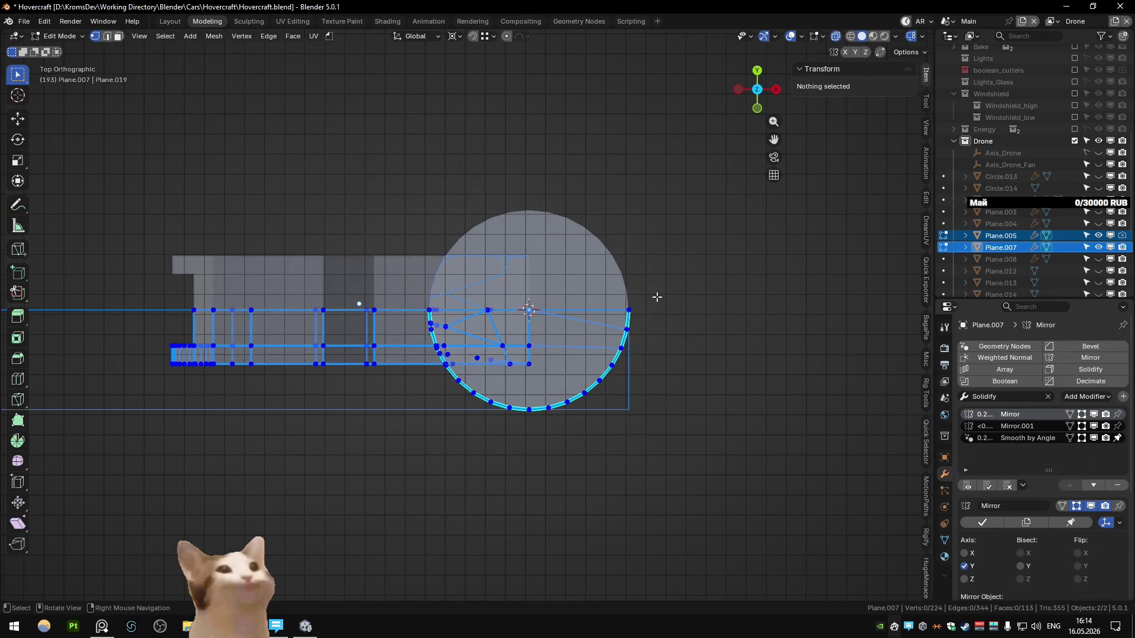
- Delete the leftover stray vertices inside the circle and near the joint
scroll(566, 358, up, 4)
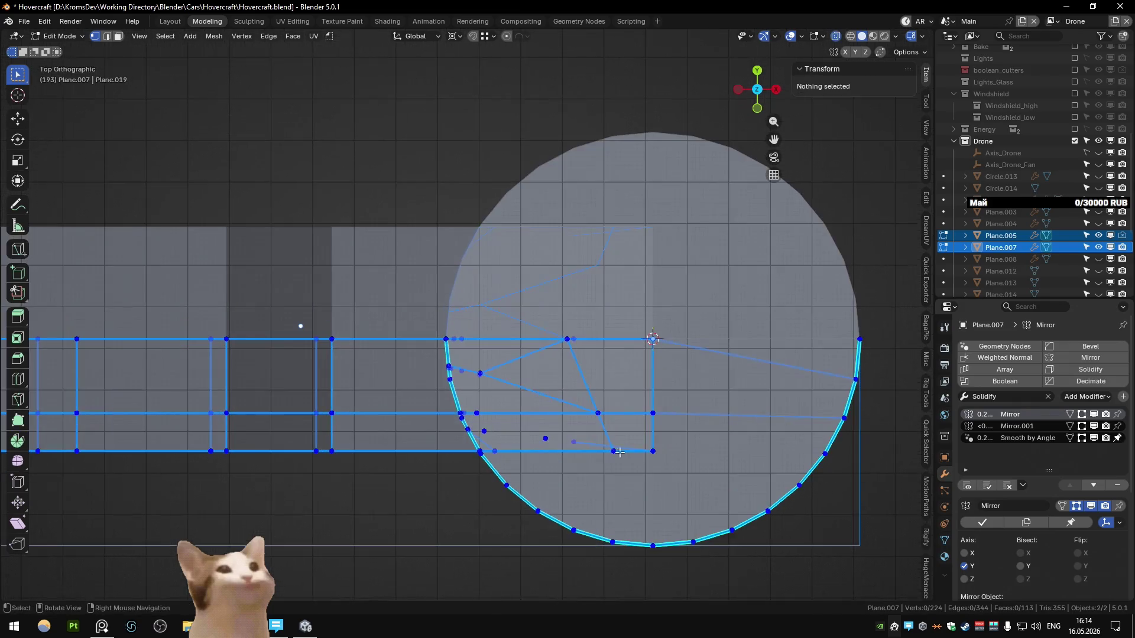
drag(524, 285, 524, 286)
key(x)
click(525, 286)
drag(462, 363, 462, 363)
key(x)
click(464, 372)
click(481, 426)
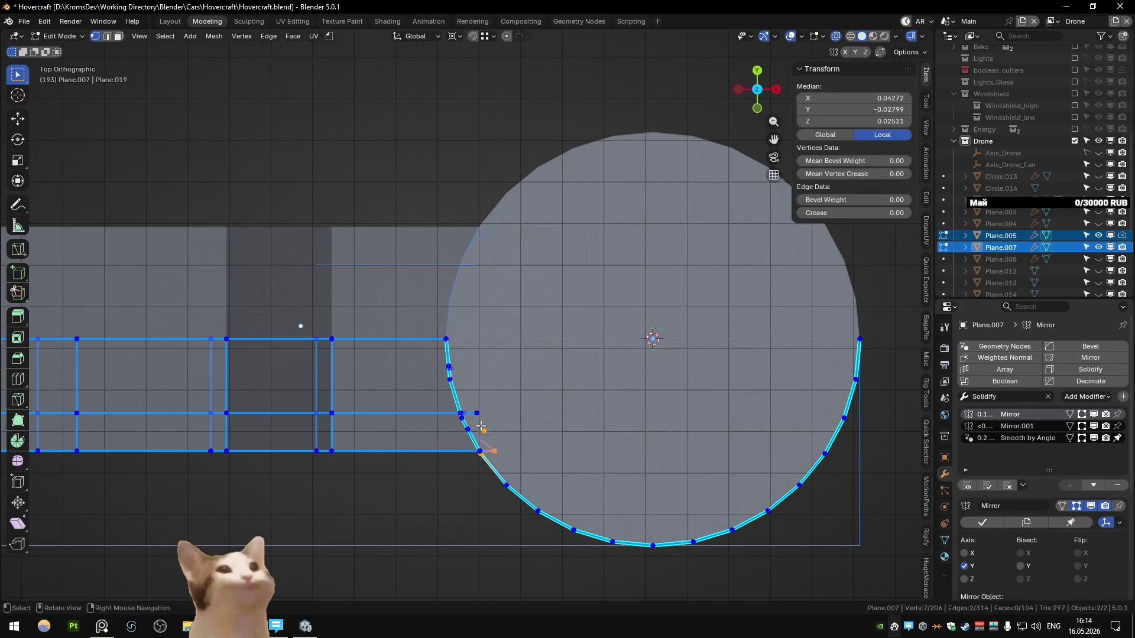
- Undo an extra union, then select the round disk and enter its mesh editing
key(Tab)
key(ctrl+KP_Add)
key(ctrl+z)
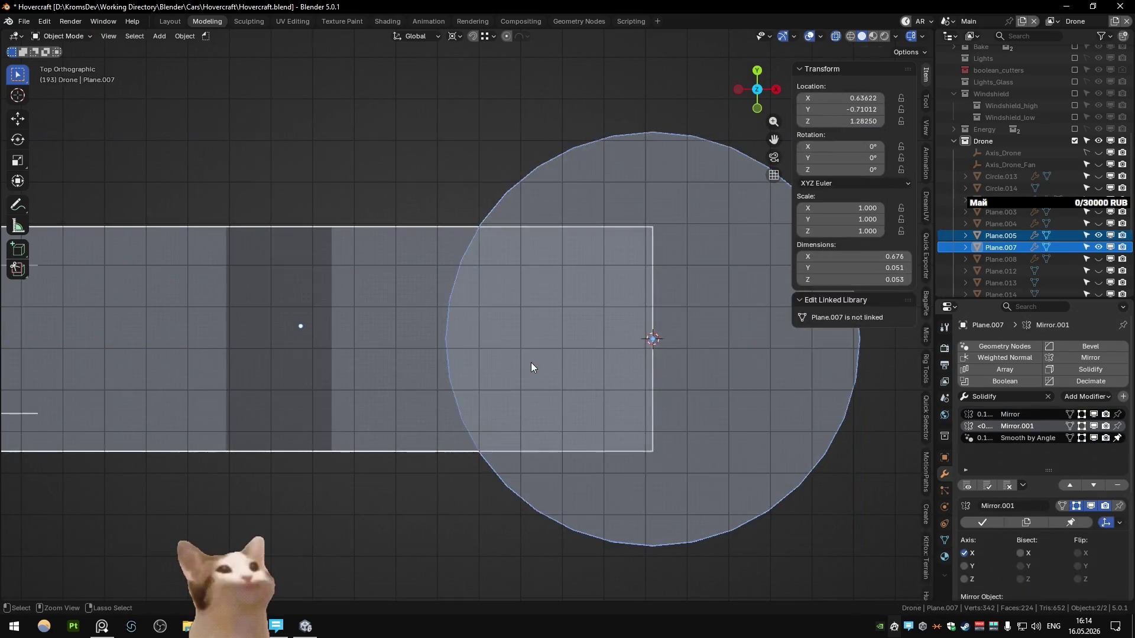
key(Tab)
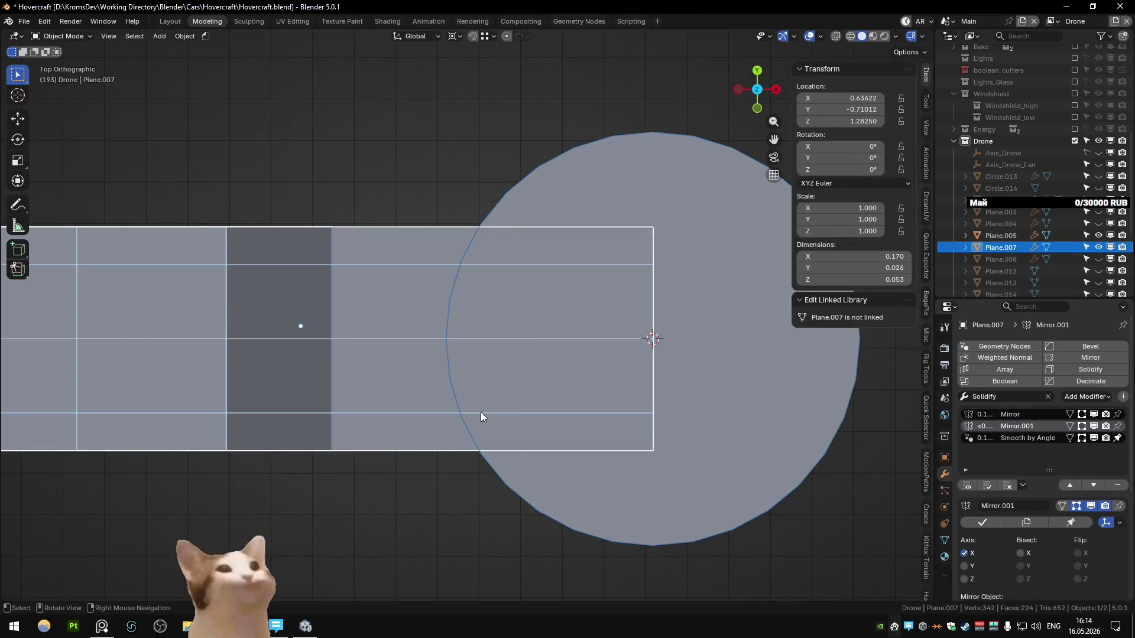
shift+middle_drag(474, 413, 461, 416)
key(Tab)
click(641, 337)
key(Tab)
mouse_move(640, 337)
middle_down()
mouse_move(532, 339)
mouse_move(535, 350)
middle_up()
- Duplicate the disk's top face and separate it into its own object
key(p)
key(s)
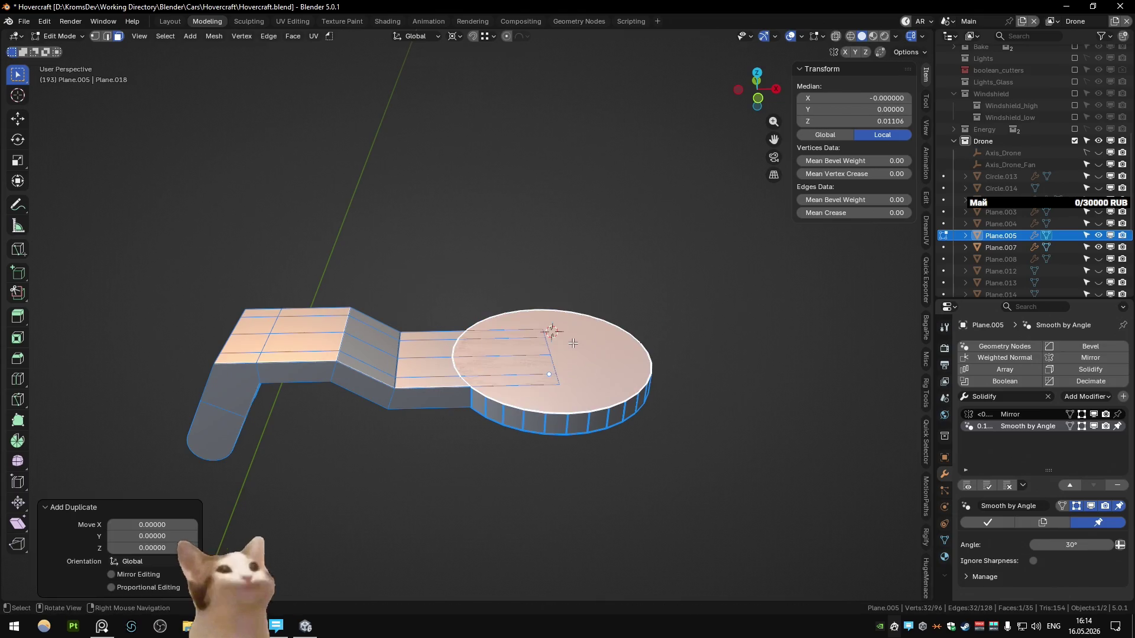
key(Tab)
click(615, 376)
key(Tab)
key(a)
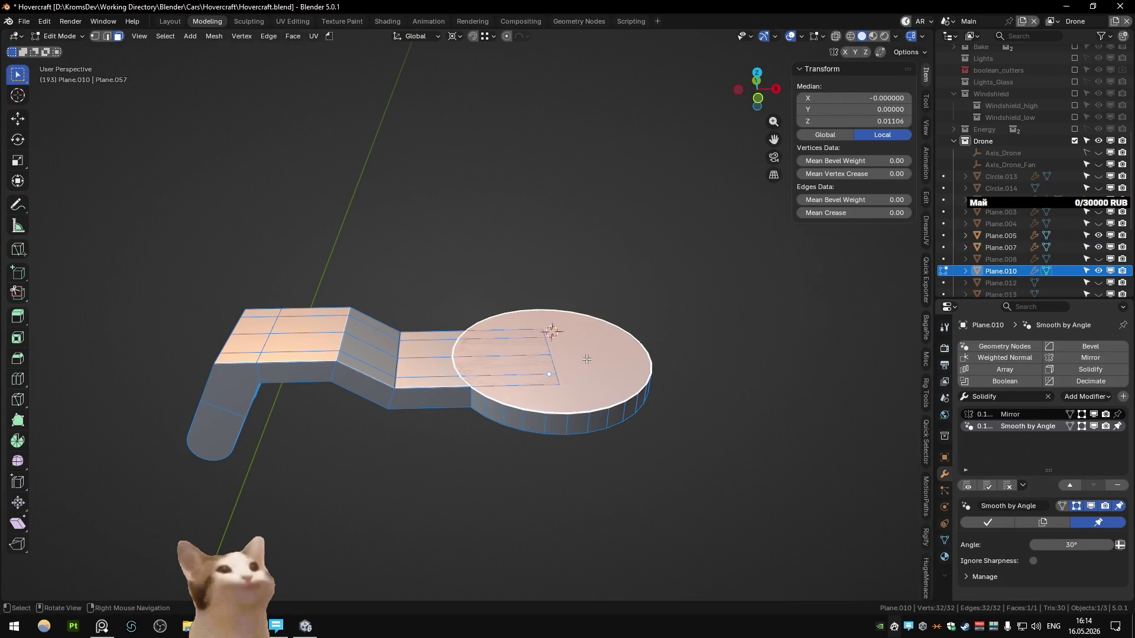
key(x)
click(578, 385)
key(Tab)
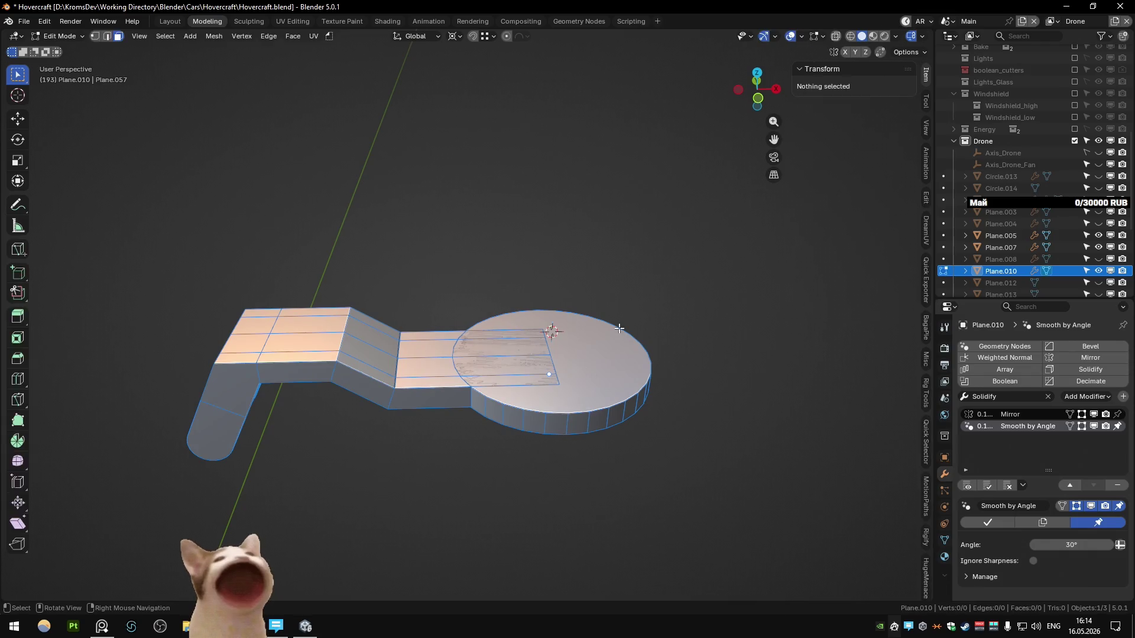
- Lift the separated circle object straight up along Z above the disk
click(619, 331)
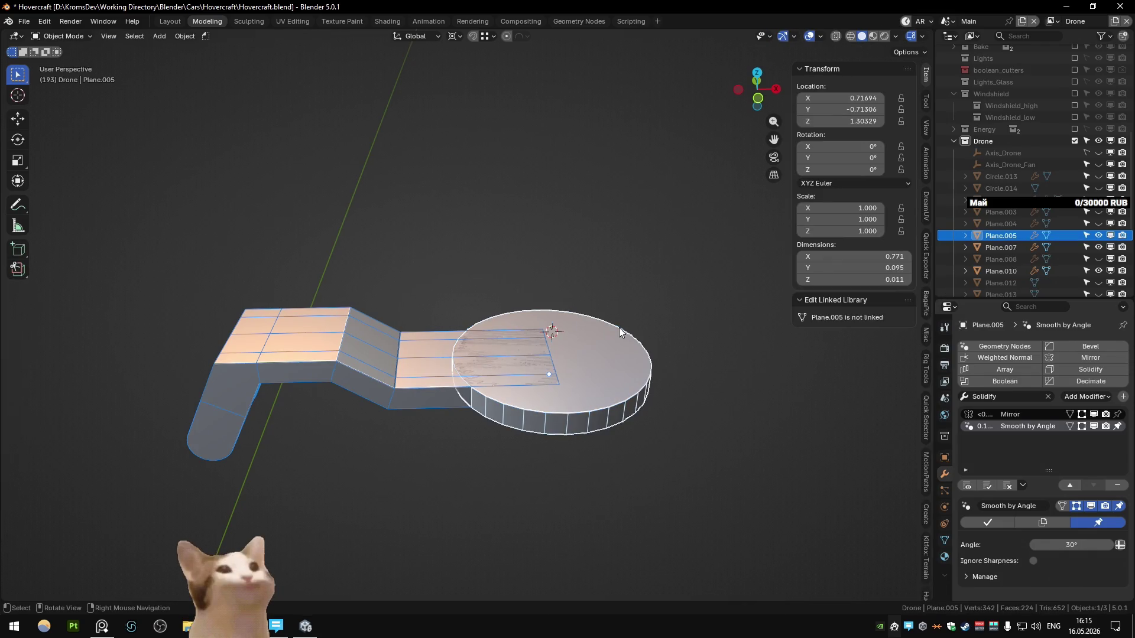
click(619, 327)
key(Tab)
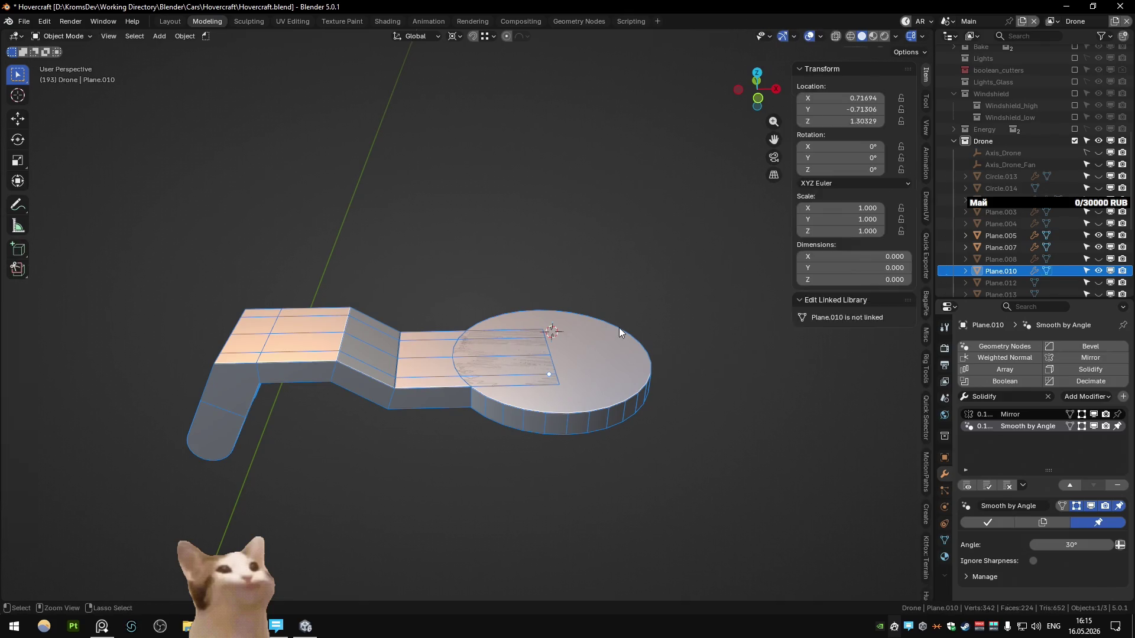
key(a)
key(Tab)
key(g)
key(z)
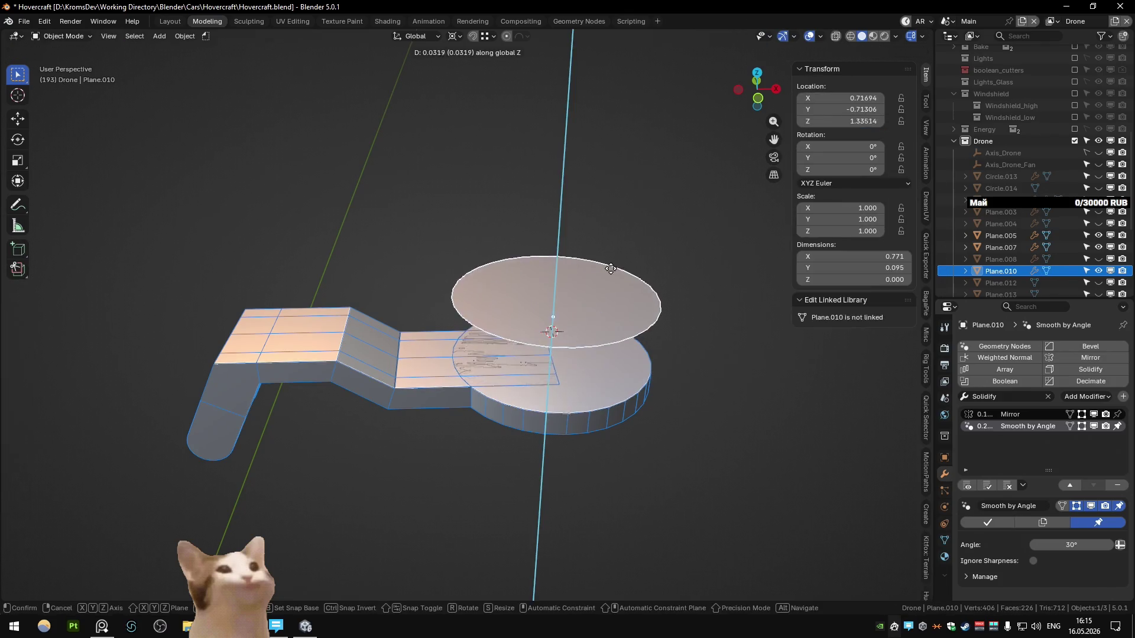
click(576, 271)
- Delete the circle's face so only its outline edges remain
key(Tab)
key(q)
key(Escape)
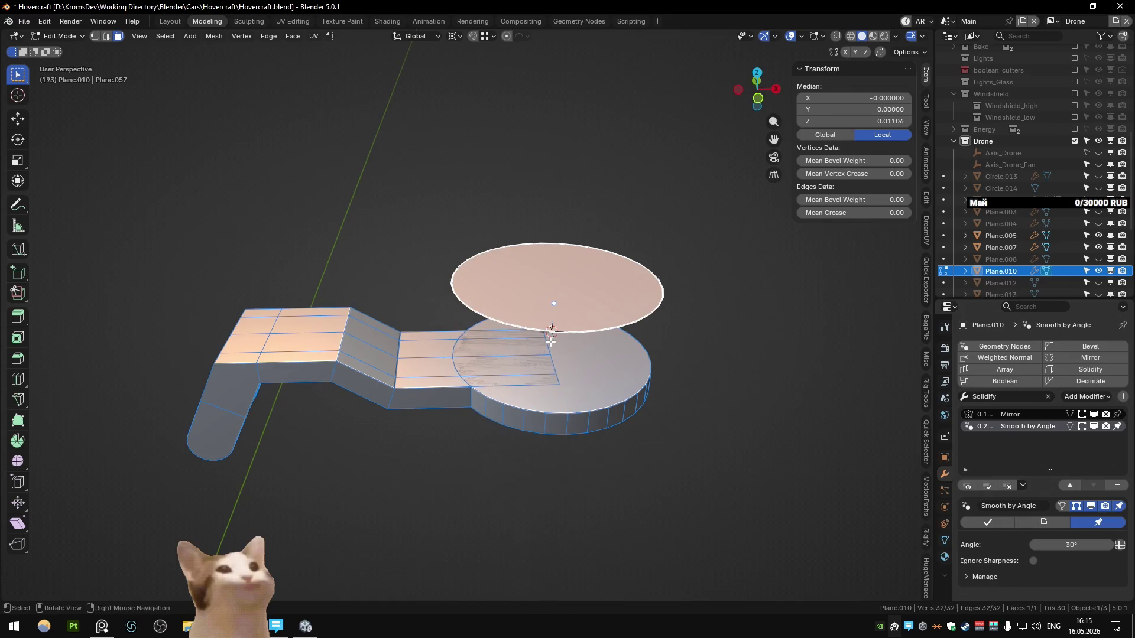
key(x)
click(539, 362)
key(Tab)
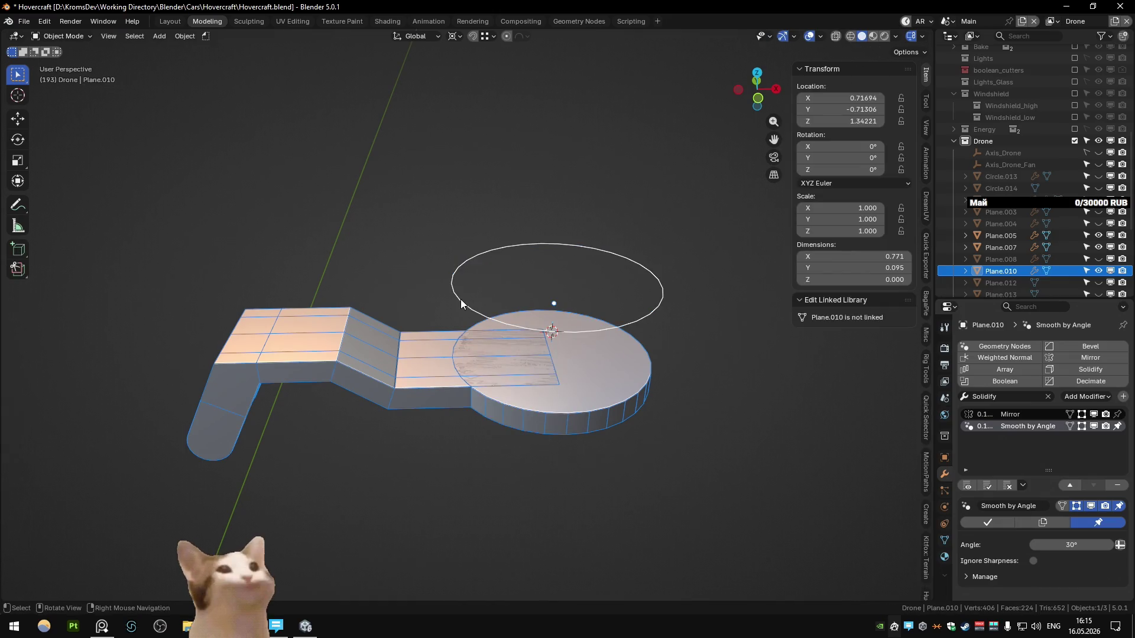
- Knife-project the circle outline into the plank from top view, then delete the cutter
click(440, 351)
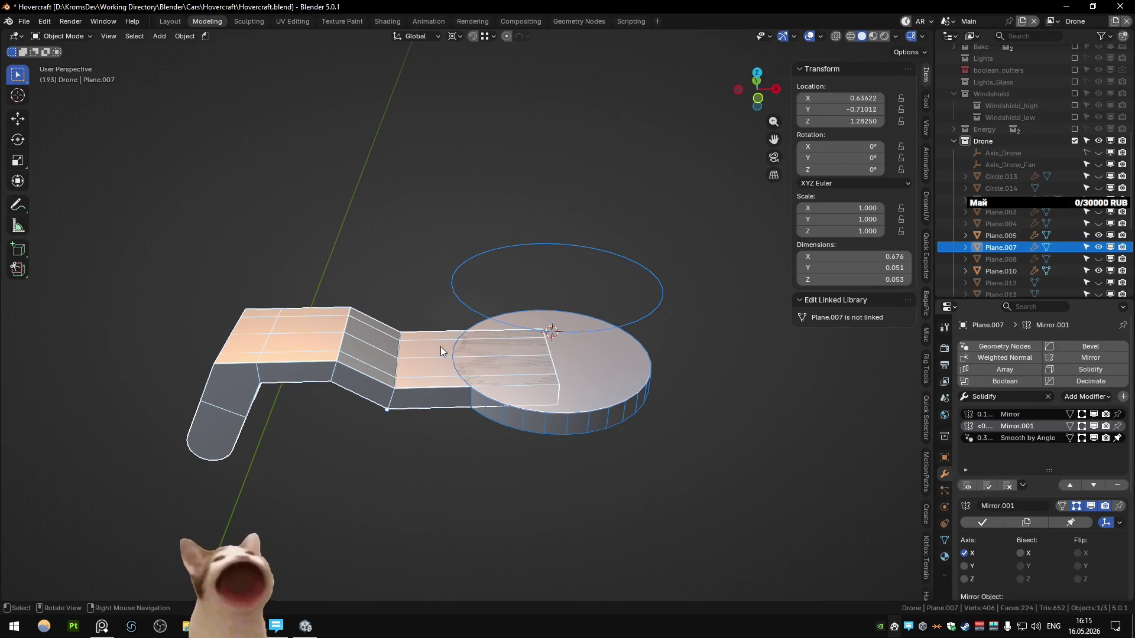
key(Tab)
key(KP_7)
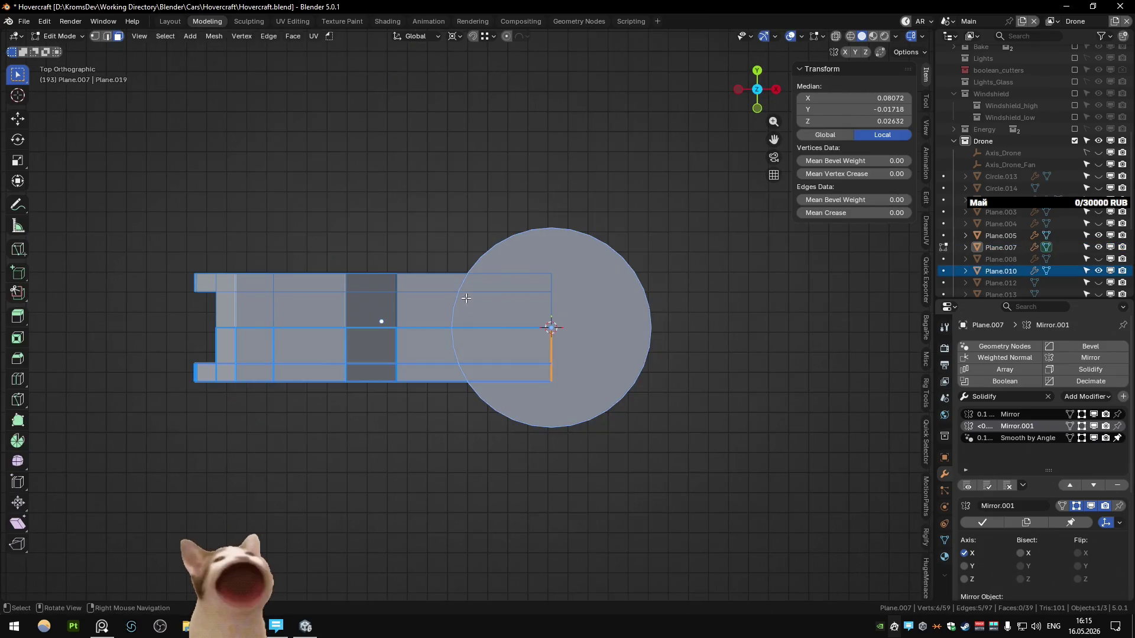
click(220, 37)
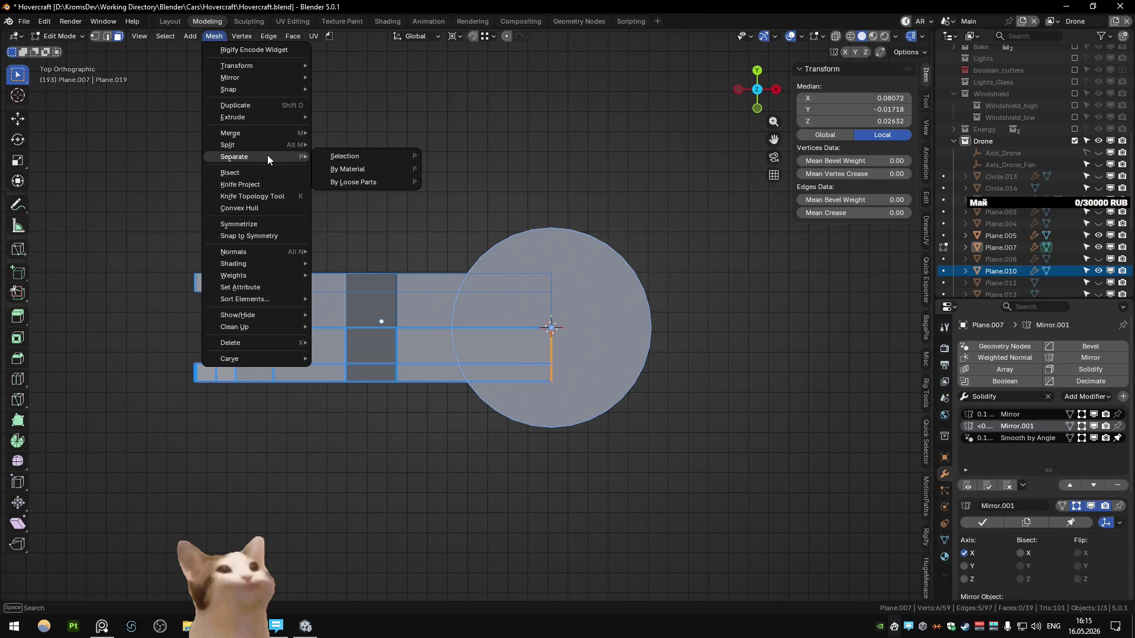
click(257, 184)
middle_drag(332, 189, 520, 233)
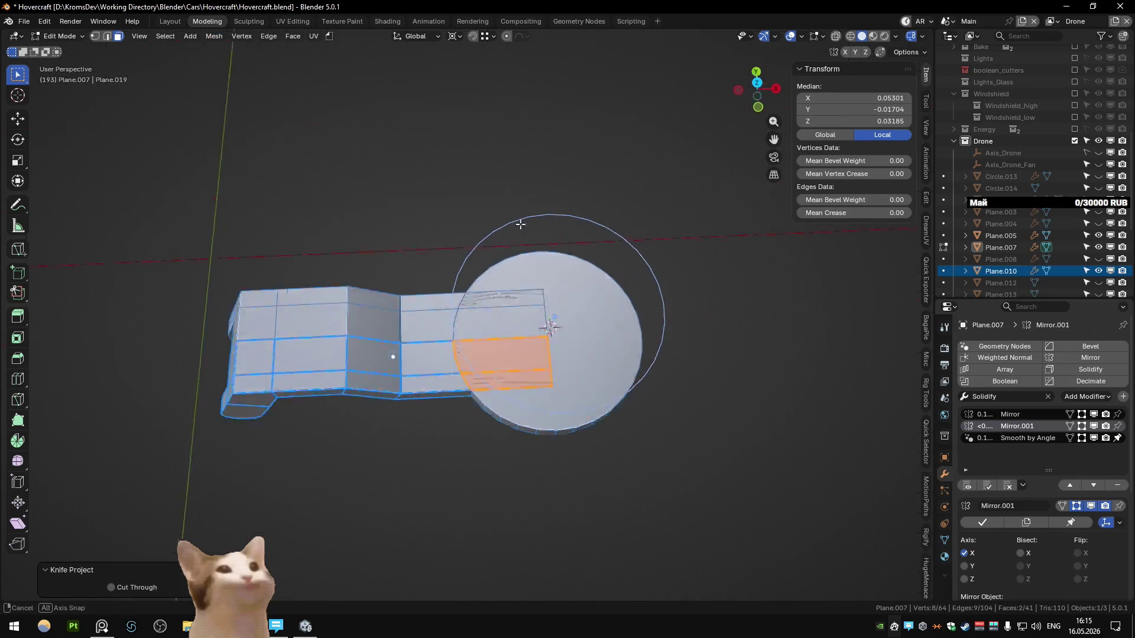
key(Tab)
click(523, 233)
key(Delete)
- Select the plank's knife-cut faces in see-through top view, growing the selection one column left
click(478, 341)
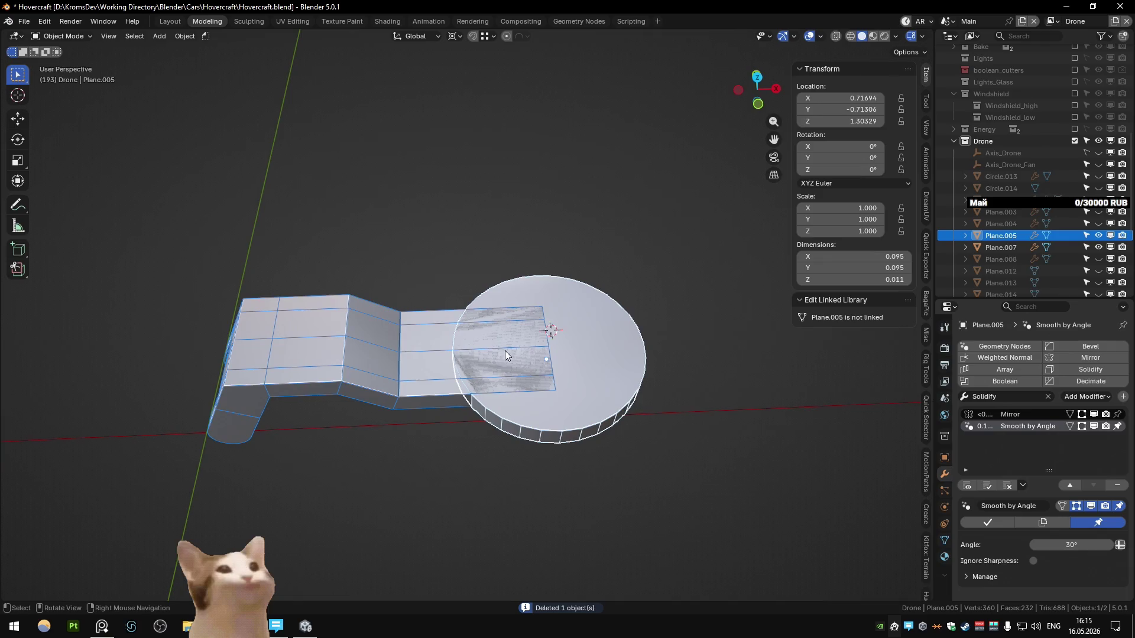
click(474, 353)
key(Tab)
scroll(473, 357, up, 2)
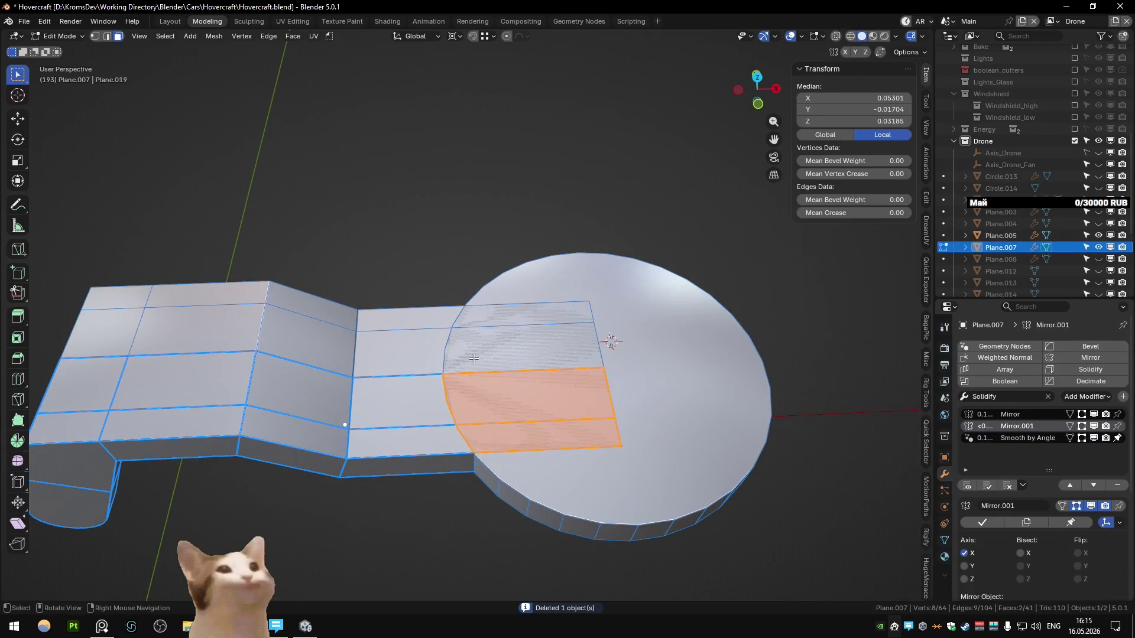
key(alt+z)
key(KP_7)
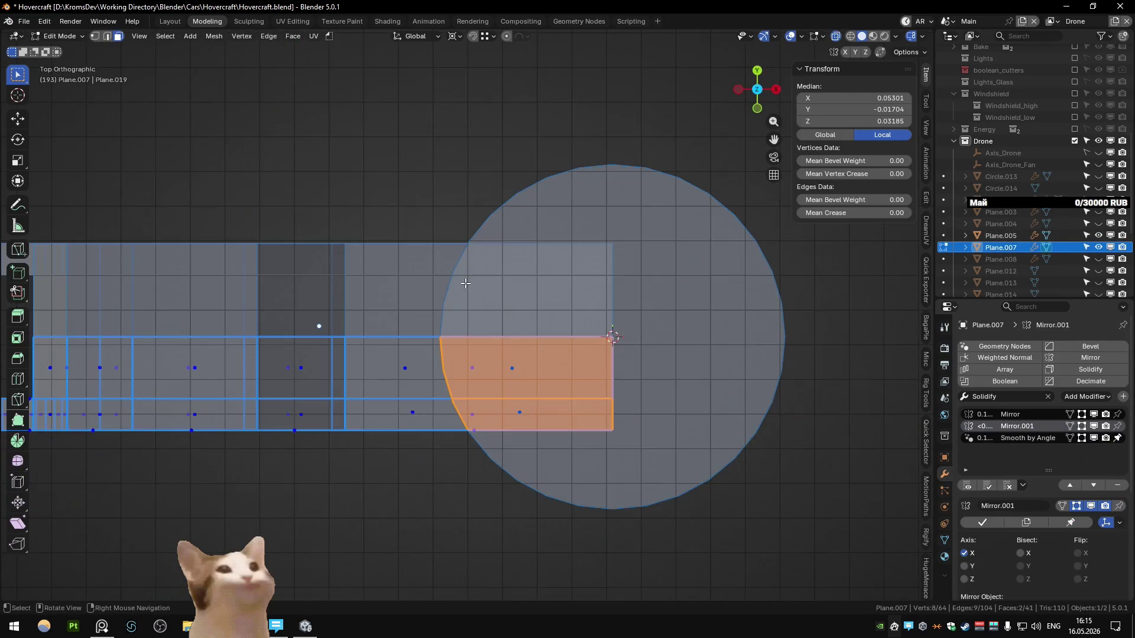
key(ctrl+KP_Add)
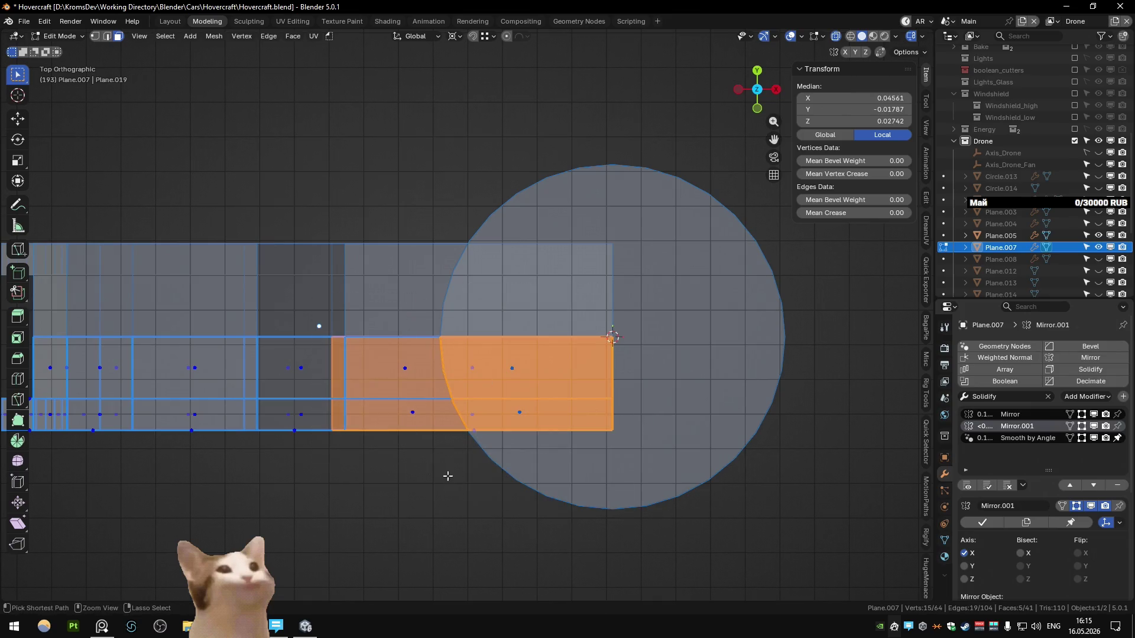
key(alt+z)
middle_drag(447, 476, 489, 437)
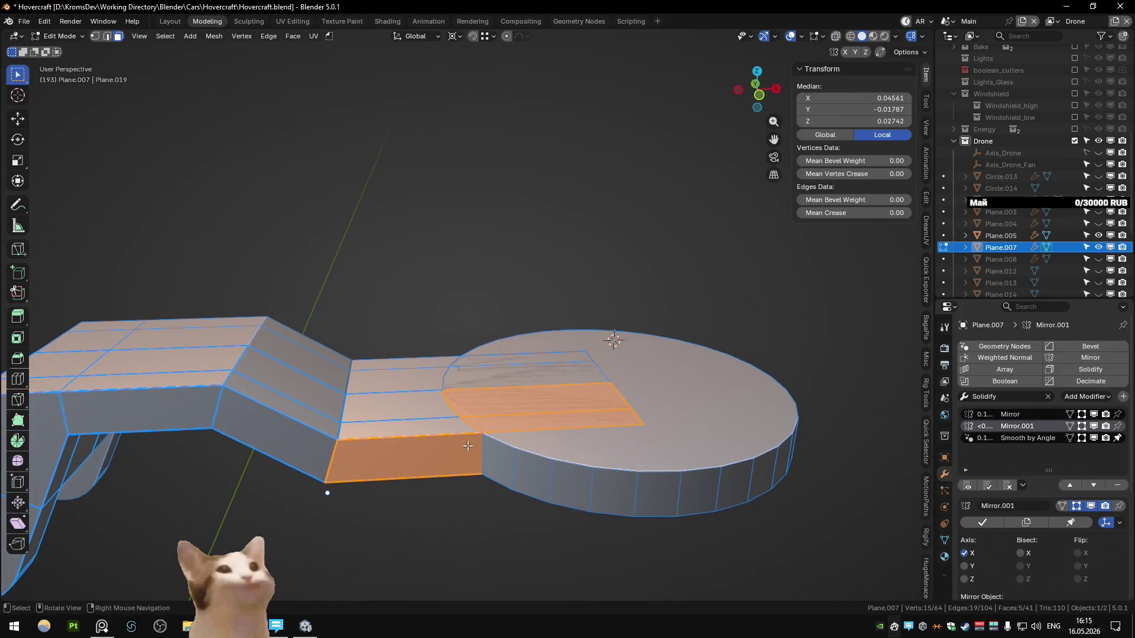
key(alt+z)
key(KP_7)
key(Tab)
- Redo the knife projection of the floating circle outline onto the plank from top view
click(492, 357)
key(Tab)
key(alt+z)
middle_drag(495, 355, 498, 254)
key(Tab)
click(497, 254)
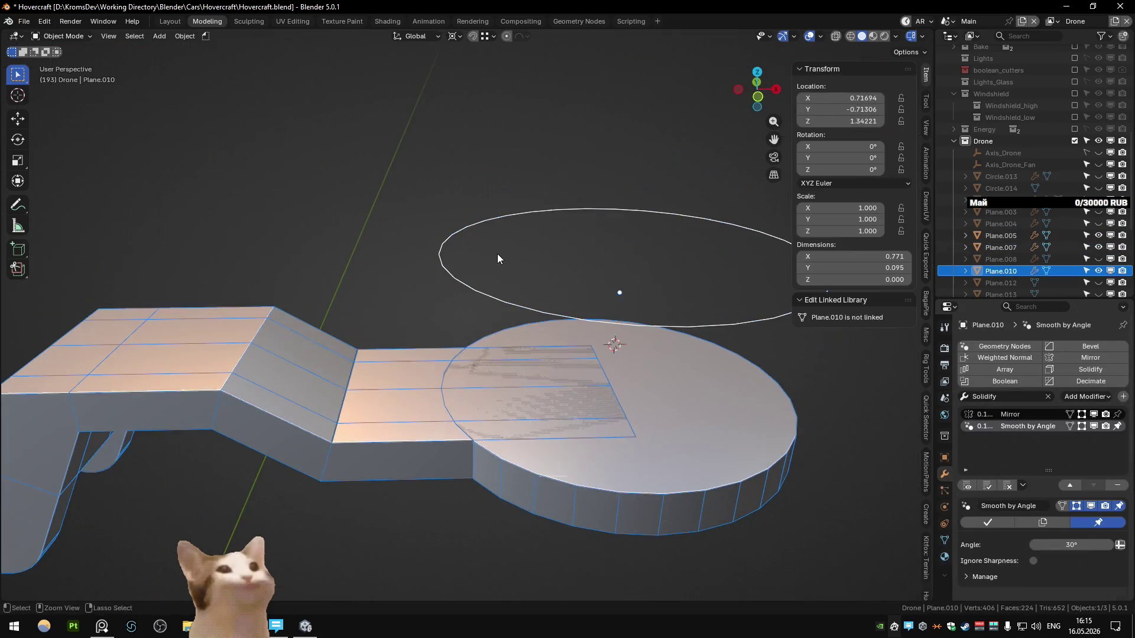
key(Tab)
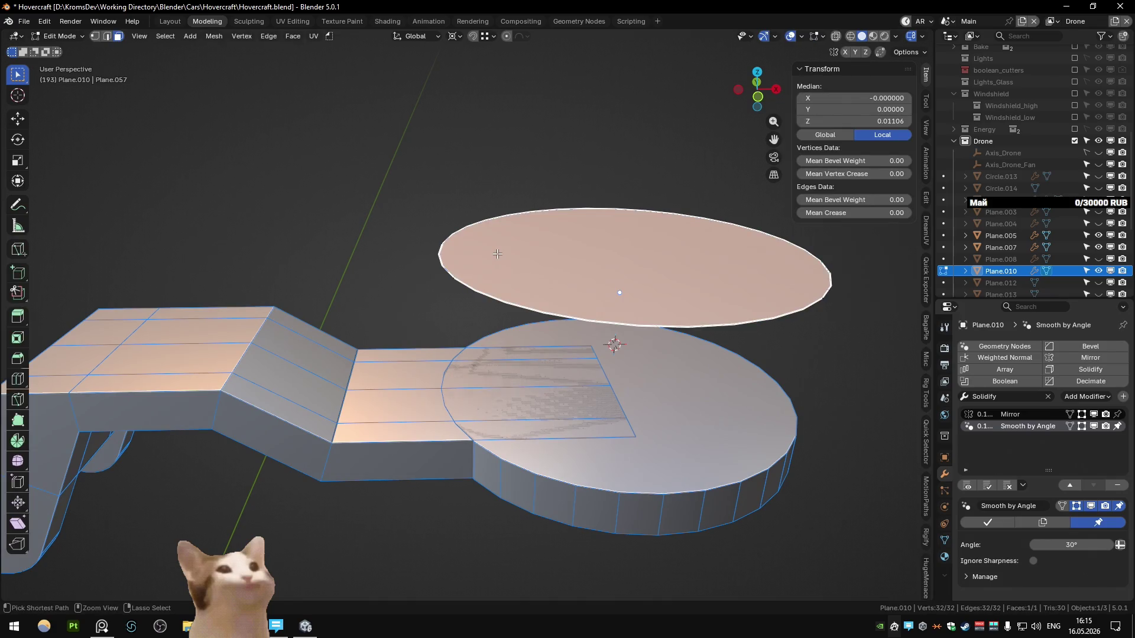
key(ctrl+z)
key(ctrl+z)
key(ctrl+z)
key(ctrl+z)
key(ctrl+shift+z)
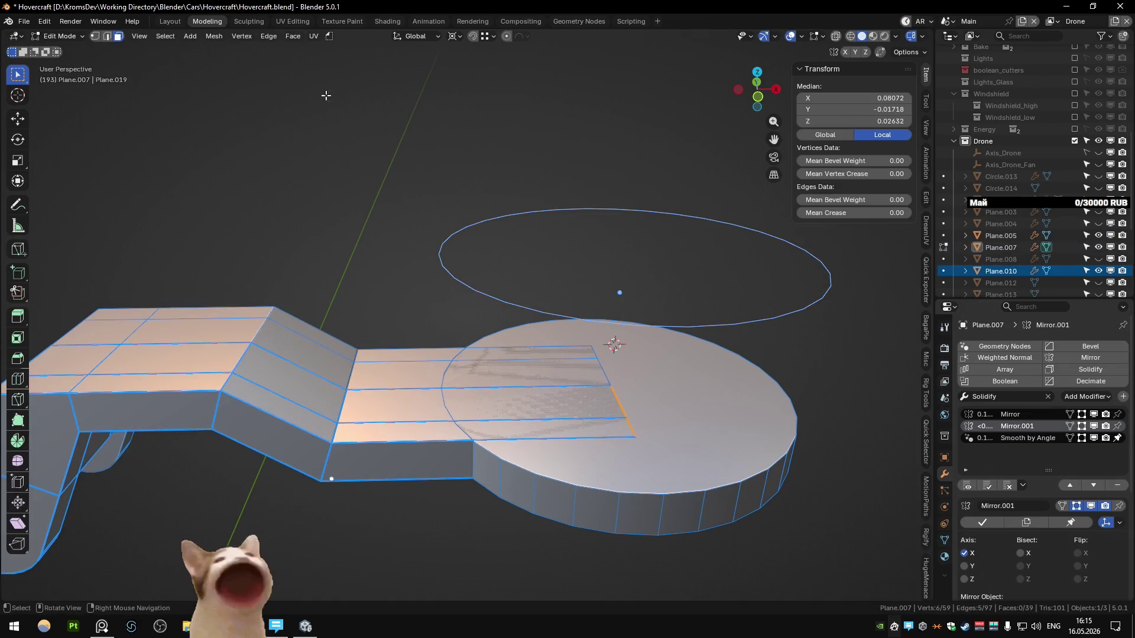
key(KP_7)
click(214, 36)
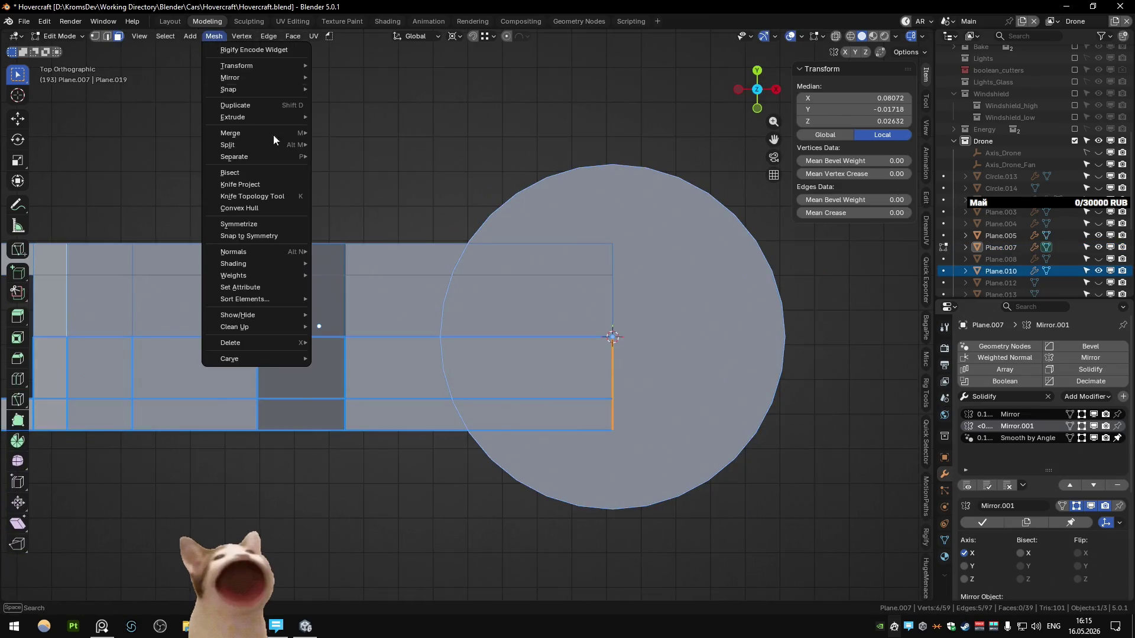
click(260, 184)
- Delete the ellipse cutter object
middle_drag(120, 584, 425, 232)
key(Tab)
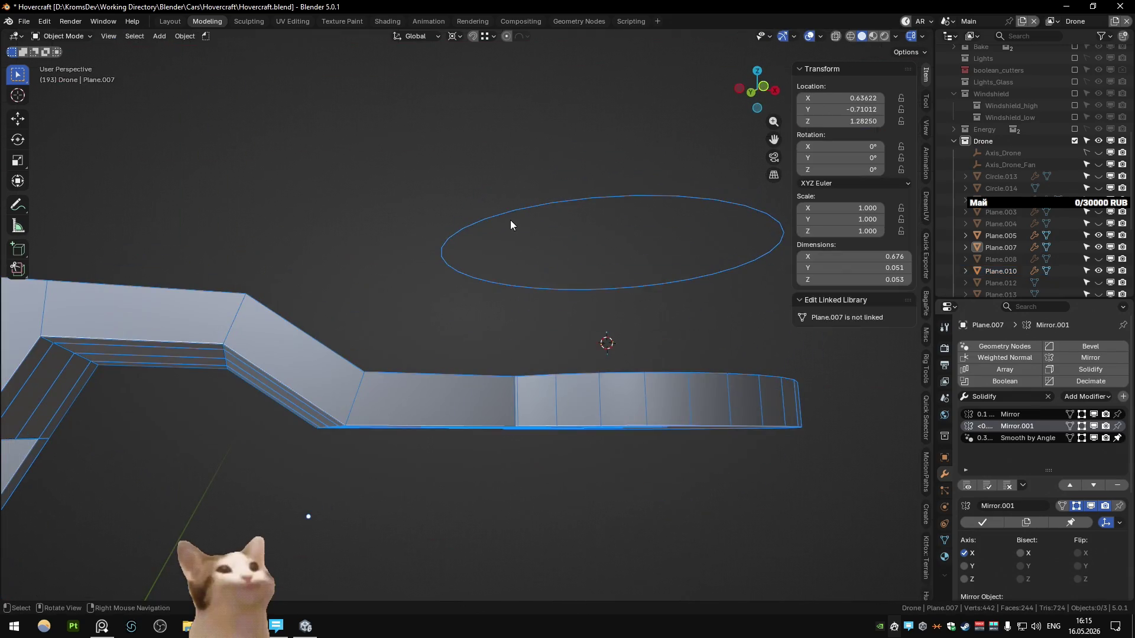
key(Delete)
- Delete the knife-cut face overlapping the fan disc from Plane.007
middle_drag(524, 225, 441, 397)
click(411, 434)
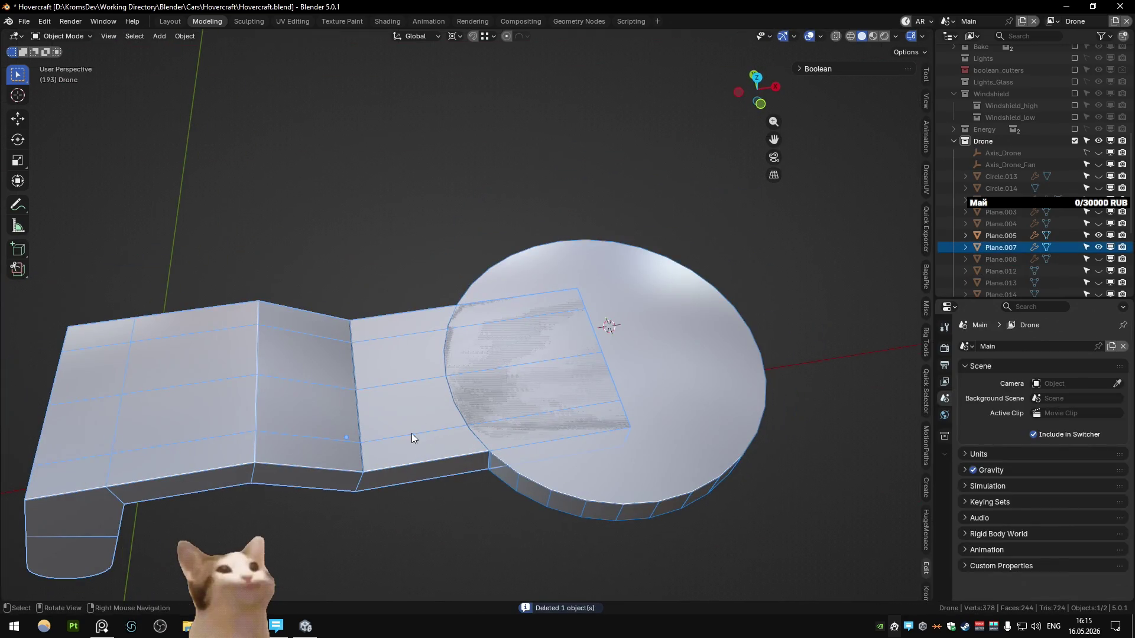
key(Tab)
key(KP_7)
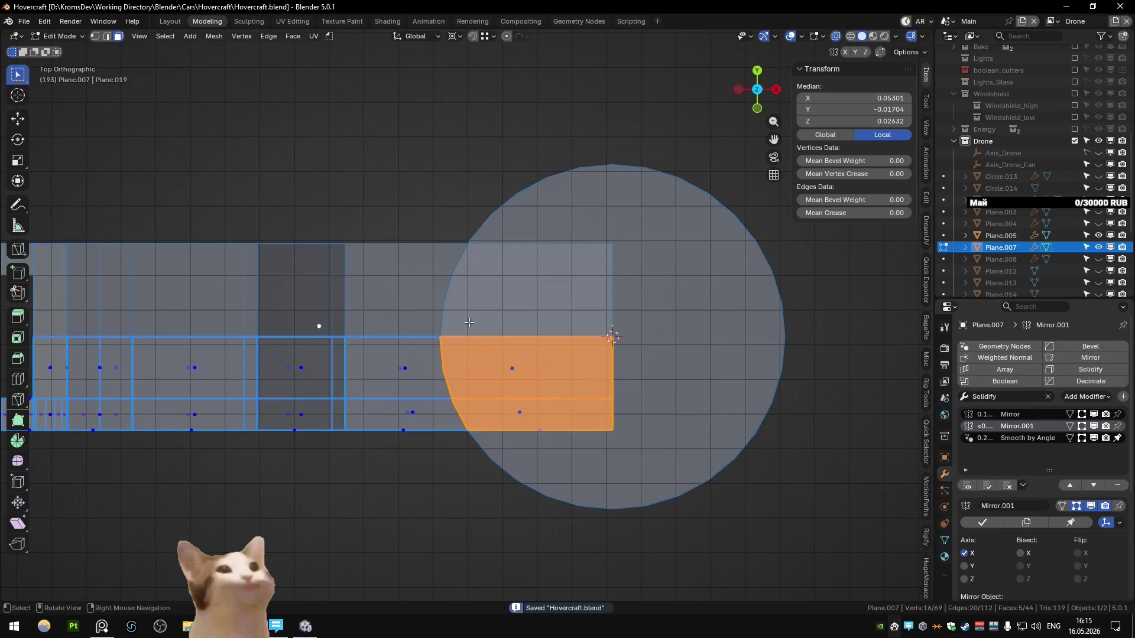
key(x)
key(f)
key(Tab)
- Reselect Plane.007 in Edit Mode and select a face on the disc rim
middle_drag(661, 414, 497, 437)
click(498, 438)
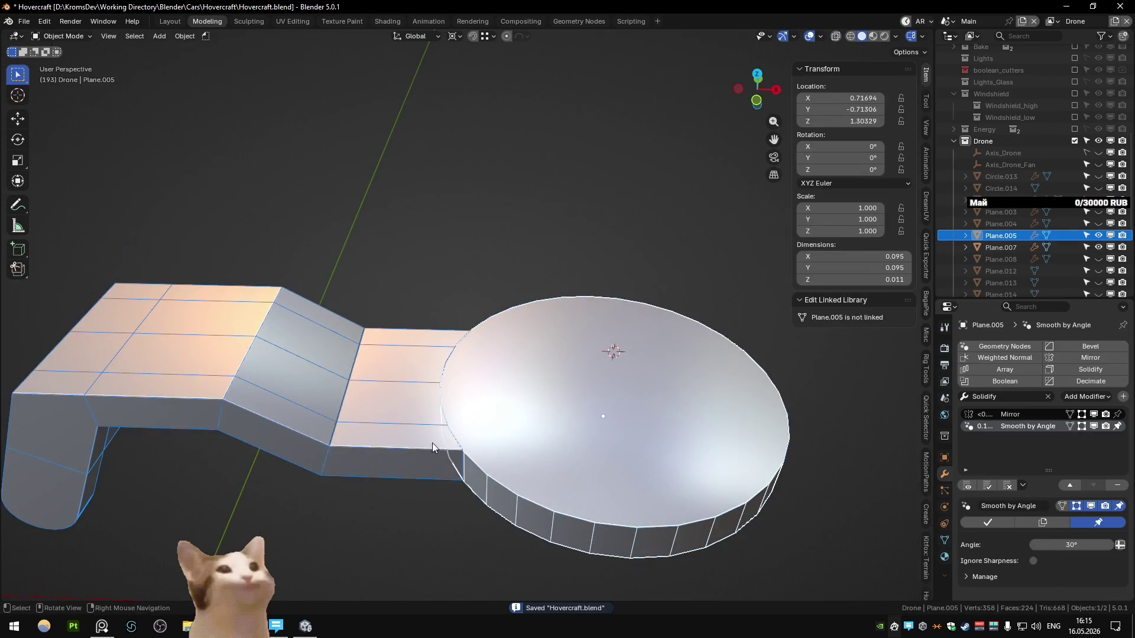
click(404, 435)
key(Tab)
mouse_move(408, 429)
middle_down()
mouse_move(532, 464)
mouse_move(542, 482)
mouse_move(567, 401)
middle_up()
click(532, 464)
- Delete the left half of the rim together with its top face
key(alt+a)
drag(279, 136, 457, 411)
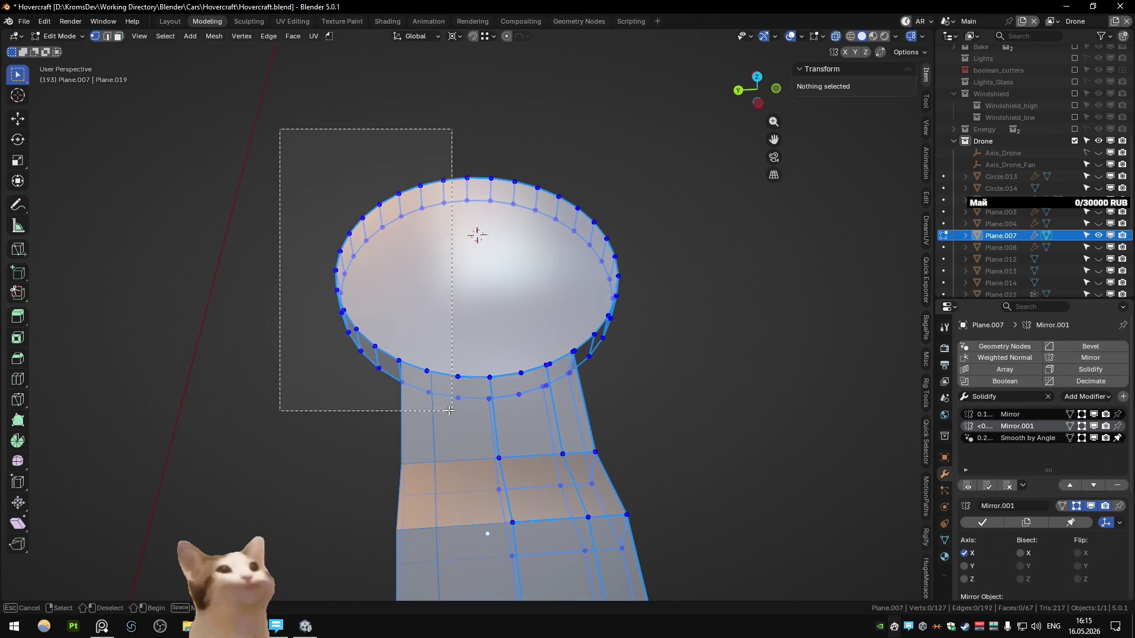
key(x)
click(464, 435)
- Move the vertical joint edge into place where the rim meets the arm
mouse_move(460, 433)
middle_down()
mouse_move(527, 372)
mouse_move(514, 393)
middle_up()
key(2)
click(511, 402)
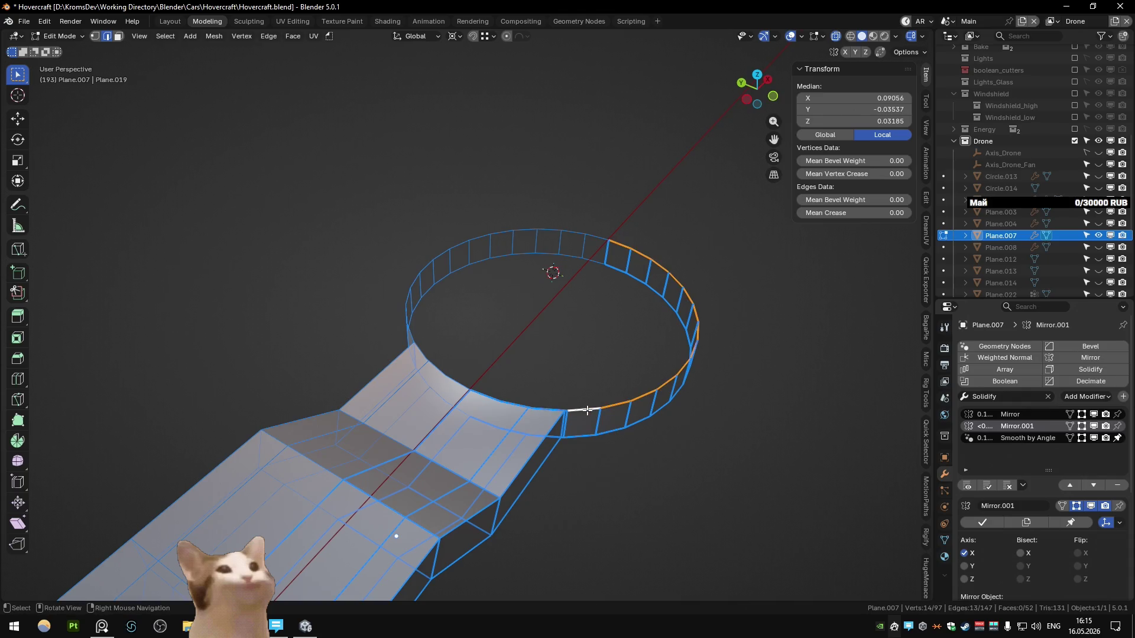
mouse_move(587, 410)
middle_down()
mouse_move(600, 319)
mouse_move(499, 417)
middle_up()
scroll(499, 418, up, 4)
click(479, 302)
mouse_move(478, 302)
middle_down()
mouse_move(508, 374)
mouse_move(484, 351)
middle_up()
key(g)
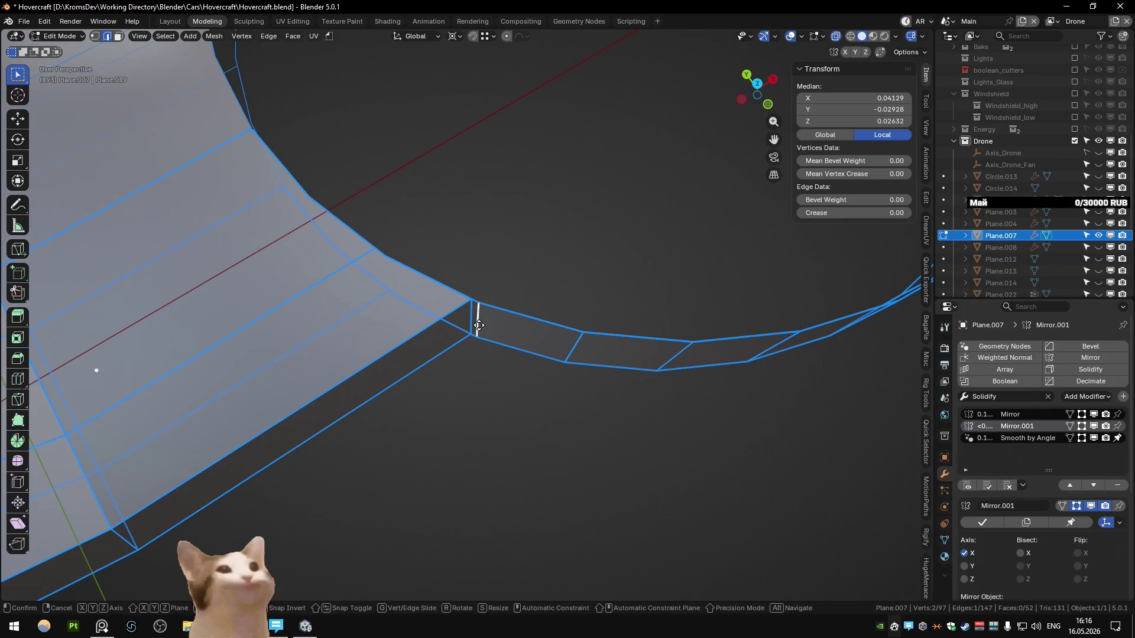
click(472, 300)
- Merge overlapping vertices across the whole mesh
key(a)
key(m)
scroll(473, 301, down, 3)
middle_drag(472, 300, 389, 273)
- Scale the edge where the arm meets the ring
click(390, 273)
key(s)
click(513, 266)
- Snap the junction vertex onto its neighbour and Merge by Distance the whole mesh
mouse_move(513, 266)
middle_down()
mouse_move(483, 267)
mouse_move(434, 325)
middle_up()
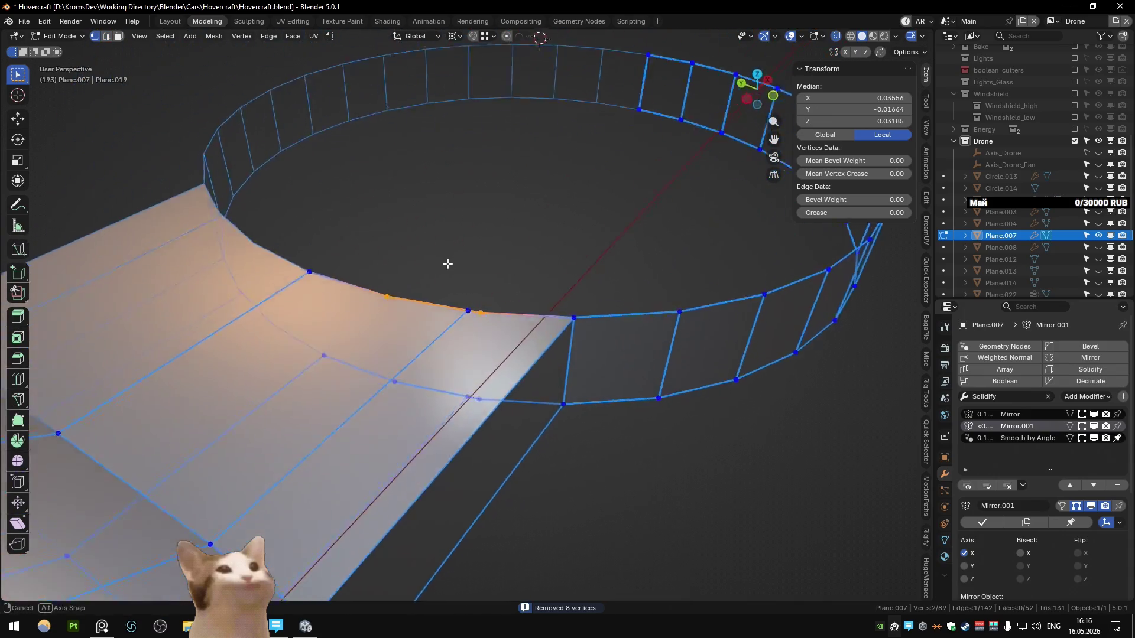
click(434, 325)
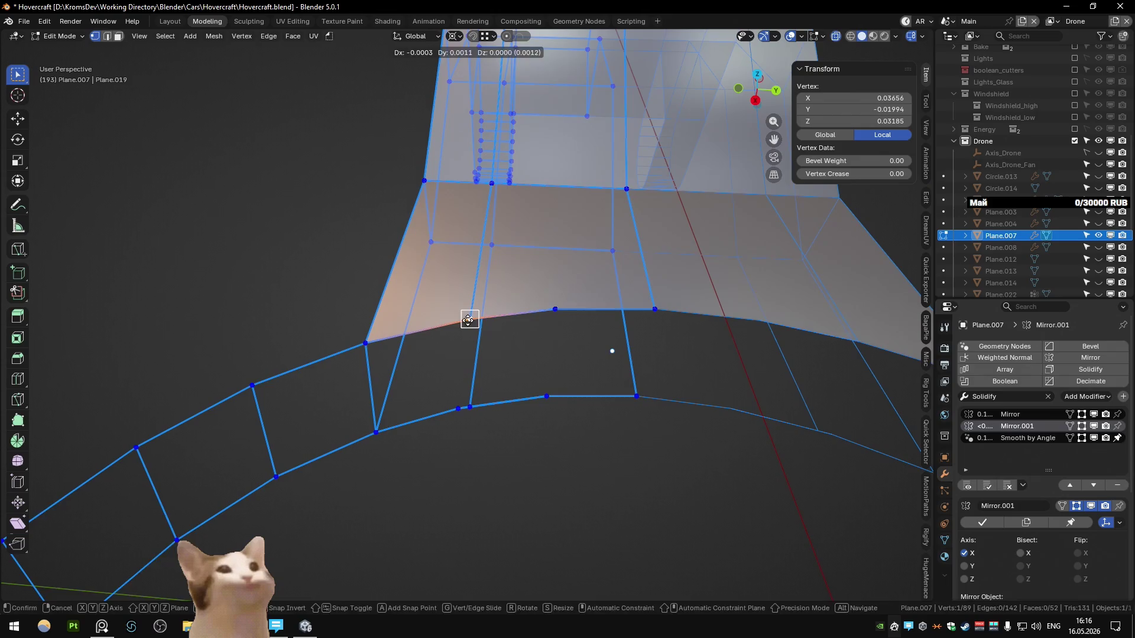
click(473, 411)
key(a)
key(m)
click(488, 422)
- Select the ring's top edge loop
scroll(445, 384, down, 2)
click(468, 318)
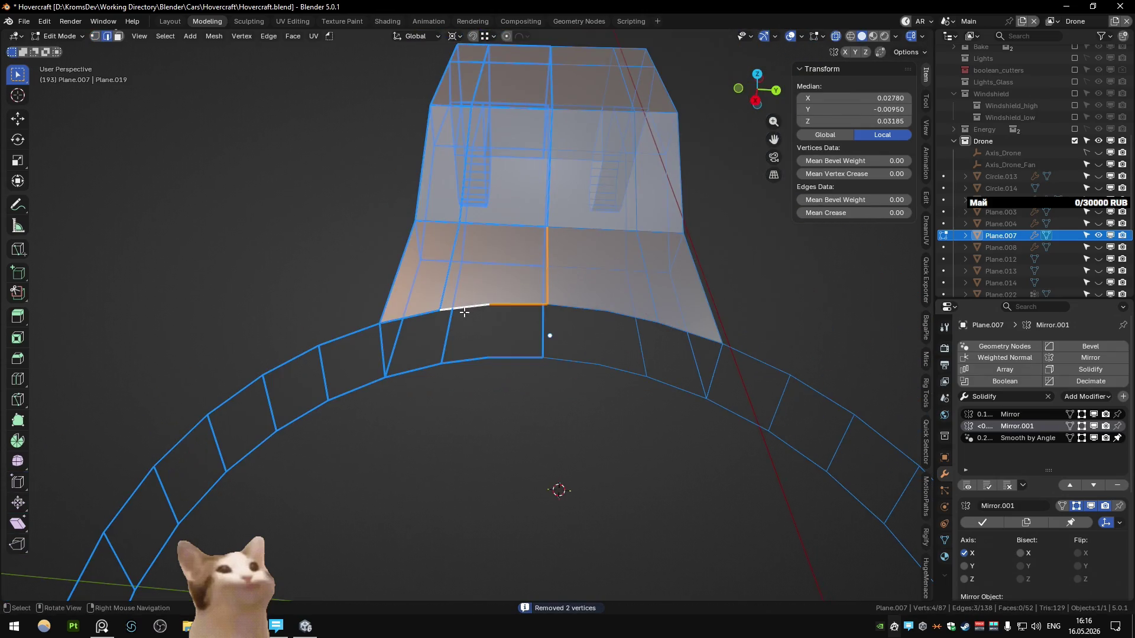
mouse_move(508, 305)
middle_down()
mouse_move(421, 447)
mouse_move(486, 331)
middle_up()
alt+click(467, 564)
- Fill the ring's top edge loop with a face
key(f)
click(506, 172)
mouse_move(507, 172)
middle_down()
mouse_move(519, 278)
mouse_move(480, 382)
mouse_move(588, 286)
mouse_move(515, 322)
mouse_move(546, 292)
mouse_move(500, 366)
mouse_move(484, 333)
middle_up()
key(Tab)
scroll(480, 381, up, 3)
key(Tab)
- Dissolve a stray vertex and join two vertices with a new edge across the cap
key(1)
key(ctrl+x)
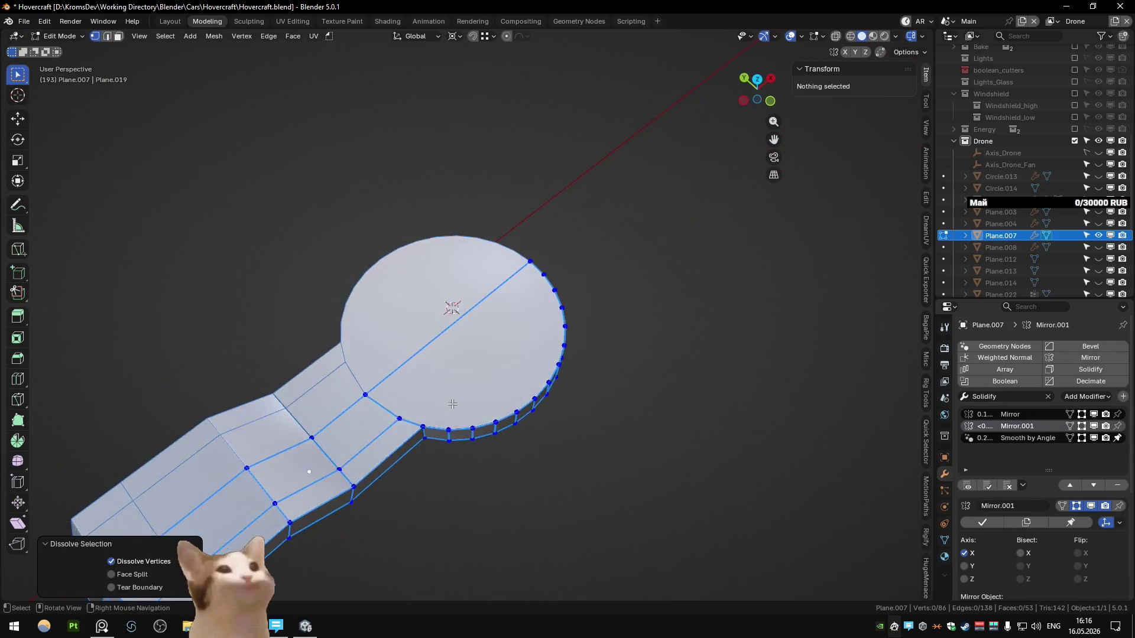
scroll(485, 333, up, 2)
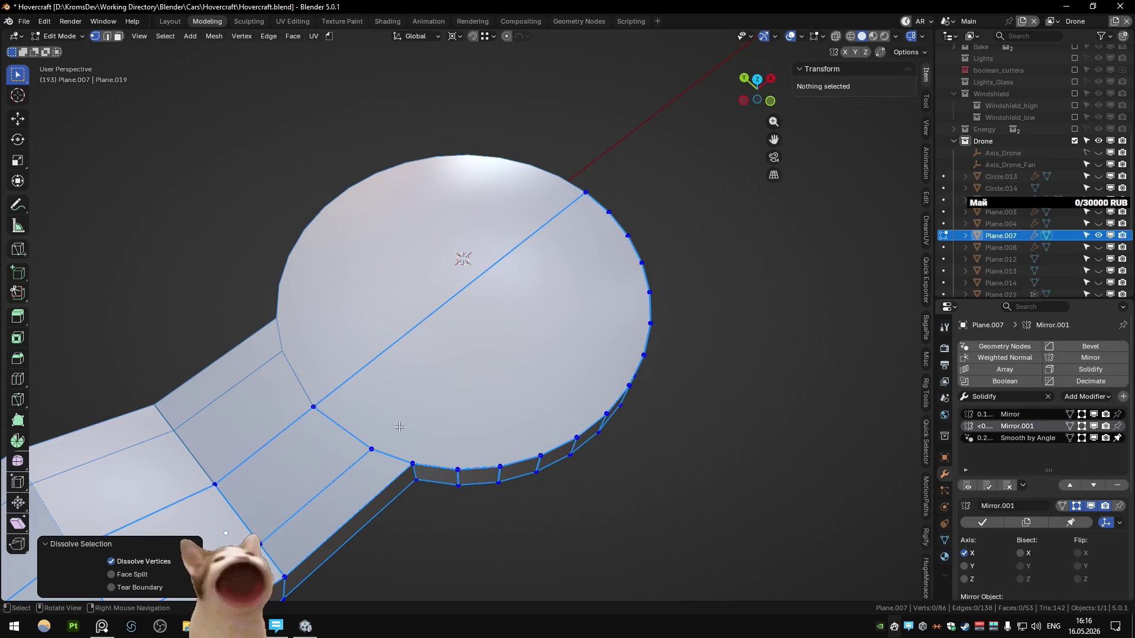
click(399, 426)
key(j)
mouse_move(623, 277)
middle_down()
mouse_move(628, 289)
mouse_move(522, 393)
mouse_move(386, 402)
mouse_move(350, 372)
middle_up()
key(ctrl+x)
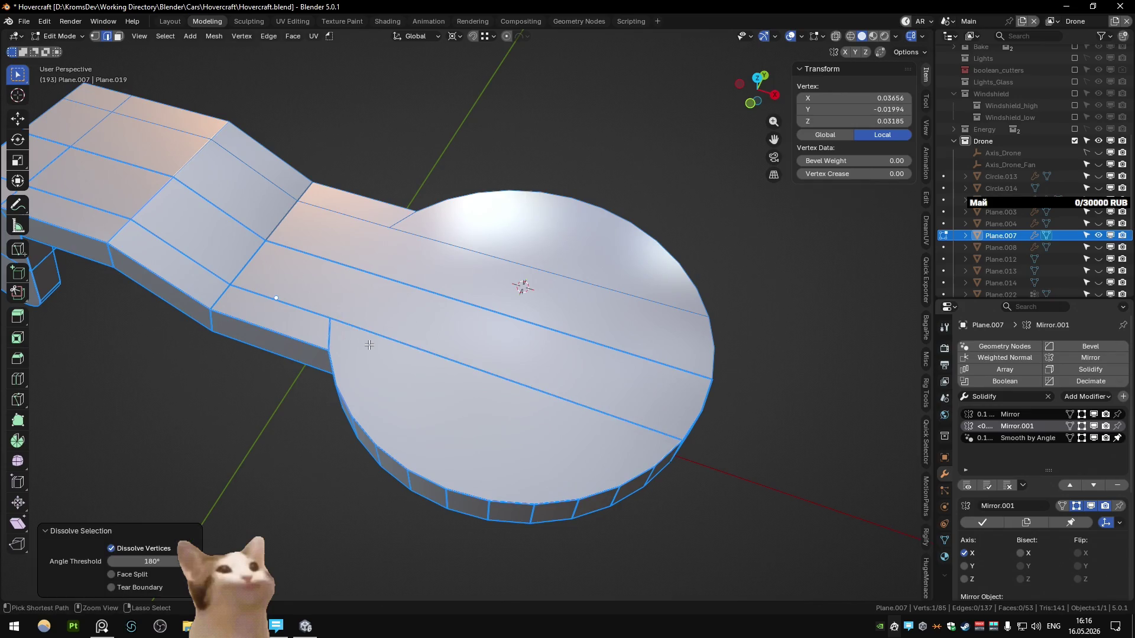
key(ctrl+z)
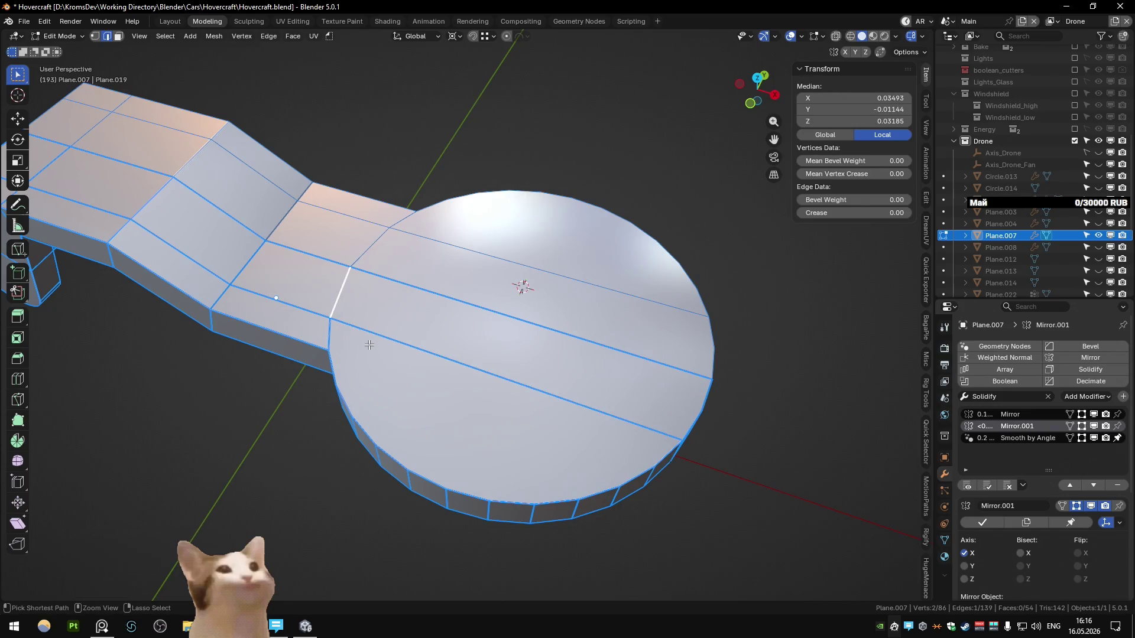
scroll(370, 343, down, 4)
- Return to Object Mode and exit local view to show the whole drone scene
mouse_move(445, 342)
middle_down()
mouse_move(452, 247)
mouse_move(600, 359)
mouse_move(573, 367)
middle_up()
key(Tab)
key(KP_Divide)
click(457, 307)
mouse_move(457, 307)
middle_down()
mouse_move(488, 179)
mouse_move(471, 297)
mouse_move(389, 294)
mouse_move(475, 335)
middle_up()
click(488, 179)
- Lower one of the fan hub's lower edge loops slightly along Z
key(Tab)
scroll(545, 407, up, 2)
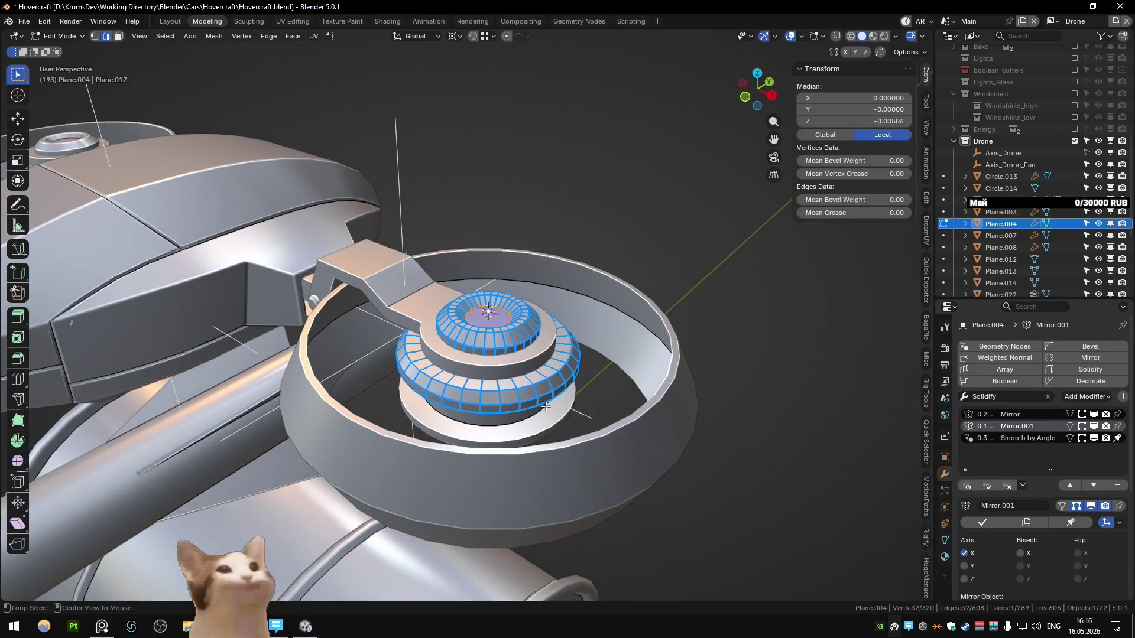
alt+click(545, 407)
key(g)
key(z)
click(547, 409)
key(Tab)
mouse_move(584, 349)
middle_down()
mouse_move(612, 235)
mouse_move(435, 260)
mouse_move(417, 278)
middle_up()
- Unhide the hidden objects, save Hovercraft.blend, and bring up the ducted-fan drone reference board
key(ctrl+s)
scroll(322, 270, up, 3)
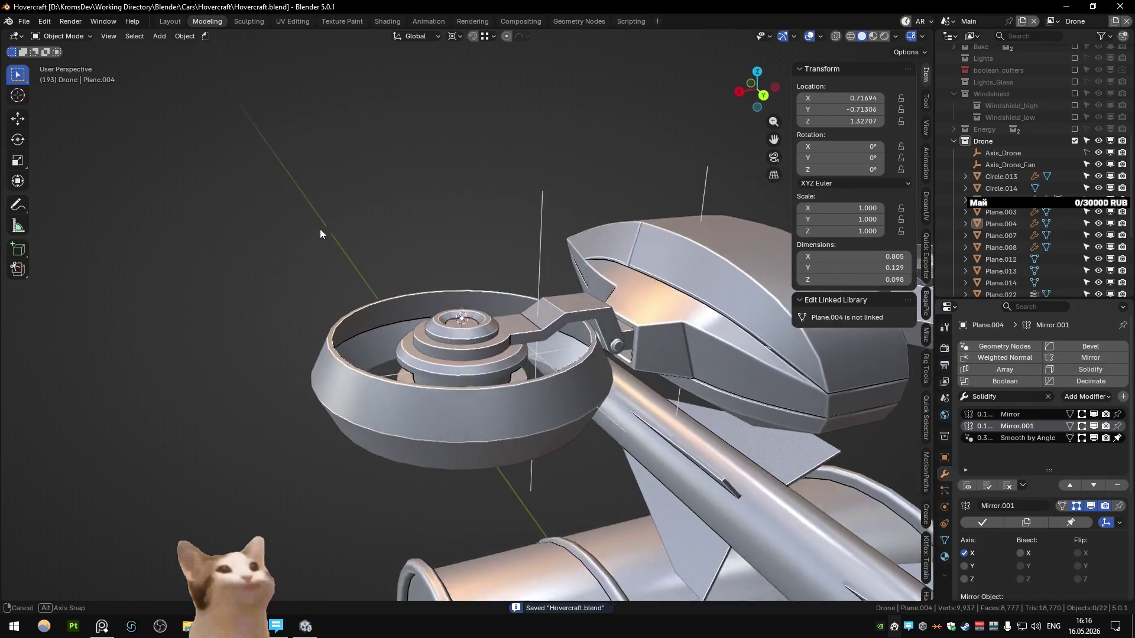
key(alt+h)
mouse_move(420, 371)
middle_down()
mouse_move(265, 299)
mouse_move(248, 368)
mouse_move(310, 299)
mouse_move(332, 294)
middle_up()
key(ctrl+s)
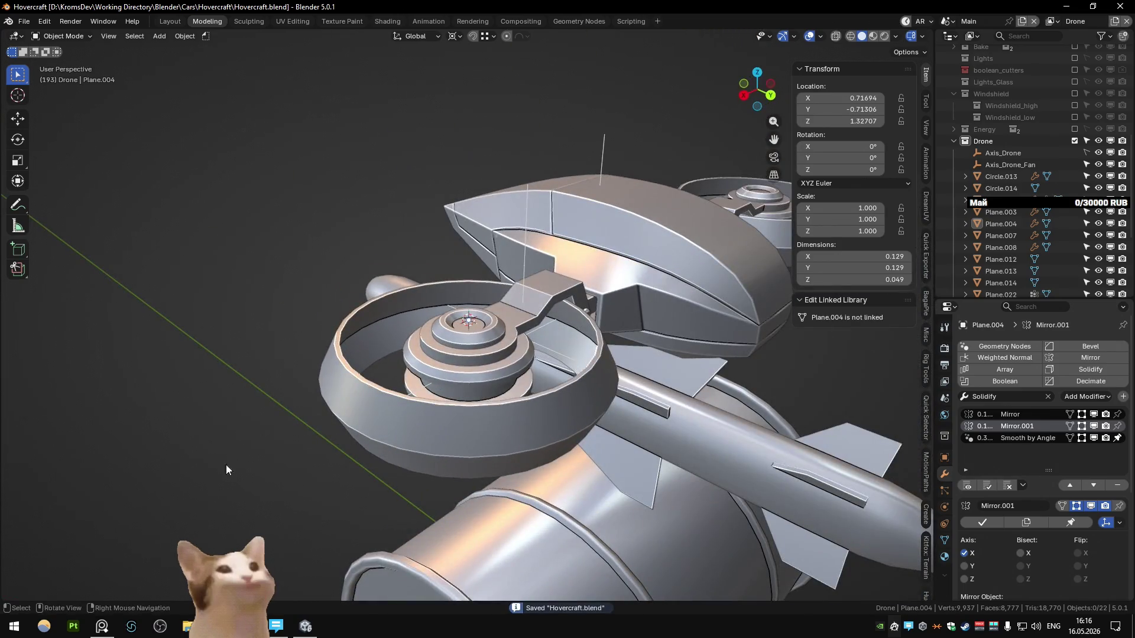
click(102, 626)
double_click(288, 378)
mouse_move(467, 360)
middle_down()
mouse_move(555, 265)
mouse_move(727, 193)
middle_up()
scroll(774, 282, up, 5)
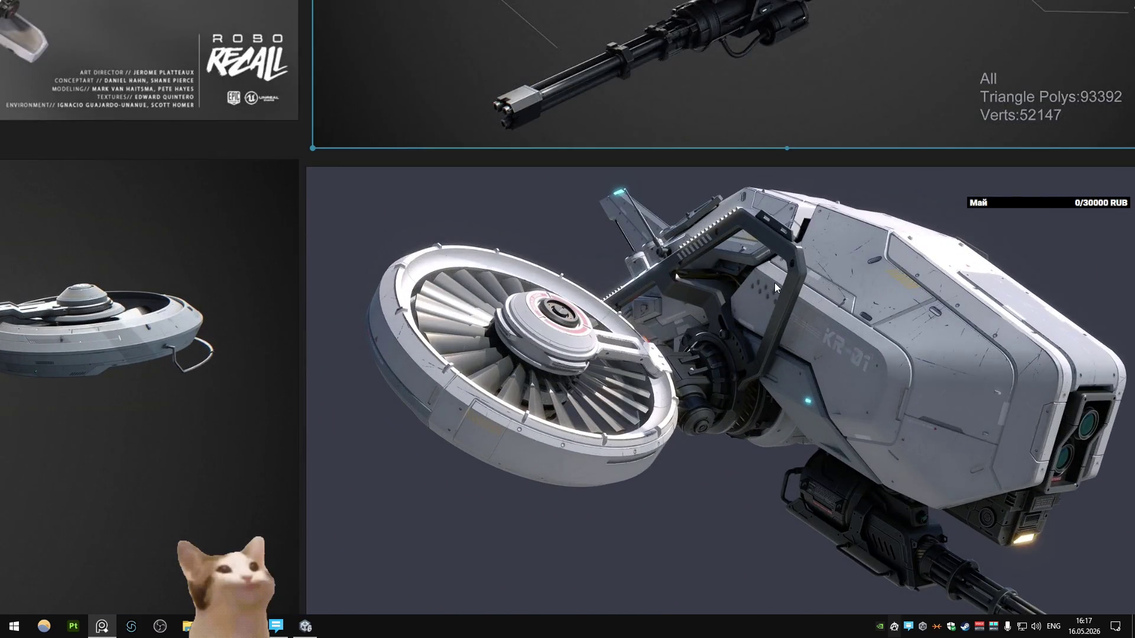
scroll(774, 283, down, 5)
middle_drag(218, 402, 520, 251)
scroll(515, 268, up, 4)
scroll(516, 268, down, 5)
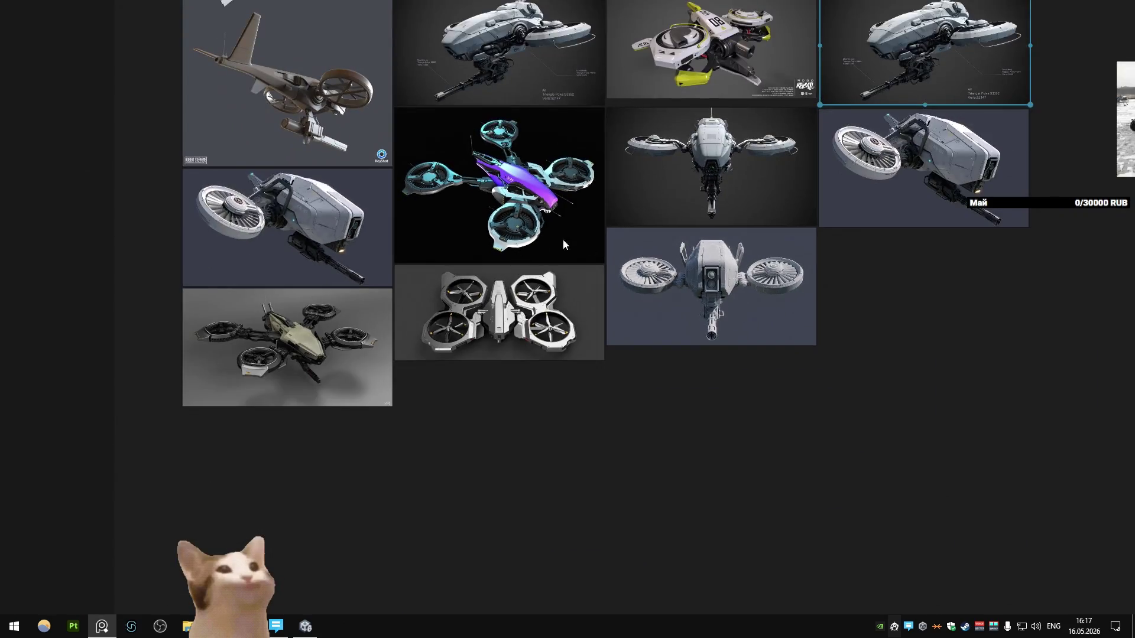
scroll(718, 254, up, 5)
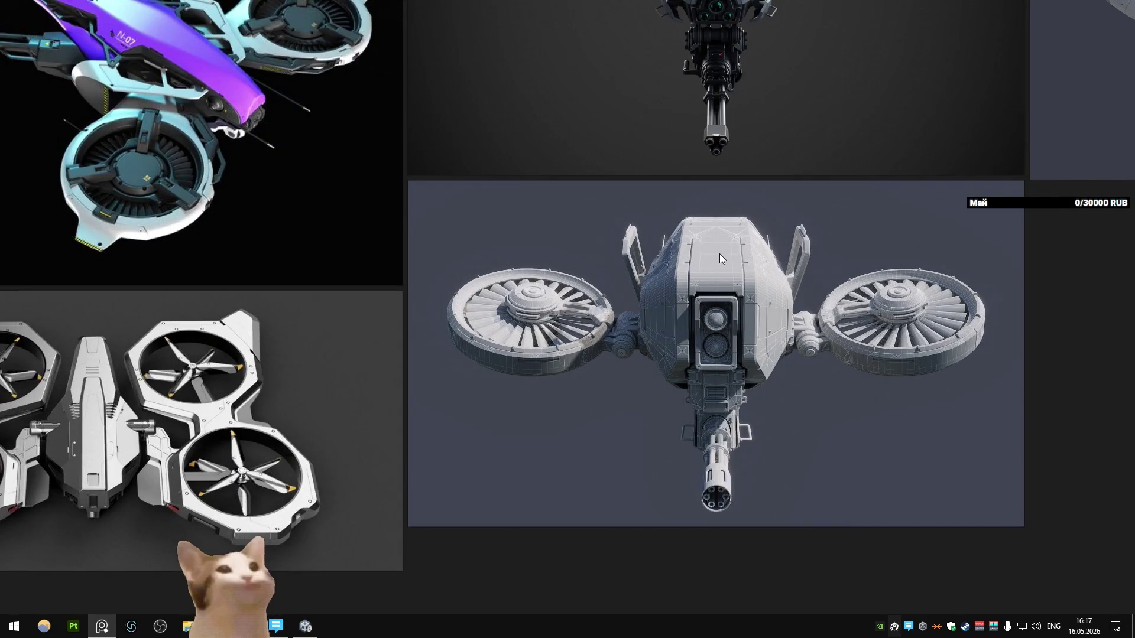
scroll(602, 313, up, 4)
scroll(601, 313, down, 4)
scroll(548, 388, up, 4)
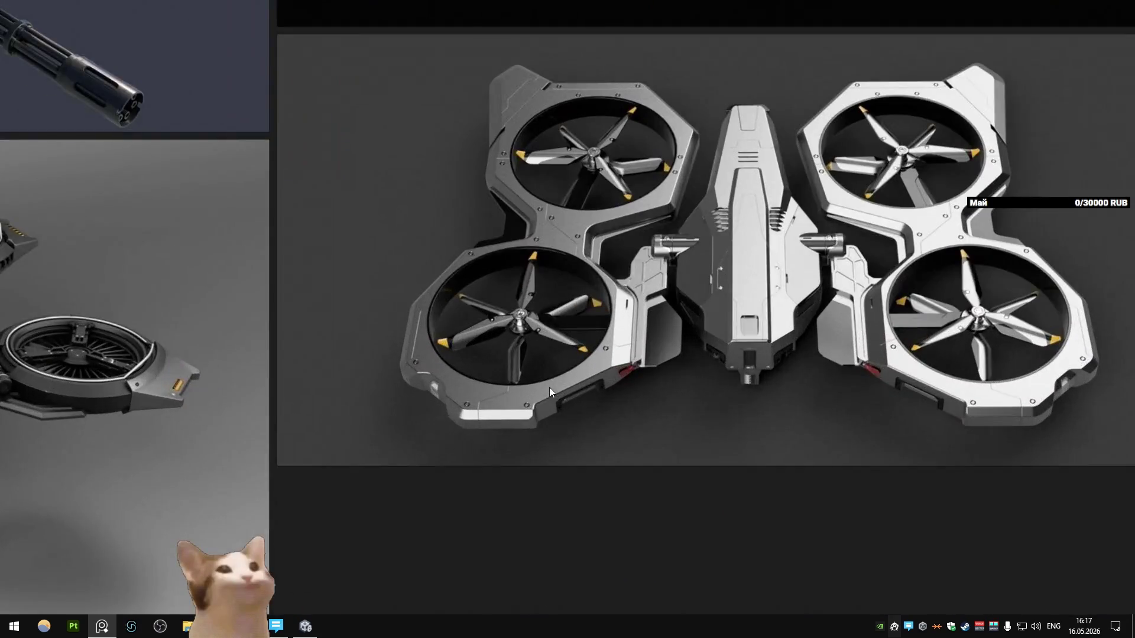
scroll(545, 388, down, 3)
scroll(569, 364, down, 2)
scroll(569, 364, up, 4)
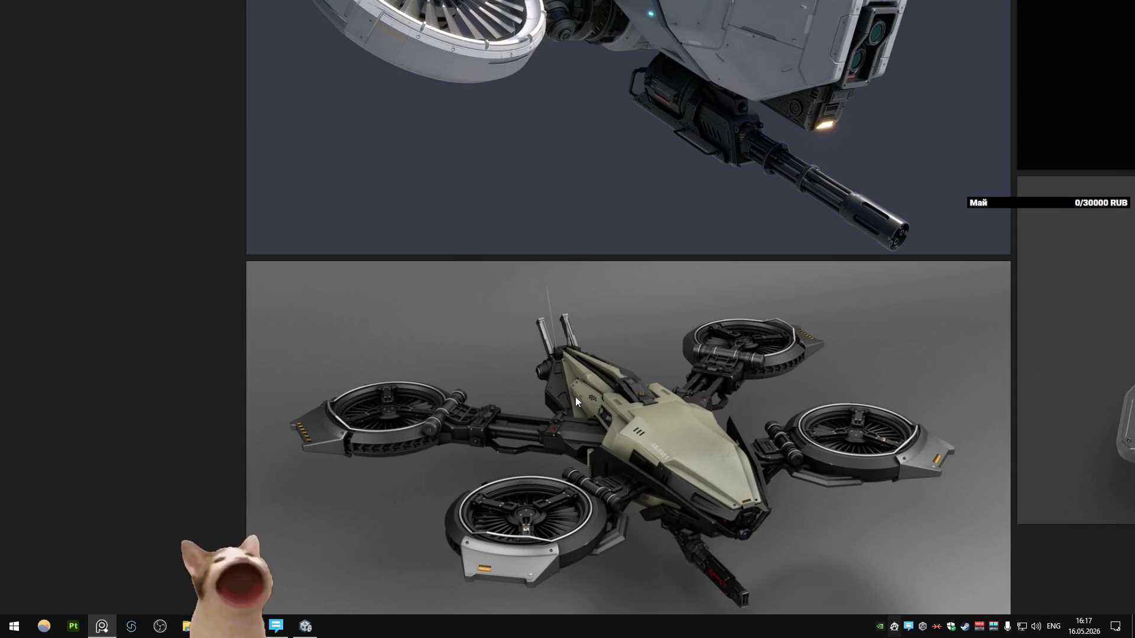
scroll(575, 396, down, 2)
scroll(558, 345, down, 3)
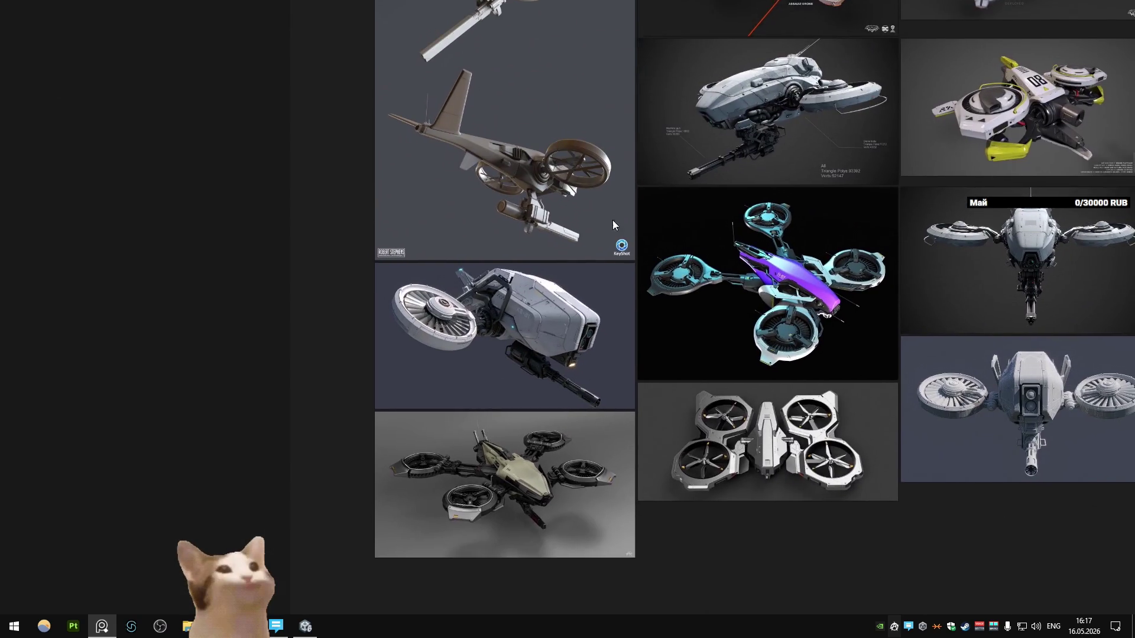
scroll(550, 295, up, 5)
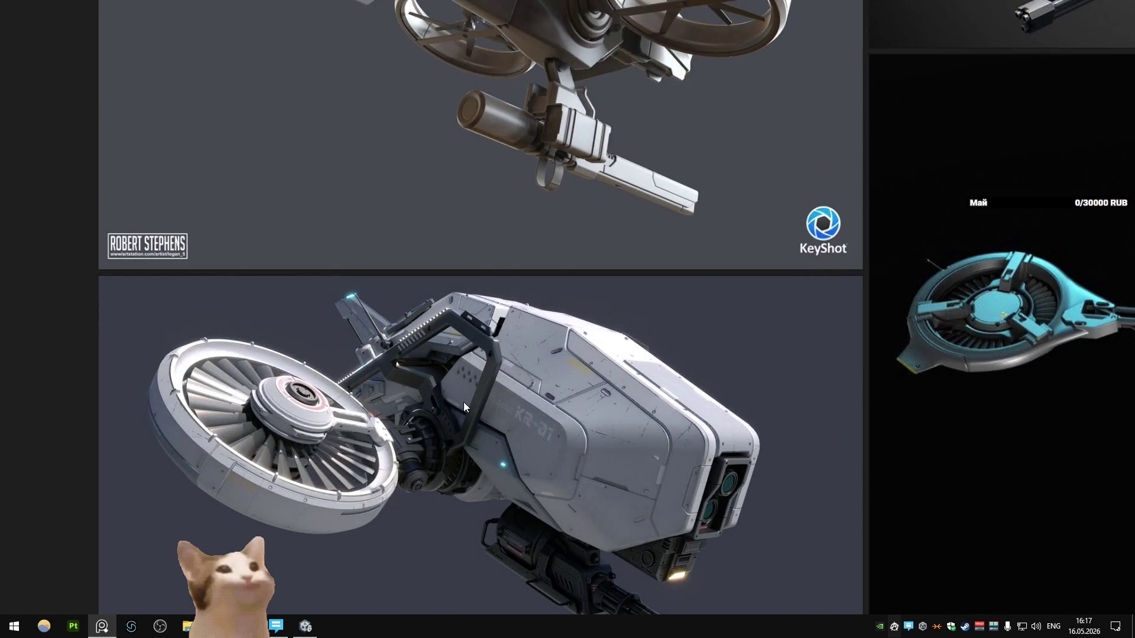
scroll(463, 403, down, 2)
scroll(474, 391, down, 4)
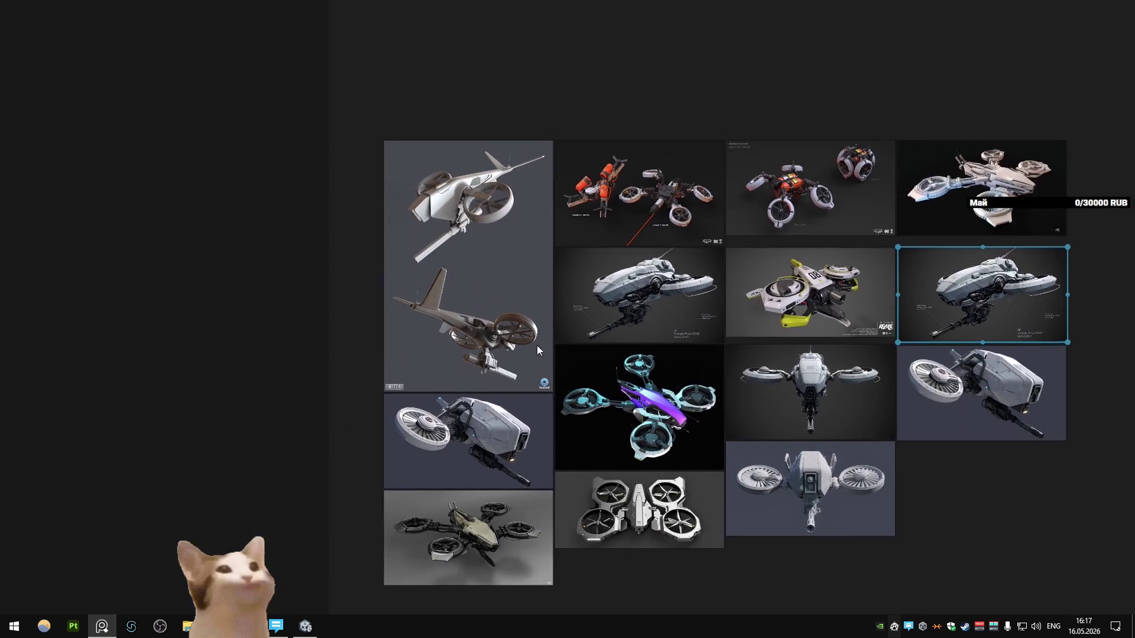
scroll(487, 283, up, 4)
middle_drag(590, 310, 520, 304)
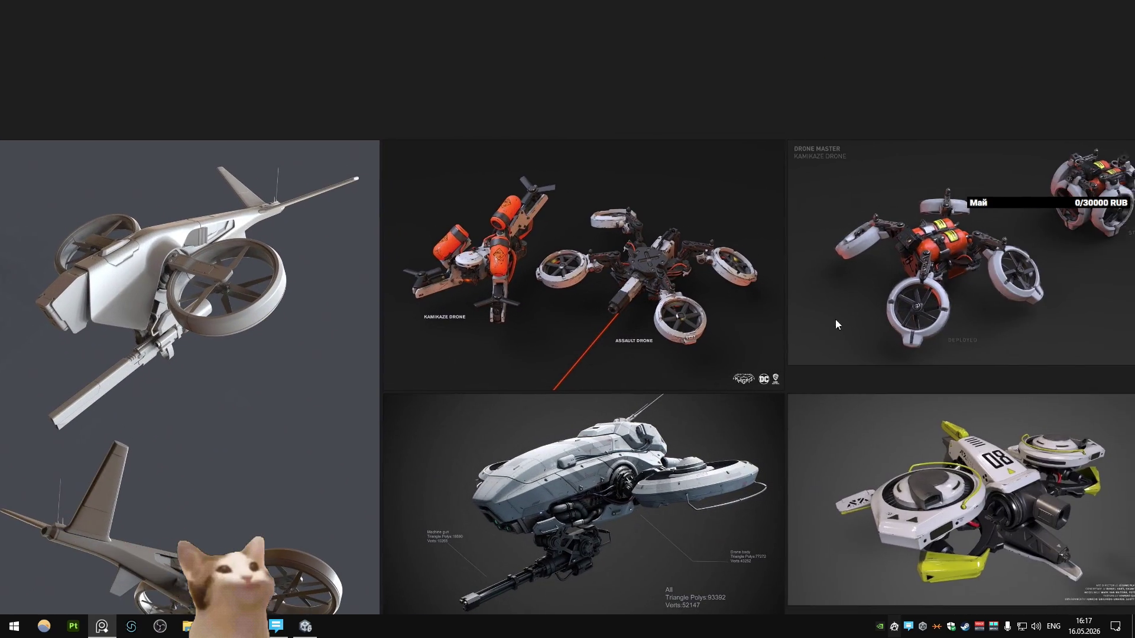
middle_drag(876, 325, 530, 298)
middle_drag(904, 305, 624, 307)
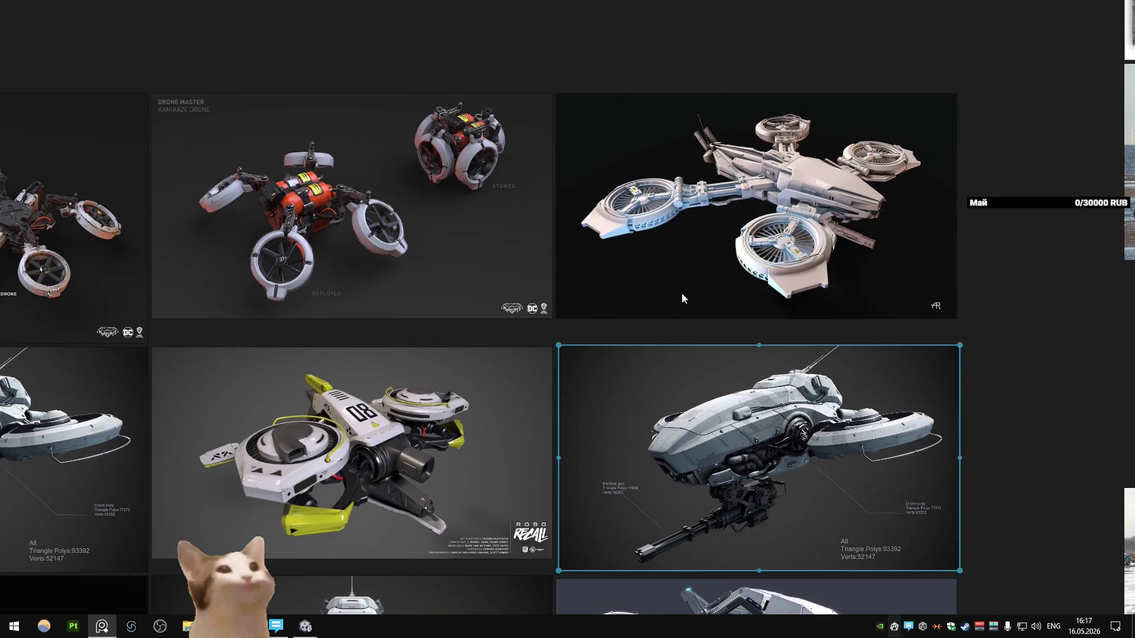
scroll(746, 236, up, 4)
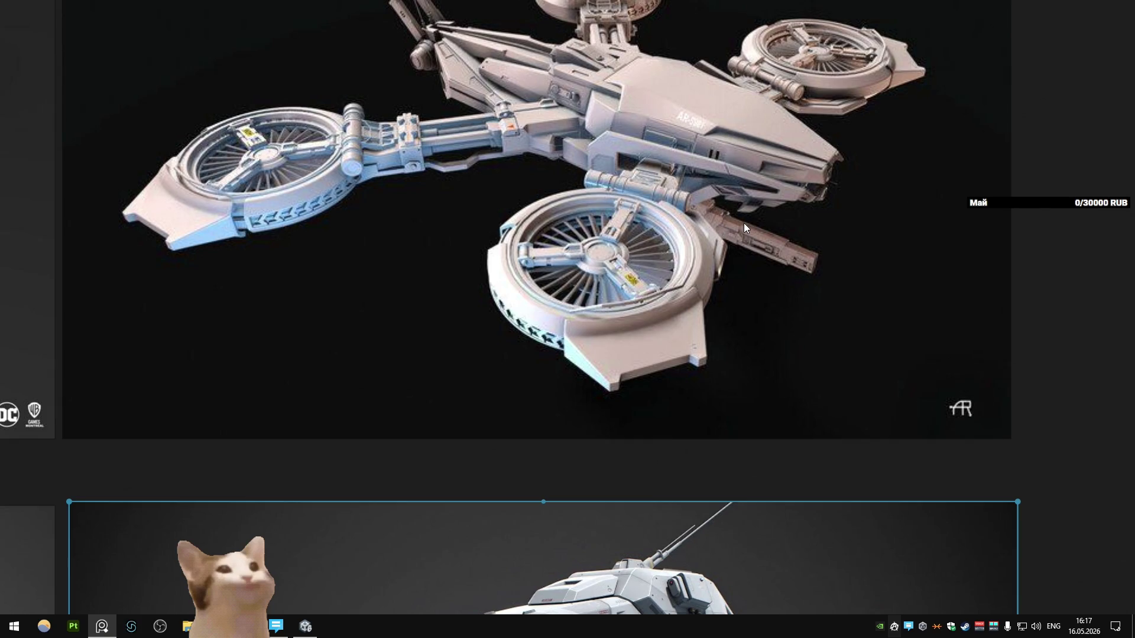
scroll(742, 224, down, 2)
scroll(548, 176, down, 4)
scroll(610, 269, up, 4)
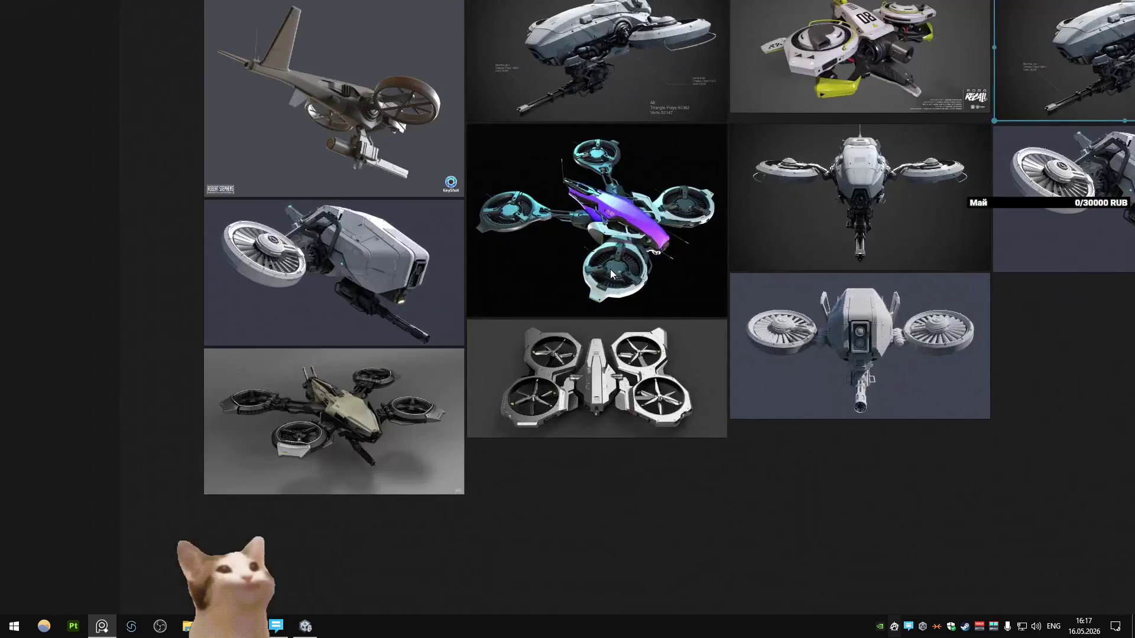
scroll(693, 257, up, 5)
mouse_move(574, 351)
middle_down()
mouse_move(491, 342)
mouse_move(490, 426)
mouse_move(470, 418)
middle_up()
- Select the fan hub Plane.004 back in Blender and return to Object Mode
key(alt+Tab)
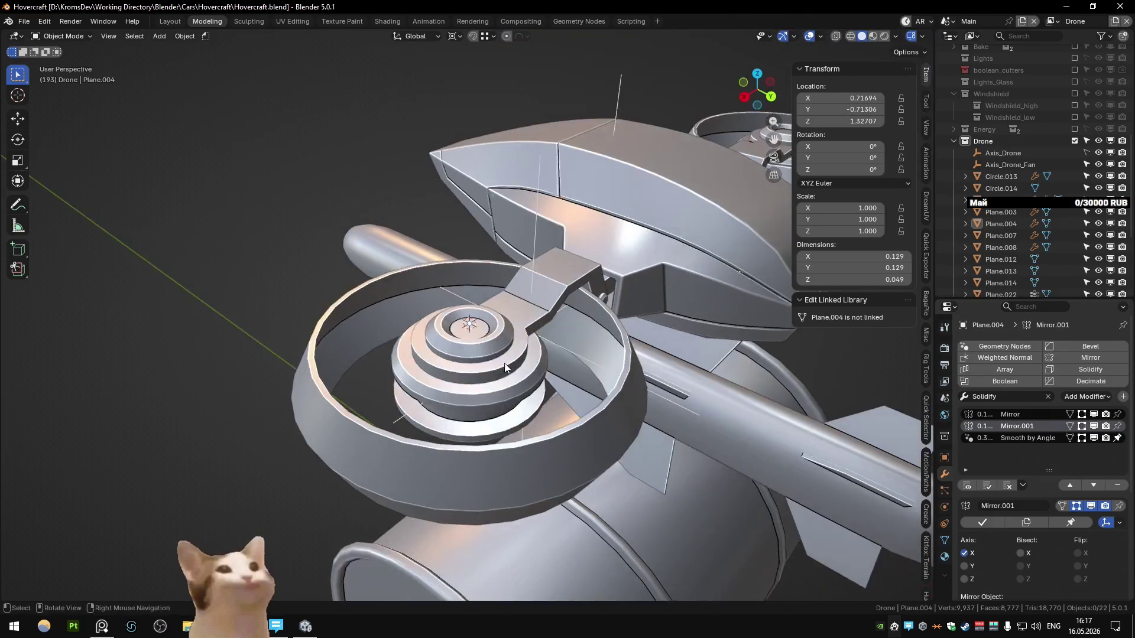
click(471, 419)
key(ctrl+Tab)
click(476, 475)
middle_drag(476, 475, 502, 428)
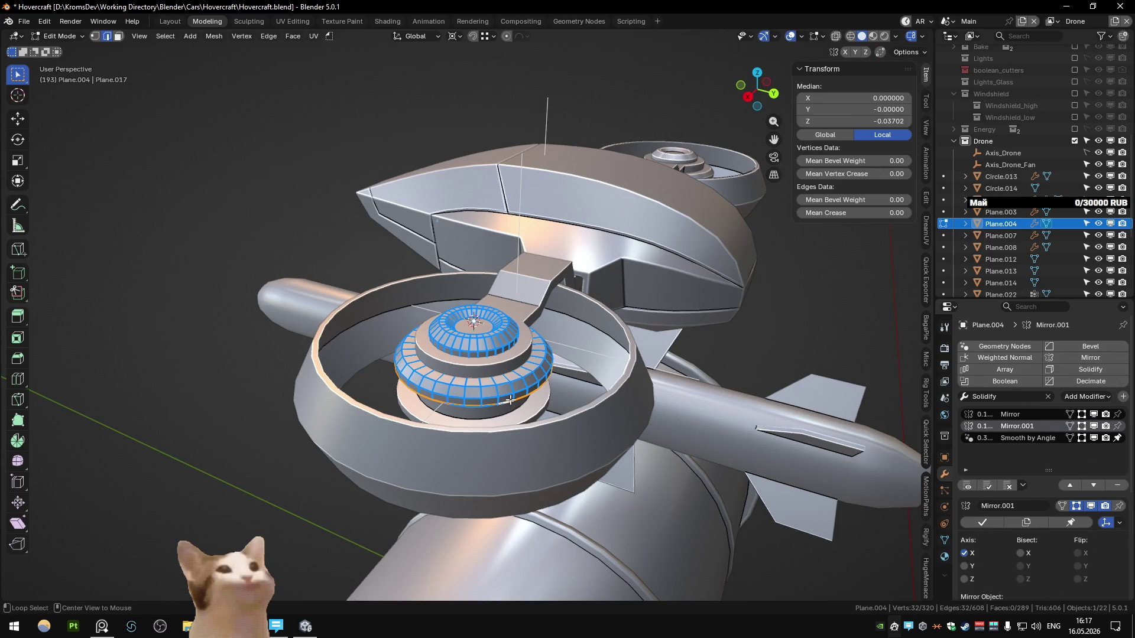
key(ctrl+Tab)
click(416, 398)
middle_drag(416, 398, 526, 426)
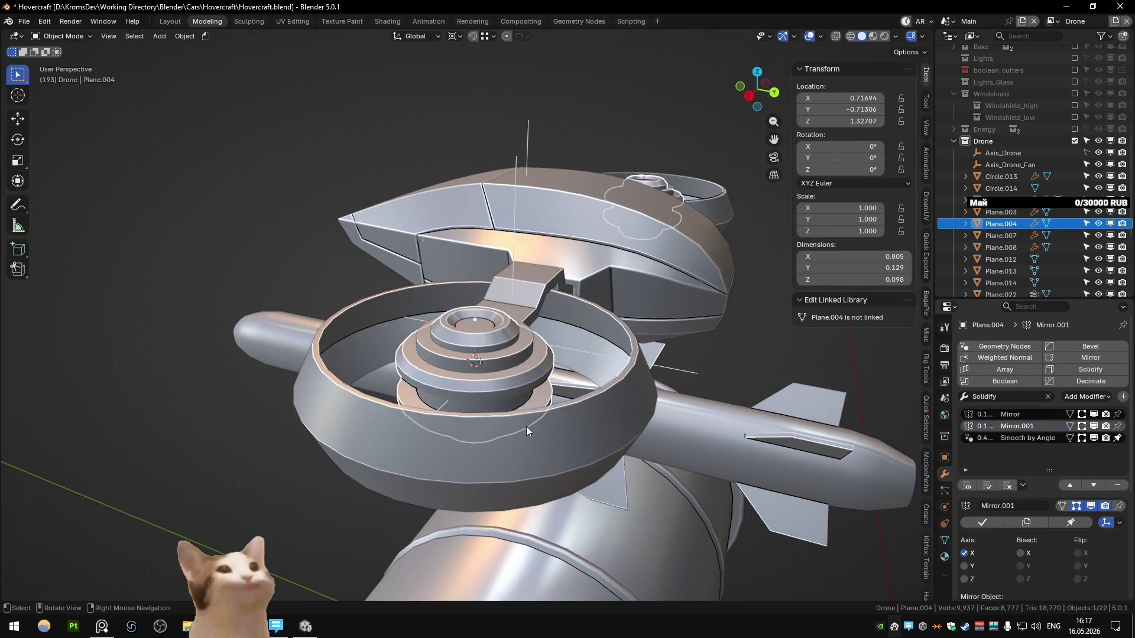
- Add a Plain Axes empty at the hub and name it Axis_Drone_Blades
key(shift+a)
mouse_move(519, 424)
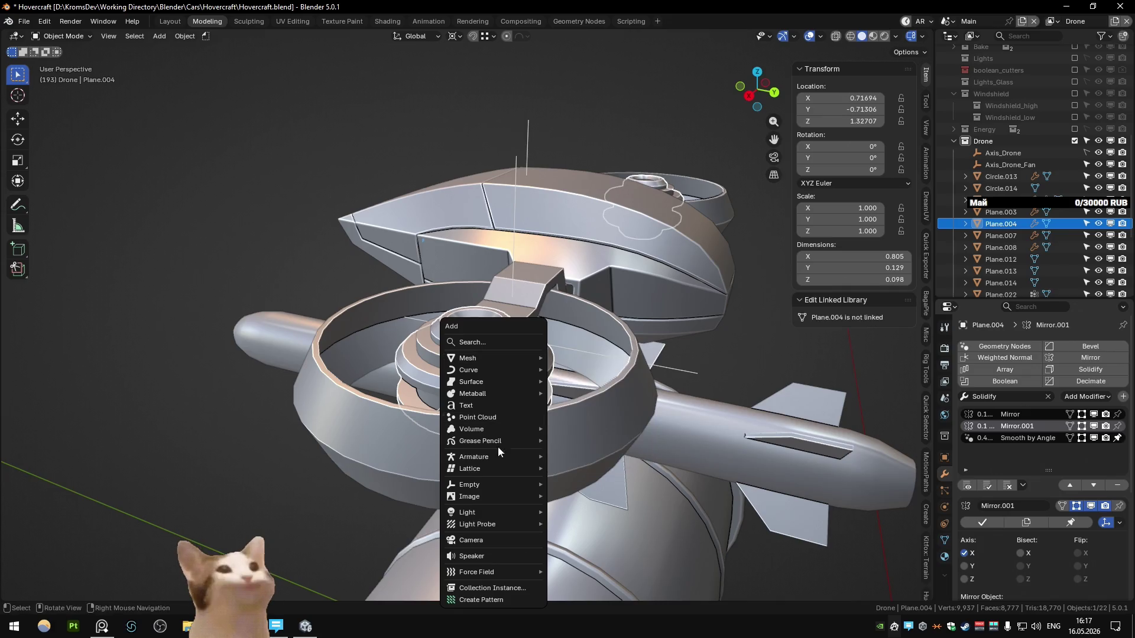
mouse_move(490, 497)
click(602, 481)
key(F2)
text(aXIS_)
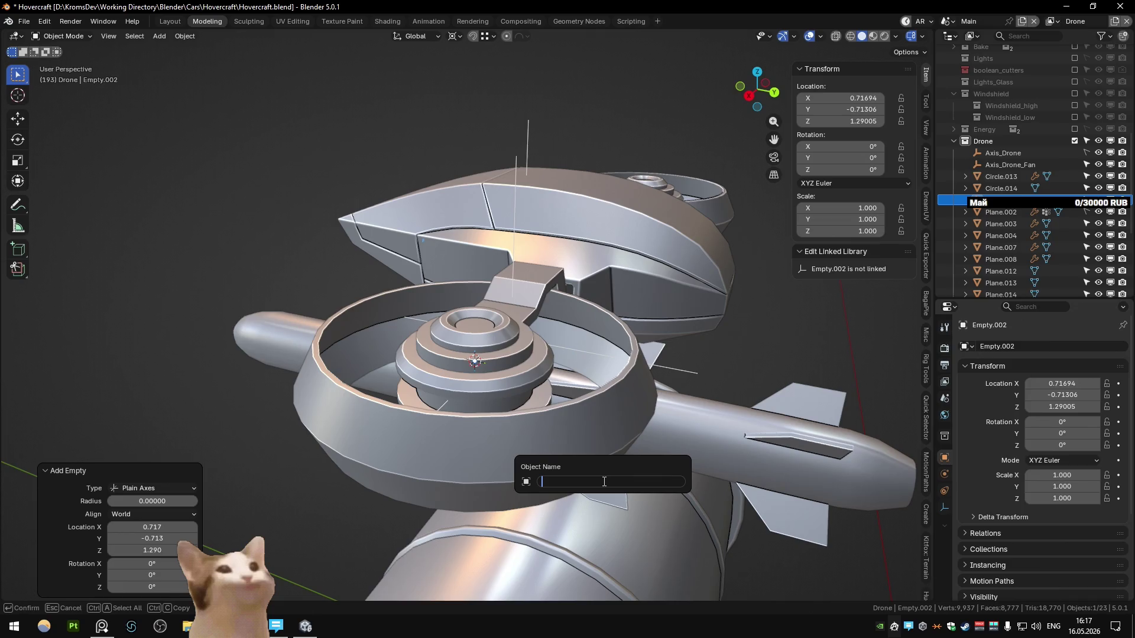
text(one_)
text(es)
key(Return)
- Enlarge the Axis_Drone_Blades empty, scaling it by a factor of 2
mouse_move(575, 459)
middle_down()
mouse_move(595, 331)
mouse_move(666, 427)
middle_up()
key(s)
click(668, 425)
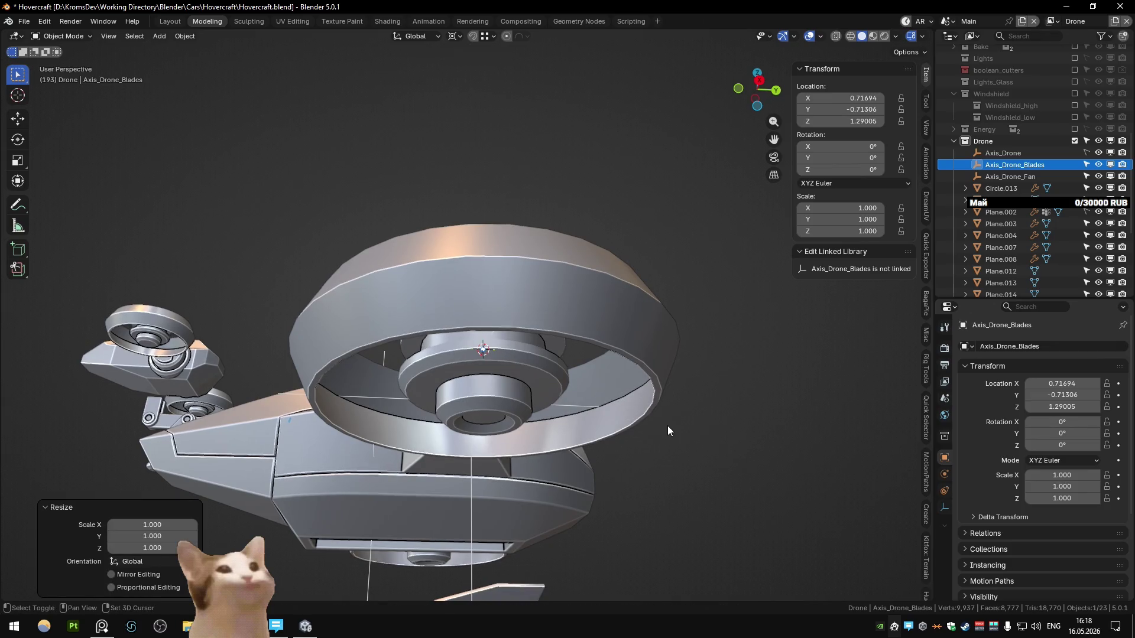
mouse_move(690, 358)
middle_down()
mouse_move(622, 437)
mouse_move(604, 434)
middle_up()
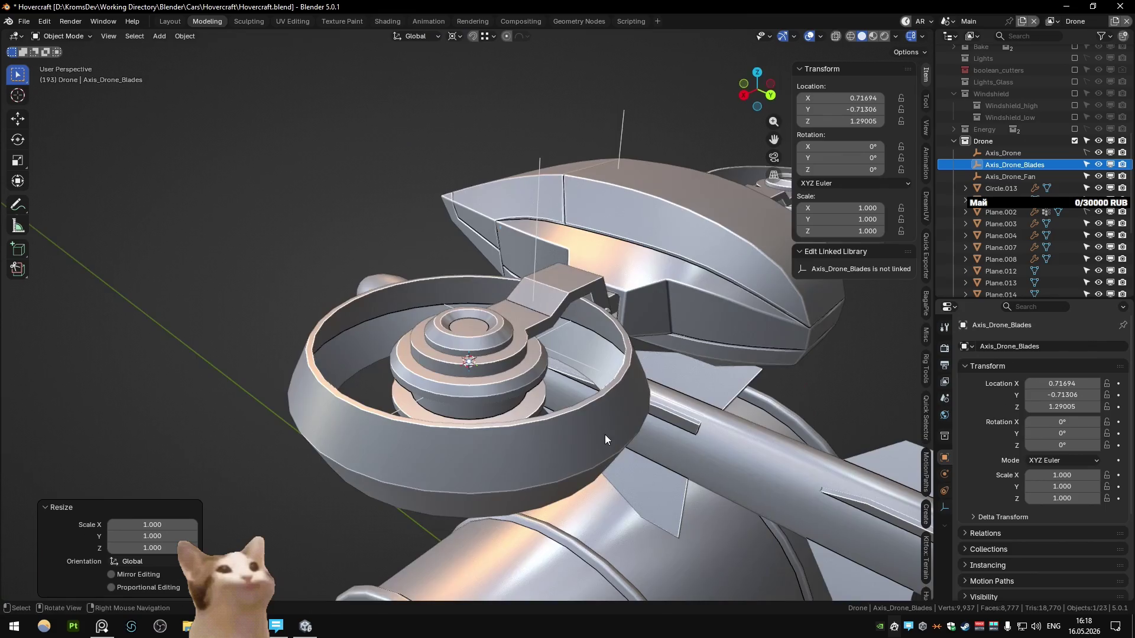
click(1003, 164)
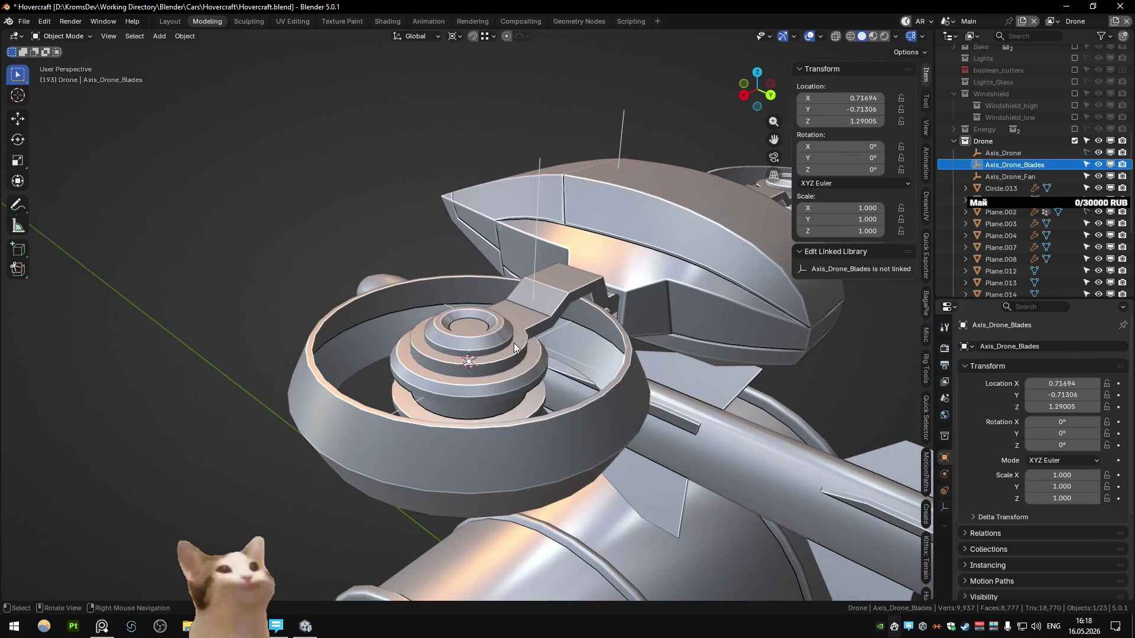
key(s)
key(2)
key(Return)
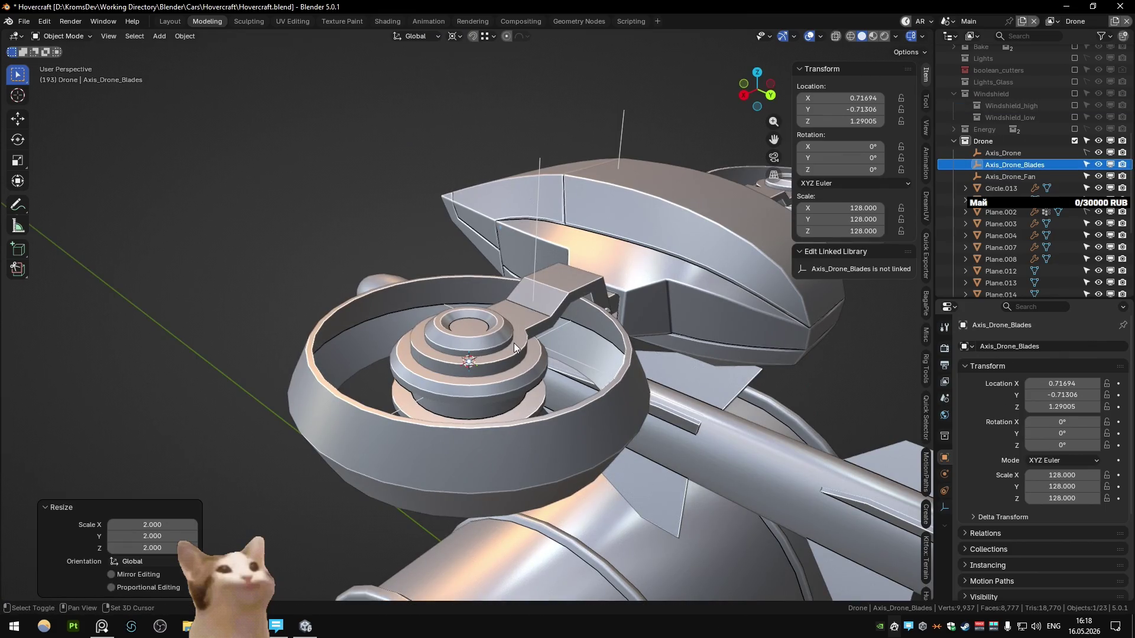
key(shift+r)
key(shift+r)
key(shift+r)
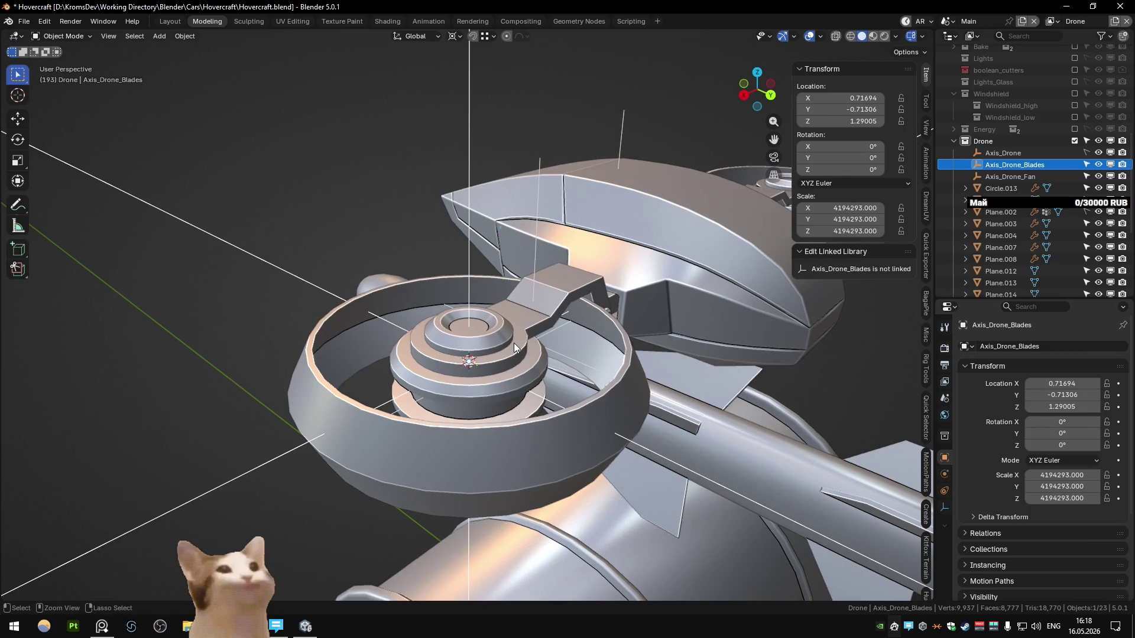
- Apply the empty's scale, resize it smaller, and apply scale again so it reads 1.000
key(ctrl+a)
click(508, 343)
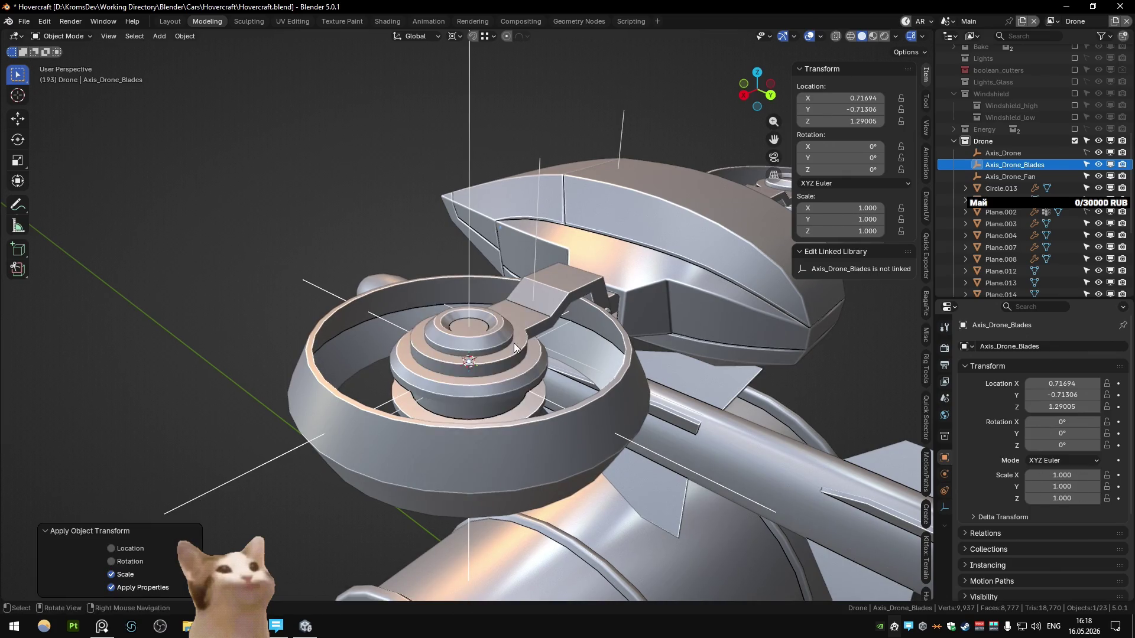
key(s)
click(652, 373)
key(ctrl+a)
click(597, 356)
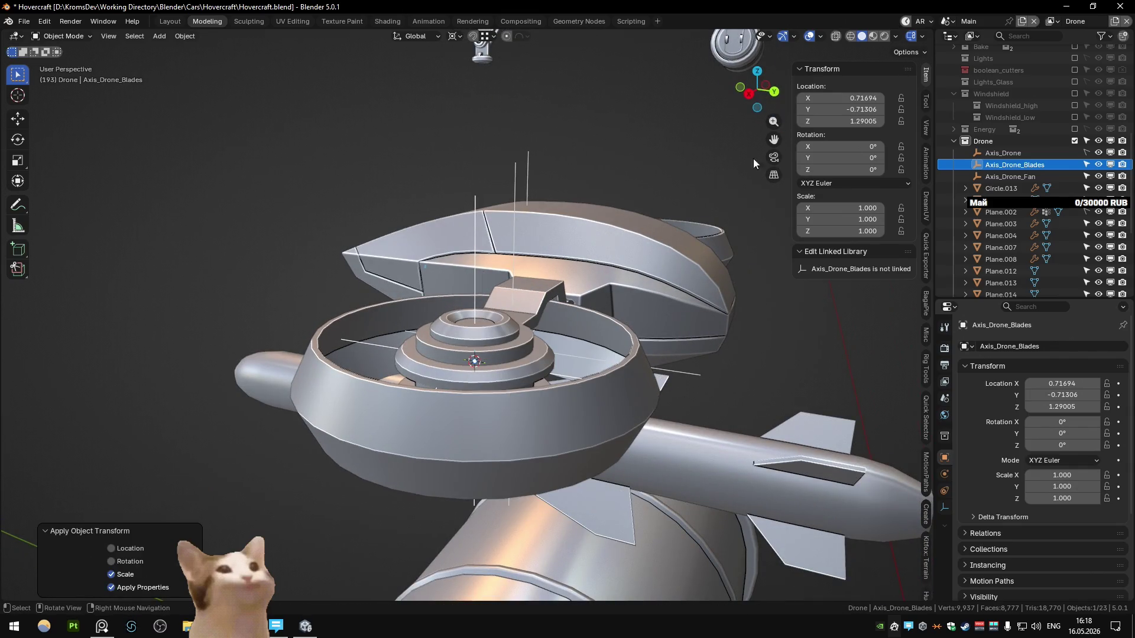
- Show the Kroms Dev add-on tools and undo an accidental extra Empty.002
scroll(926, 355, down, 5)
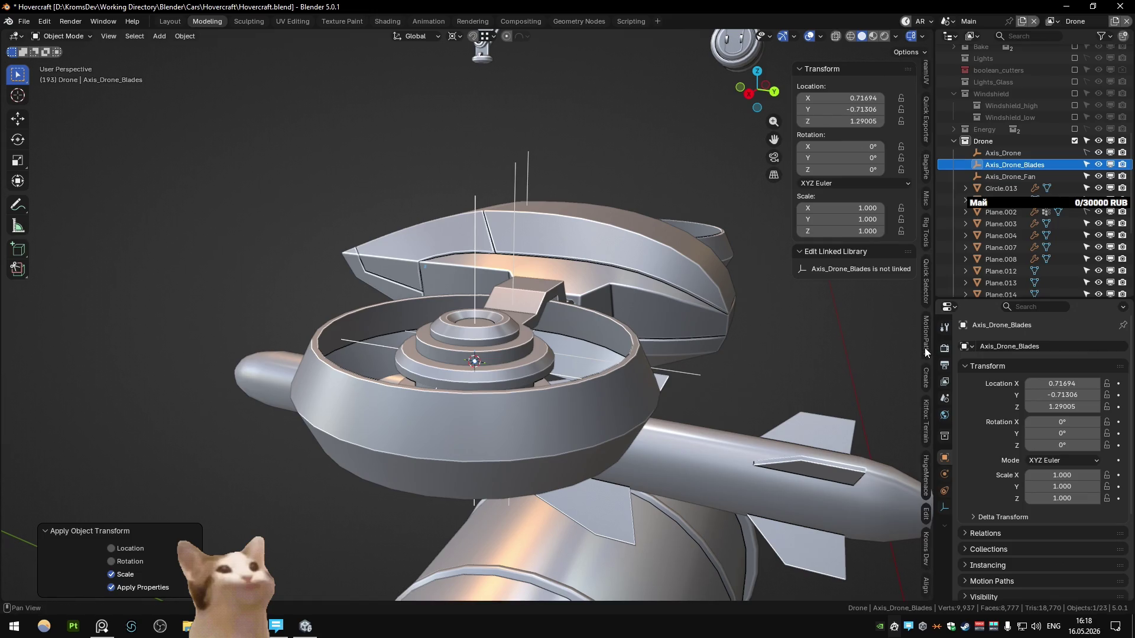
click(926, 548)
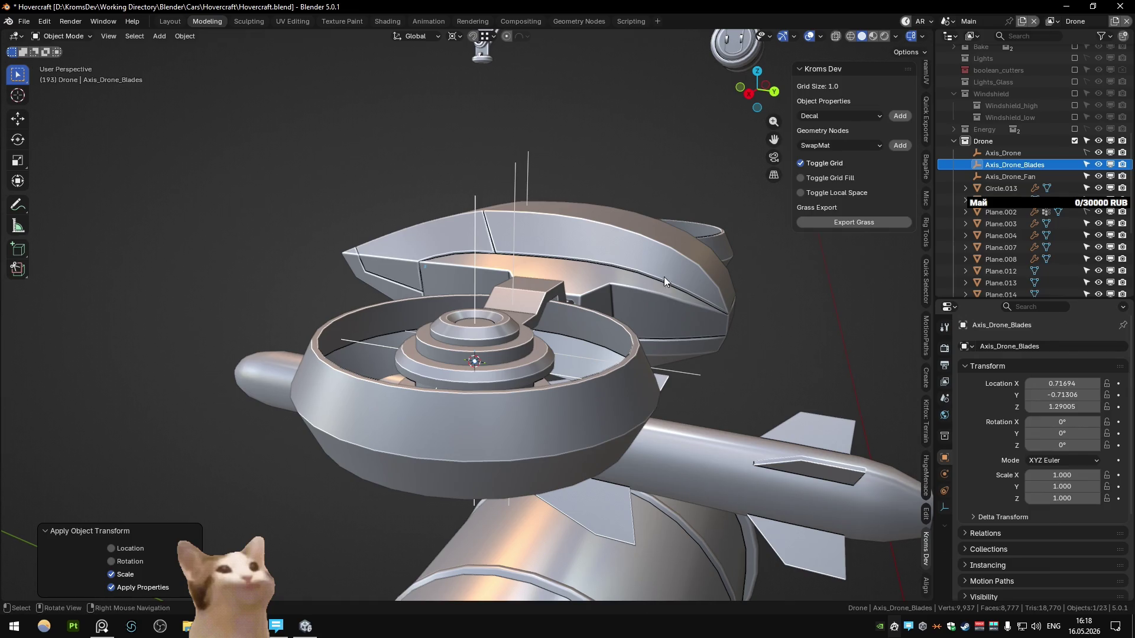
key(shift+a)
mouse_move(579, 300)
click(615, 301)
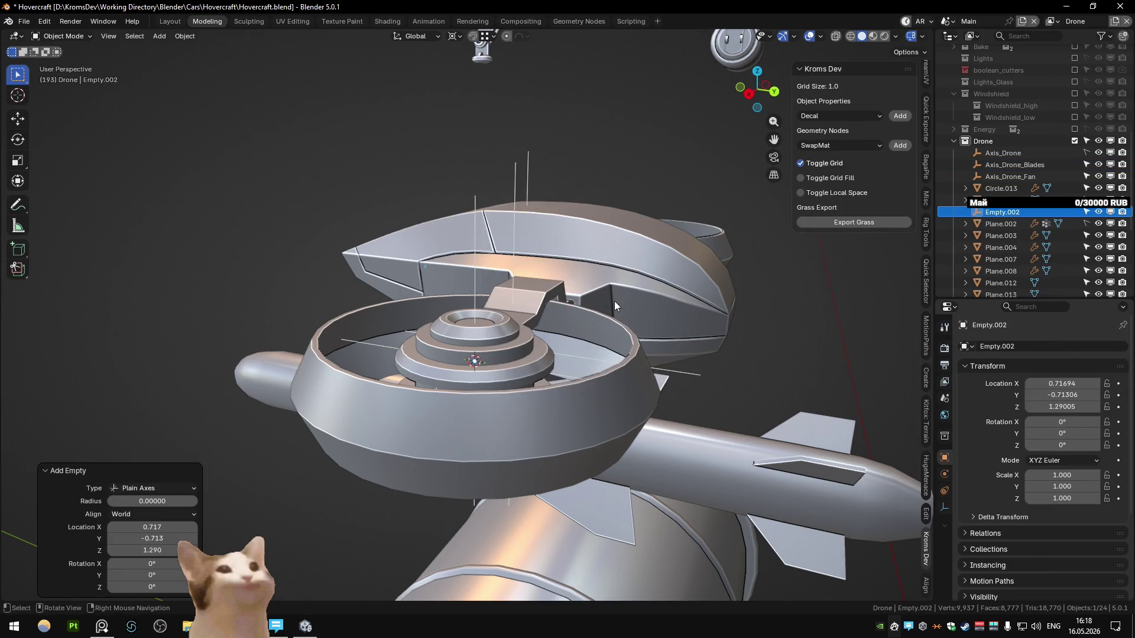
key(ctrl+z)
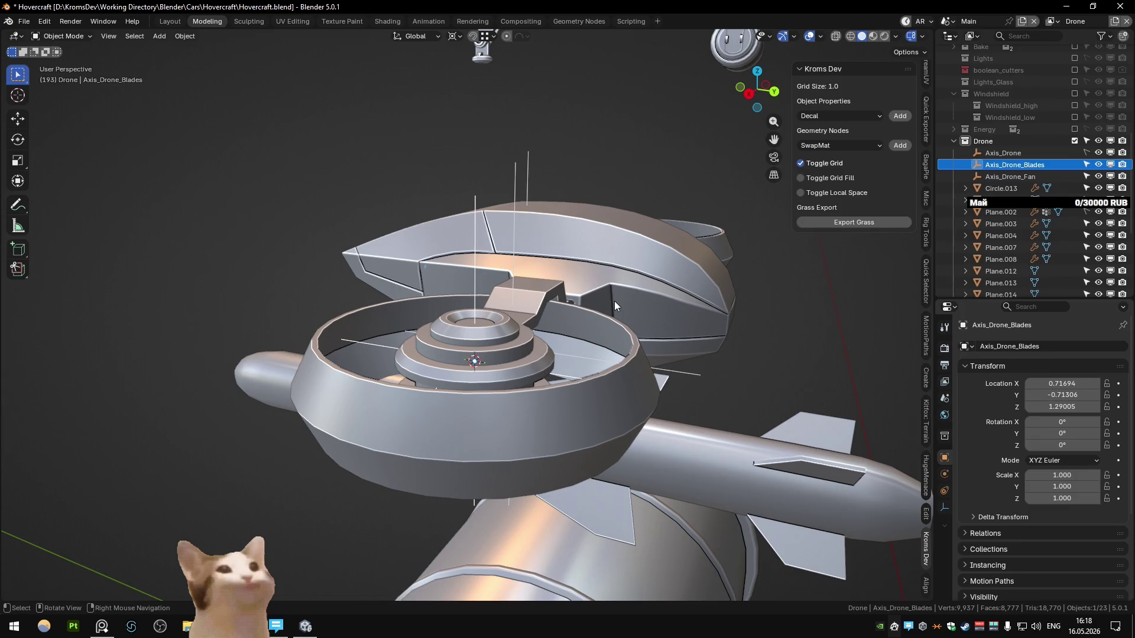
- Isolate the selected fan hub by hiding all other drone objects
click(825, 34)
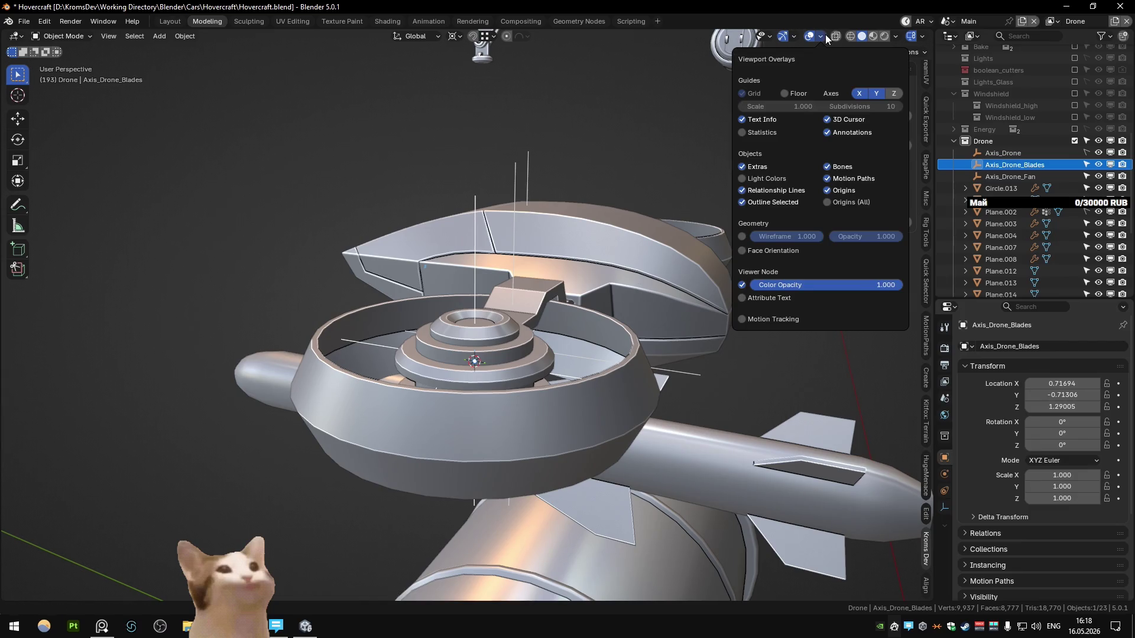
mouse_move(712, 332)
middle_down()
mouse_move(611, 360)
mouse_move(583, 403)
middle_up()
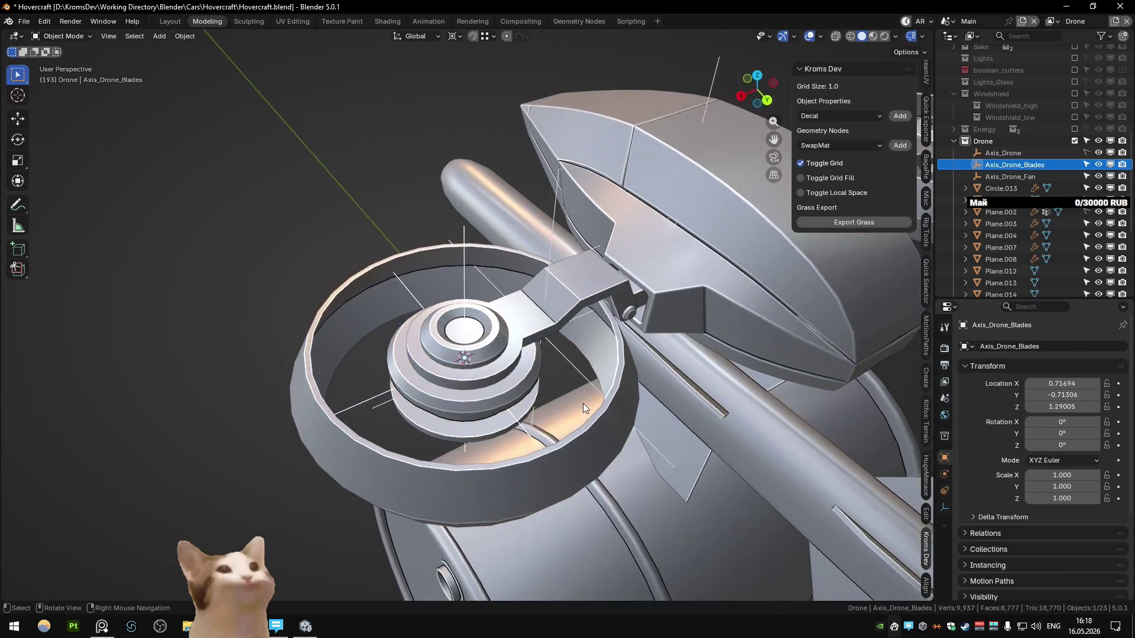
middle_drag(575, 389, 530, 342)
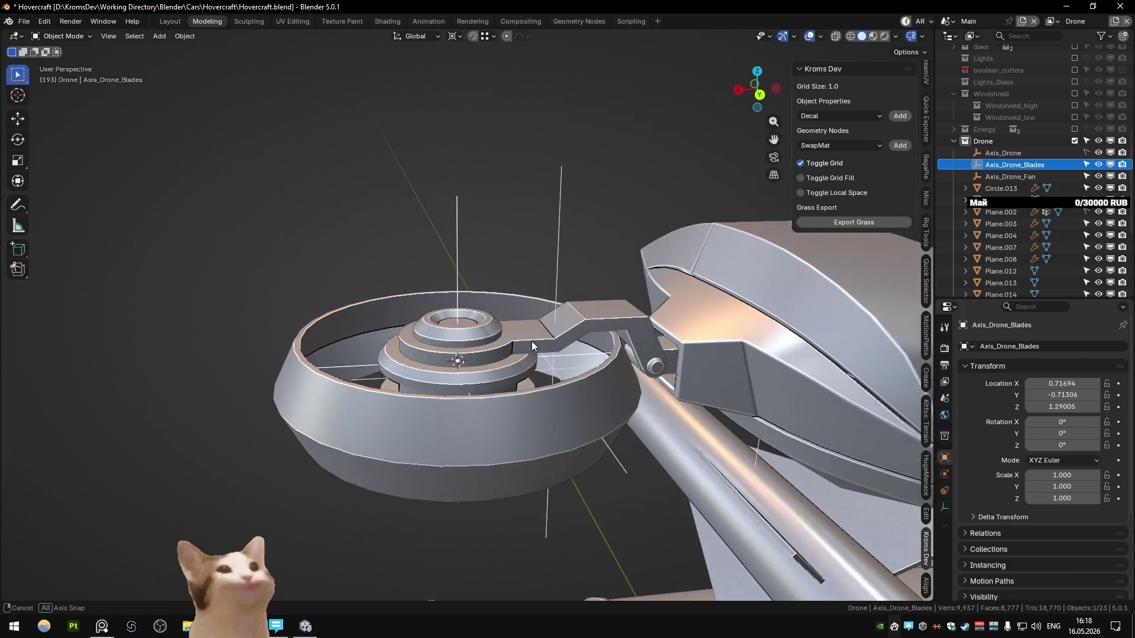
key(shift+h)
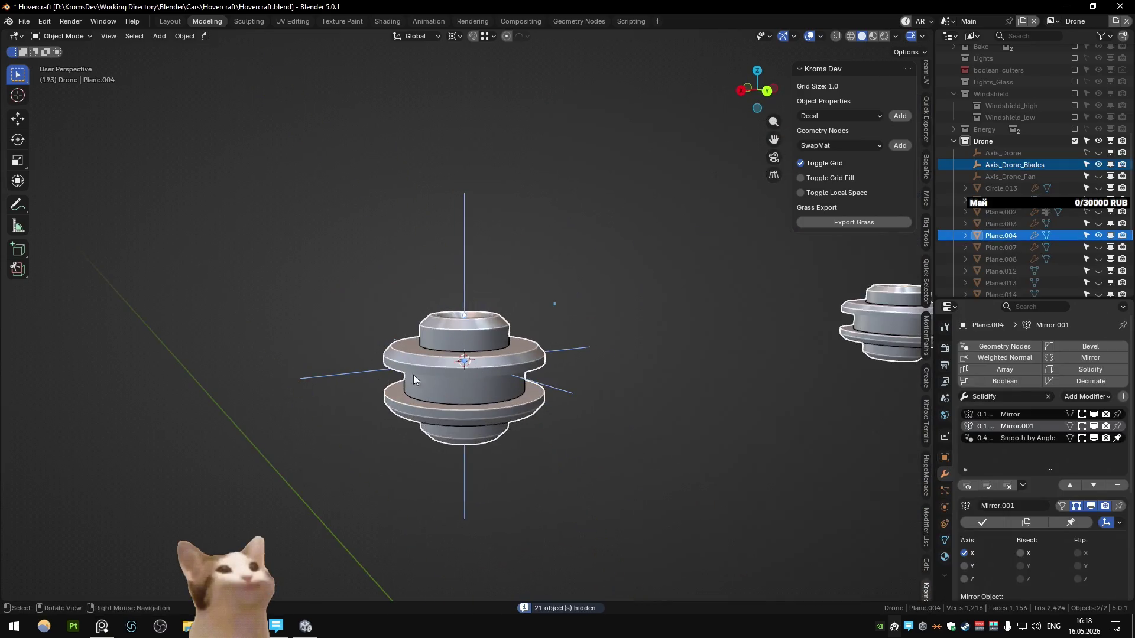
- Lower the Axis_Drone_Blades empty slightly on Z and save the file
mouse_move(388, 367)
middle_down()
mouse_move(451, 365)
mouse_move(507, 403)
mouse_move(475, 314)
mouse_move(500, 324)
mouse_move(530, 400)
middle_up()
key(g)
key(z)
click(512, 406)
key(ctrl+z)
key(ctrl+z)
key(ctrl+z)
key(ctrl+s)
- Isolate Plane.004 and separate a connected mesh part into its own object, Plane.005
click(475, 314)
key(shift+h)
key(Tab)
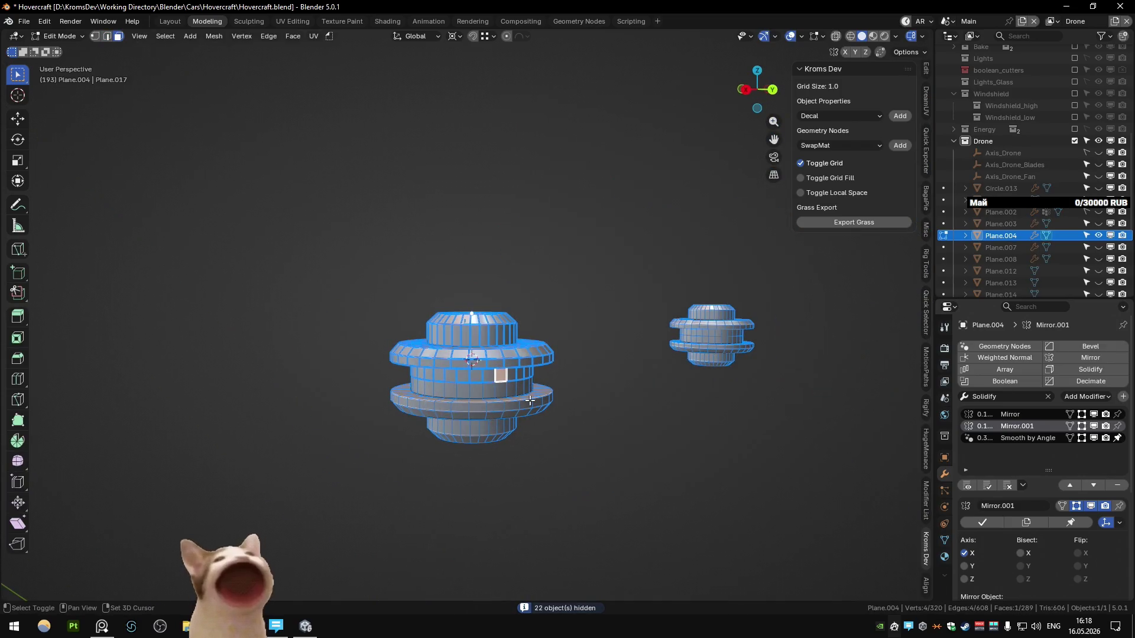
key(ctrl+l)
key(p)
click(503, 395)
key(Tab)
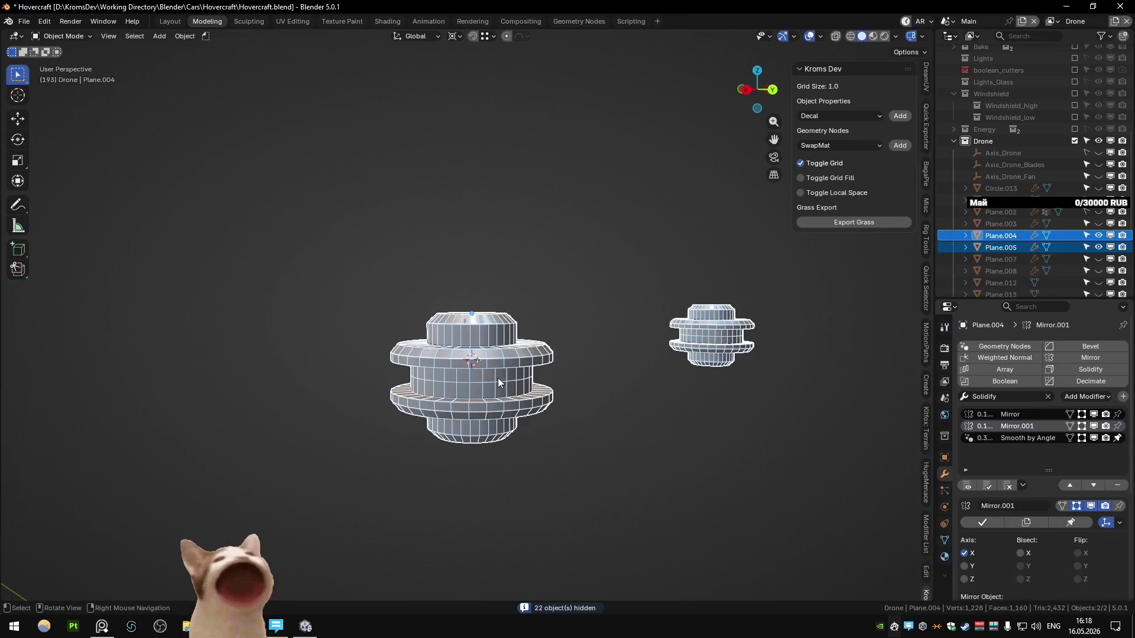
- Extrude a face of Plane.005 outward into a blade block, then unhide all objects
click(499, 382)
key(Tab)
middle_drag(501, 378, 570, 421)
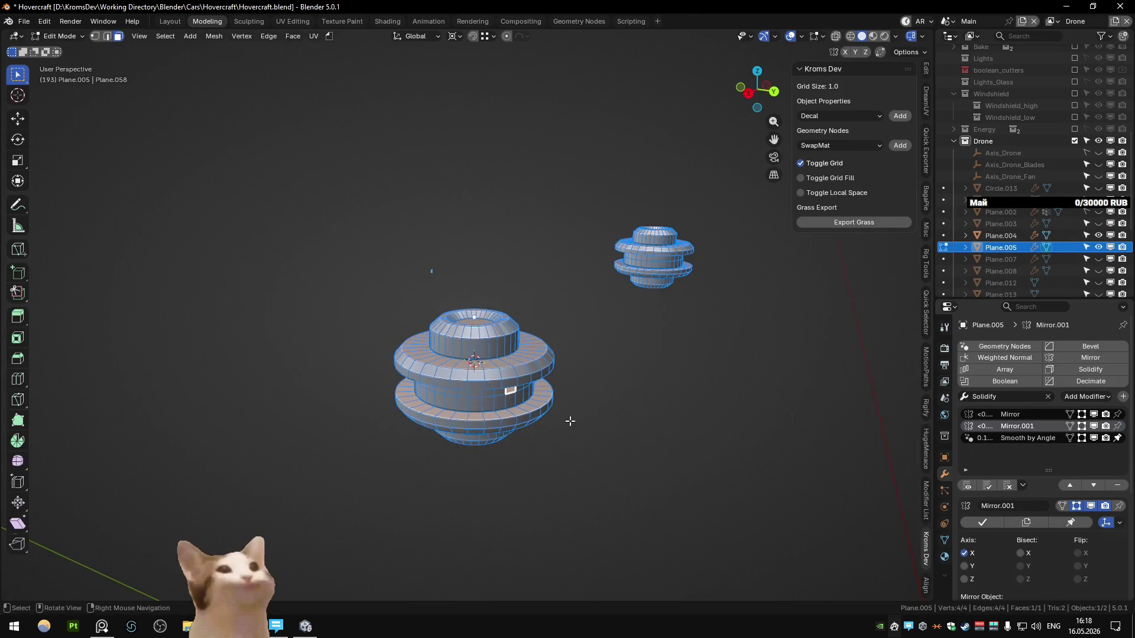
key(e)
click(594, 421)
key(Tab)
key(alt+h)
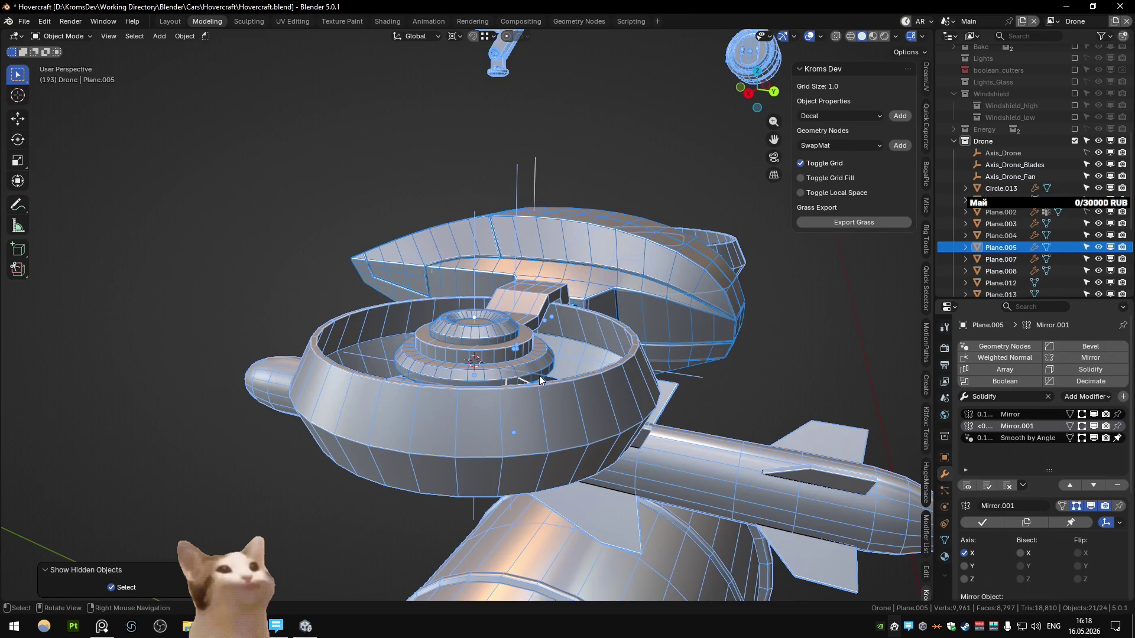
- Select Plane.005 and apply its Mirror modifiers
click(540, 380)
middle_drag(539, 380, 692, 427)
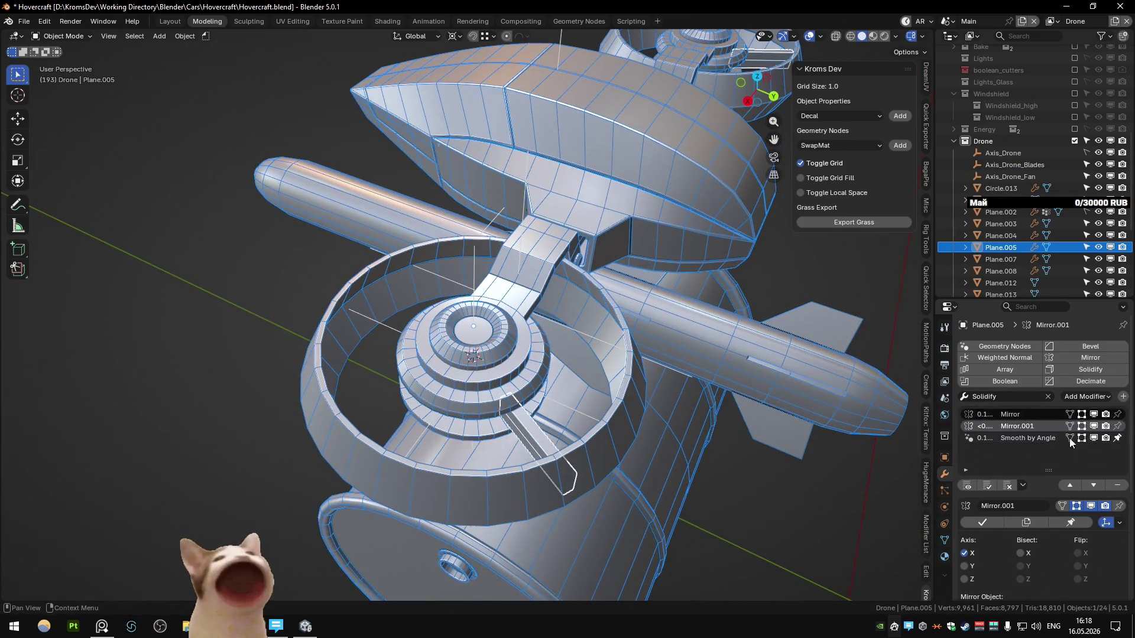
click(1020, 416)
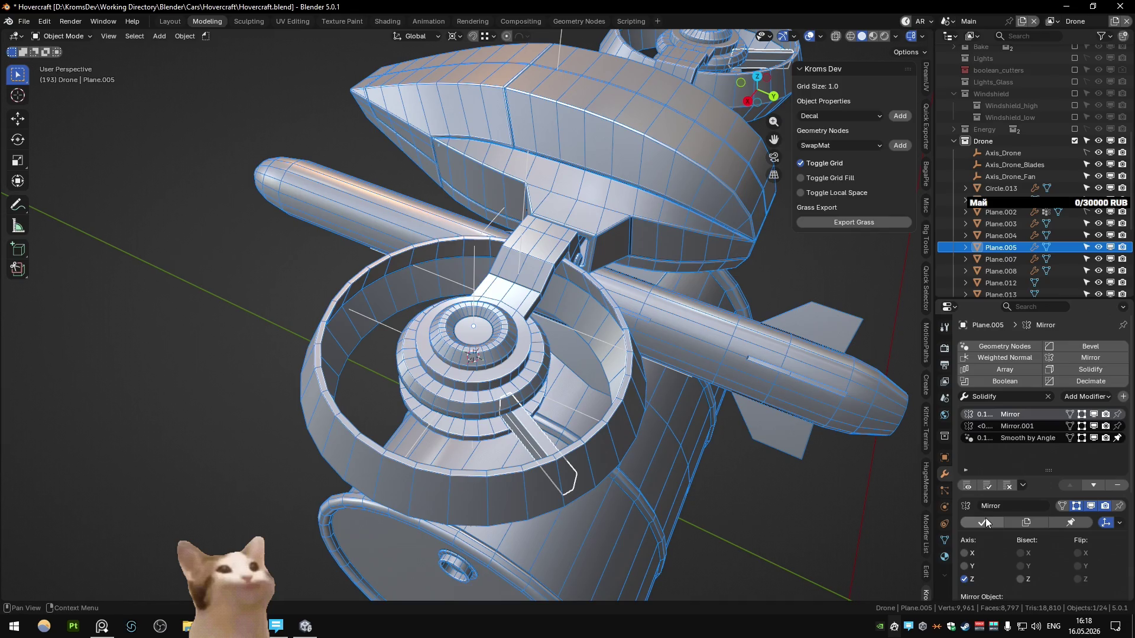
click(986, 522)
click(986, 523)
key(Tab)
key(Tab)
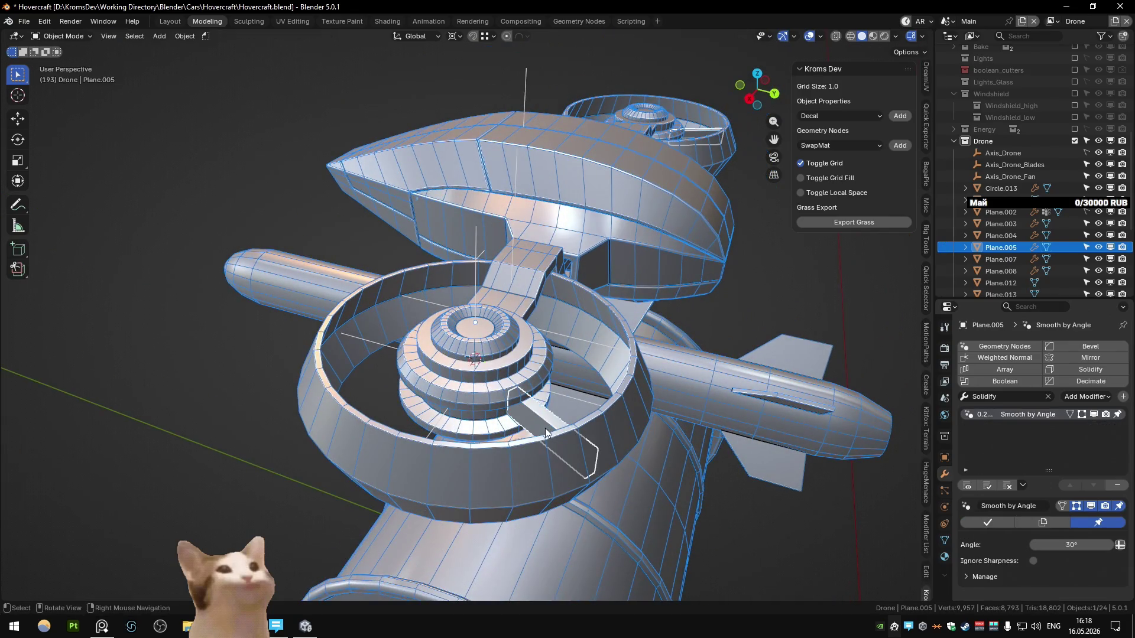
- Add a 16-count Array to Plane.005 using Axis_Drone_Blades as object offset, relative offset off
click(1005, 370)
scroll(1107, 541, down, 4)
click(1049, 476)
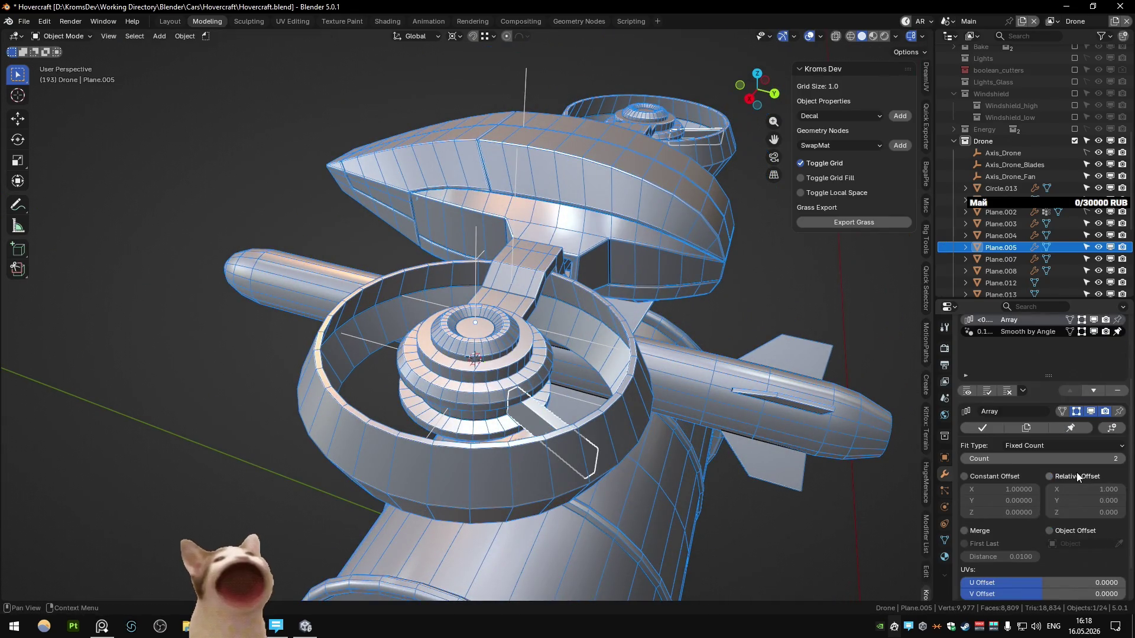
click(379, 337)
middle_drag(606, 362, 592, 391)
drag(1046, 459, 1049, 459)
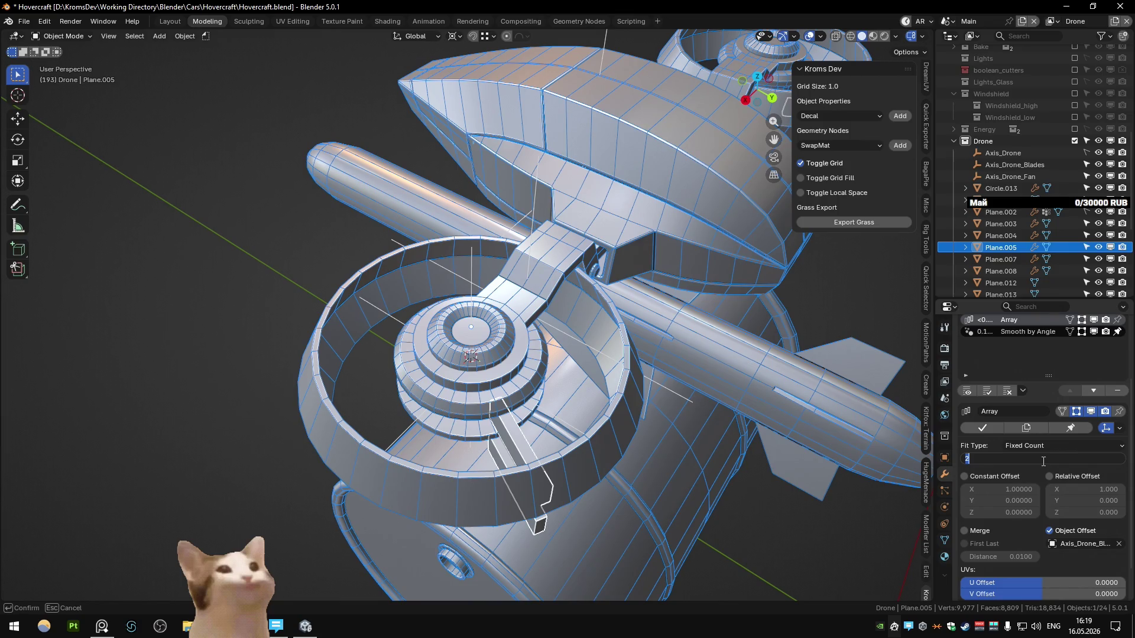
text(16)
key(Return)
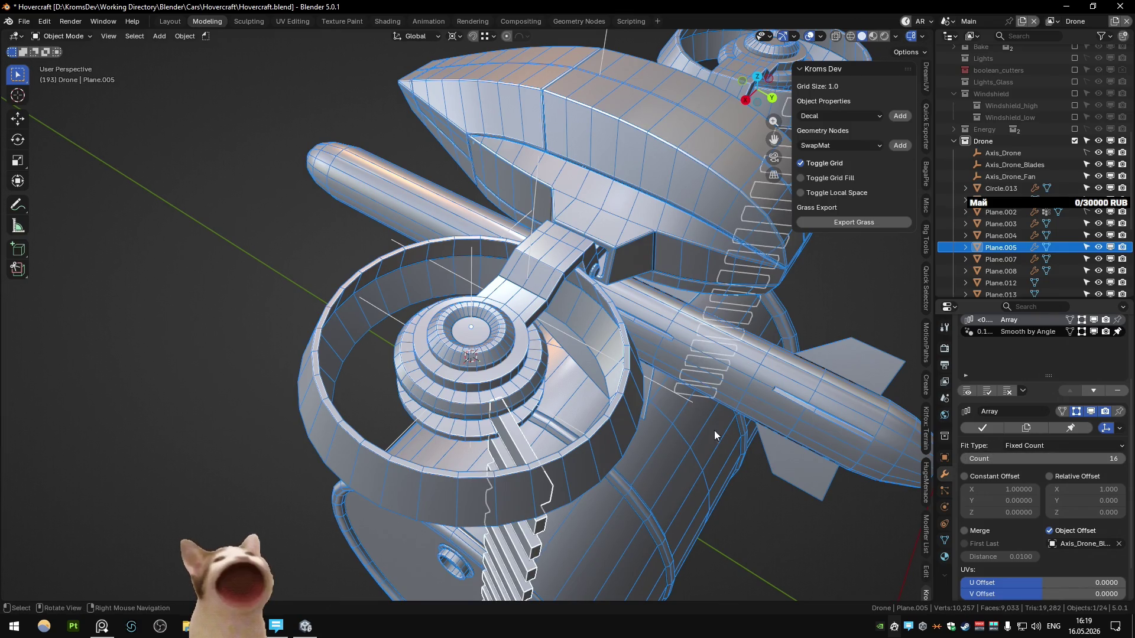
- Snap the 3D cursor to the blade axis empty and set Plane.005's origin there
middle_drag(740, 436, 601, 447)
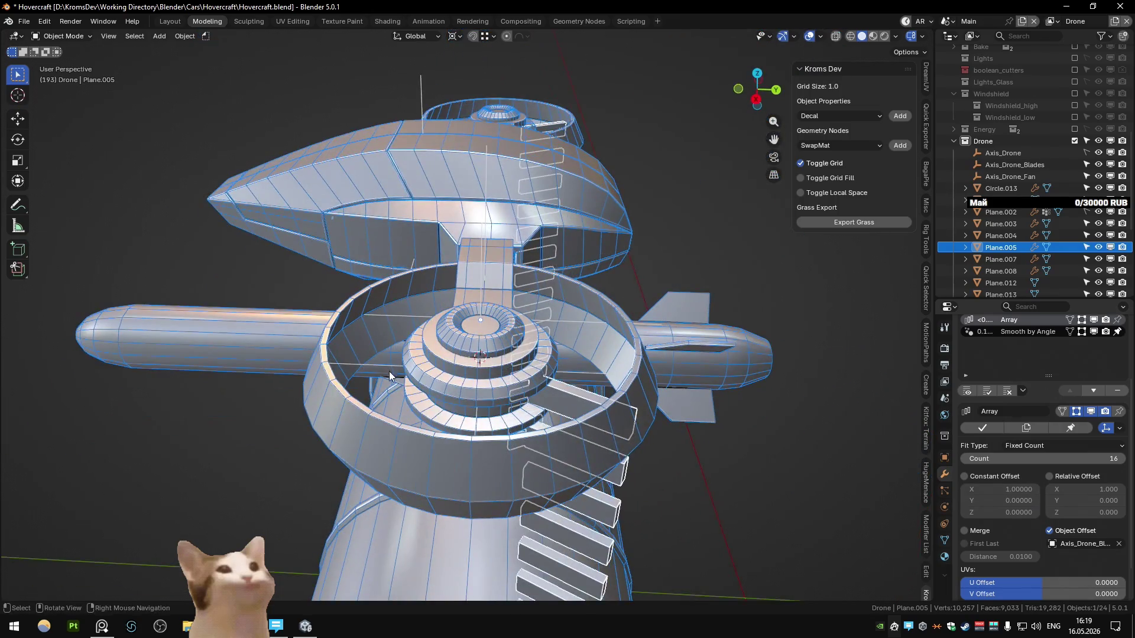
click(390, 377)
key(KP_Decimal)
click(408, 373)
click(390, 357)
key(shift+s)
click(386, 387)
click(400, 408)
key(ctrl+alt+shift+c)
click(547, 409)
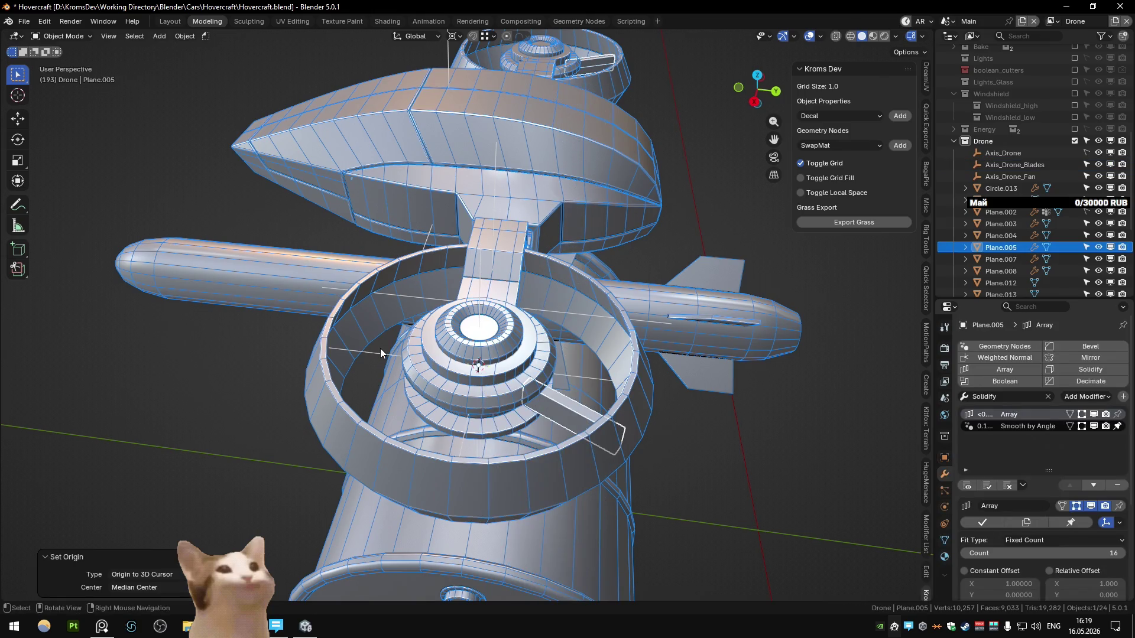
- Set the Axis_Drone_Blades empty's Z rotation to 22.5° (360/16) in the Item panel
click(381, 353)
scroll(925, 70, up, 5)
click(926, 74)
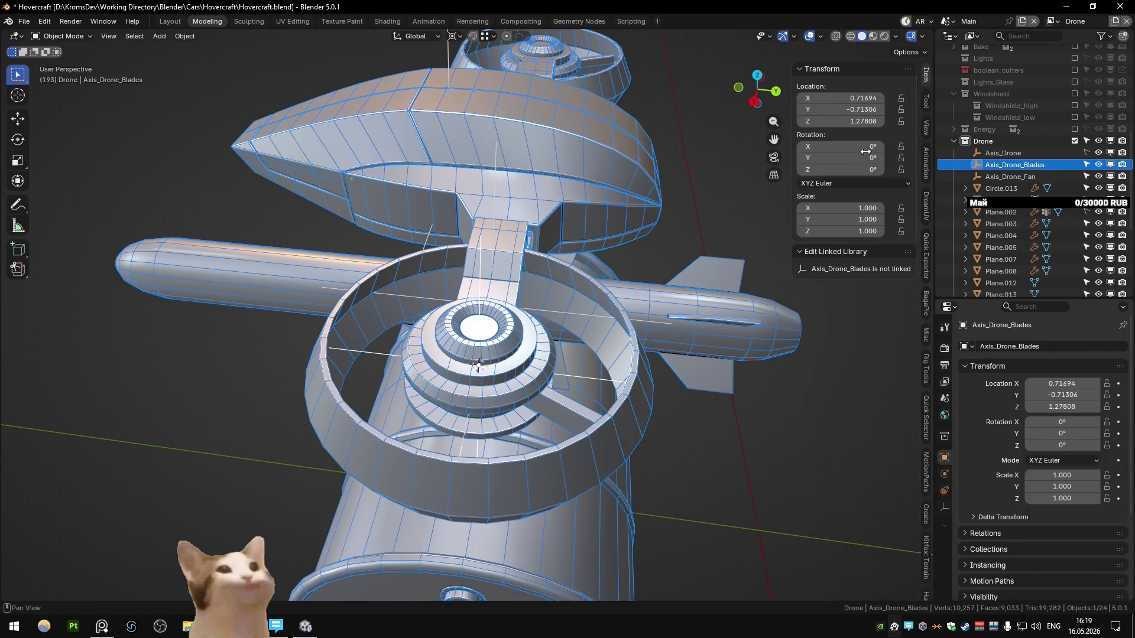
click(845, 152)
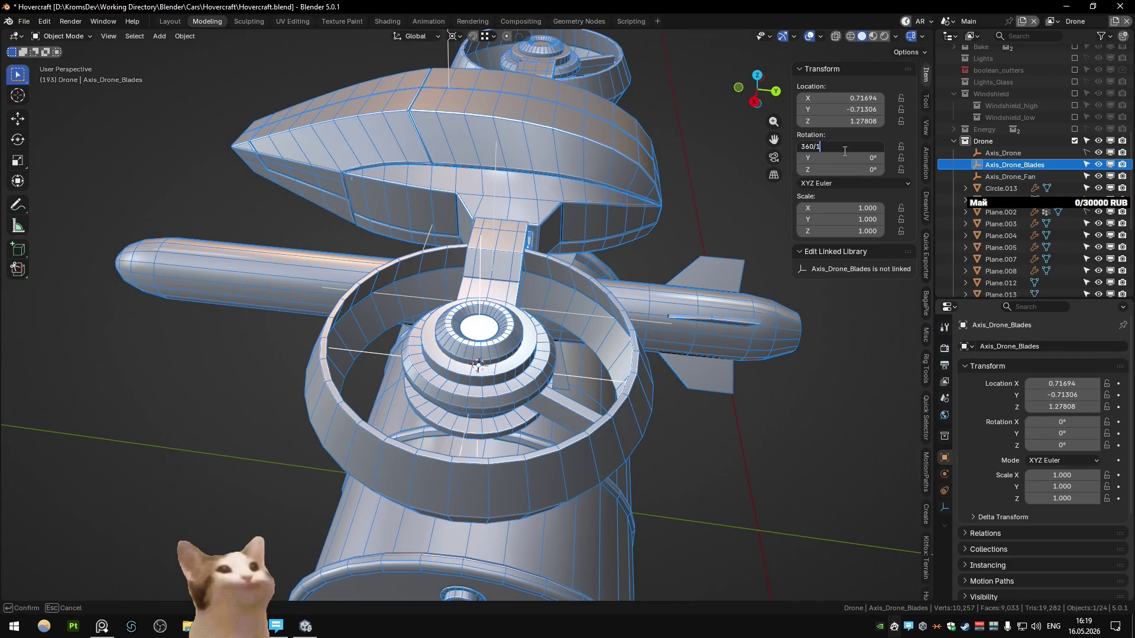
key(Return)
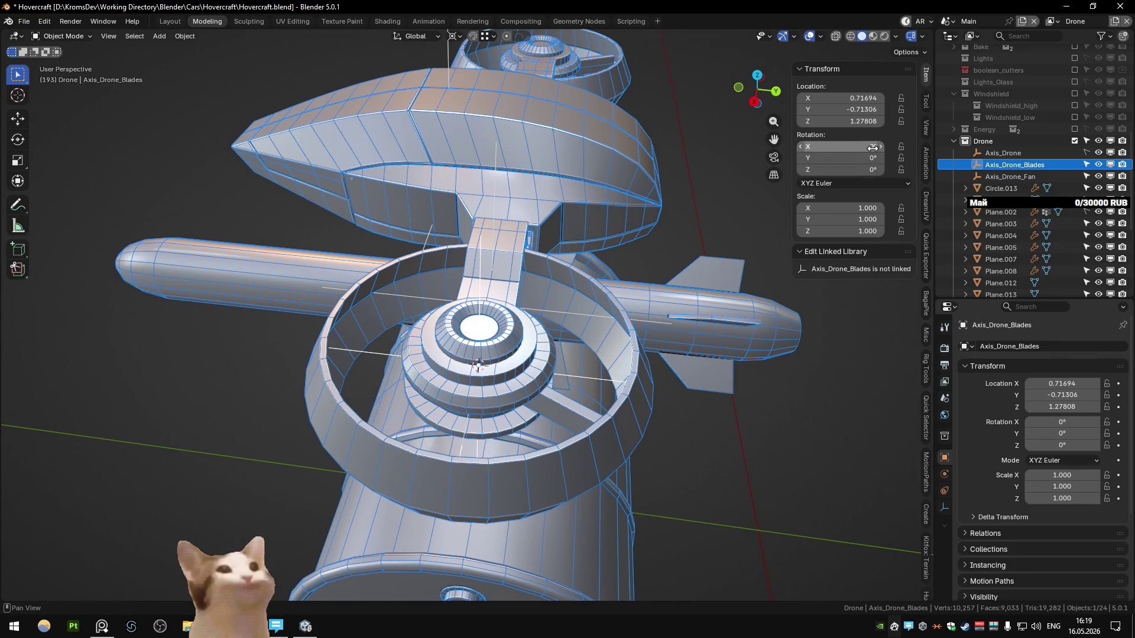
key(r)
key(z)
click(873, 177)
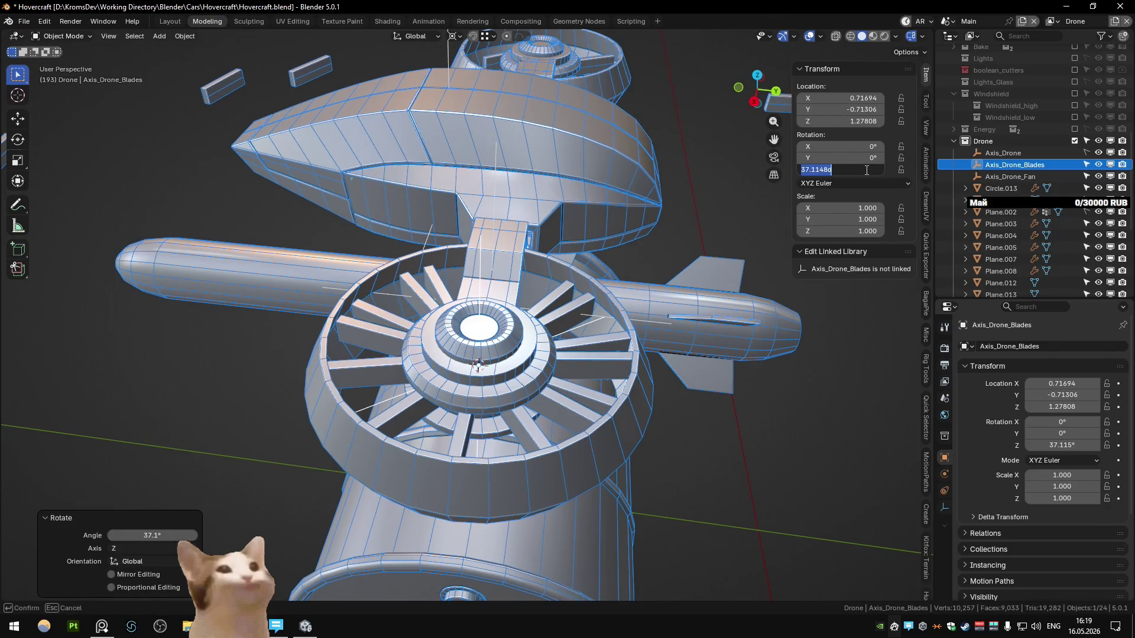
key(Return)
- Enter Edit Mode on the blade and bring up the drone reference images in PureRef
mouse_move(697, 179)
middle_down()
mouse_move(482, 219)
mouse_move(487, 418)
middle_up()
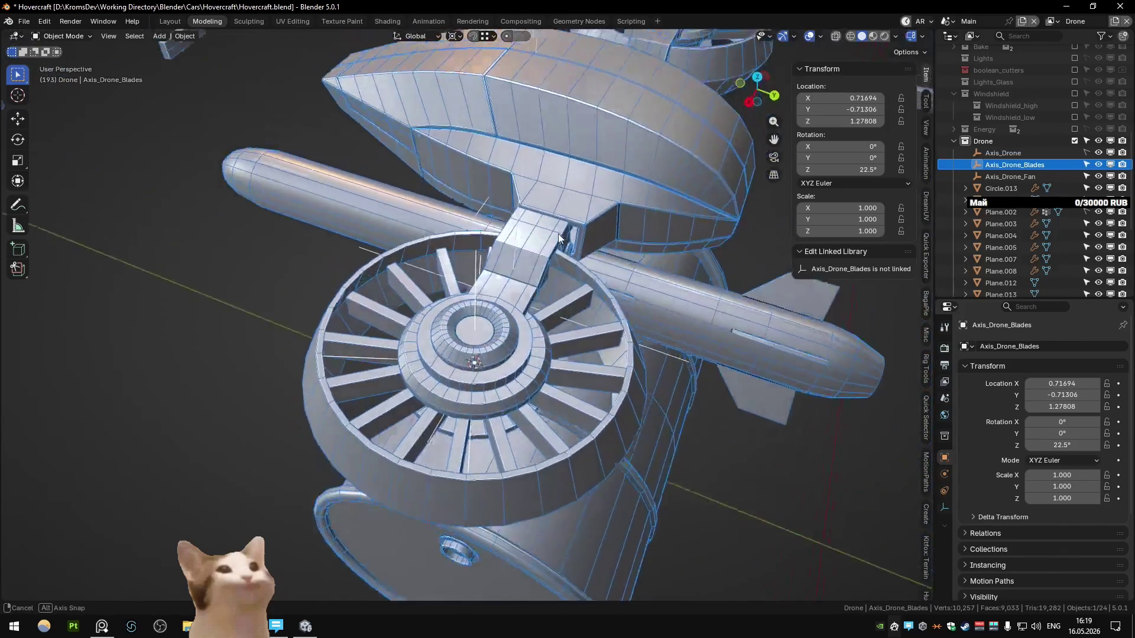
key(Tab)
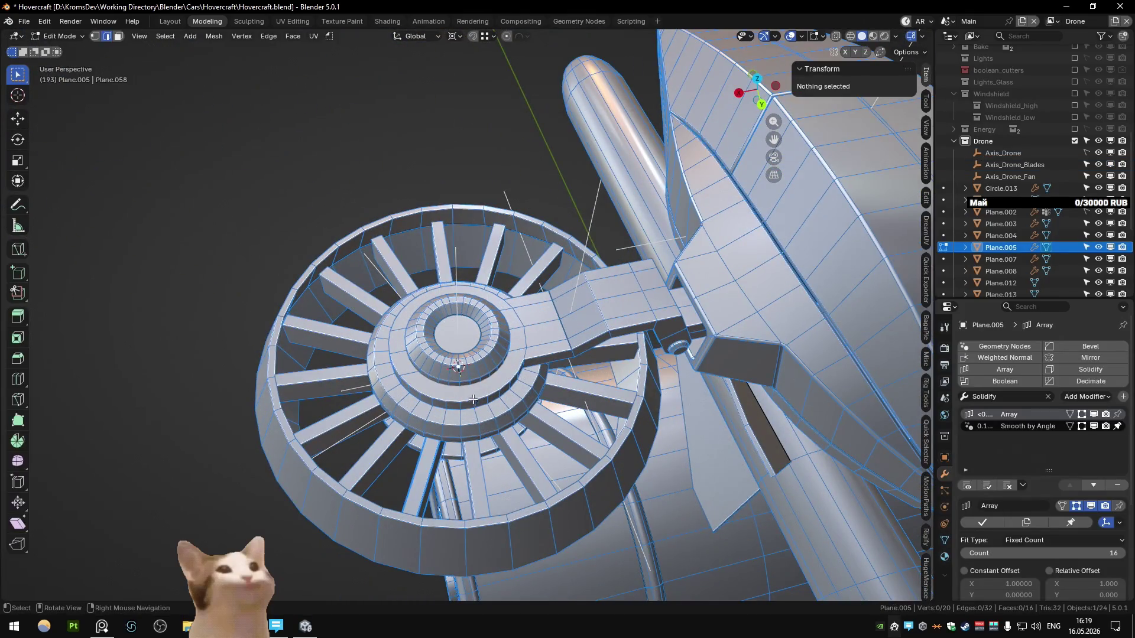
key(alt+Tab)
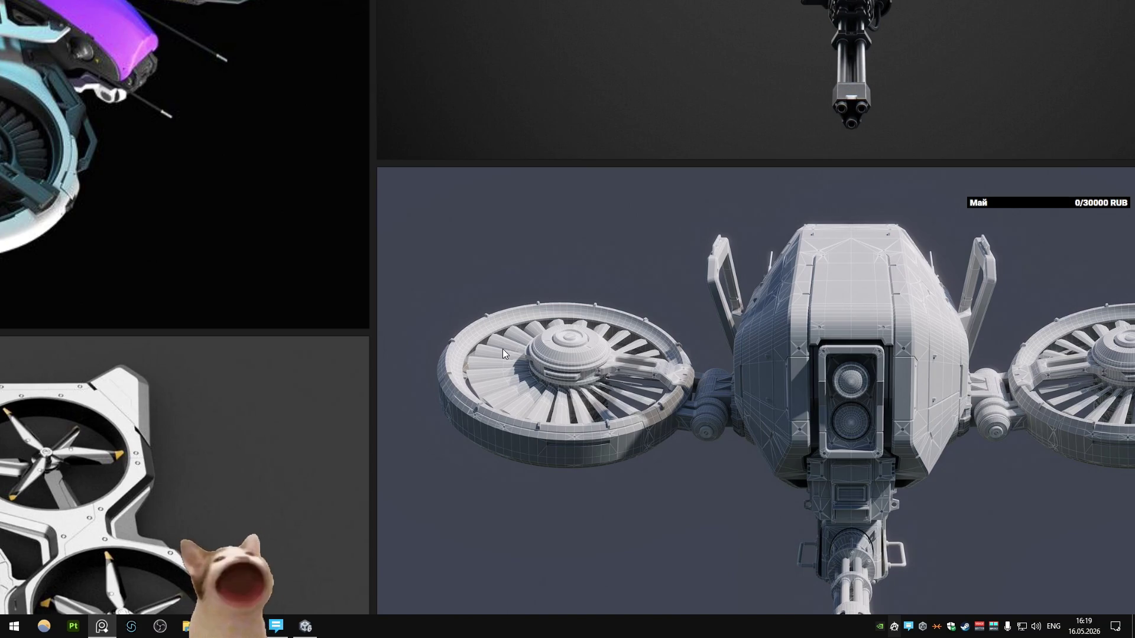
- Back in Blender's front view, open fan hub Plane.004 in Edit Mode and pick an inner-ring edge
scroll(502, 349, down, 3)
key(alt+Tab)
key(KP_1)
key(Tab)
mouse_move(566, 342)
middle_down()
mouse_move(562, 440)
mouse_move(481, 417)
mouse_move(485, 334)
mouse_move(495, 330)
mouse_move(484, 411)
middle_up()
key(Tab)
click(481, 417)
key(Tab)
click(482, 334)
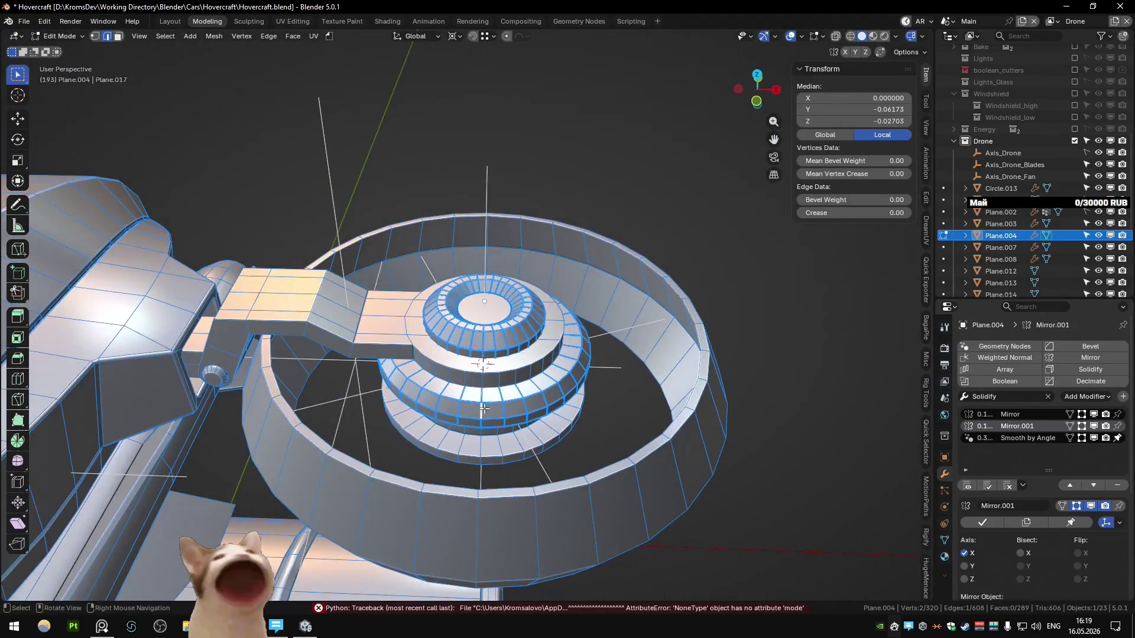
- Duplicate the hub ring edge and separate it into its own object, Plane.005, for editing
key(shift+d)
right_click(567, 408)
key(p)
click(496, 410)
key(Tab)
click(482, 418)
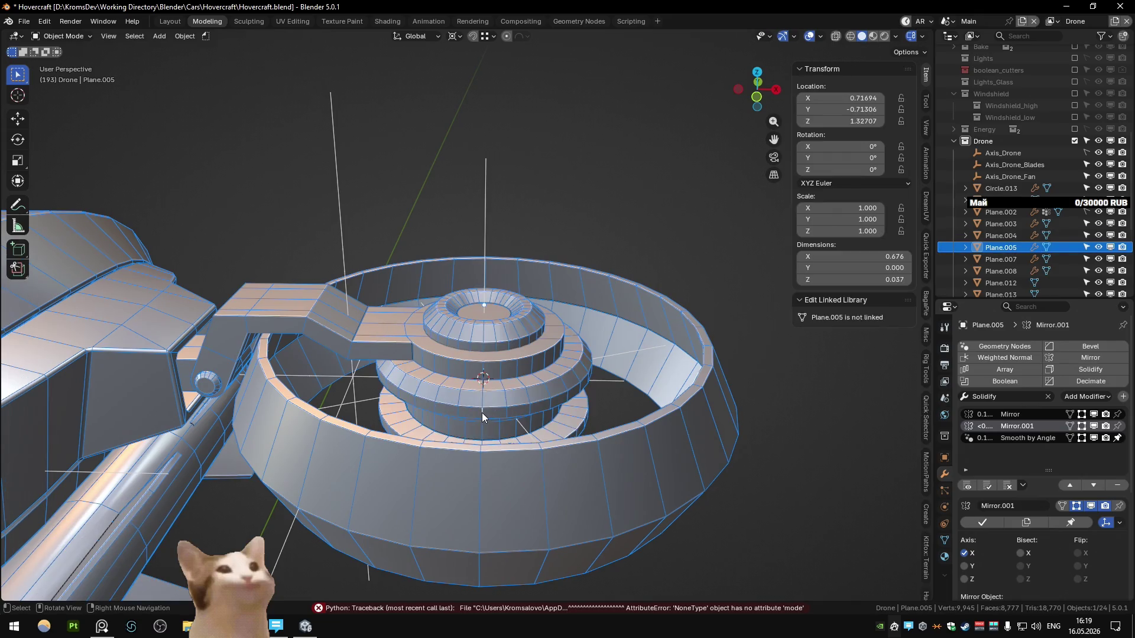
key(Tab)
- Extrude the edge along X into a face beside the hub
key(KP_Decimal)
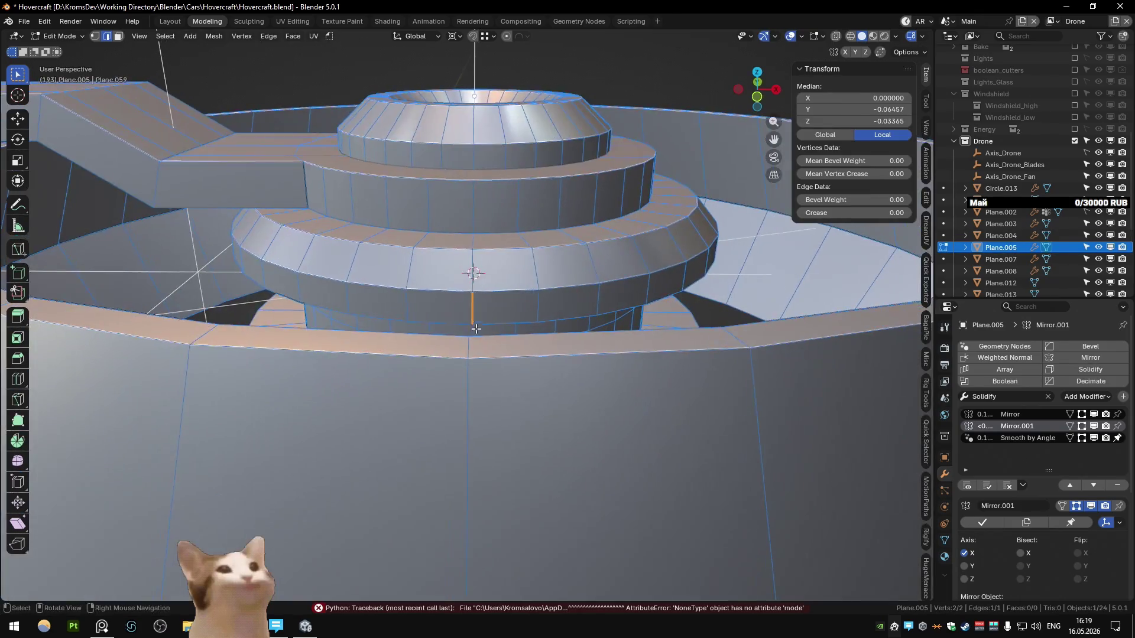
middle_drag(474, 332, 490, 349)
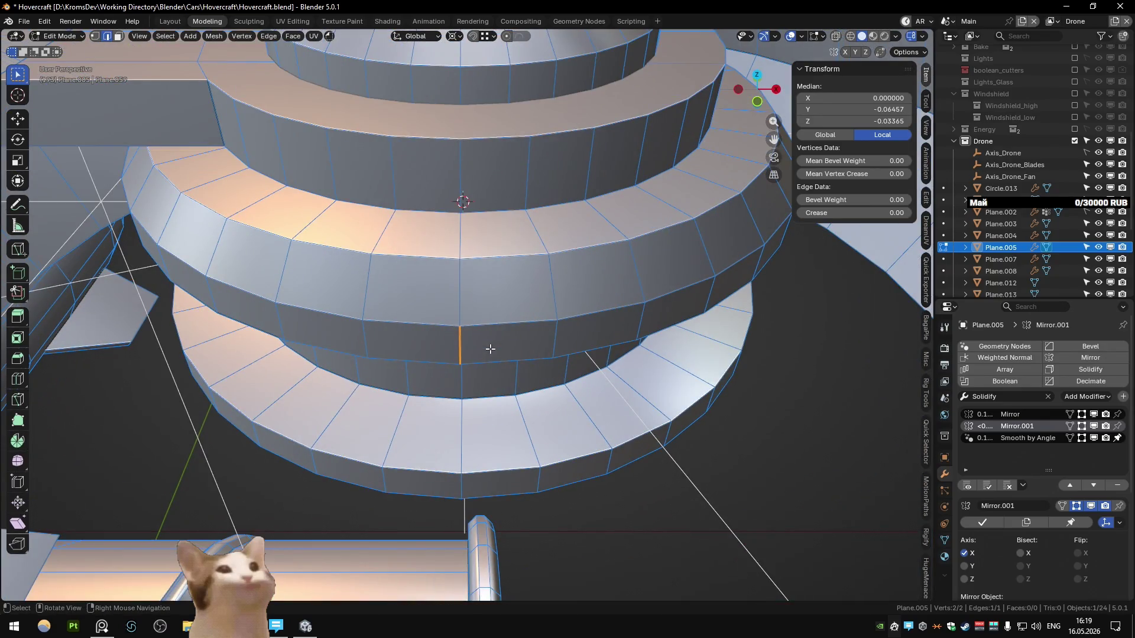
key(e)
key(x)
right_click(530, 351)
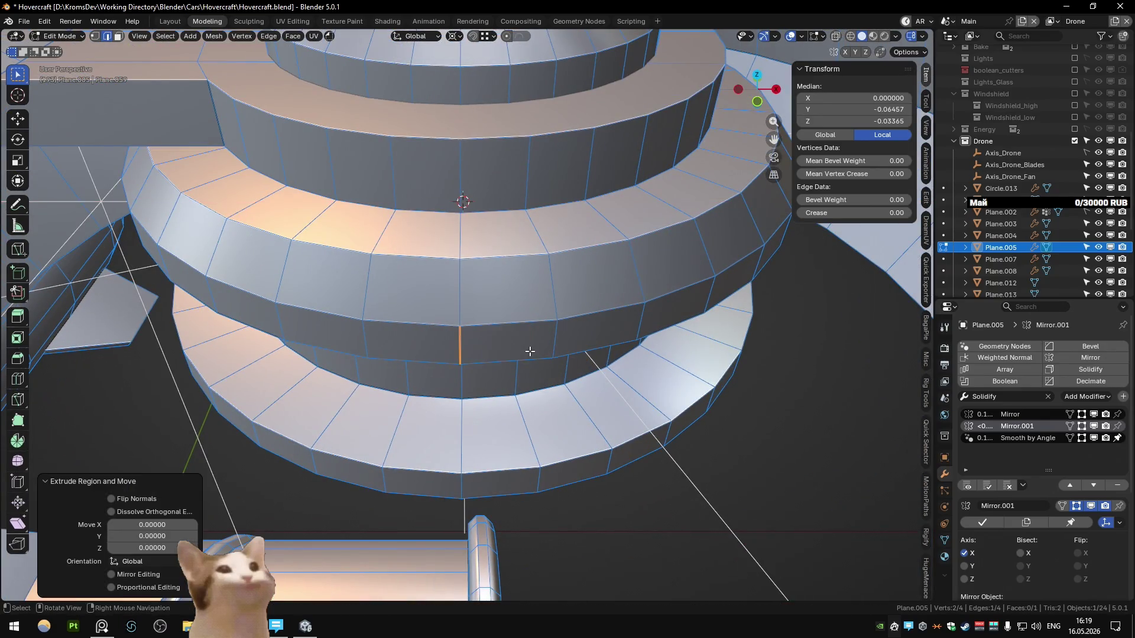
key(g)
key(x)
click(530, 351)
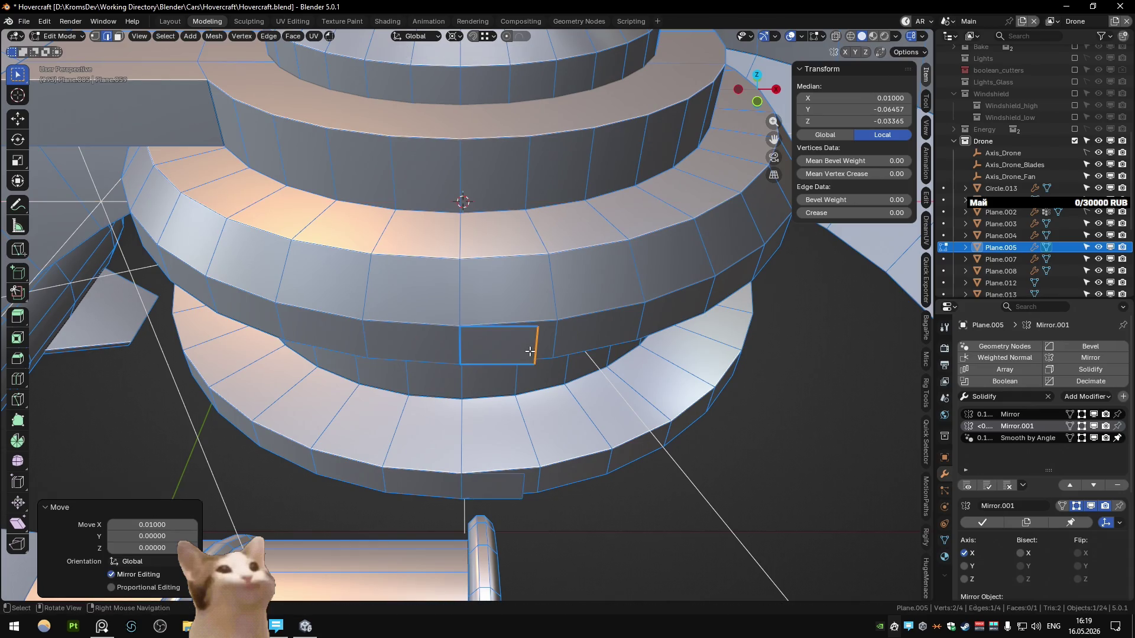
- Flatten the face's outer edge along X and merge overlapping vertices by distance
click(463, 344)
key(s)
key(x)
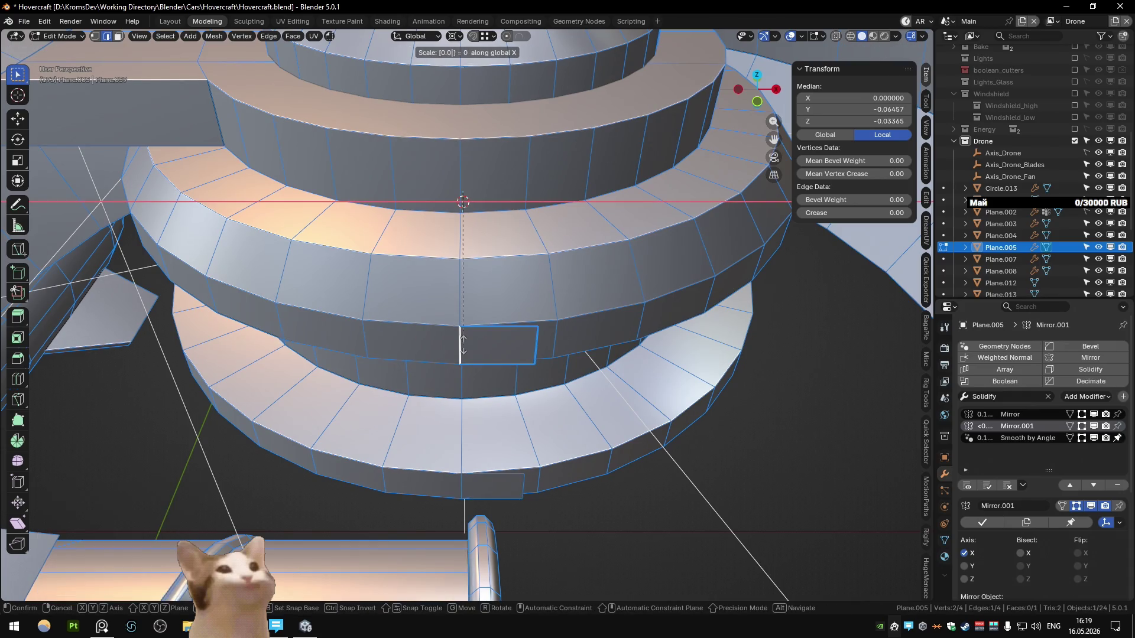
text(-0.01)
key(Return)
key(a)
key(m)
key(b)
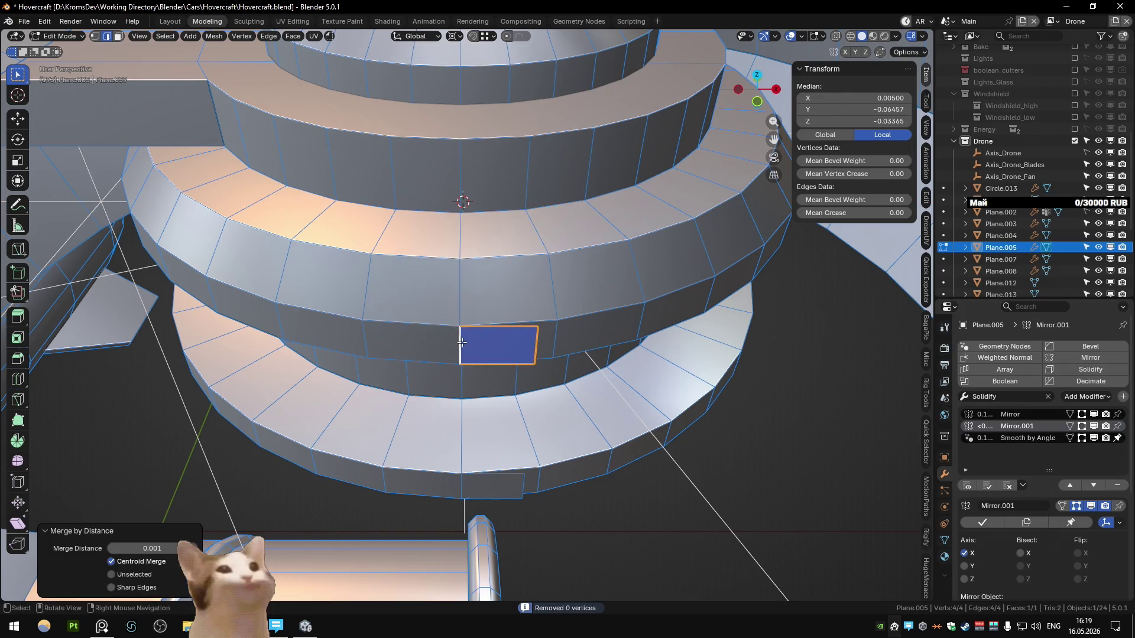
click(462, 342)
- Rework the extrusion along X and move one edge of the face into place
key(e)
key(x)
key(Return)
key(ctrl+z)
key(ctrl+z)
key(ctrl+shift+z)
key(ctrl+z)
mouse_move(473, 347)
middle_down()
mouse_move(494, 339)
mouse_move(481, 342)
mouse_move(505, 399)
mouse_move(469, 375)
middle_up()
click(480, 341)
key(g)
click(461, 363)
- Add a loop cut through the face and merge overlapping vertices by distance
click(496, 372)
key(ctrl+r)
click(469, 375)
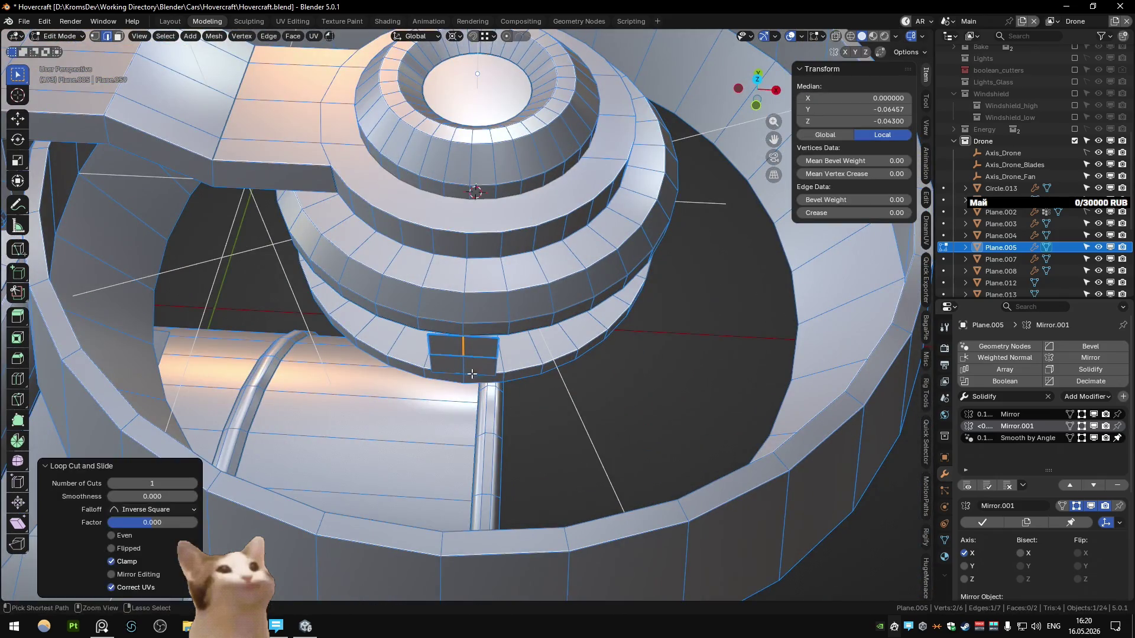
key(alt+a)
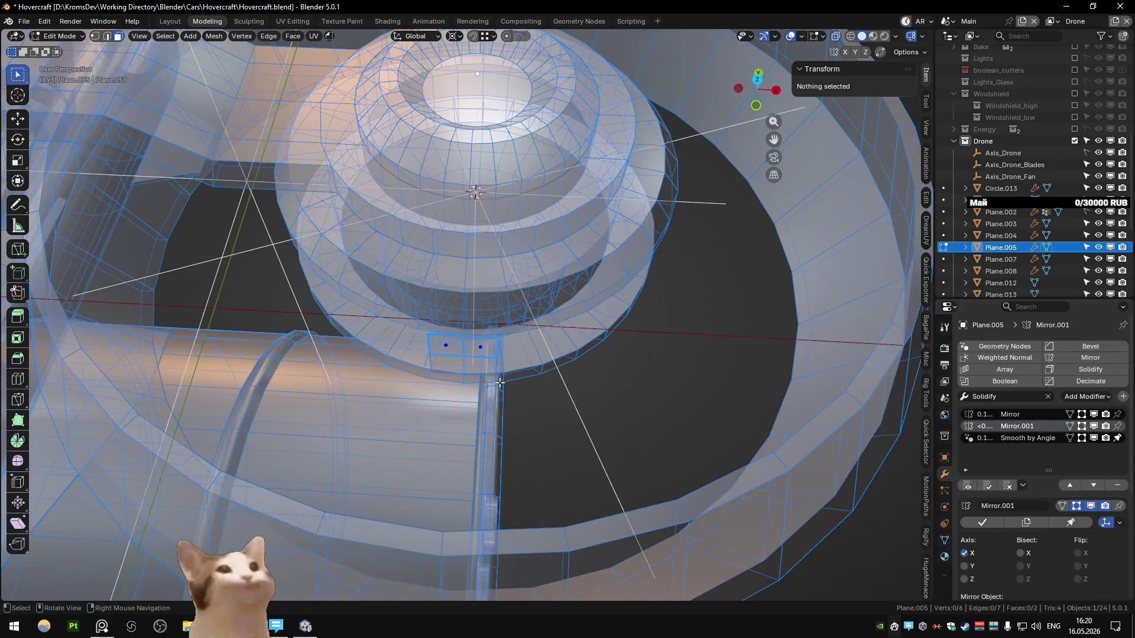
key(alt+z)
key(a)
key(m)
click(500, 382)
- Narrow the blade faces along X to 0.533 width
key(s)
key(x)
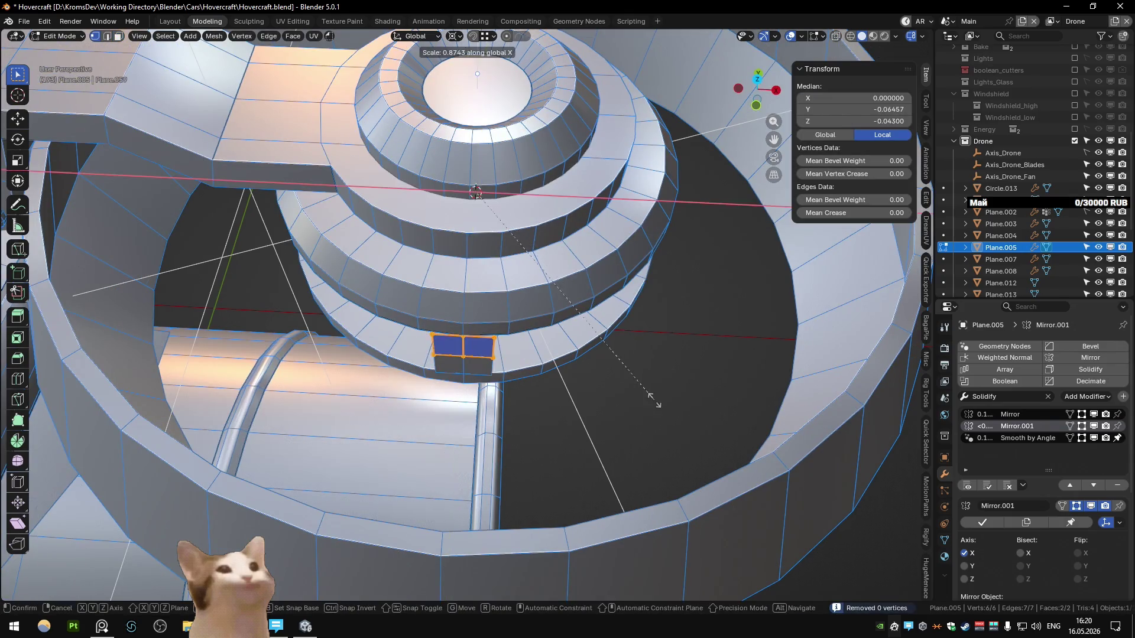
click(510, 349)
middle_drag(510, 349, 484, 374)
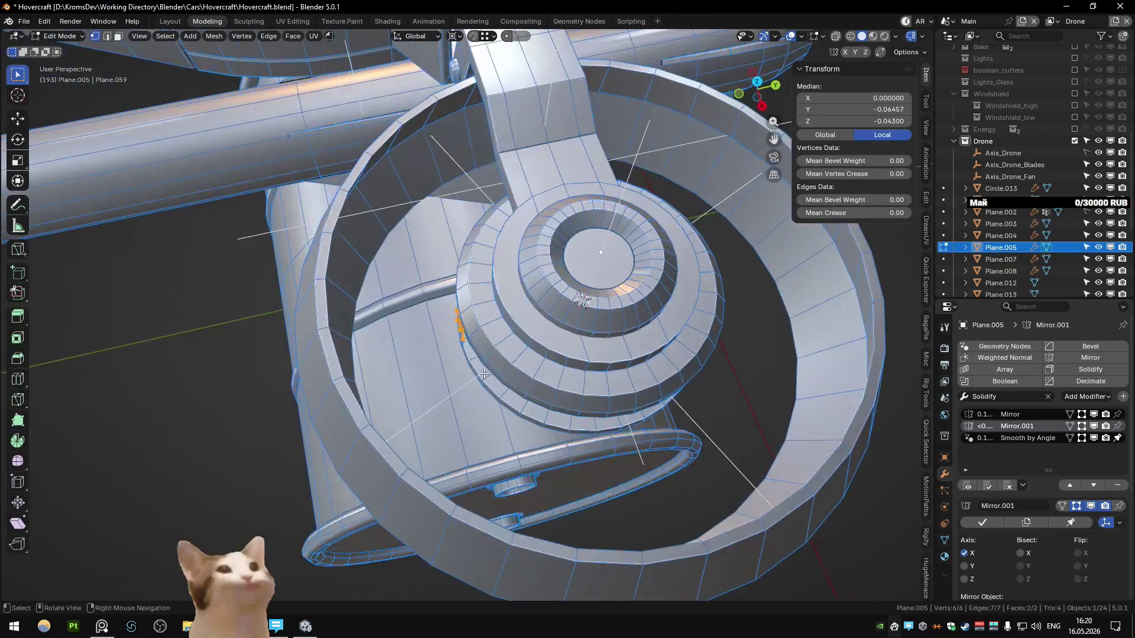
key(Tab)
middle_drag(484, 373, 514, 342)
click(1017, 415)
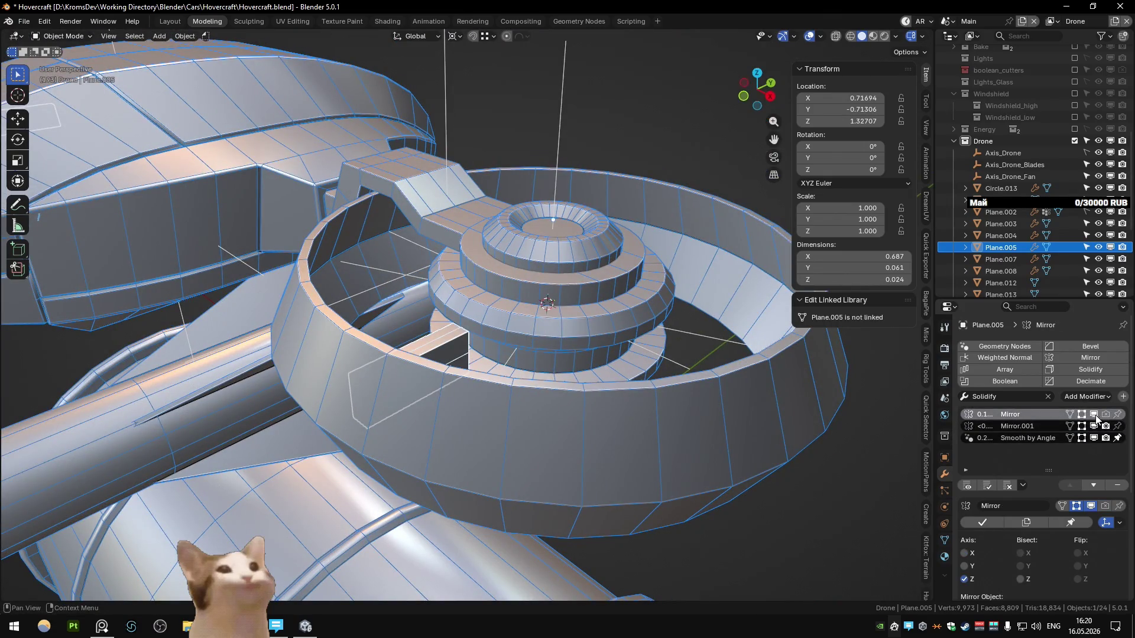
- Replace Mirror.001 with an Array using Object Offset Axis_Drone_Blades instead of Relative Offset
click(1045, 427)
click(1117, 485)
click(1004, 369)
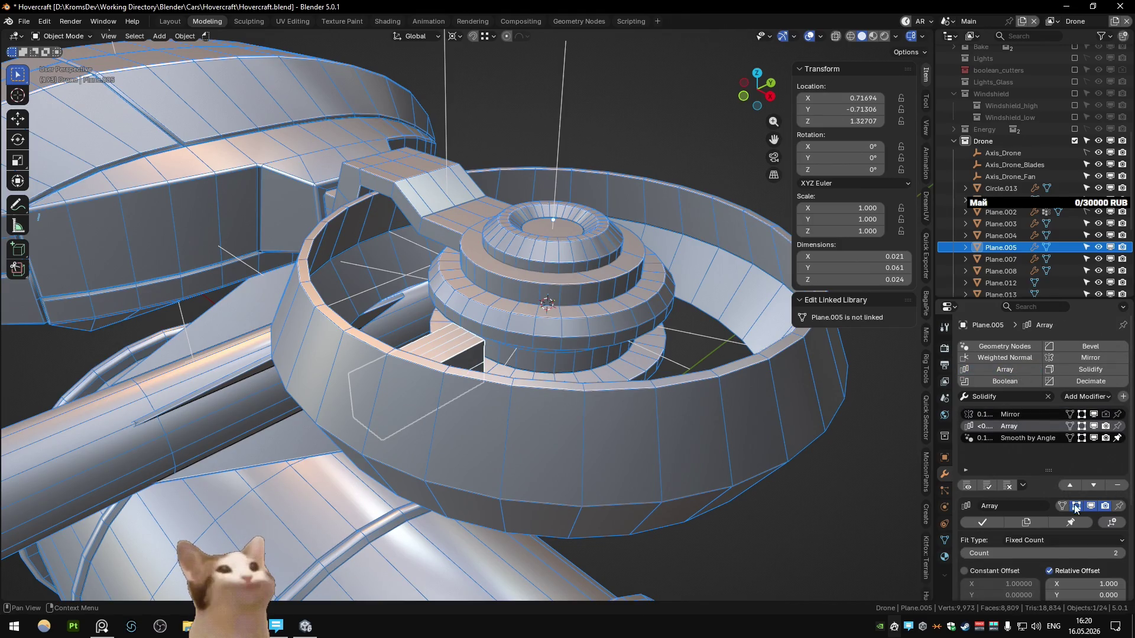
scroll(1080, 504, down, 5)
click(1049, 453)
click(1117, 521)
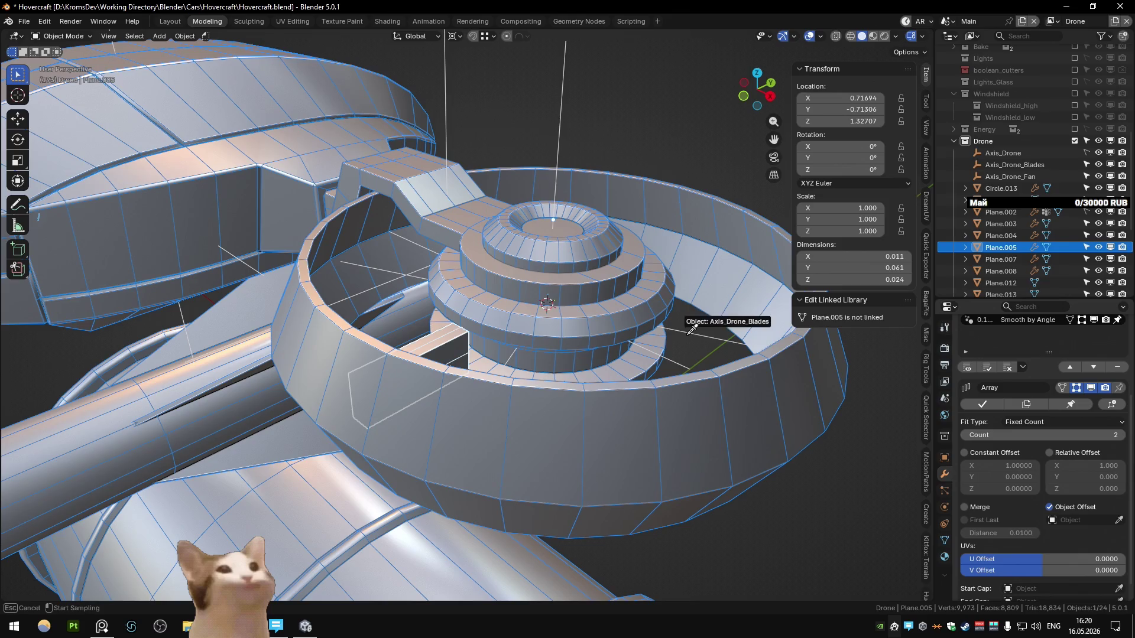
click(680, 322)
- Set the blade Plane.005's origin to the 3D cursor
middle_drag(680, 331, 633, 374)
click(716, 367)
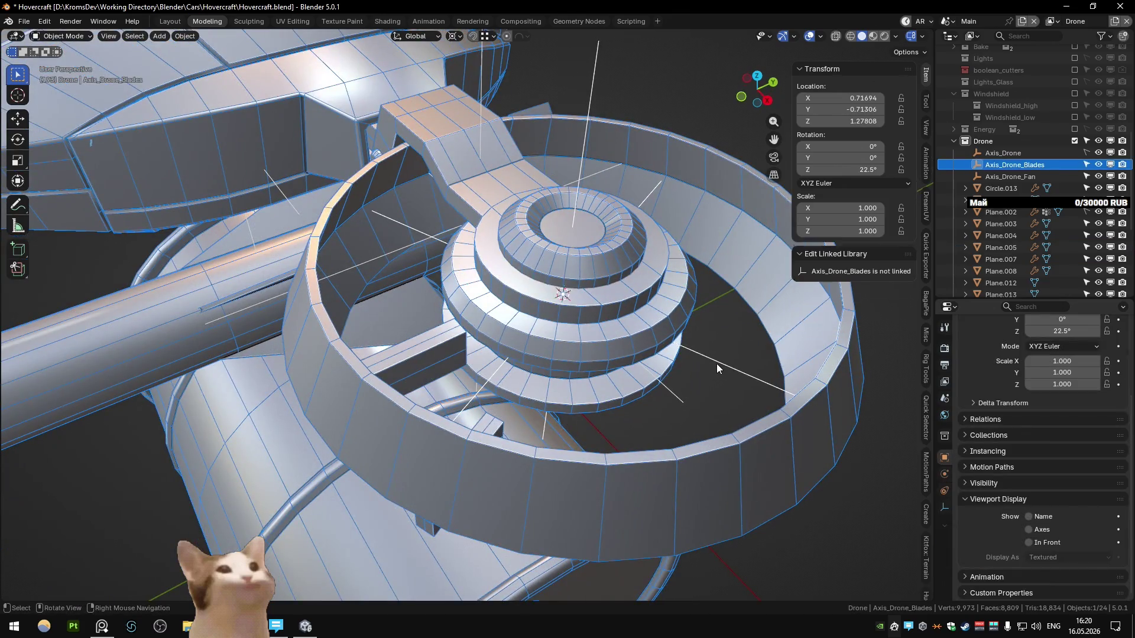
click(406, 374)
right_click(392, 367)
click(467, 355)
- Set the array count to 16 so blades ring the hub
mouse_move(474, 351)
middle_down()
mouse_move(418, 353)
mouse_move(502, 399)
middle_up()
click(1040, 439)
text(16)
key(Return)
key(Tab)
middle_drag(542, 329, 418, 372)
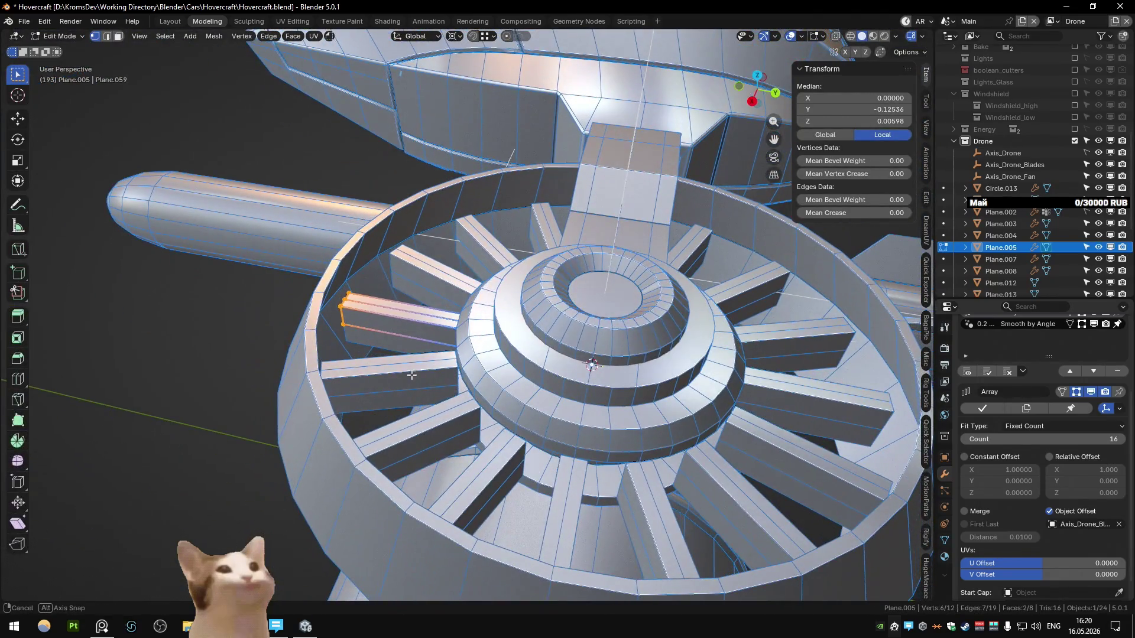
middle_drag(418, 372, 812, 374)
key(Tab)
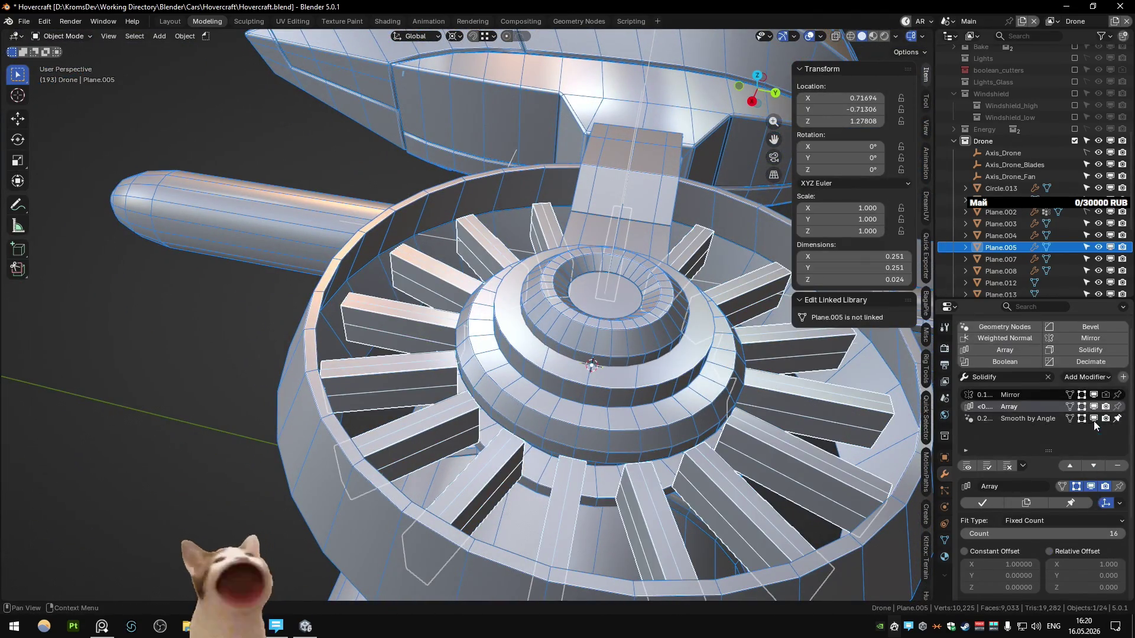
key(ctrl+x)
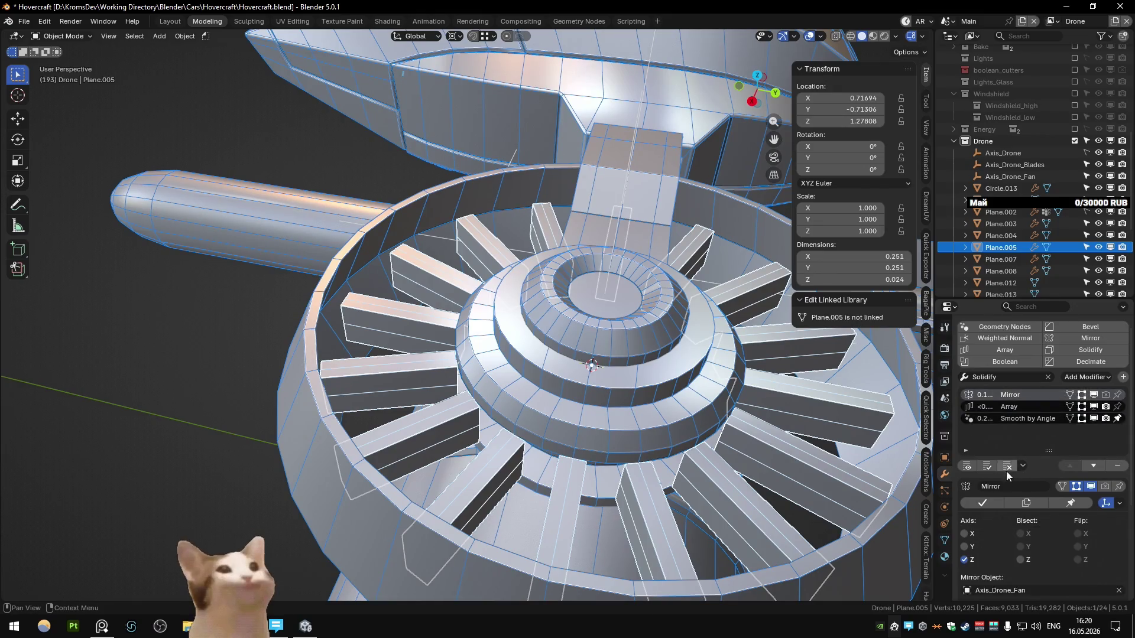
- Isolate the blade in local view and frame its face from the front in Edit Mode
mouse_move(591, 331)
middle_down()
mouse_move(479, 350)
mouse_move(441, 411)
middle_up()
key(KP_Divide)
key(Tab)
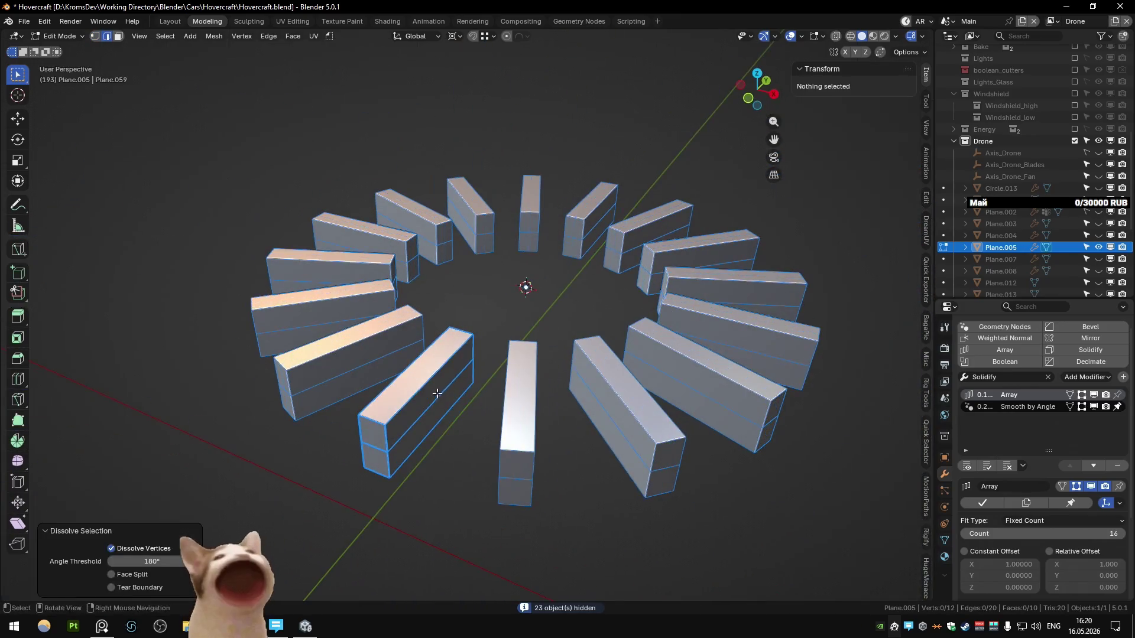
key(alt+Tab)
key(alt+Tab)
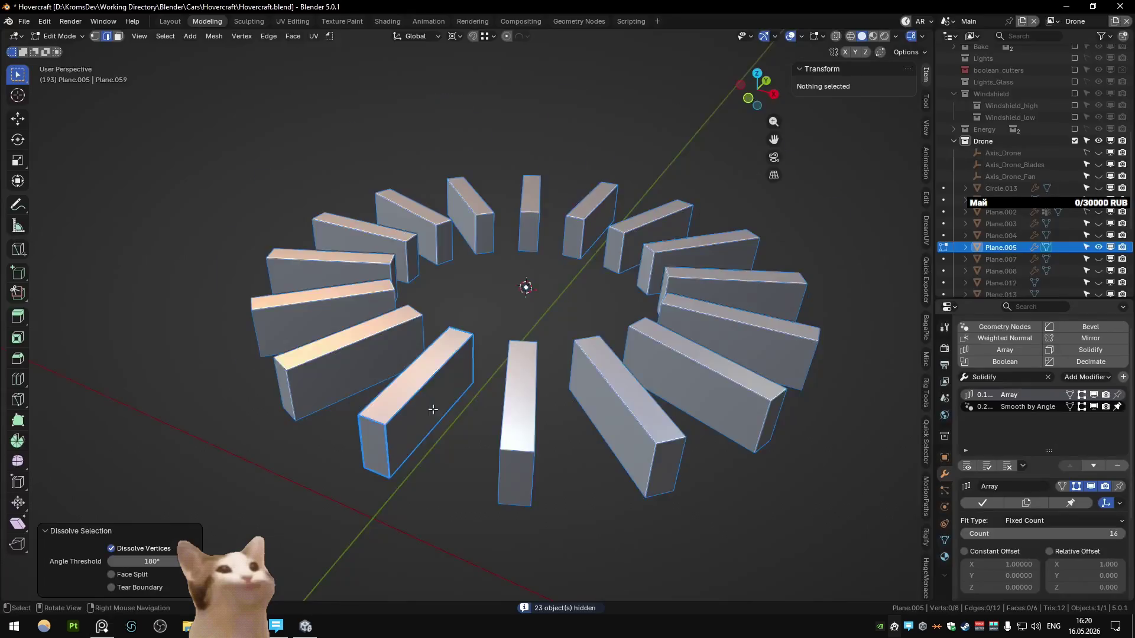
key(KP_1)
scroll(435, 408, up, 5)
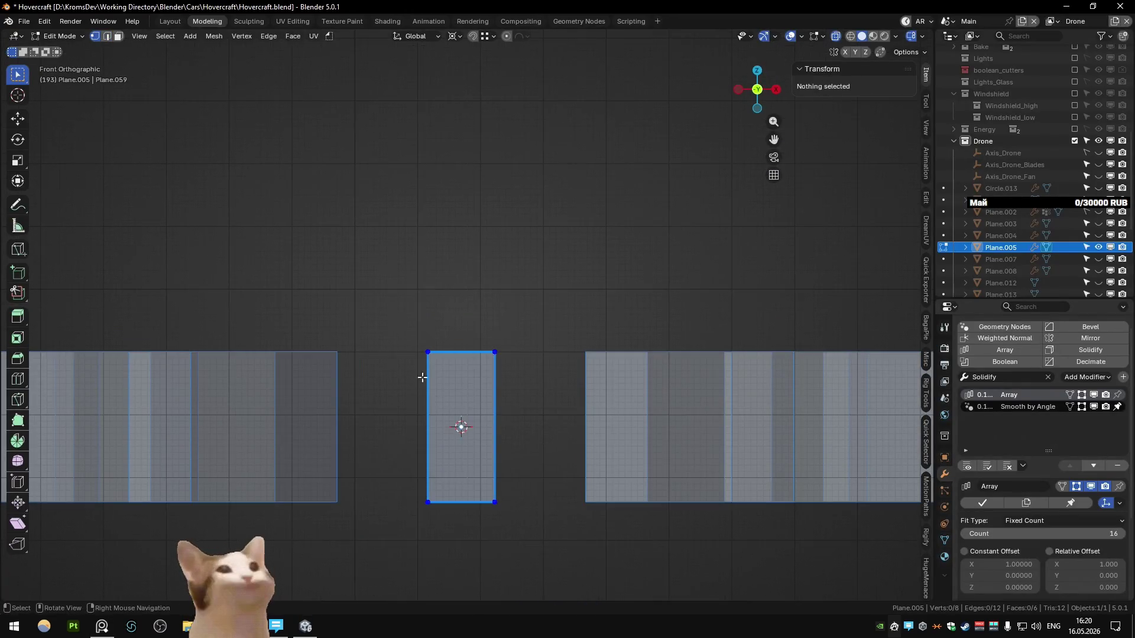
key(a)
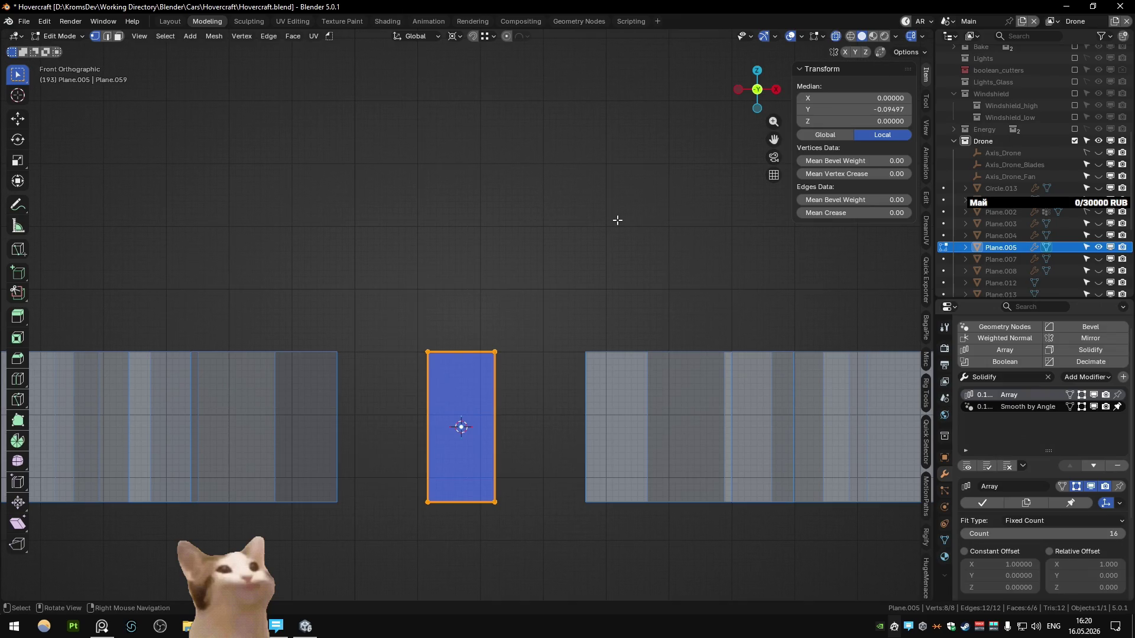
middle_drag(613, 223, 587, 272)
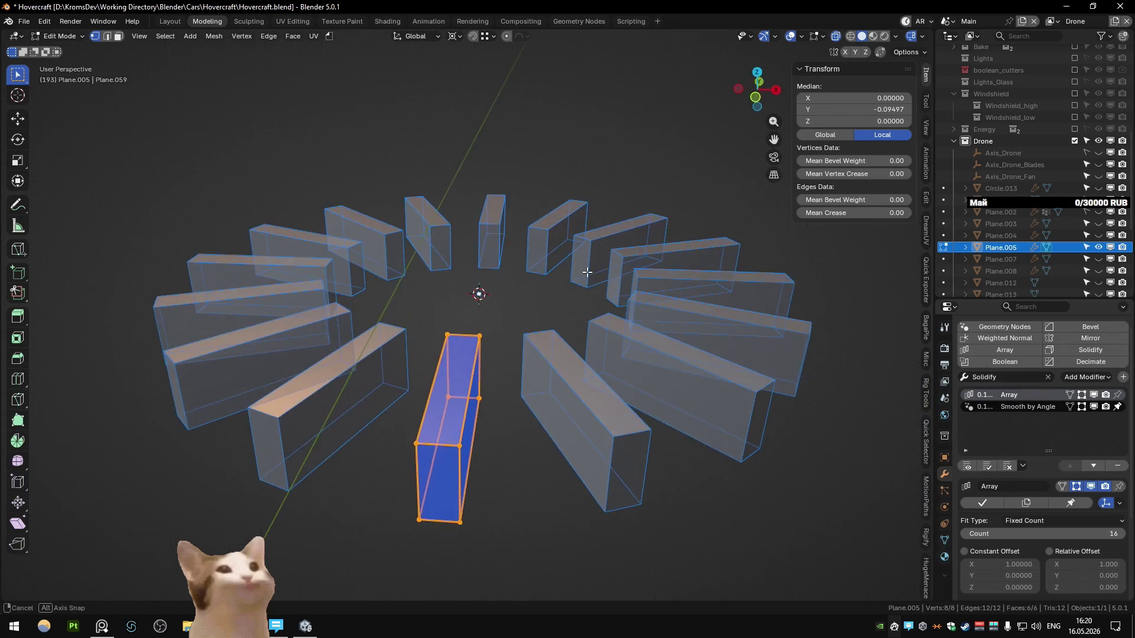
scroll(587, 272, down, 3)
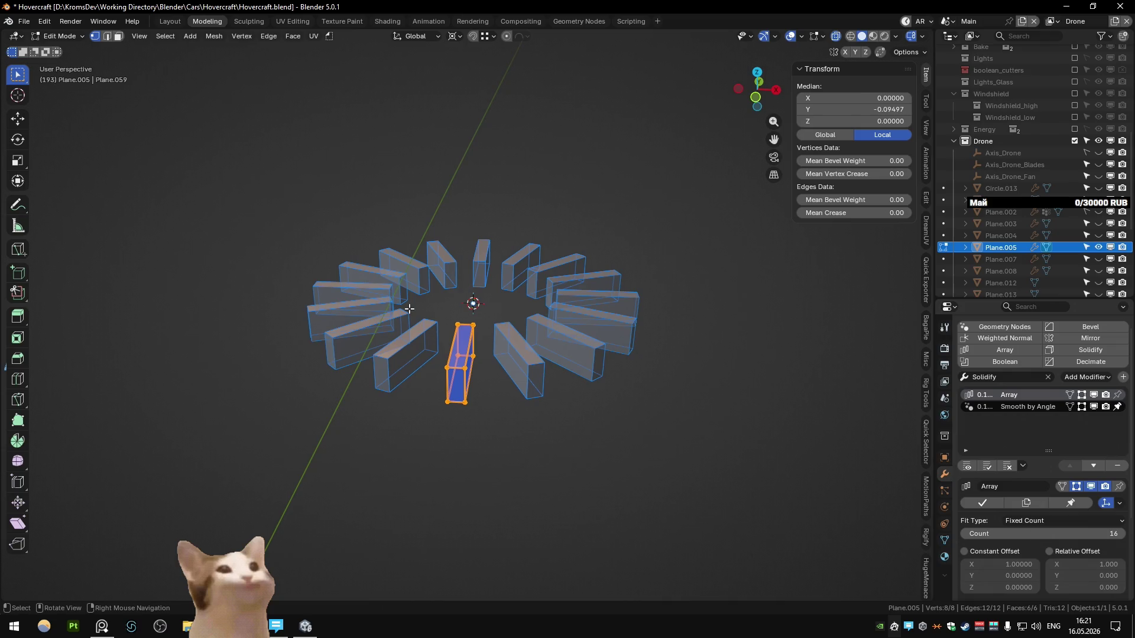
key(Tab)
key(KP_1)
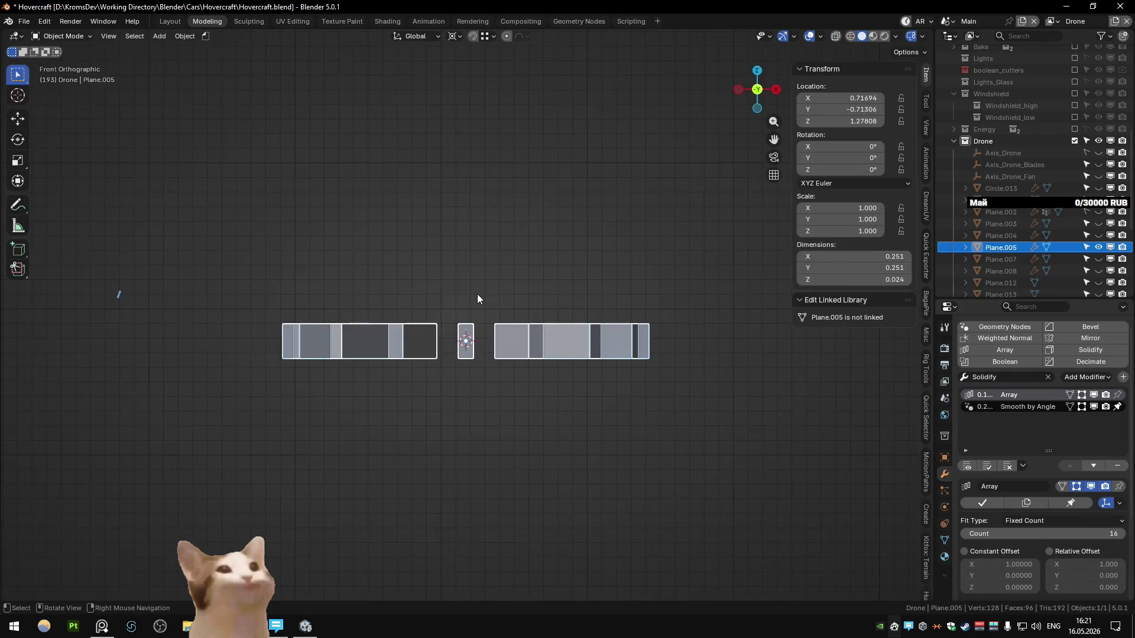
key(Tab)
scroll(477, 294, up, 5)
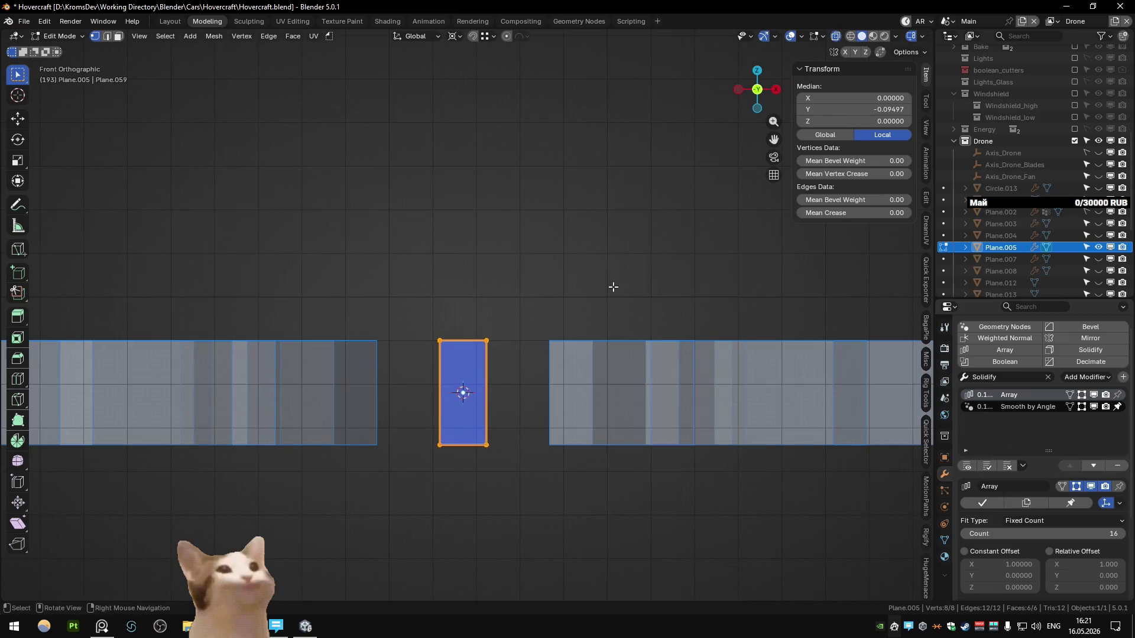
- Shift the blade's top-left corner to the right along X
drag(405, 305, 459, 383)
key(g)
key(x)
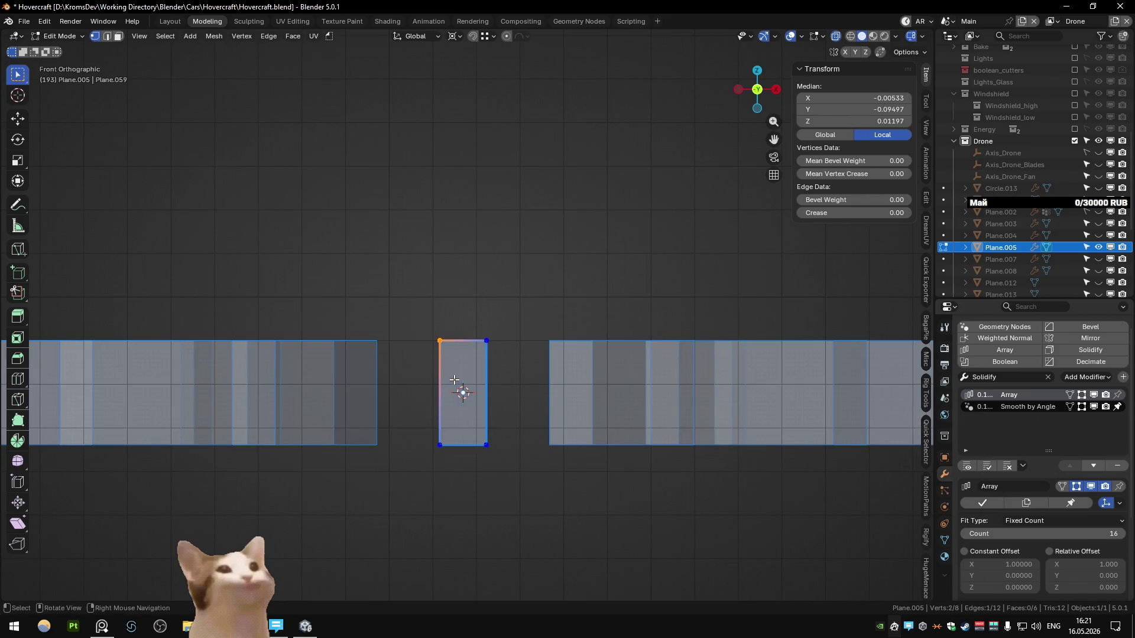
click(459, 390)
key(ctrl+z)
middle_drag(464, 378, 451, 304)
key(g)
key(x)
key(KP_1)
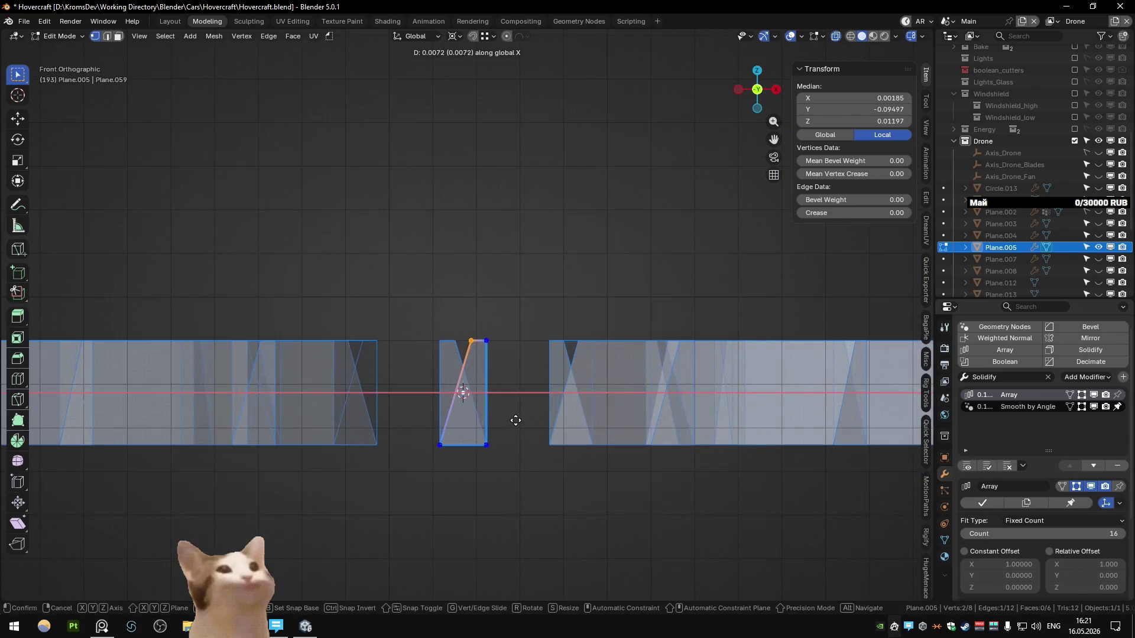
click(506, 420)
- Shift the blade's bottom-right corner to the left along X
click(486, 444)
key(g)
key(x)
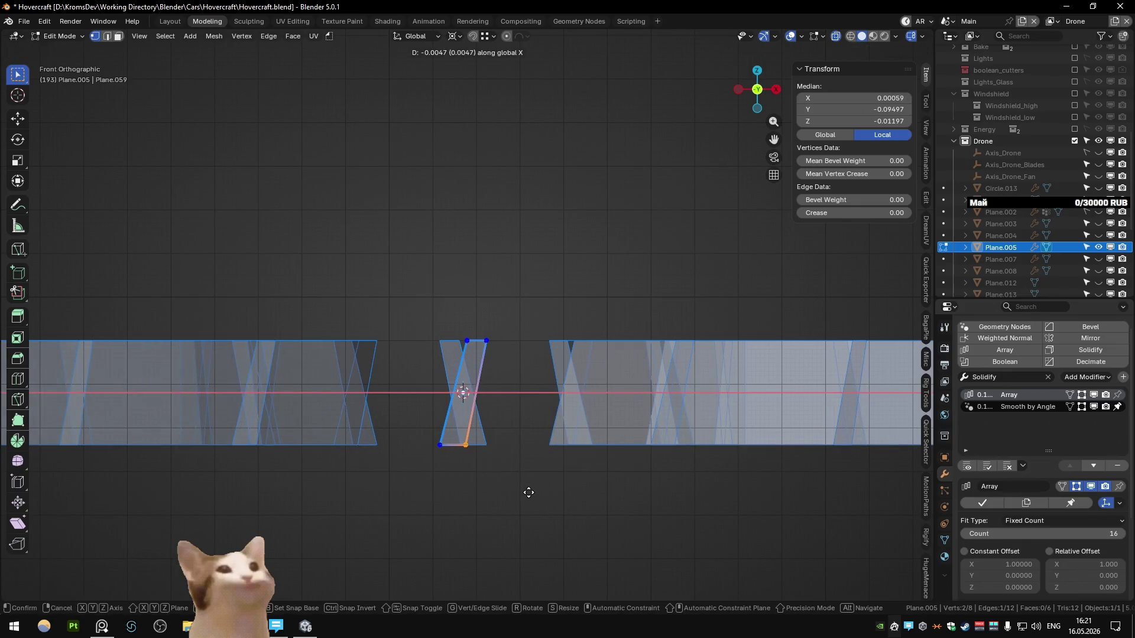
click(527, 491)
key(alt+Tab)
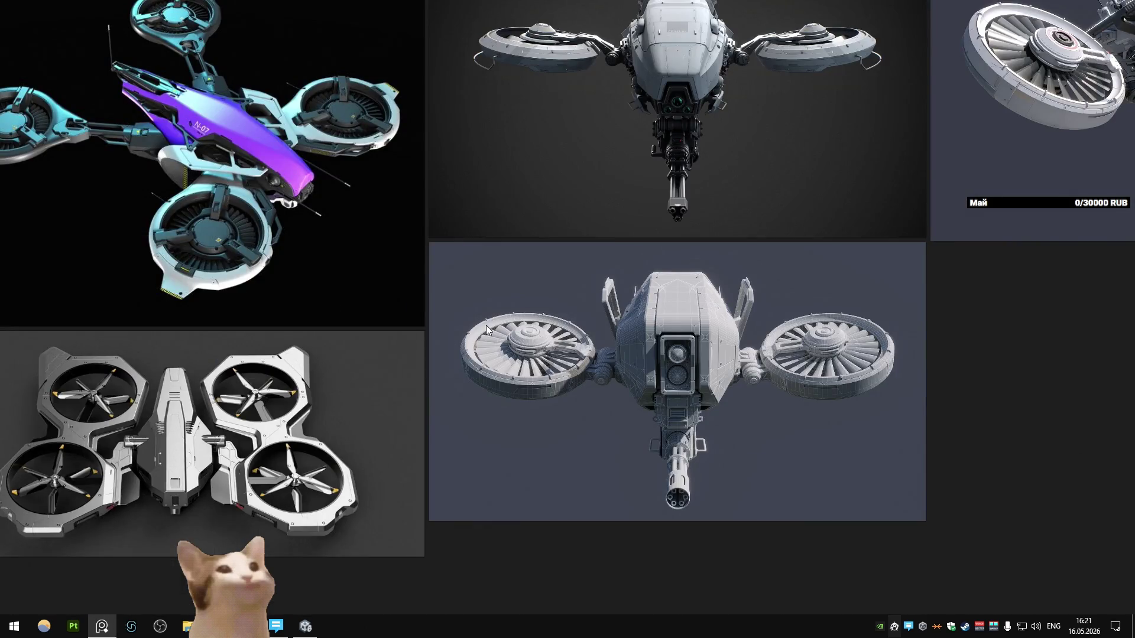
- Zoom the PureRef board onto the ducted-fan close-up, then return to Blender
scroll(486, 325, up, 3)
scroll(486, 423, down, 5)
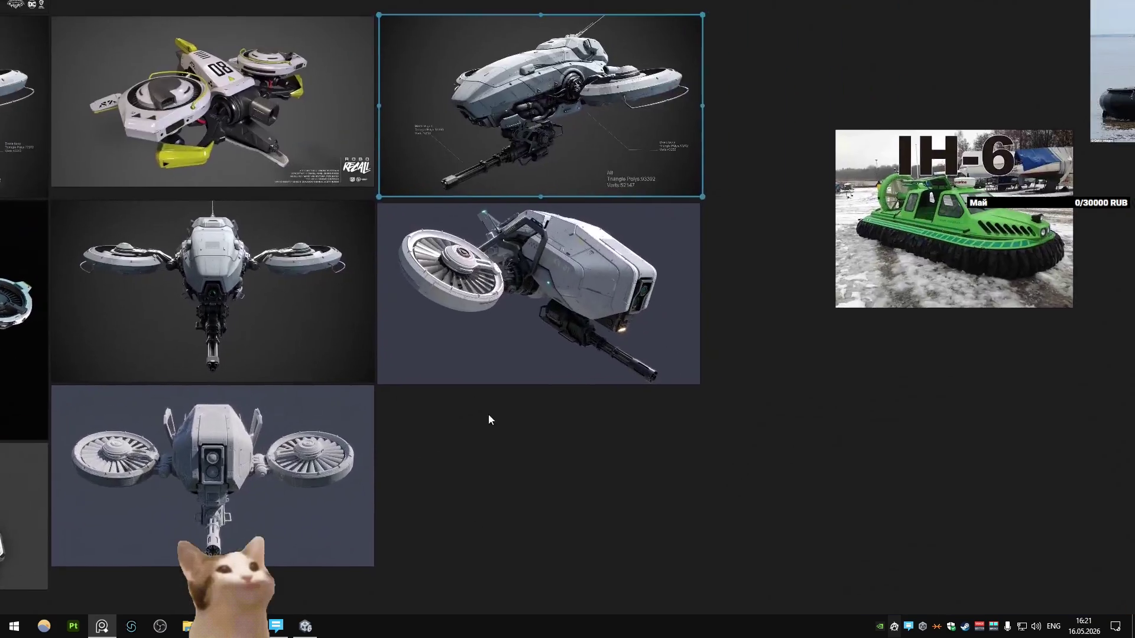
scroll(493, 295, up, 5)
scroll(438, 232, up, 3)
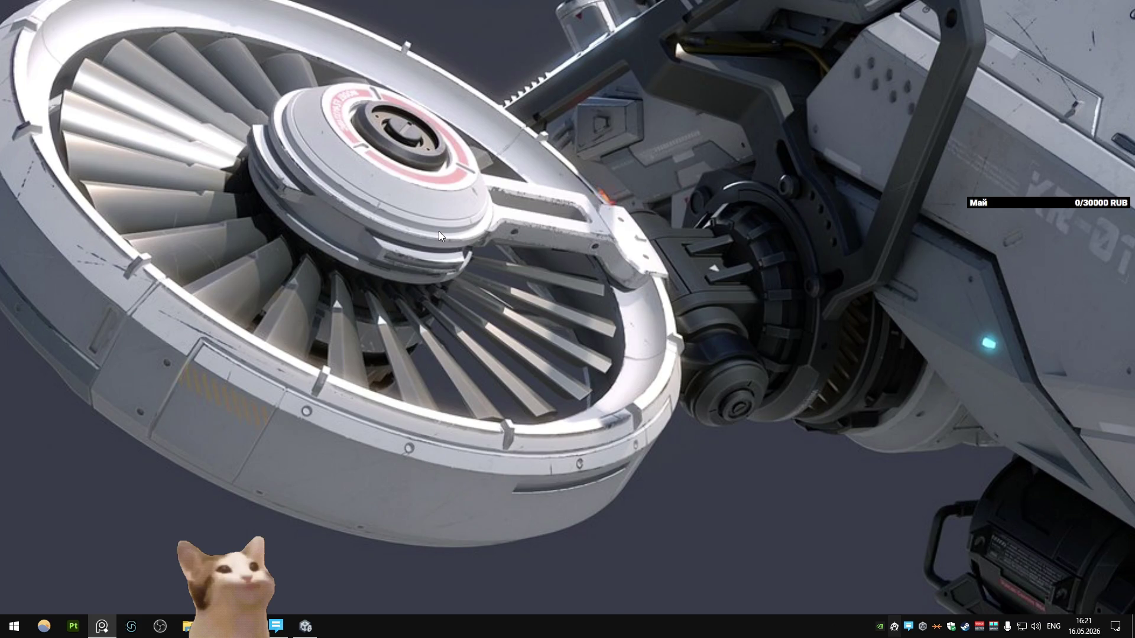
key(alt+Tab)
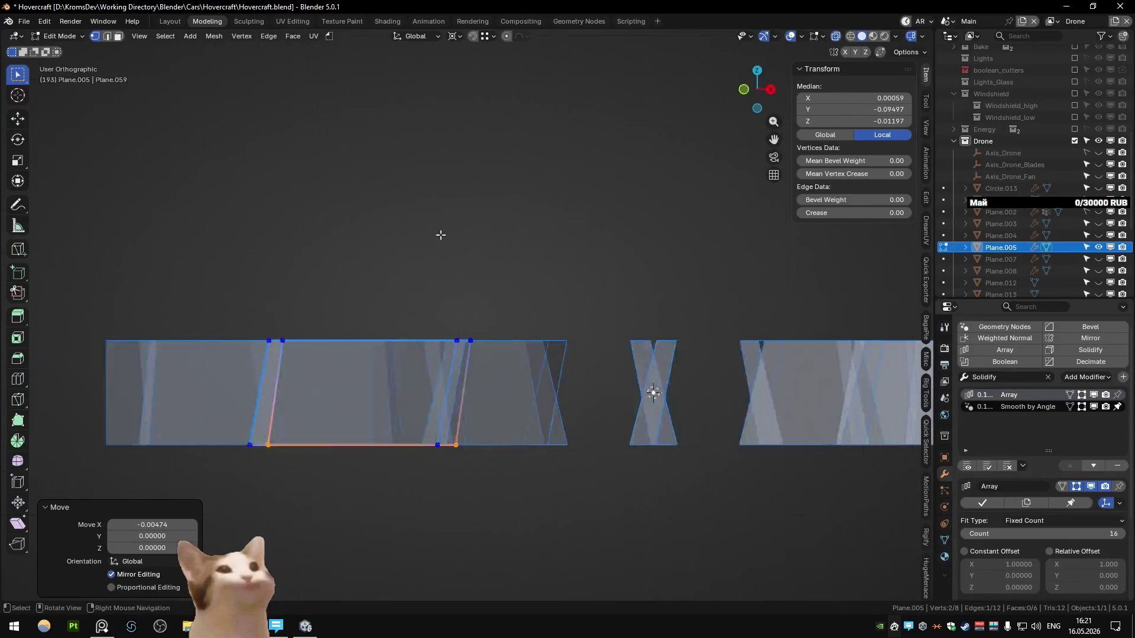
- Nudge the selected corner along X and add three horizontal loop cuts across the blade
scroll(455, 294, up, 2)
shift+middle_drag(456, 294, 446, 230)
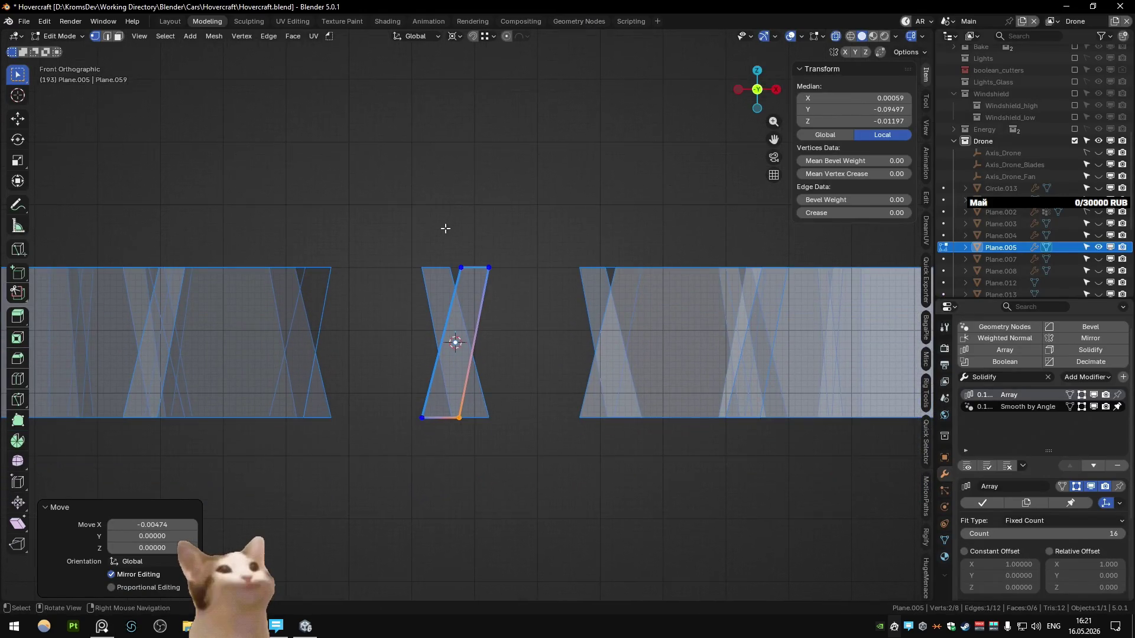
key(g)
key(x)
click(540, 426)
key(ctrl+r)
scroll(444, 356, up, 2)
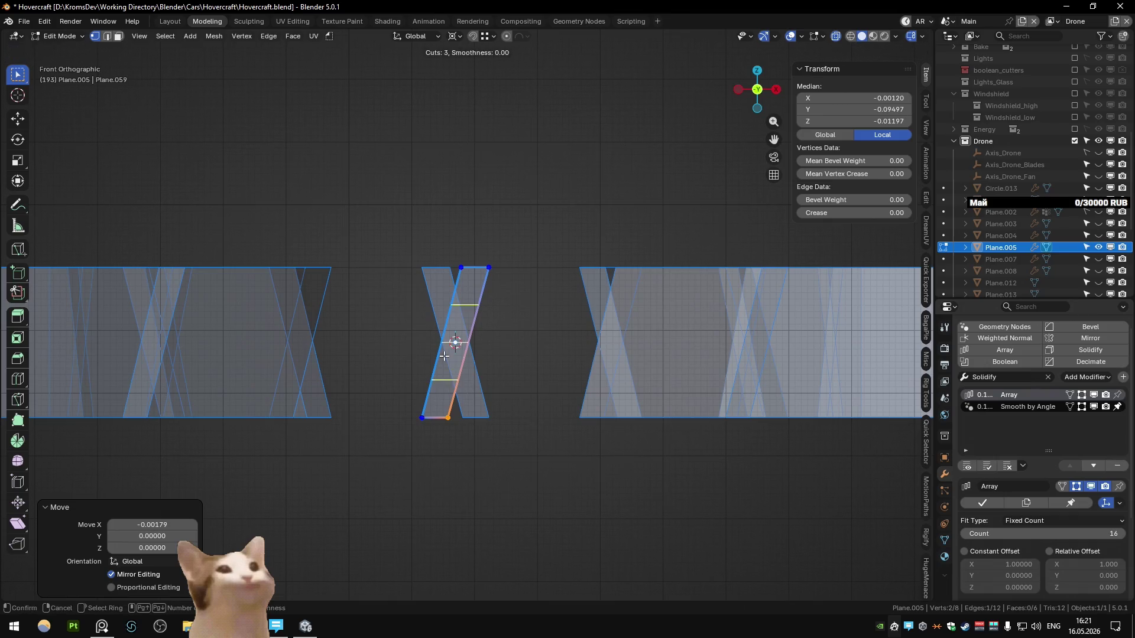
click(444, 356)
- Shift the top cut edge right and the bottom cut edge left along X
click(444, 356)
click(464, 305)
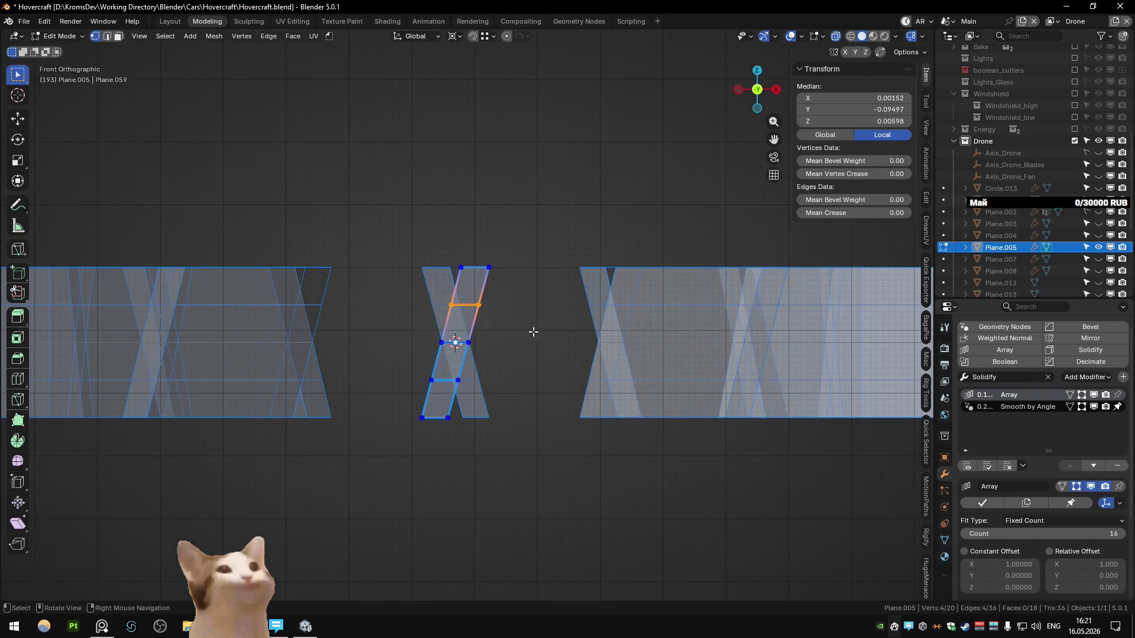
key(g)
key(x)
click(507, 346)
drag(414, 328, 440, 354)
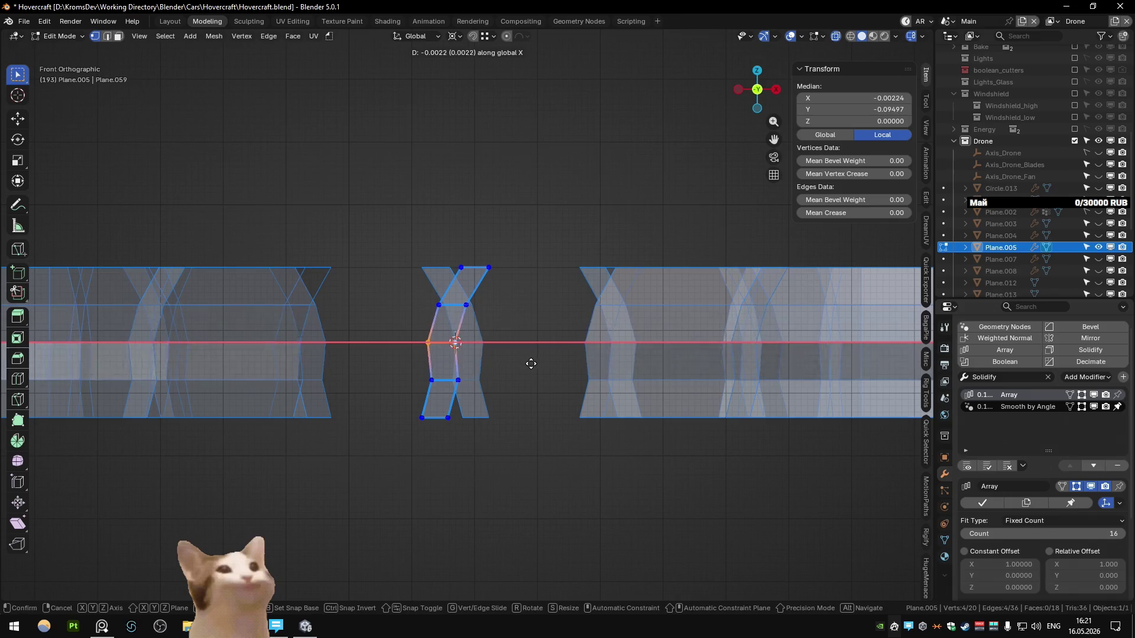
click(453, 385)
key(g)
key(x)
click(524, 398)
key(g)
right_click(524, 400)
- Shift the upper cut edge sideways along X
click(449, 305)
key(g)
key(x)
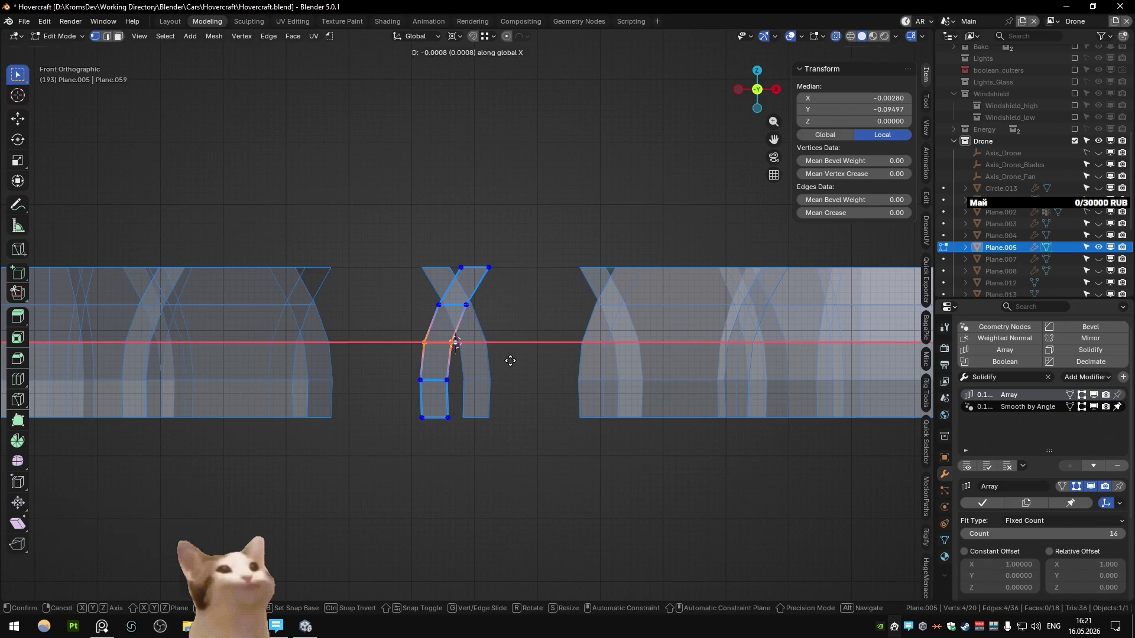
click(532, 329)
key(g)
key(g)
right_click(532, 334)
- Edge-slide the lower cut edge down and readjust the upper cut edge along the blade
click(395, 373)
key(g)
key(g)
click(531, 411)
click(421, 304)
key(g)
key(g)
click(530, 325)
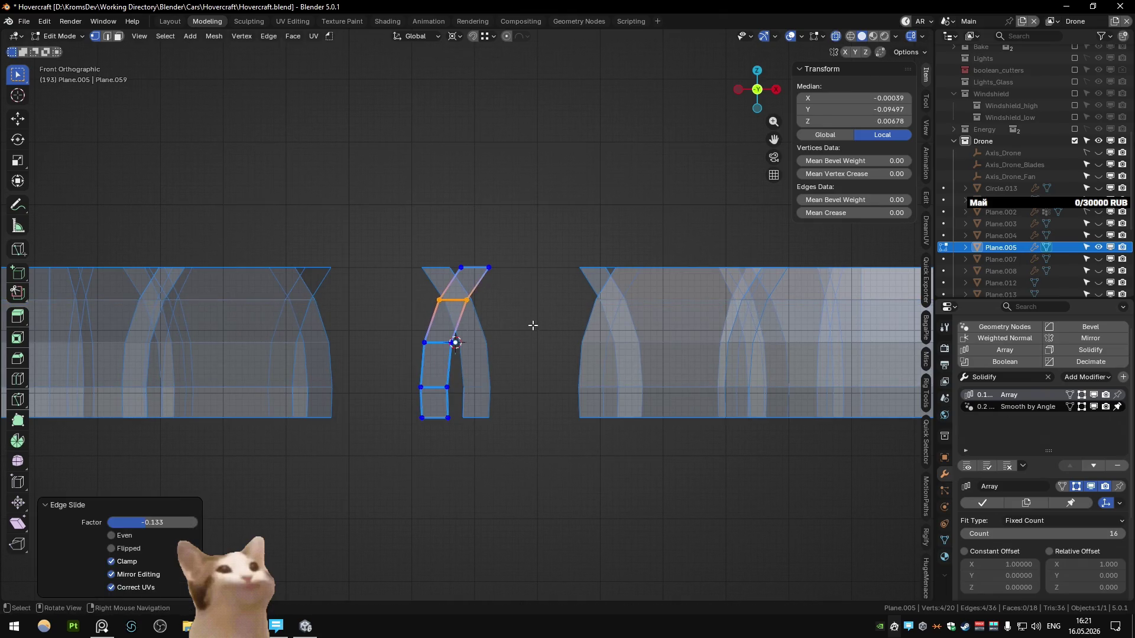
scroll(530, 326, down, 3)
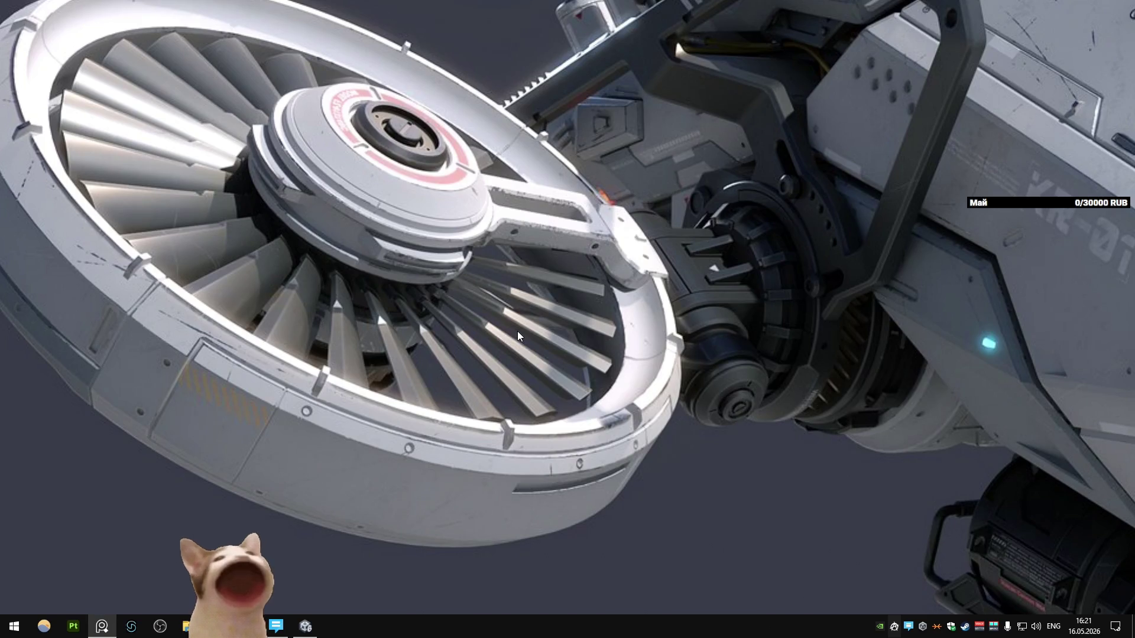
- Rotate the curved blade strip about Y to give the arrayed blades a new lean
key(alt+Tab)
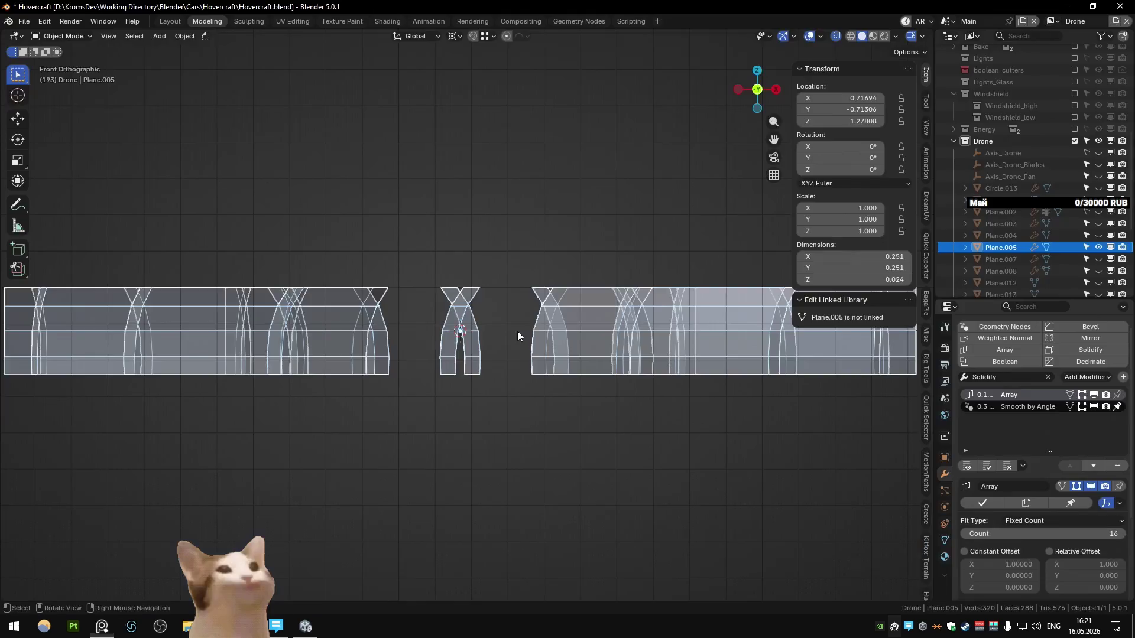
key(r)
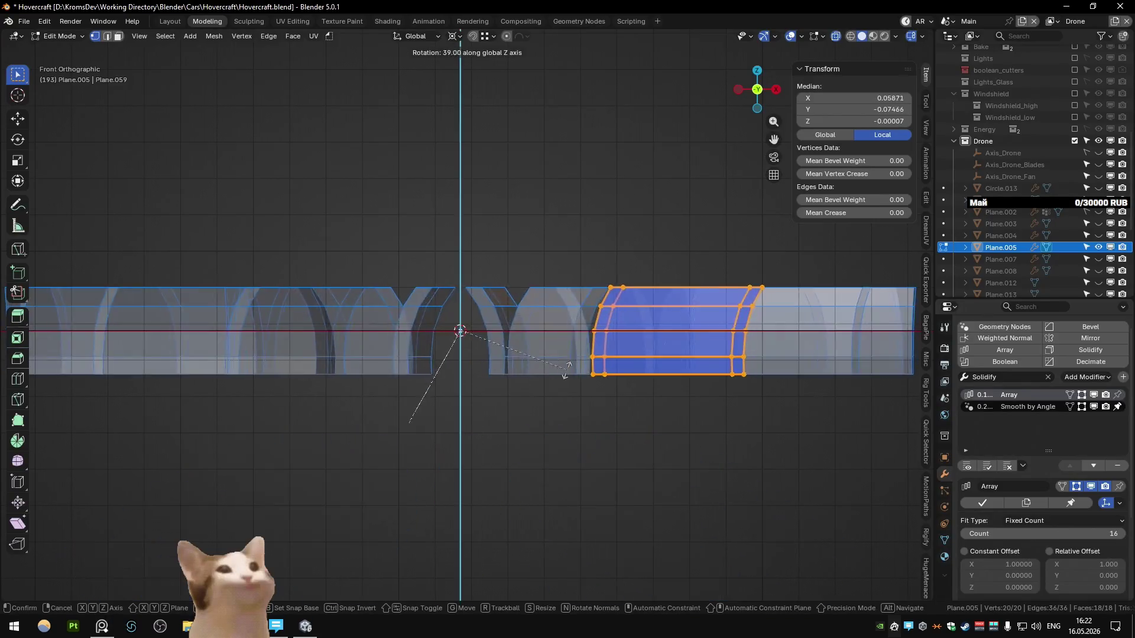
click(560, 359)
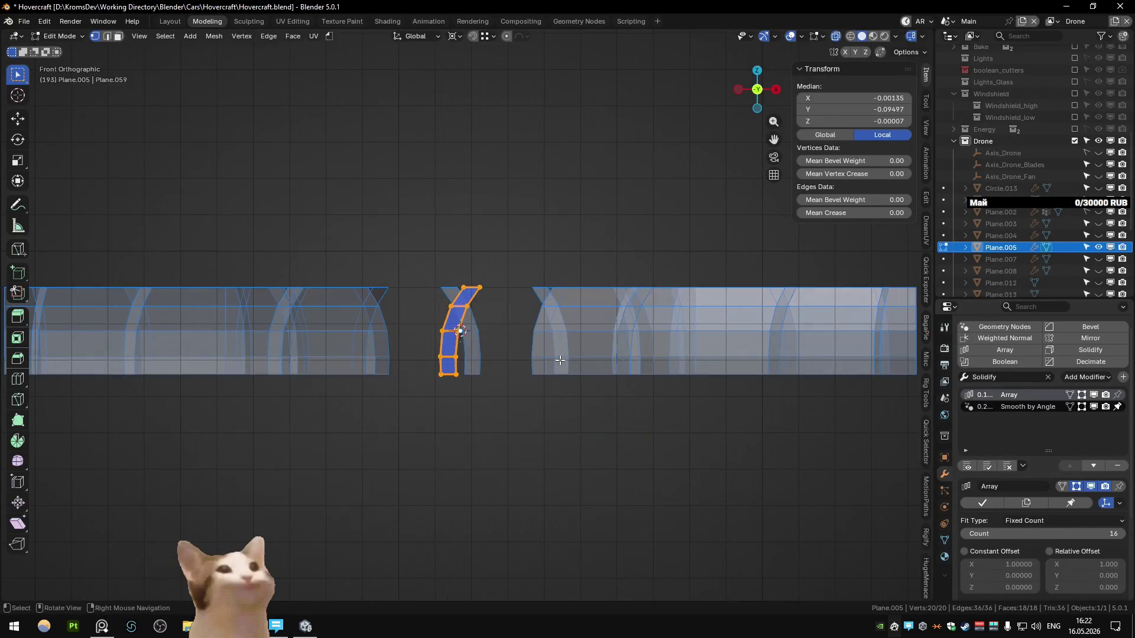
- Drop an X rotation, then tilt the blade strip 25° in Edit Mode
key(r)
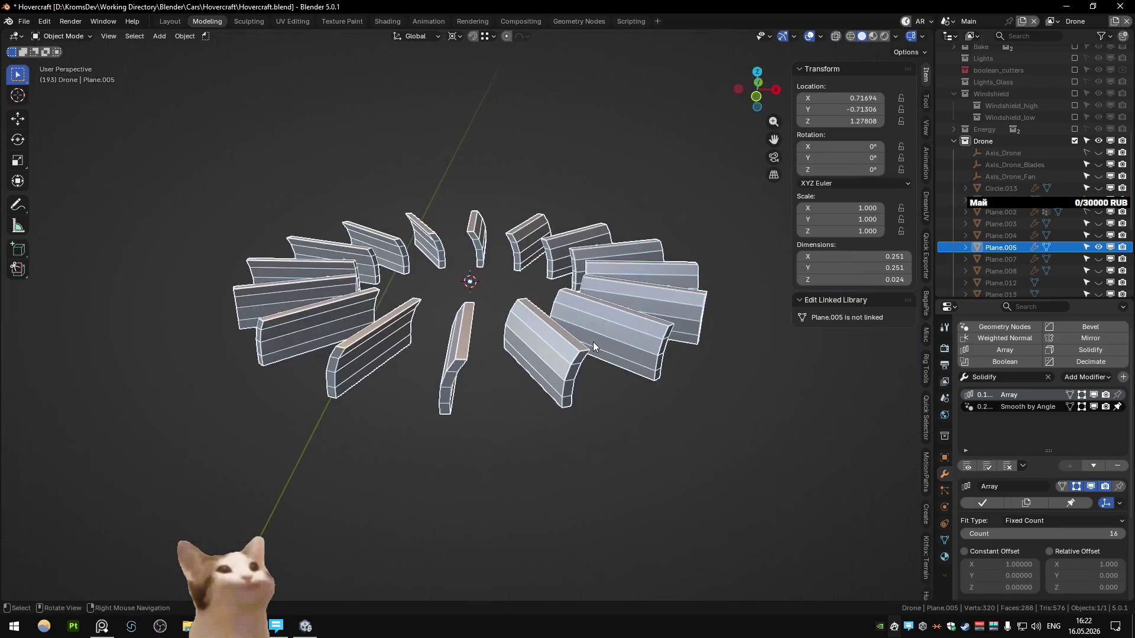
key(x)
key(Escape)
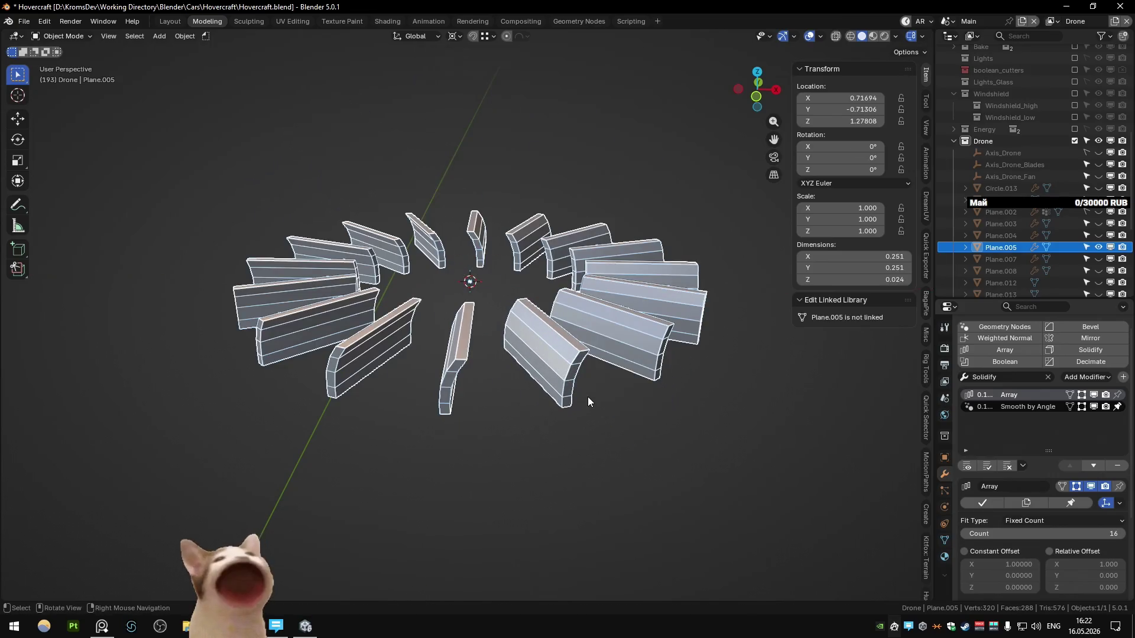
key(KP_1)
scroll(562, 279, up, 4)
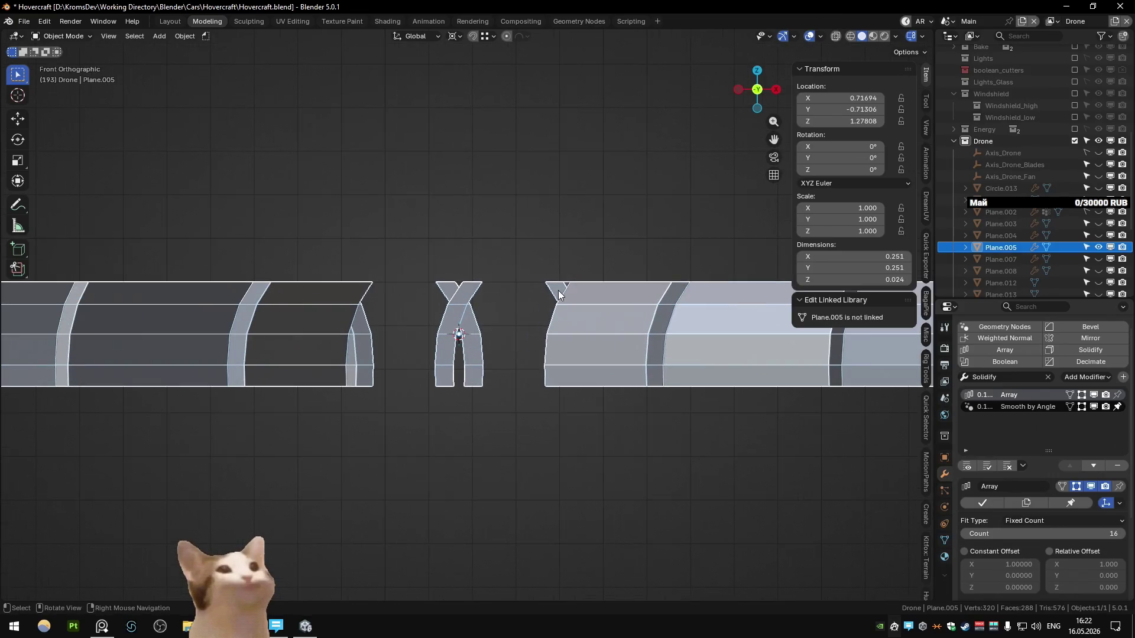
key(Tab)
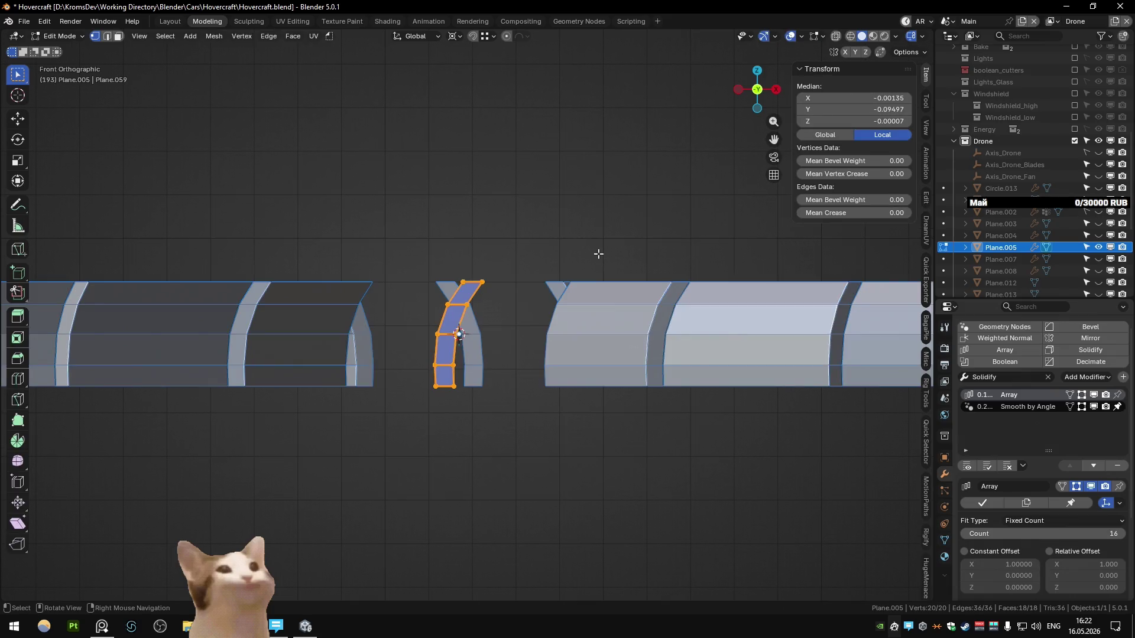
text(r15)
key(BackSpace)
key(BackSpace)
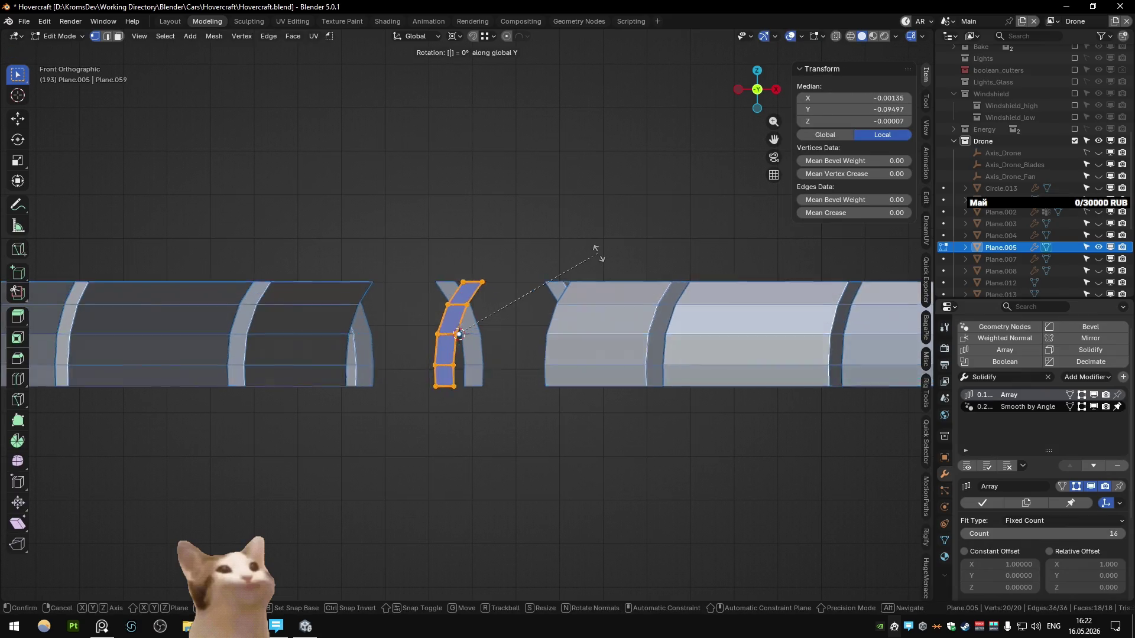
text(25)
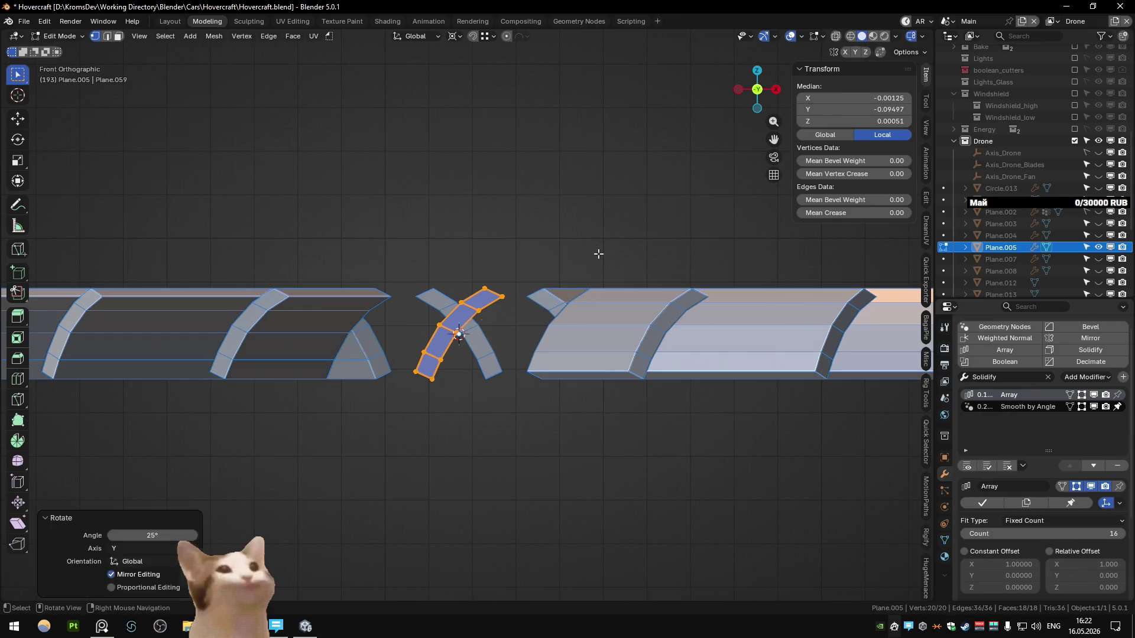
key(Return)
- Back in Object Mode with the whole drone visible, apply Shade Auto Smooth to the blades
key(Tab)
scroll(611, 287, down, 5)
mouse_move(611, 287)
middle_down()
mouse_move(581, 326)
mouse_move(261, 363)
middle_up()
key(h)
key(KP_Divide)
key(shift+grave)
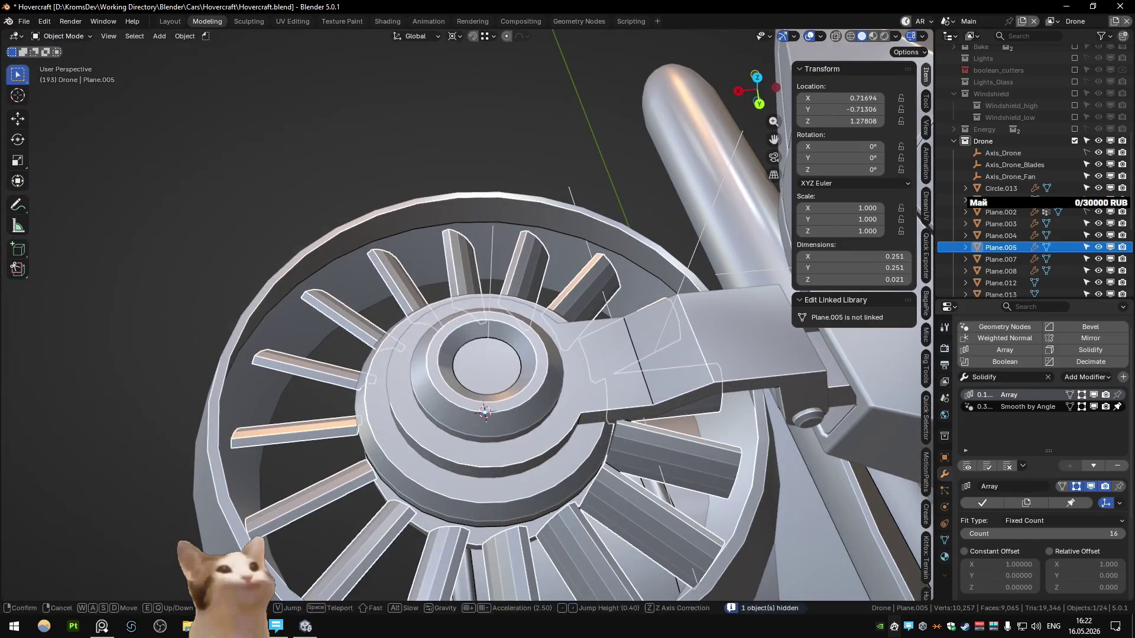
right_click(451, 257)
click(452, 250)
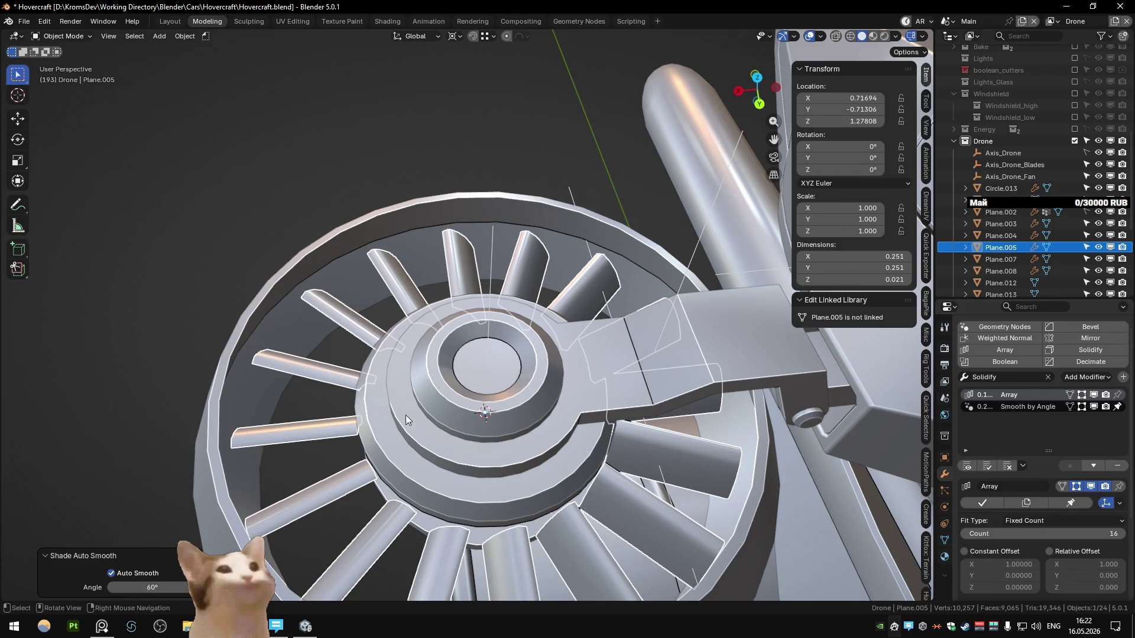
- Enter a new Auto Smooth angle for the blades, replacing 60°
click(156, 585)
text(30)
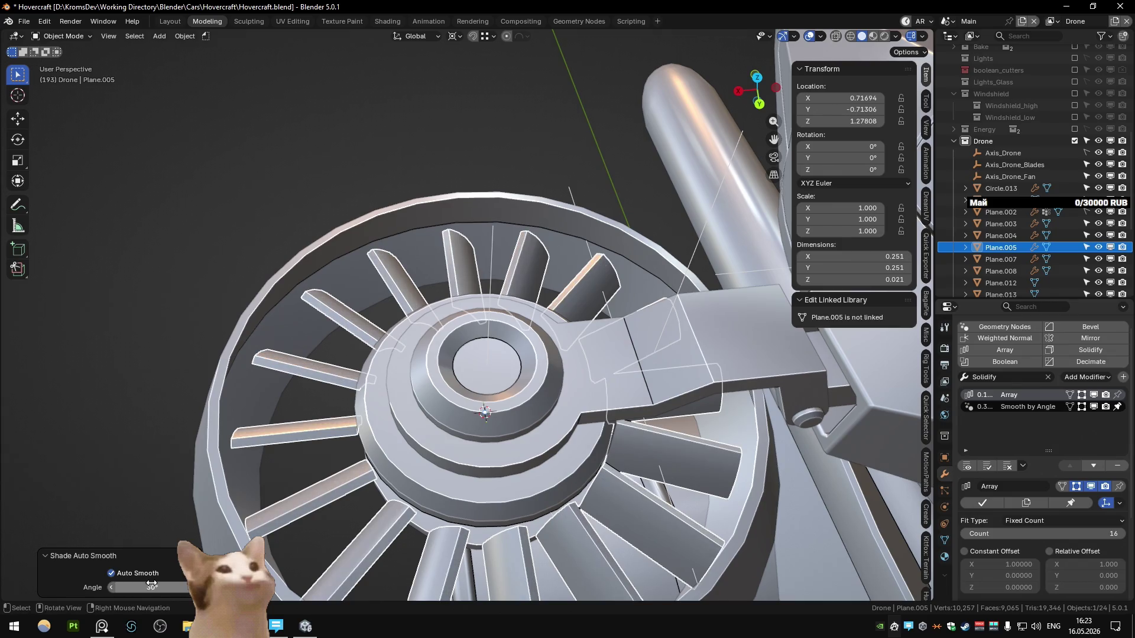
key(Return)
mouse_move(116, 251)
middle_down()
mouse_move(184, 296)
mouse_move(463, 374)
mouse_move(483, 331)
mouse_move(517, 324)
middle_up()
- Select the Plane.005 blade array and start editing its Array Count
scroll(324, 332, up, 5)
scroll(463, 374, up, 2)
click(468, 398)
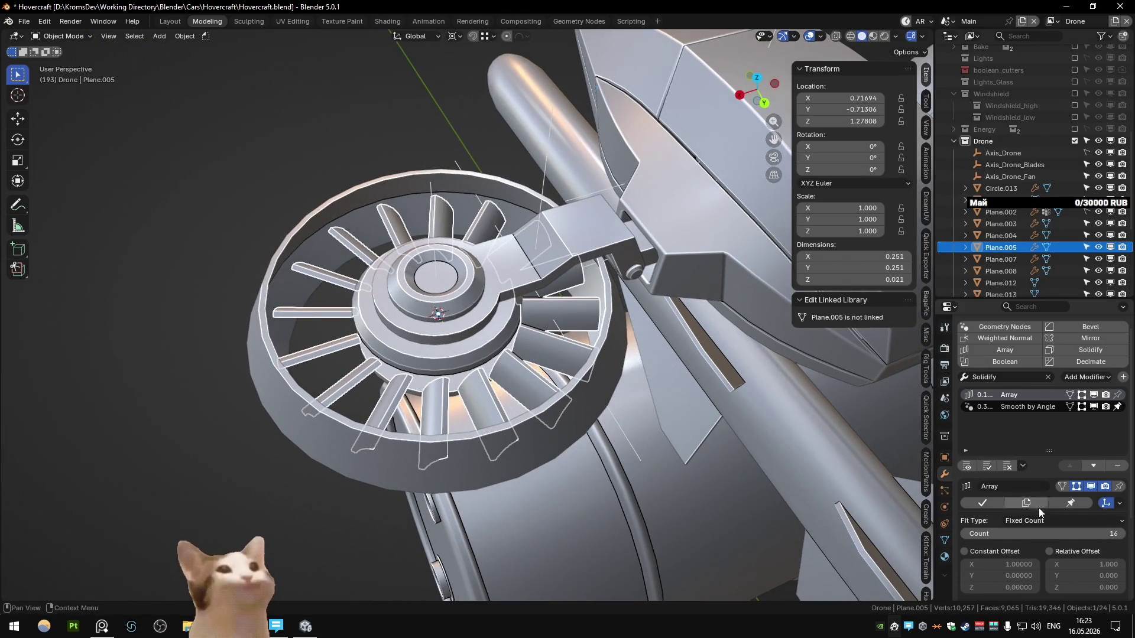
click(1039, 535)
- Set the Array Count to 24 and turn the Axis_Drone_Blades empty to 15° on Z
text(24)
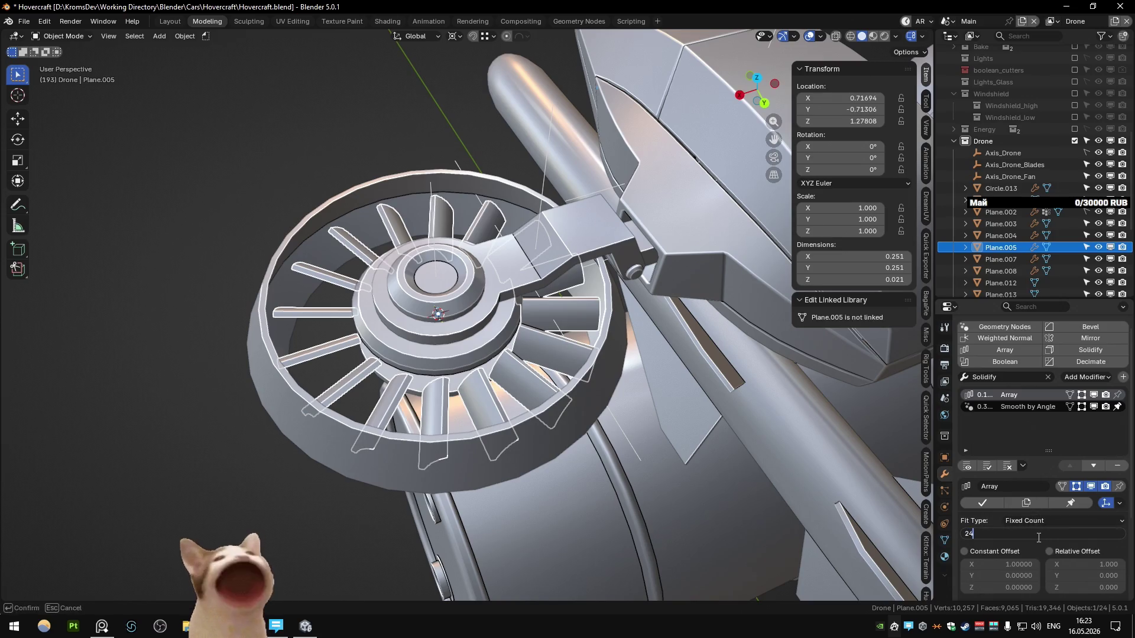
key(Return)
click(435, 195)
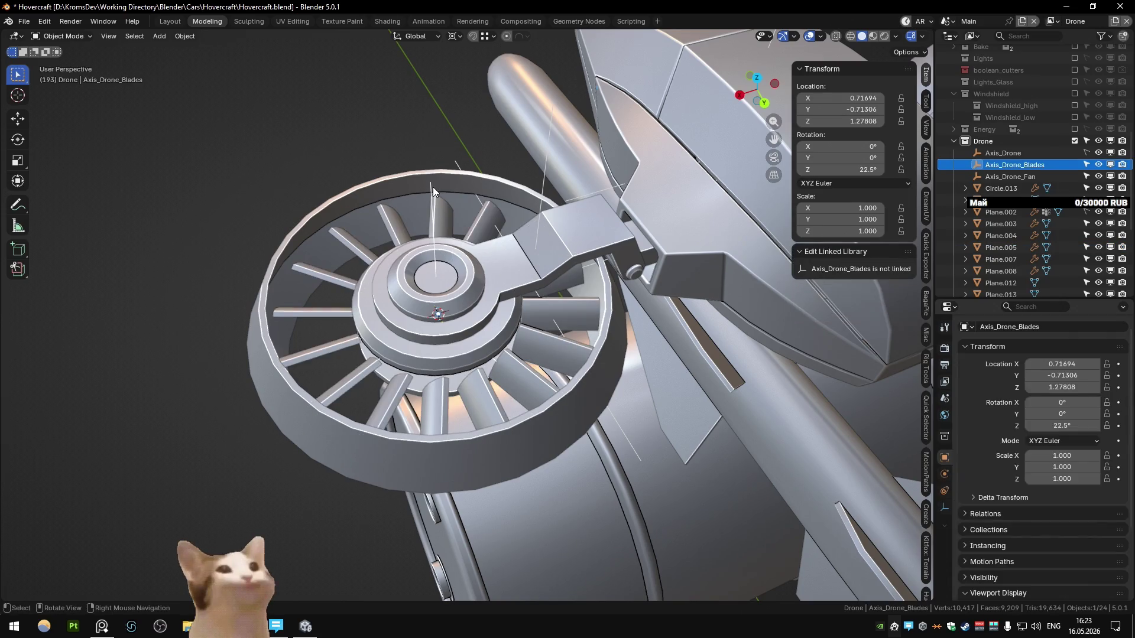
click(858, 168)
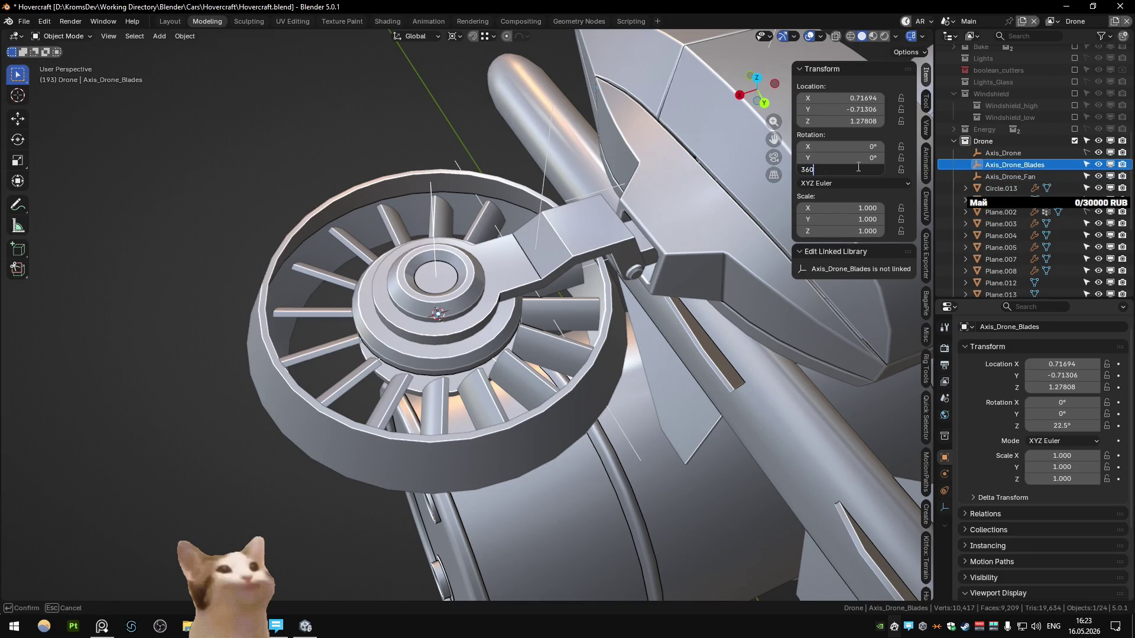
key(Return)
- Isolate the blade array together with its Axis_Drone_Blades empty in local view
key(alt+a)
mouse_move(299, 295)
middle_down()
mouse_move(281, 235)
mouse_move(378, 246)
mouse_move(382, 335)
mouse_move(384, 304)
mouse_move(491, 126)
mouse_move(580, 136)
mouse_move(589, 167)
mouse_move(639, 157)
mouse_move(631, 255)
mouse_move(603, 312)
middle_up()
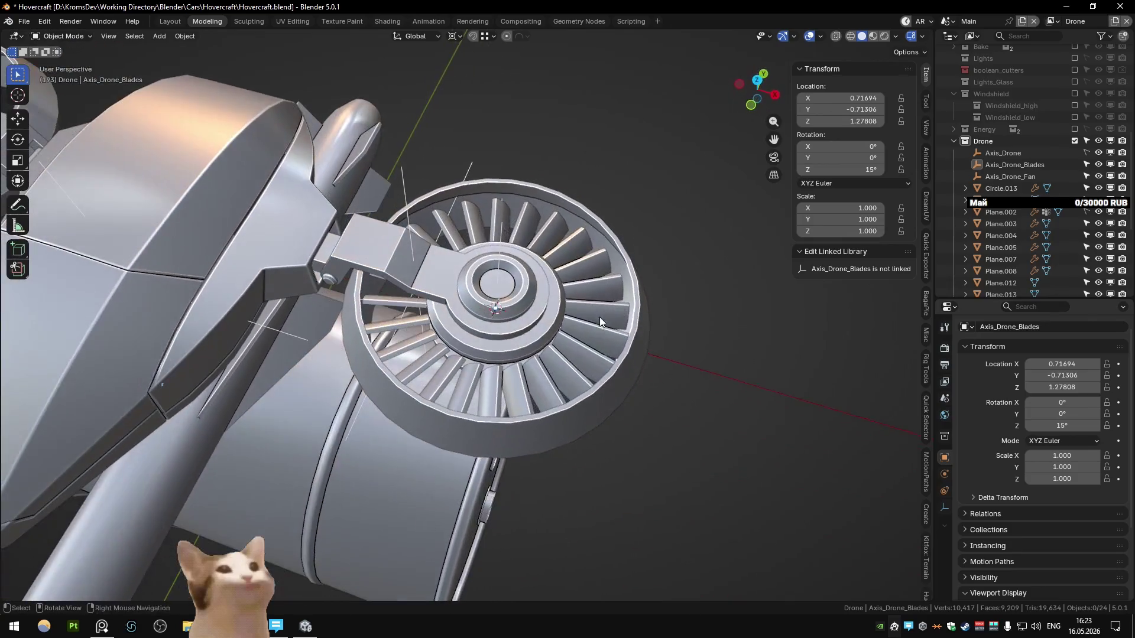
click(603, 312)
key(shift+h)
key(r)
key(KP_Divide)
shift+click(500, 199)
shift+click(571, 286)
key(KP_Divide)
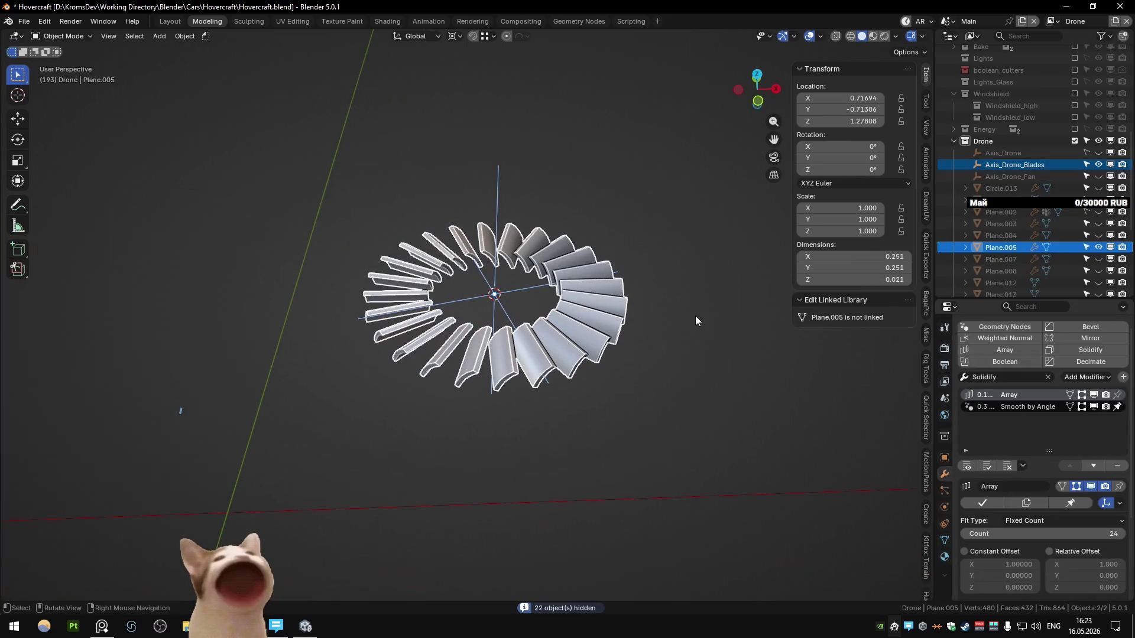
- Test-spin the blades about Z, then undo the spin
key(r)
key(z)
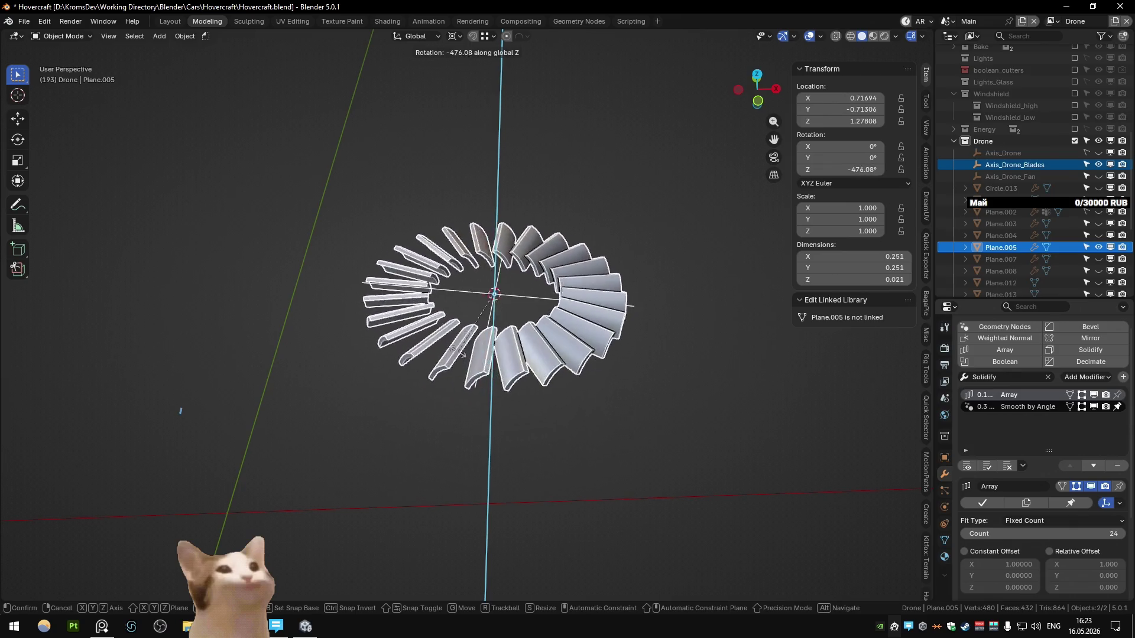
click(384, 336)
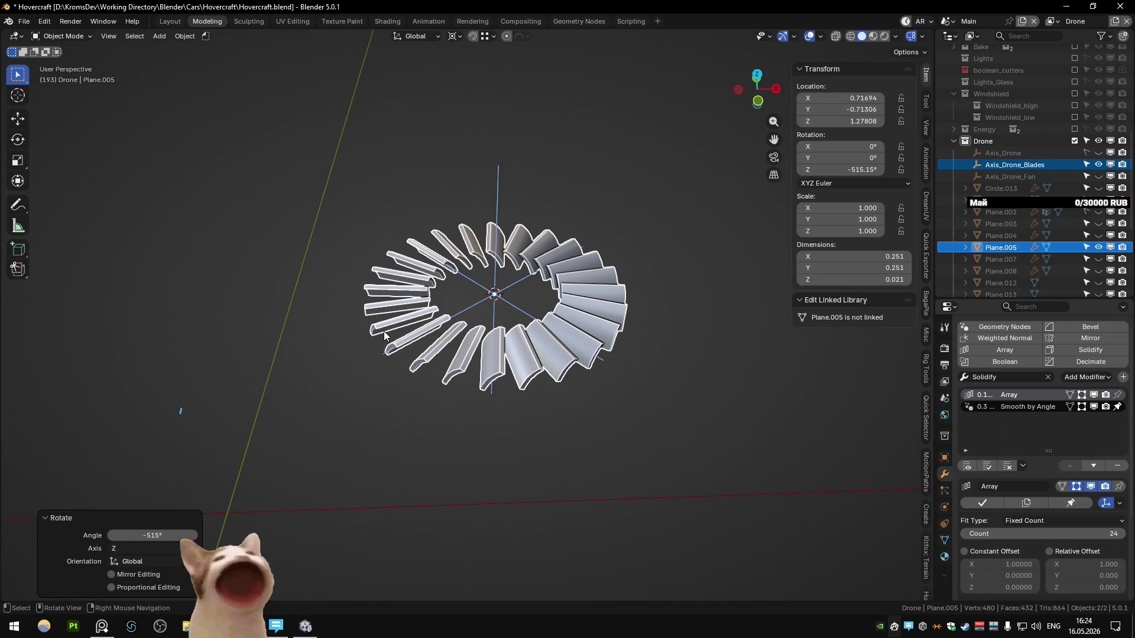
key(ctrl+z)
- In full view, spin blades and Axis_Drone_Blades about Z again, undo to 15°, reselect the blades
key(KP_Divide)
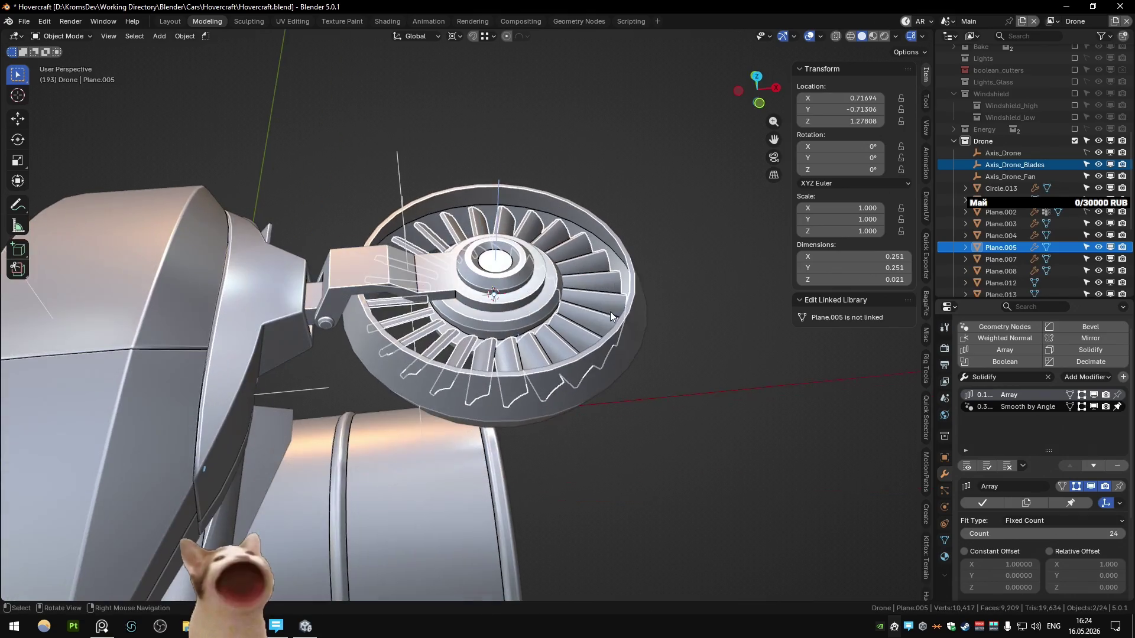
shift+click(495, 196)
key(r)
key(z)
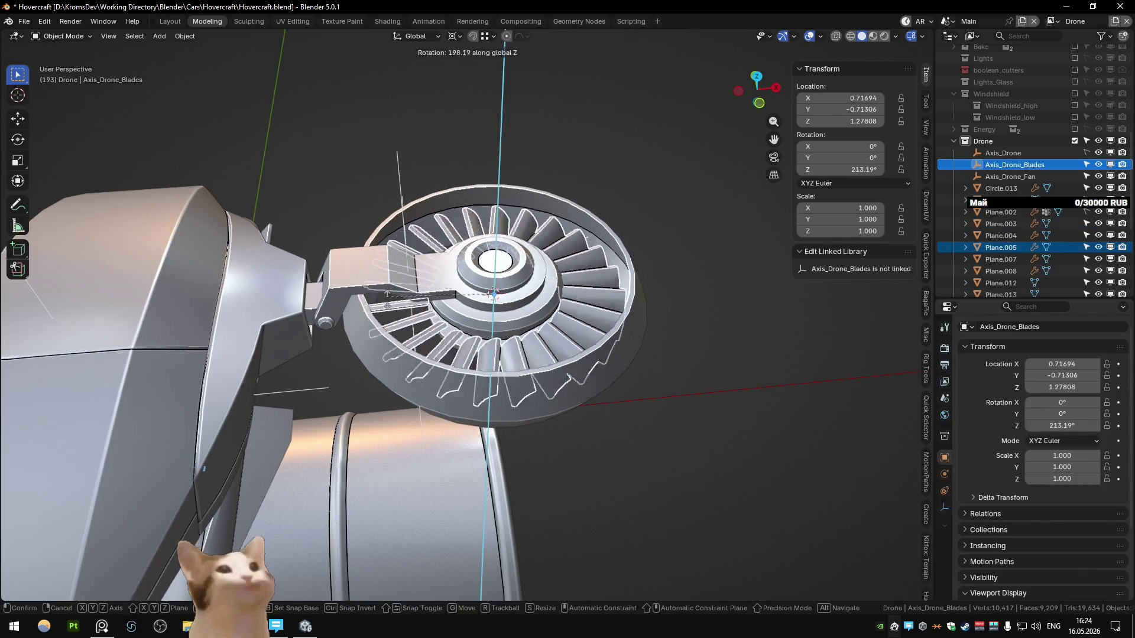
click(597, 305)
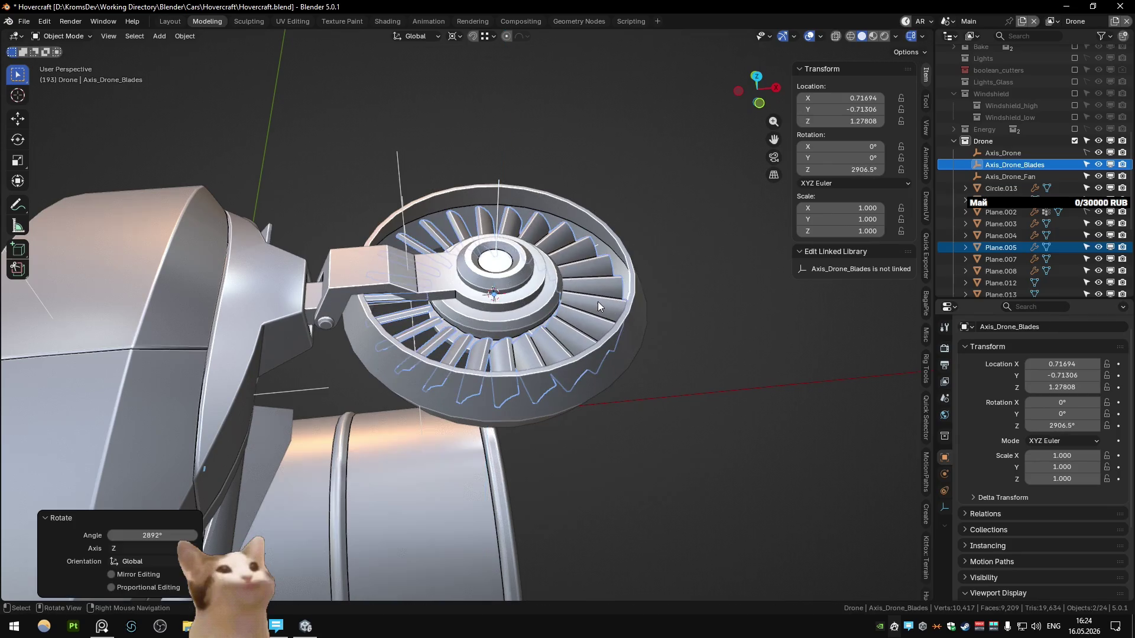
middle_drag(597, 305, 594, 282)
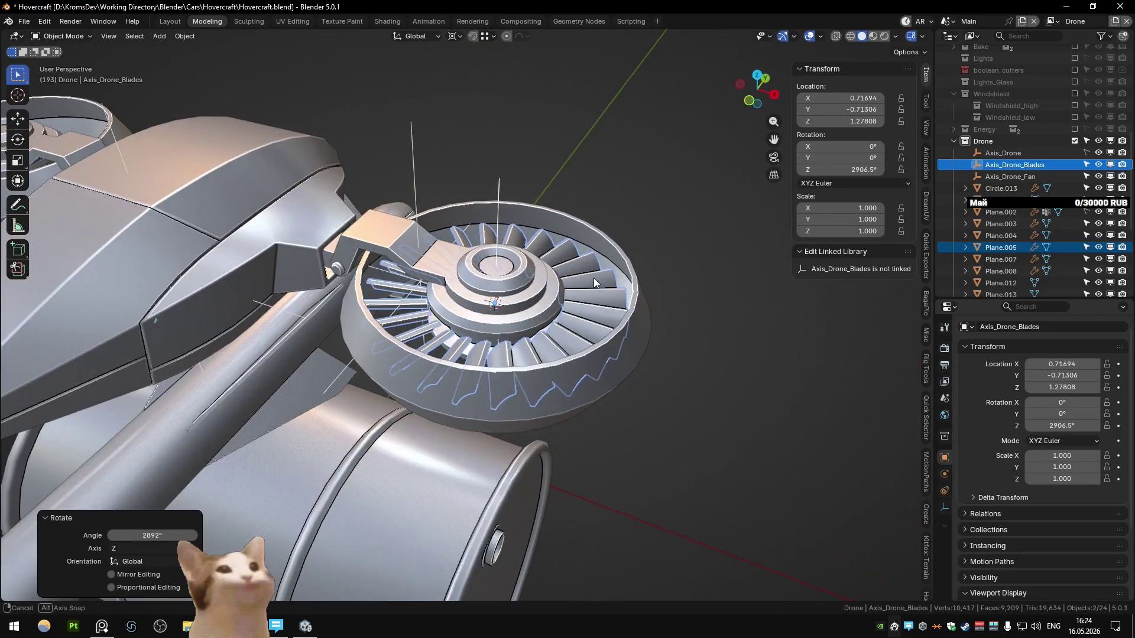
key(ctrl+z)
click(682, 239)
middle_drag(682, 239, 432, 270)
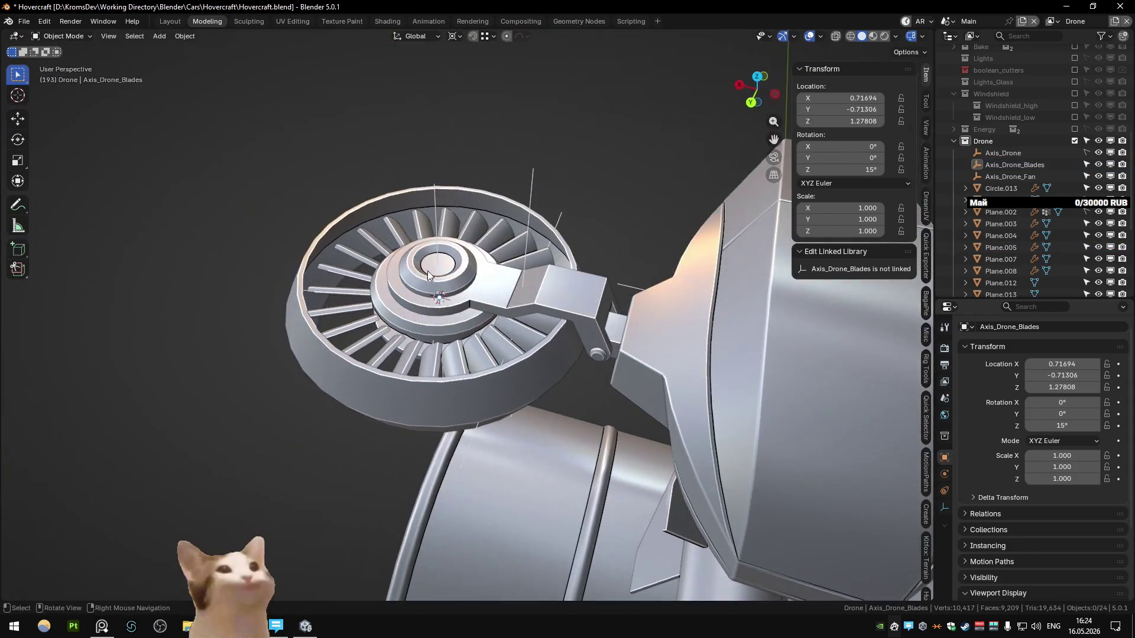
click(441, 224)
- Add a Mirror modifier to the blade array using Axis_Drone as the mirror object
middle_drag(441, 225, 477, 233)
scroll(461, 227, down, 5)
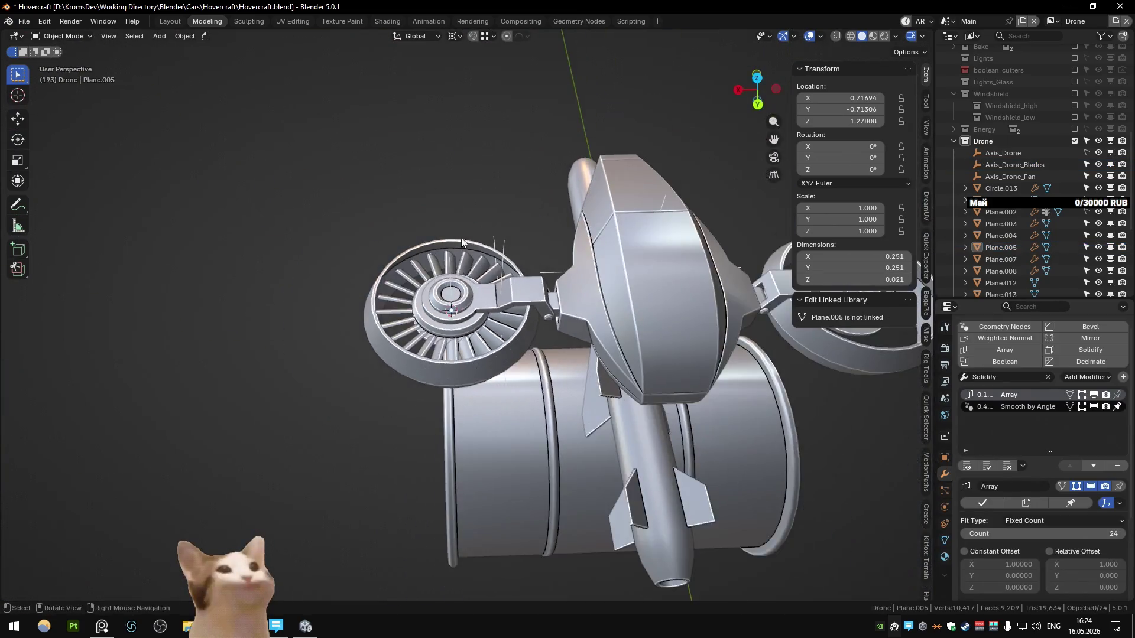
scroll(473, 301, up, 6)
click(479, 349)
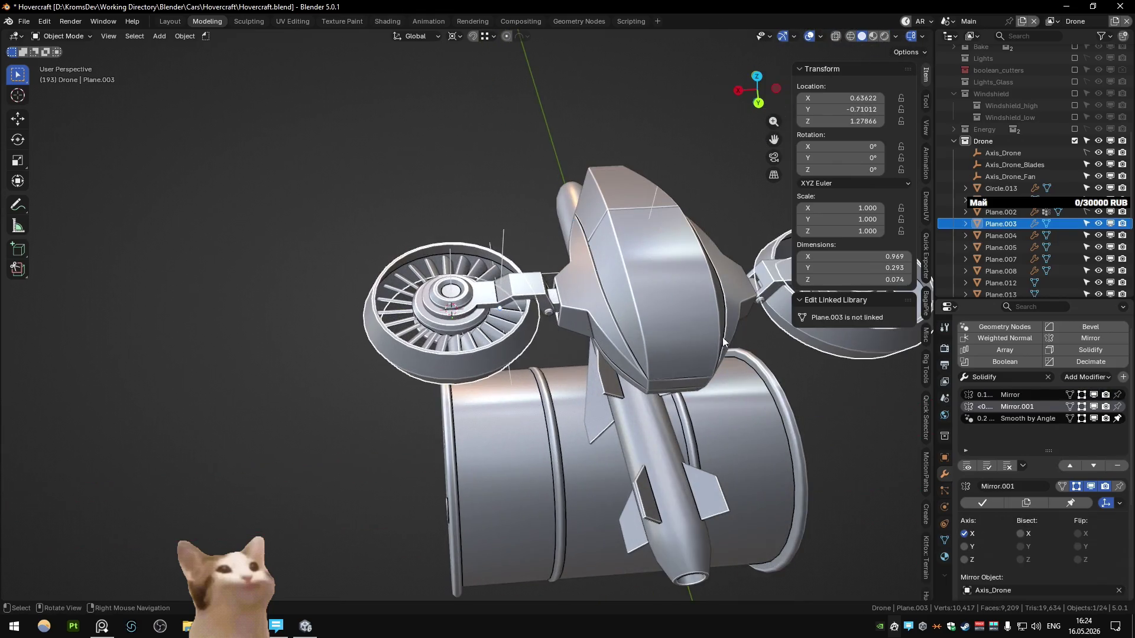
click(1090, 338)
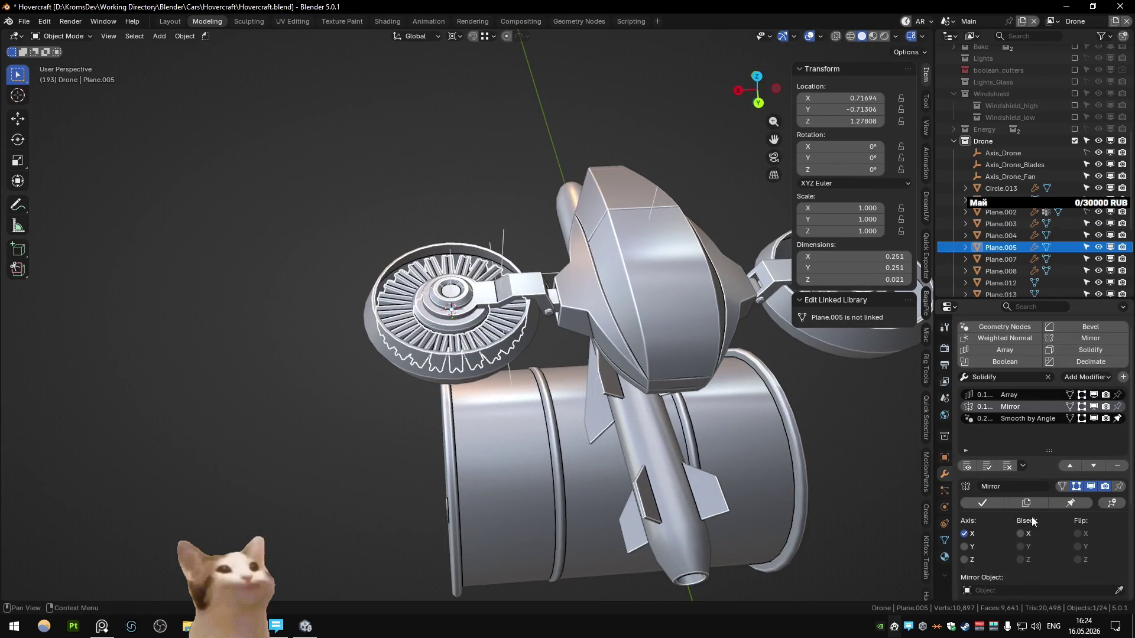
scroll(1041, 505, down, 3)
click(1005, 519)
click(998, 507)
click(541, 116)
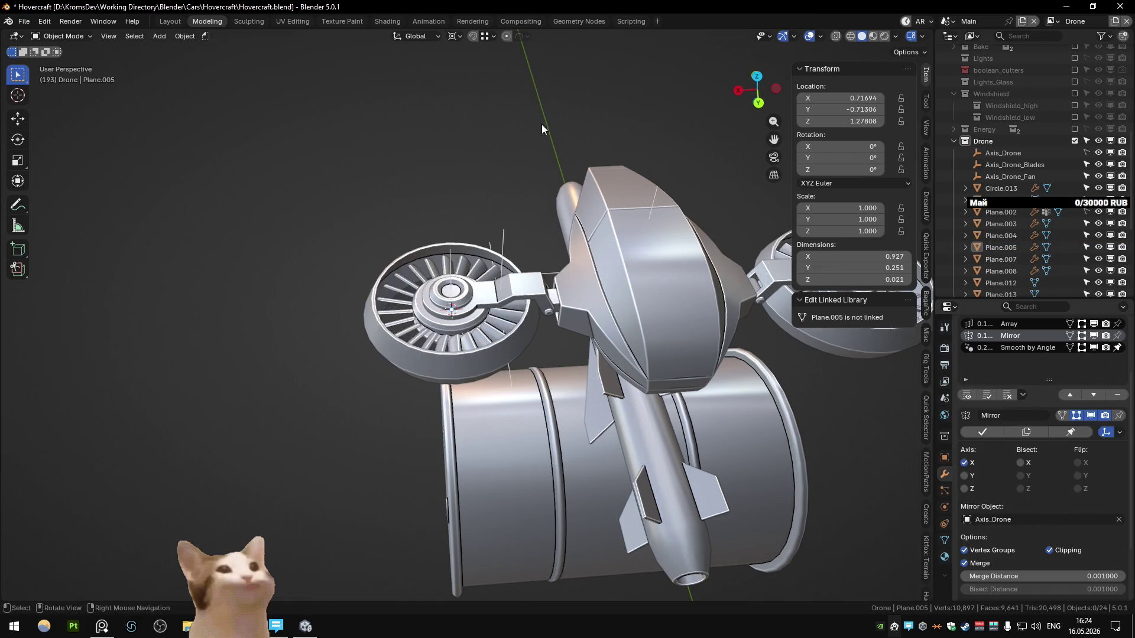
scroll(540, 115, down, 5)
mouse_move(634, 186)
middle_down()
mouse_move(654, 217)
mouse_move(572, 207)
mouse_move(588, 185)
middle_up()
key(KP_1)
scroll(479, 239, up, 2)
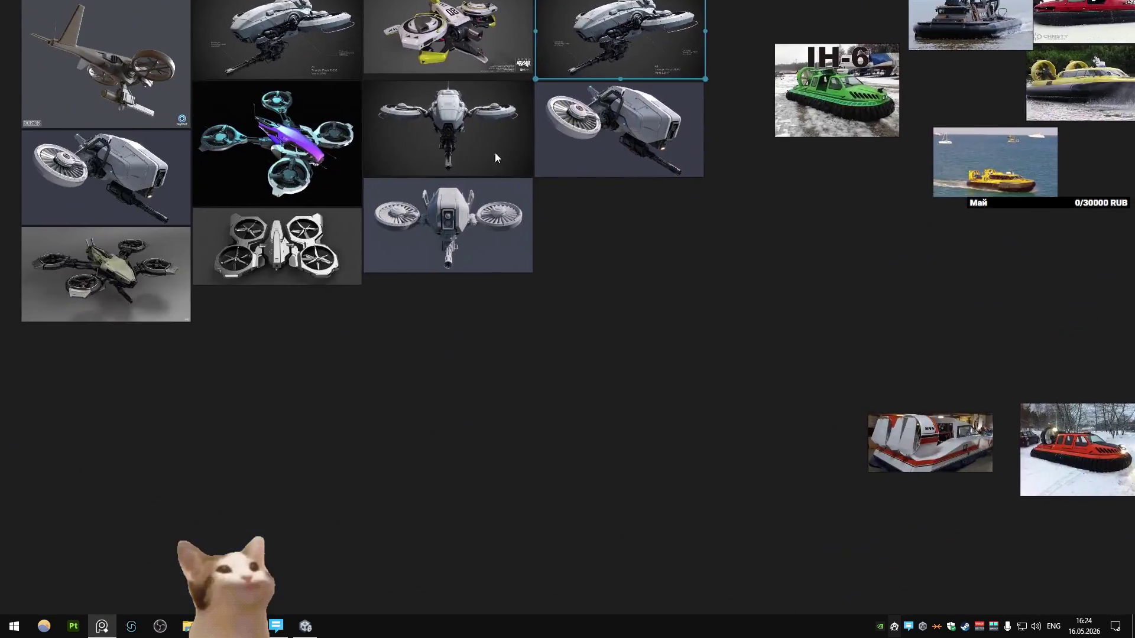
scroll(476, 208, up, 5)
scroll(480, 239, down, 8)
scroll(448, 220, up, 5)
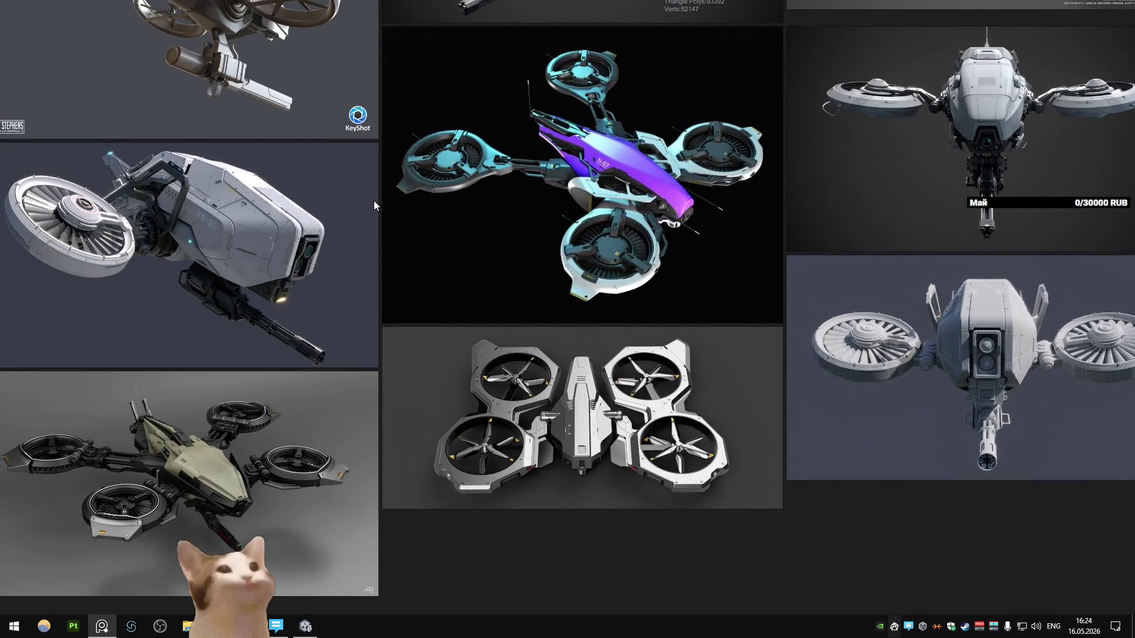
key(alt+Tab)
scroll(310, 210, up, 1)
mouse_move(310, 209)
middle_down()
mouse_move(339, 256)
mouse_move(352, 233)
middle_up()
scroll(346, 247, down, 6)
scroll(371, 219, up, 1)
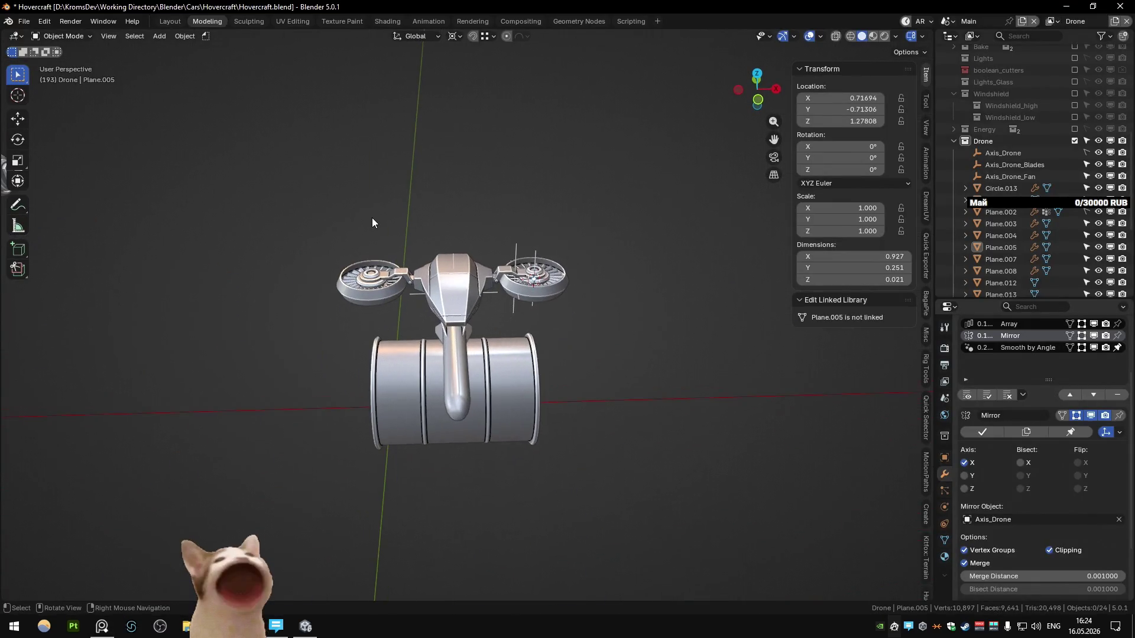
- In Plane.003's Edit Mode, box-select the shroud's top rim vertices from front view with X-ray
scroll(371, 218, up, 1)
click(353, 289)
key(Tab)
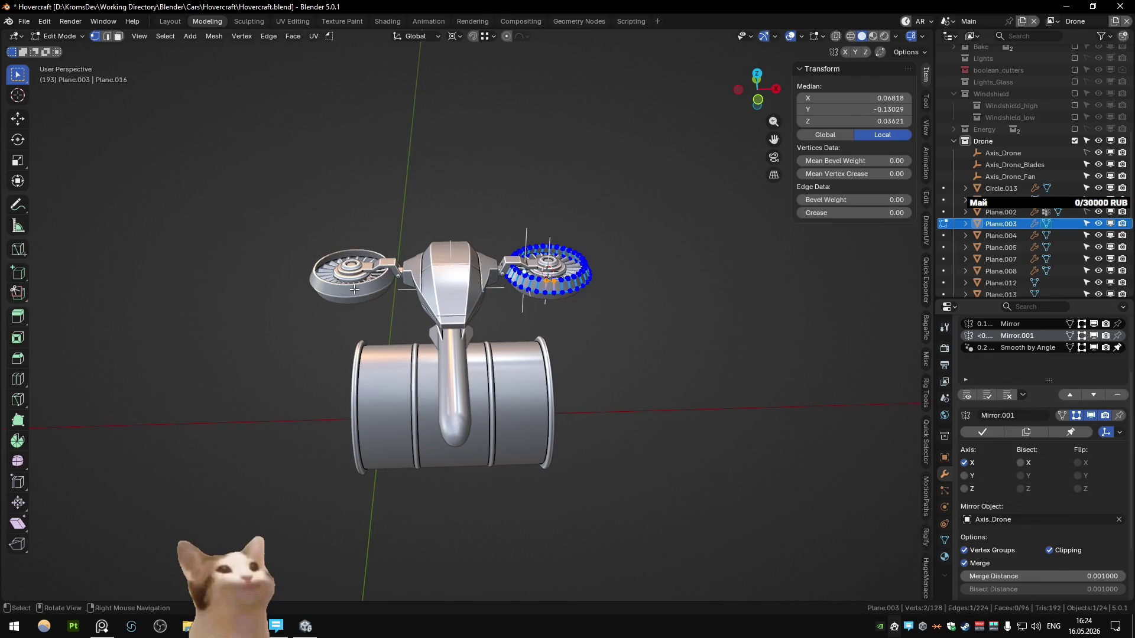
key(KP_1)
scroll(413, 266, up, 5)
key(alt+z)
drag(304, 189, 790, 266)
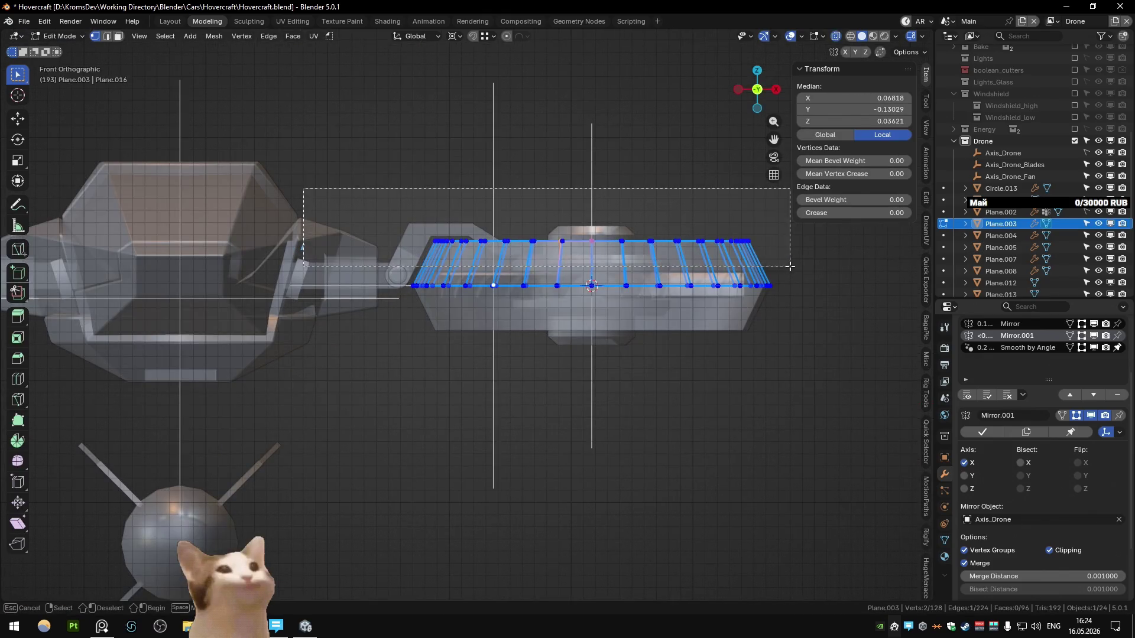
scroll(628, 222, down, 5)
key(alt+z)
- Vertex-slide the selected top rim loop downward and return to Object Mode
scroll(627, 221, up, 4)
shift+middle_drag(608, 284, 615, 233)
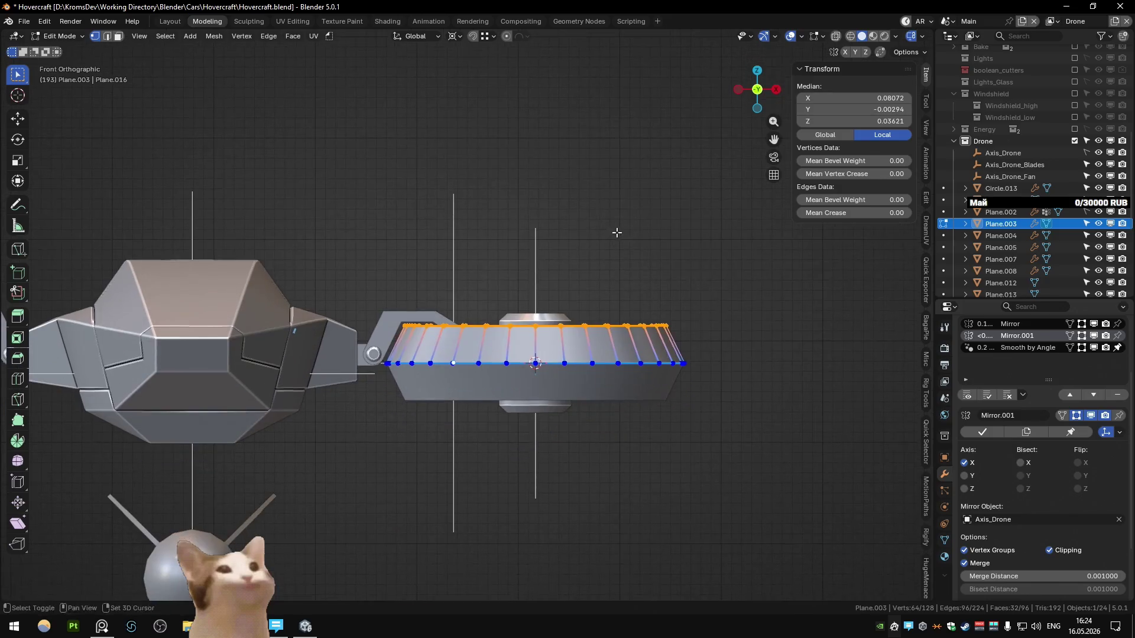
key(shift+v)
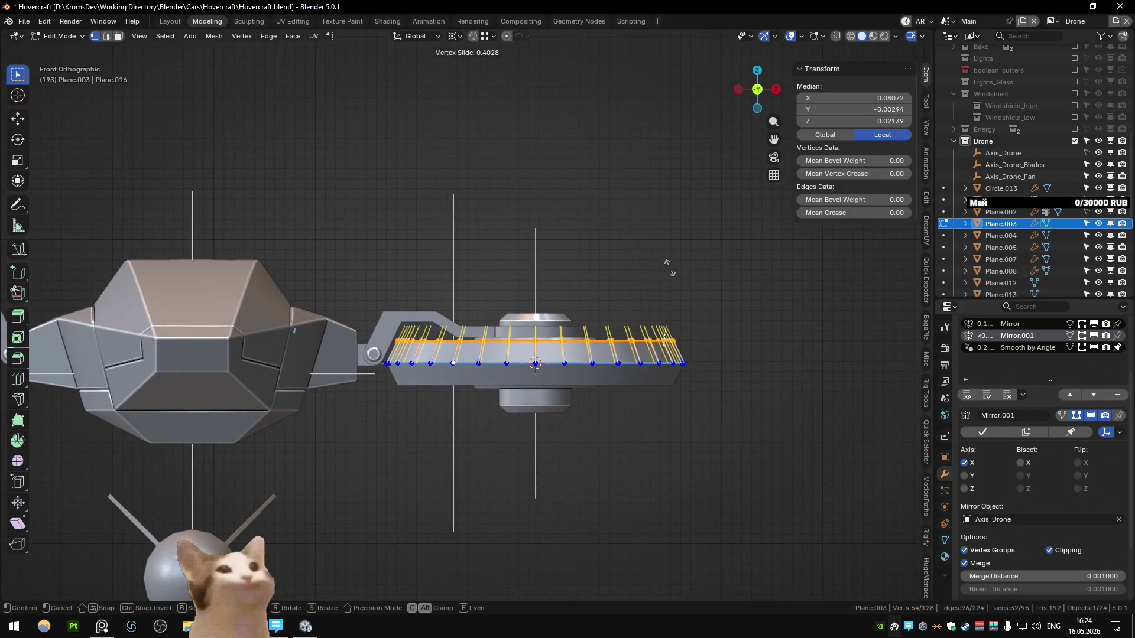
click(669, 267)
key(Tab)
mouse_move(668, 261)
middle_down()
mouse_move(660, 270)
mouse_move(677, 266)
middle_up()
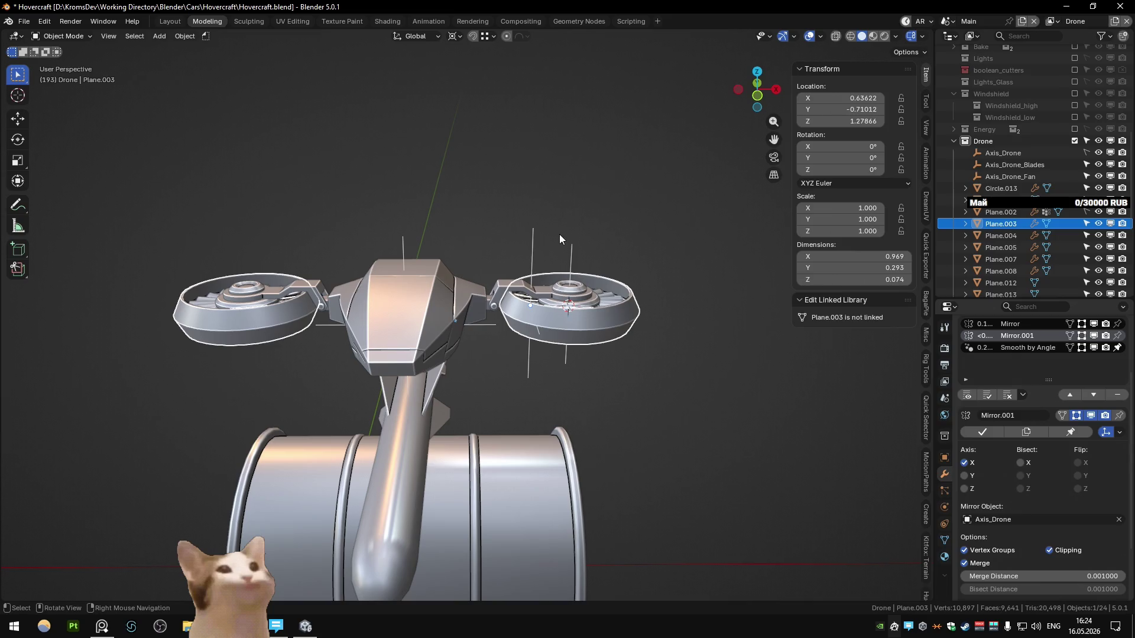
- Re-enter Edit Mode and vertex-slide the shroud's rim loop several more times from different angles
middle_drag(561, 236, 640, 238)
key(Tab)
key(shift+v)
click(653, 243)
key(Escape)
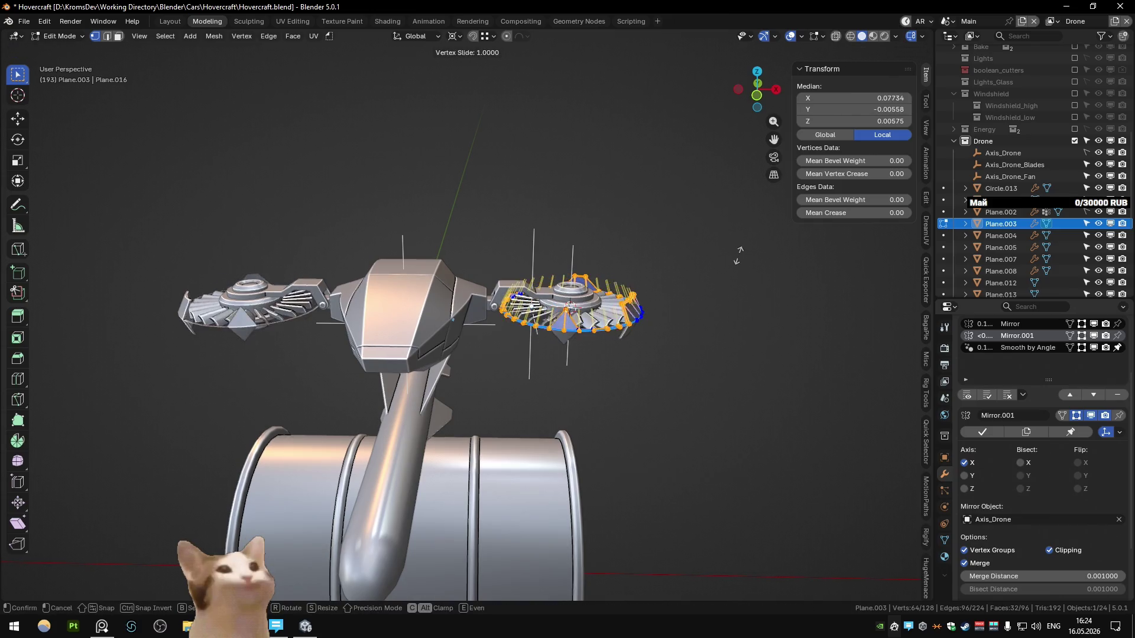
middle_drag(733, 254, 608, 266)
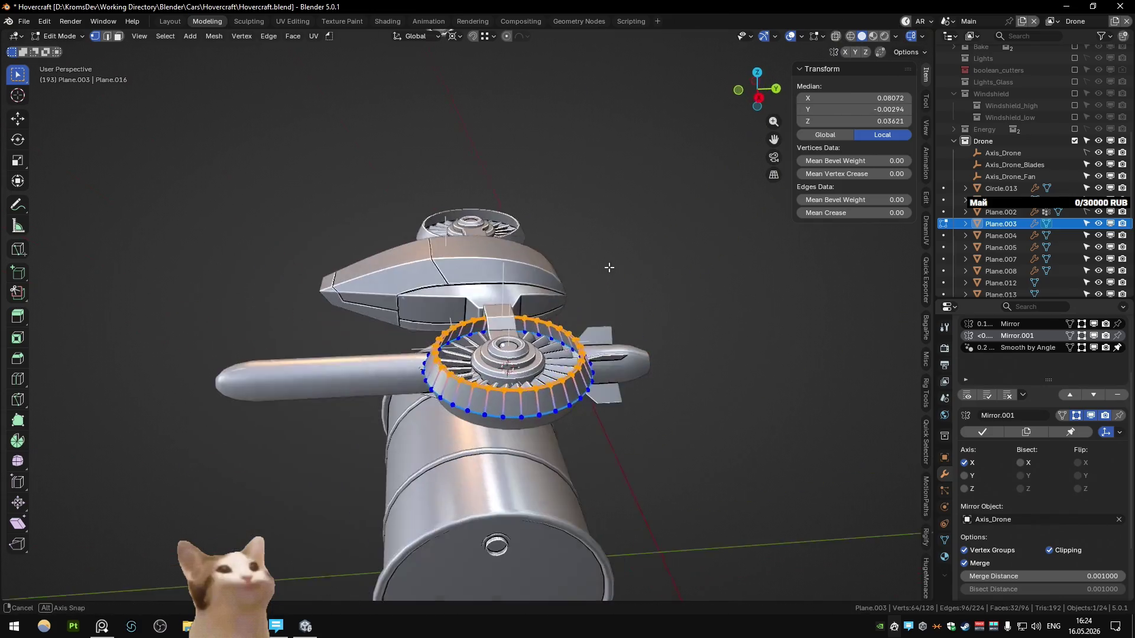
scroll(608, 265, up, 5)
key(shift+v)
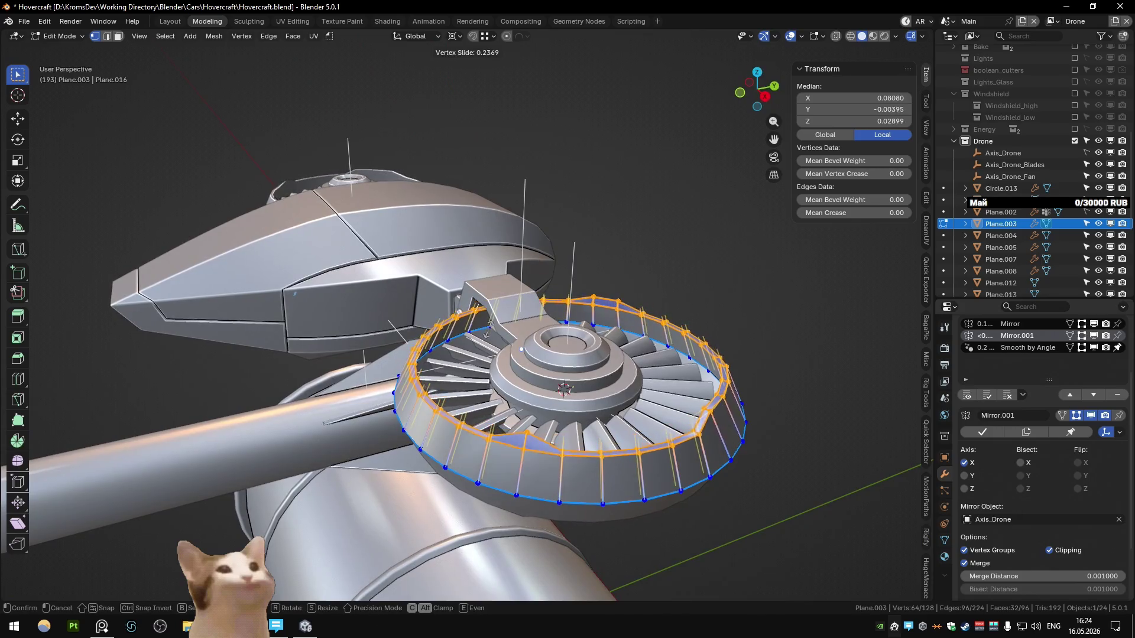
click(488, 332)
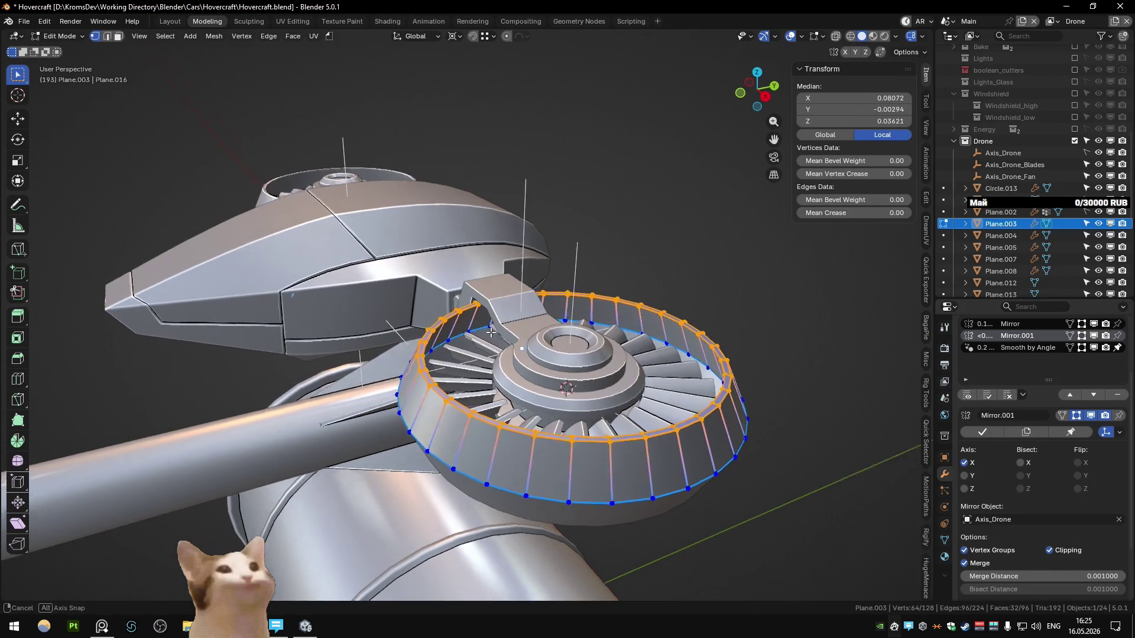
middle_drag(488, 332, 507, 334)
key(shift+v)
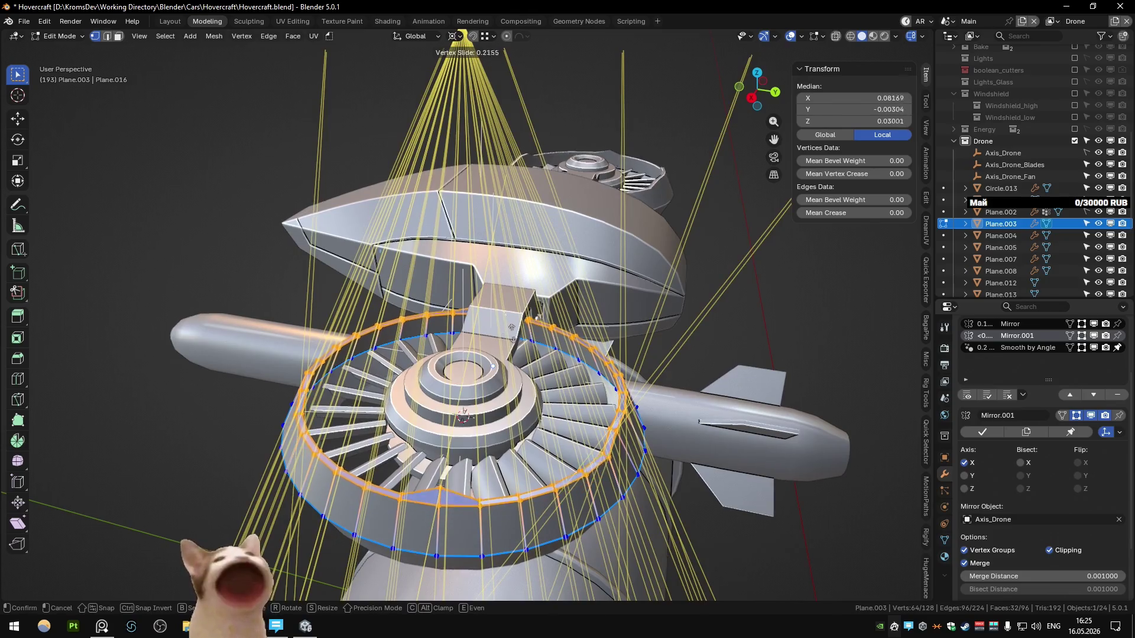
click(513, 335)
scroll(513, 336, up, 3)
middle_drag(512, 335, 599, 408)
- Try an unclamped, flipped rim slide, undo it, and switch to face select mode
key(shift+v)
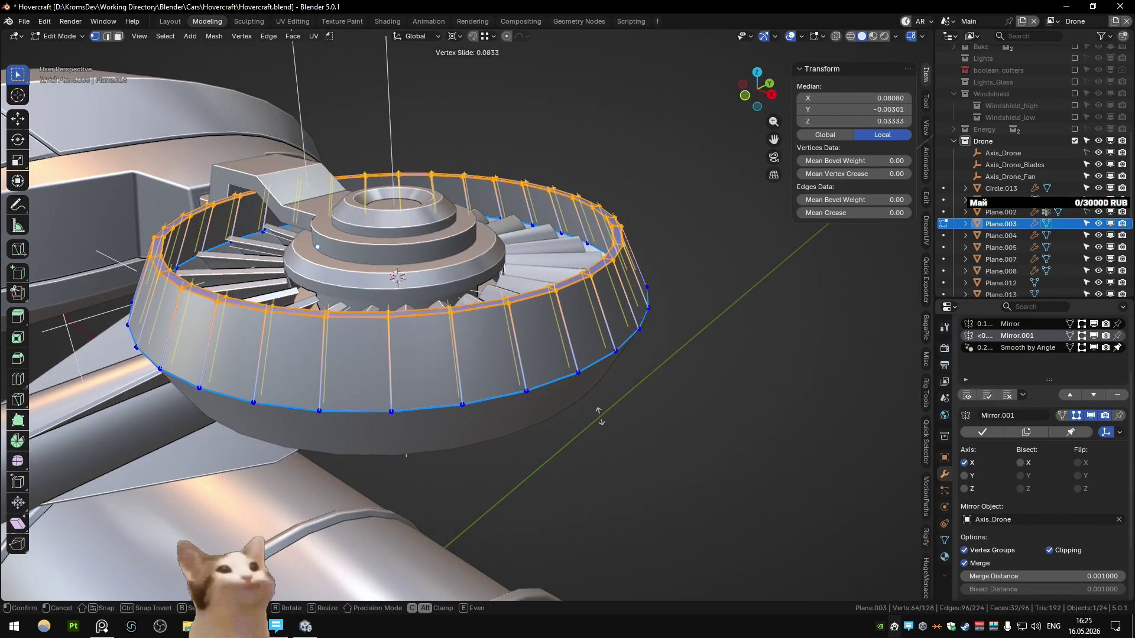
key(alt)
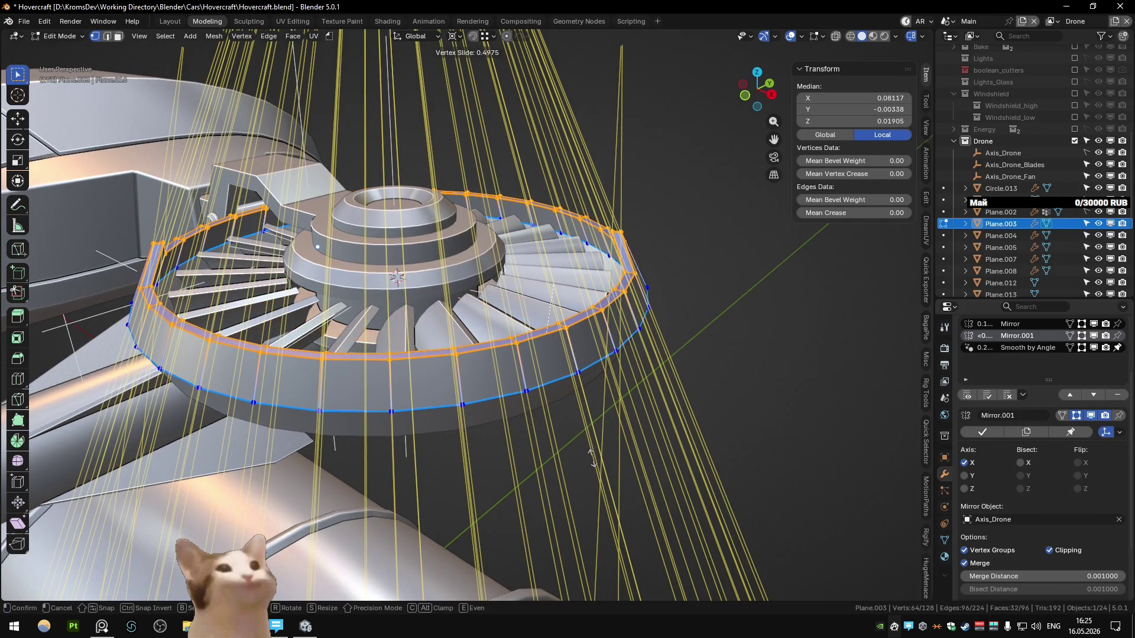
click(591, 456)
middle_drag(591, 456, 562, 422)
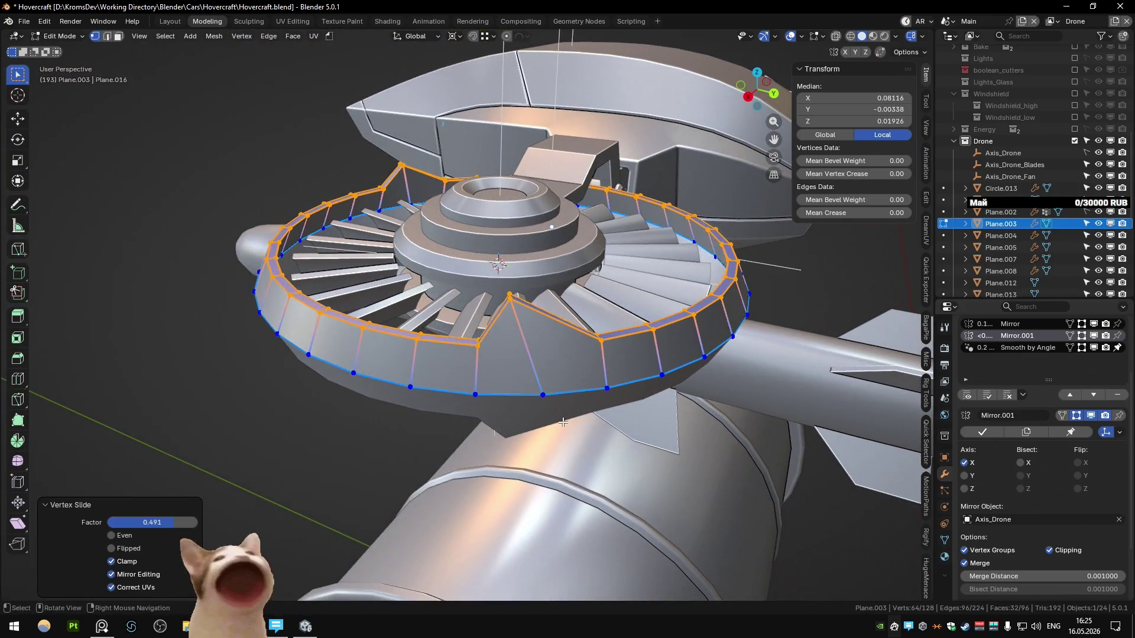
click(112, 548)
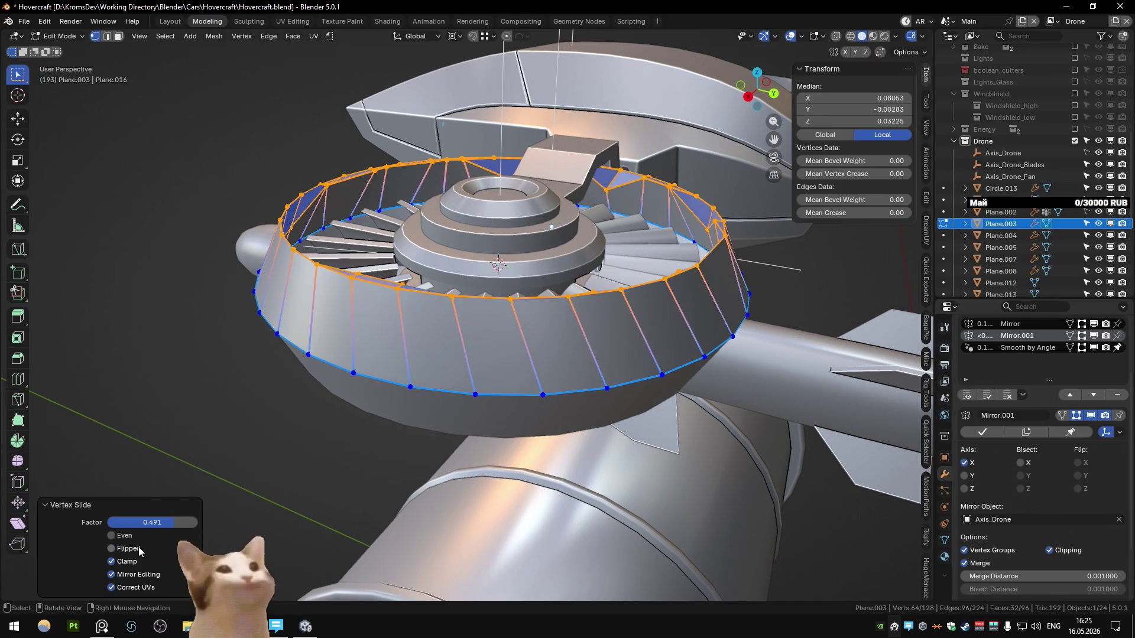
click(129, 546)
key(ctrl+z)
key(ctrl+z)
key(ctrl+shift+z)
mouse_move(458, 325)
middle_down()
mouse_move(355, 331)
mouse_move(283, 208)
middle_up()
key(3)
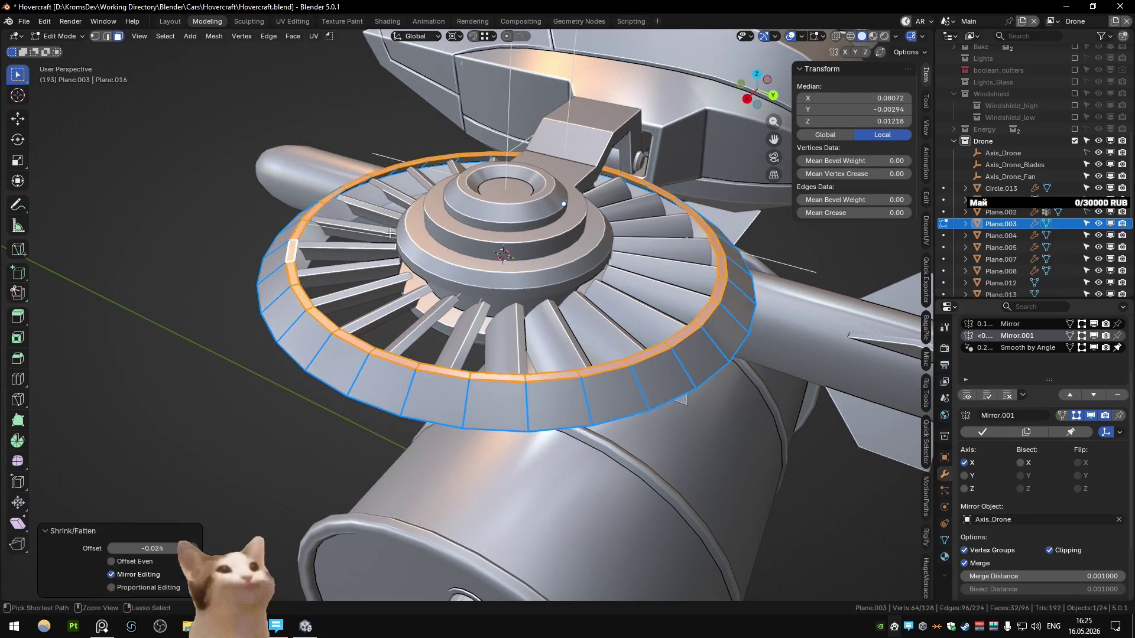
middle_drag(356, 206, 501, 229)
key(g)
key(g)
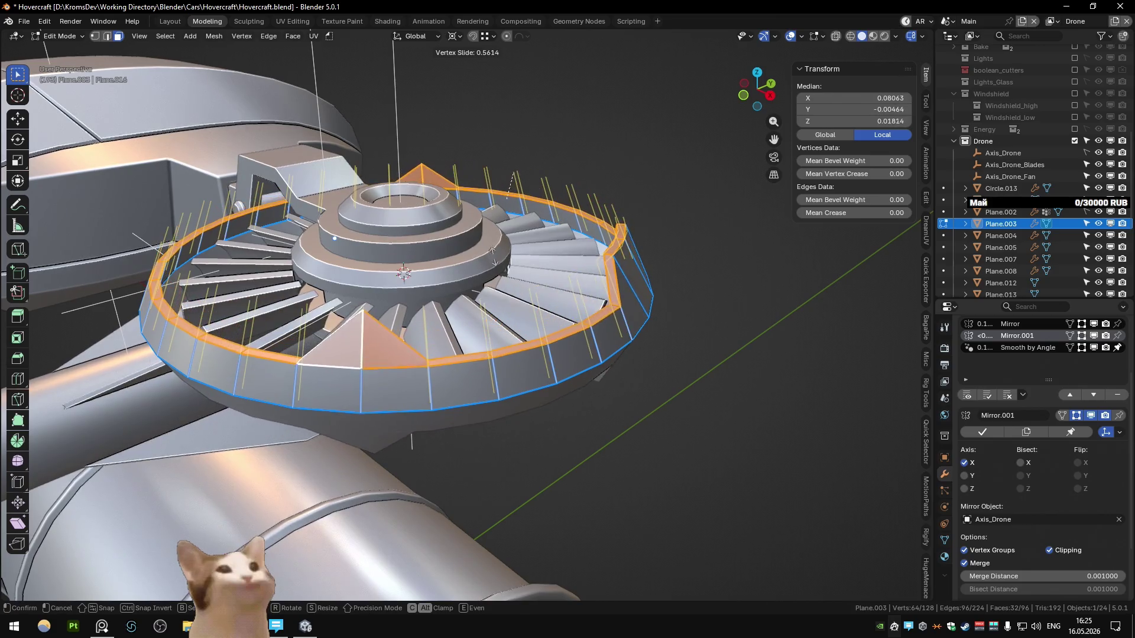
click(492, 263)
key(ctrl+z)
middle_drag(492, 263, 631, 266)
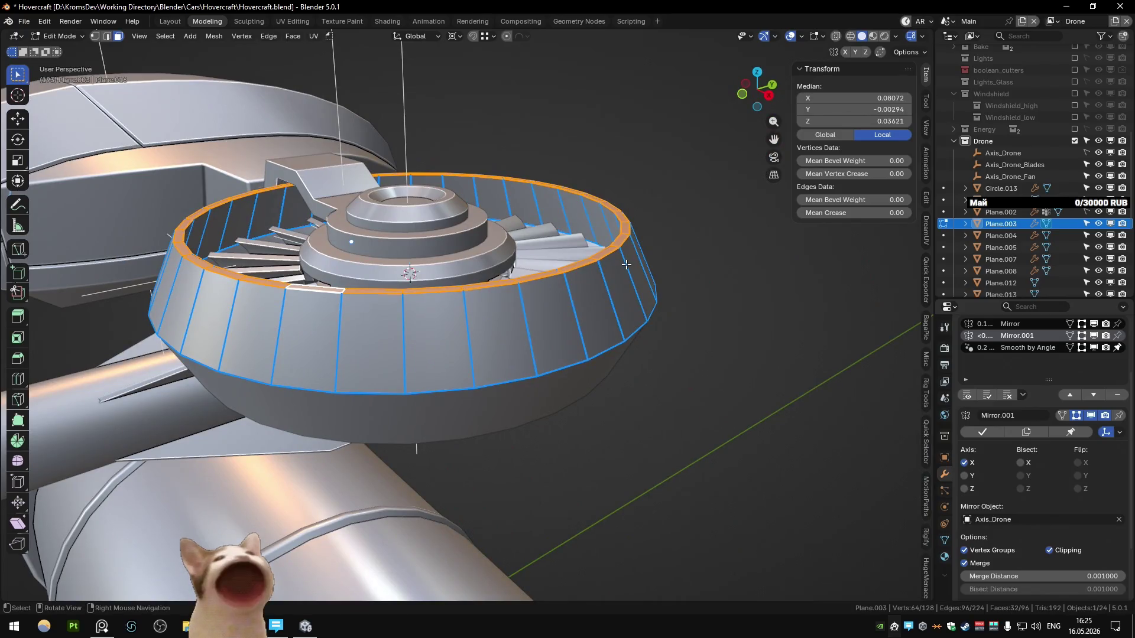
key(KP_5)
mouse_move(531, 259)
middle_down()
mouse_move(578, 248)
mouse_move(570, 289)
middle_up()
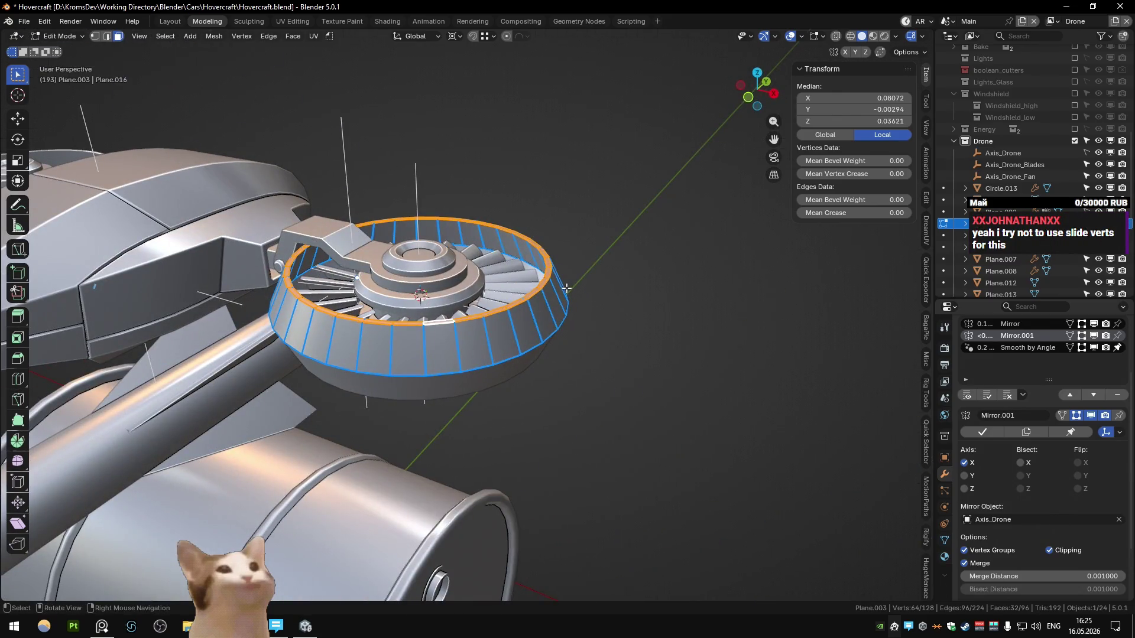
scroll(567, 288, up, 1)
scroll(566, 288, up, 1)
scroll(557, 320, up, 2)
scroll(556, 319, up, 1)
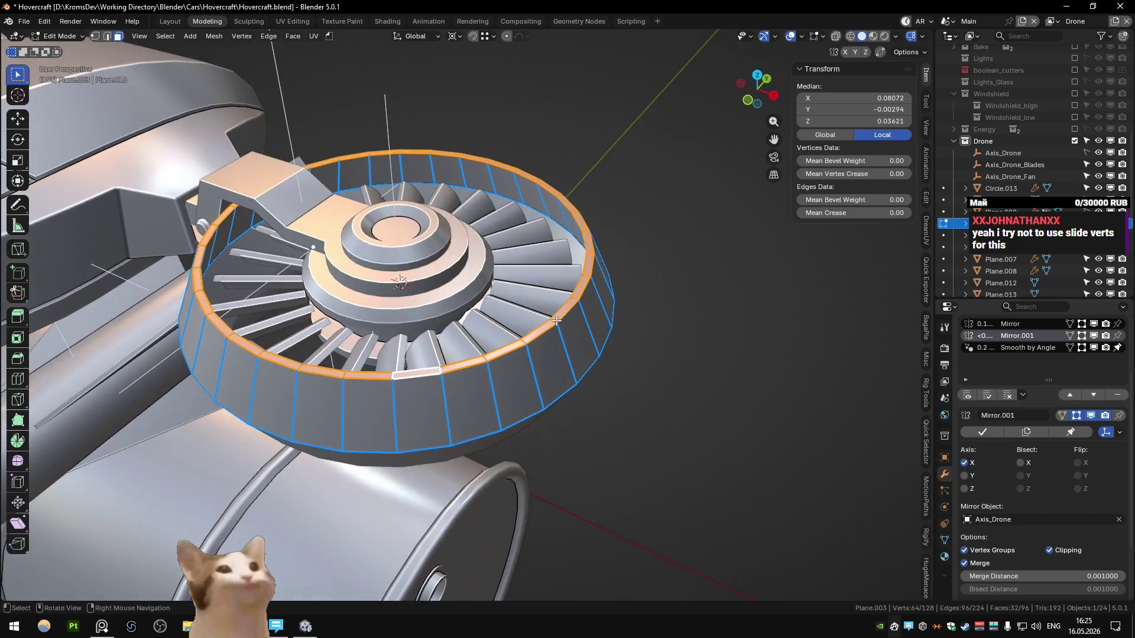
middle_drag(557, 320, 568, 296)
key(period)
click(561, 288)
key(s)
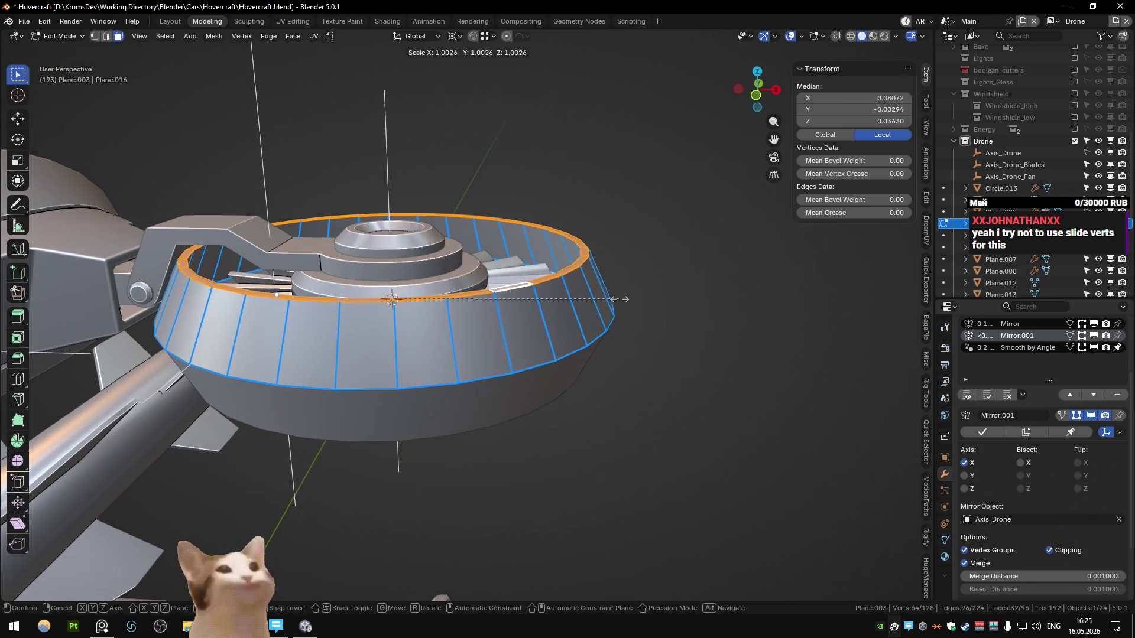
right_click(603, 255)
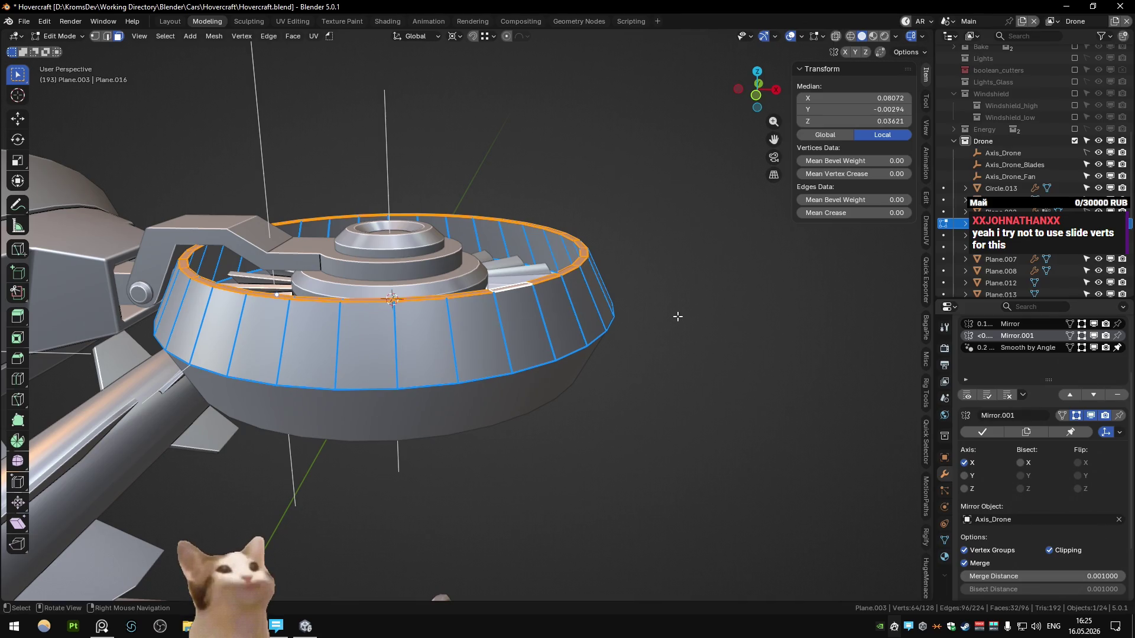
key(g)
key(g)
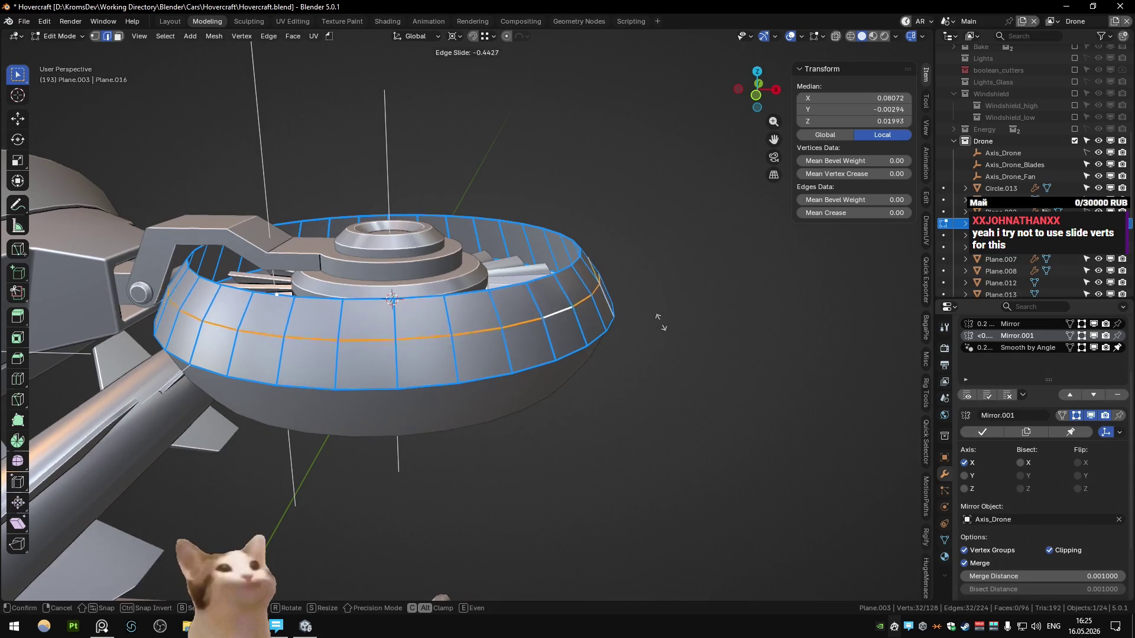
right_click(661, 326)
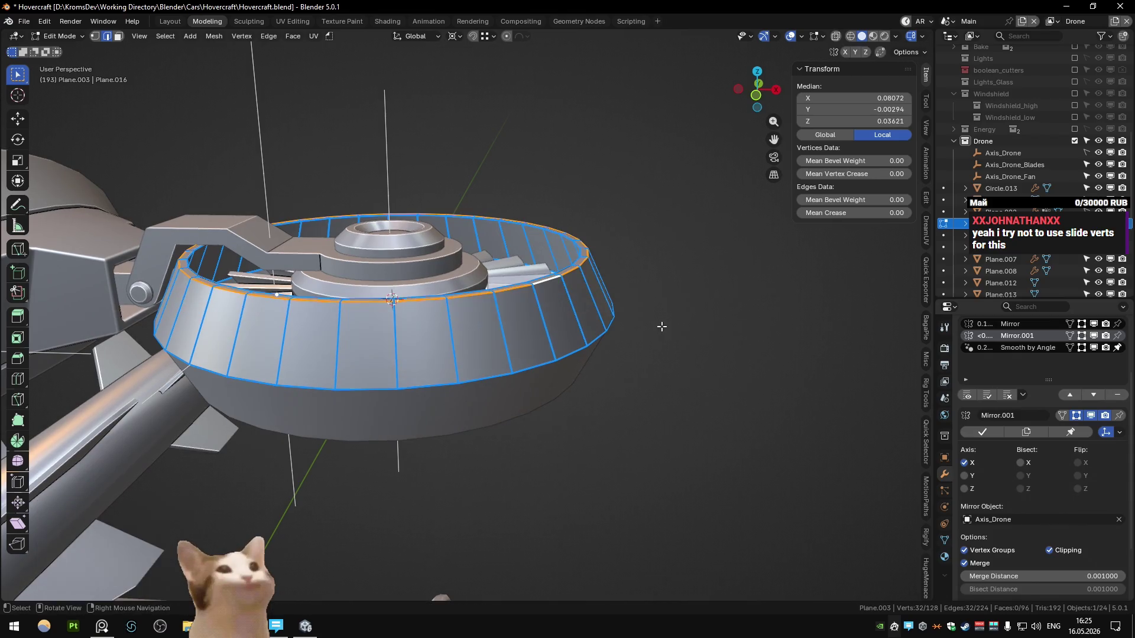
key(ctrl+3)
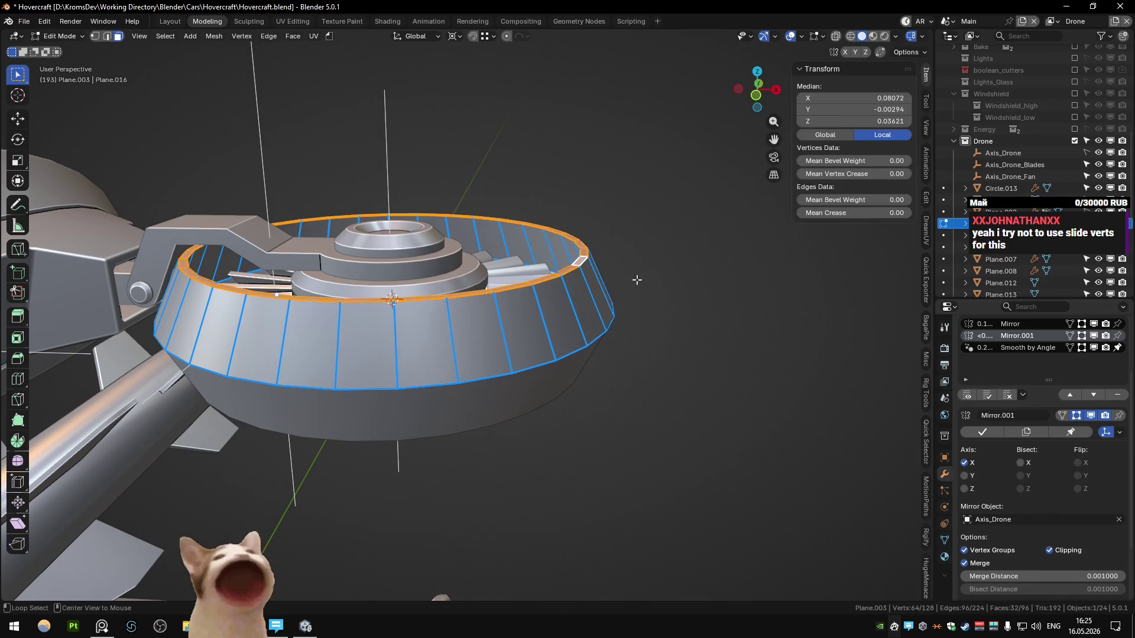
key(s)
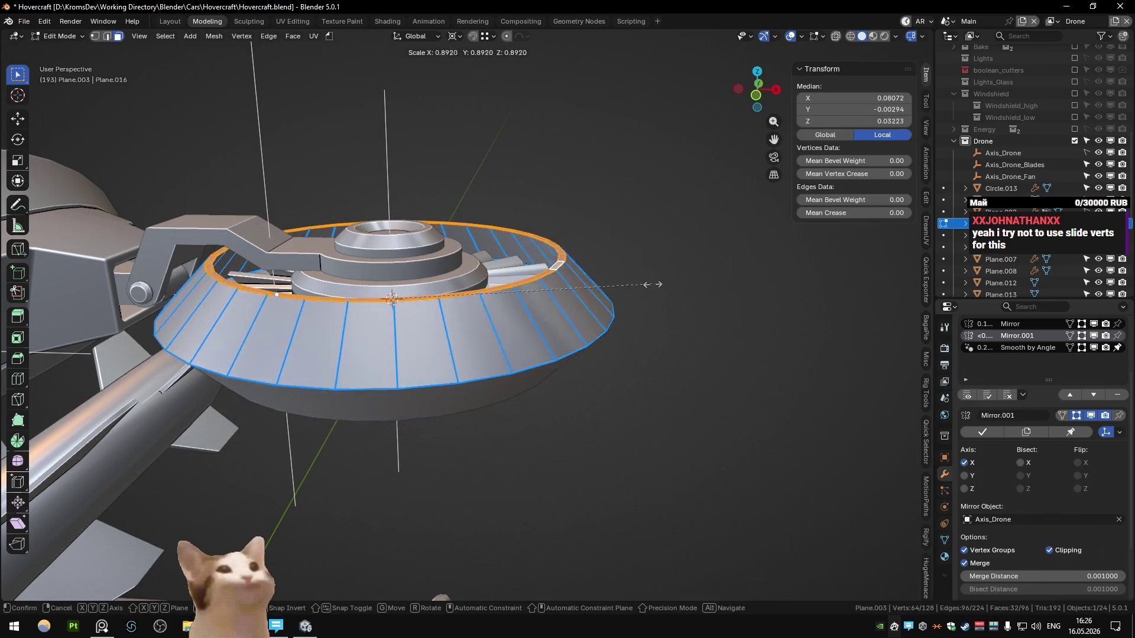
right_click(651, 300)
key(period)
click(651, 296)
key(s)
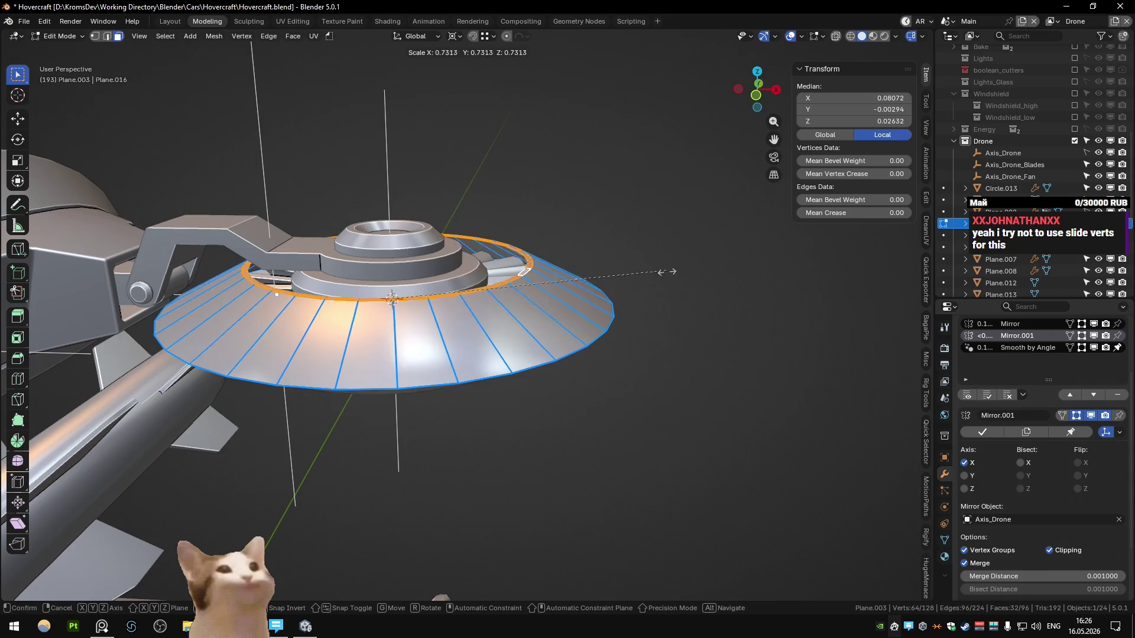
click(692, 347)
key(s)
click(577, 175)
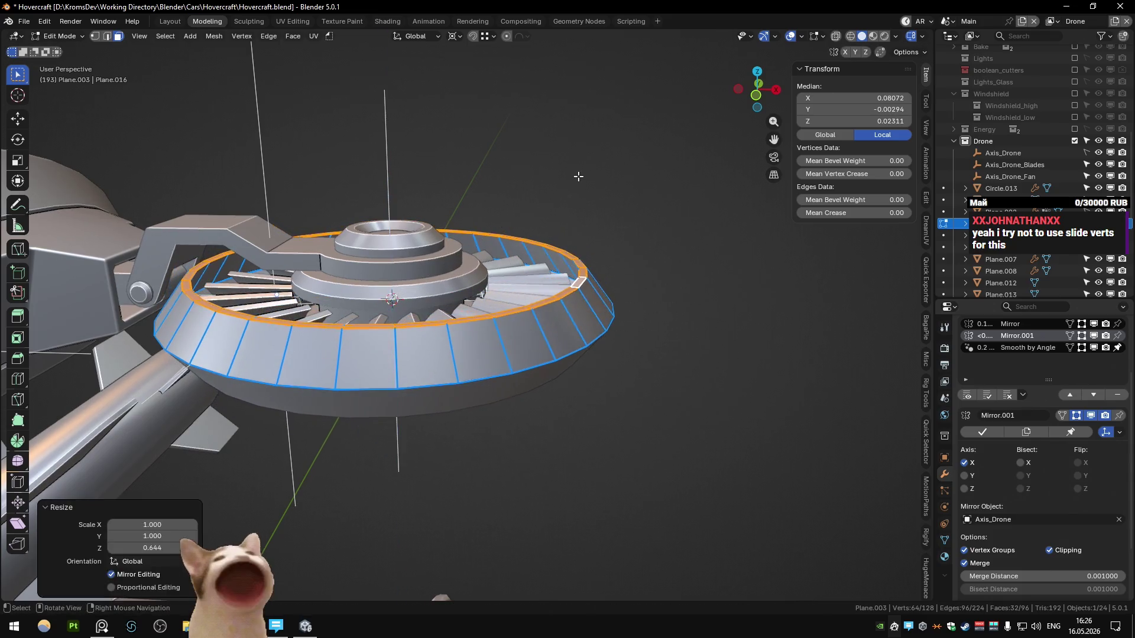
key(KP_1)
key(s)
key(z)
key(Escape)
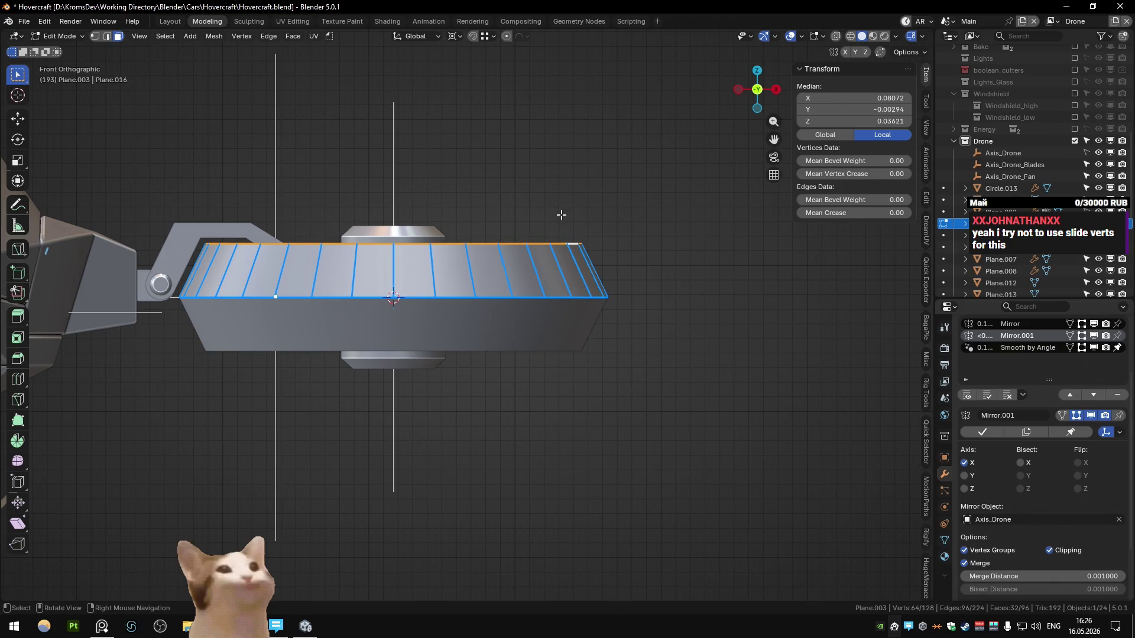
- Set the pivot to Individual Origins and scale the top rim faces along Z
key(period)
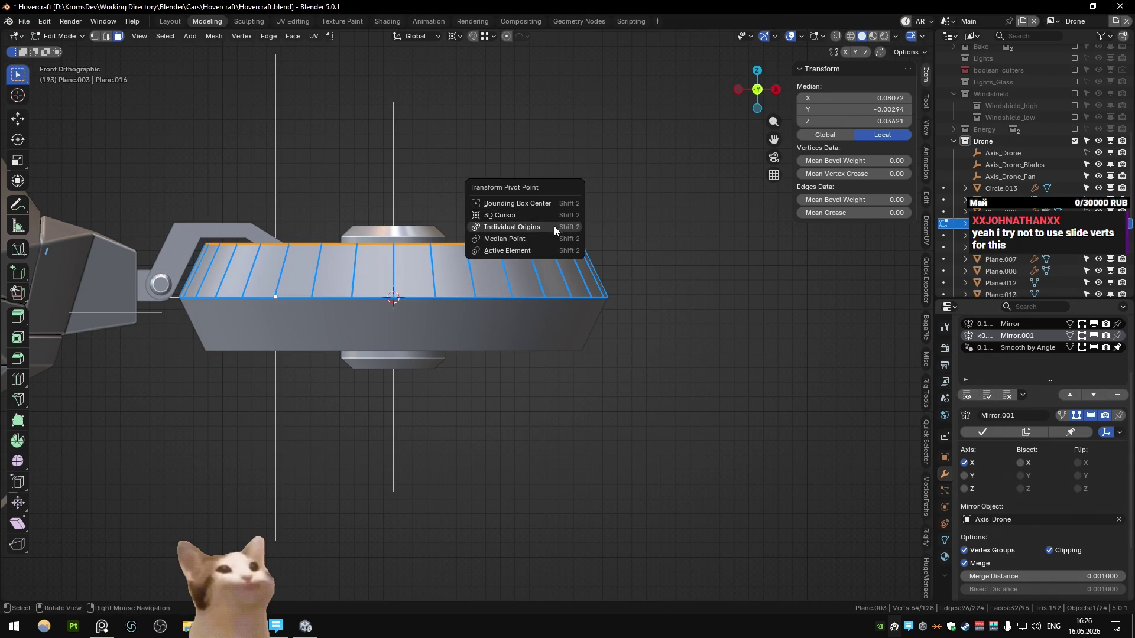
click(555, 213)
key(s)
key(z)
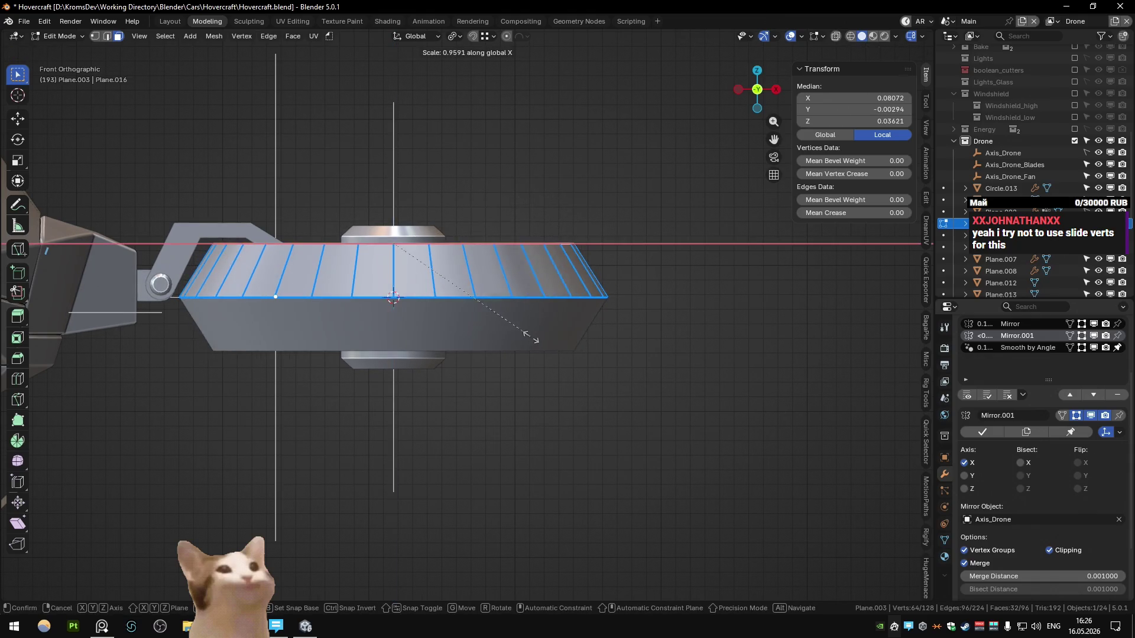
click(540, 222)
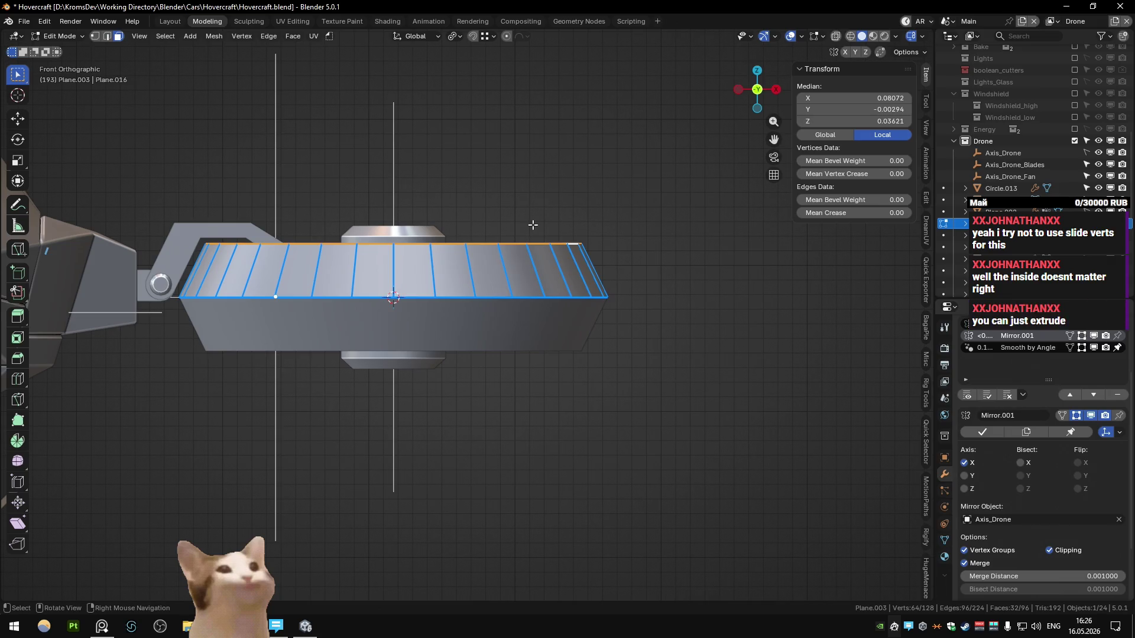
middle_drag(533, 225, 491, 252)
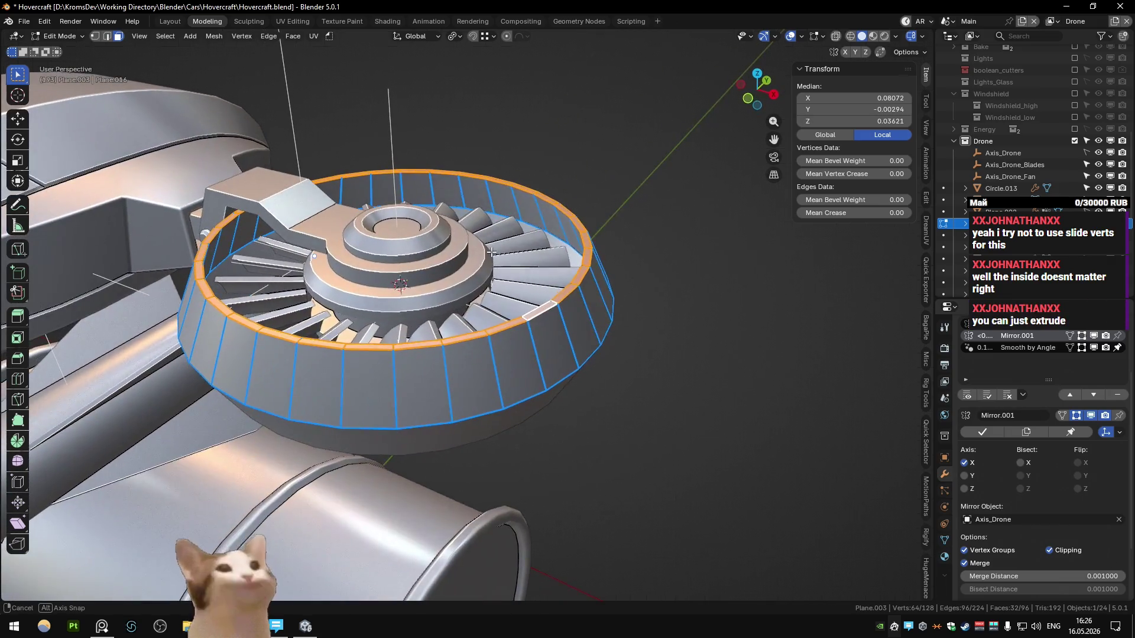
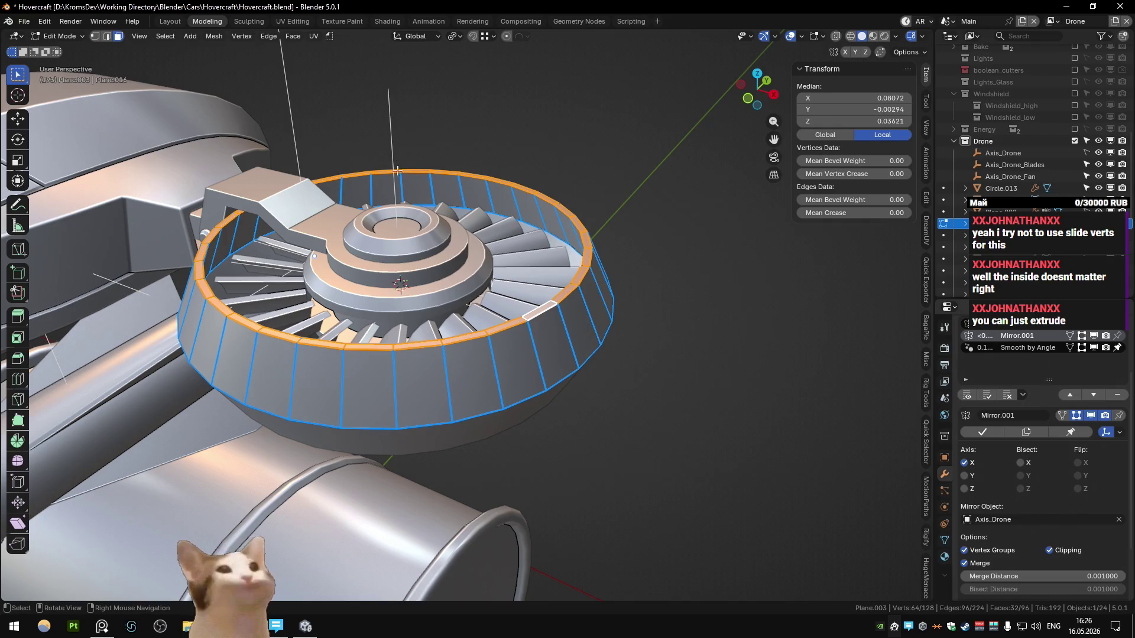
- Select the fan ring's top rim face loop, checking it from front and right views
middle_drag(491, 252, 464, 203)
key(ctrl+z)
key(ctrl+z)
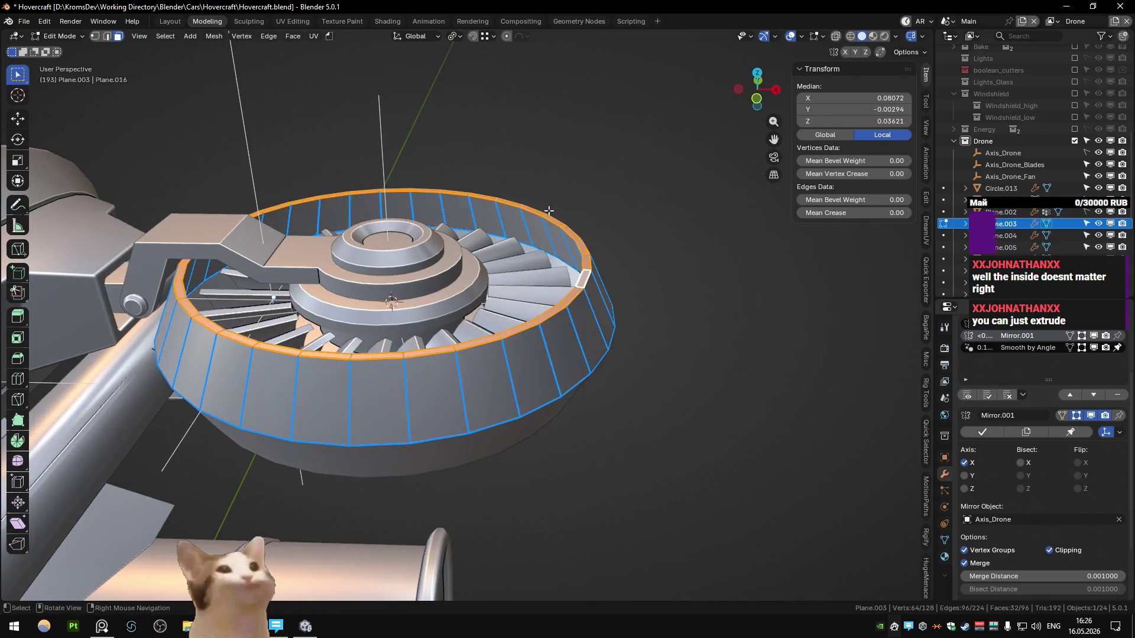
key(ctrl+z)
alt+click(548, 209)
key(KP_3)
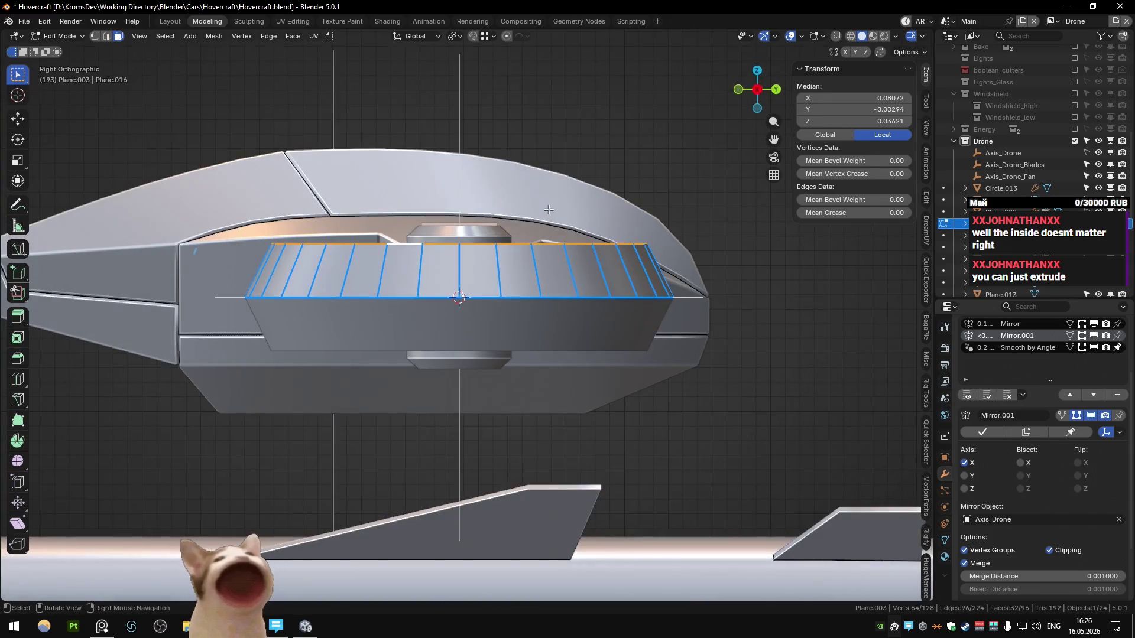
key(KP_1)
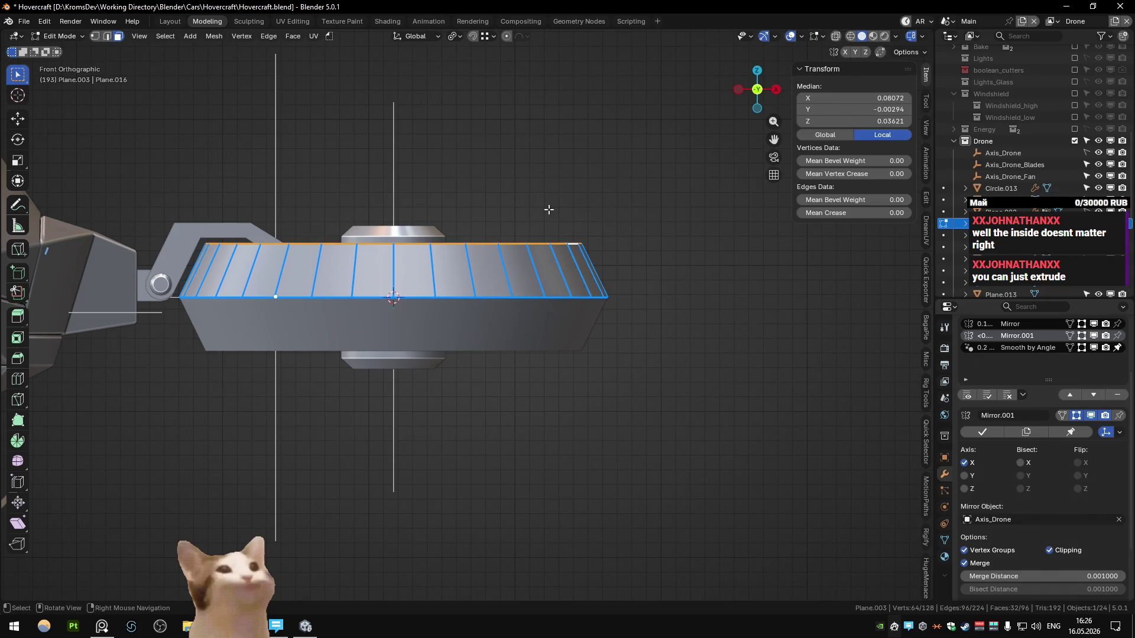
mouse_move(548, 209)
middle_down()
mouse_move(583, 371)
mouse_move(594, 333)
middle_up()
alt+click(582, 371)
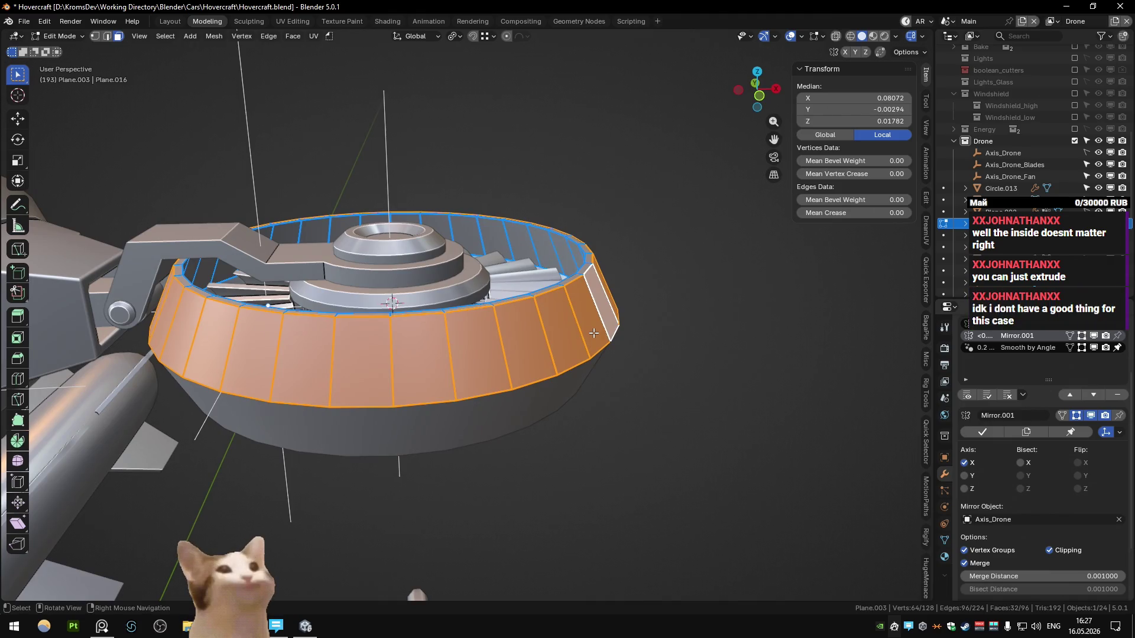
click(588, 268)
alt+click(588, 270)
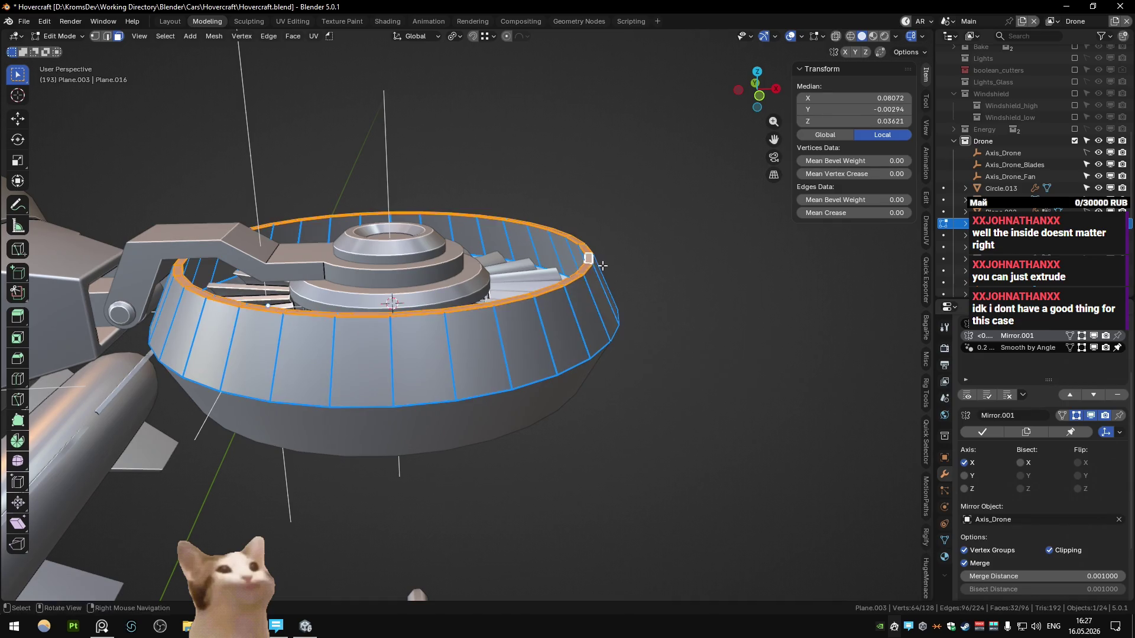
middle_drag(589, 270, 610, 284)
- Scale the selected rim along the vertical Z axis
key(s)
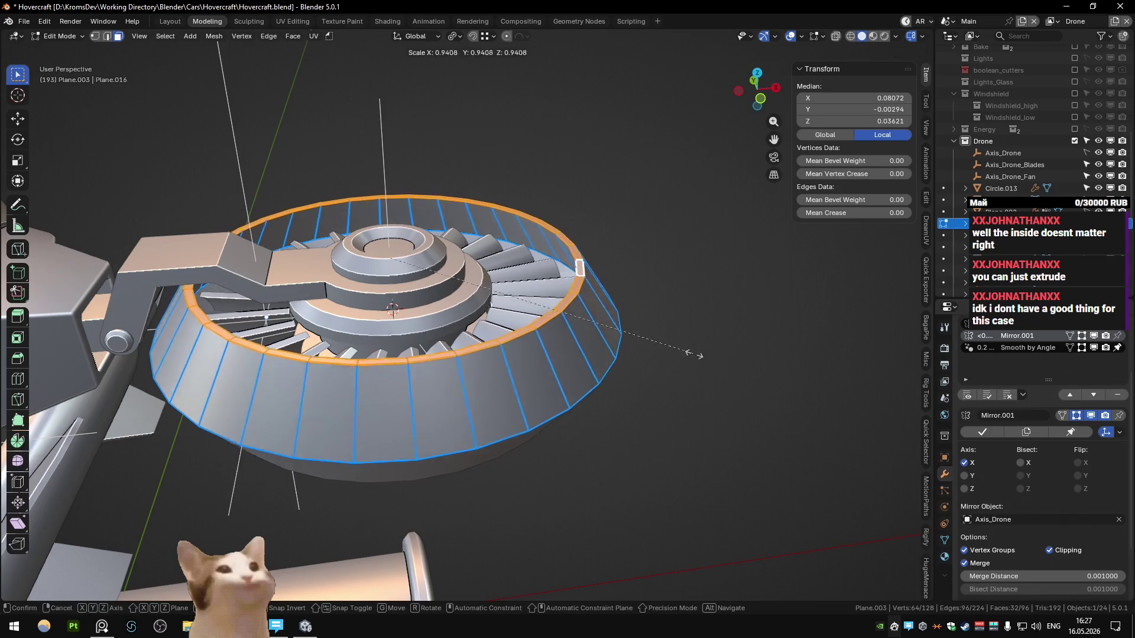
key(shift+z)
key(shift+x)
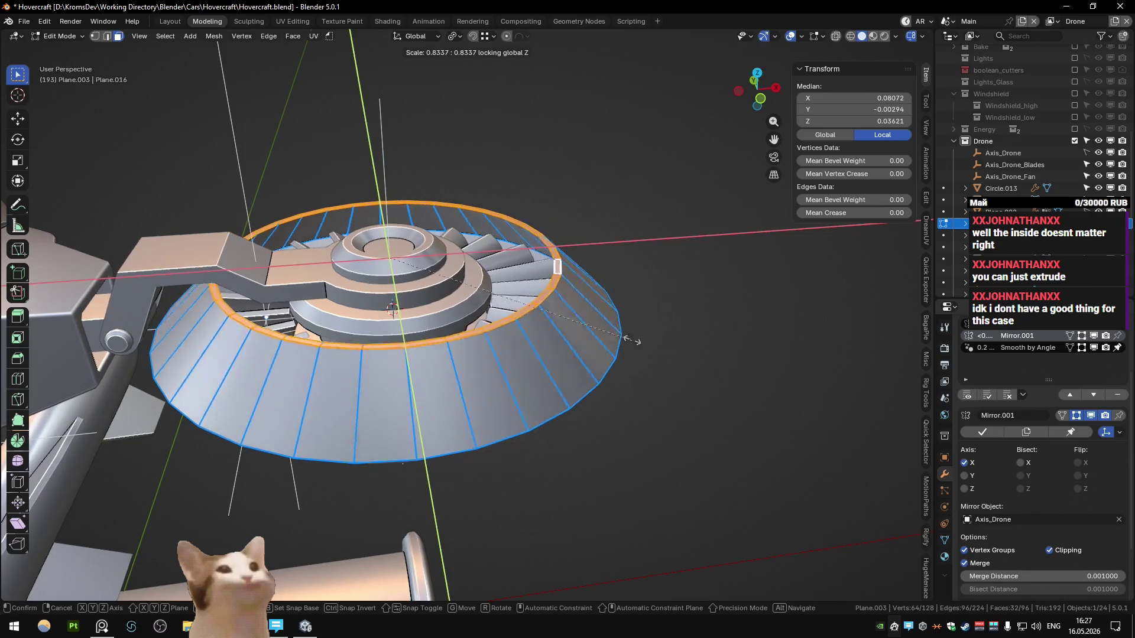
key(Escape)
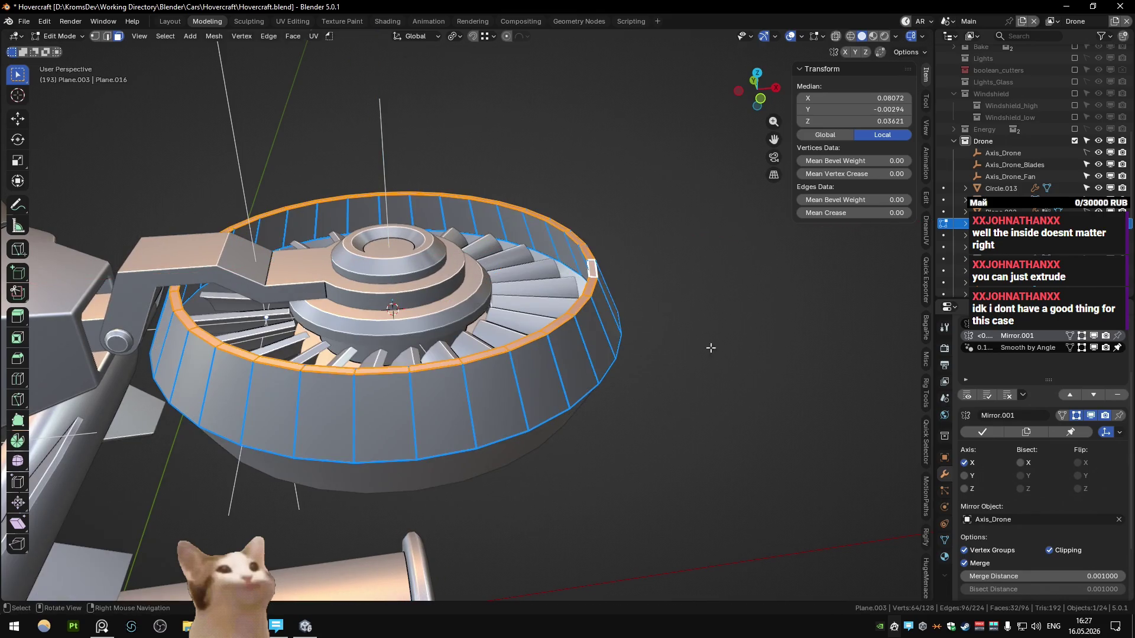
key(s)
key(z)
click(761, 390)
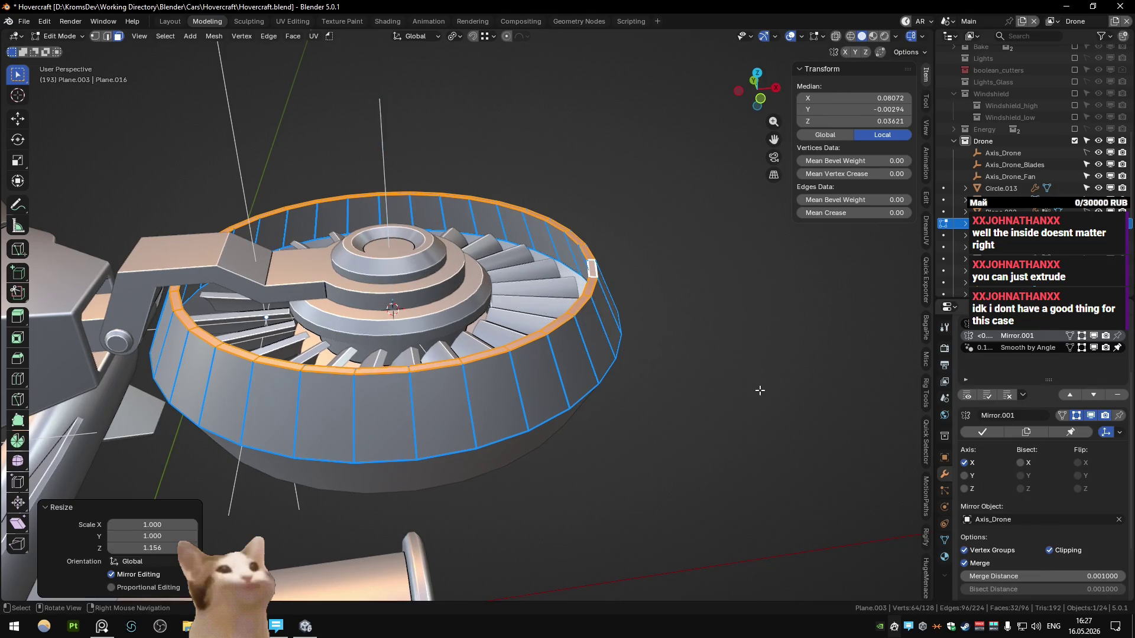
- Set the pivot point to the 3D cursor and trial another vertical rim resize
key(shift+2)
click(714, 332)
key(s)
key(z)
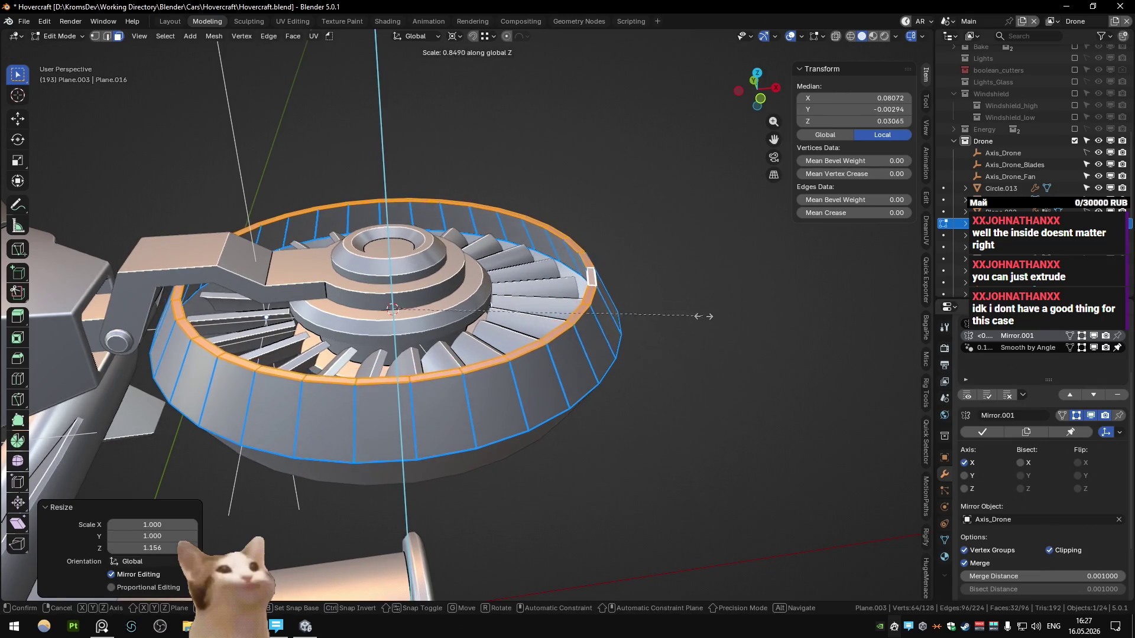
key(Escape)
- Try flattening the rim along Normal orientation, then undo it
key(comma)
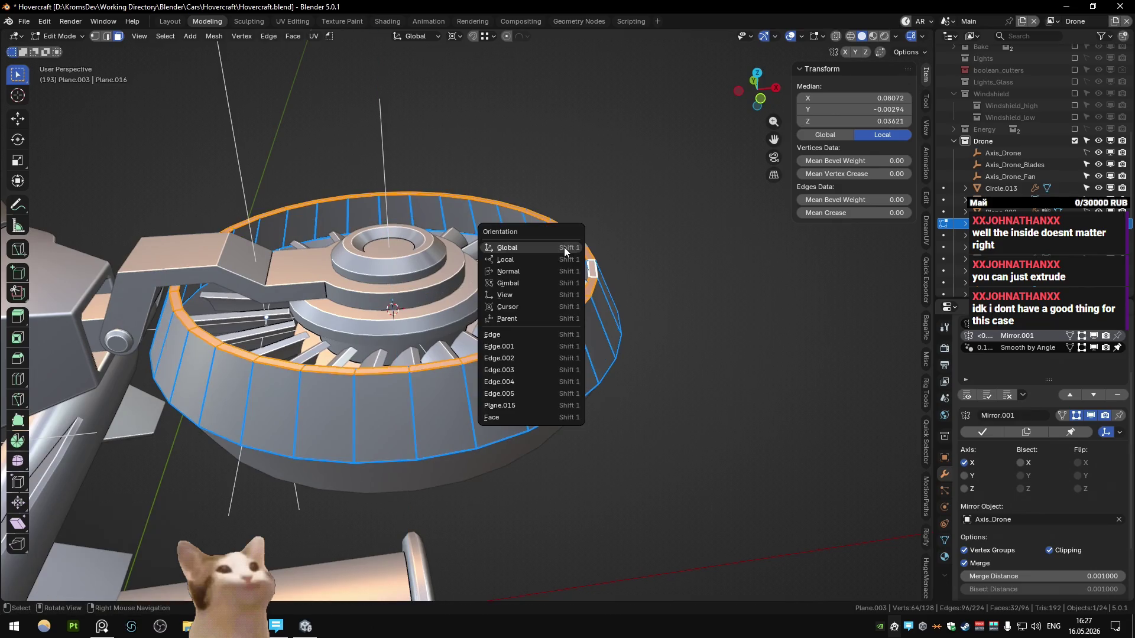
click(552, 251)
key(s)
key(z)
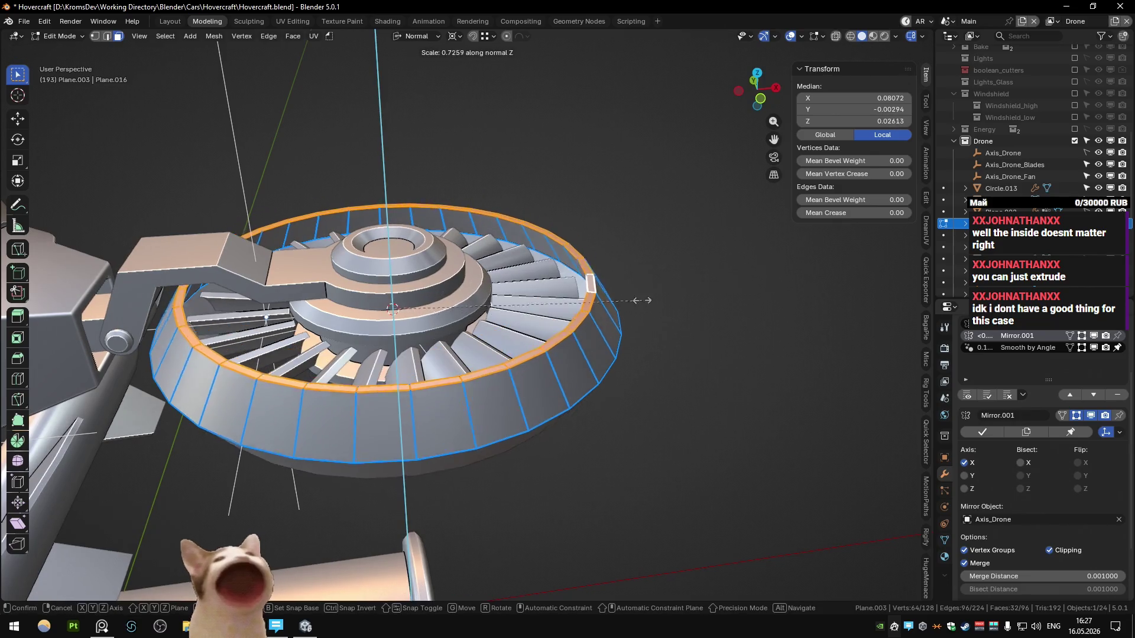
click(523, 186)
key(ctrl+z)
key(KP_1)
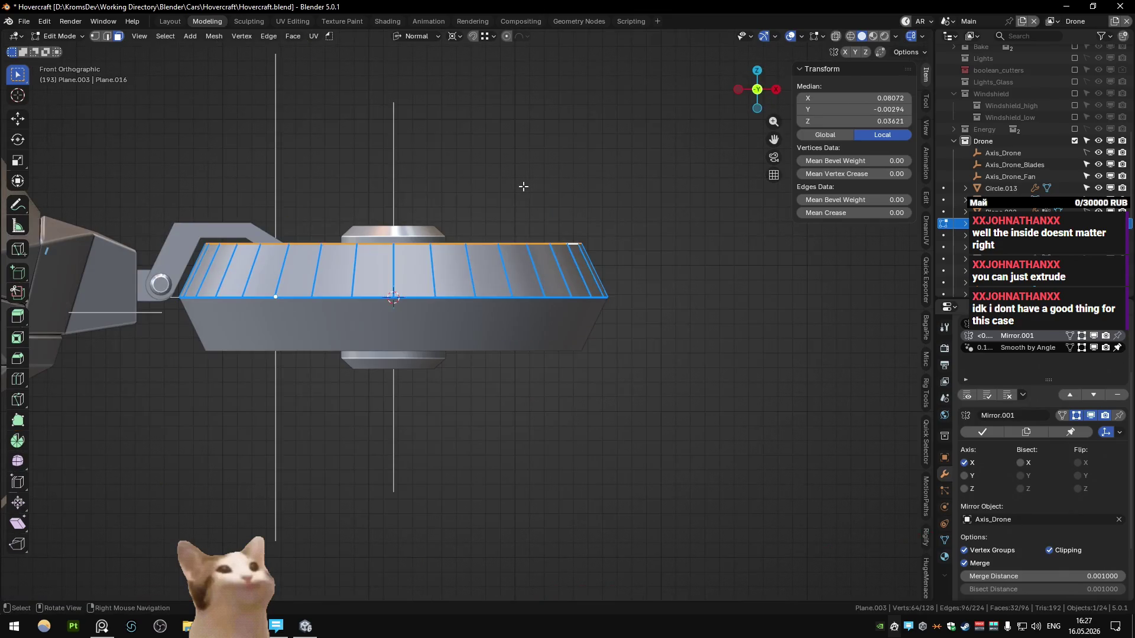
- Switch transform orientation back to Global and trial Z, X and uniform rim scaling without applying
key(comma)
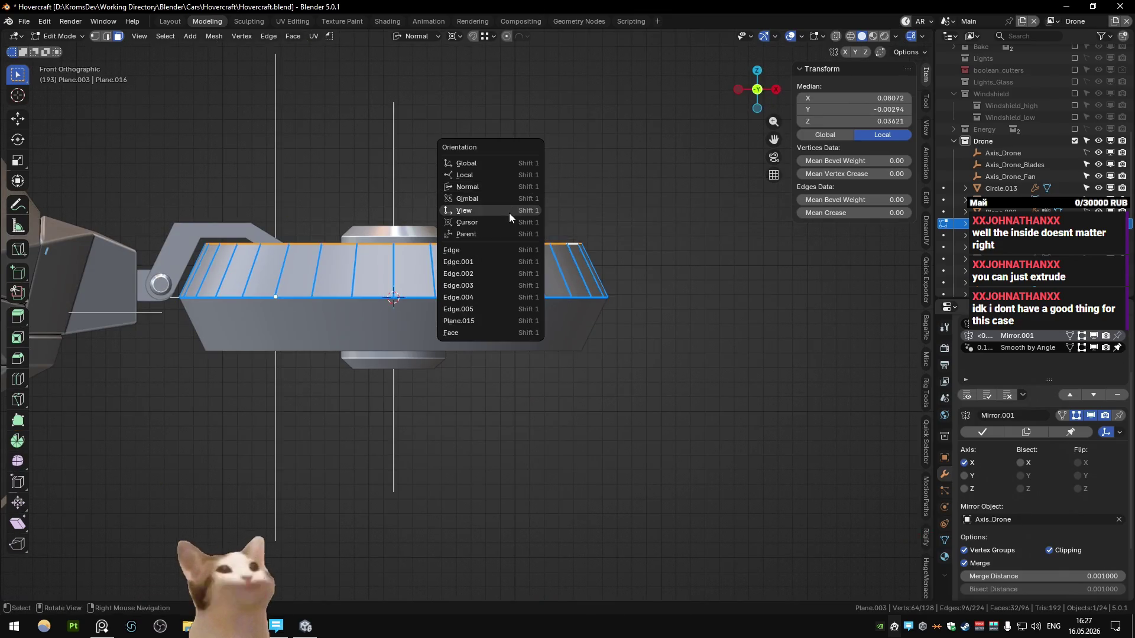
click(497, 166)
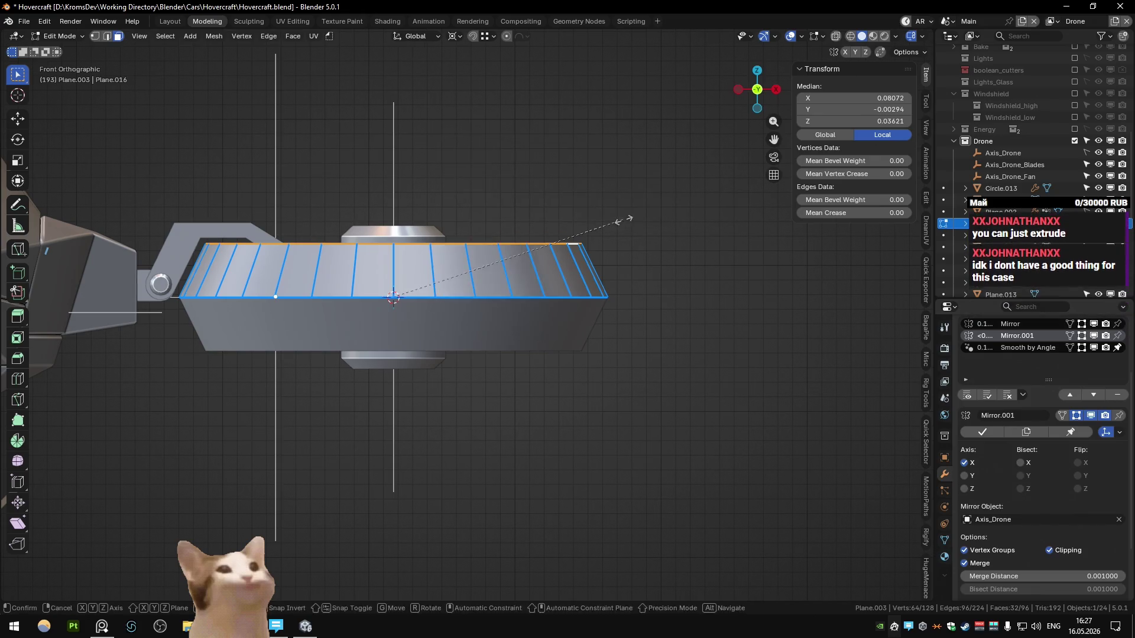
key(s)
key(z)
key(x)
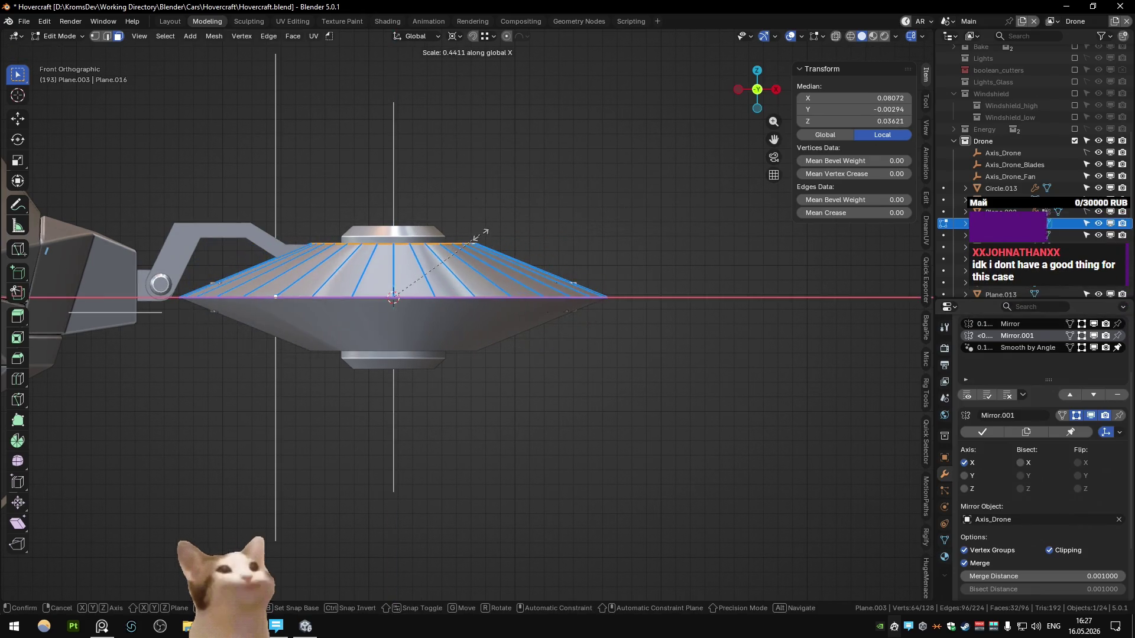
key(Escape)
key(s)
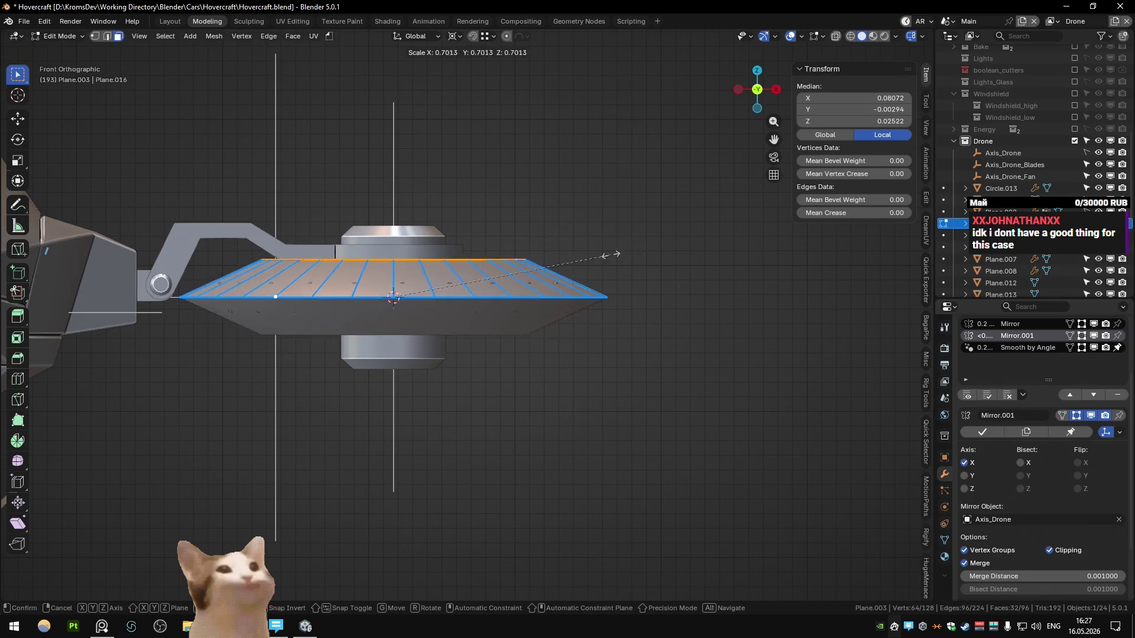
key(Escape)
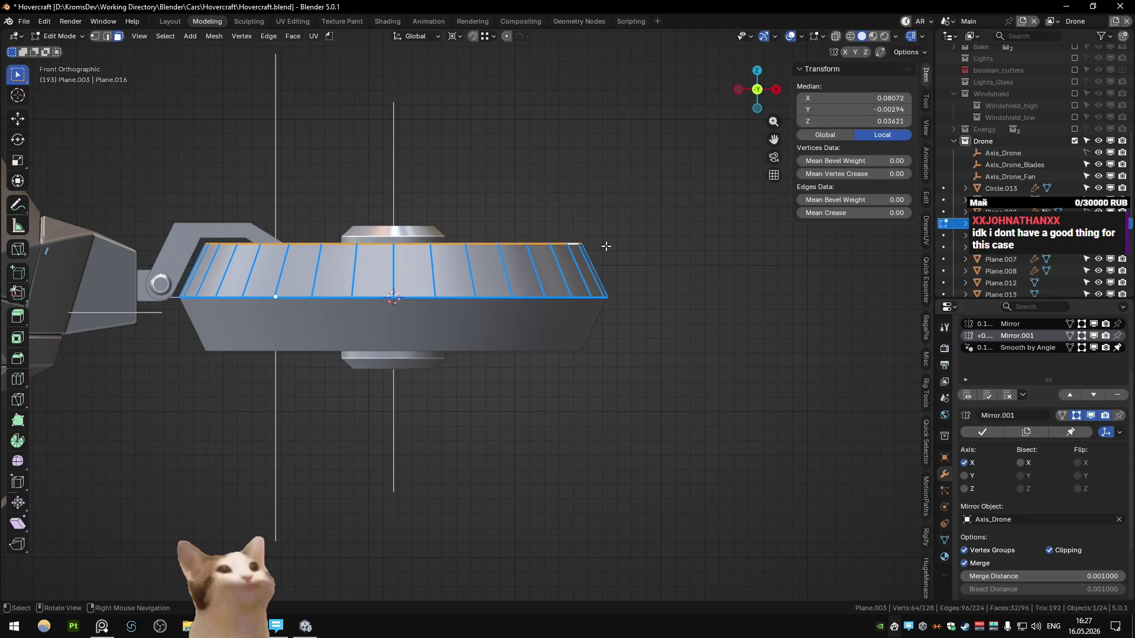
- Select a single ring edge and apply an edge operation from its context menu
middle_drag(605, 246, 571, 369)
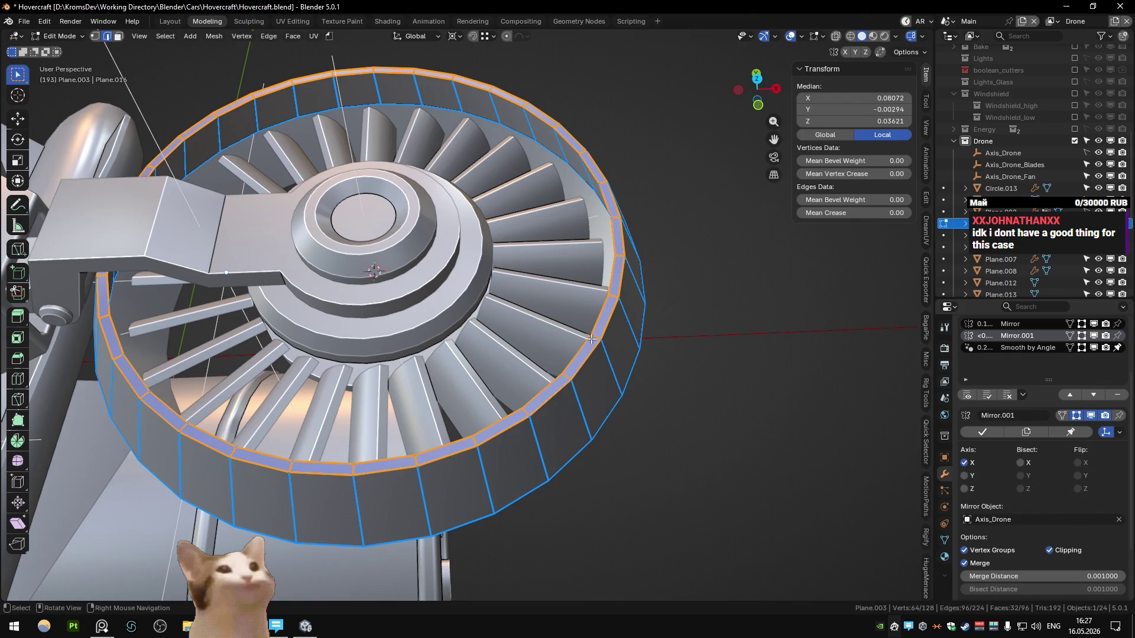
right_click(591, 339)
click(594, 340)
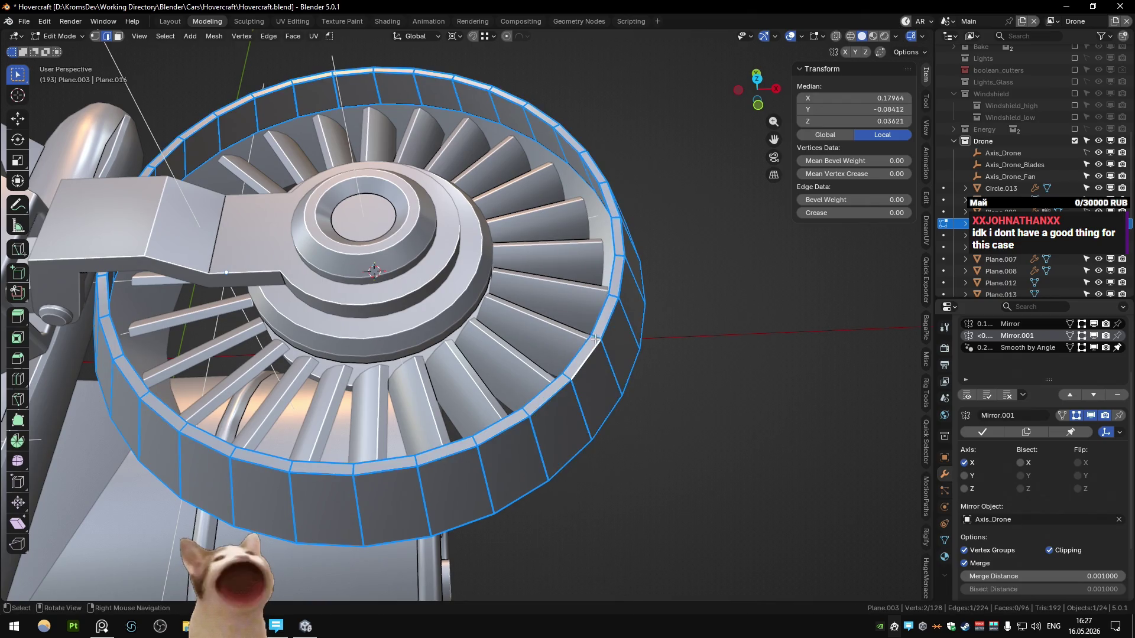
right_click(595, 339)
click(594, 339)
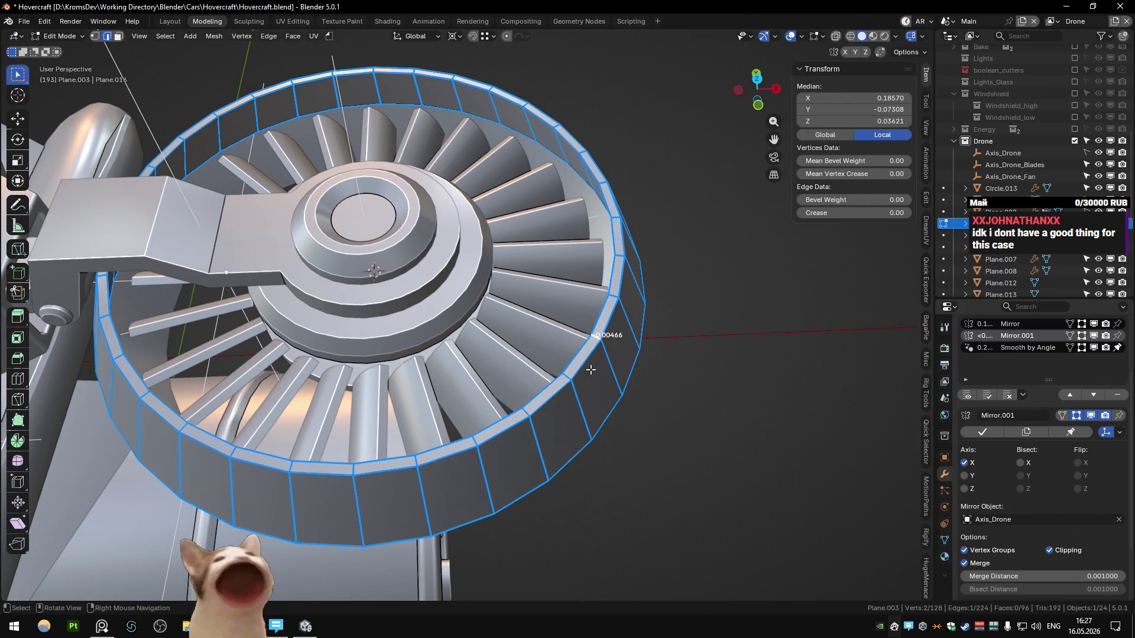
- Reselect the rim face loops in face mode, then deselect everything
middle_drag(591, 371, 609, 275)
key(3)
alt+click(610, 271)
alt+click(620, 288)
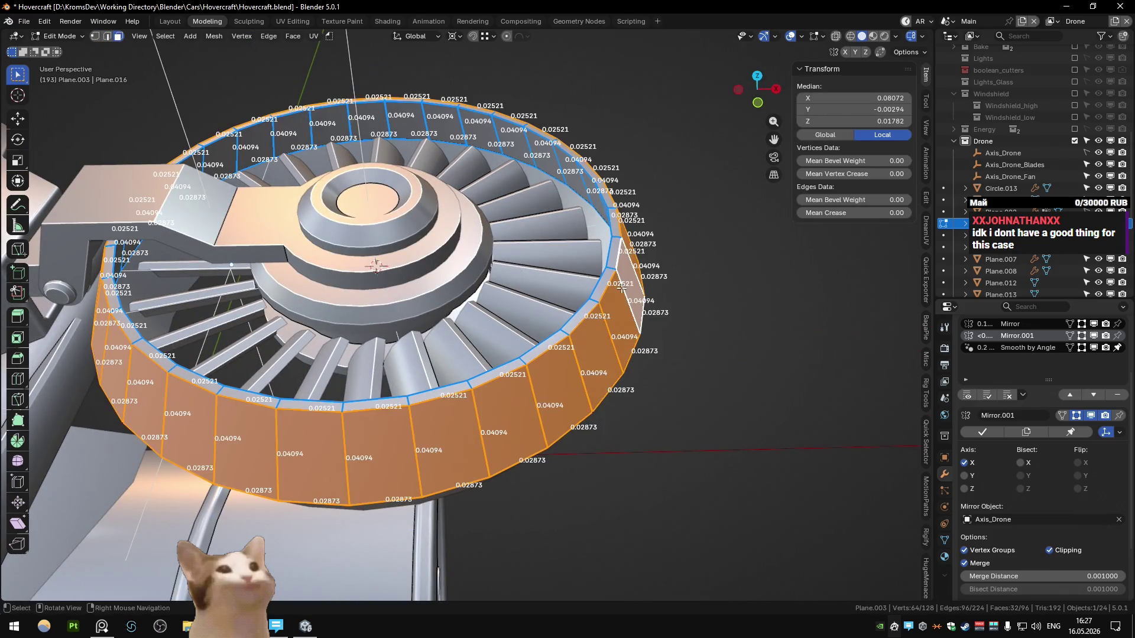
alt+click(622, 291)
key(alt+a)
- Return to Object Mode, zoom out over the whole drone, and add a Solidify modifier to the fan housing
key(Tab)
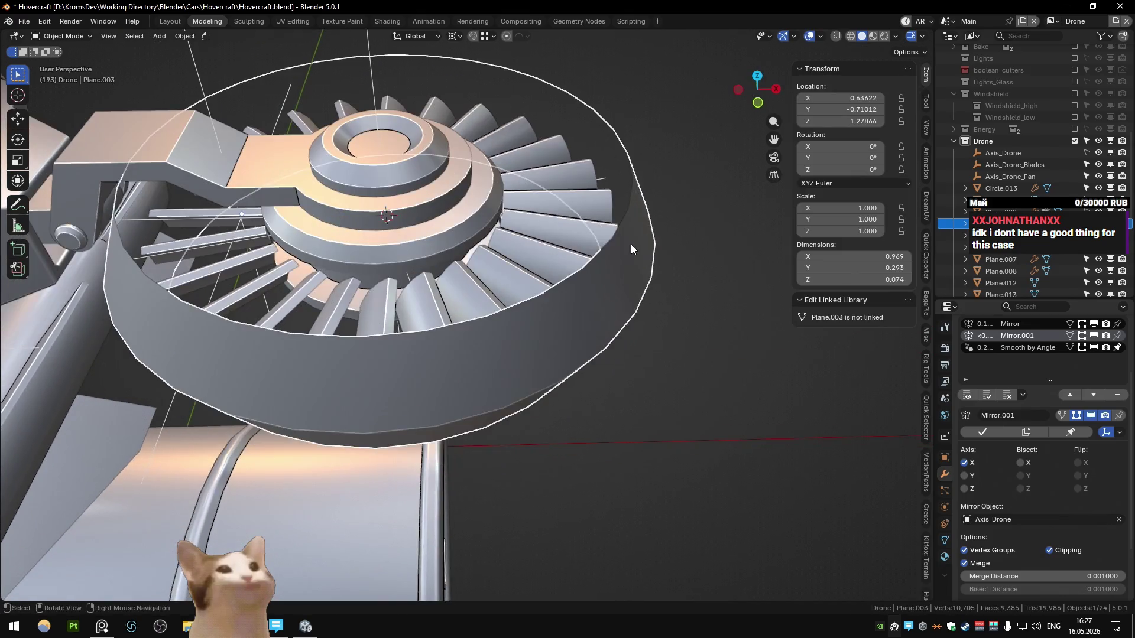
middle_drag(625, 303, 630, 243)
scroll(460, 329, down, 5)
middle_drag(460, 329, 529, 316)
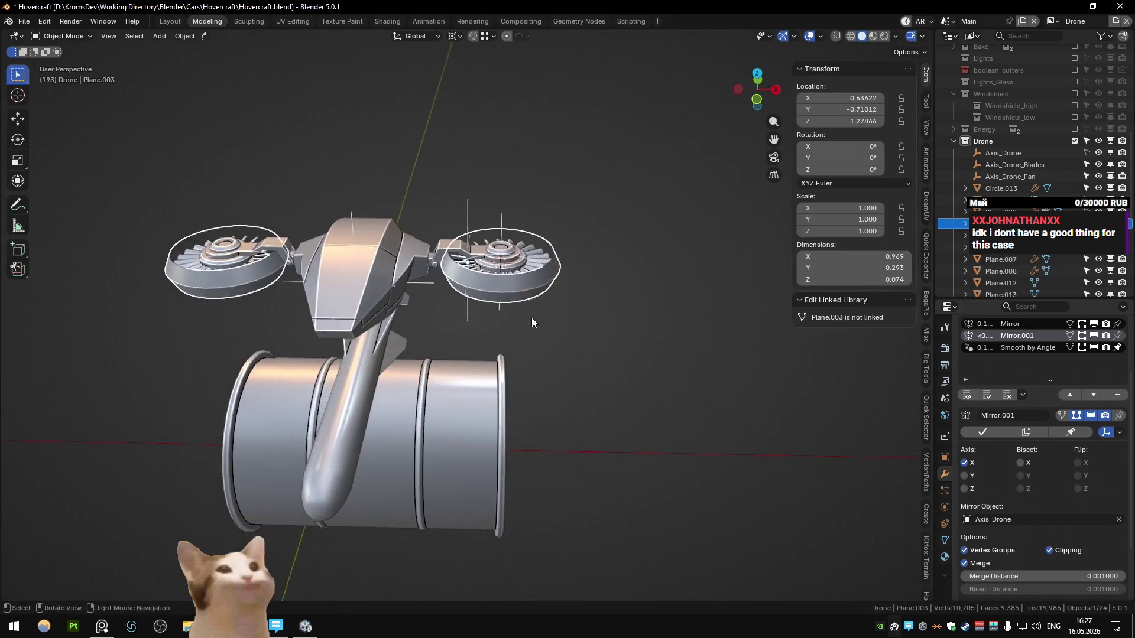
scroll(526, 315, up, 4)
click(1033, 354)
click(1081, 369)
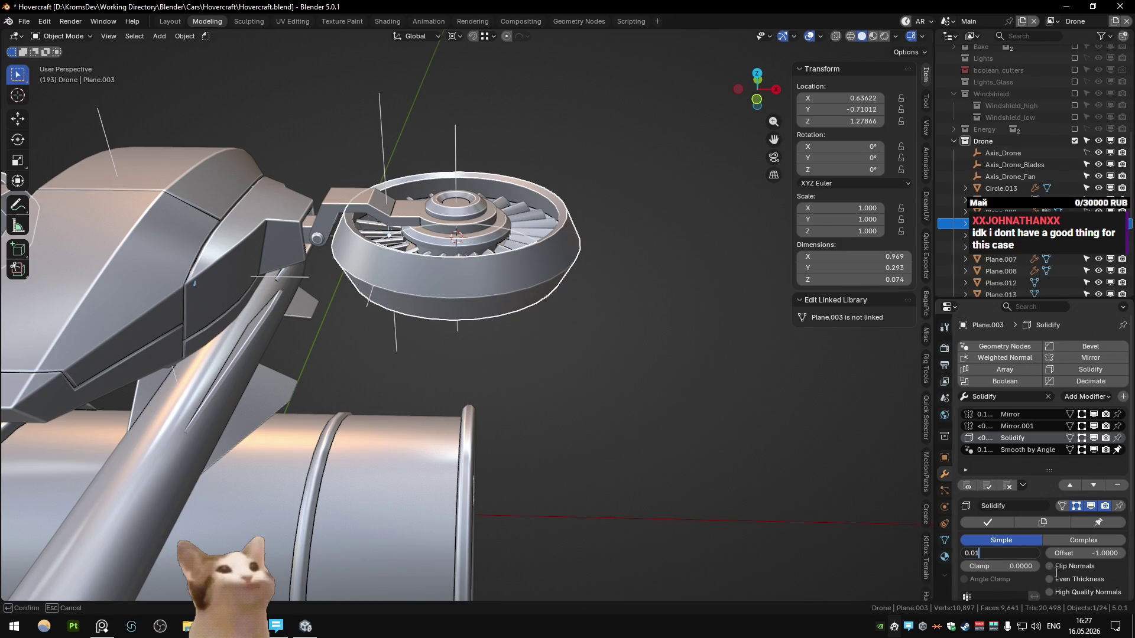
- Enable Even Thickness on the 0.01 Solidify modifier and inspect the thickened rim
click(1087, 578)
scroll(538, 225, up, 3)
middle_drag(537, 226, 559, 254)
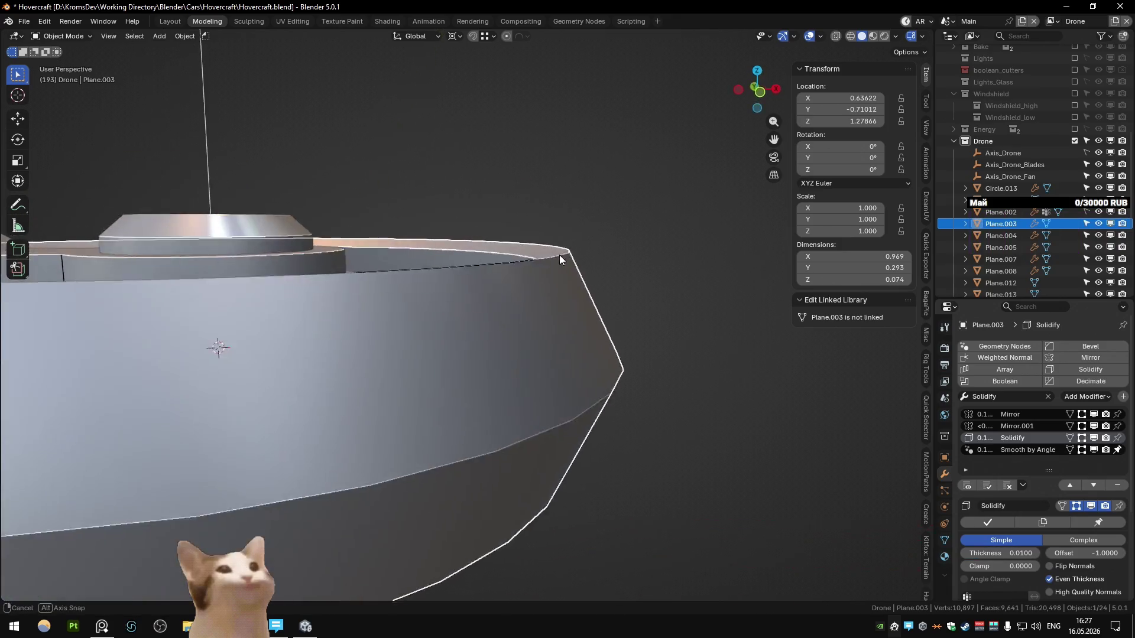
scroll(526, 284, down, 2)
middle_drag(526, 288, 549, 307)
scroll(999, 472, down, 2)
- Try the Complex method with Fixed thickness mode, then revert the Solidify method to Simple
click(1068, 494)
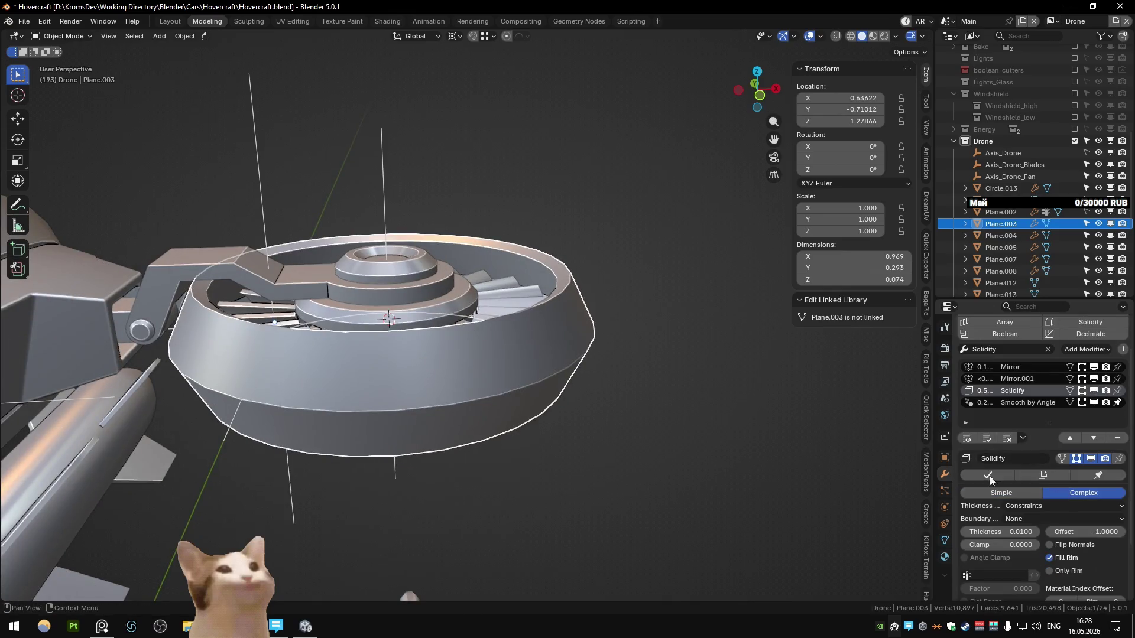
click(1051, 510)
click(1043, 533)
click(1045, 509)
click(1044, 521)
click(1044, 505)
click(1044, 505)
click(1044, 523)
click(1007, 491)
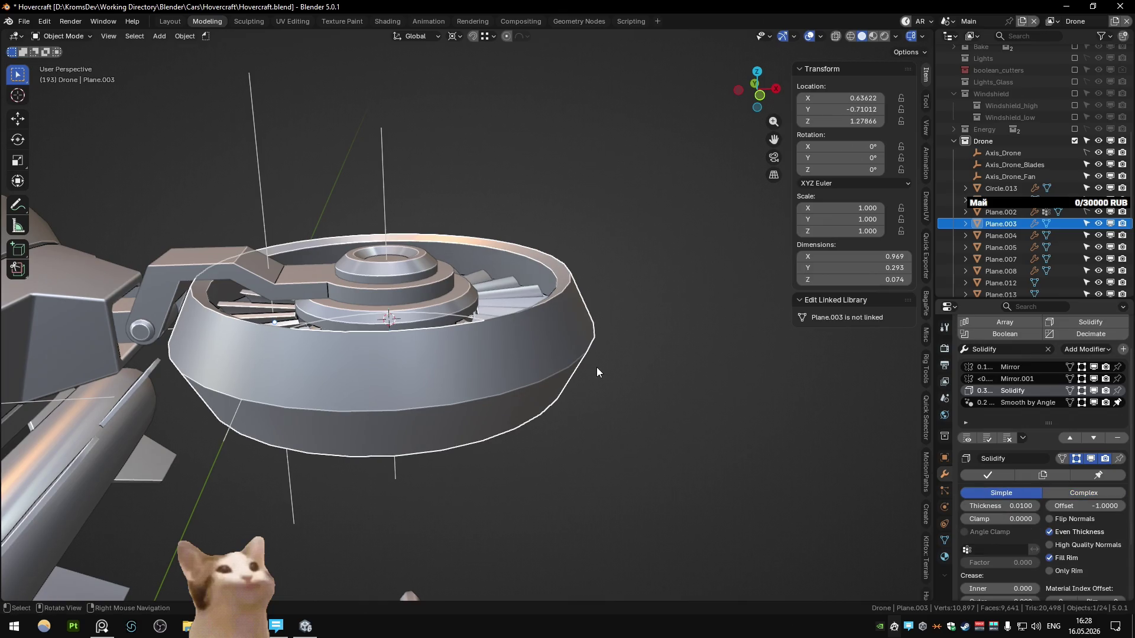
- Return to Edit Mode and select the fan ring's edge loop
mouse_move(551, 315)
middle_down()
mouse_move(464, 364)
mouse_move(438, 310)
mouse_move(453, 334)
mouse_move(572, 227)
middle_up()
key(Tab)
alt+click(454, 334)
right_click(572, 227)
click(572, 227)
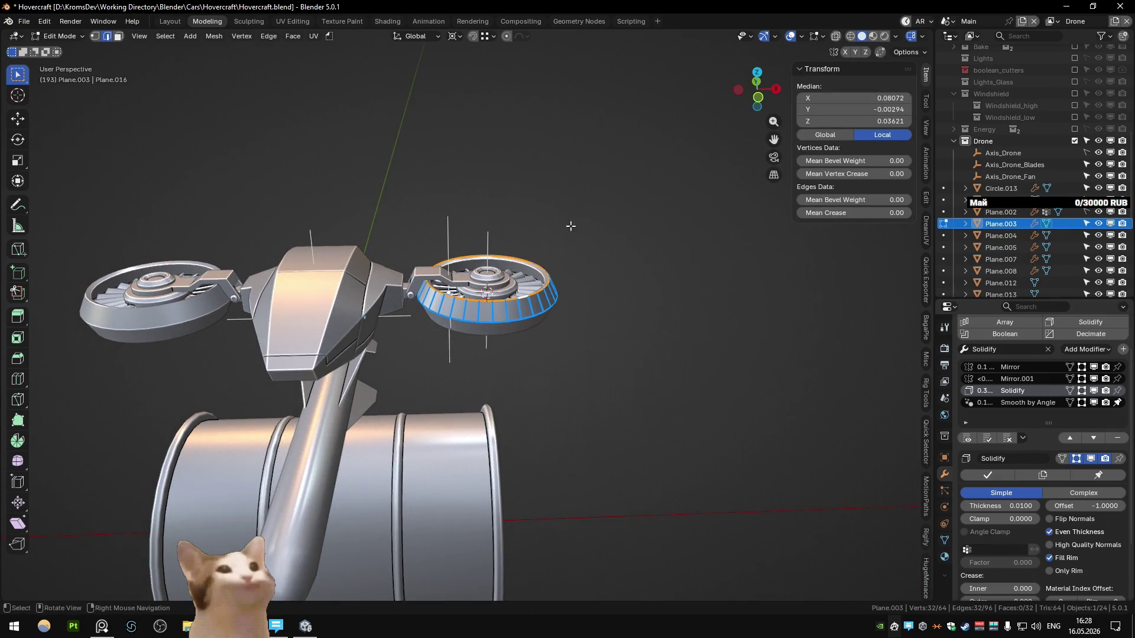
- Hide the viewport overlays and the barrel and tube, then frame the drone in Edit Mode
key(shift+alt+z)
middle_drag(629, 171, 616, 227)
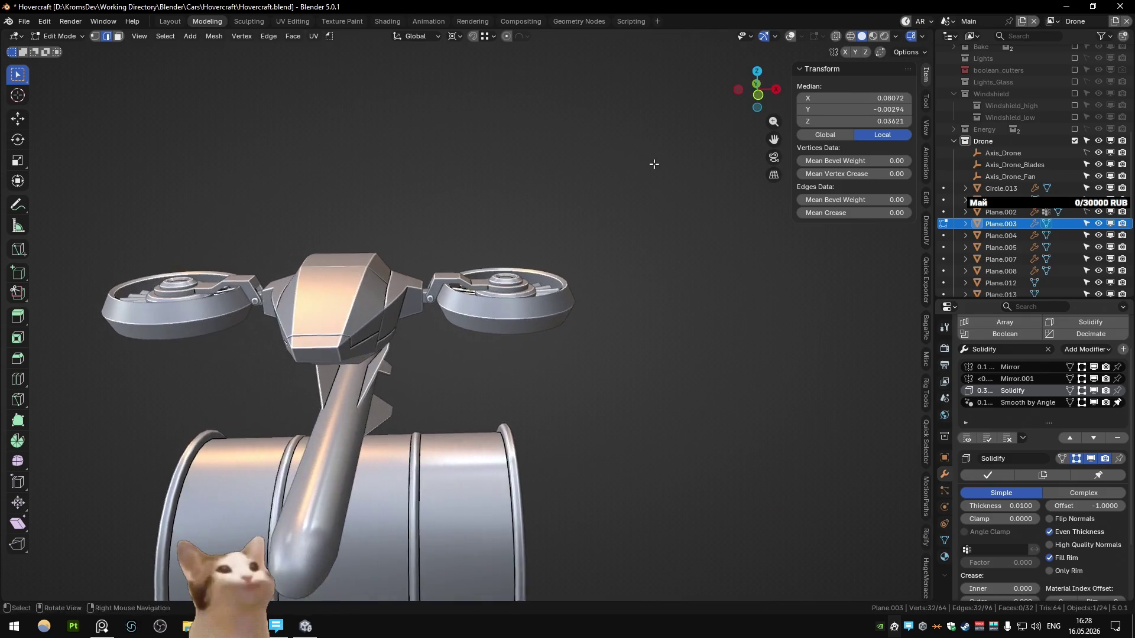
key(Tab)
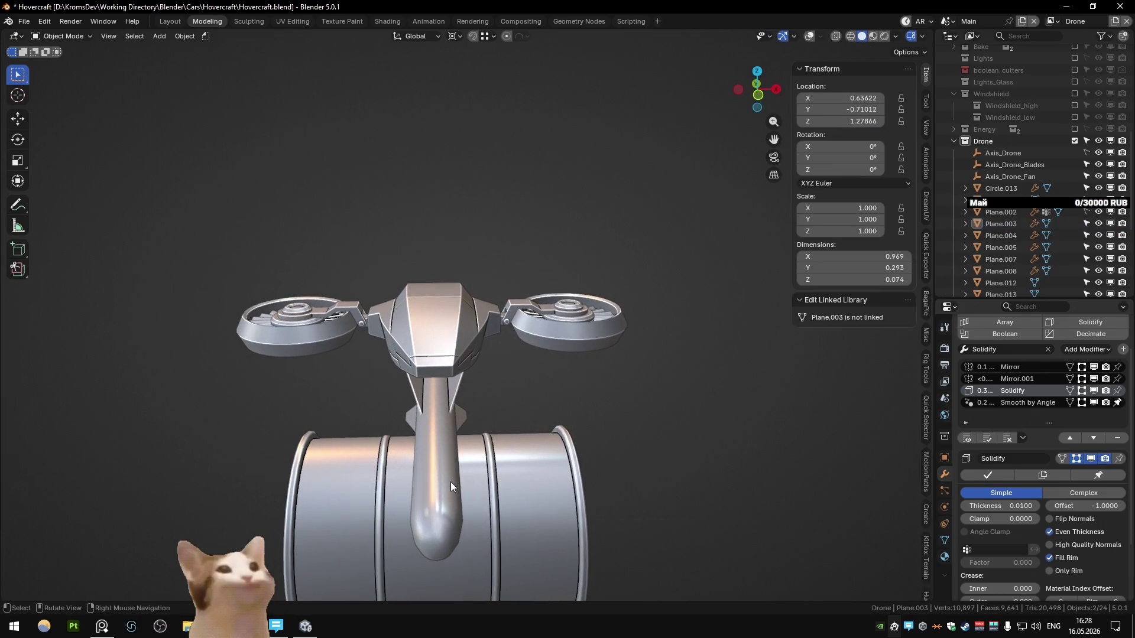
key(h)
key(Tab)
key(Home)
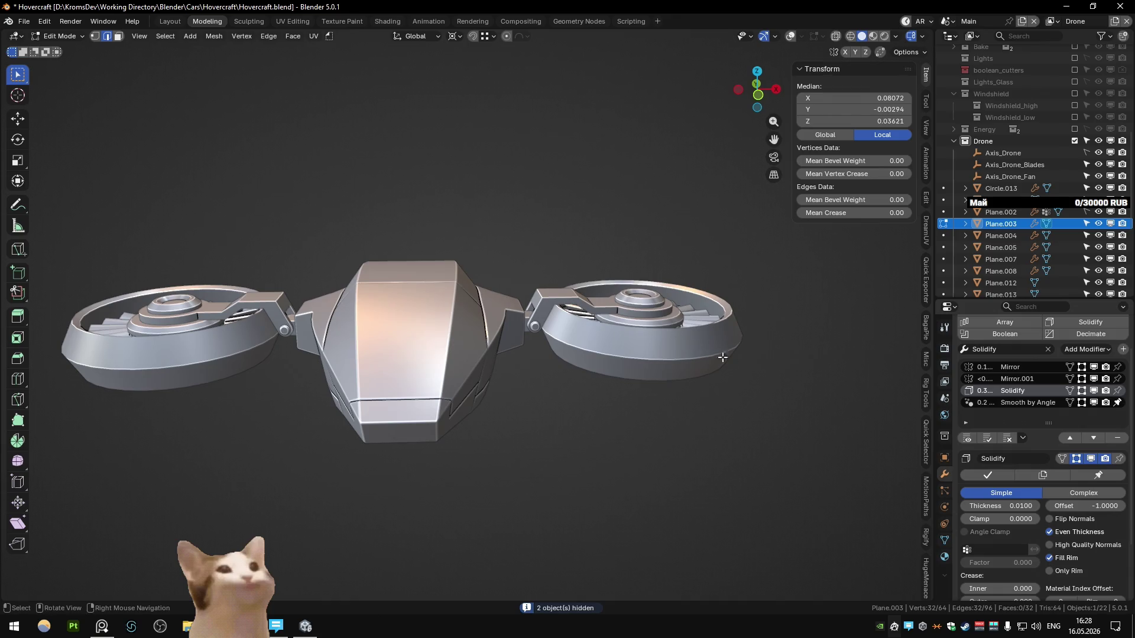
scroll(789, 372, down, 2)
- Edge-slide the ring loop, reset the slide to zero, and confirm
key(g)
key(g)
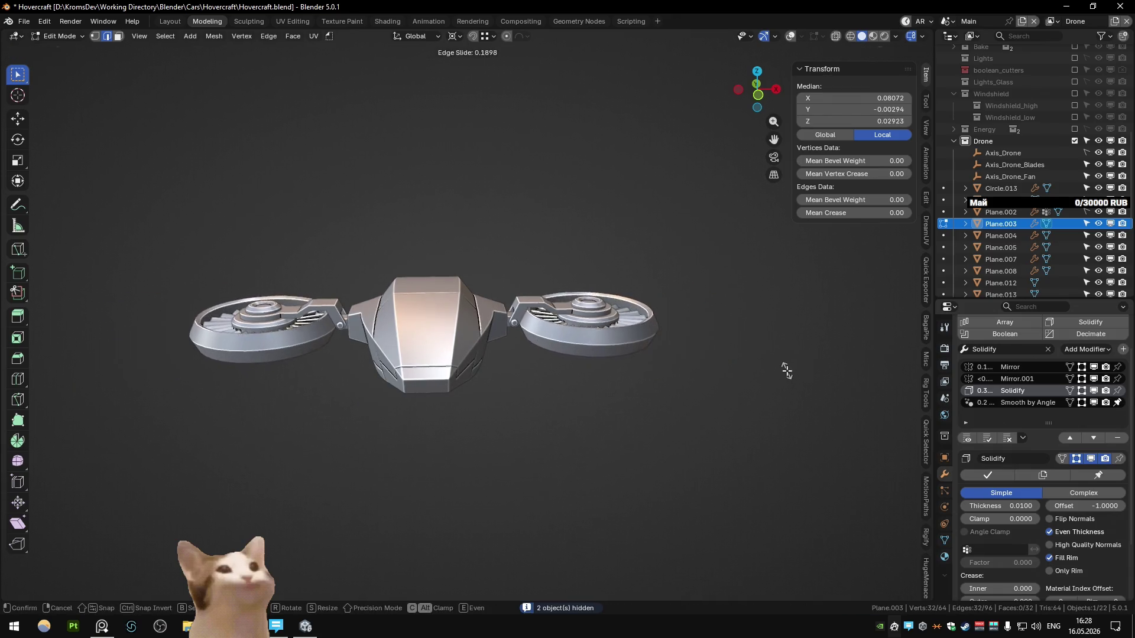
scroll(768, 361, down, 1)
scroll(745, 354, down, 3)
key(g)
key(g)
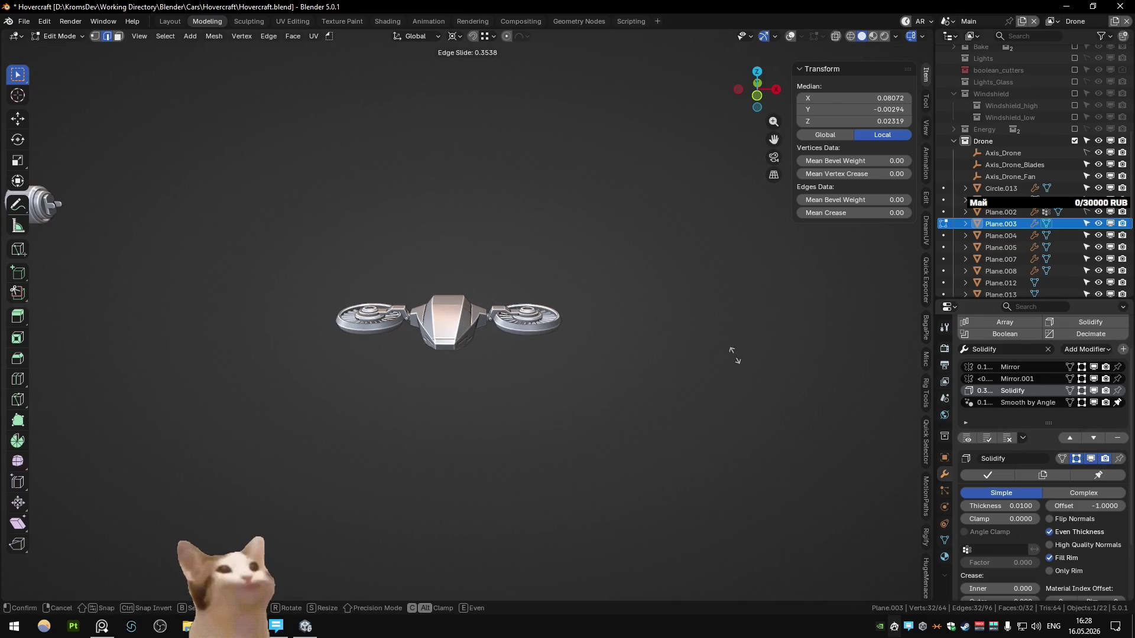
key(g)
key(g)
click(735, 355)
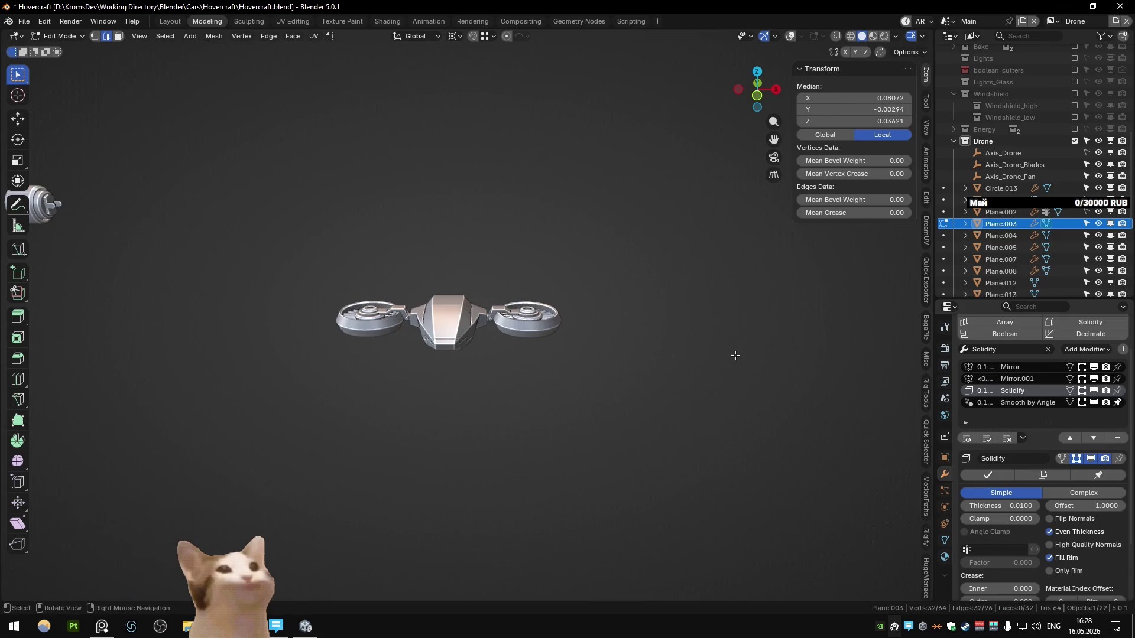
scroll(613, 296, up, 2)
scroll(613, 296, up, 4)
- Add a centred loop cut around the right fan ring and select the face band up to the top rim
key(ctrl+r)
click(630, 340)
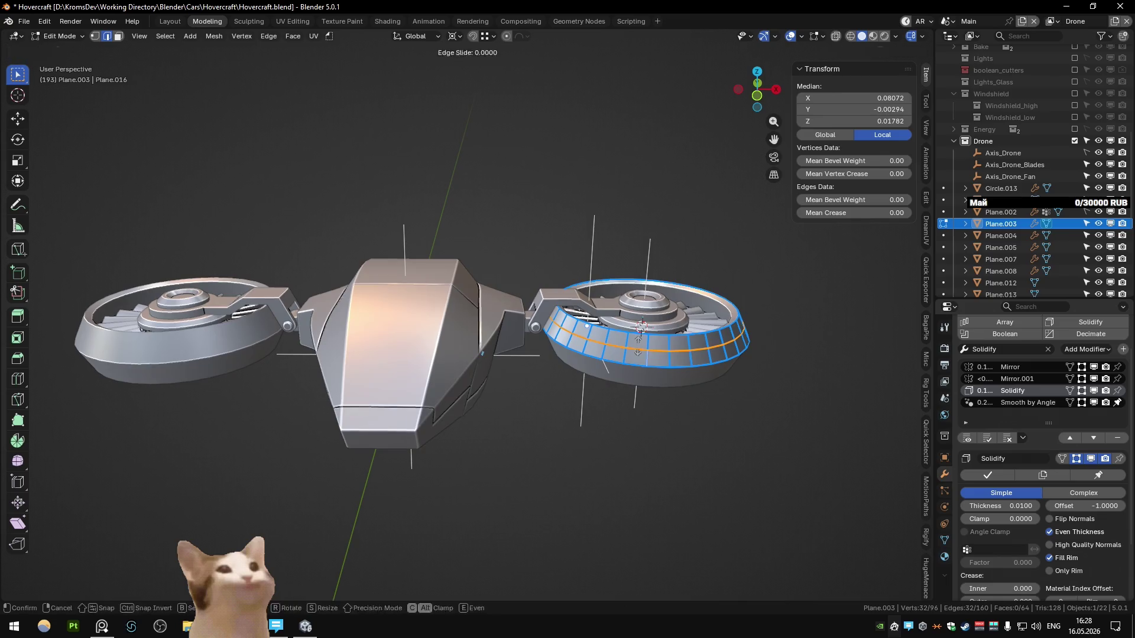
right_click(630, 340)
alt+shift+click(647, 339)
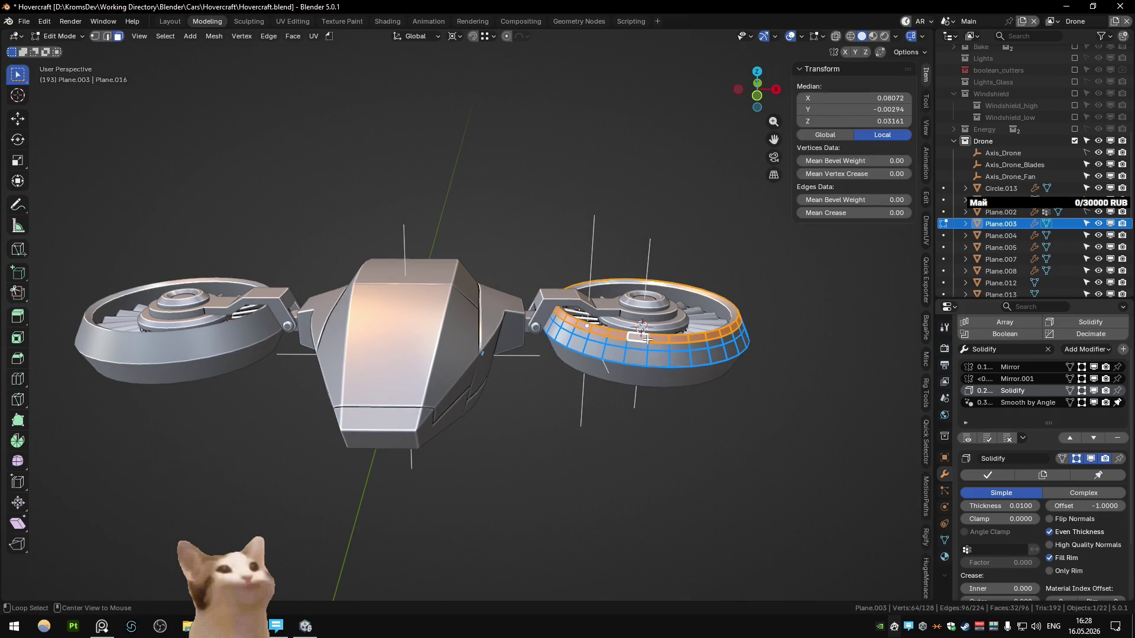
scroll(653, 210, down, 4)
right_click(664, 206)
click(663, 207)
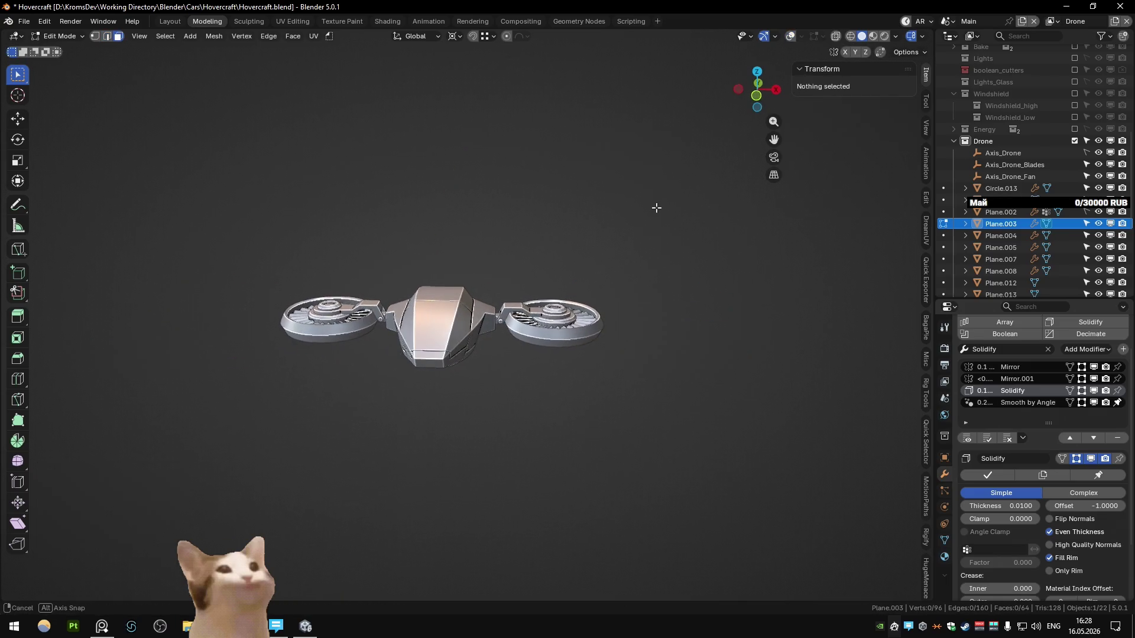
scroll(661, 208, down, 4)
key(ctrl+z)
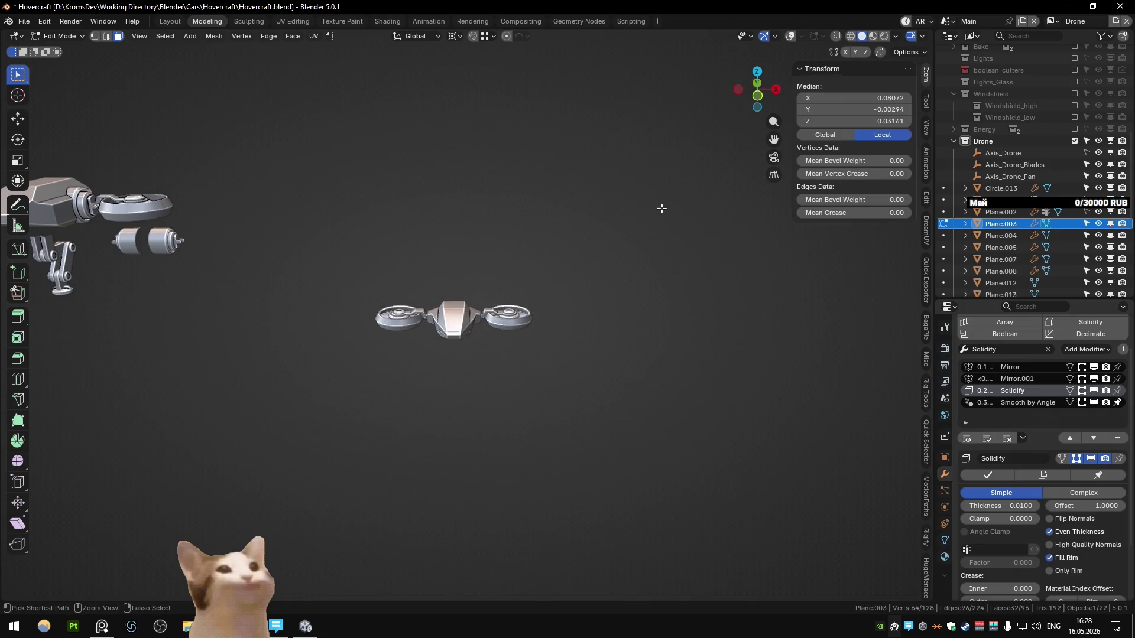
key(ctrl+shift+z)
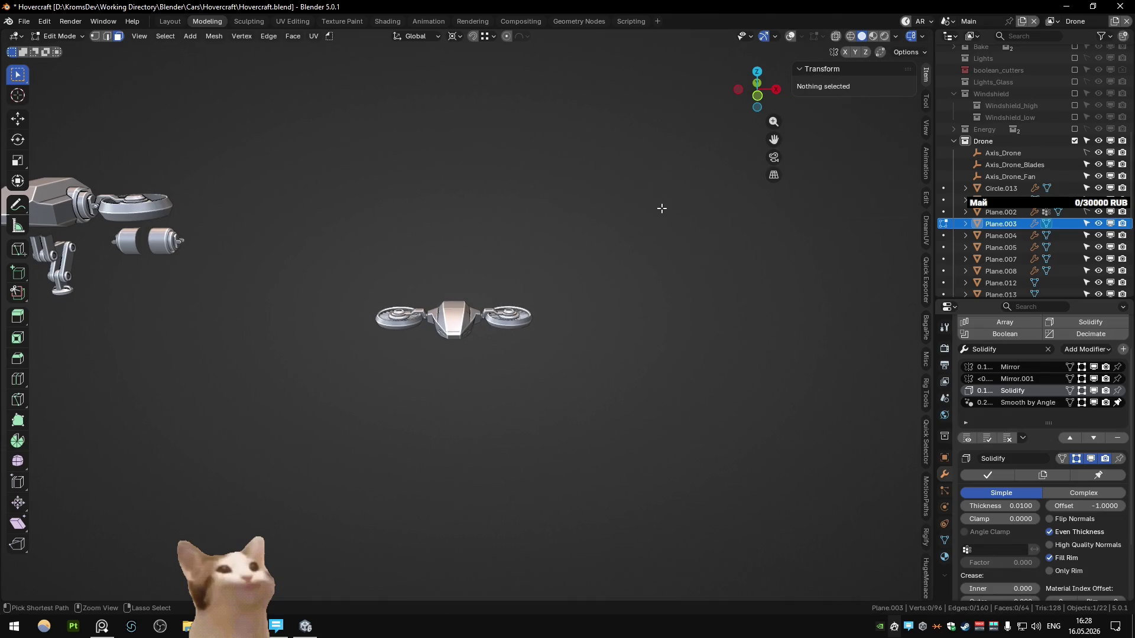
key(ctrl+z)
key(ctrl+shift+z)
key(ctrl+z)
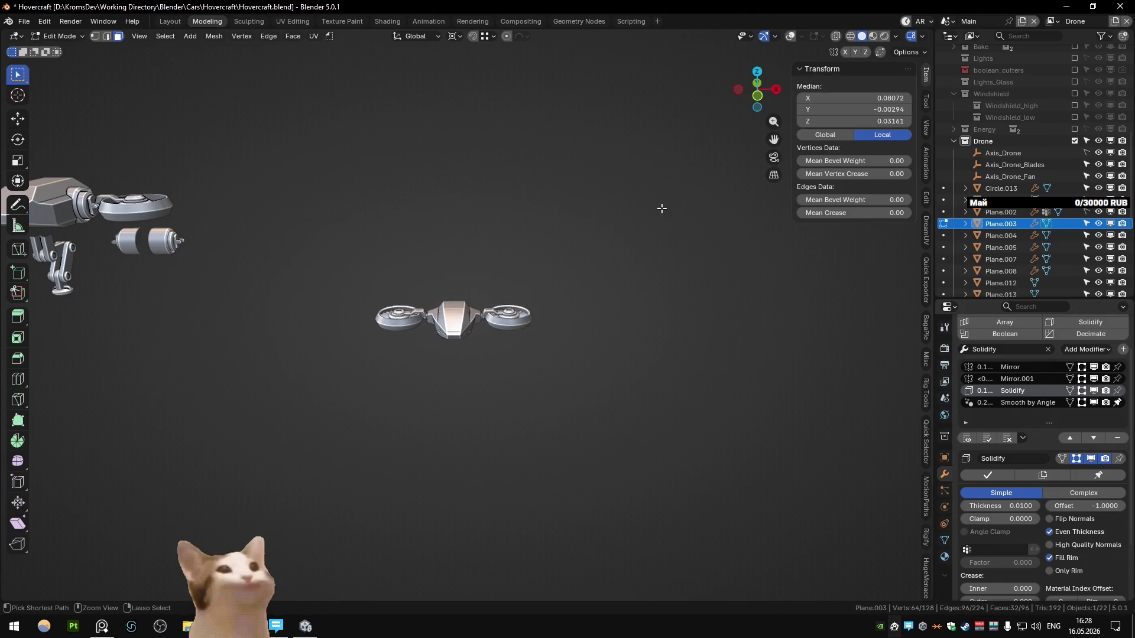
key(ctrl+z)
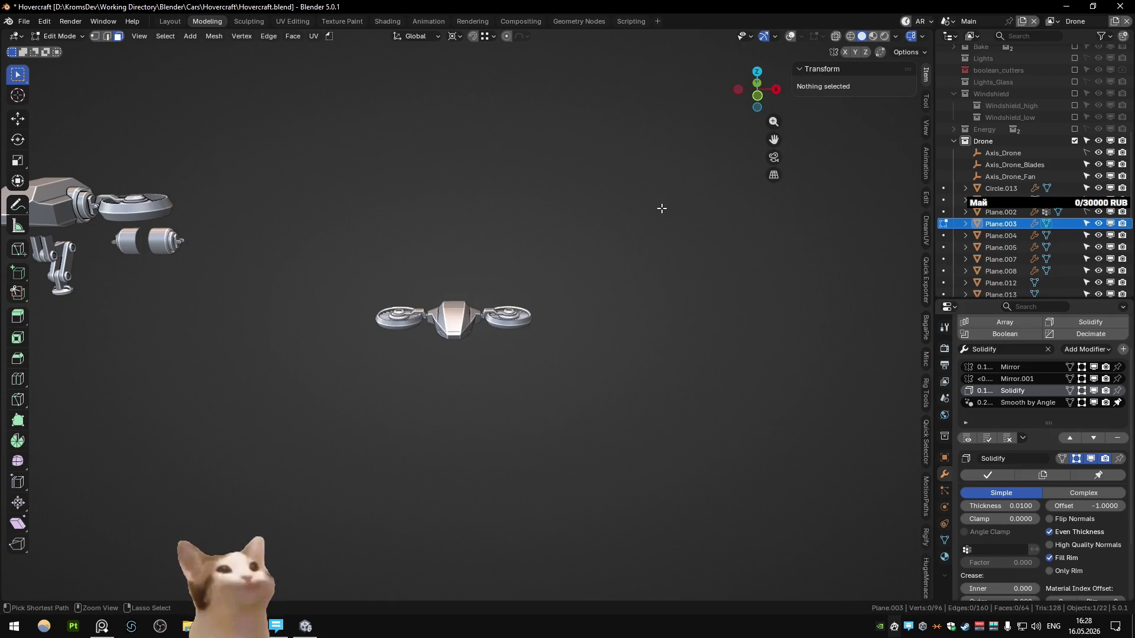
key(ctrl+shift+z)
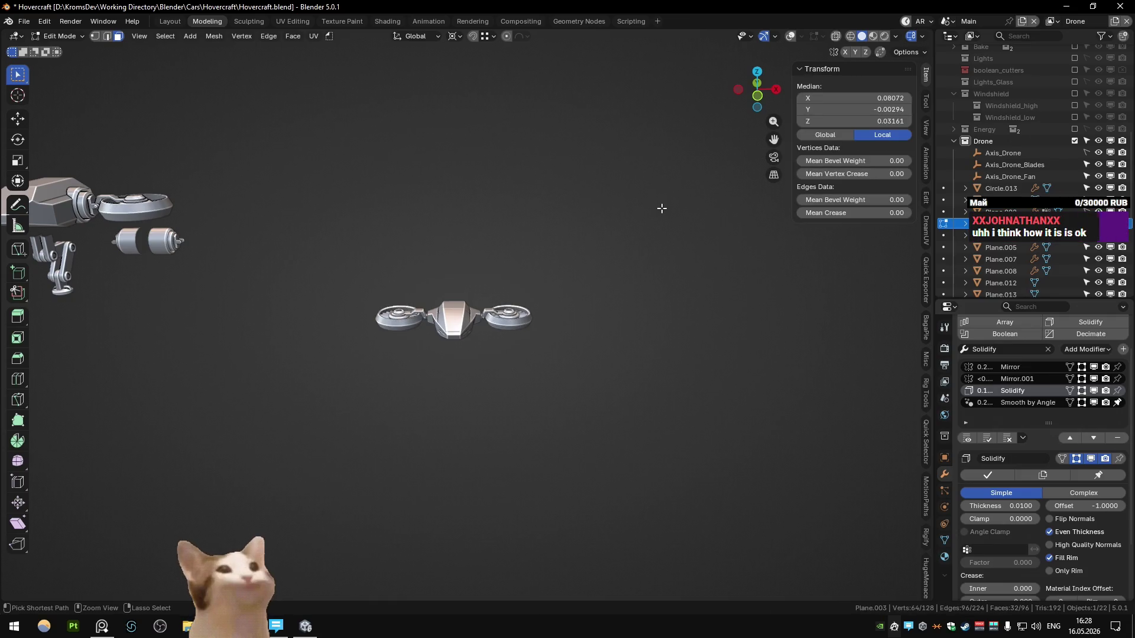
key(KP_Decimal)
mouse_move(662, 208)
middle_down()
mouse_move(642, 251)
mouse_move(655, 258)
middle_up()
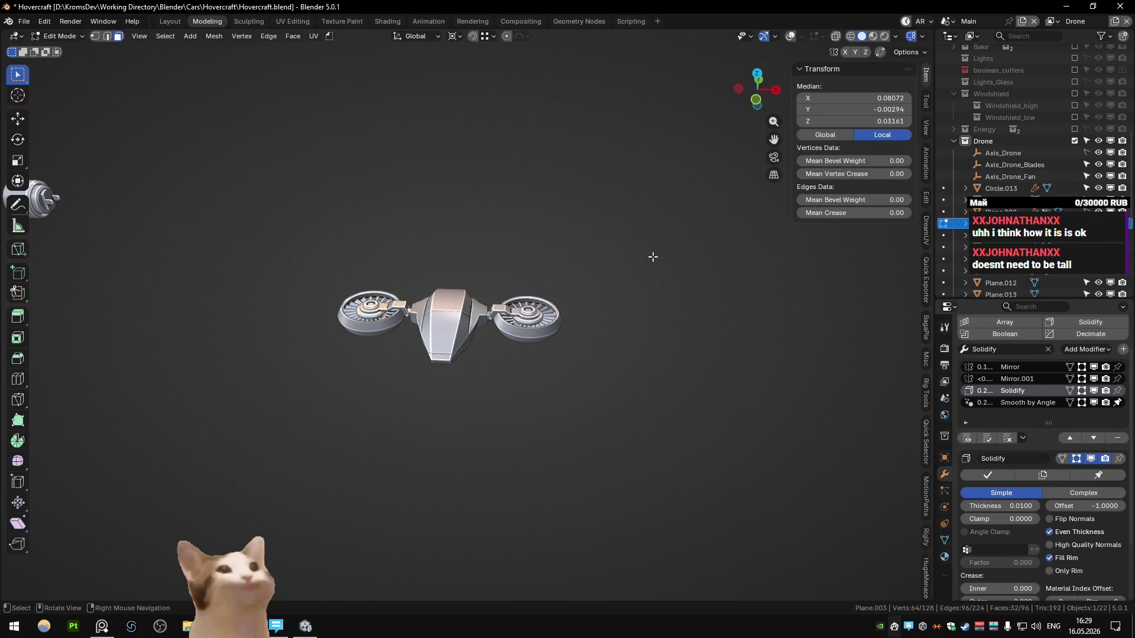
key(Delete)
mouse_move(651, 251)
middle_down()
mouse_move(658, 264)
mouse_move(379, 241)
mouse_move(630, 266)
middle_up()
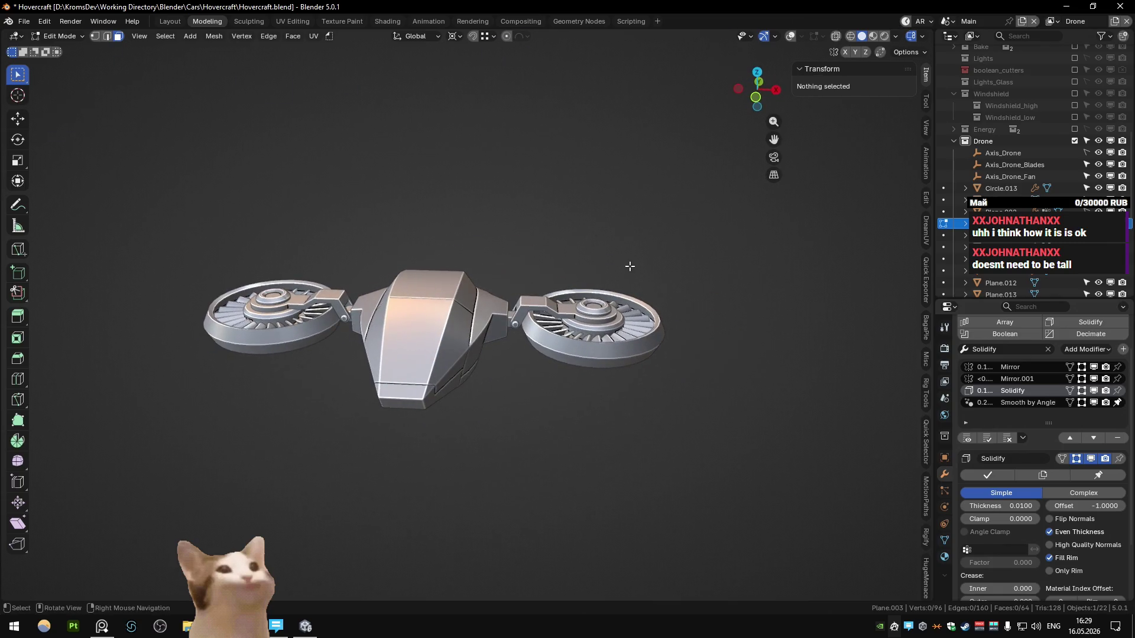
key(ctrl+z)
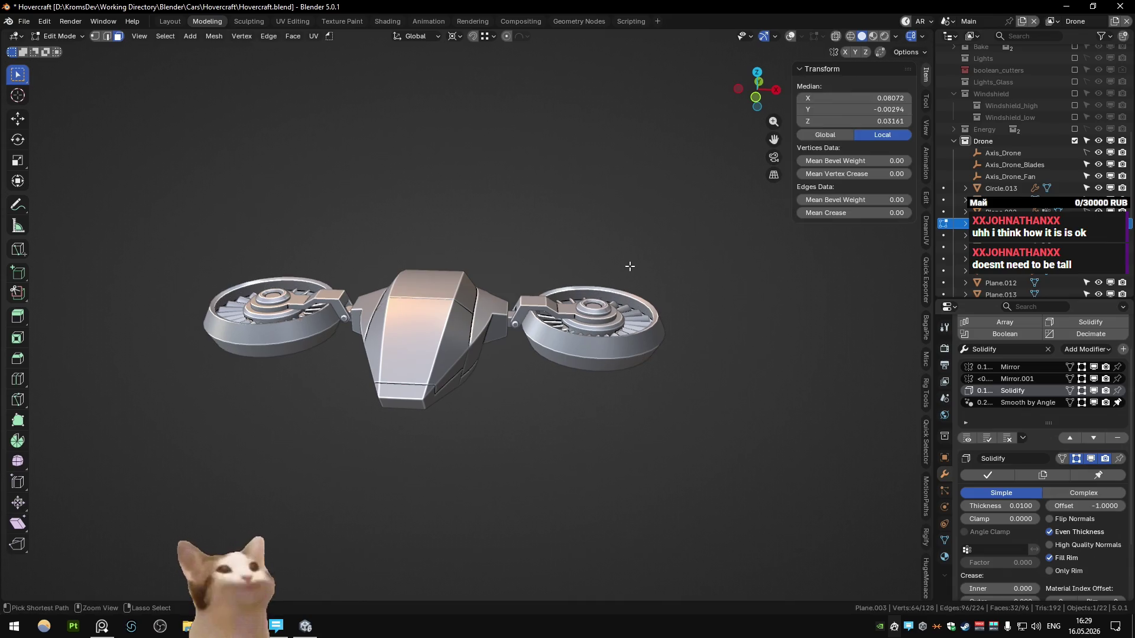
key(ctrl+z)
key(ctrl+shift+z)
key(ctrl+z)
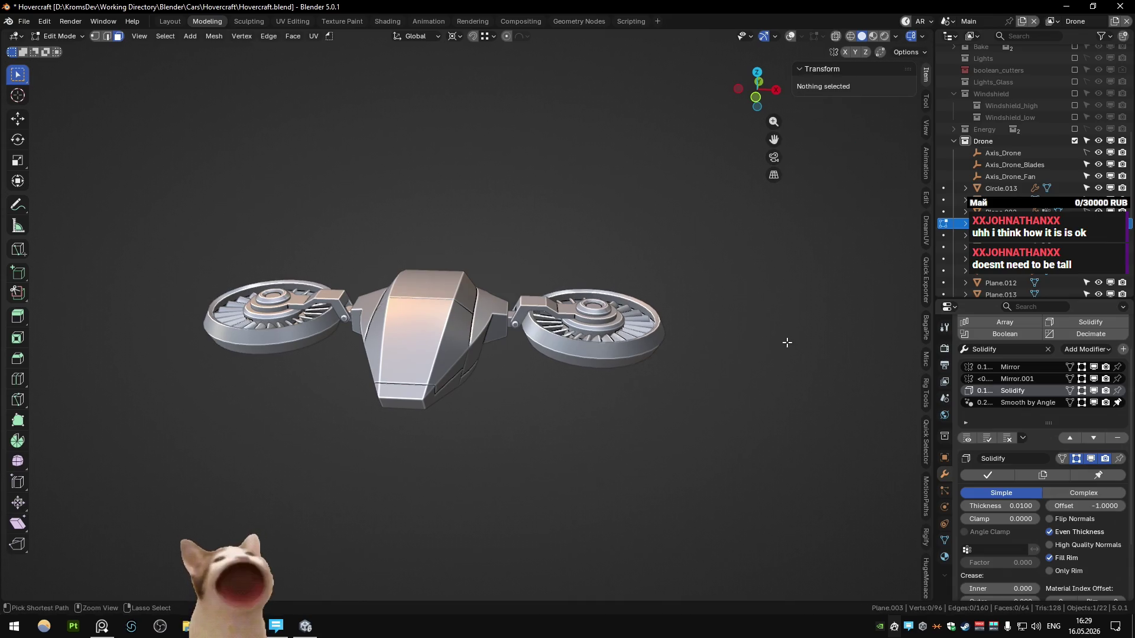
key(ctrl+shift+z)
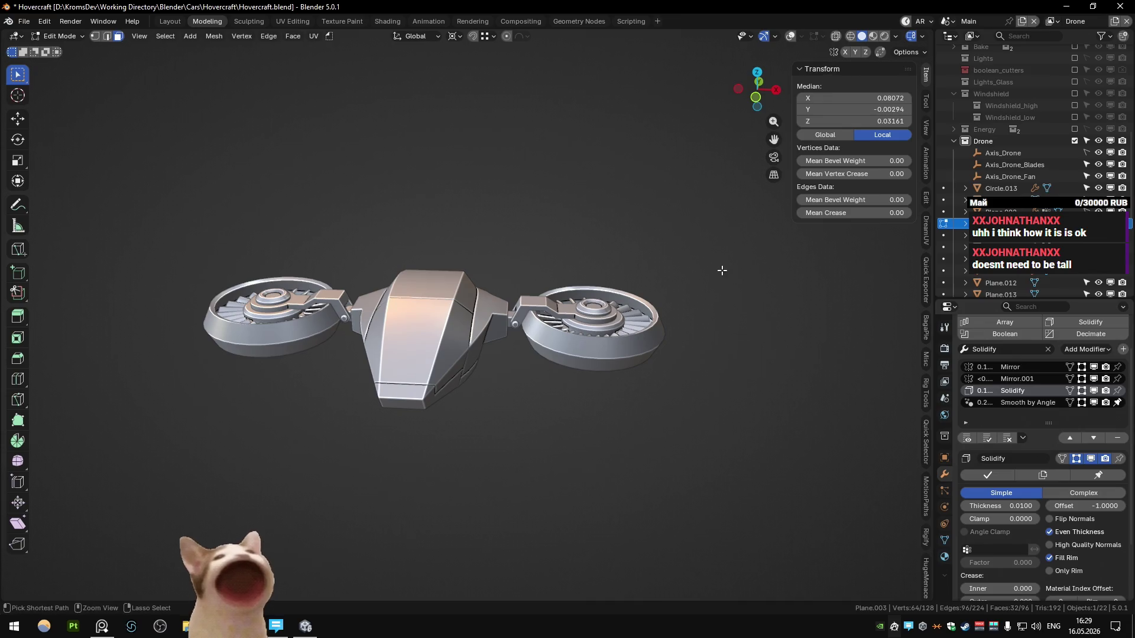
key(ctrl+z)
middle_drag(747, 225, 702, 269)
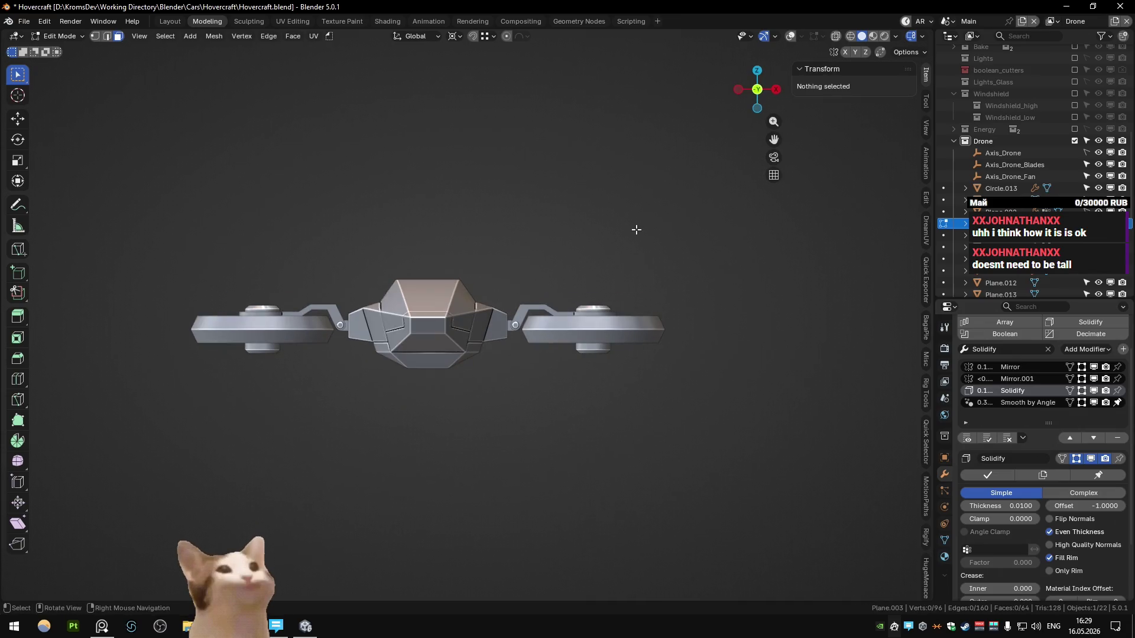
scroll(632, 275, down, 3)
key(ctrl+shift+z)
scroll(632, 275, up, 1)
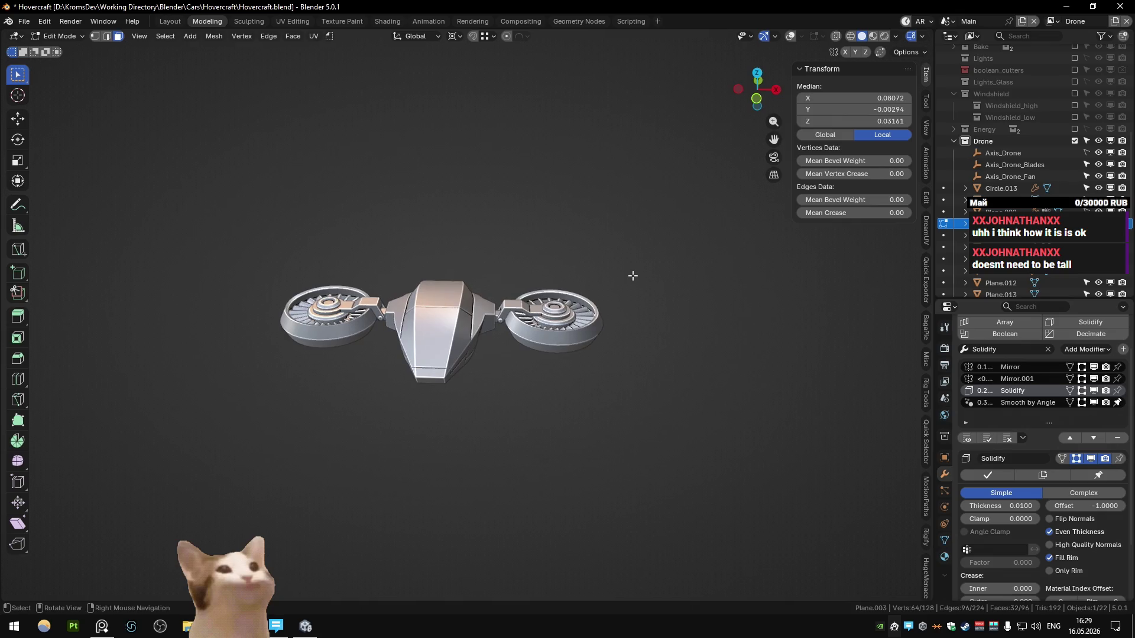
scroll(631, 278, down, 3)
scroll(610, 285, down, 2)
scroll(610, 278, down, 2)
key(ctrl+z)
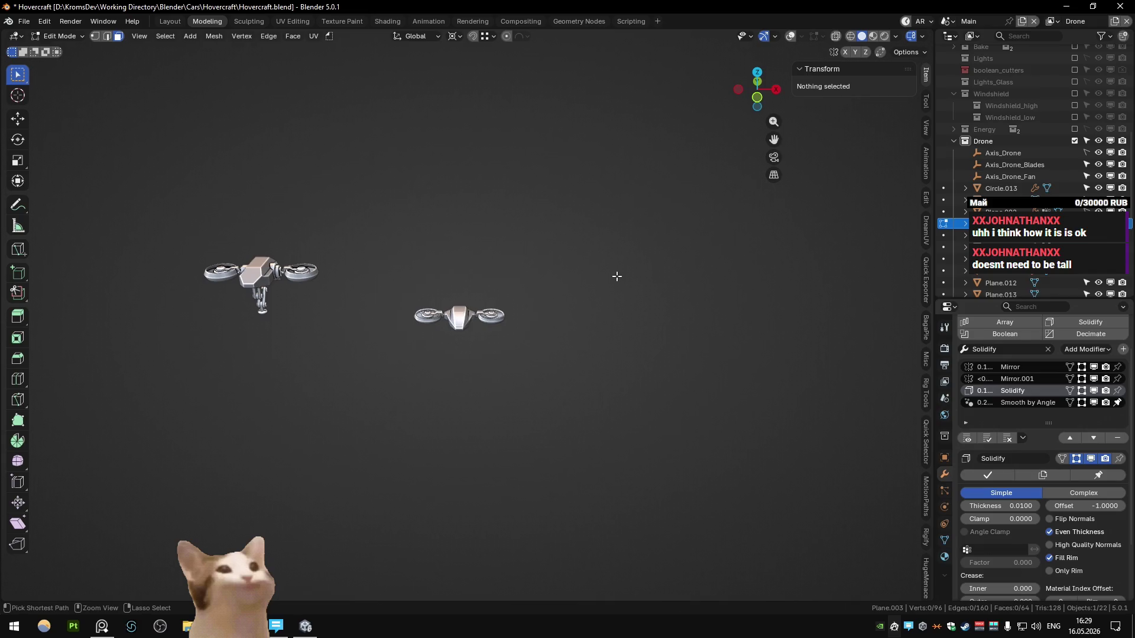
key(ctrl+shift+z)
key(ctrl+z)
key(ctrl+shift+z)
key(ctrl+z)
key(ctrl+shift+z)
key(ctrl+z)
key(ctrl+shift+z)
key(ctrl+z)
key(ctrl+shift+z)
key(ctrl+z)
key(ctrl+shift+z)
key(ctrl+z)
key(ctrl+shift+z)
key(ctrl+z)
key(ctrl+shift+z)
key(ctrl+z)
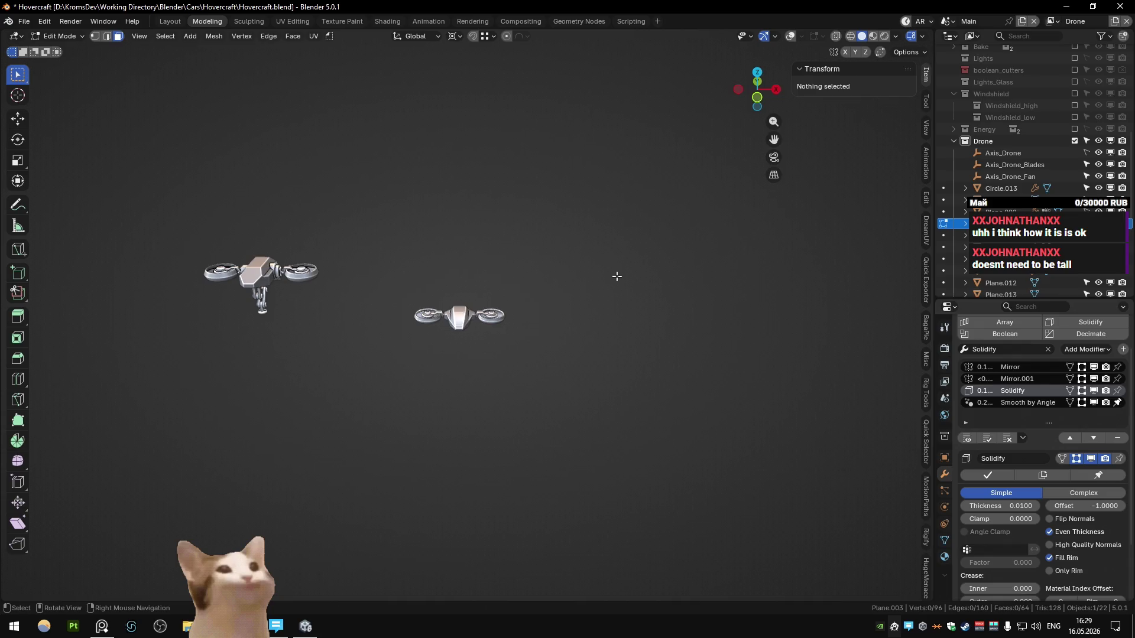
scroll(610, 292, up, 3)
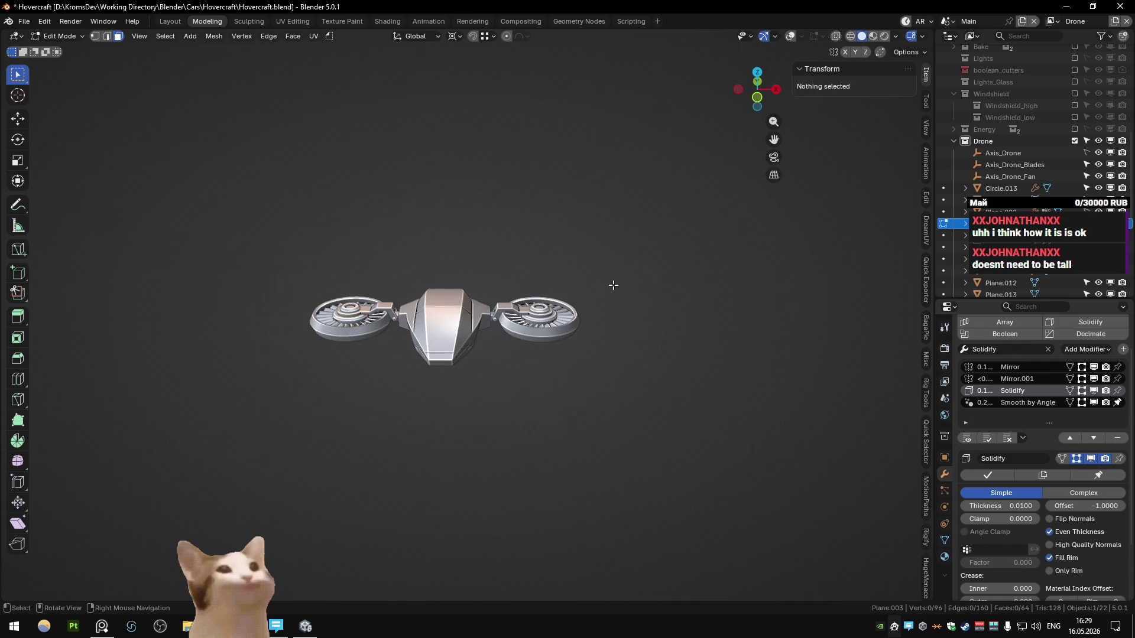
scroll(612, 288, up, 3)
key(ctrl+shift+z)
key(ctrl+z)
key(ctrl+shift+z)
key(ctrl+z)
key(ctrl+shift+z)
key(ctrl+z)
key(ctrl+shift+z)
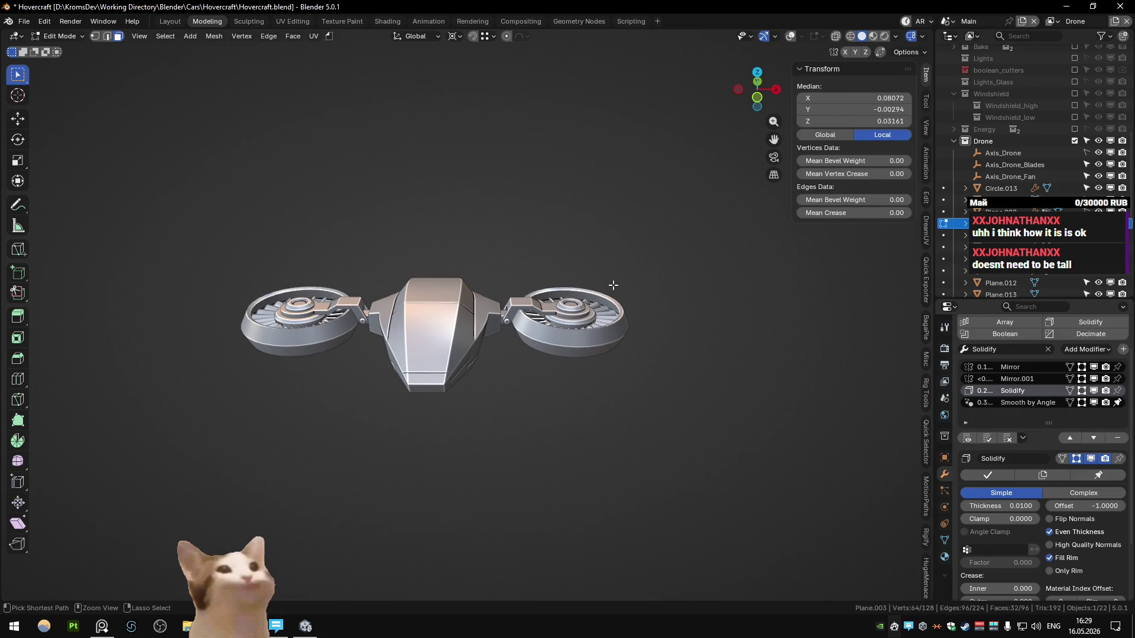
key(ctrl+z)
- Undo the last two edits and return to Object Mode looking down on the right fan
middle_drag(668, 193, 618, 197)
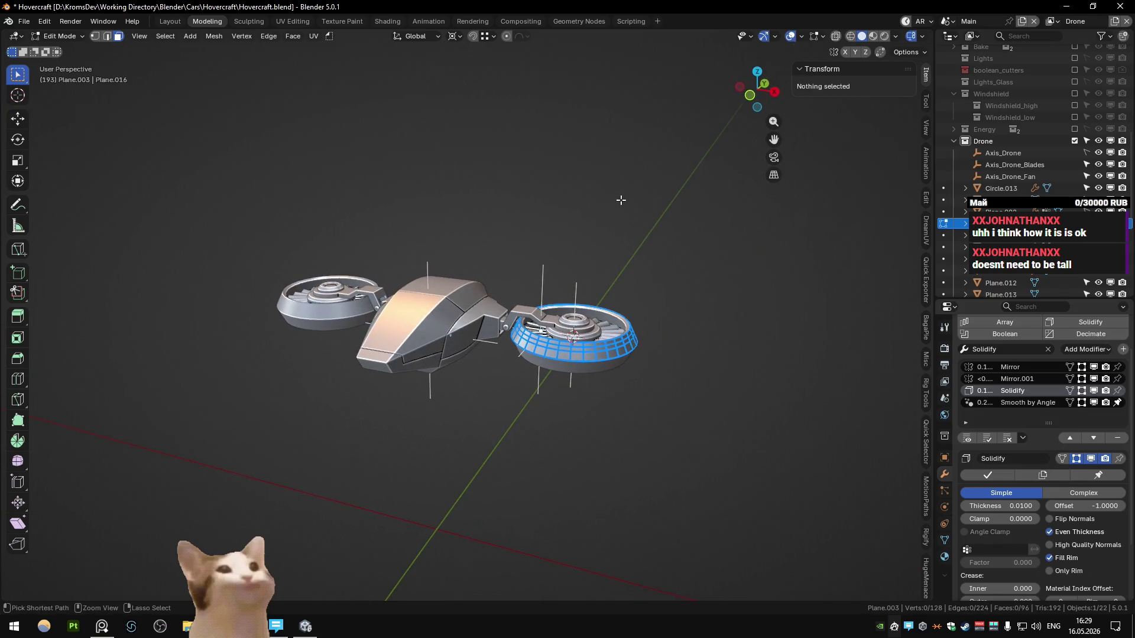
key(ctrl+z)
key(ctrl+z)
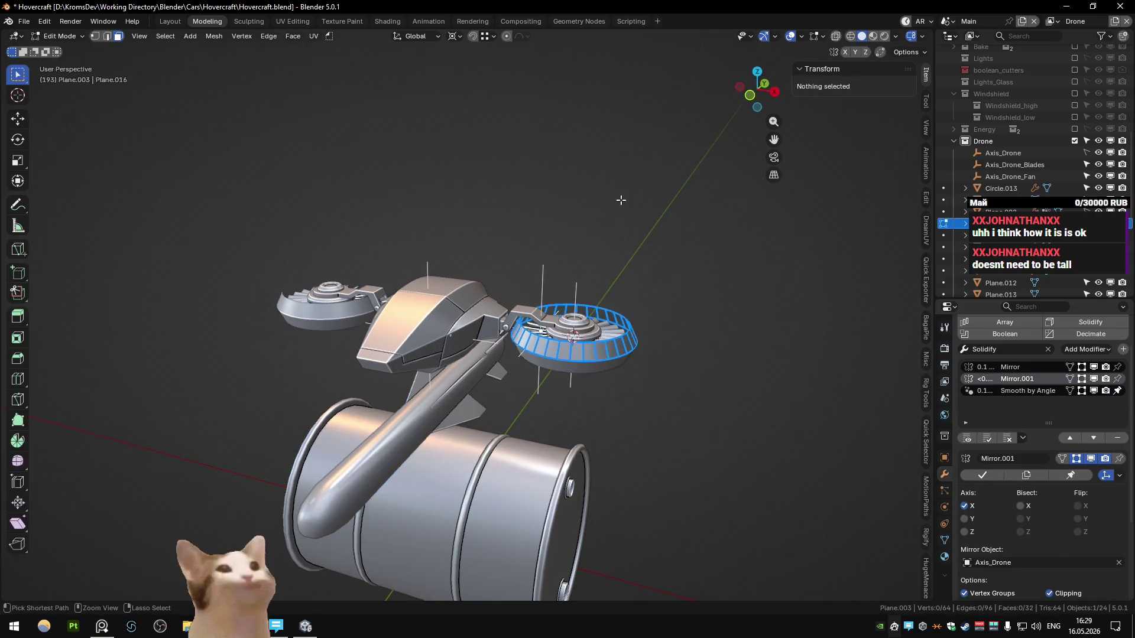
key(ctrl+z)
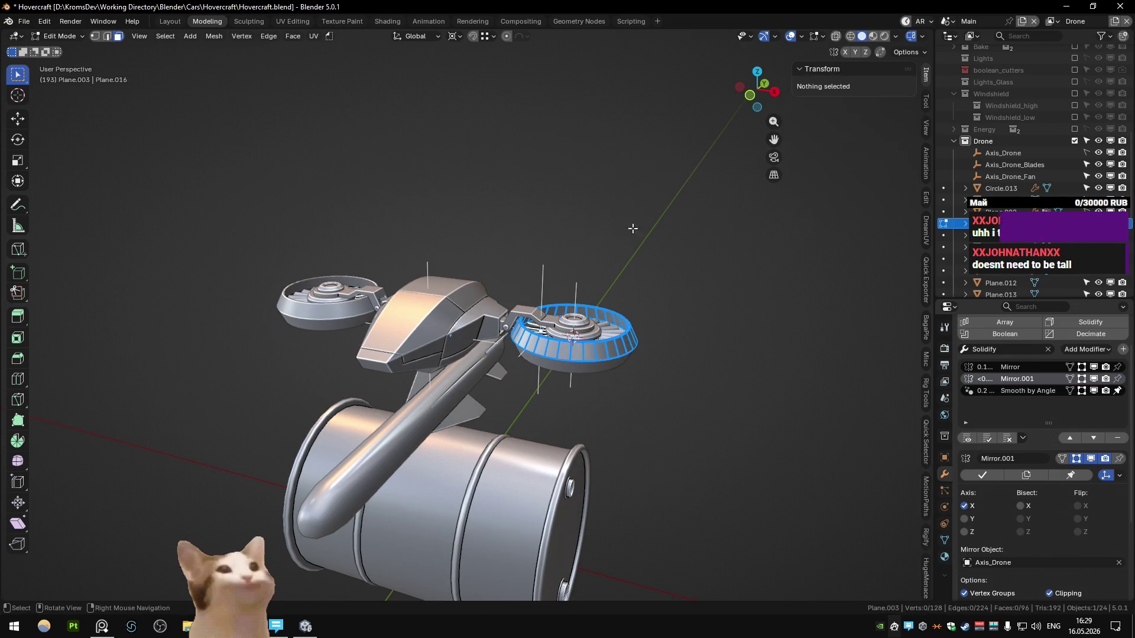
key(Tab)
scroll(601, 337, up, 5)
mouse_move(572, 322)
middle_down()
mouse_move(417, 345)
mouse_move(406, 311)
mouse_move(391, 335)
mouse_move(361, 339)
mouse_move(588, 324)
mouse_move(625, 371)
mouse_move(435, 353)
mouse_move(402, 269)
mouse_move(421, 229)
mouse_move(463, 303)
mouse_move(459, 355)
middle_up()
- Select the fan blades object and enter Edit Mode from a top view
click(548, 235)
mouse_move(548, 235)
middle_down()
mouse_move(487, 307)
mouse_move(501, 268)
mouse_move(498, 305)
mouse_move(543, 303)
mouse_move(597, 226)
mouse_move(556, 363)
middle_up()
key(Tab)
key(KP_7)
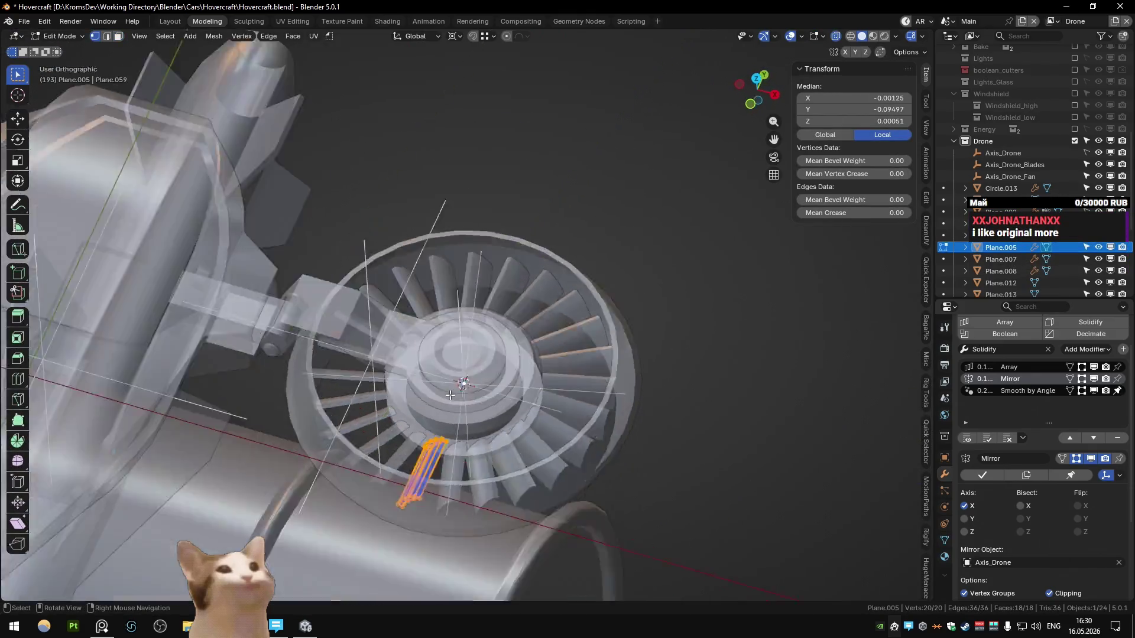
mouse_move(402, 401)
middle_down()
mouse_move(507, 331)
mouse_move(519, 306)
mouse_move(497, 217)
mouse_move(237, 236)
mouse_move(424, 318)
mouse_move(610, 303)
middle_up()
- Shift the blade about 0.016 along Y, leave Edit Mode and deselect all
key(g)
key(y)
click(485, 348)
key(Tab)
click(235, 239)
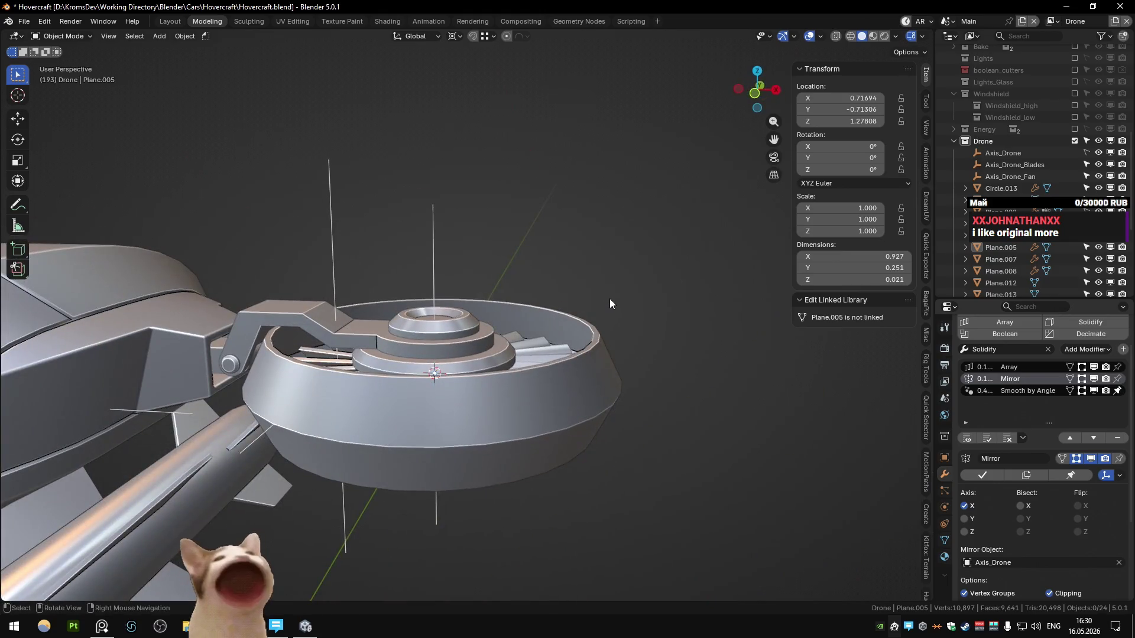
- Select the fan ring, enter Edit Mode and add a loop cut
middle_drag(610, 304, 568, 346)
mouse_move(474, 322)
middle_down()
mouse_move(439, 313)
mouse_move(342, 324)
mouse_move(421, 268)
middle_up()
click(421, 268)
key(Tab)
middle_drag(463, 230, 429, 269)
key(ctrl+r)
click(429, 269)
- Select and delete a face loop in face mode, then undo the deletion
key(3)
alt+click(429, 269)
key(x)
click(429, 269)
mouse_move(429, 268)
middle_down()
mouse_move(488, 260)
mouse_move(478, 267)
middle_up()
key(ctrl+z)
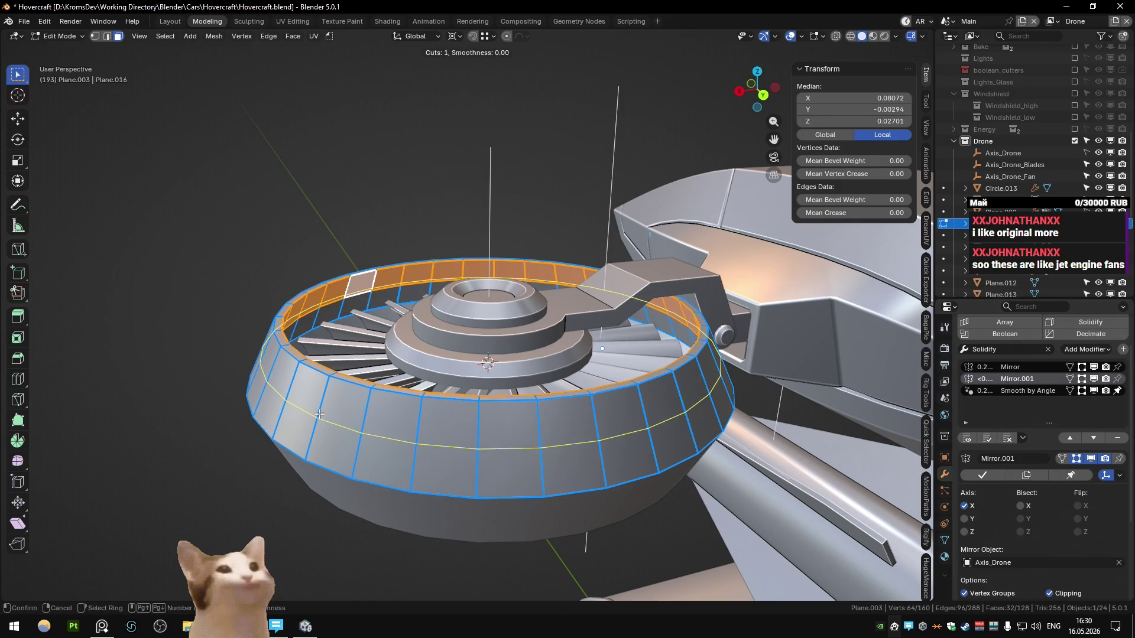
- Delete the selected face loop with X > Faces, then return to Object Mode and view the fan
right_click(319, 415)
key(x)
click(106, 520)
key(1)
key(Tab)
mouse_move(440, 278)
middle_down()
mouse_move(544, 291)
mouse_move(542, 306)
middle_up()
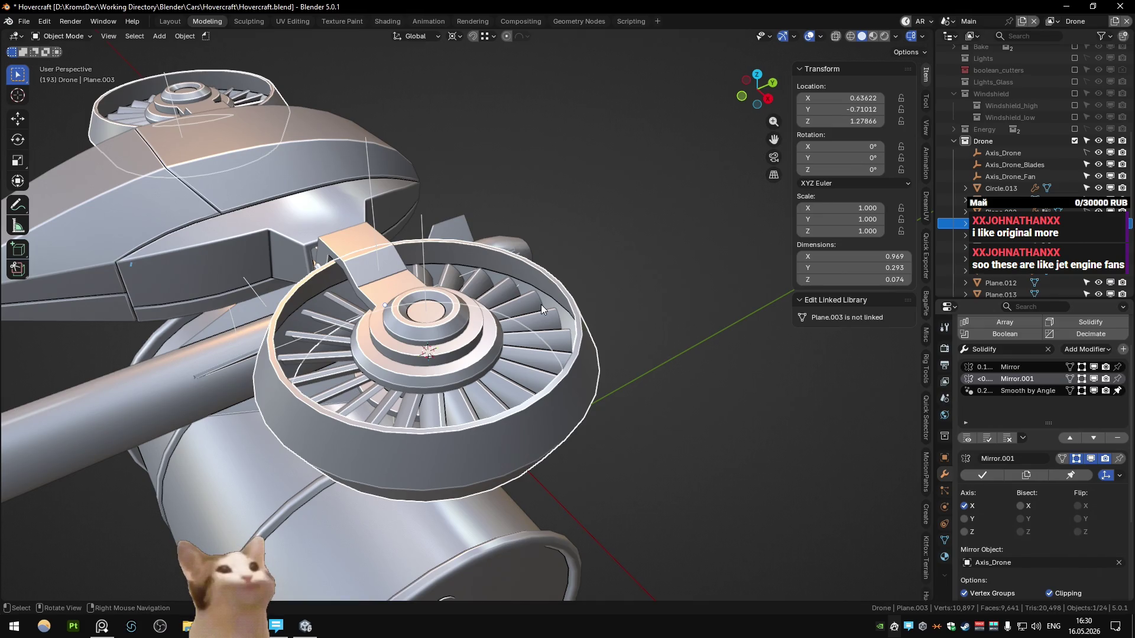
scroll(541, 304, down, 10)
middle_drag(526, 315, 573, 318)
- Clear the selection and bring up the PureRef drone board, zooming in and out on it
click(181, 585)
click(102, 626)
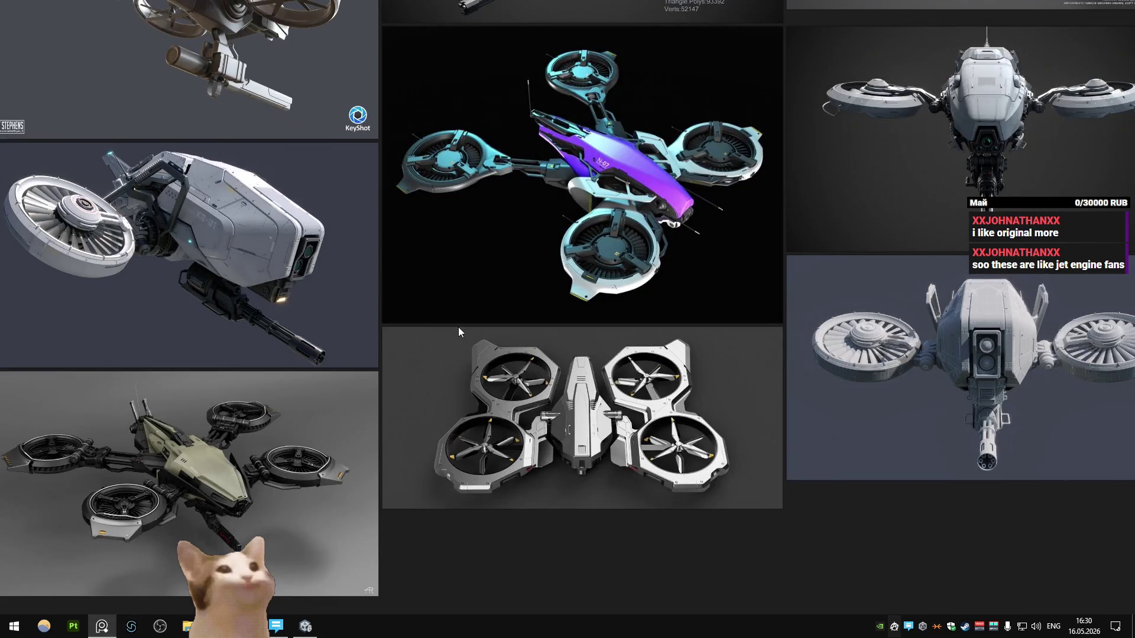
scroll(885, 353, up, 5)
scroll(534, 251, down, 5)
scroll(532, 352, up, 6)
scroll(532, 353, down, 1)
scroll(531, 345, down, 5)
scroll(442, 256, up, 4)
scroll(579, 245, down, 4)
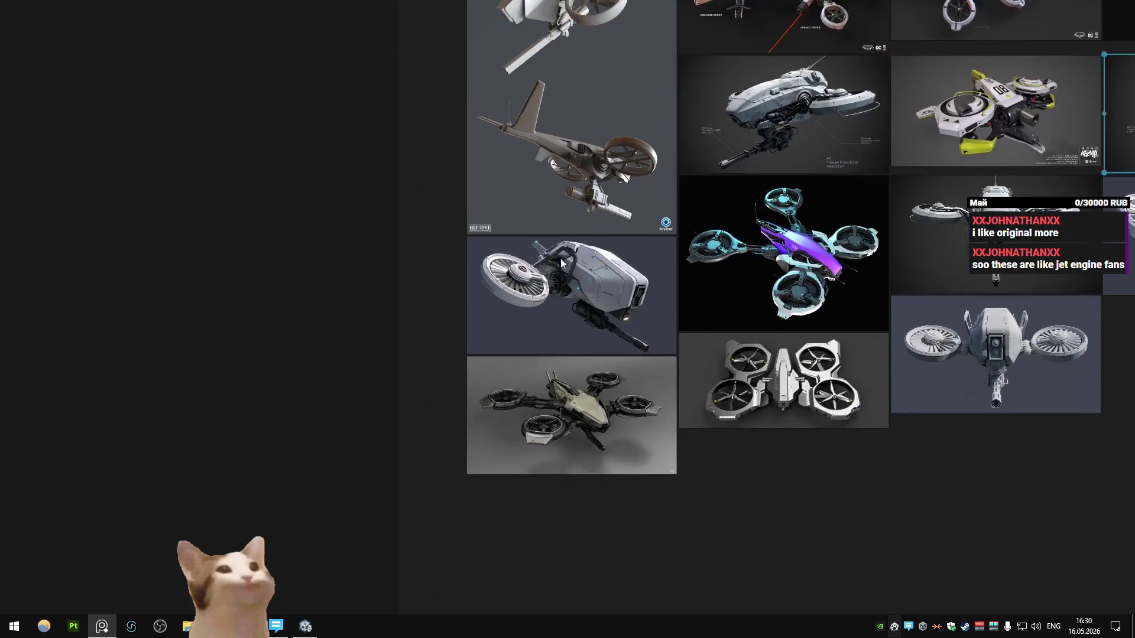
scroll(579, 245, down, 2)
- Pan left across the drone reference board and zoom in to study the images
middle_drag(769, 302, 423, 303)
scroll(421, 282, up, 4)
scroll(470, 211, down, 2)
scroll(605, 282, up, 3)
scroll(604, 284, down, 3)
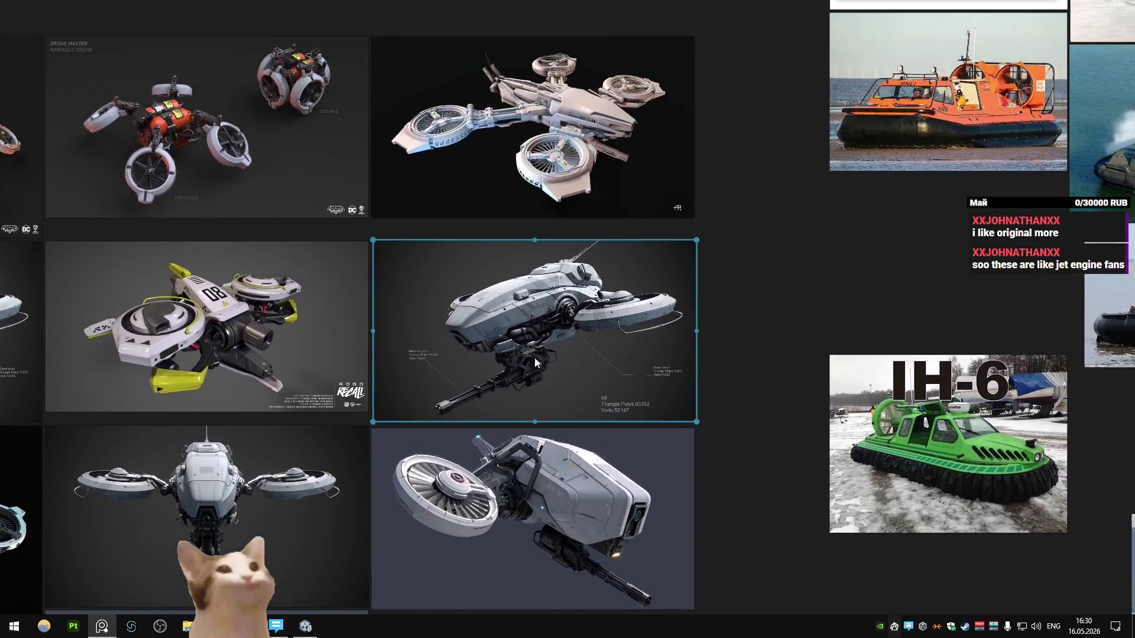
scroll(604, 297, up, 4)
scroll(598, 313, up, 5)
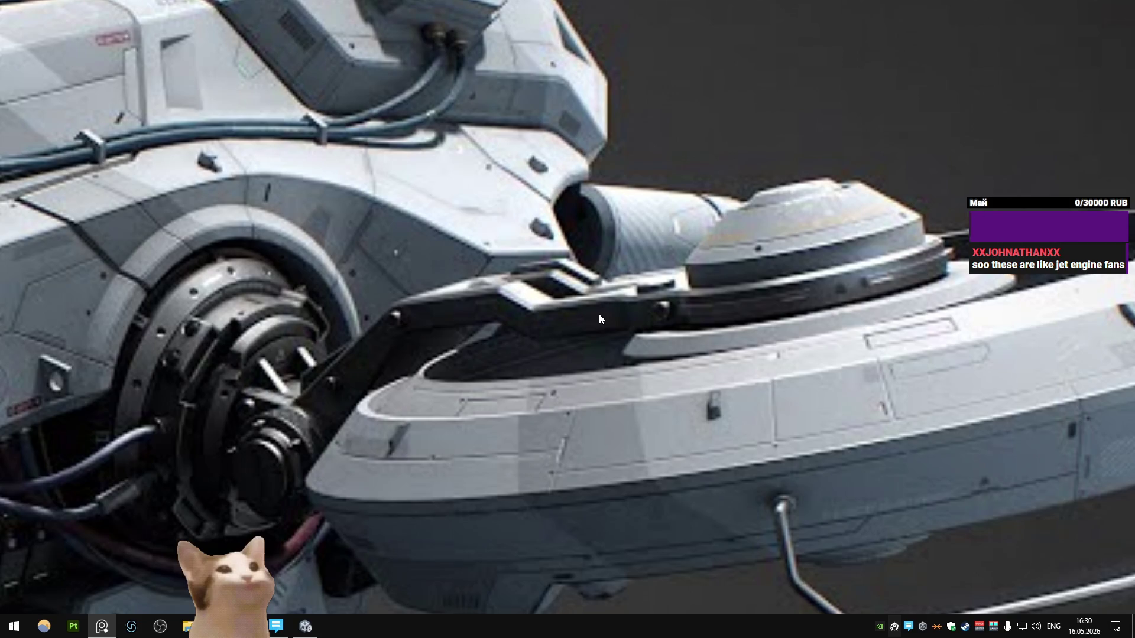
scroll(432, 387, down, 2)
scroll(508, 354, down, 3)
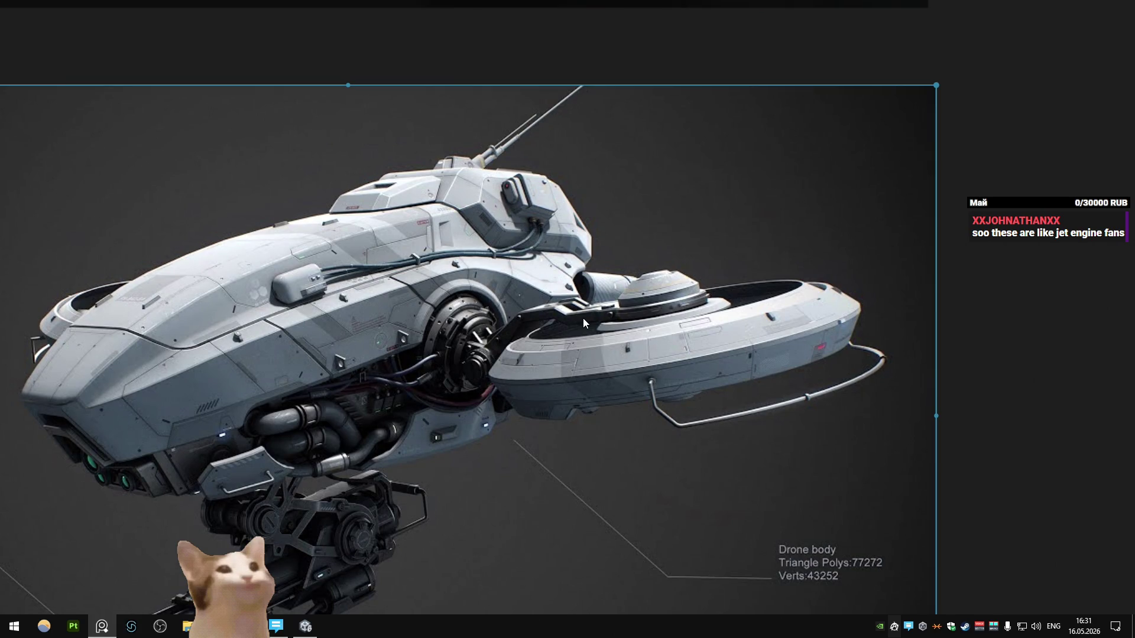
scroll(583, 318, down, 5)
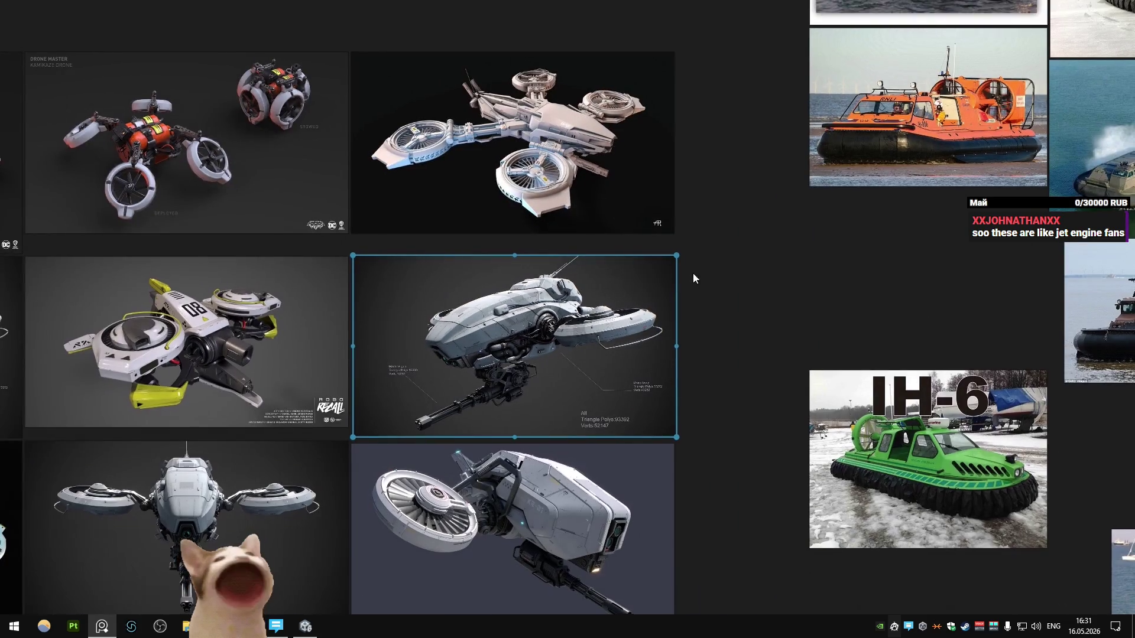
- Shift the board to view other drones, then return to Blender's view of the right fan
middle_drag(696, 272, 609, 280)
middle_drag(317, 298, 498, 212)
scroll(382, 392, up, 8)
scroll(456, 310, up, 2)
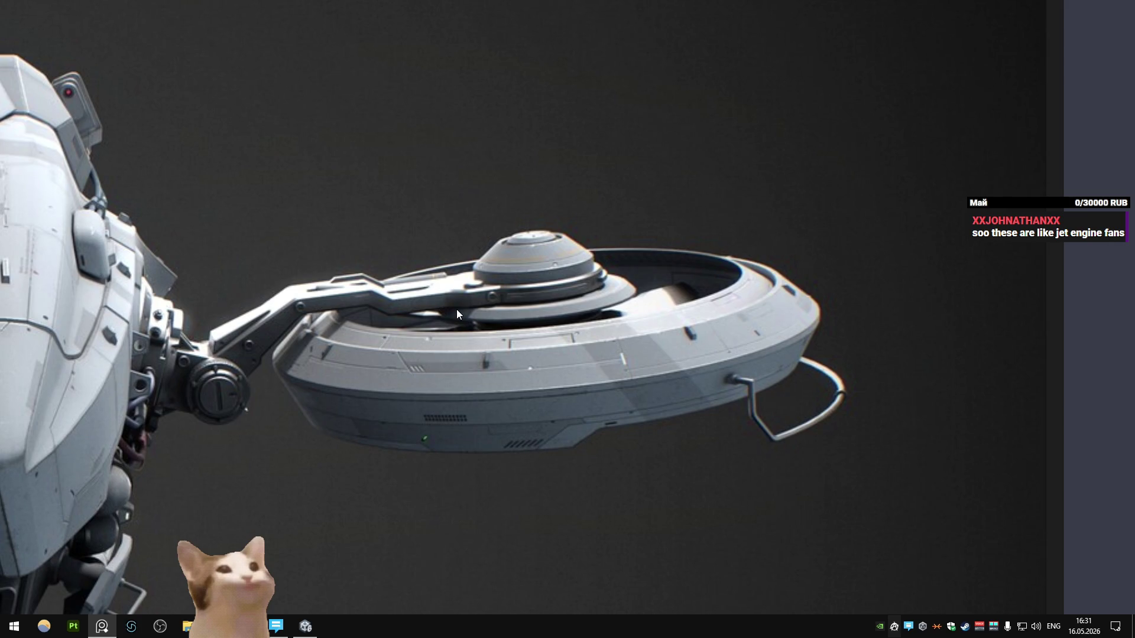
key(alt+Tab)
middle_drag(441, 306, 455, 281)
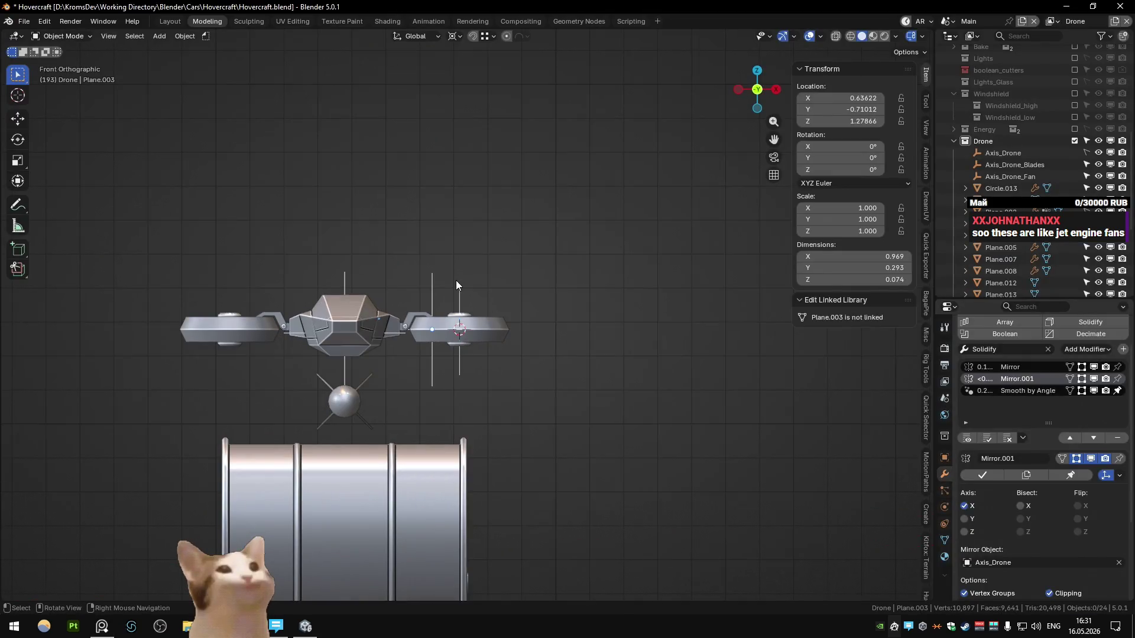
- Narrow the fan shroud's top edge loop slightly, keeping its height unchanged
scroll(455, 281, up, 5)
key(Tab)
mouse_move(498, 354)
middle_down()
mouse_move(517, 386)
mouse_move(526, 359)
middle_up()
key(2)
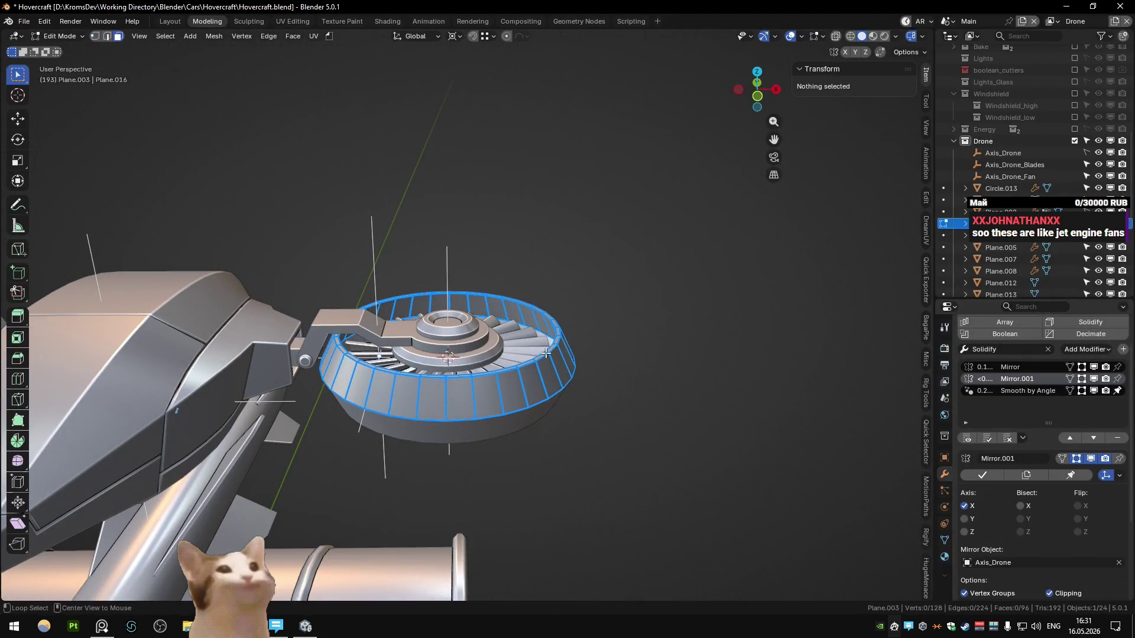
alt+click(546, 354)
key(g)
key(x)
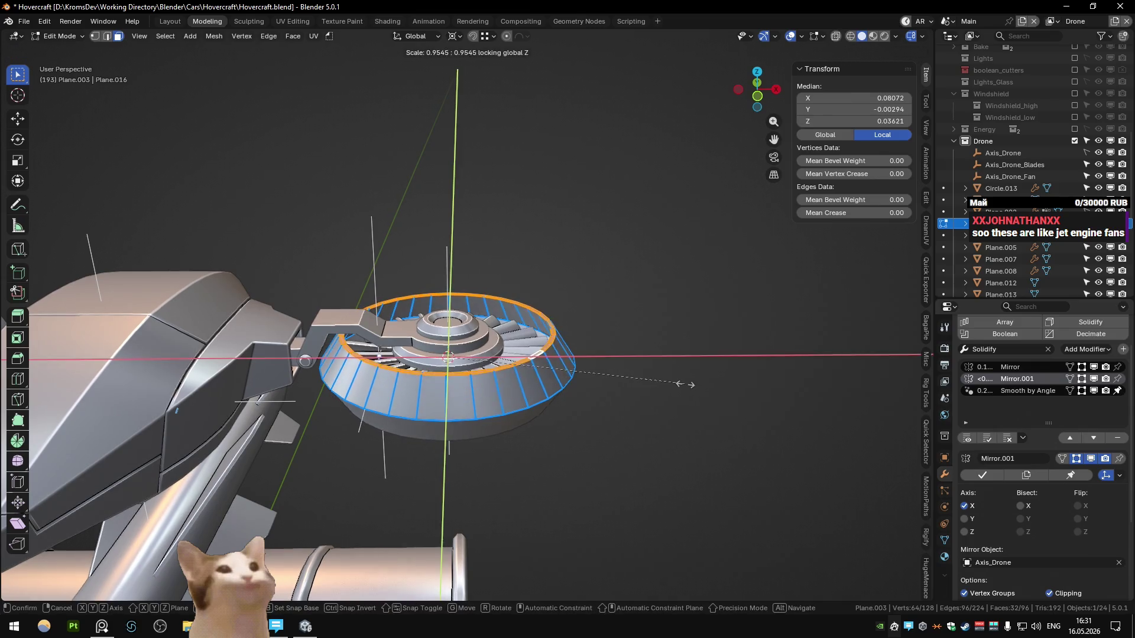
key(Return)
- Leave edit mode, view the fan from the front, and bring up the drone reference image
key(Tab)
middle_drag(696, 386, 576, 323)
key(Tab)
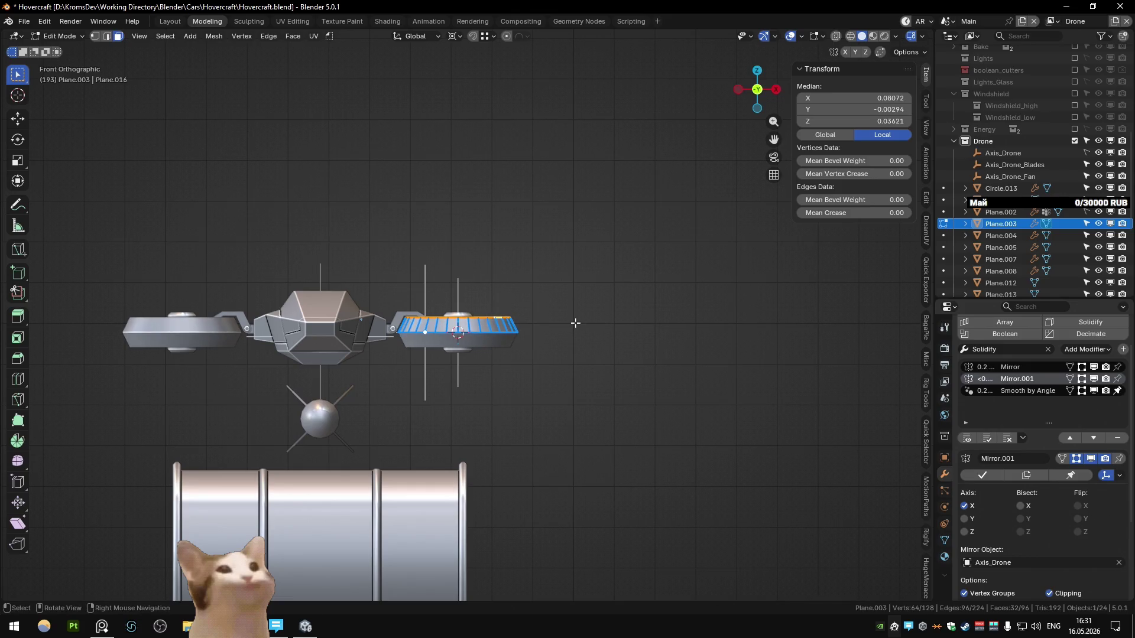
key(alt+Tab)
key(alt+Tab)
key(alt+Tab)
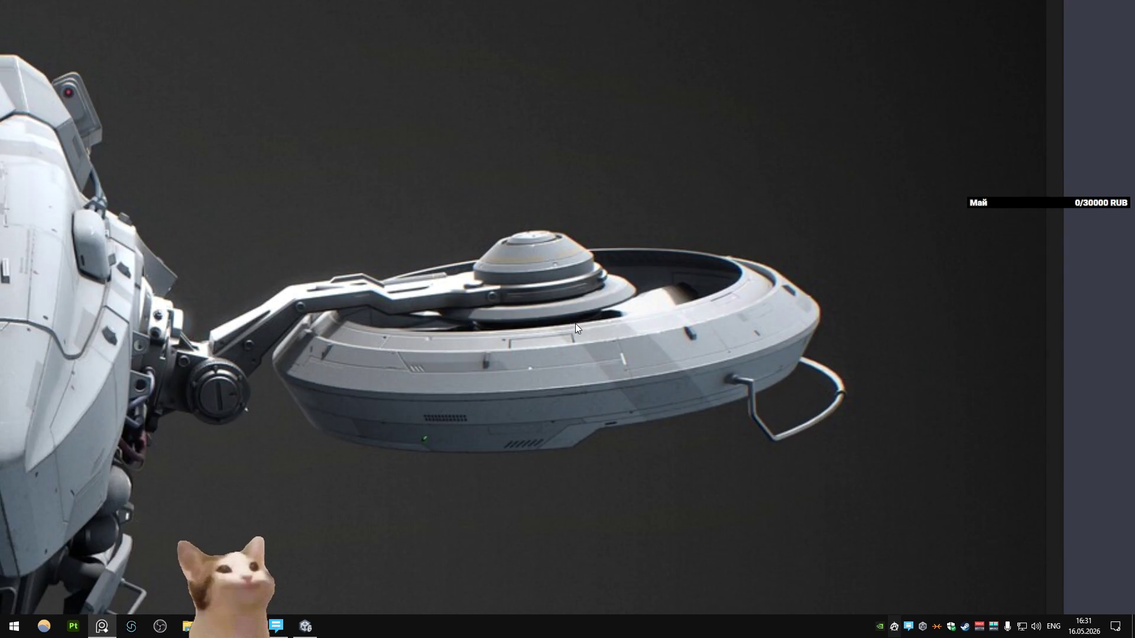
- Zoom out and pan to the top-right drone's fan in PureRef, then return to Blender
scroll(571, 328, down, 5)
middle_drag(568, 331, 280, 316)
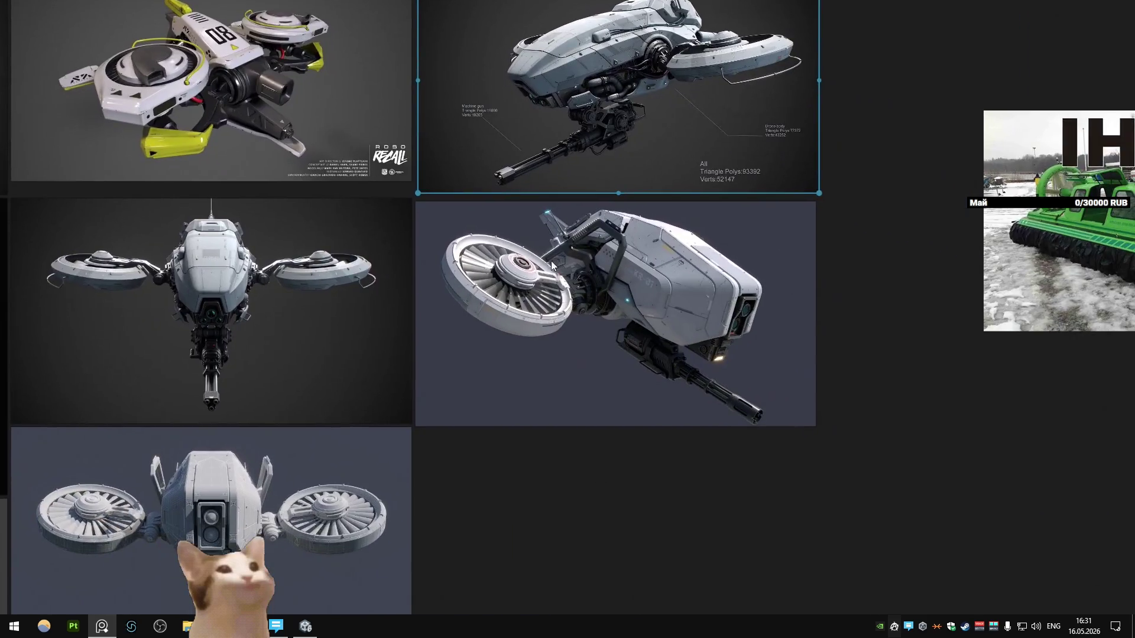
scroll(616, 179, up, 5)
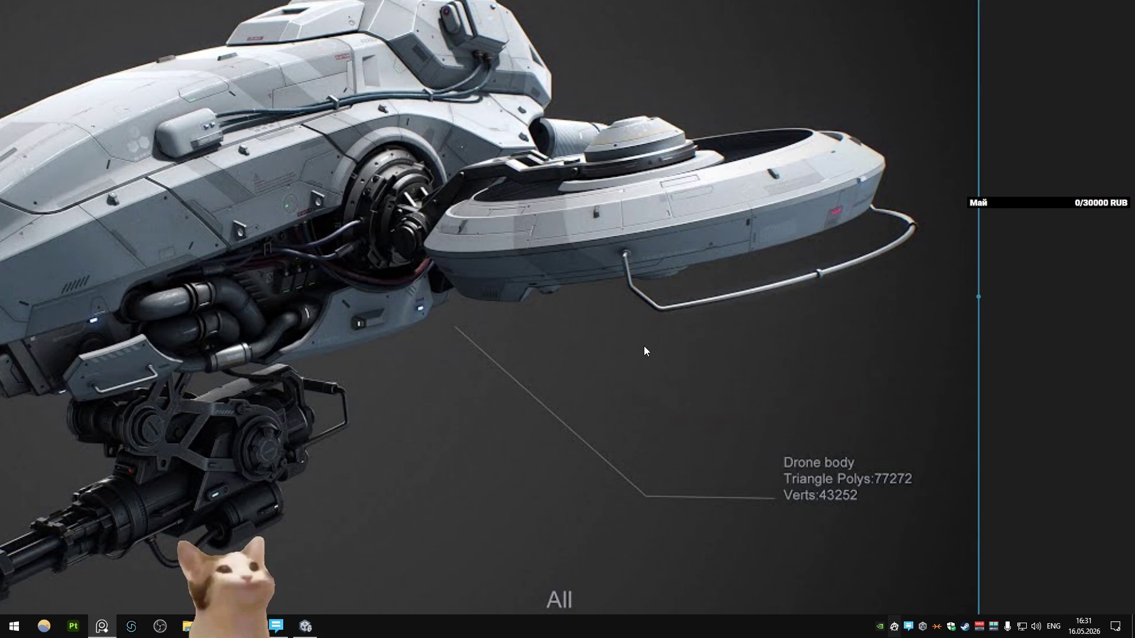
key(alt+Tab)
scroll(576, 336, up, 5)
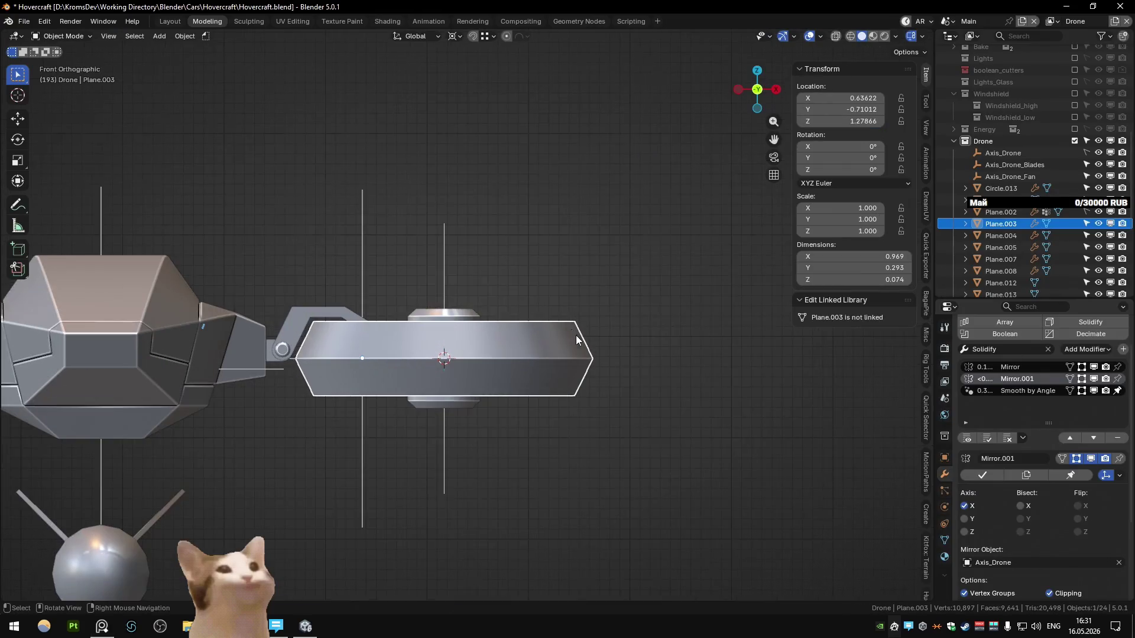
- Add a Bevel modifier to the fan shroud with a thin 0.0044 width
scroll(467, 247, up, 4)
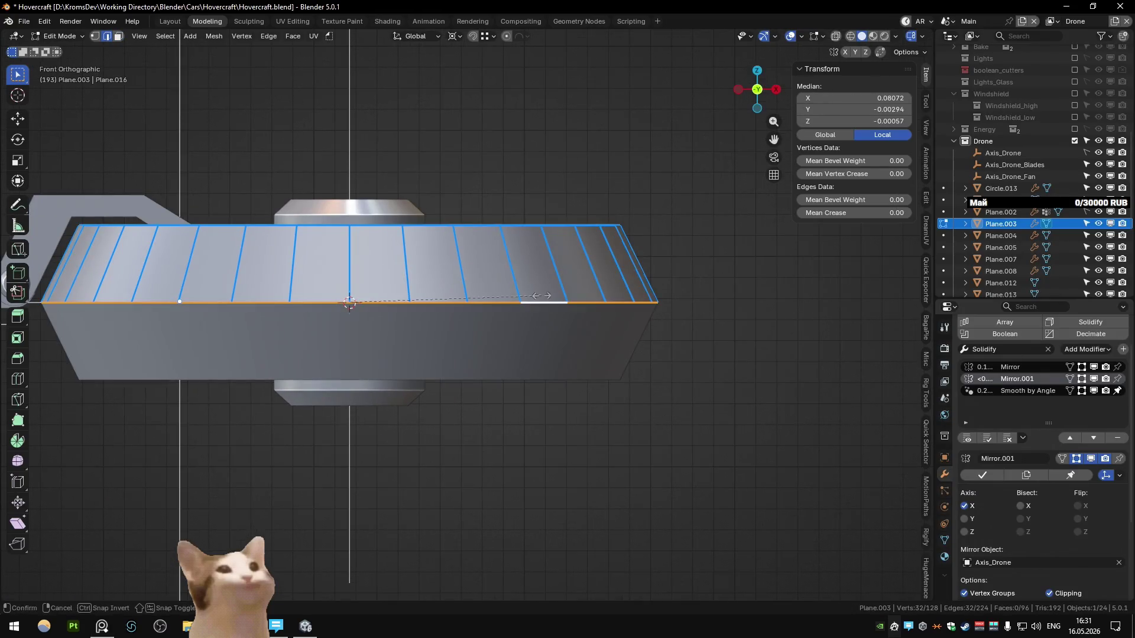
key(Tab)
scroll(739, 349, down, 1)
click(1056, 348)
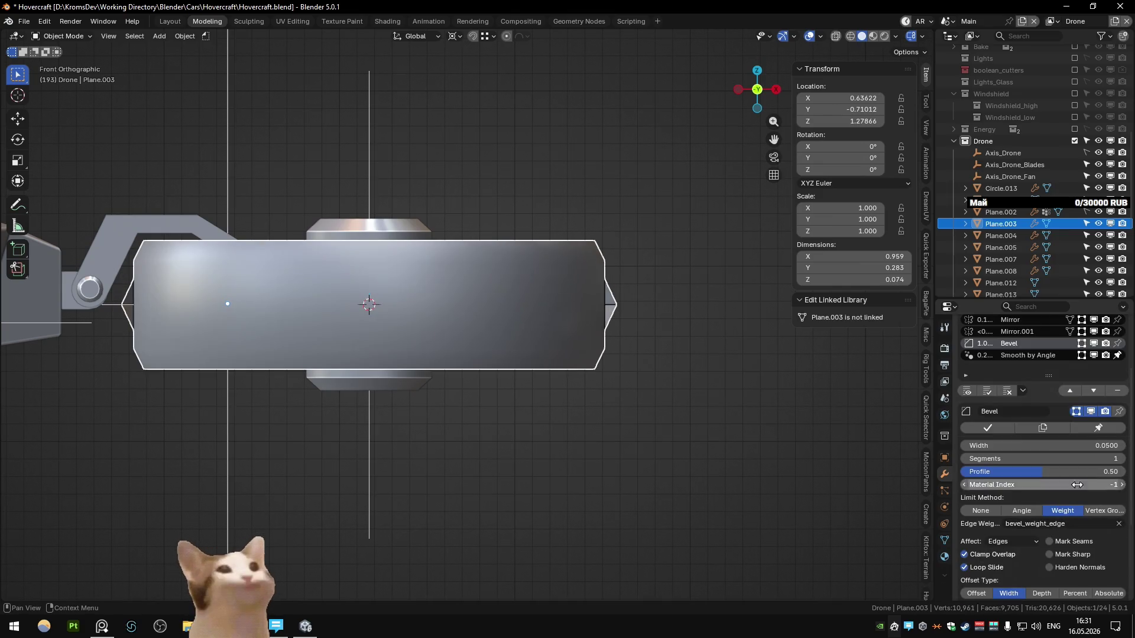
drag(1041, 445, 1014, 445)
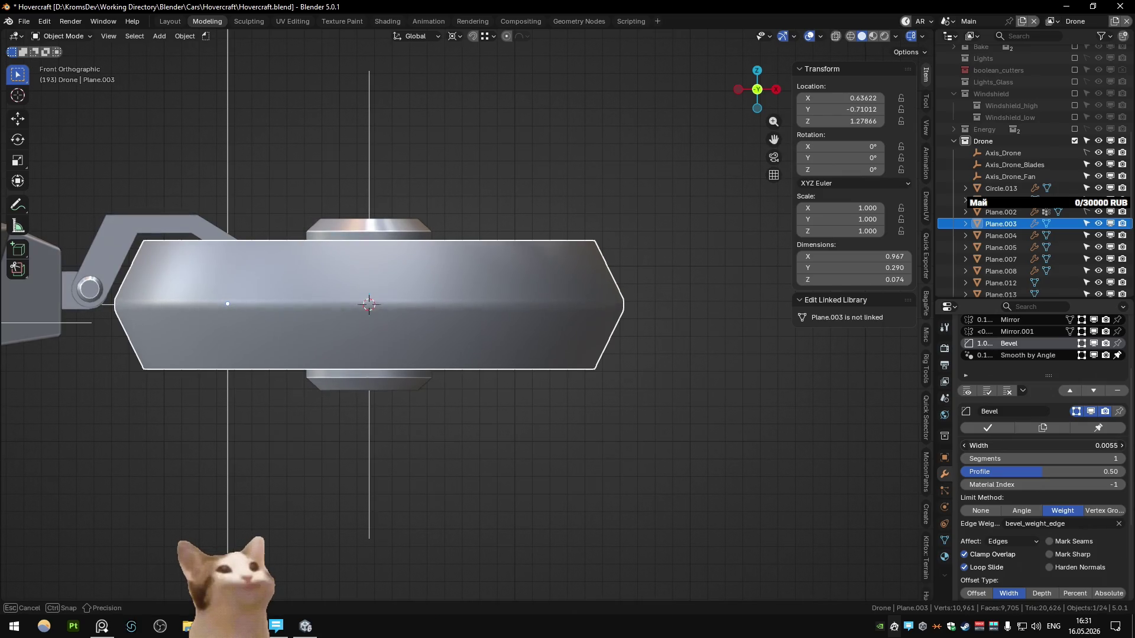
mouse_move(623, 415)
middle_down()
mouse_move(488, 431)
mouse_move(594, 380)
middle_up()
scroll(530, 366, up, 3)
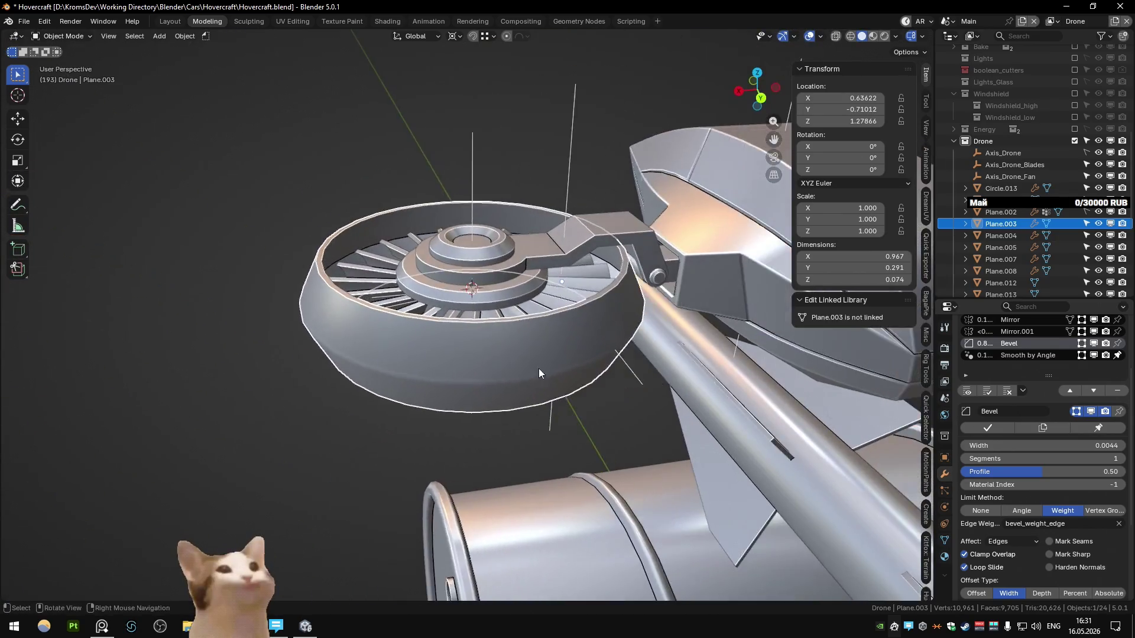
- Give the shroud's rim edges a 0.25 bevel weight in edit mode
key(Tab)
key(1)
key(Return)
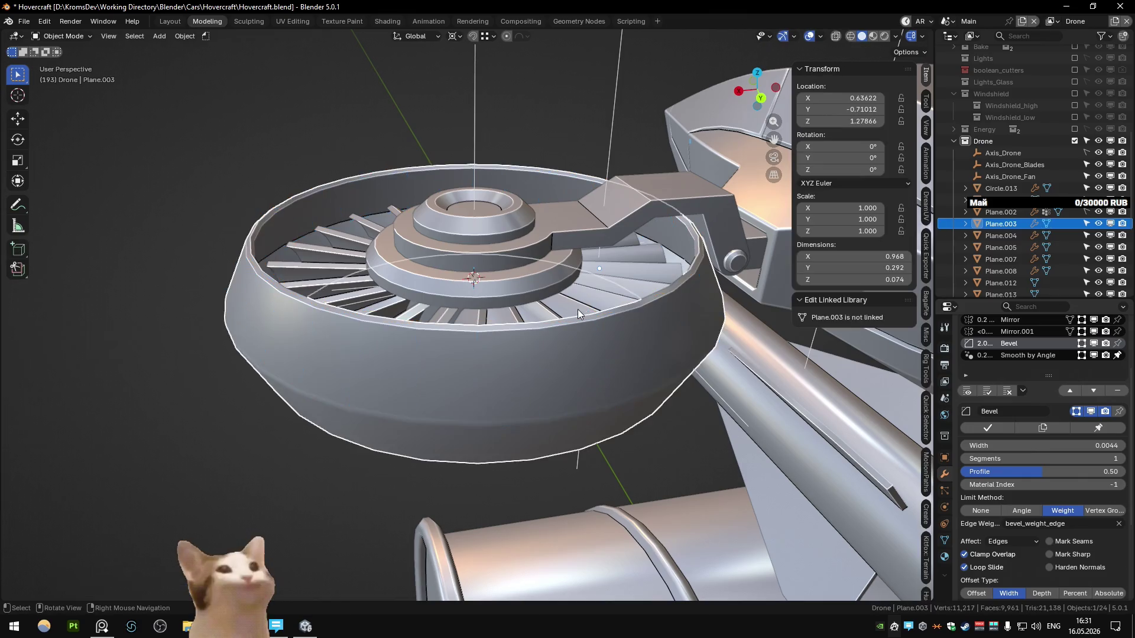
key(Return)
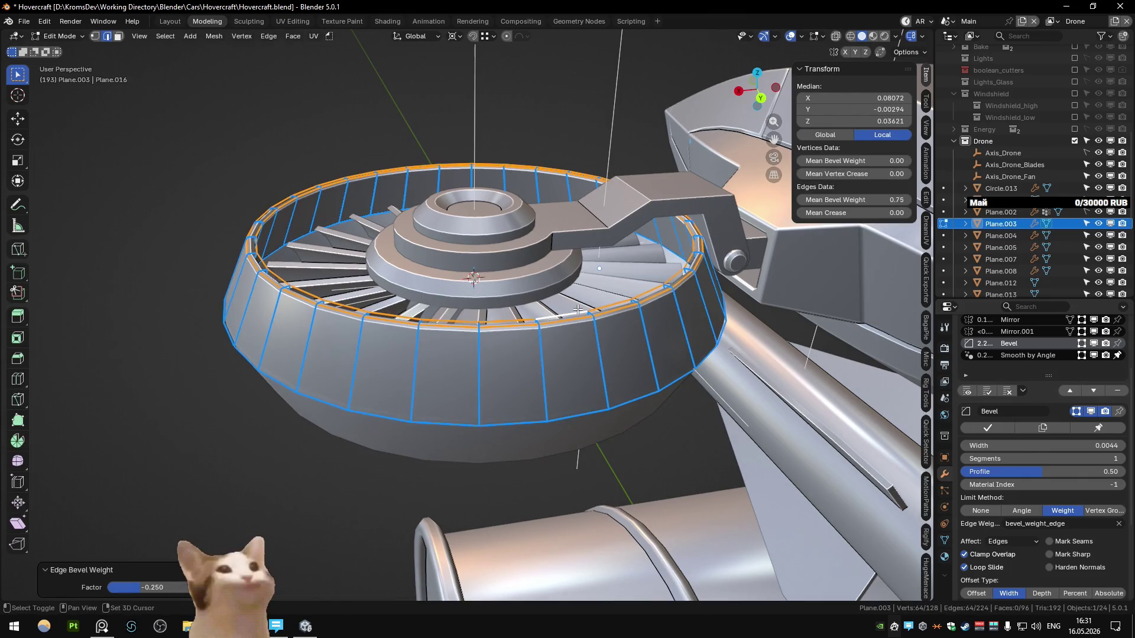
key(alt+a)
middle_drag(577, 328, 610, 345)
key(ctrl+z)
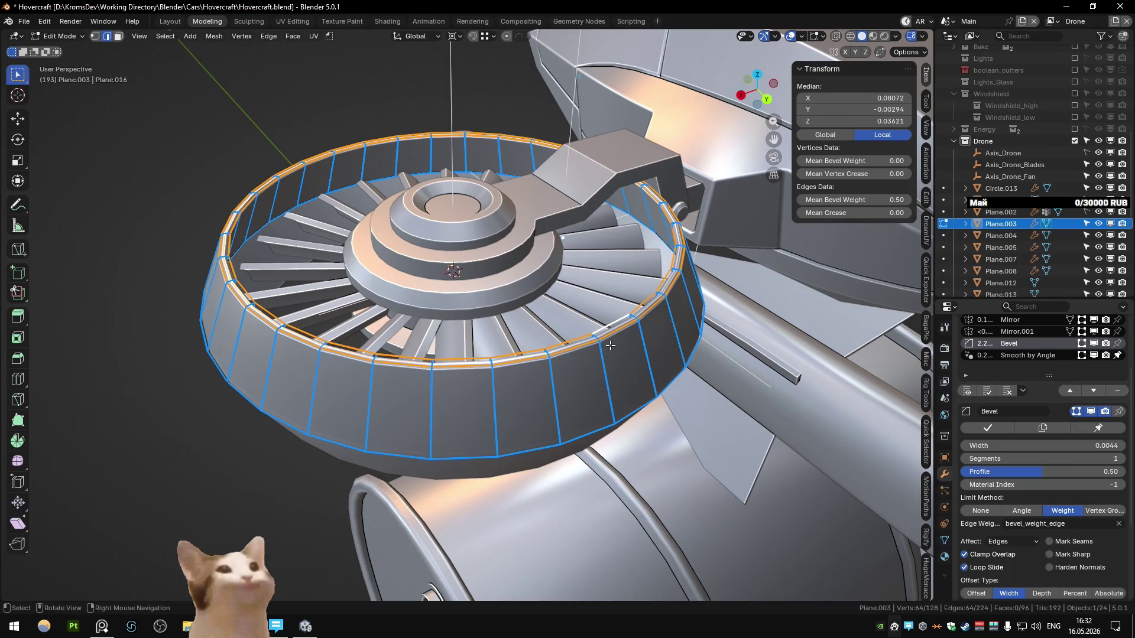
key(Return)
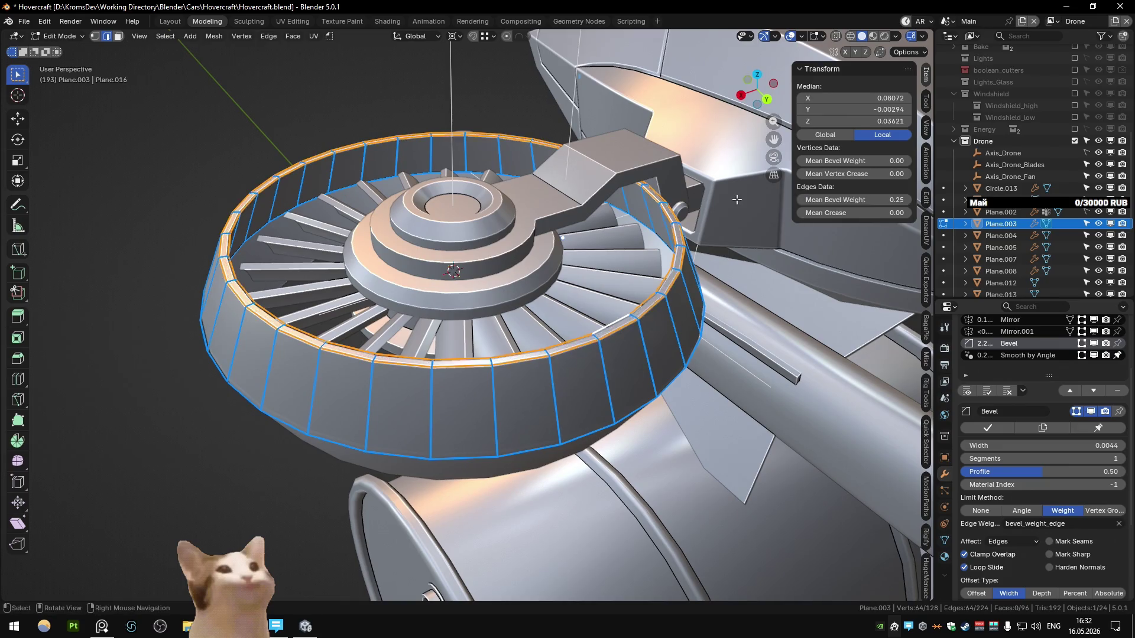
key(Tab)
- Shade the shroud Auto Smooth at 60° and add a Weighted Normal modifier
right_click(627, 349)
click(568, 299)
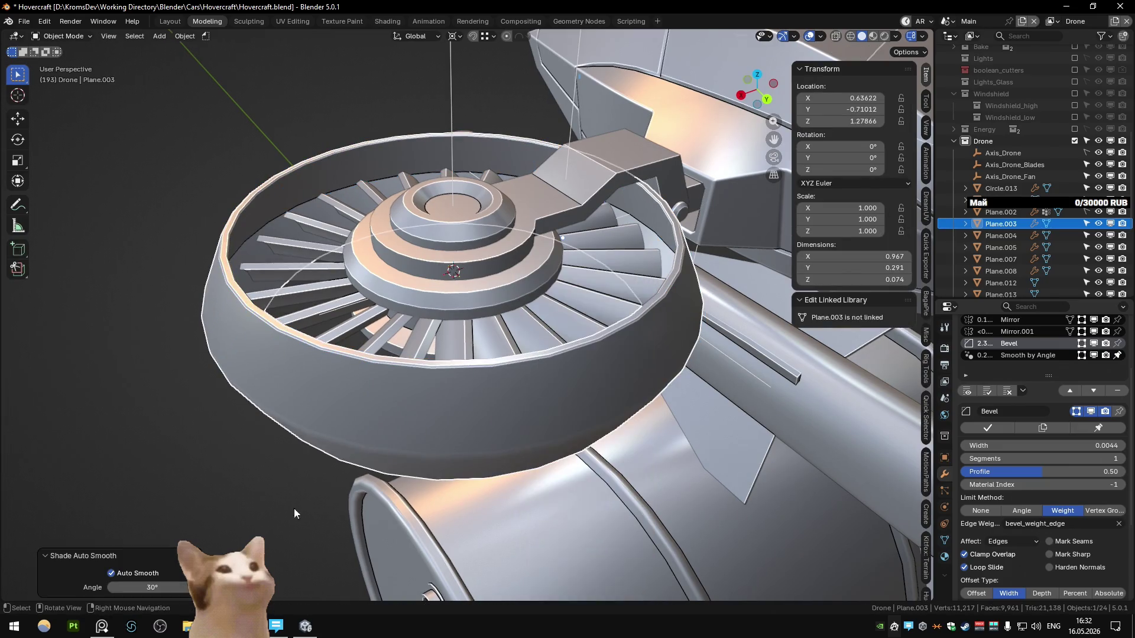
key(Return)
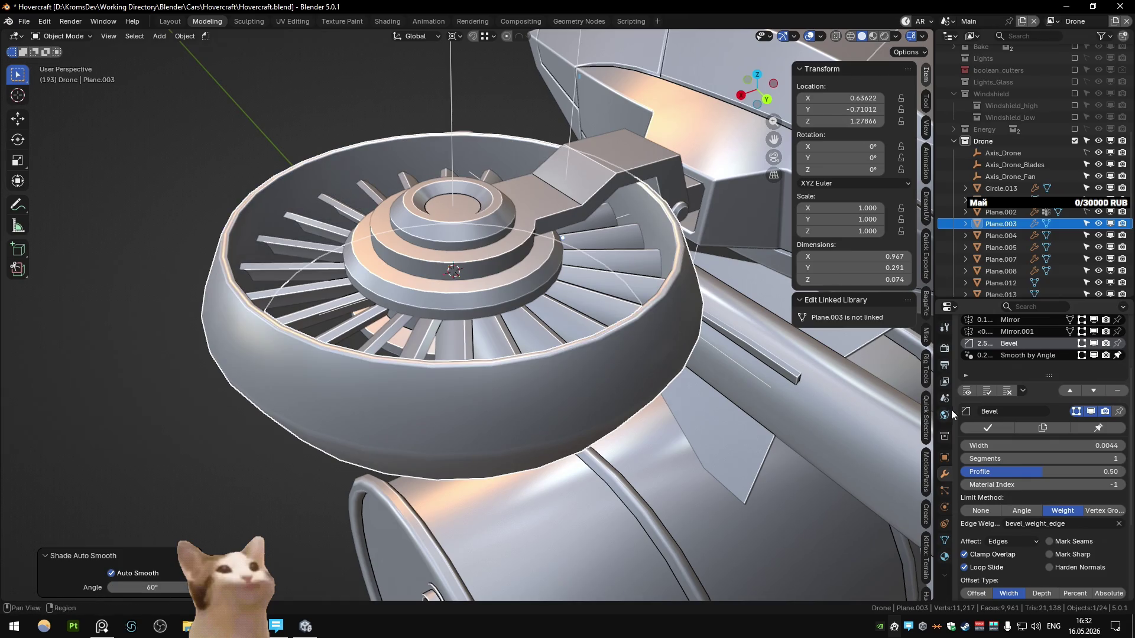
scroll(1101, 414, up, 2)
scroll(1019, 349, up, 2)
click(1016, 357)
mouse_move(581, 372)
middle_down()
mouse_move(513, 377)
mouse_move(186, 335)
middle_up()
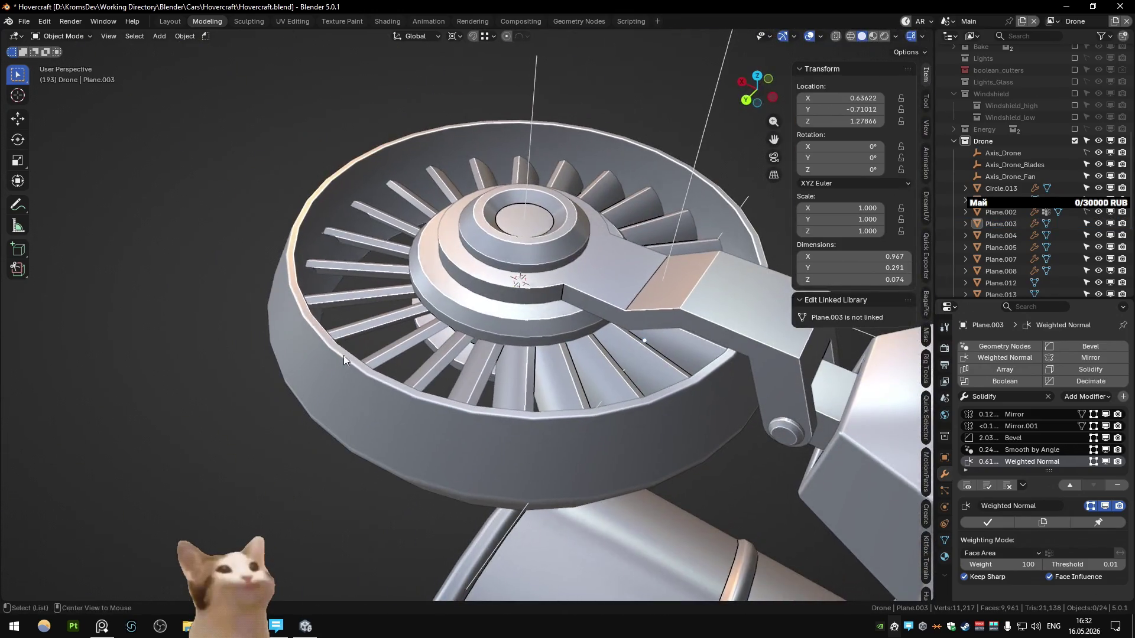
- Set the fan rim edges' bevel weight to 0.5 and return to object mode
scroll(335, 340, up, 5)
key(Tab)
middle_drag(395, 338, 462, 326)
scroll(473, 341, up, 3)
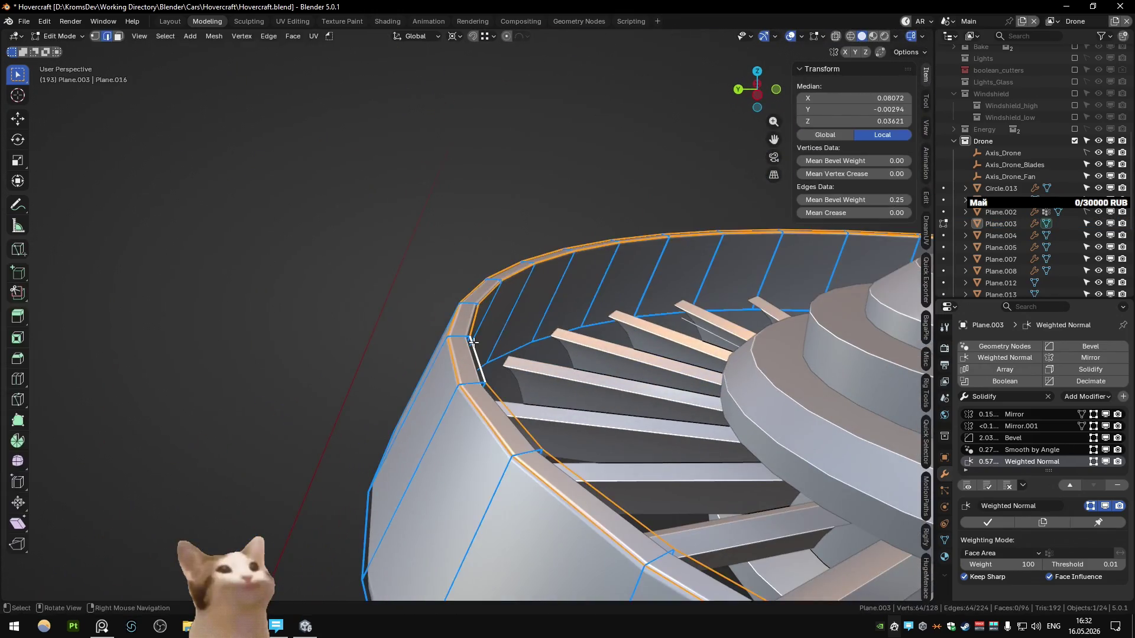
drag(835, 203, 880, 202)
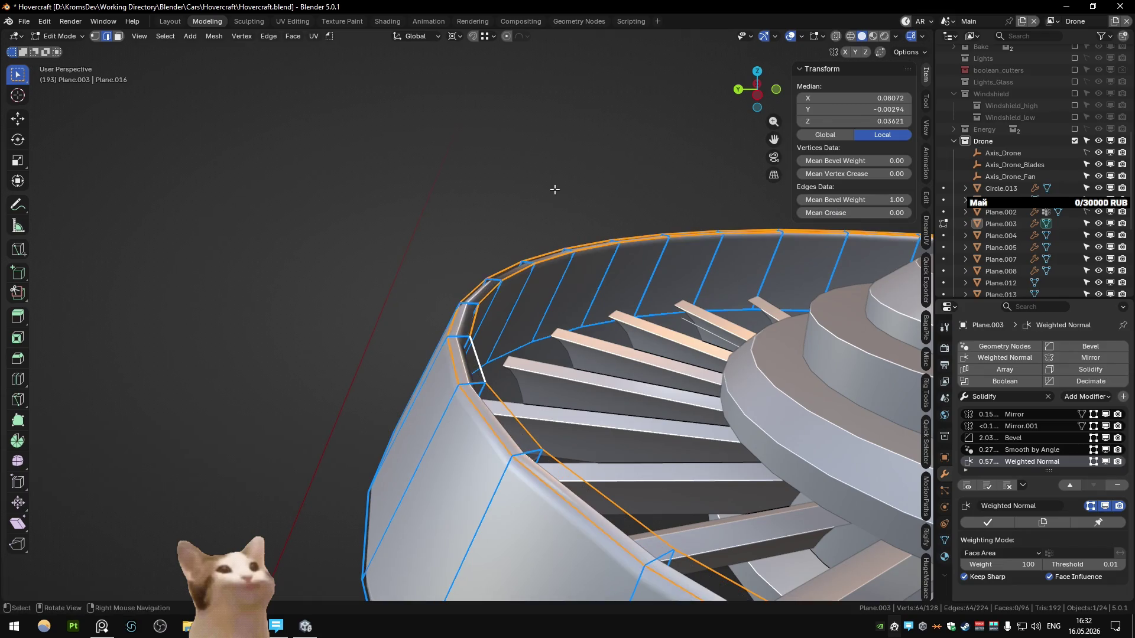
middle_drag(552, 185, 496, 189)
text(0.5)
key(Return)
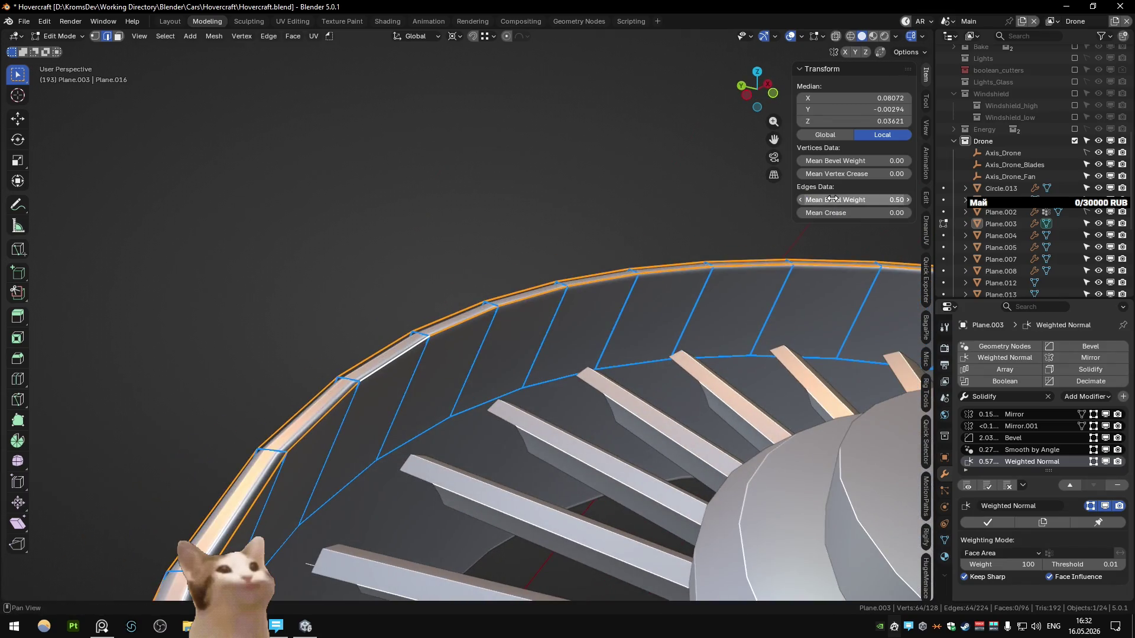
scroll(400, 266, down, 5)
middle_drag(400, 265, 339, 325)
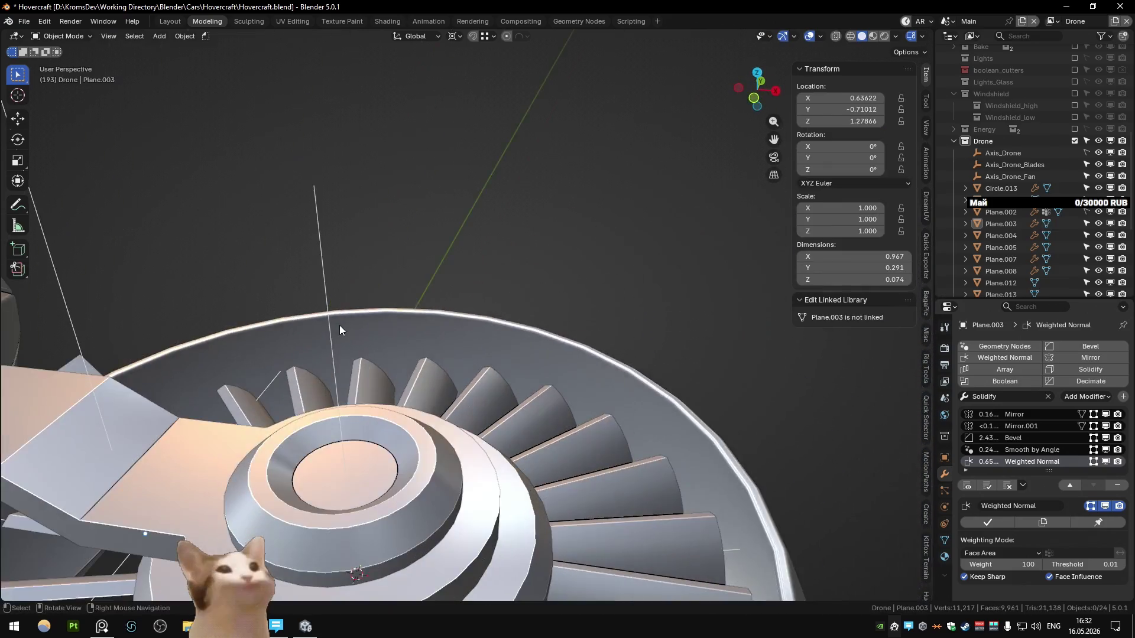
scroll(339, 325, up, 4)
click(490, 368)
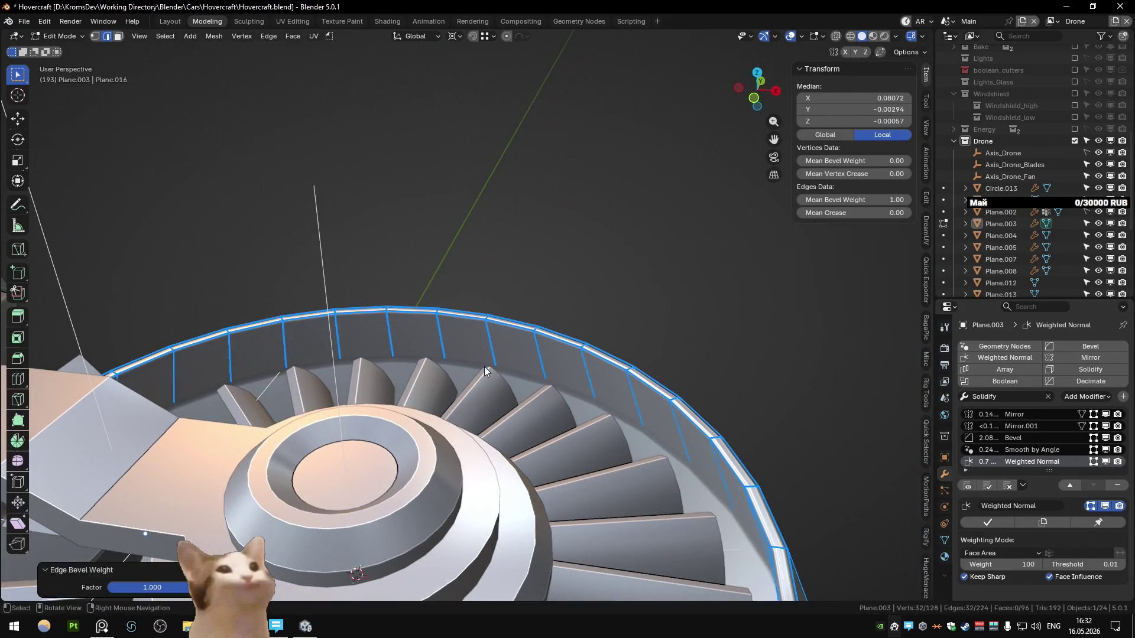
key(Tab)
- Orbit around the whole drone to inspect it and save Hovercraft.blend
mouse_move(403, 359)
middle_down()
mouse_move(513, 336)
mouse_move(551, 349)
middle_up()
scroll(657, 299, up, 2)
middle_drag(657, 299, 361, 347)
scroll(413, 293, down, 5)
scroll(437, 266, down, 2)
mouse_move(438, 266)
middle_down()
mouse_move(583, 281)
mouse_move(505, 307)
middle_up()
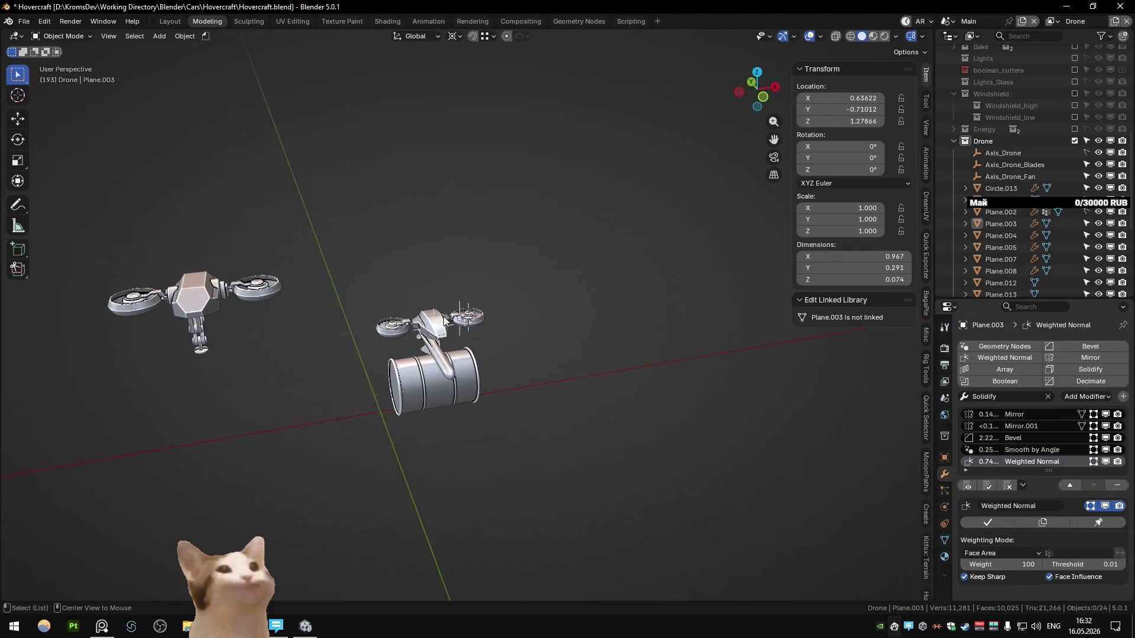
scroll(443, 317, up, 5)
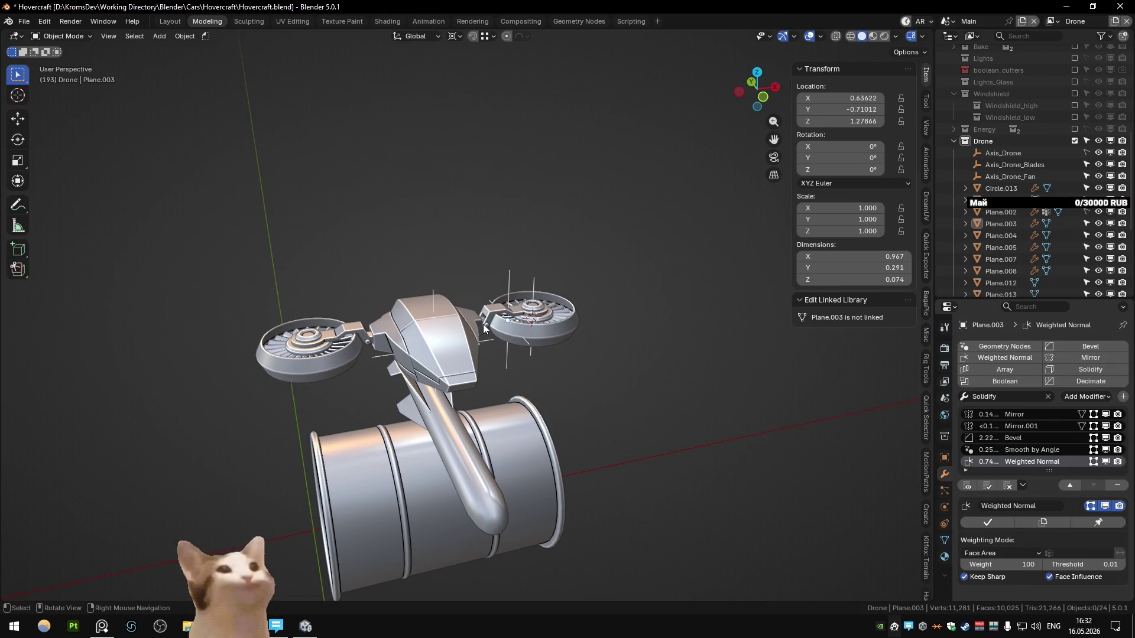
mouse_move(490, 336)
middle_down()
mouse_move(529, 344)
mouse_move(449, 289)
mouse_move(602, 301)
middle_up()
key(ctrl+s)
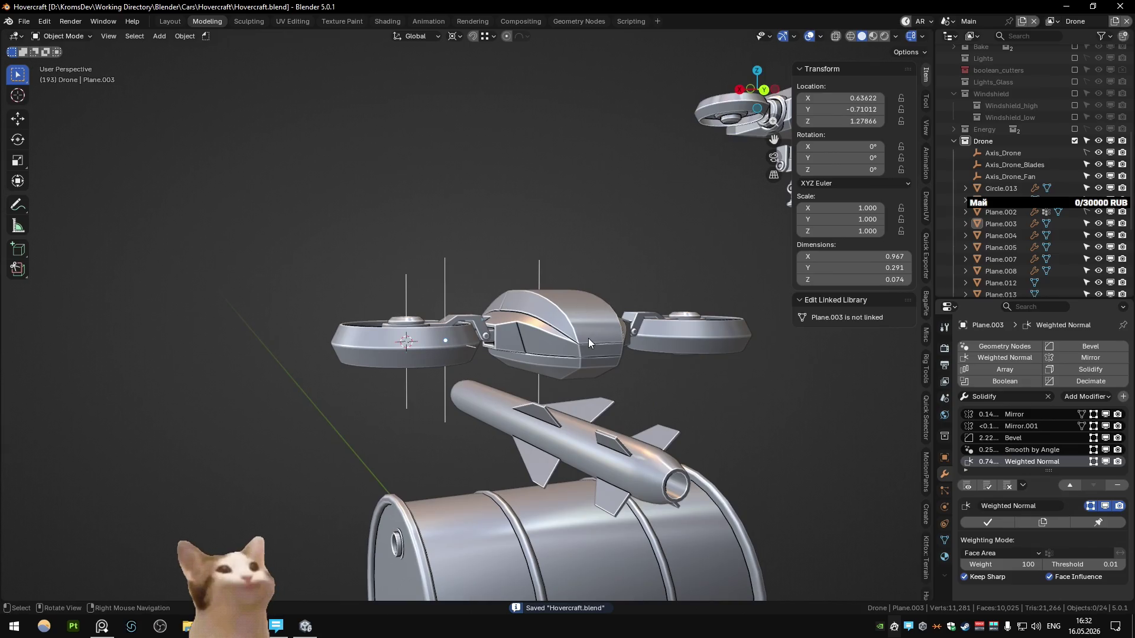
- Inspect the drone body and fan up close from several angles, then save again
middle_drag(548, 331, 592, 320)
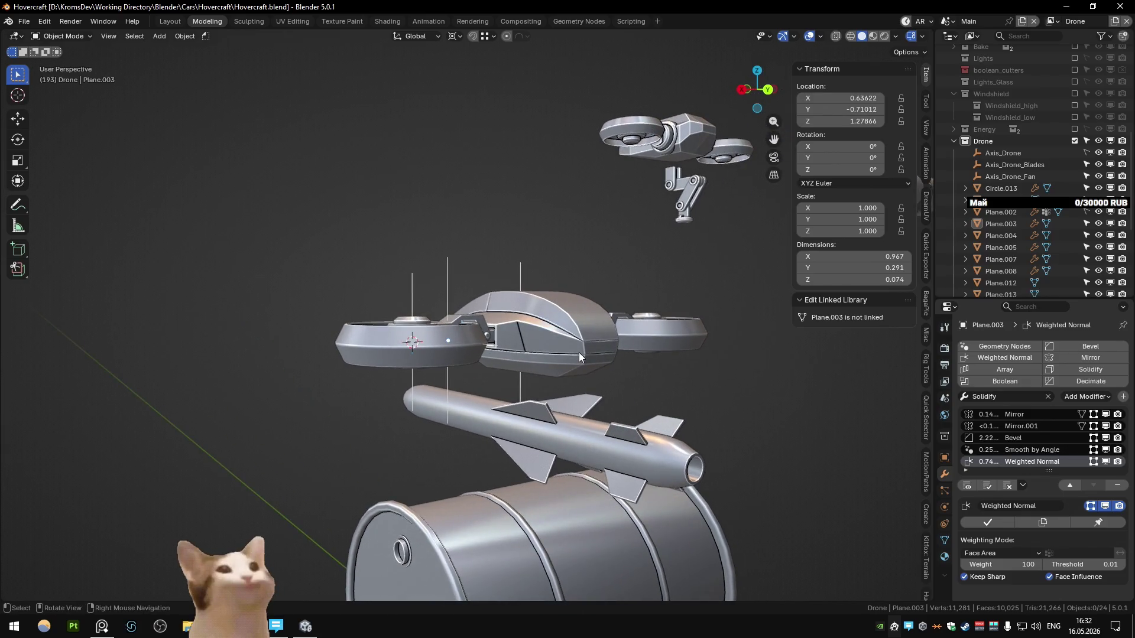
mouse_move(579, 352)
middle_down()
mouse_move(487, 282)
mouse_move(563, 319)
middle_up()
scroll(563, 320, down, 5)
scroll(563, 320, up, 3)
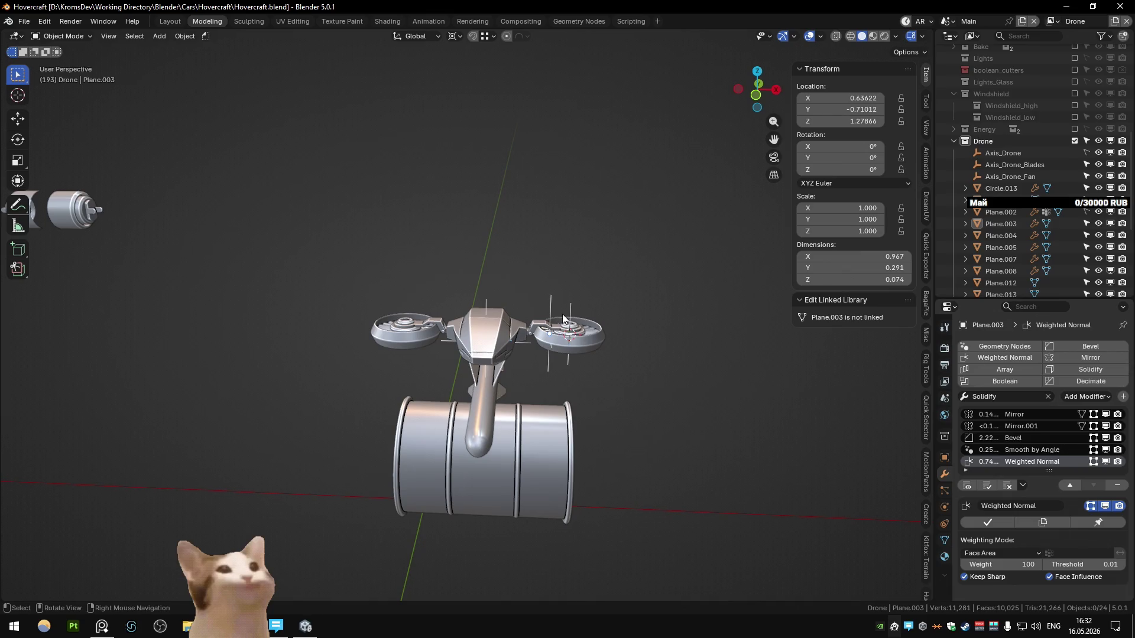
mouse_move(563, 321)
middle_down()
mouse_move(365, 311)
mouse_move(505, 354)
mouse_move(430, 359)
middle_up()
scroll(430, 359, down, 3)
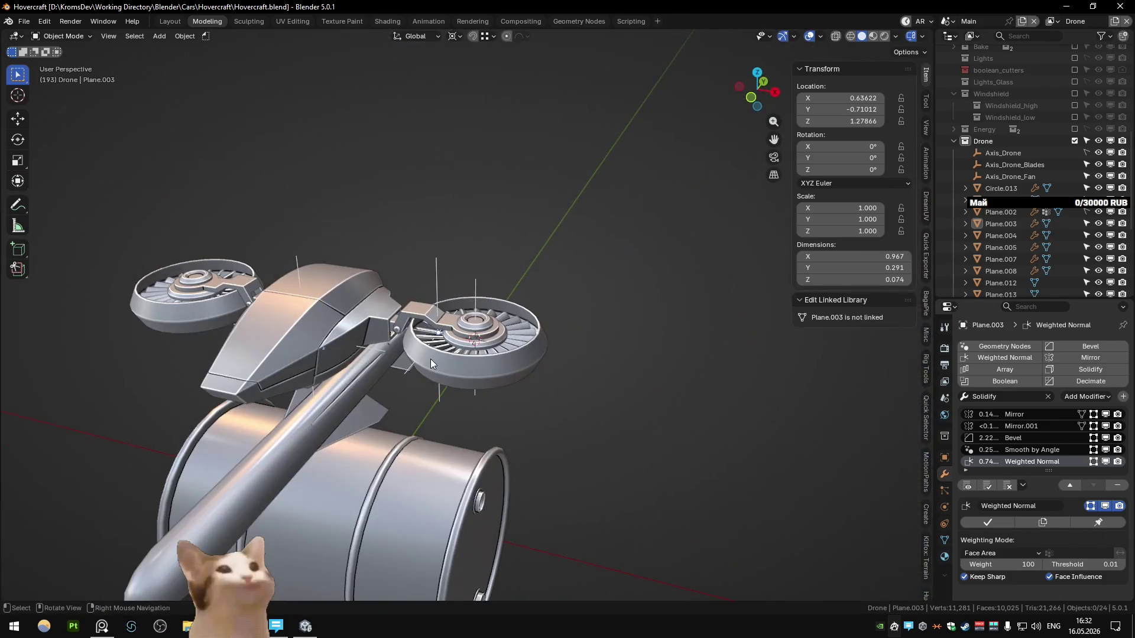
middle_drag(355, 319, 473, 378)
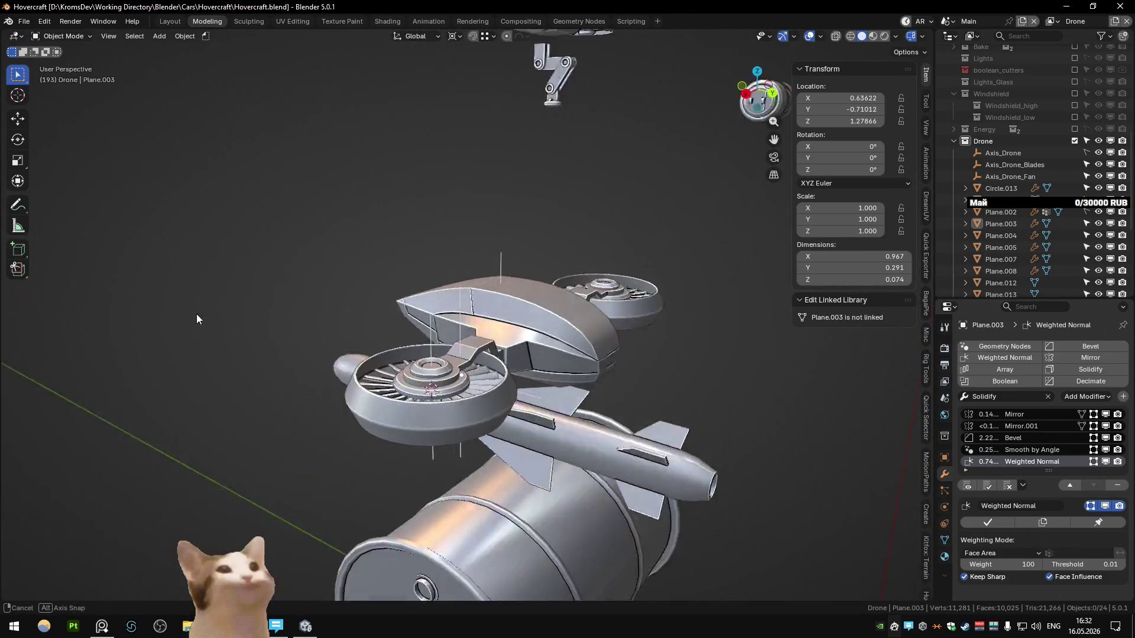
mouse_move(473, 378)
middle_down()
mouse_move(522, 357)
mouse_move(579, 367)
mouse_move(474, 311)
middle_up()
key(ctrl+s)
- Run Export All from Quick Favorites in the Unity export scene and start Play in Unity
key(ctrl+Page_Down)
key(ctrl+Page_Down)
scroll(473, 355, up, 5)
mouse_move(473, 354)
middle_down()
mouse_move(421, 392)
mouse_move(407, 383)
middle_up()
scroll(406, 383, down, 4)
right_click(407, 383)
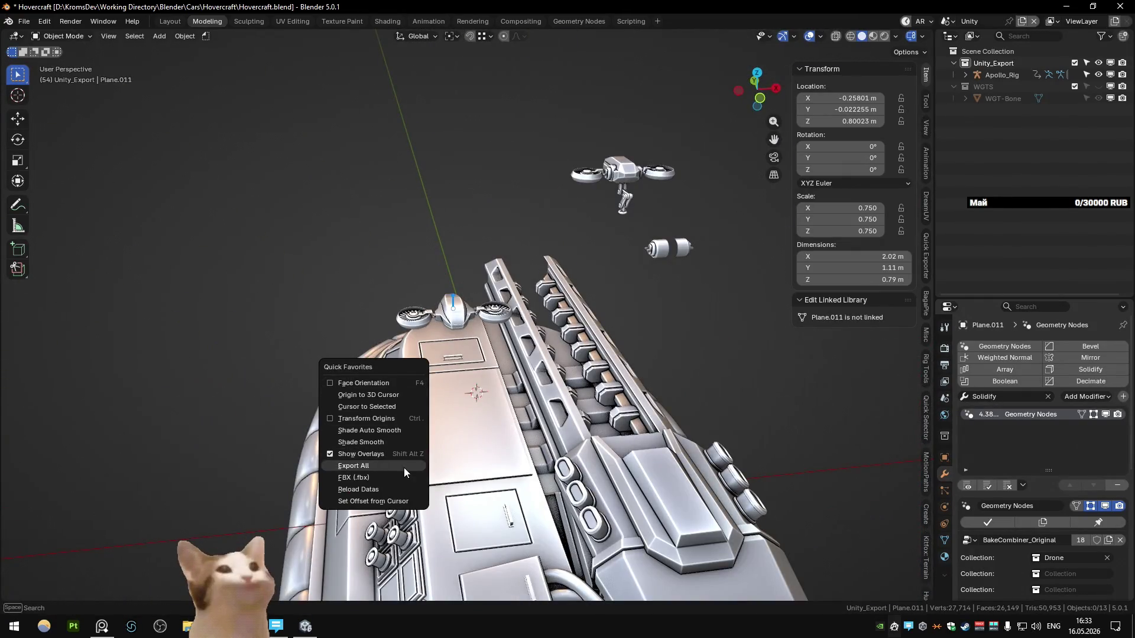
click(305, 626)
click(761, 36)
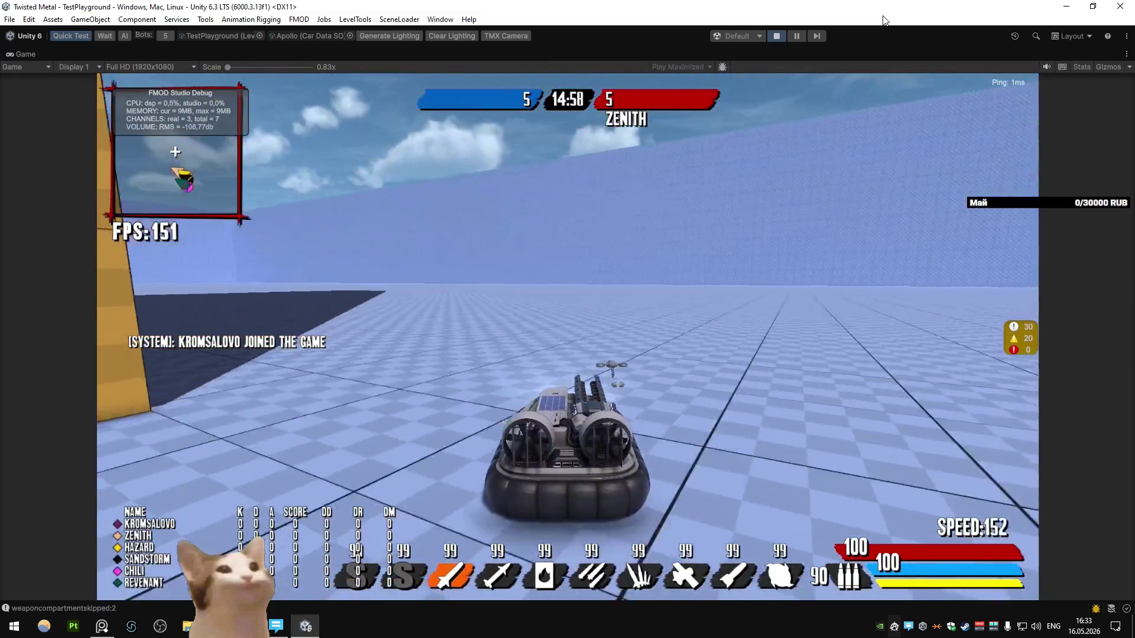
- Select the third weapon, steer left, and enlarge the Game view to 1x scale
key(3)
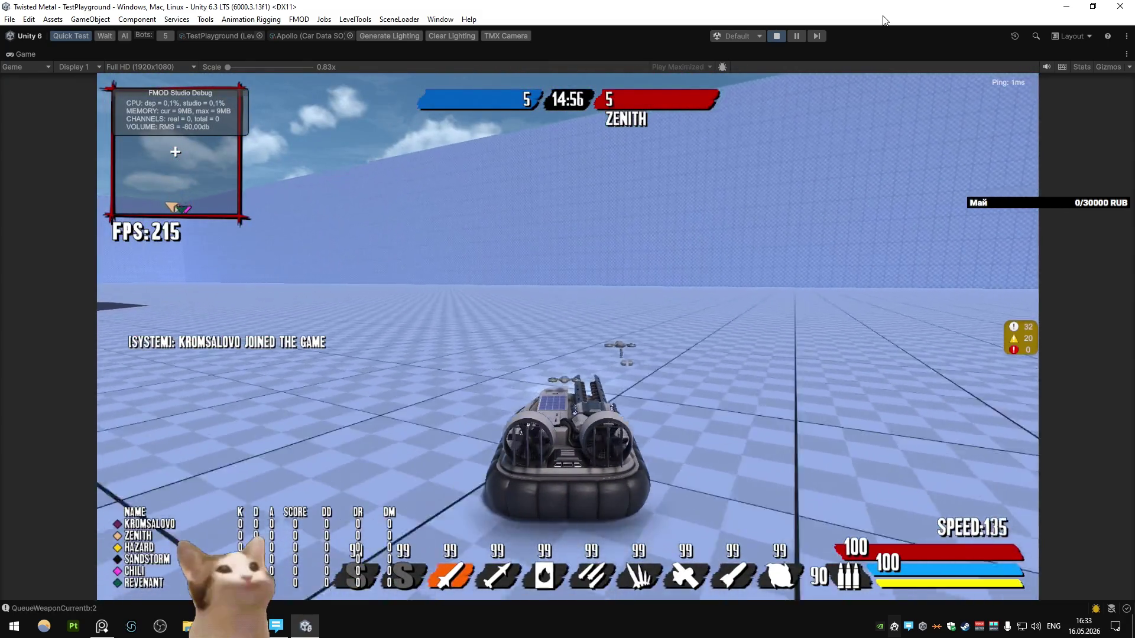
key(a)
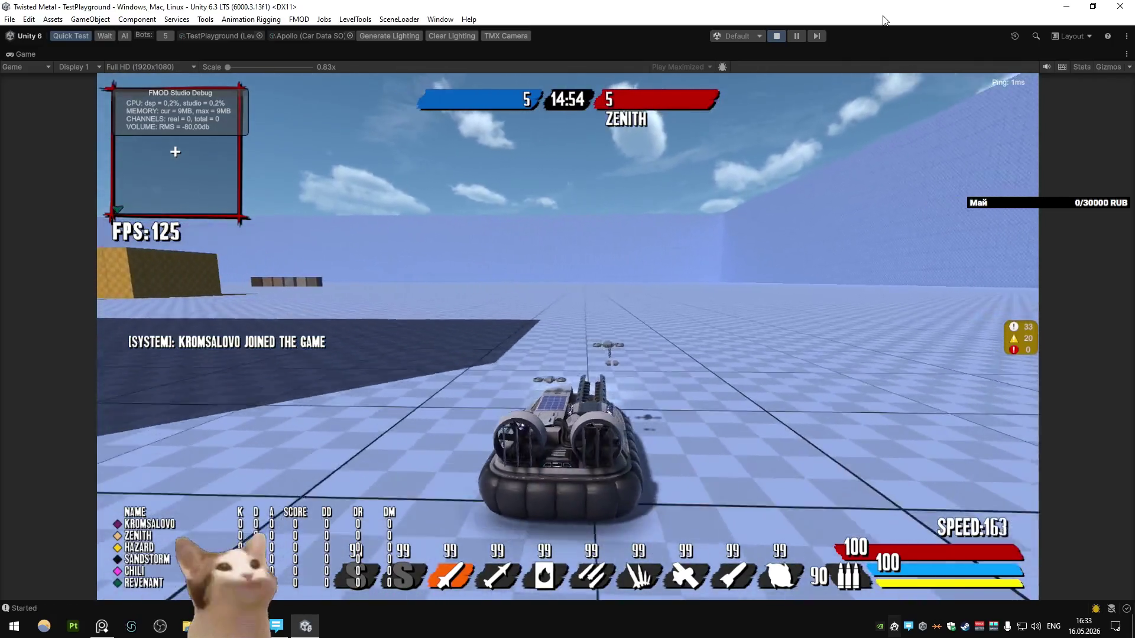
key(a)
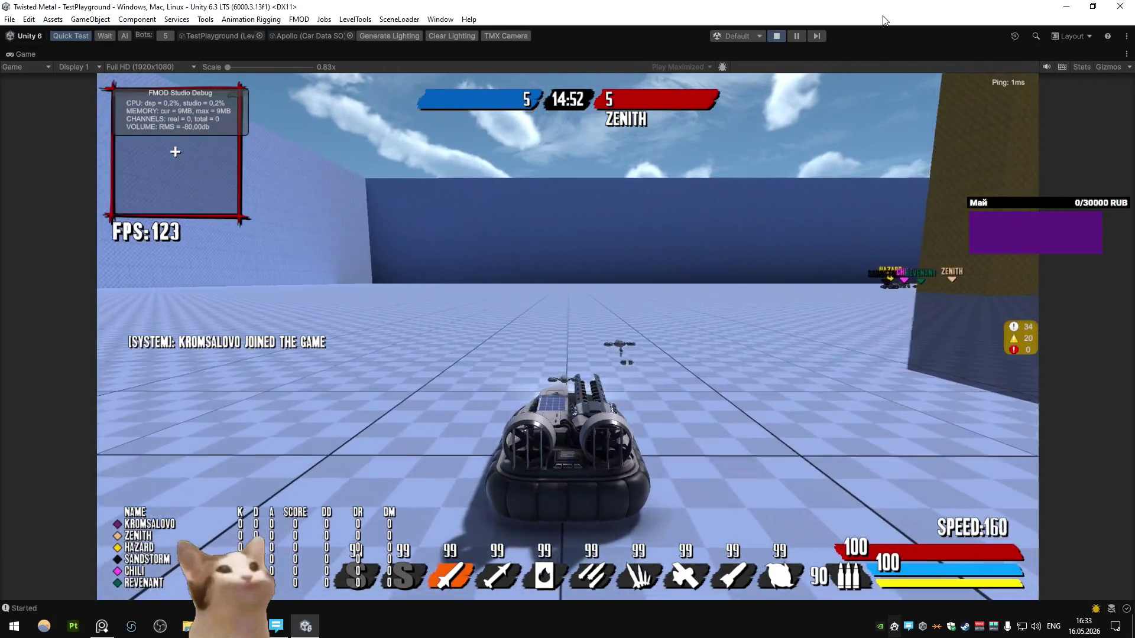
drag(227, 67, 235, 65)
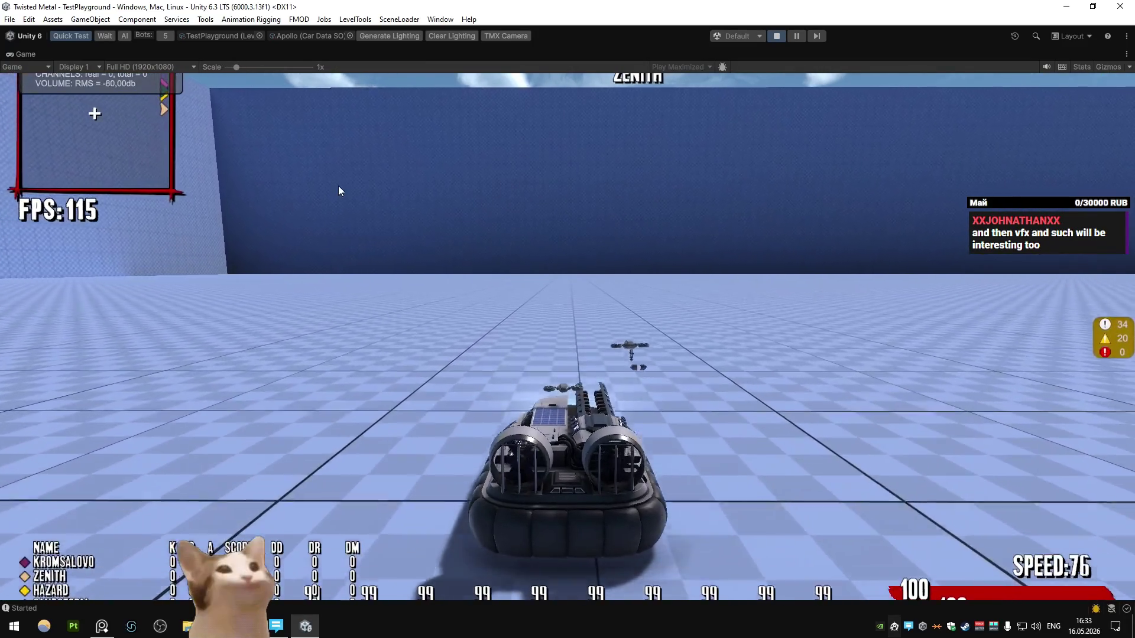
key(d)
key(w)
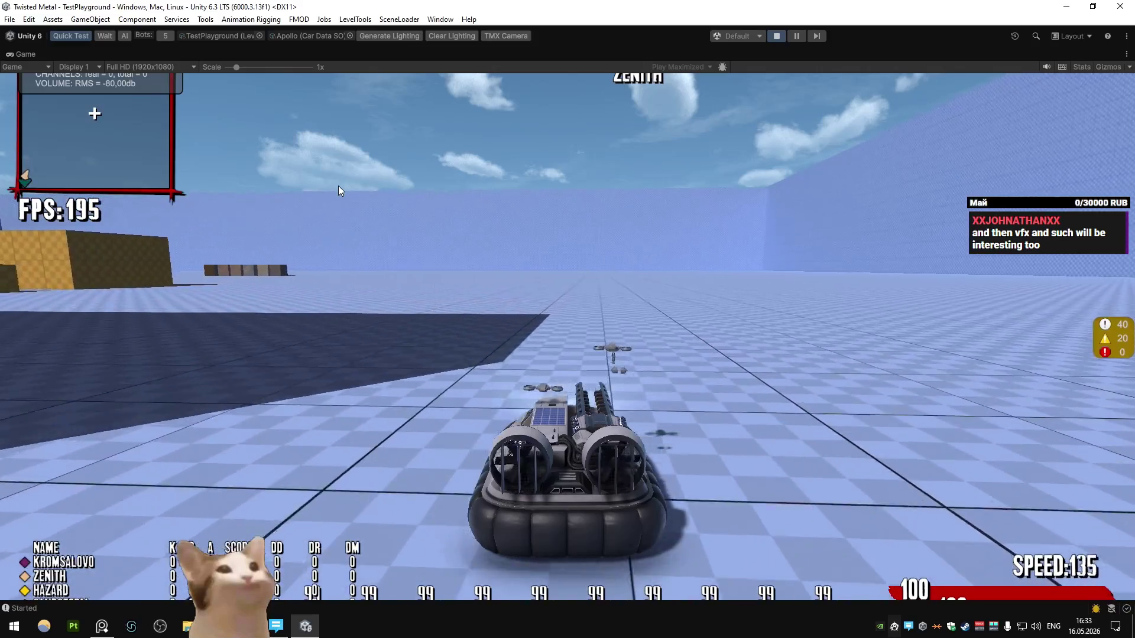
- Drive the hovercraft around the arena, turning both ways, accelerating and braking hard
key(d)
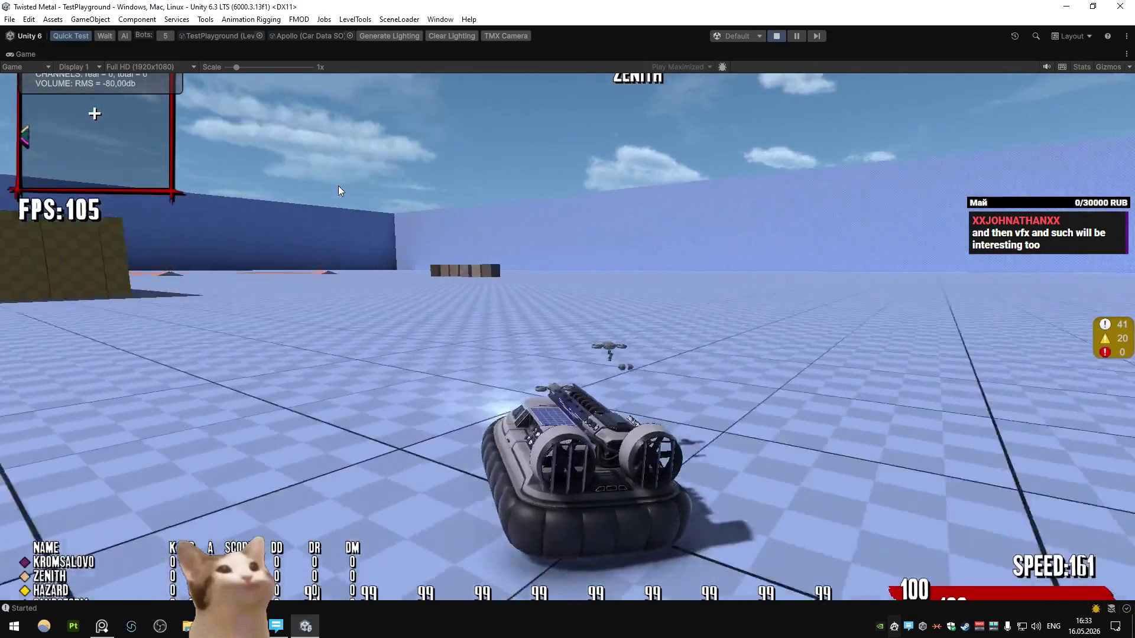
key(s)
key(w)
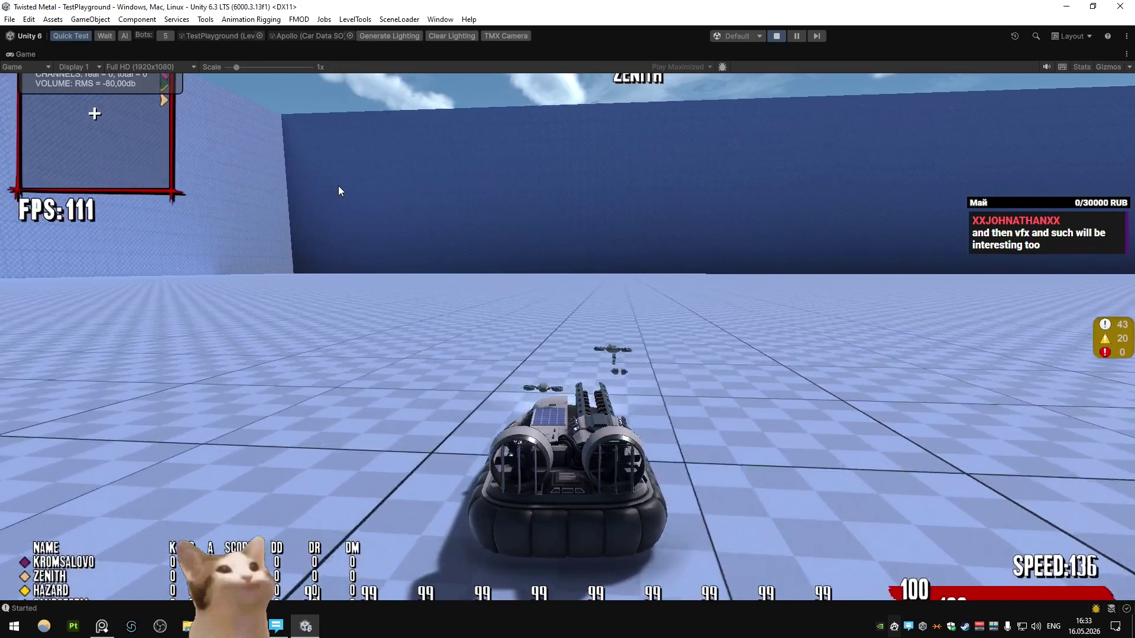
key(a)
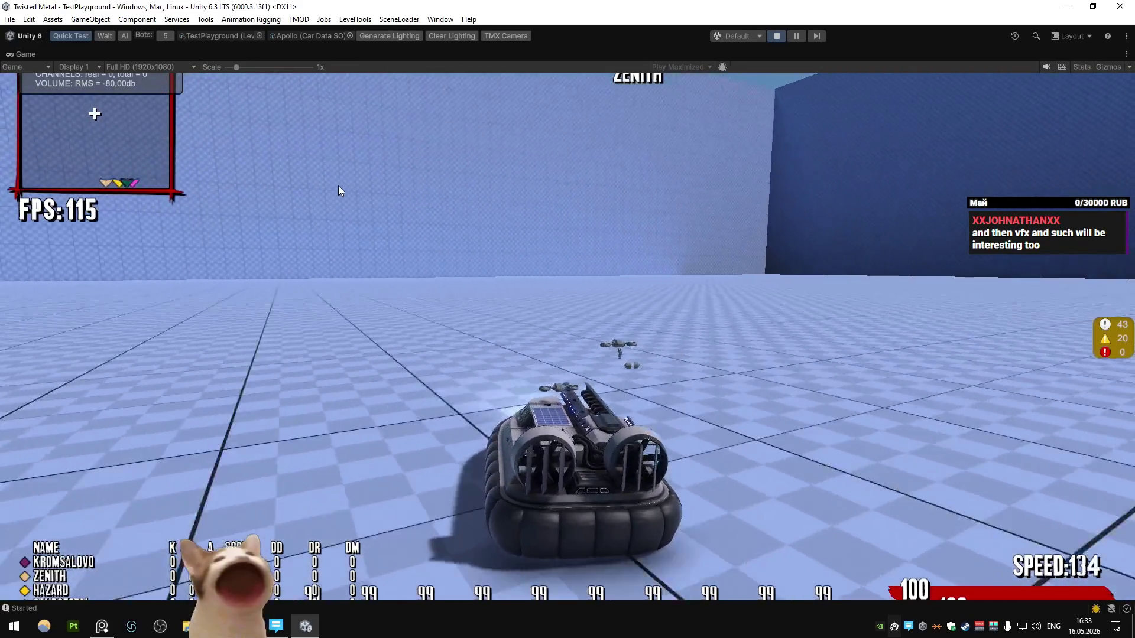
key(a)
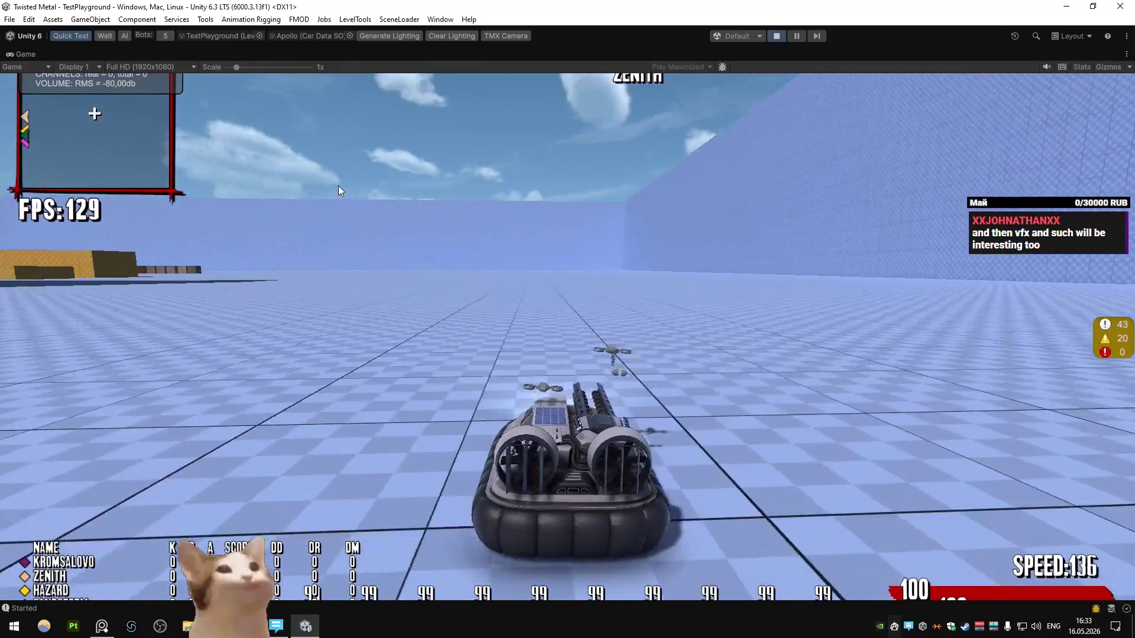
key(d)
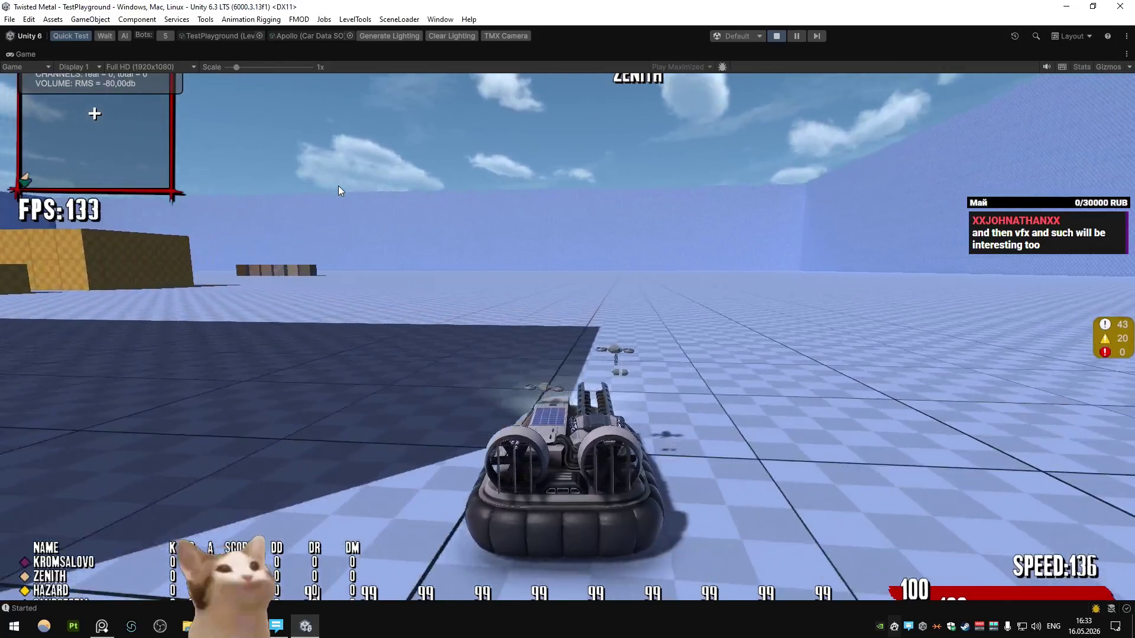
key(a)
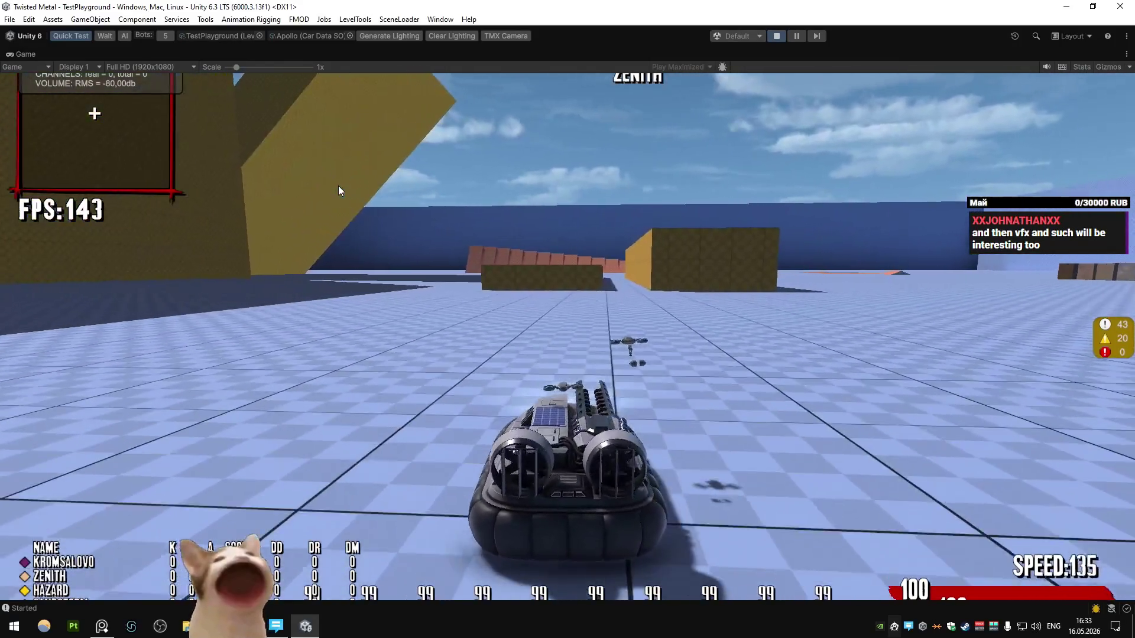
key(a)
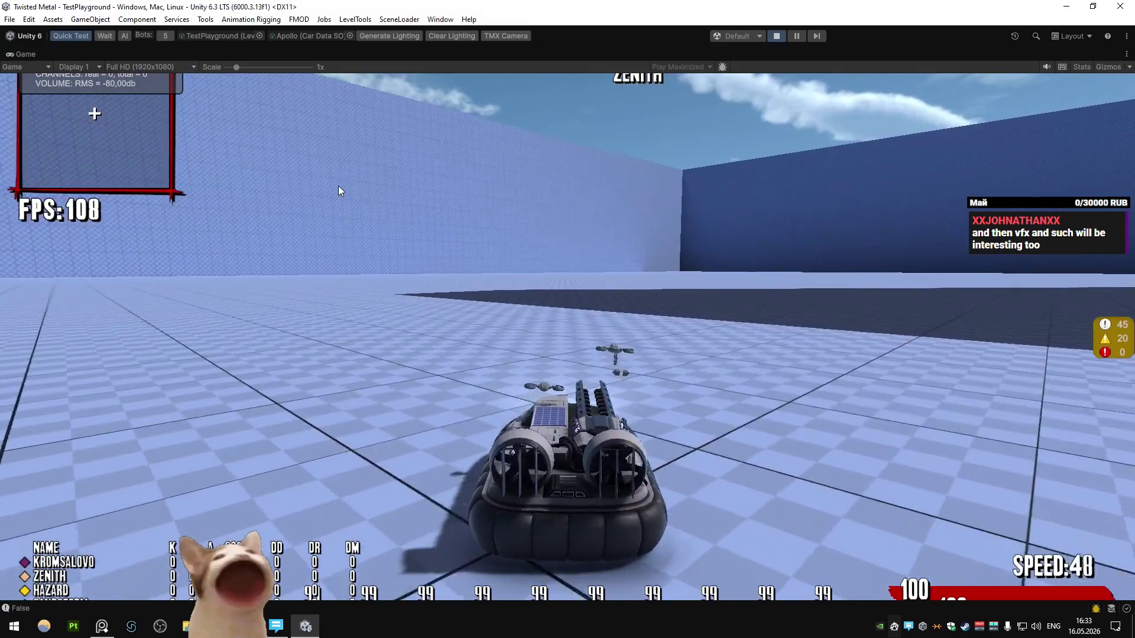
key(w)
key(w)
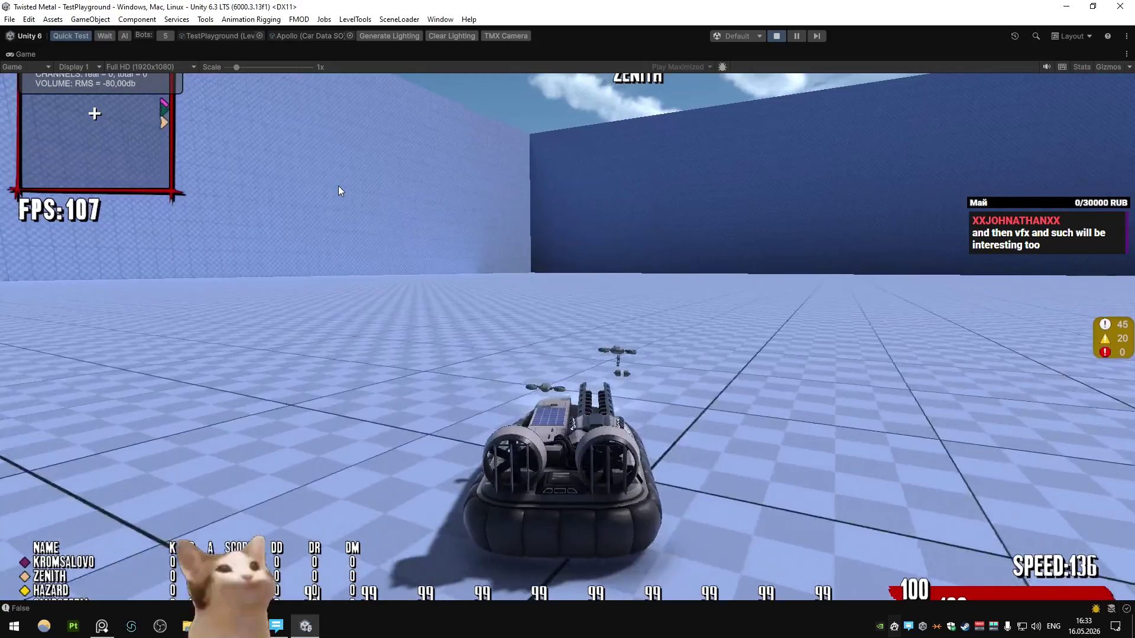
key(s)
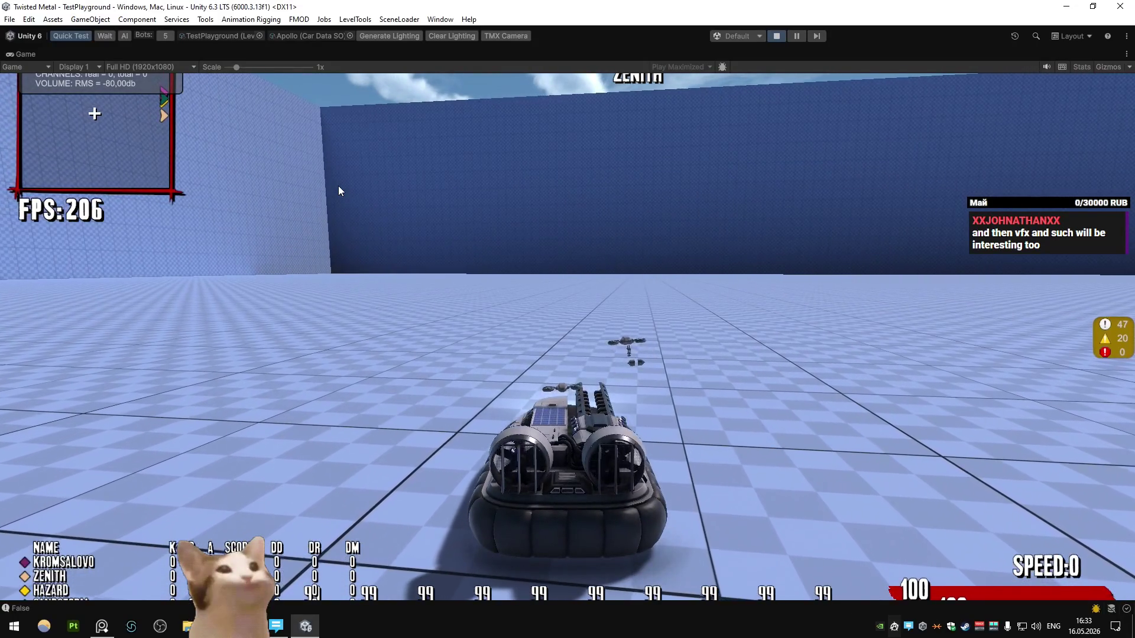
- Drive up the yellow ramp and back onto the floor, then stop the play-test
key(w)
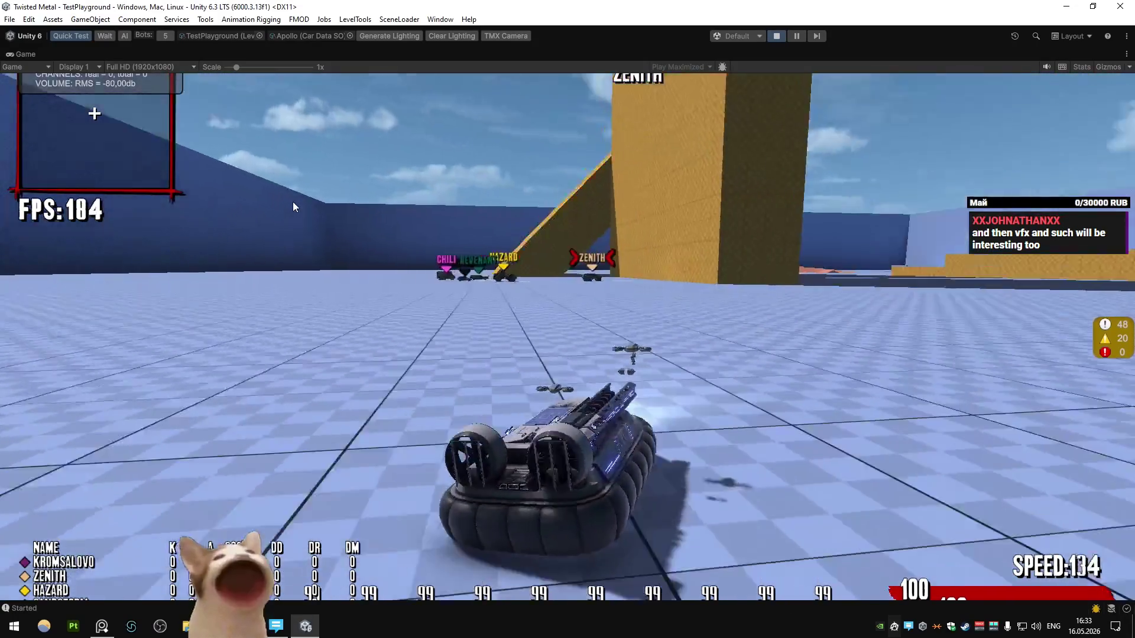
key(d)
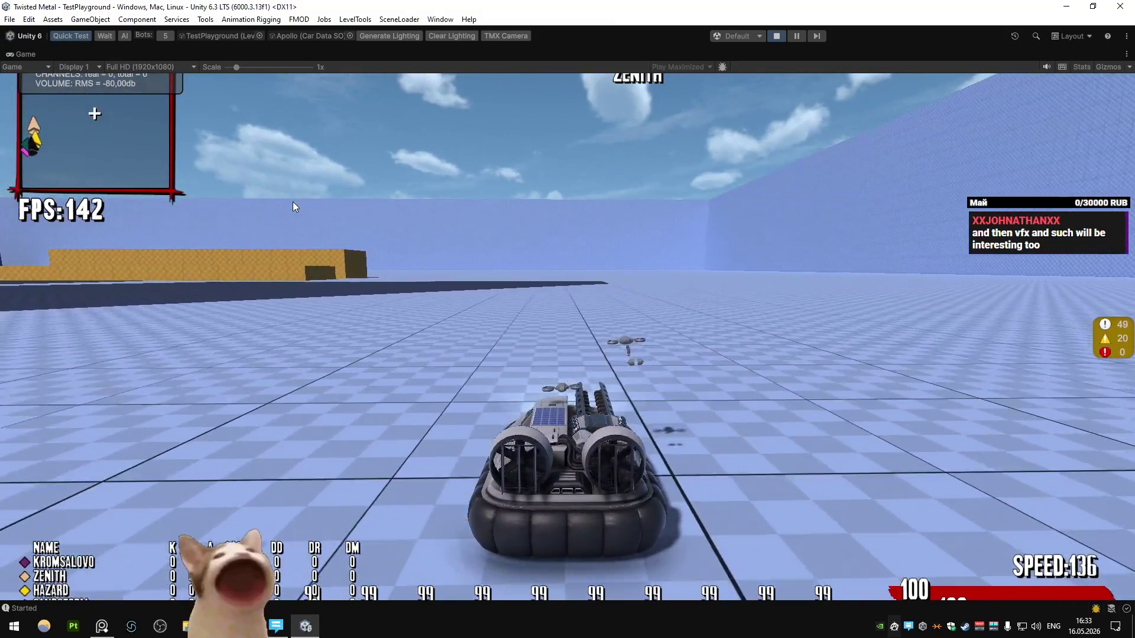
key(a)
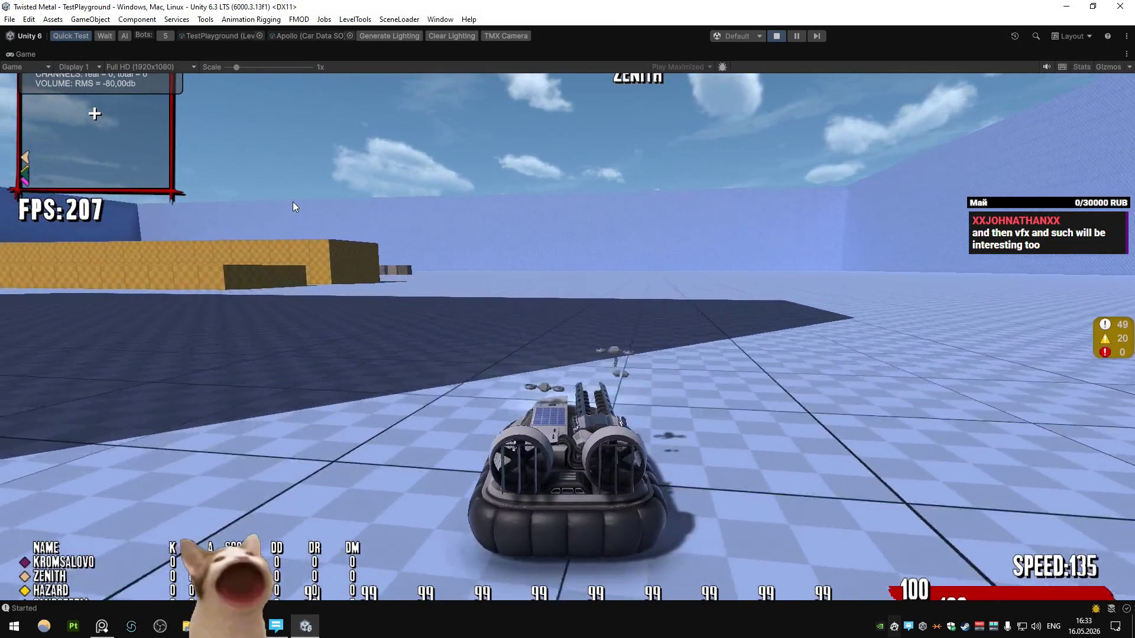
key(a)
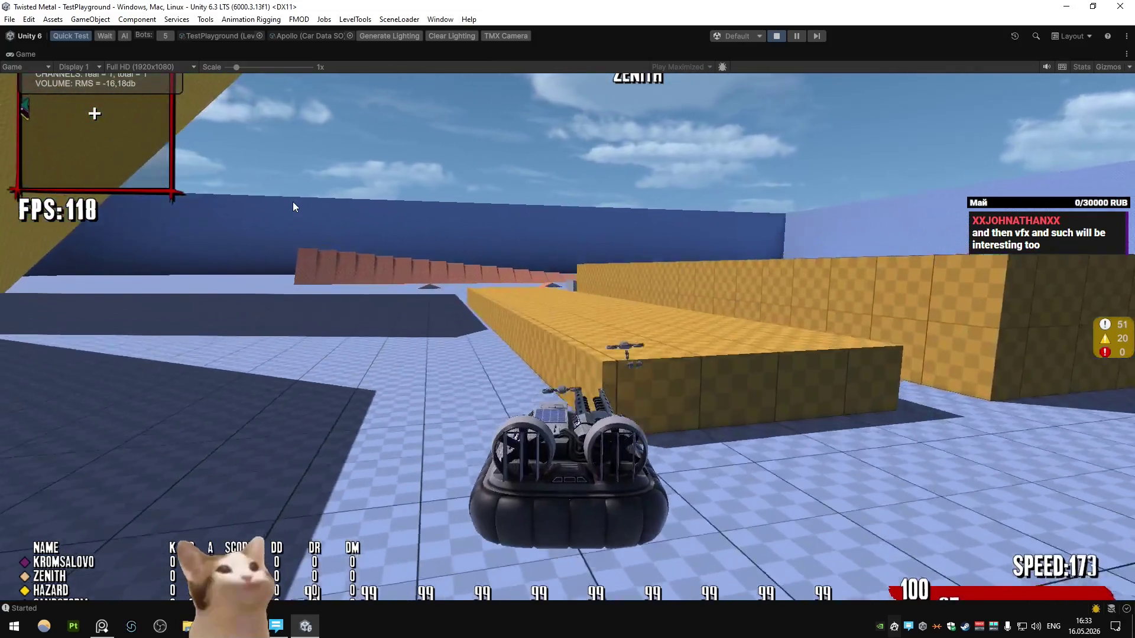
key(d)
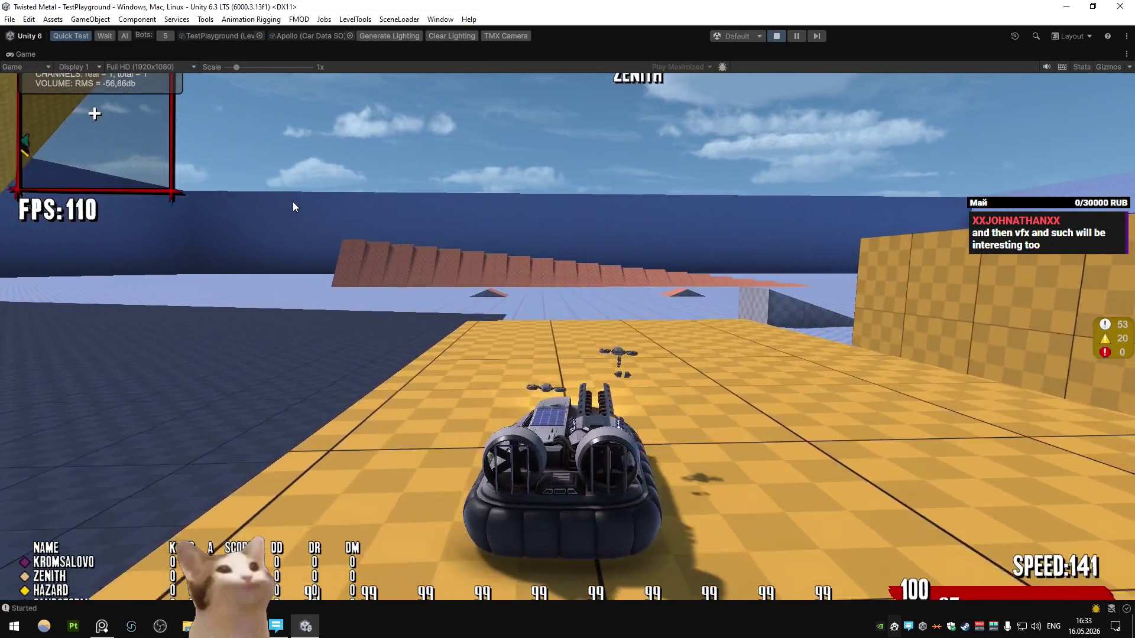
key(a)
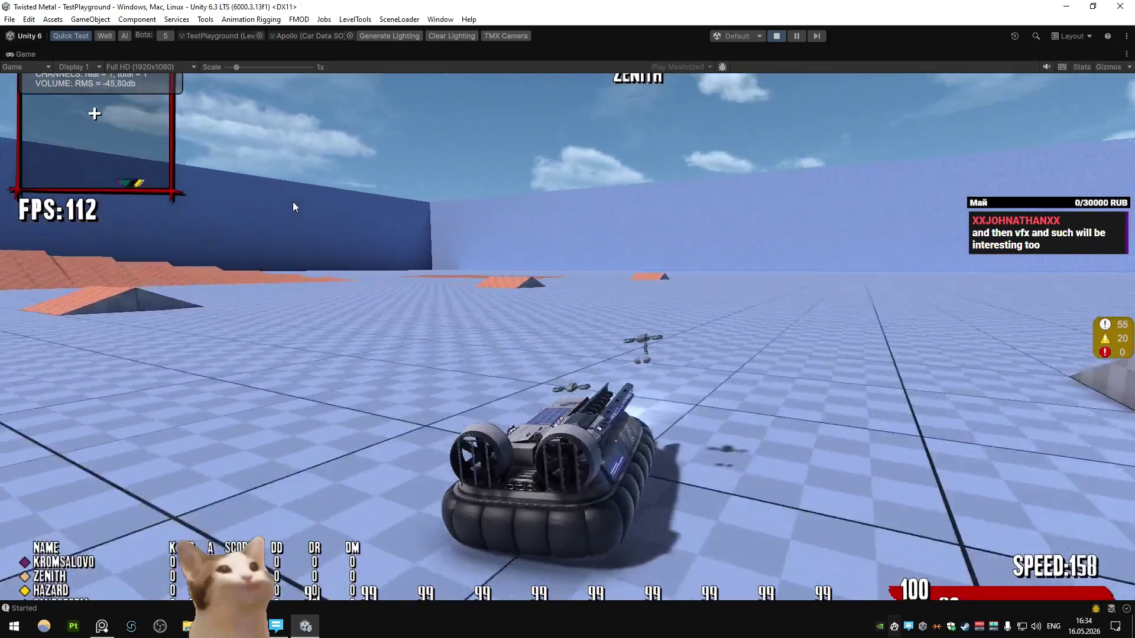
key(d)
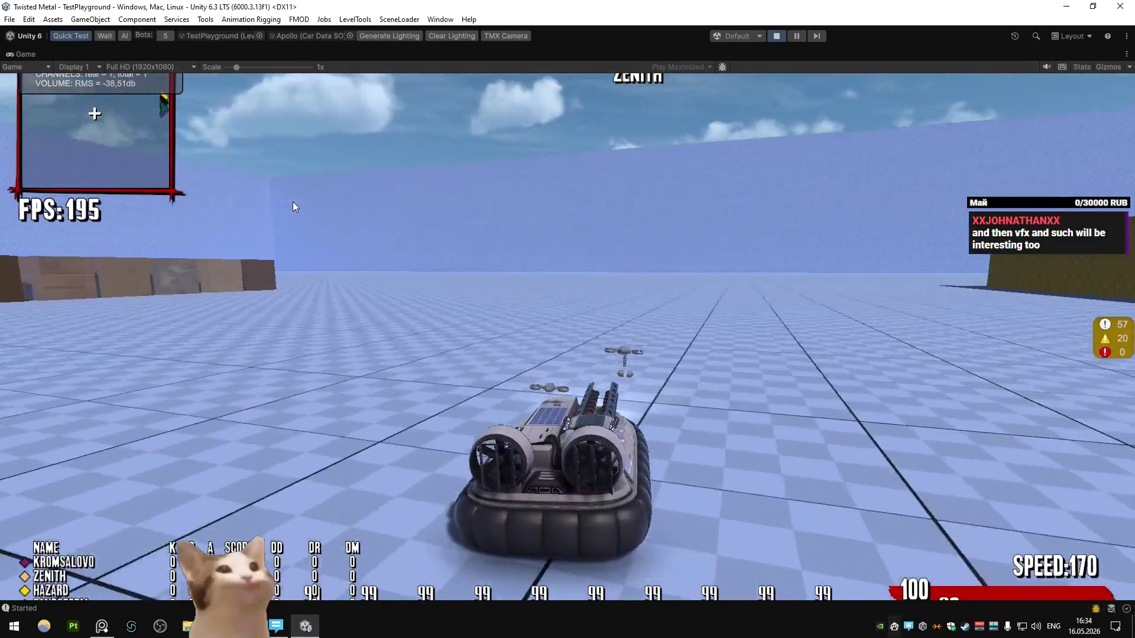
key(d)
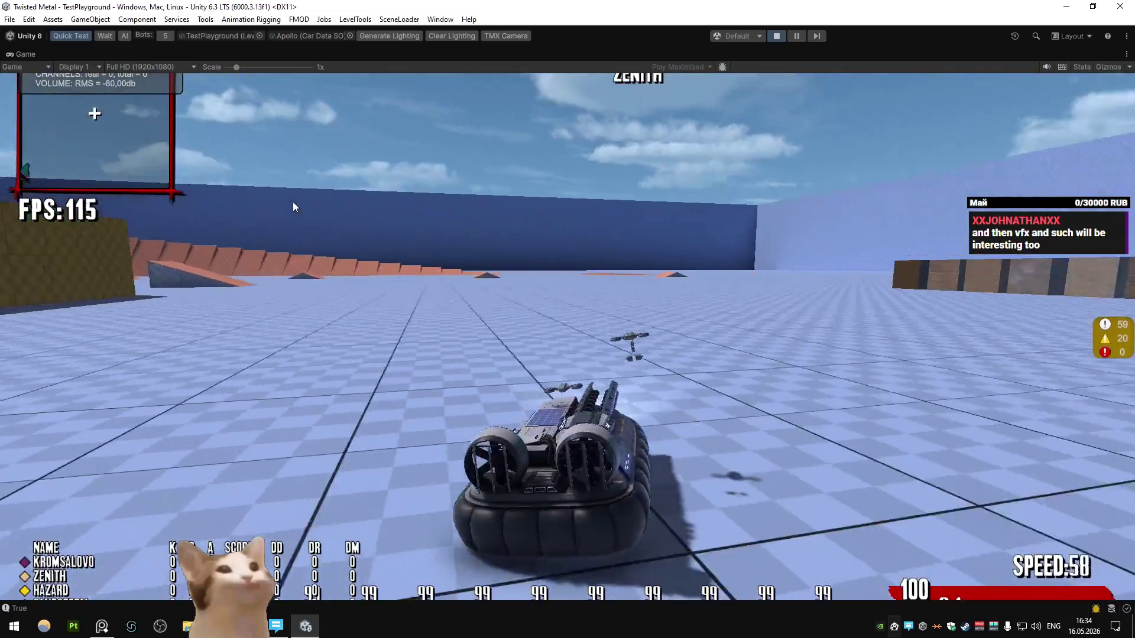
key(a)
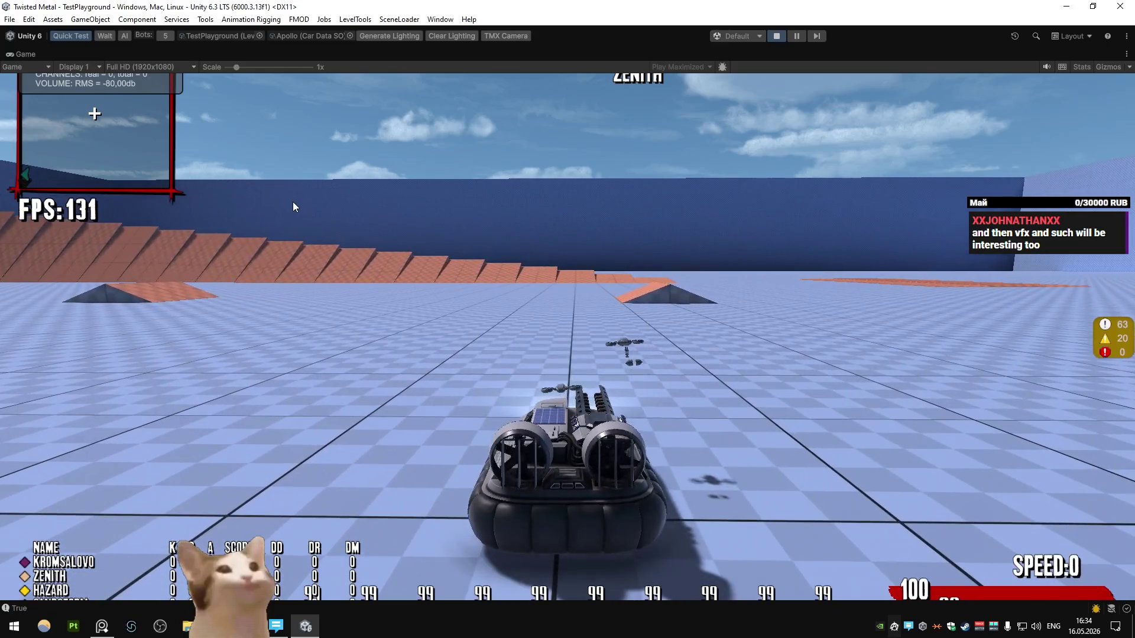
key(w)
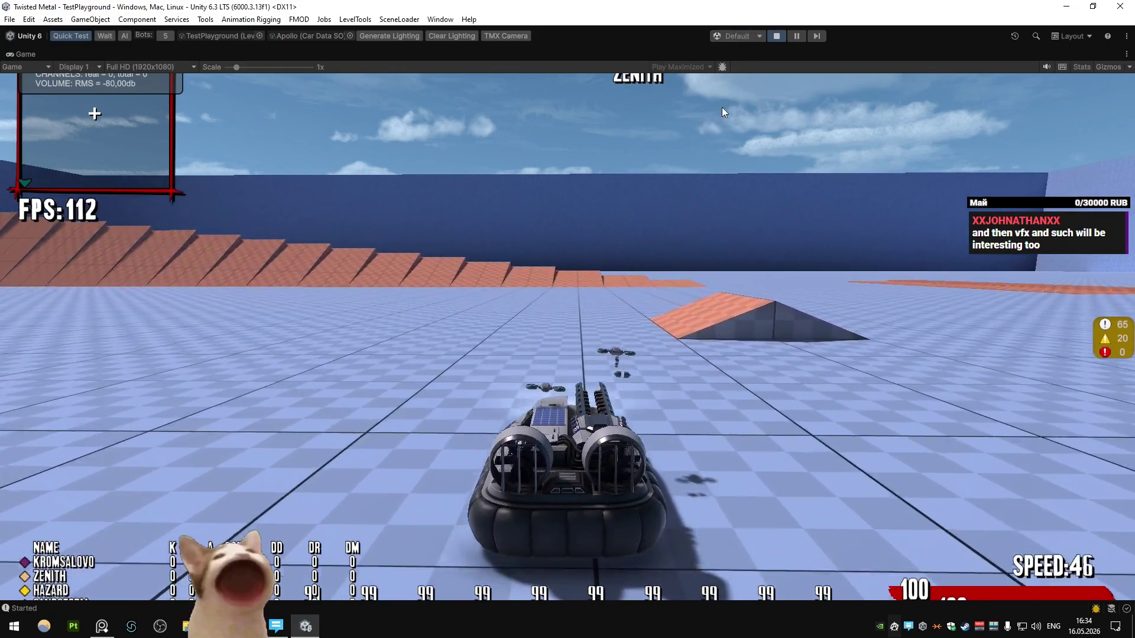
click(775, 36)
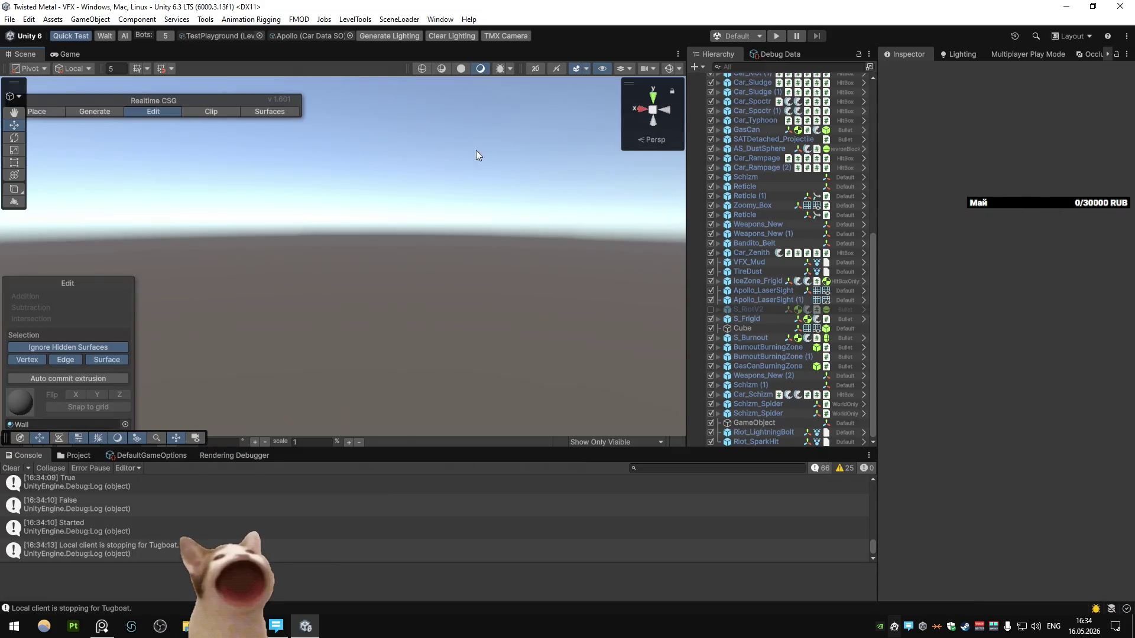
- Show Riot_LightningBolt's particle settings, then open Paint and paste the copied image
click(763, 432)
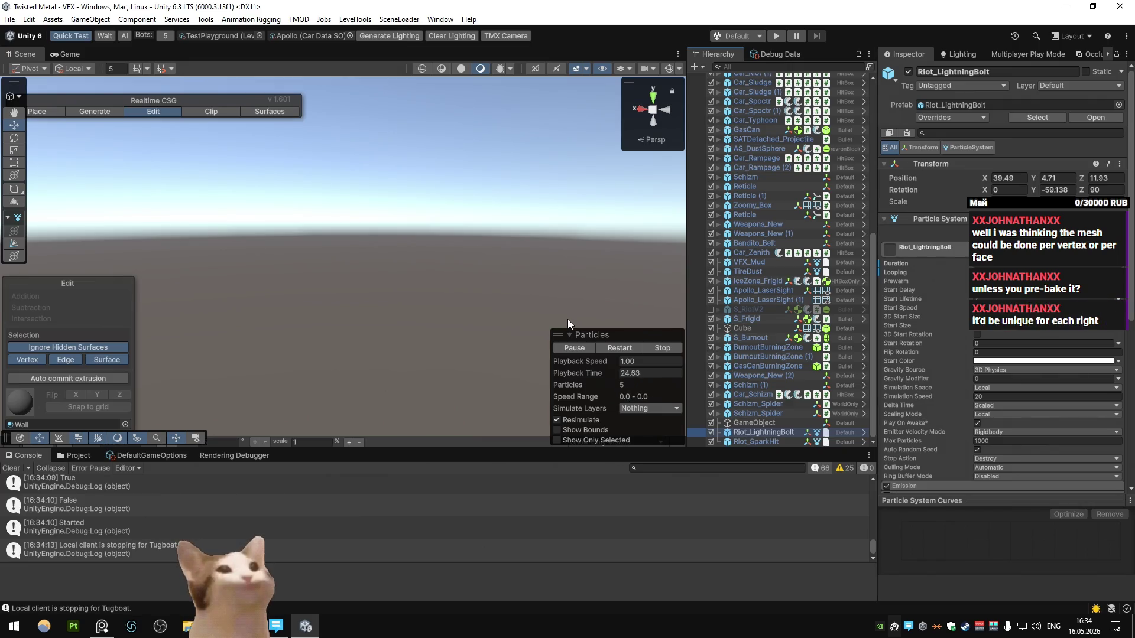
key(super)
text(pa)
key(Return)
key(ctrl+v)
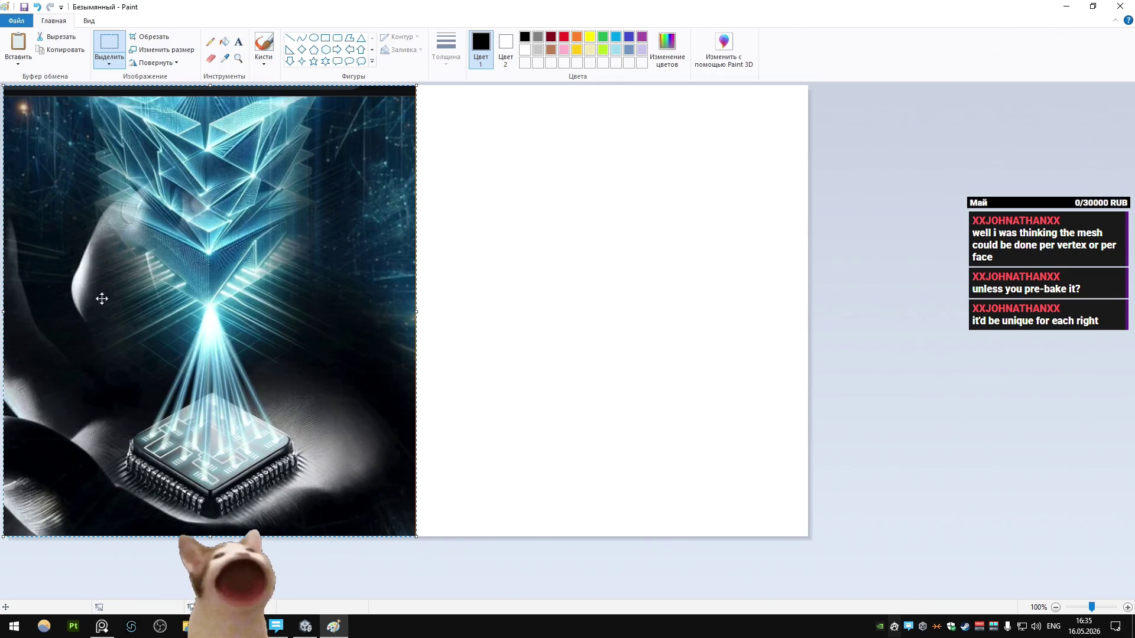
- With the Pencil, draw a thin diagonal line across the chip image and pick a thicker size
click(210, 41)
drag(203, 522, 43, 378)
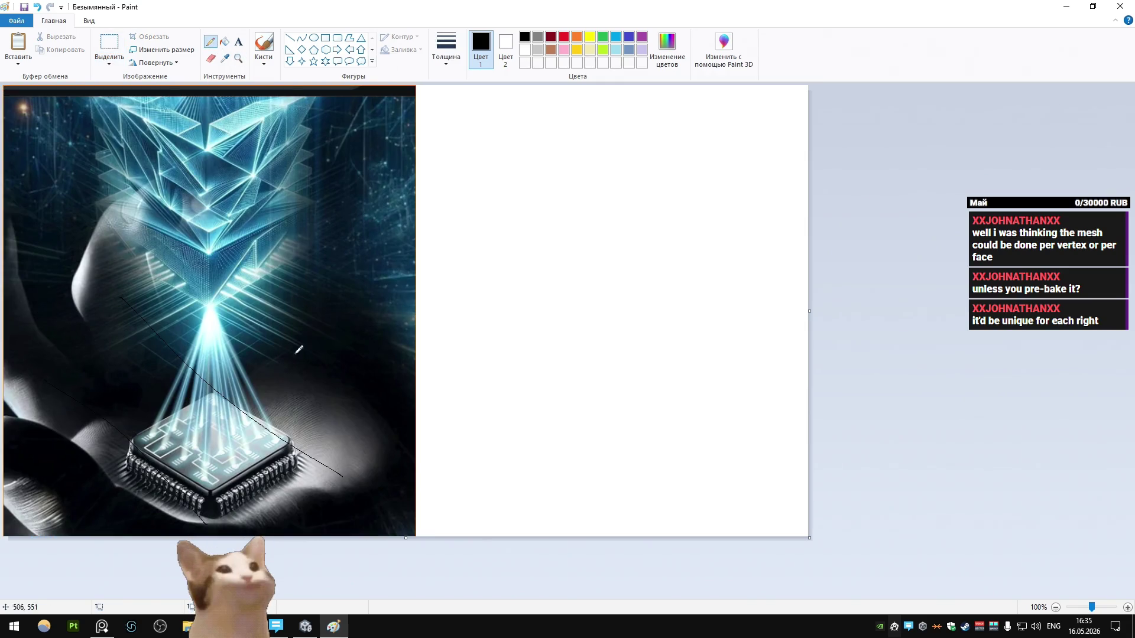
click(445, 50)
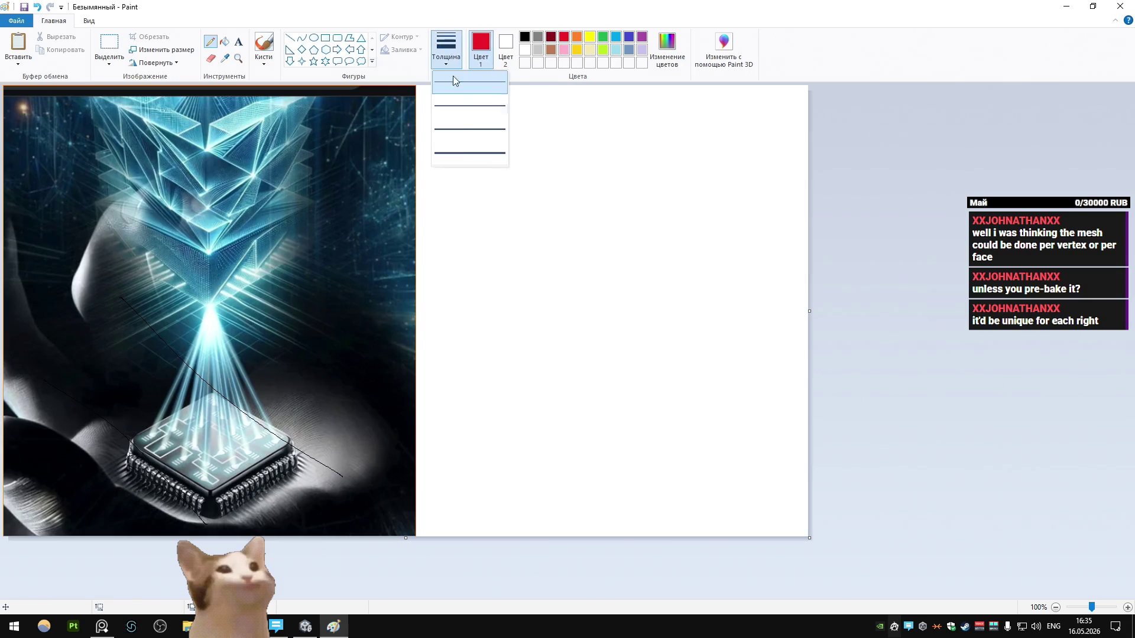
click(470, 154)
- Draw thick red streaks across the beam and down from the crystal to the microchip
drag(254, 514, 157, 483)
drag(208, 284, 85, 431)
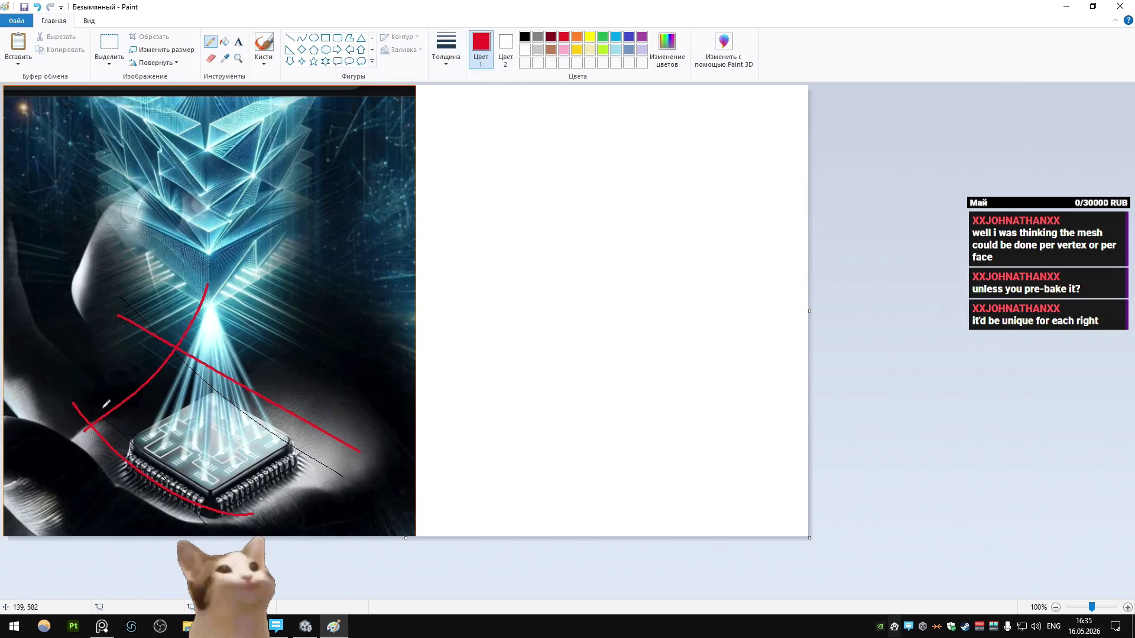
mouse_move(102, 358)
mouse_down()
mouse_move(177, 301)
mouse_move(140, 410)
mouse_up()
mouse_move(201, 284)
mouse_down()
mouse_move(188, 455)
mouse_move(201, 482)
mouse_move(226, 443)
mouse_up()
drag(236, 292, 261, 472)
drag(281, 285, 311, 456)
mouse_move(180, 314)
mouse_down()
mouse_move(159, 440)
mouse_move(90, 402)
mouse_up()
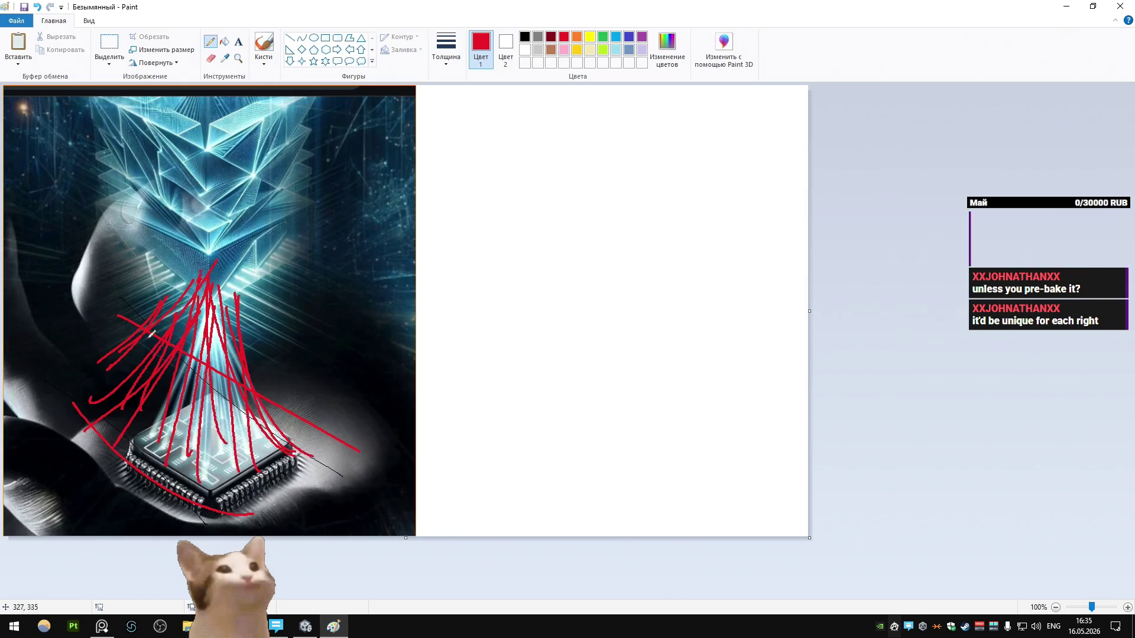
drag(201, 273, 154, 332)
drag(229, 260, 260, 393)
- Circle the chip in red and add a test mark on the blank canvas, undoing the extra strokes
drag(269, 319, 128, 287)
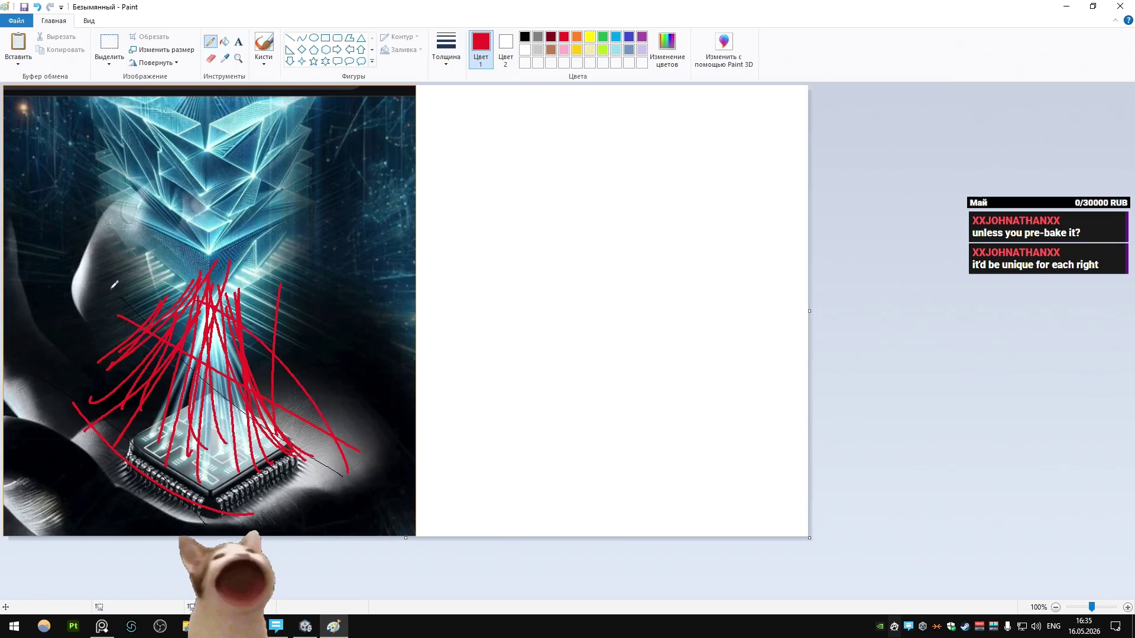
key(ctrl+z)
drag(495, 226, 536, 236)
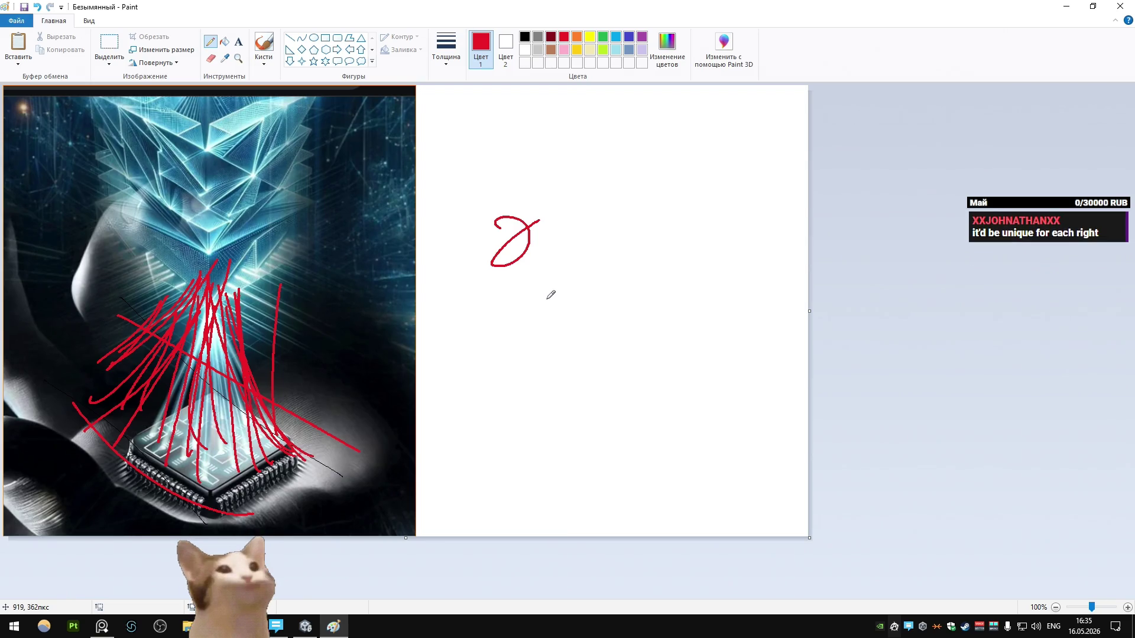
key(ctrl+z)
key(ctrl+z)
key(ctrl+z)
key(ctrl+z)
key(ctrl+z)
key(ctrl+z)
key(ctrl+z)
key(ctrl+z)
key(ctrl+z)
key(ctrl+z)
key(ctrl+z)
key(ctrl+z)
key(ctrl+z)
key(ctrl+z)
key(ctrl+z)
key(ctrl+z)
key(ctrl+z)
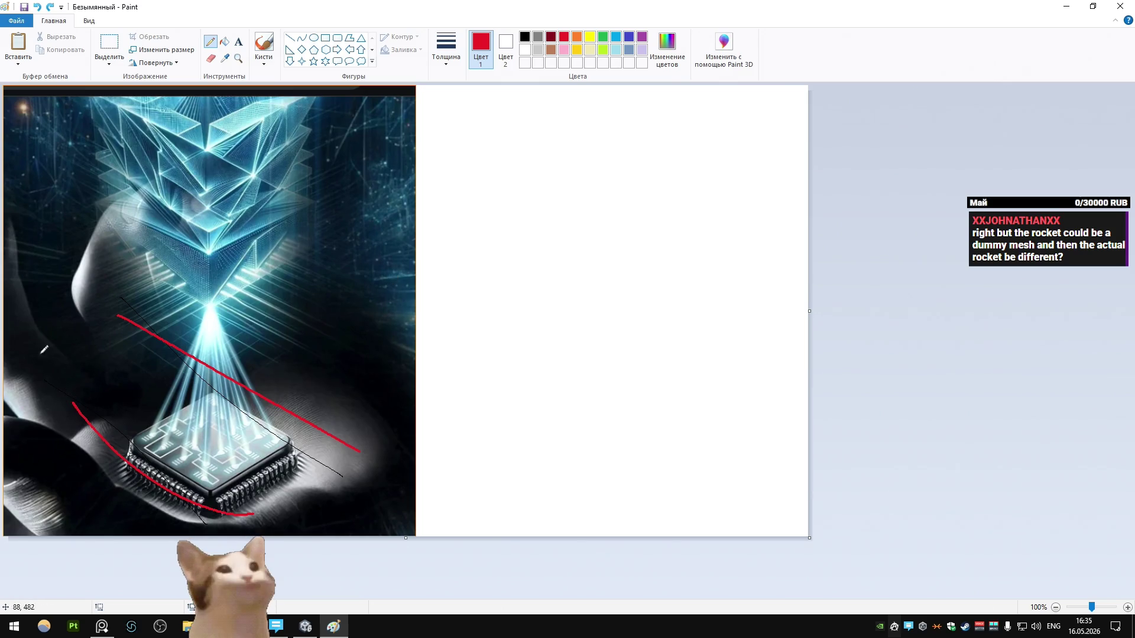
- Draw red lines, arcs and a small tick around the chip
mouse_move(35, 375)
mouse_down()
mouse_move(233, 536)
mouse_move(64, 390)
mouse_up()
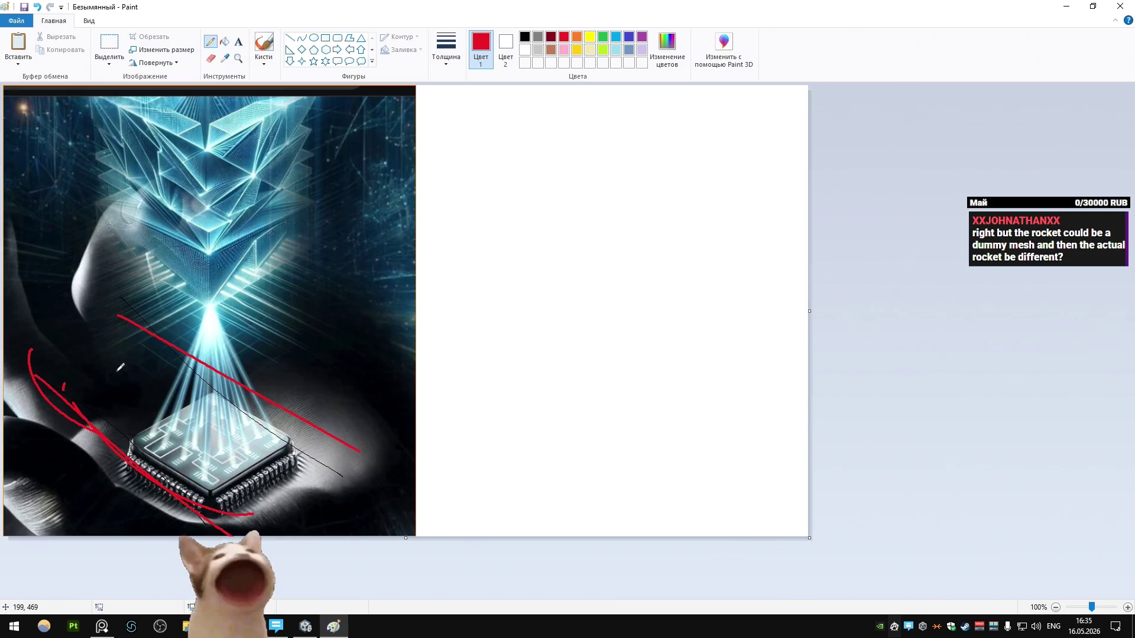
drag(118, 322, 31, 351)
drag(260, 535, 374, 458)
drag(51, 359, 52, 367)
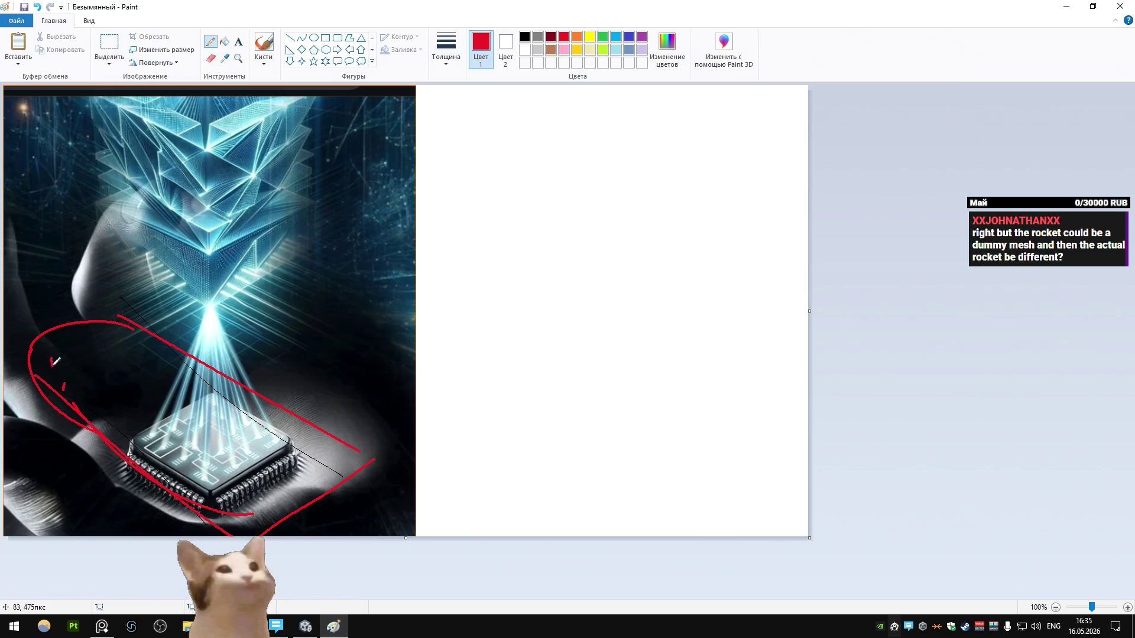
- Dot red sparks around the chip, undo and redo strokes, and circle the beam's top point
click(111, 351)
click(141, 346)
click(123, 392)
click(111, 406)
click(175, 392)
key(ctrl+z)
key(ctrl+z)
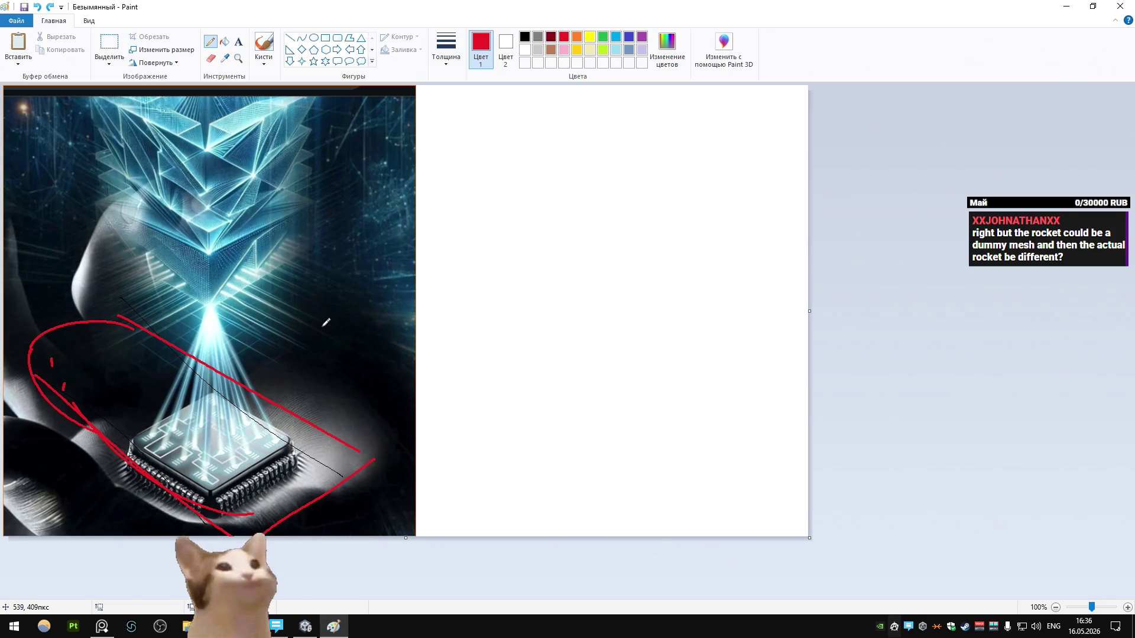
key(ctrl+y)
drag(220, 306, 201, 303)
- Scatter red dots across the lower left and on and beside the chip
click(60, 362)
click(98, 356)
click(121, 349)
click(116, 413)
click(151, 389)
click(181, 391)
click(180, 459)
click(208, 486)
click(305, 469)
click(313, 467)
- Draw red strokes linking the chip up to the beam tip
drag(150, 390, 213, 307)
drag(107, 416, 202, 310)
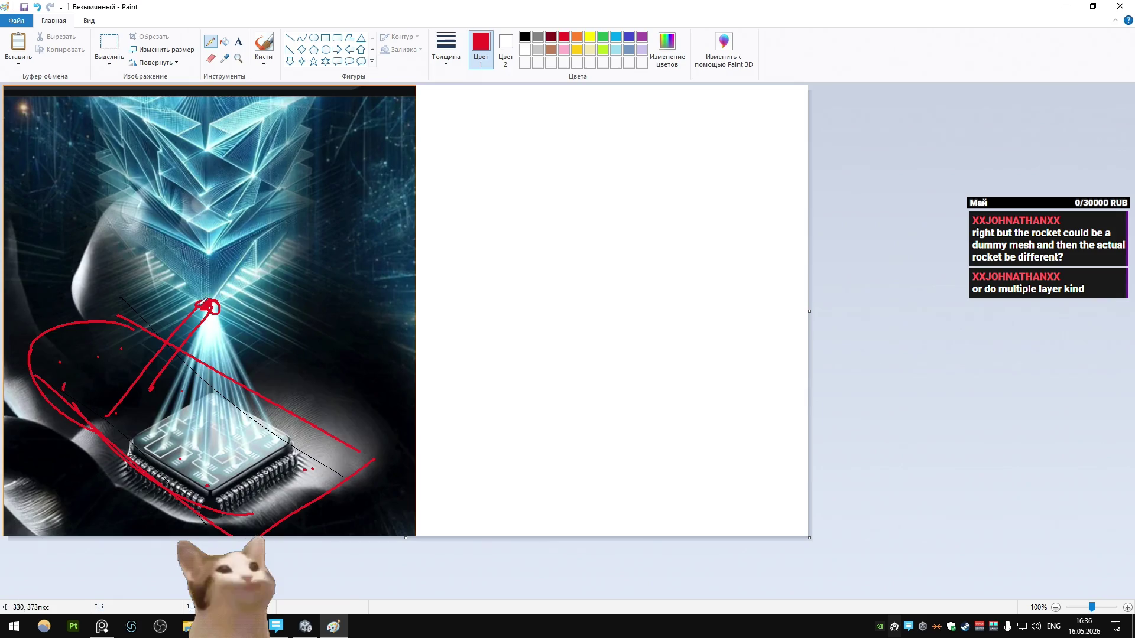
drag(178, 457, 195, 352)
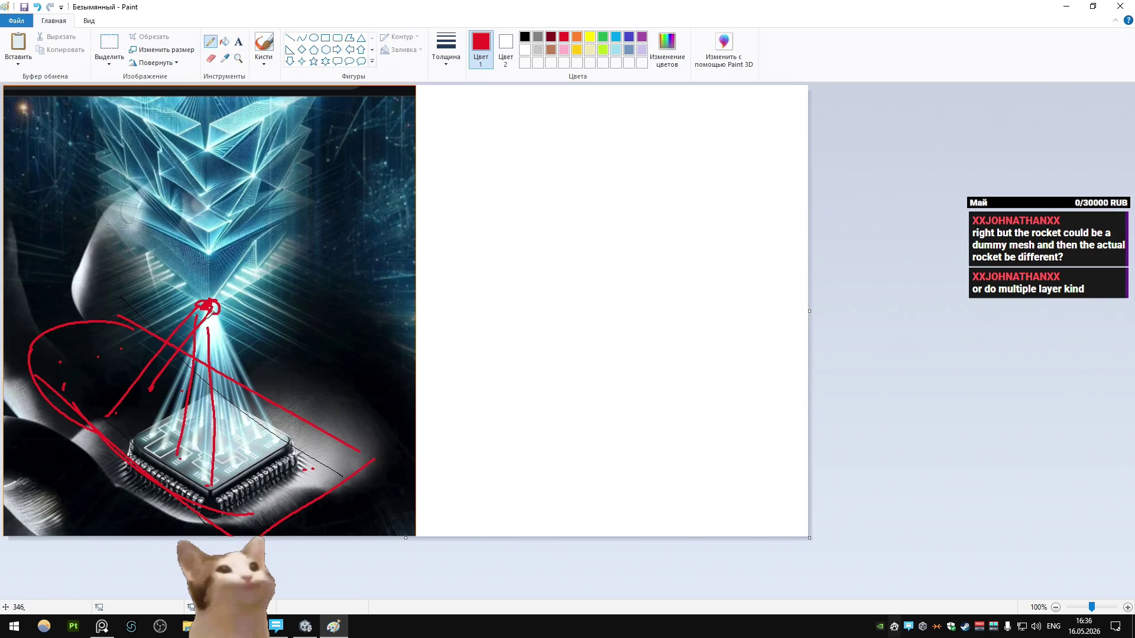
drag(214, 312, 244, 462)
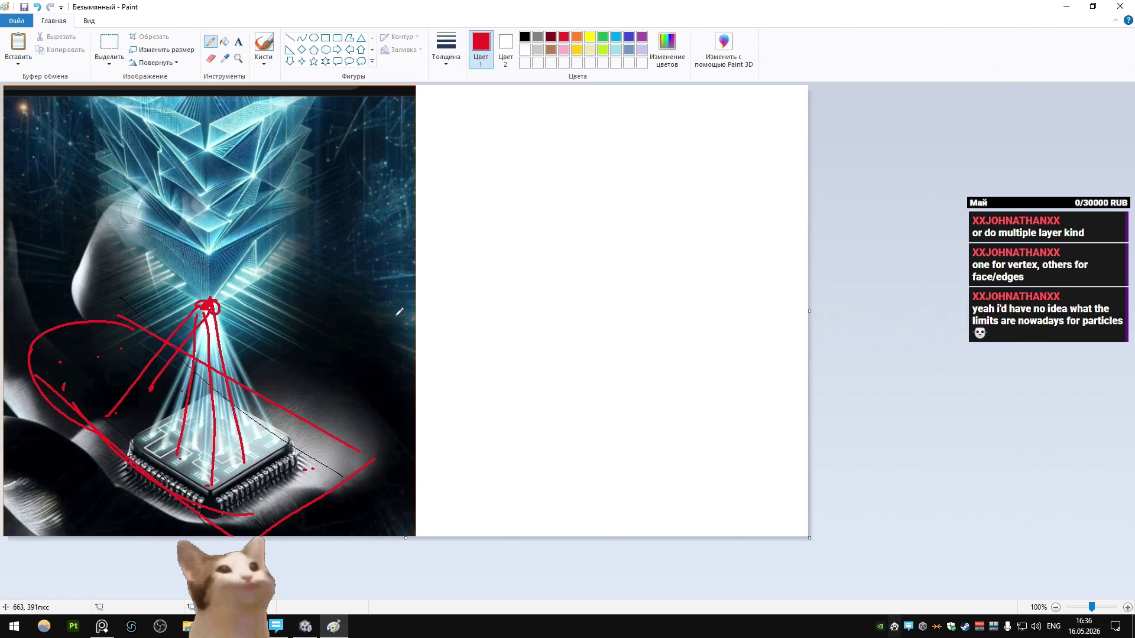
- Close Paint without saving, return to Unity, and start Play mode
key(alt+F4)
click(575, 320)
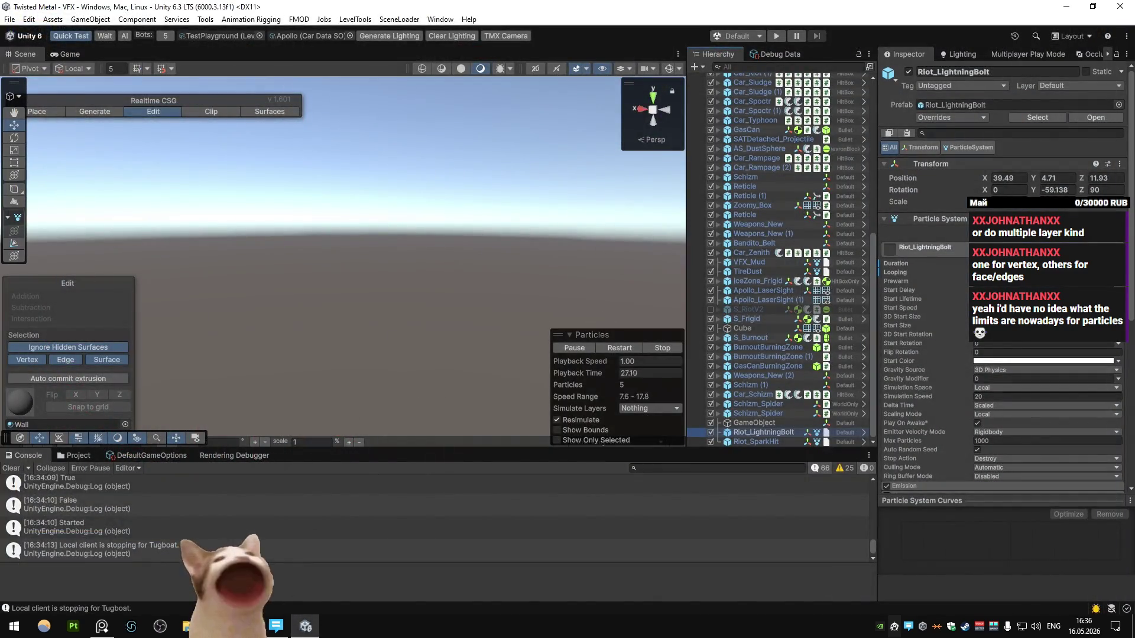
click(278, 626)
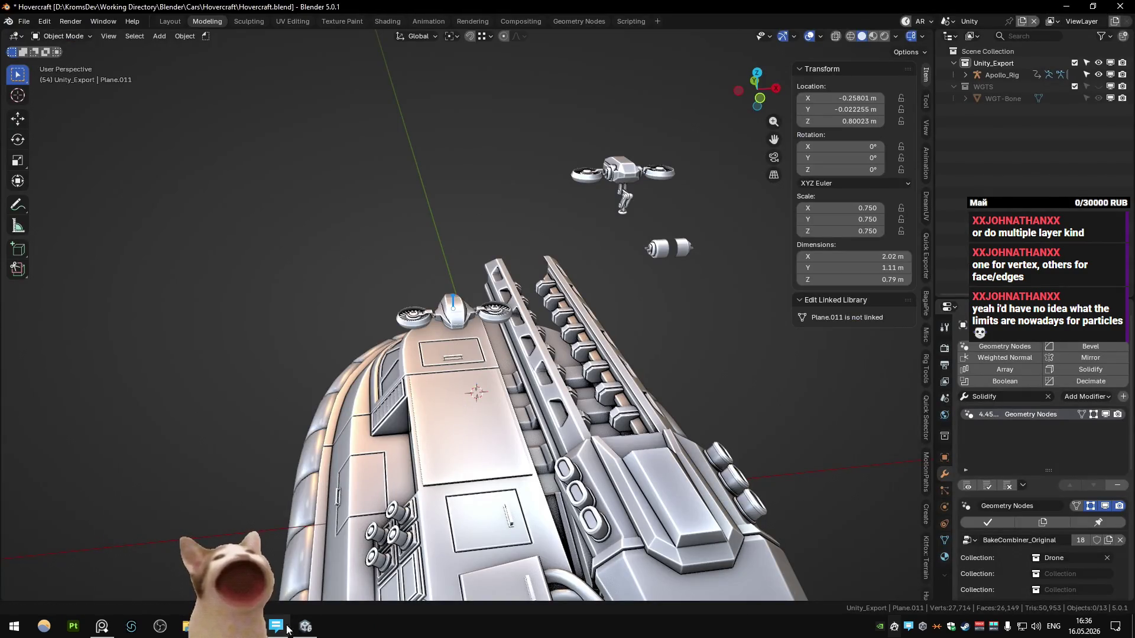
click(279, 628)
click(776, 36)
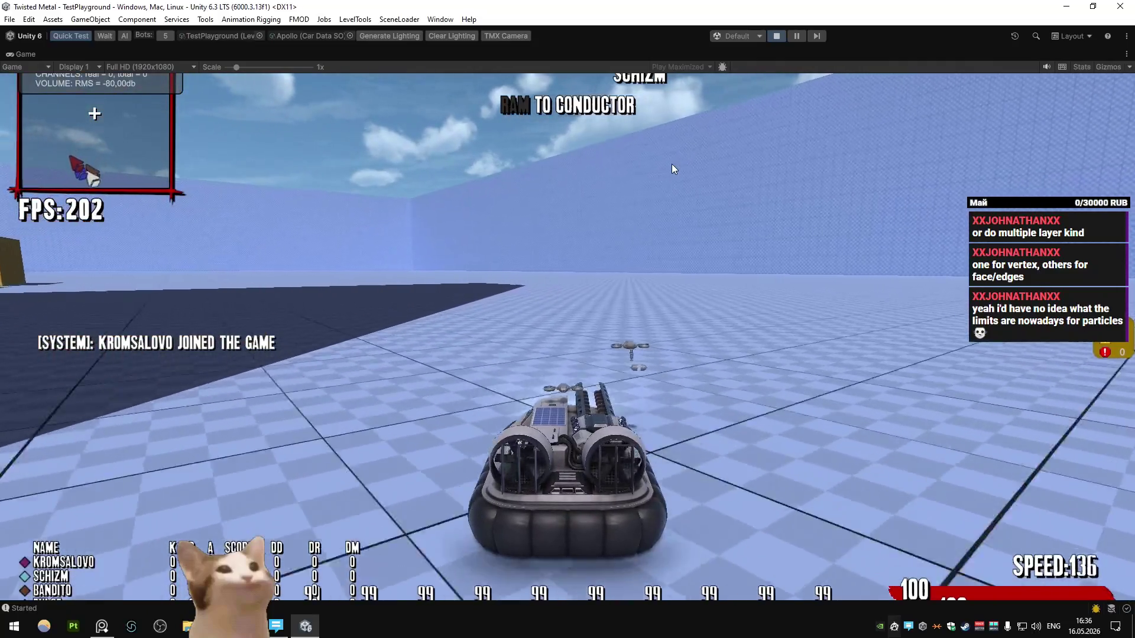
- Drive the hovercraft around TestPlayground with WASD, reaching speed 178 and climbing the orange ramp
key(w)
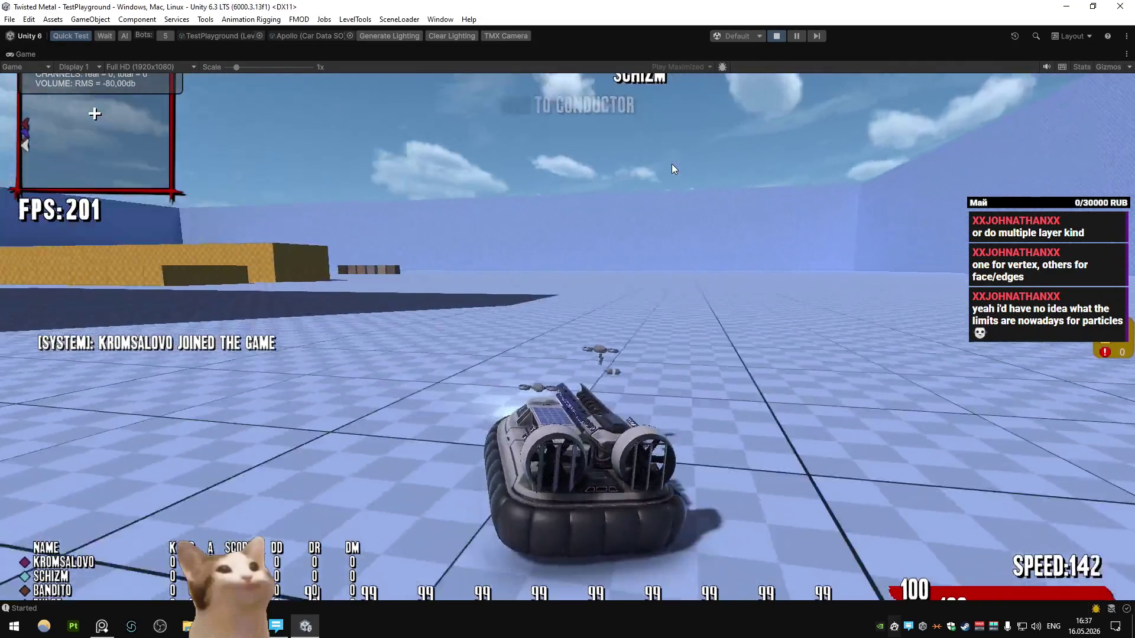
key(a)
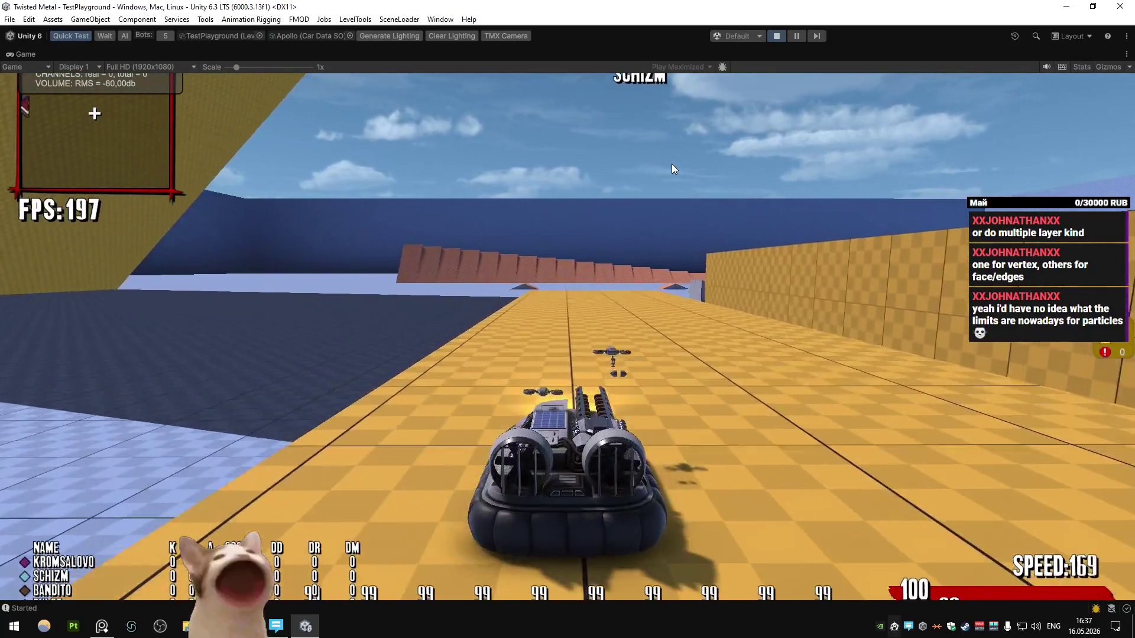
key(a)
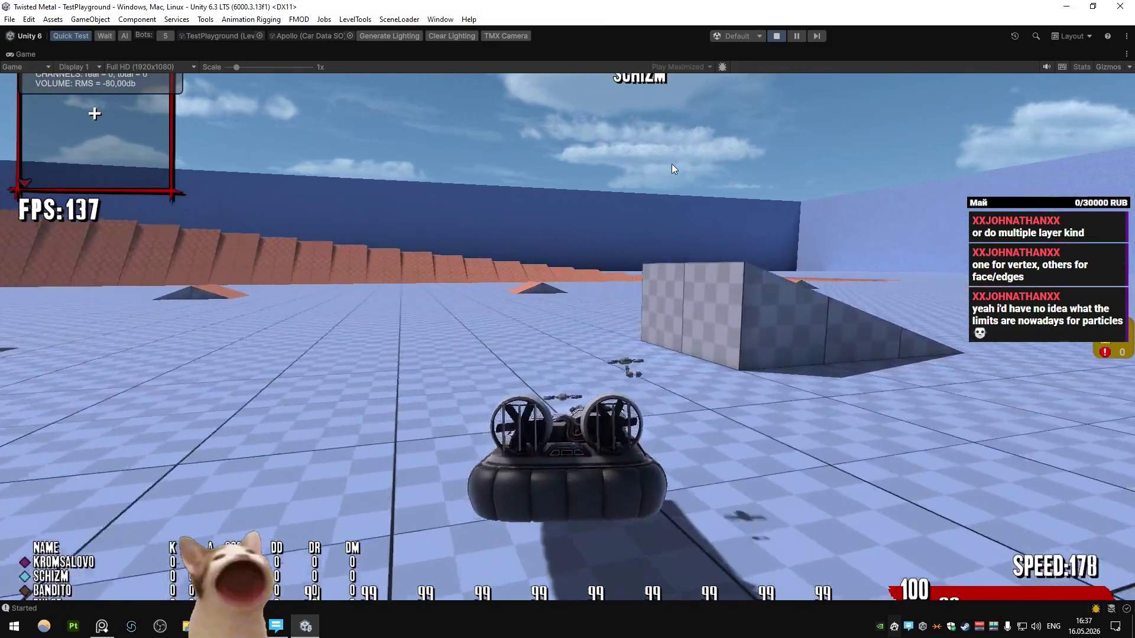
key(d)
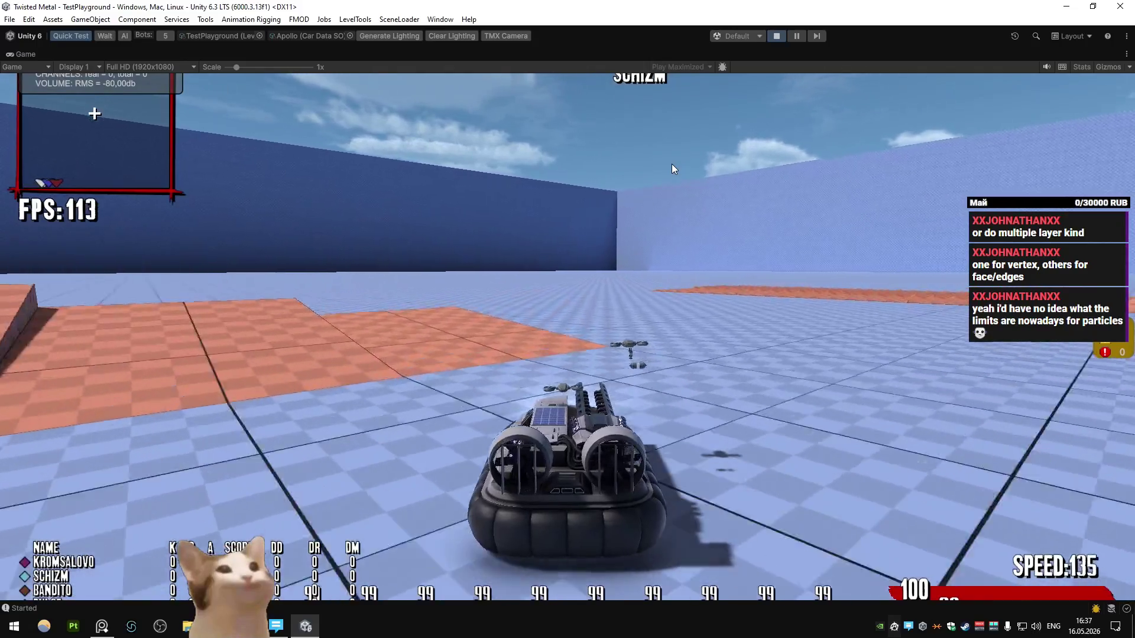
key(d)
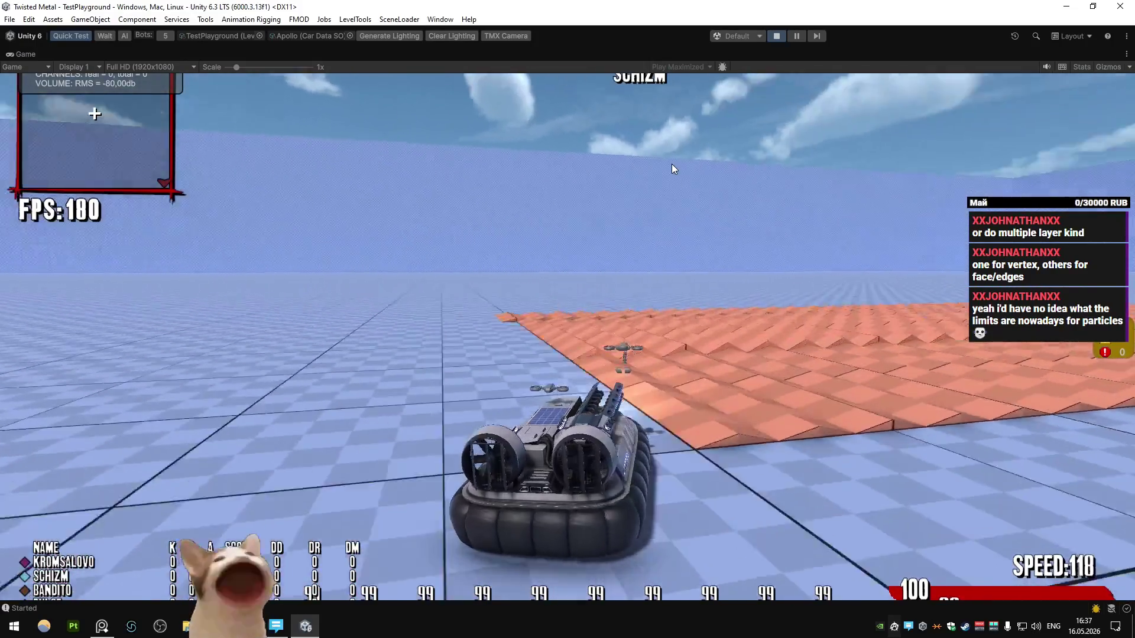
key(w)
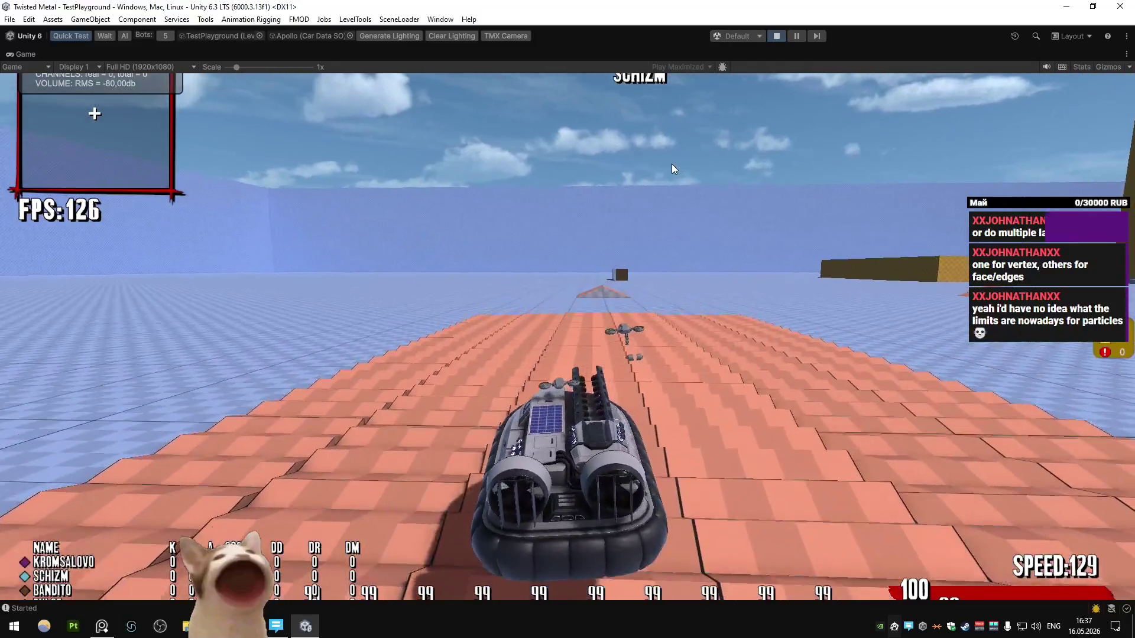
key(a)
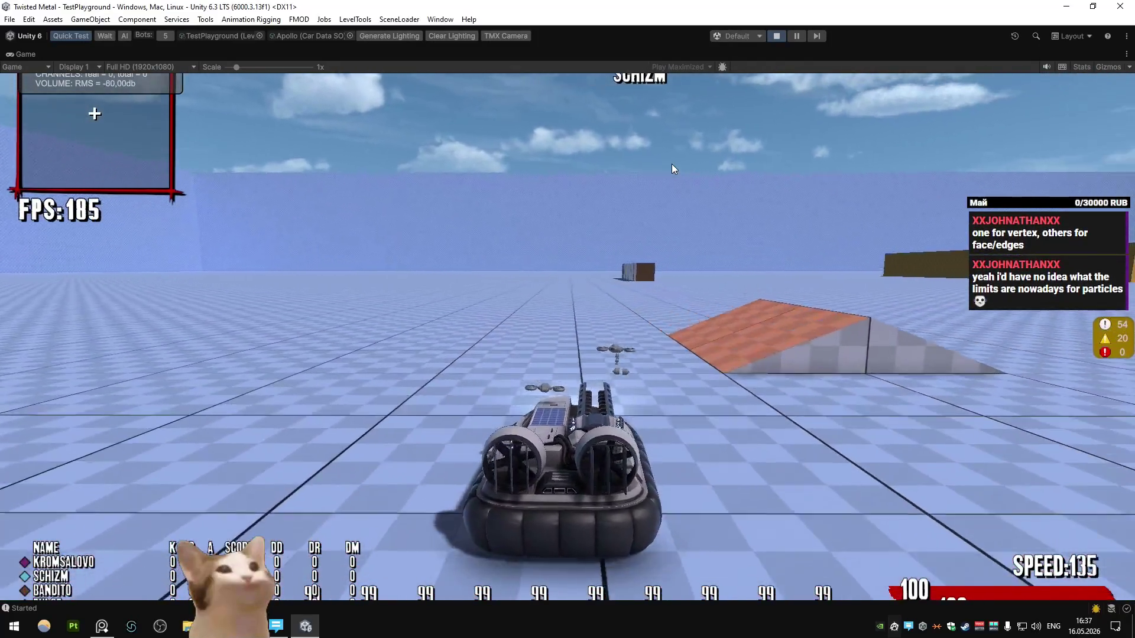
key(d)
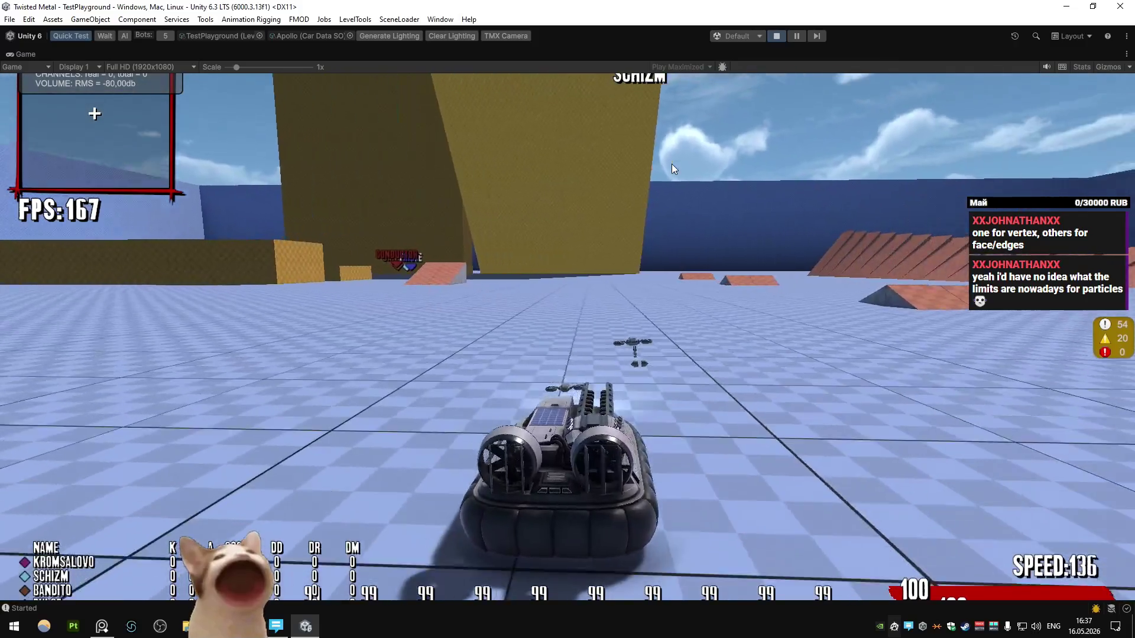
key(a)
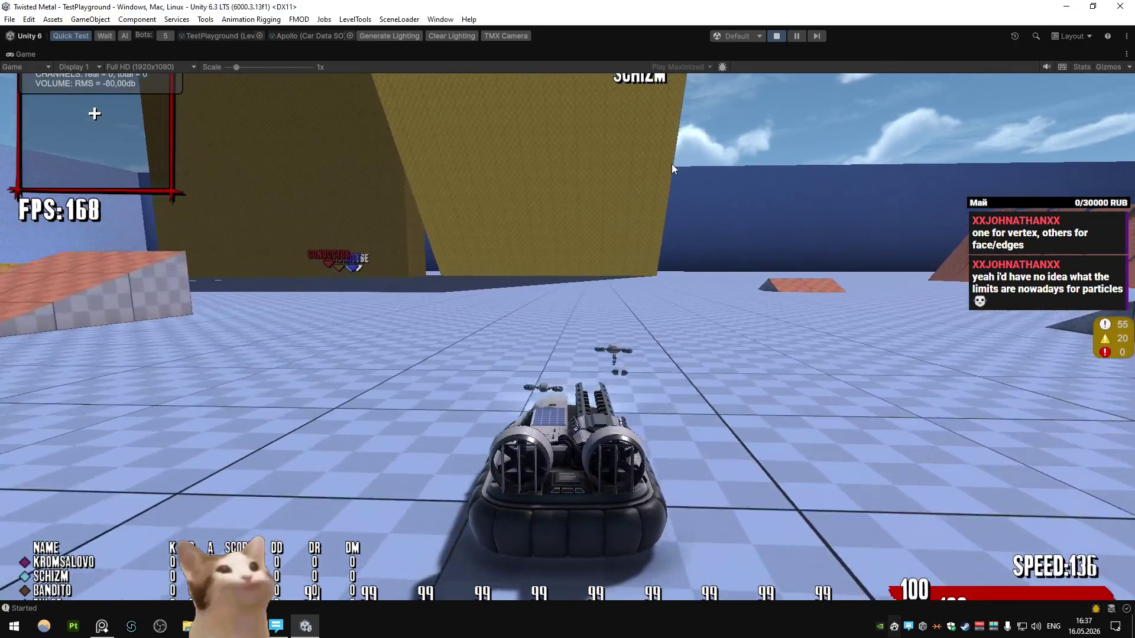
key(a)
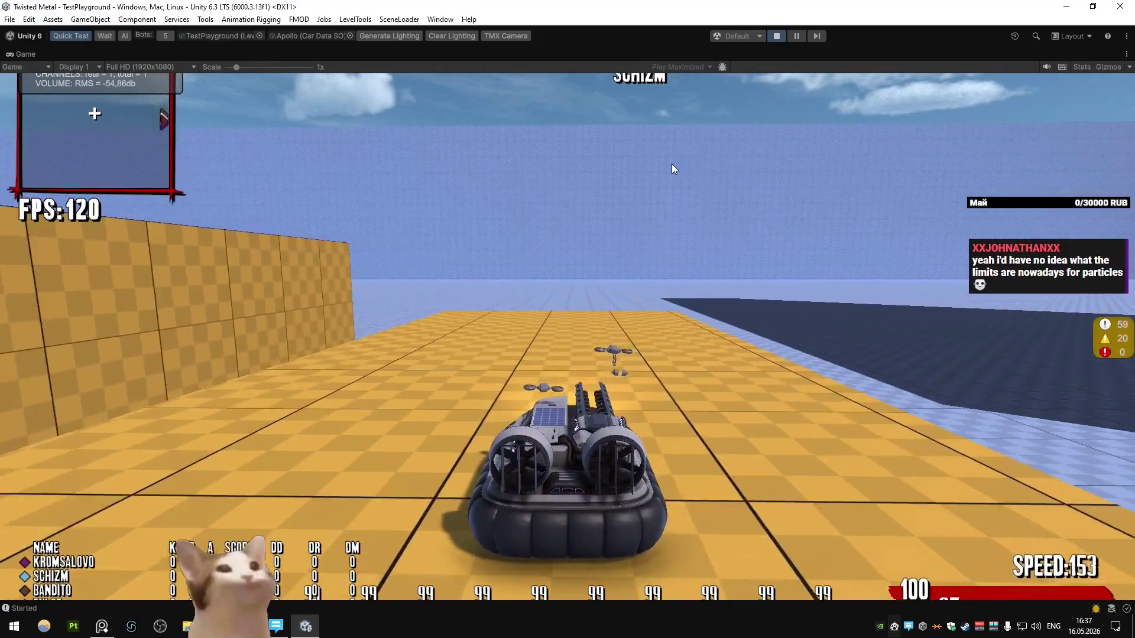
key(d)
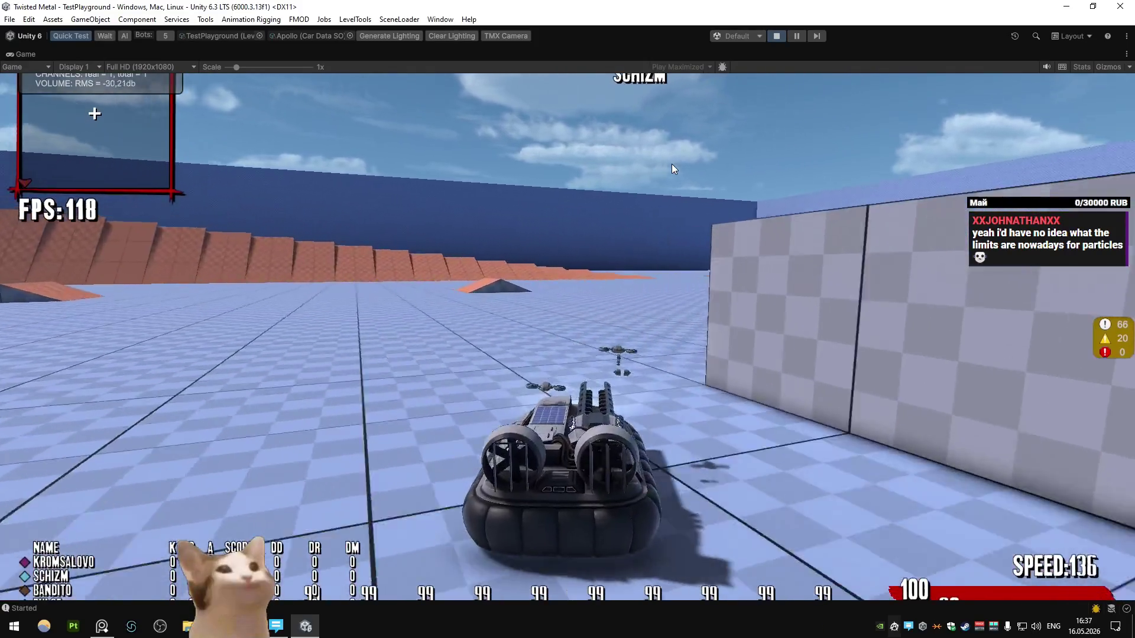
key(a)
key(d)
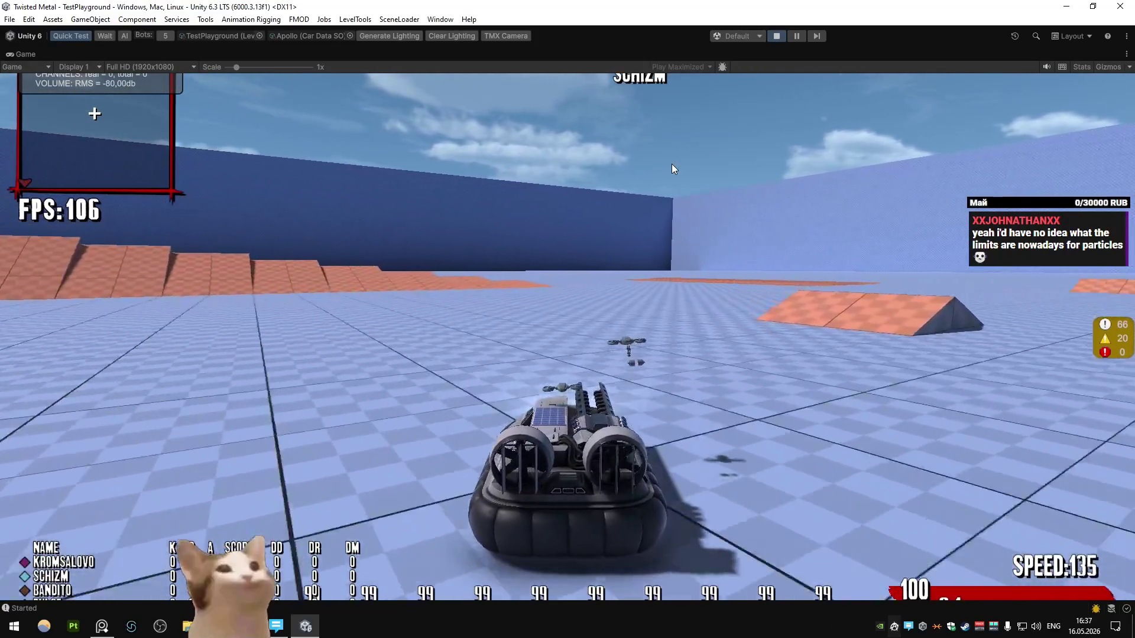
key(a)
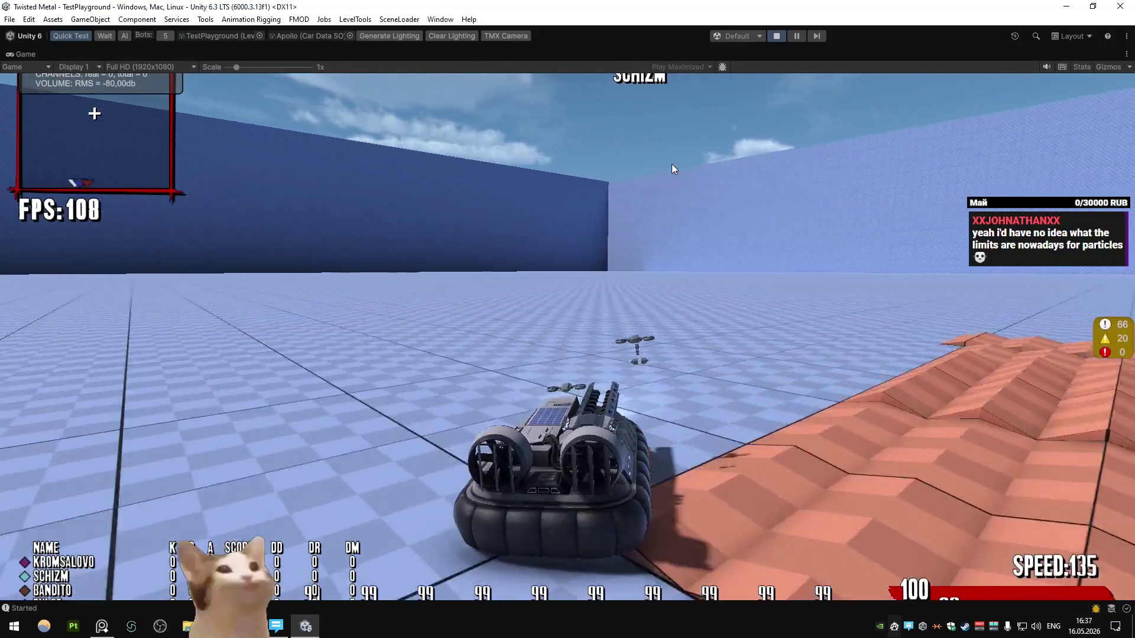
key(a)
key(d)
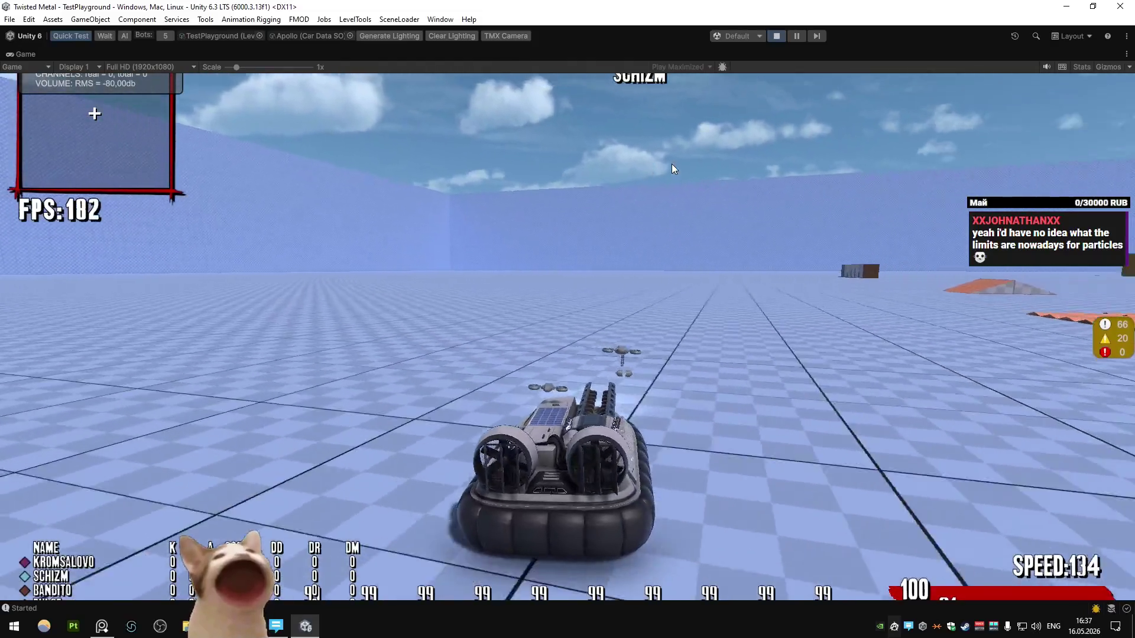
key(d)
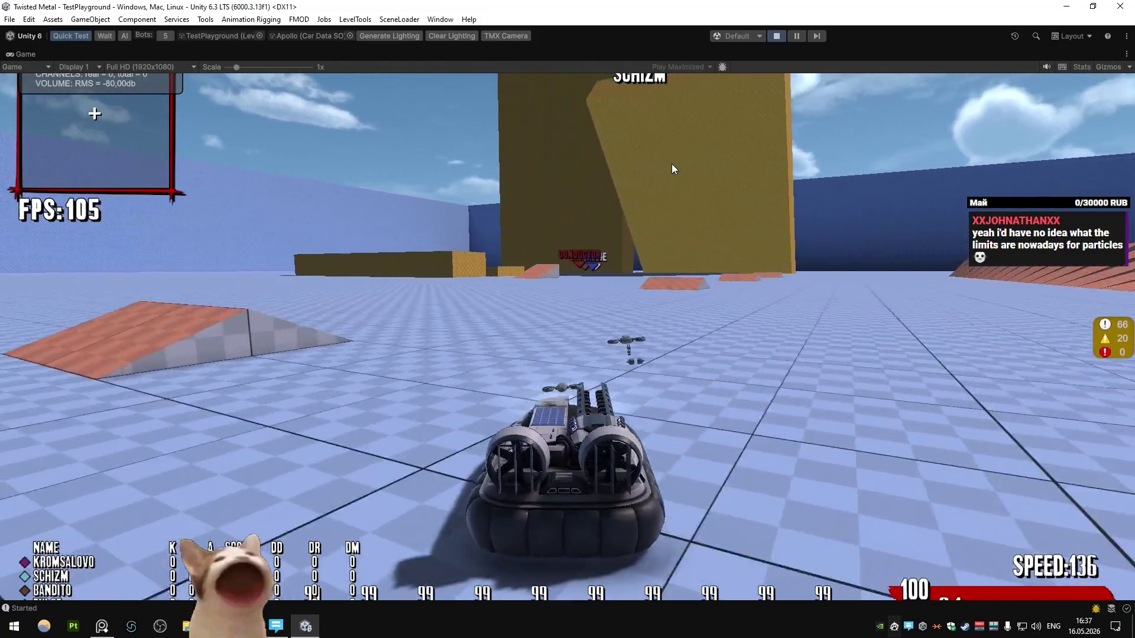
key(d)
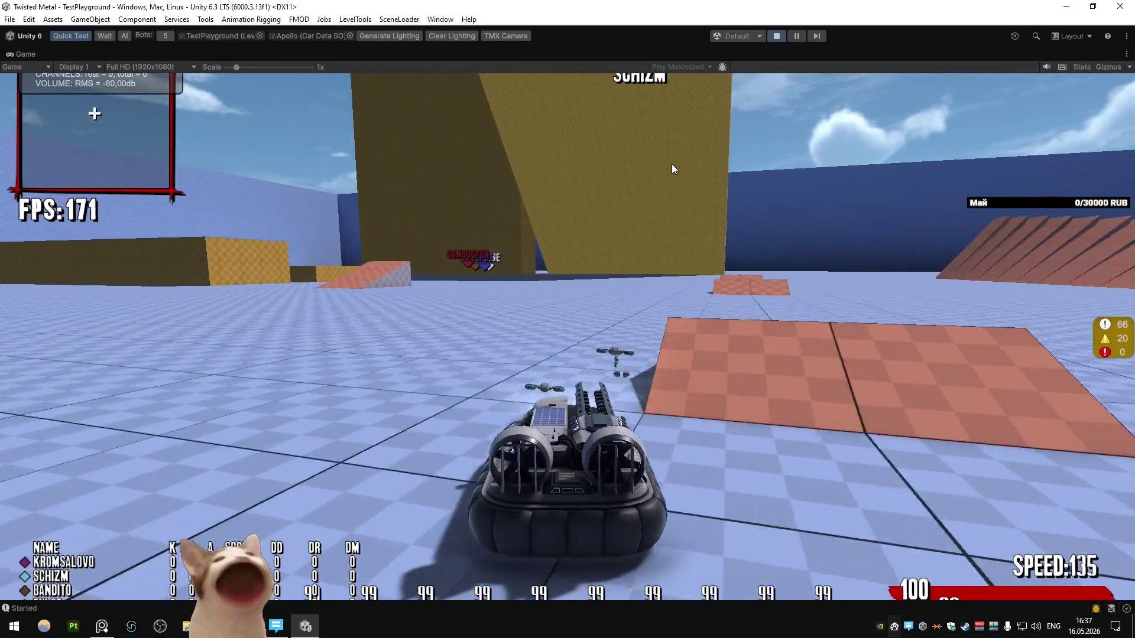
key(a)
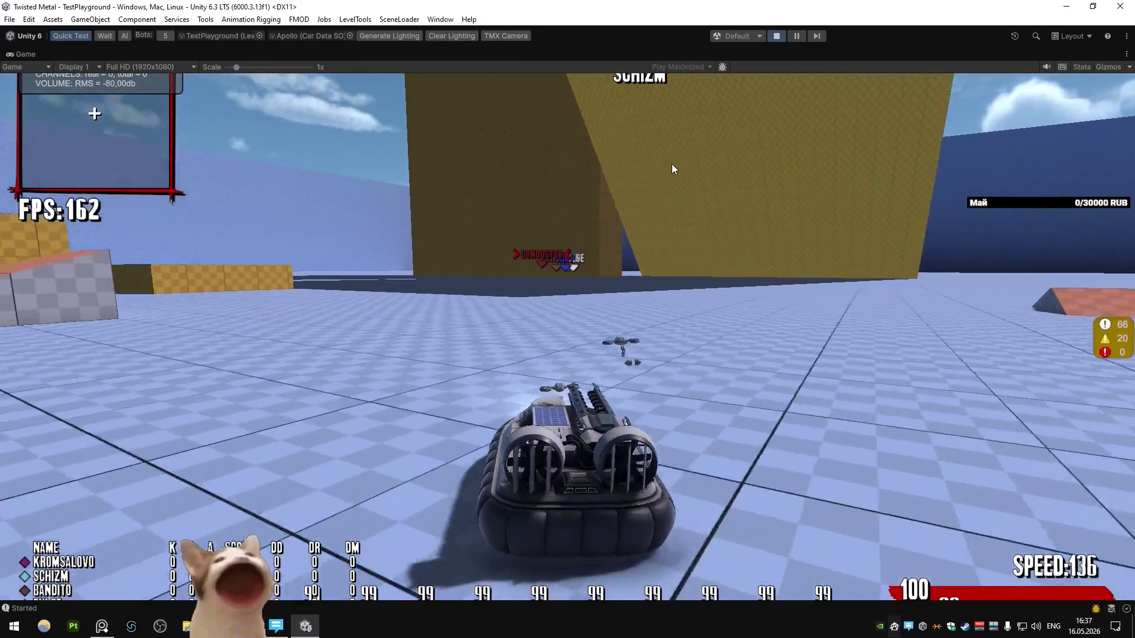
key(a)
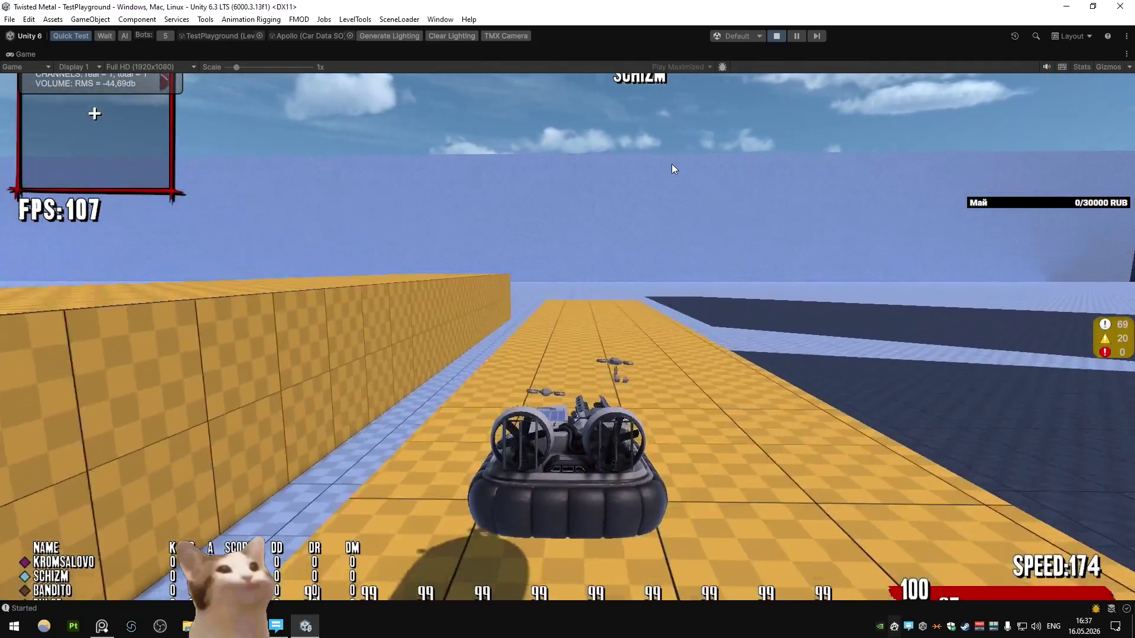
key(d)
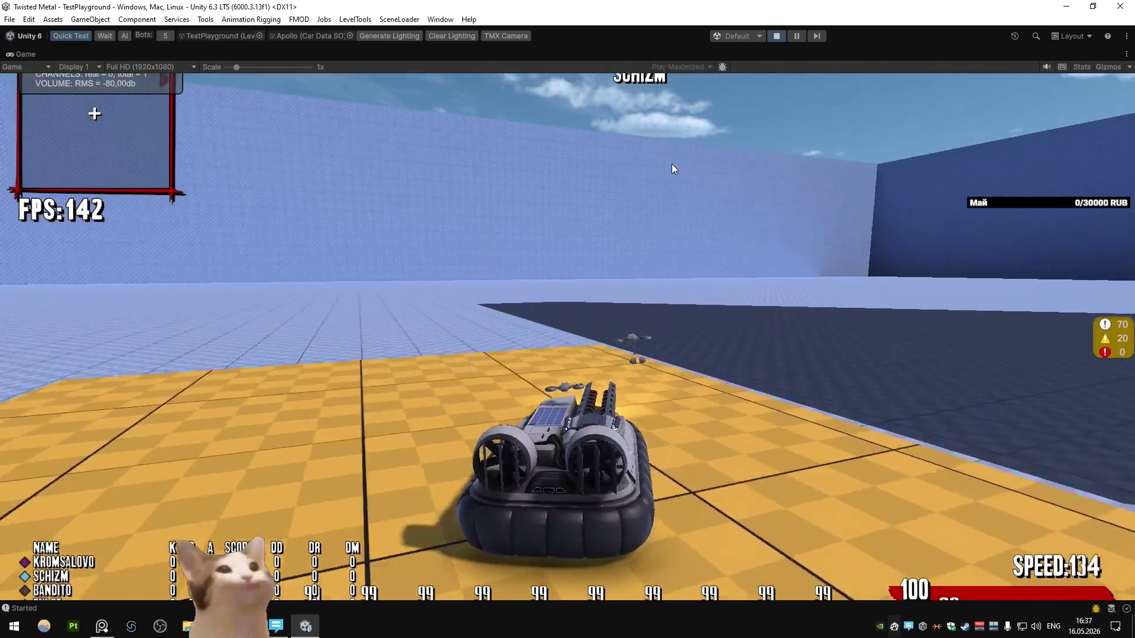
key(d)
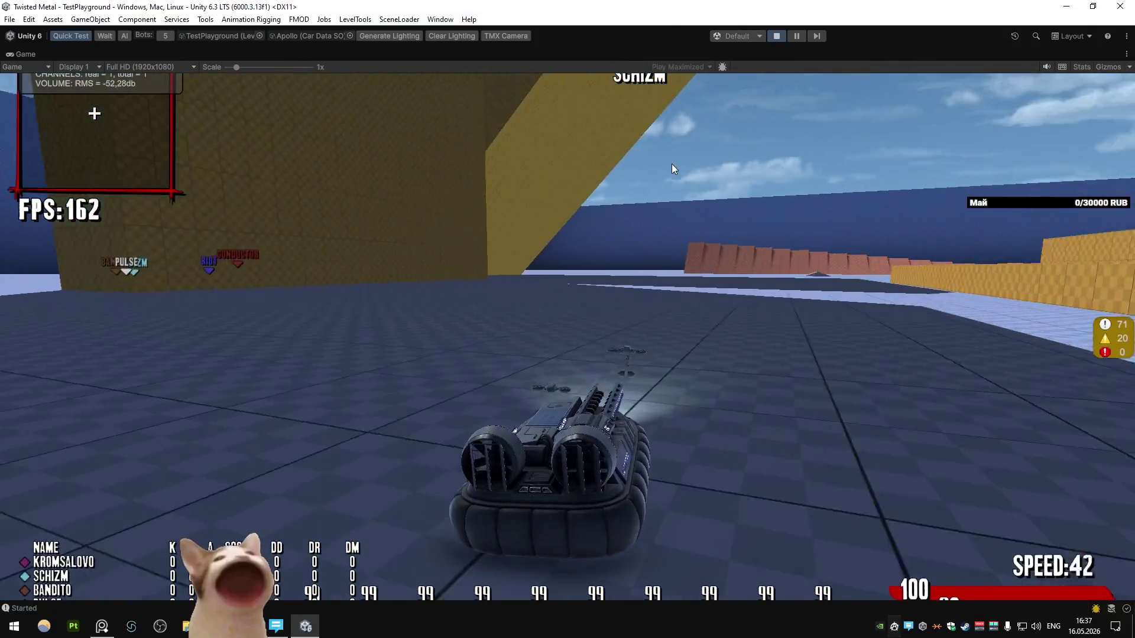
key(d)
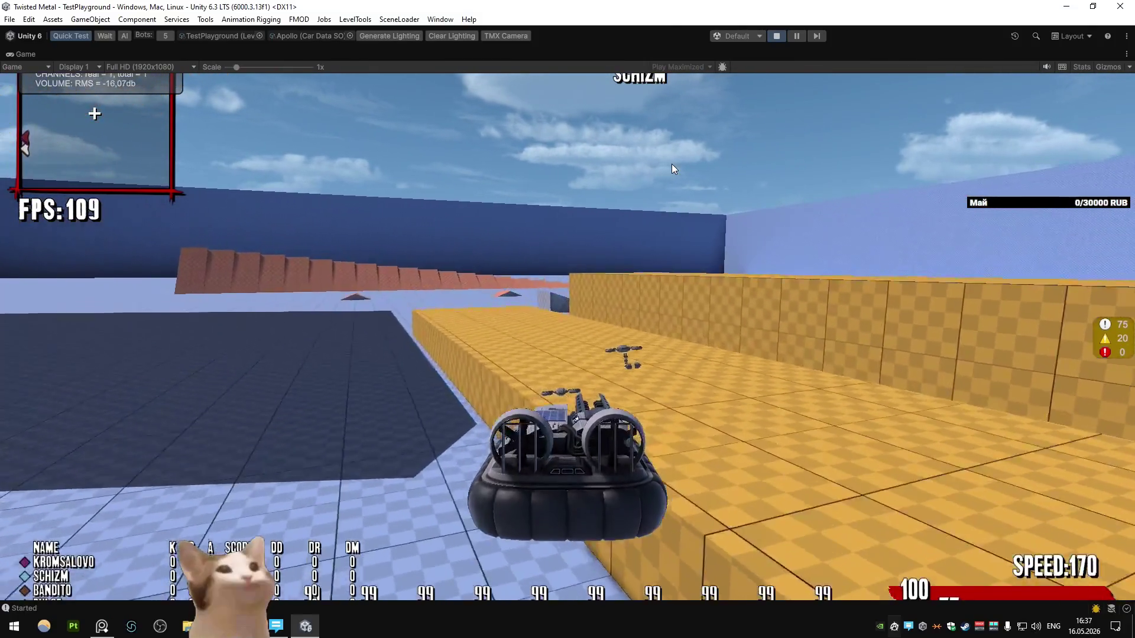
key(w)
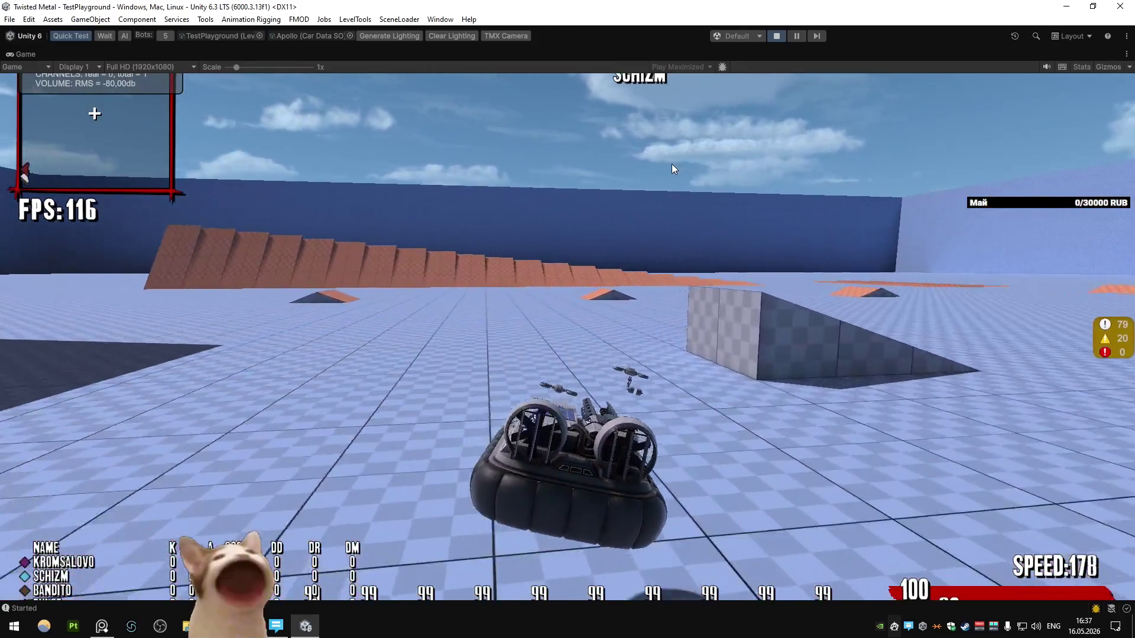
key(a)
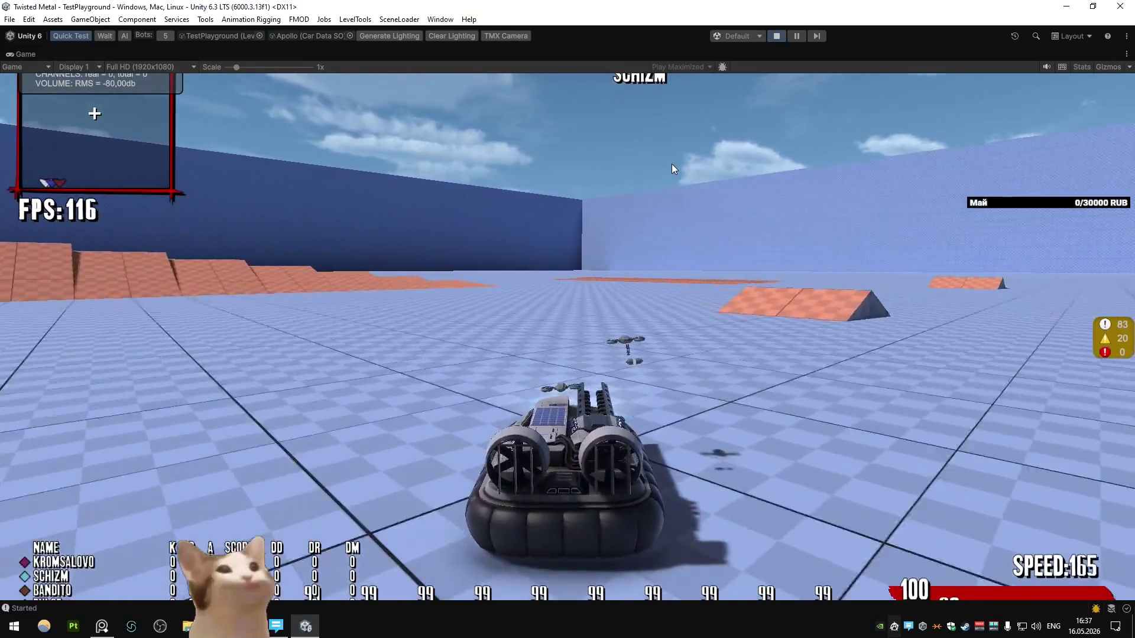
key(a)
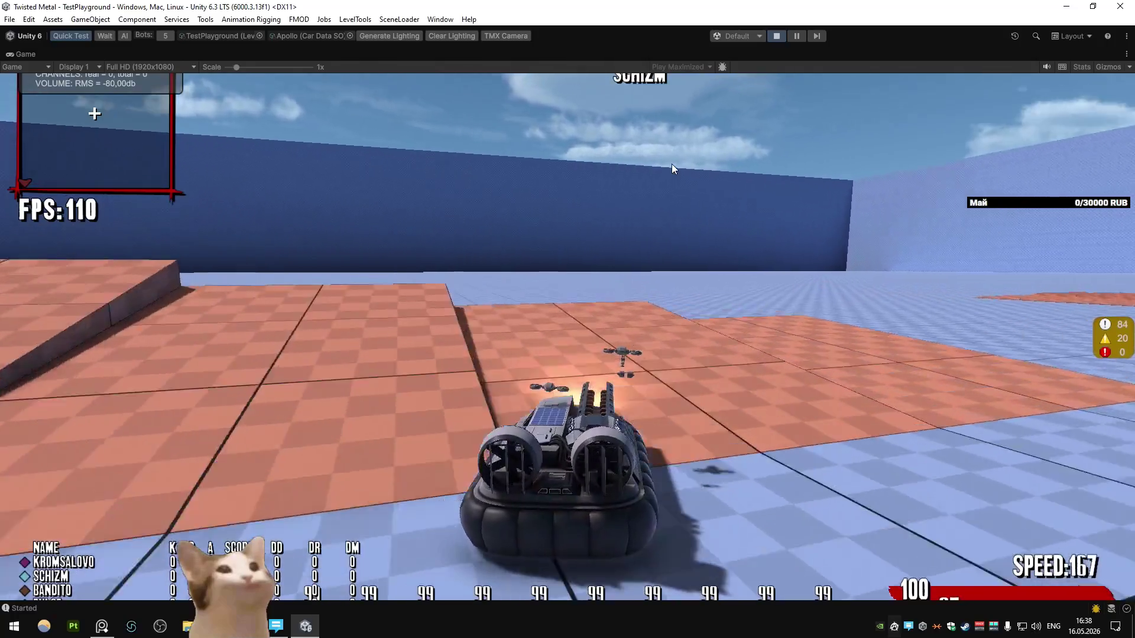
- Keep driving the hovercraft over the orange ramps, yellow platforms and along the arena walls
key(d)
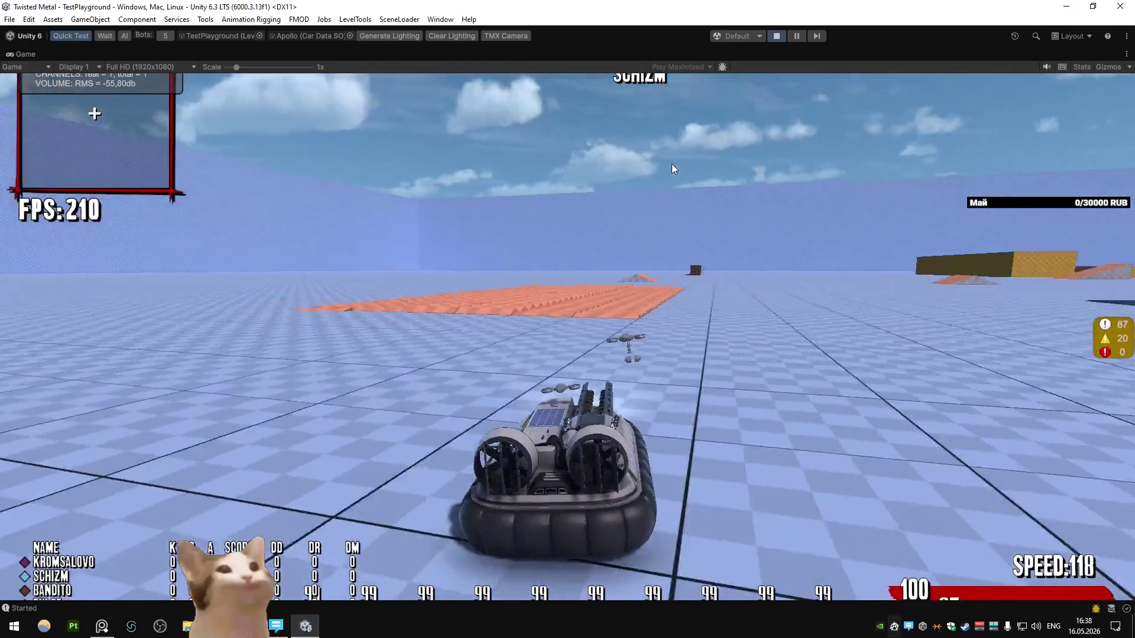
key(d)
key(a)
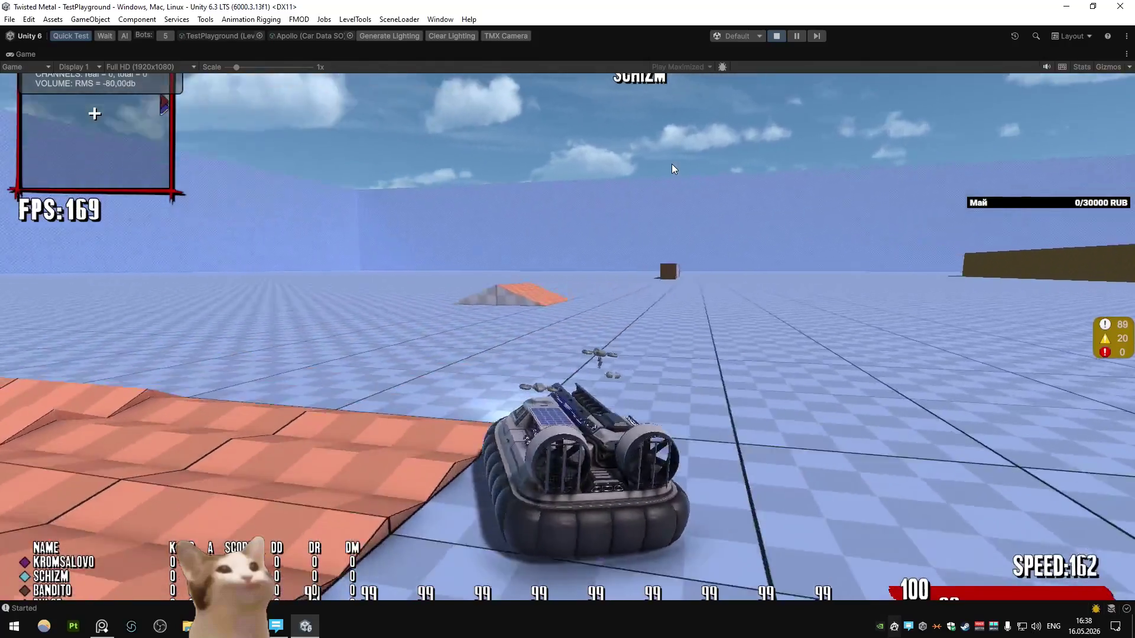
key(a)
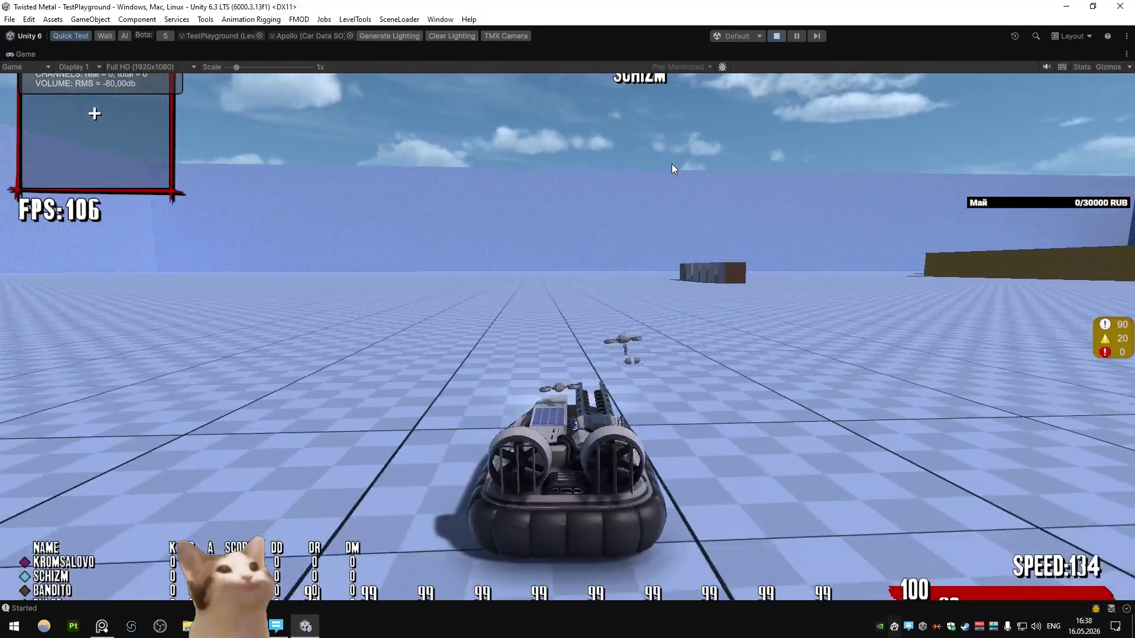
key(d)
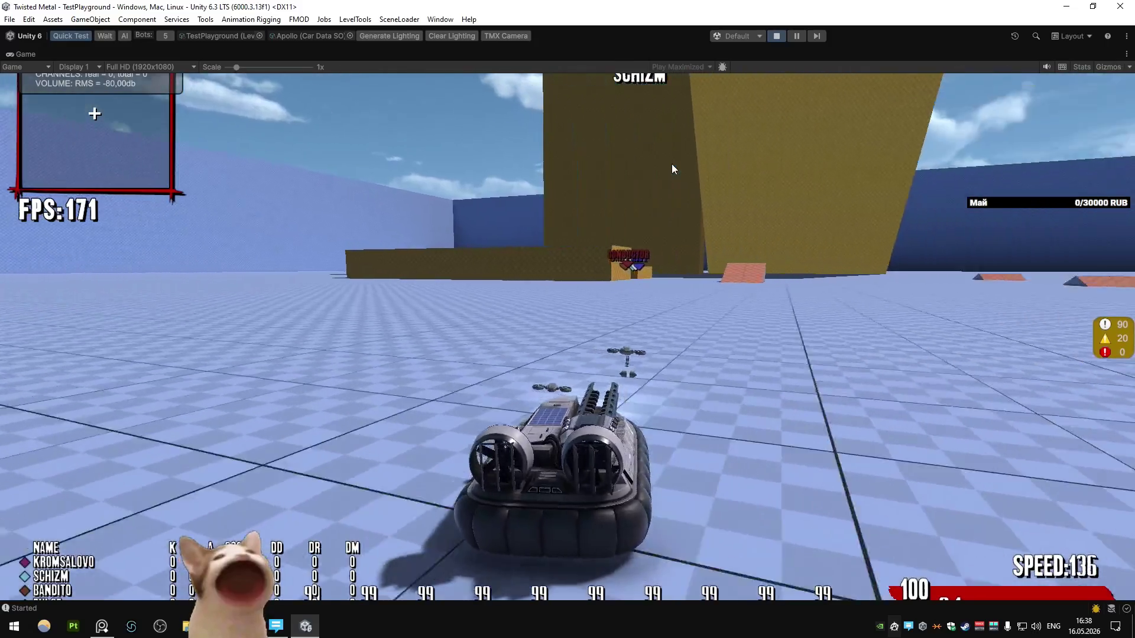
key(d)
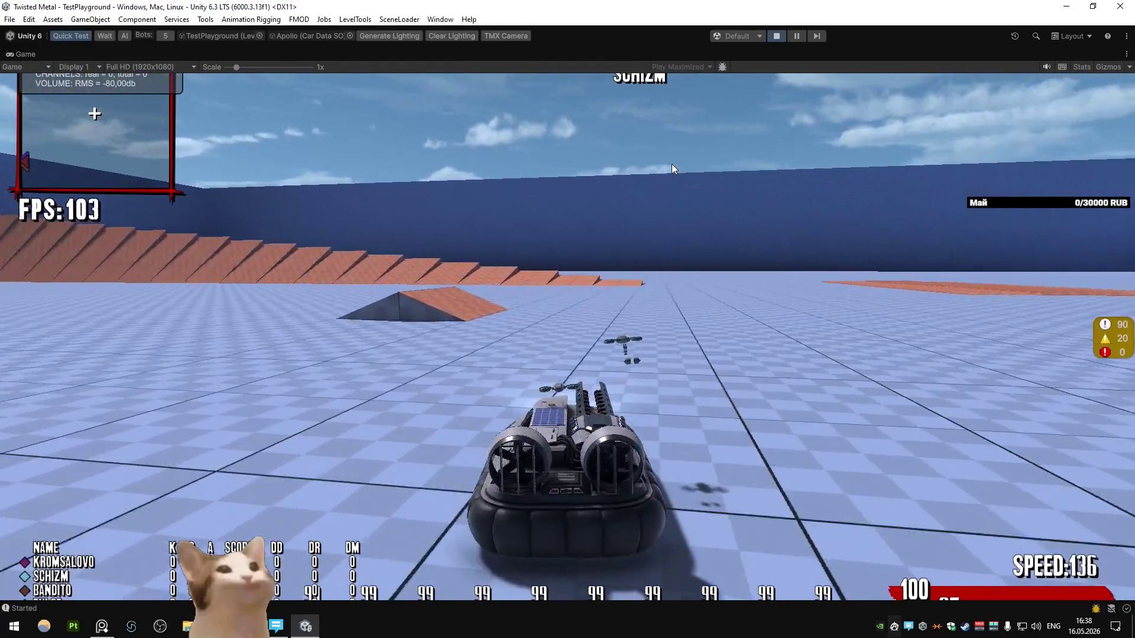
key(a)
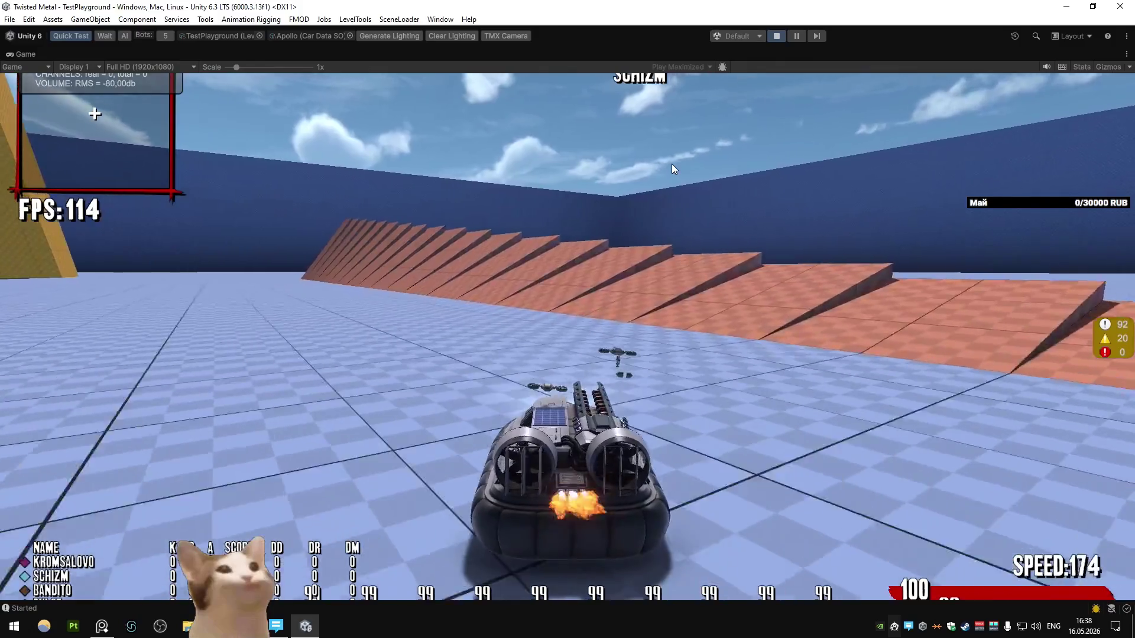
key(a)
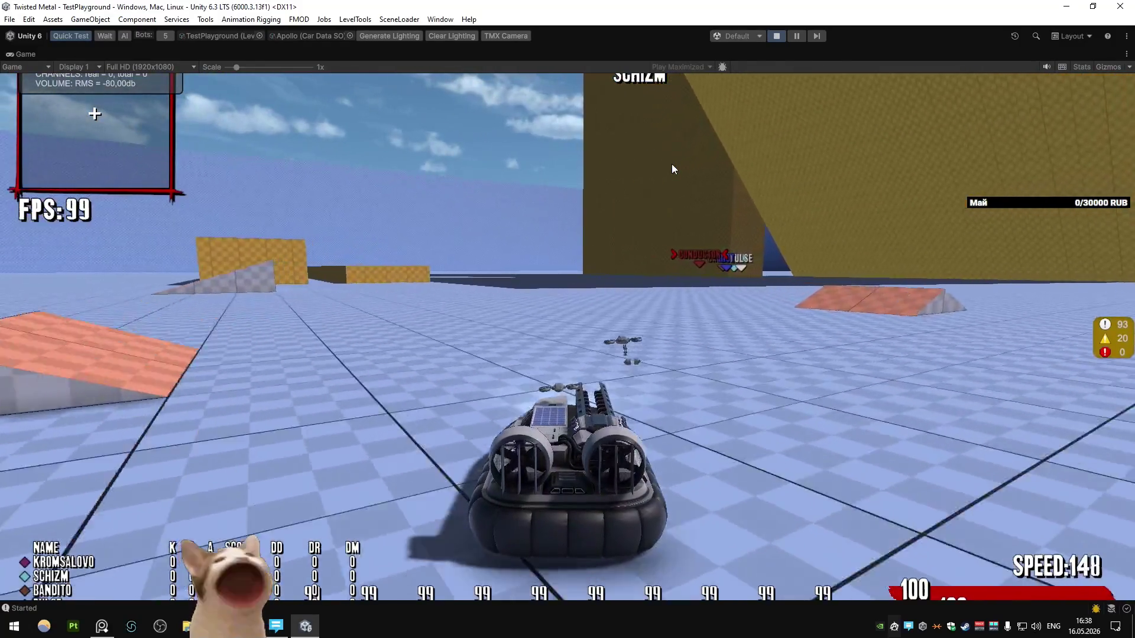
key(a)
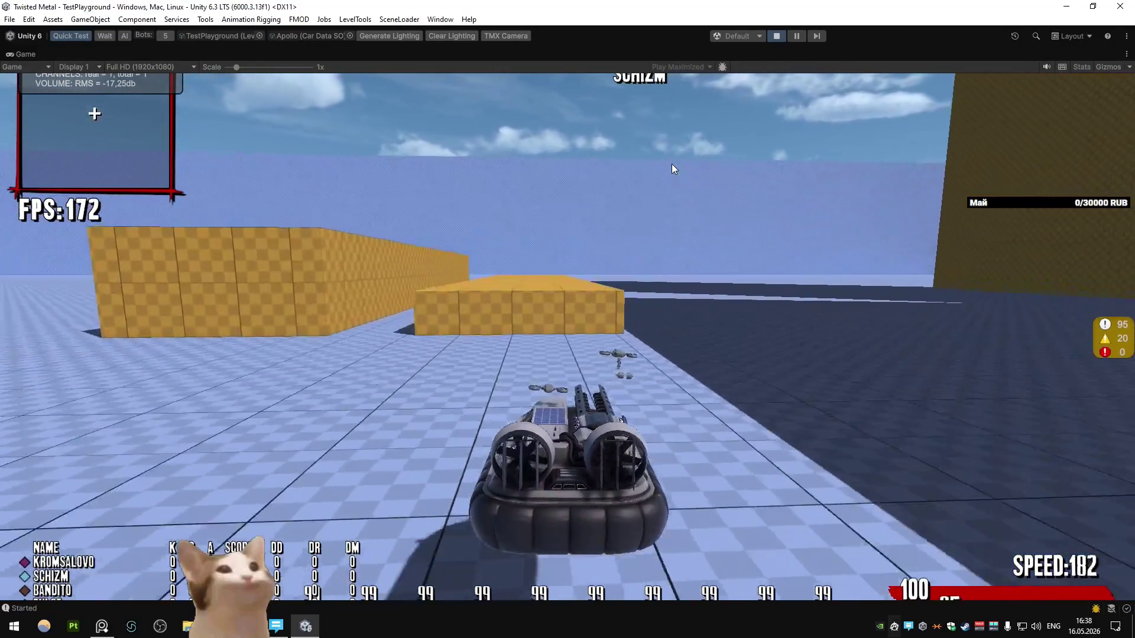
key(a)
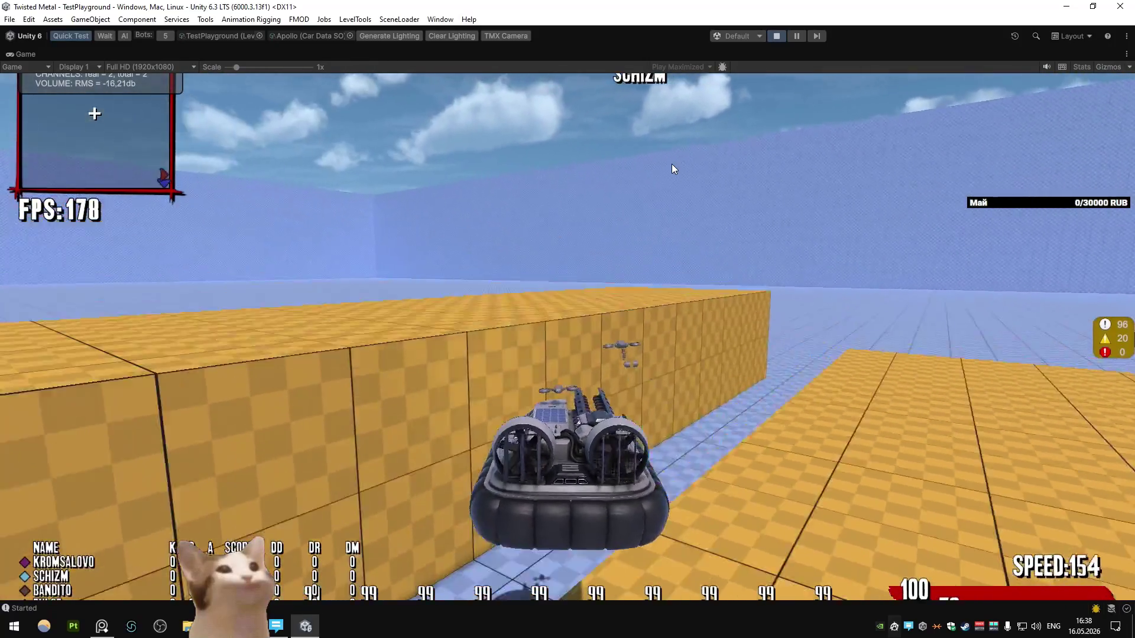
key(w)
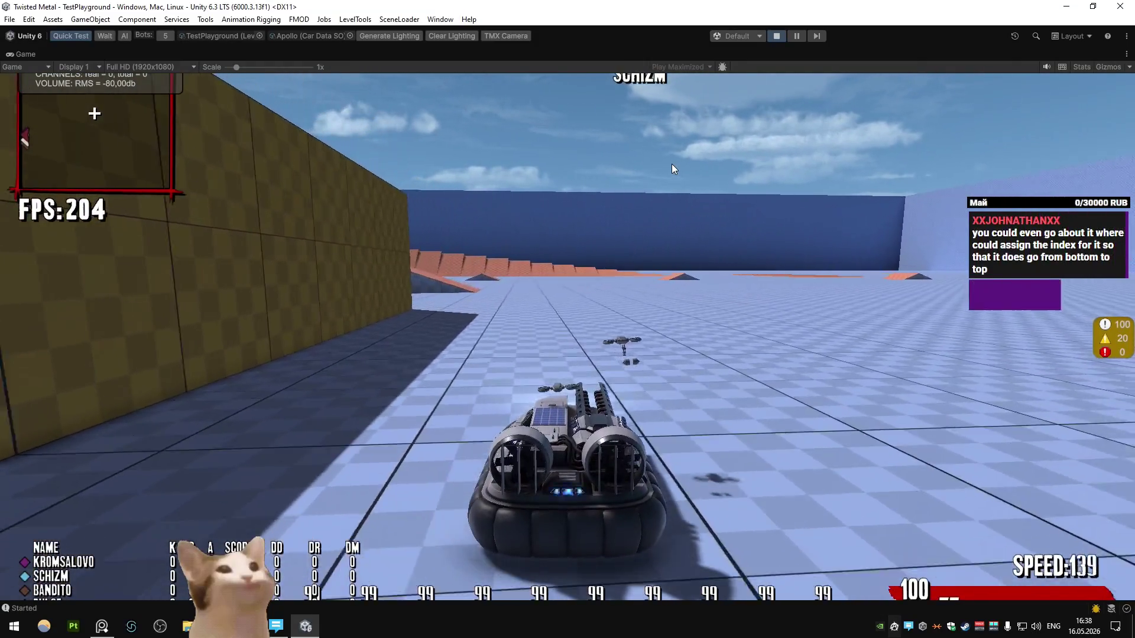
key(a)
key(d)
key(d)
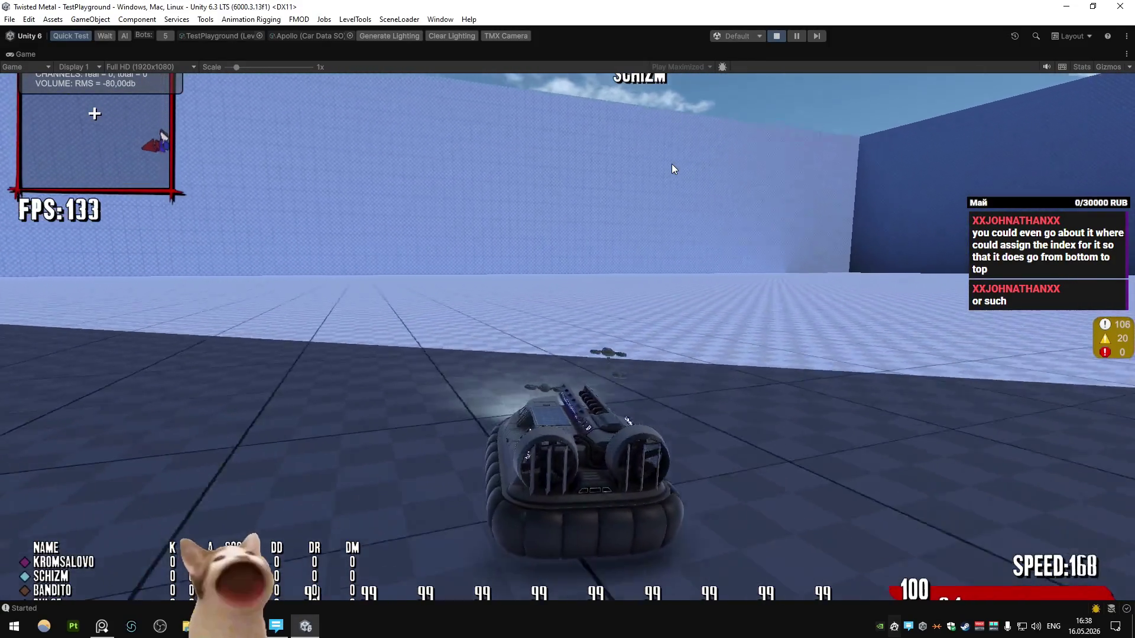
key(d)
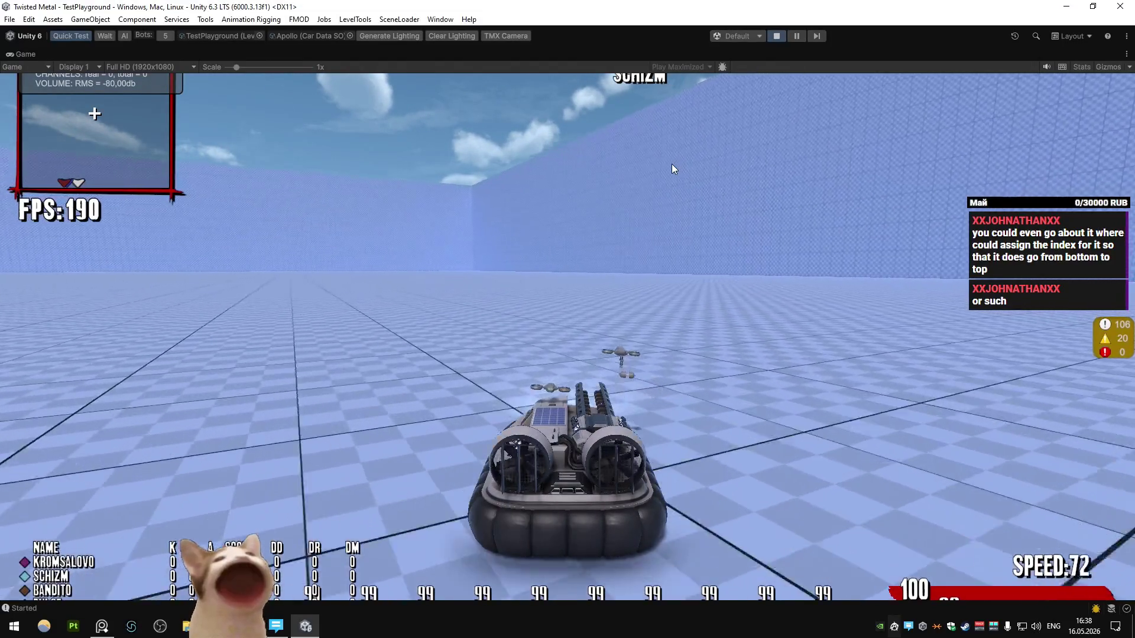
key(a)
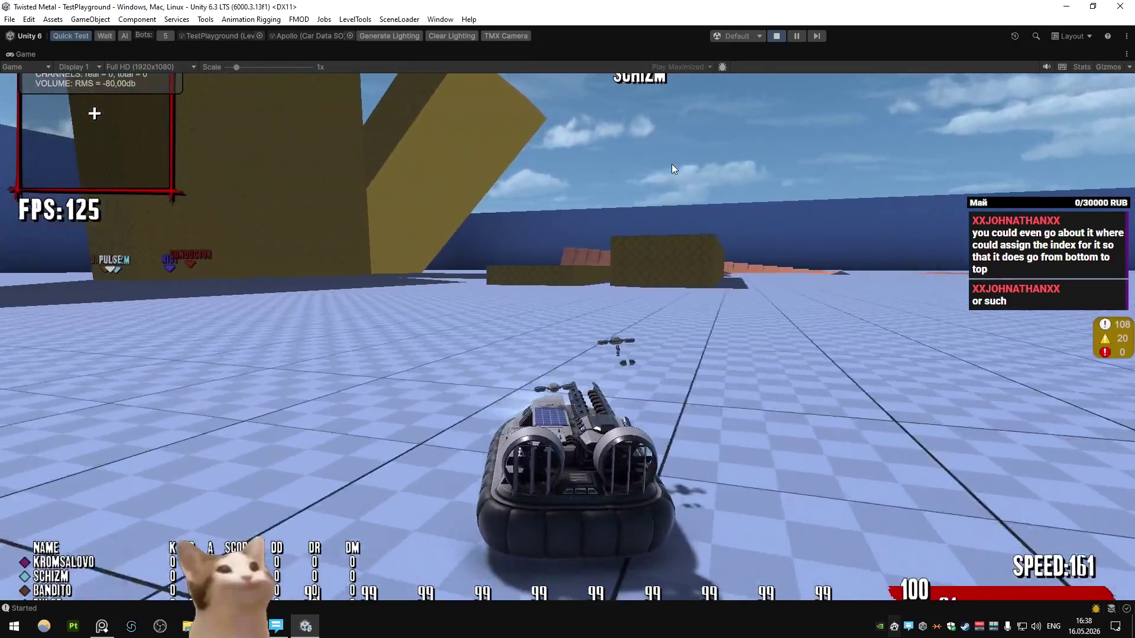
key(a)
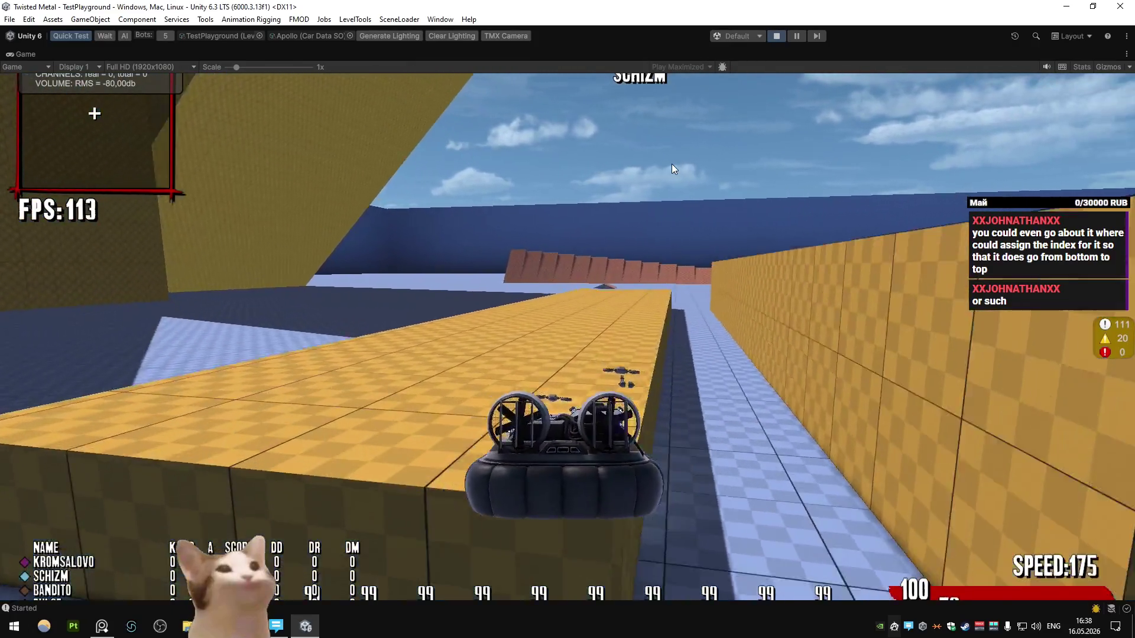
key(a)
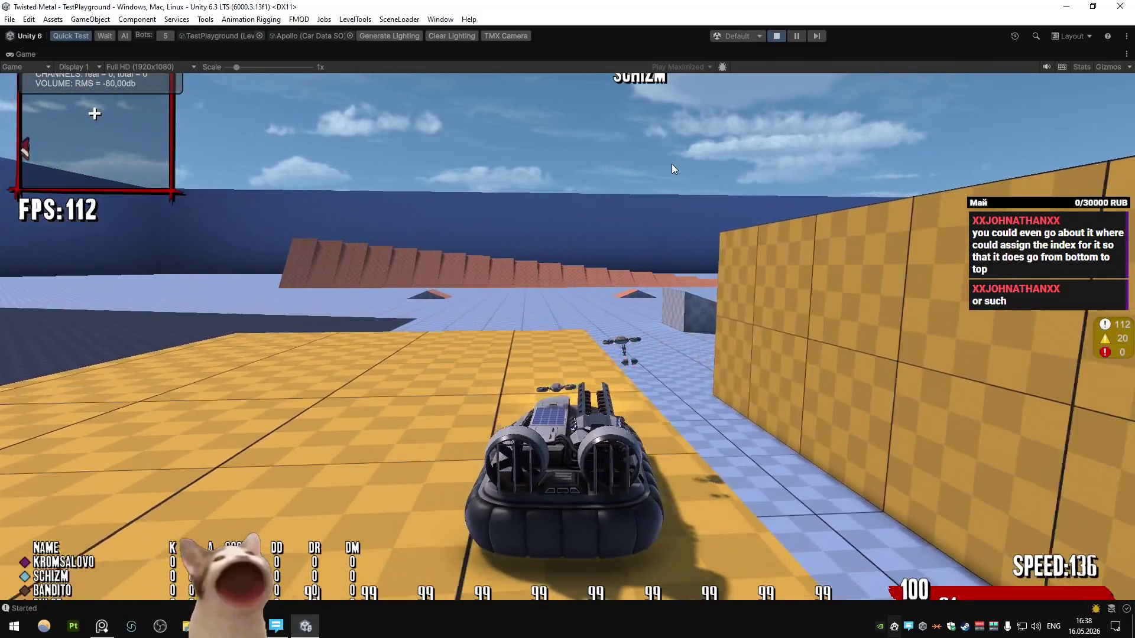
key(d)
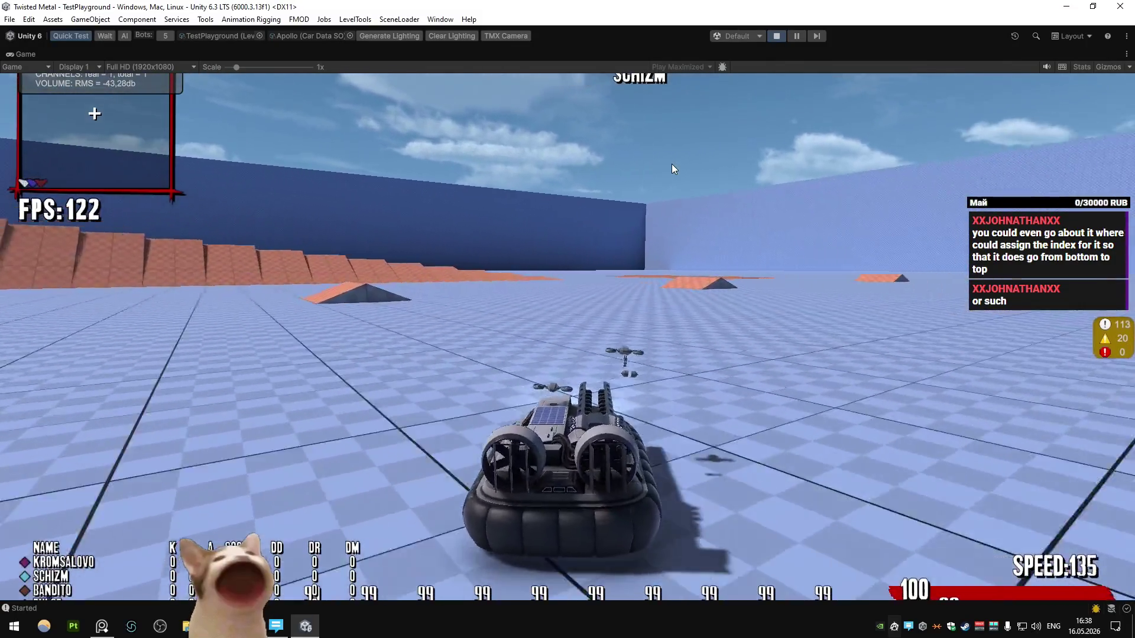
key(a)
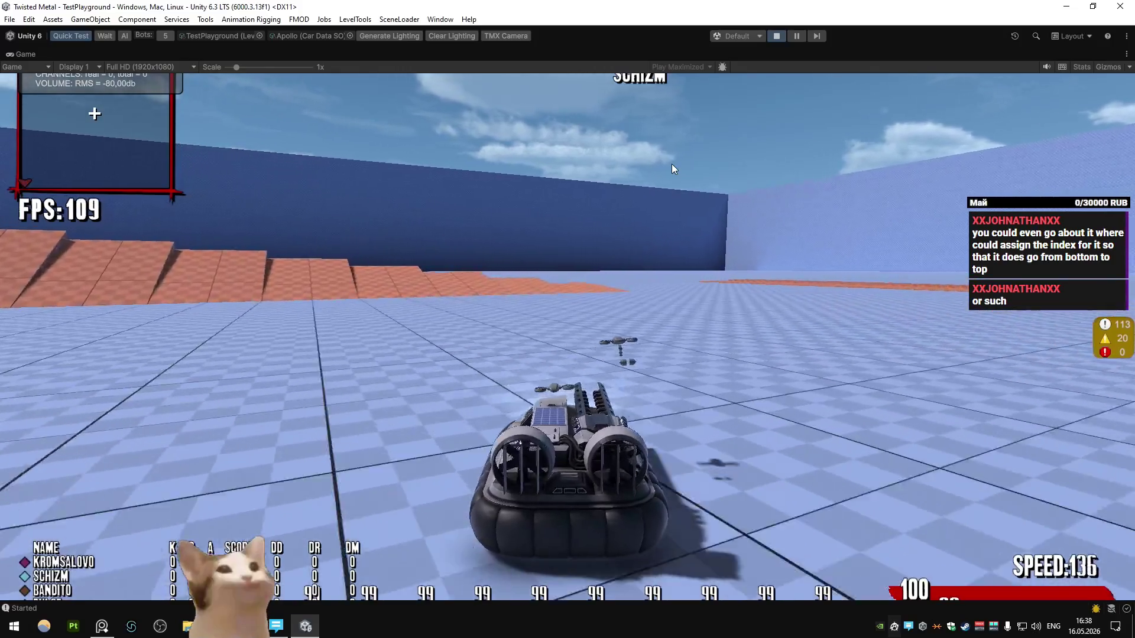
key(a)
key(d)
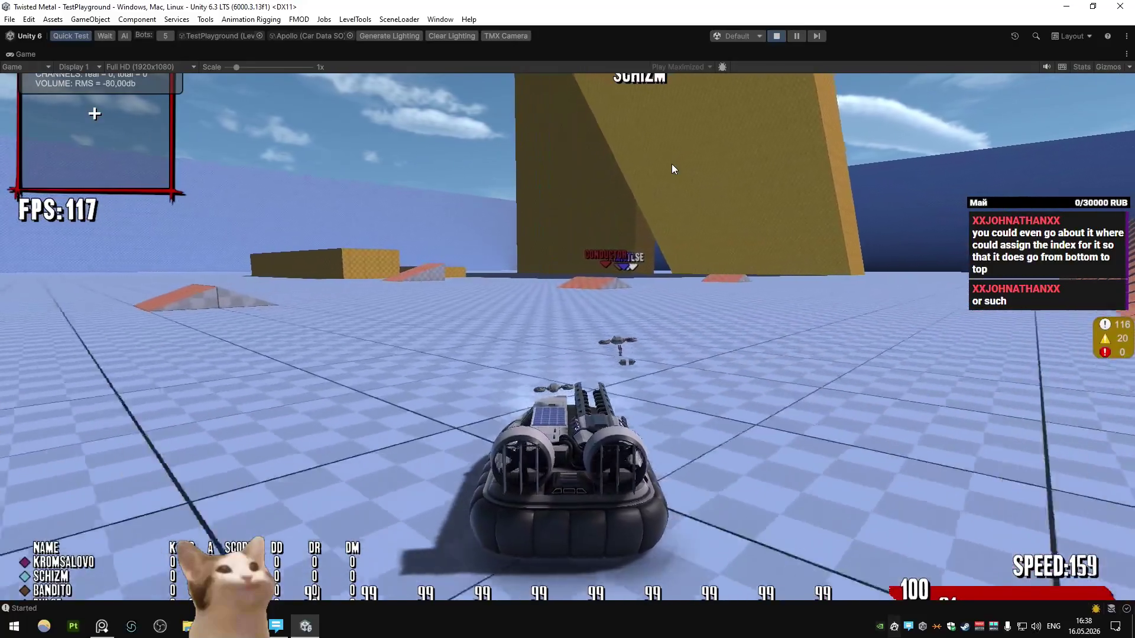
key(a)
key(d)
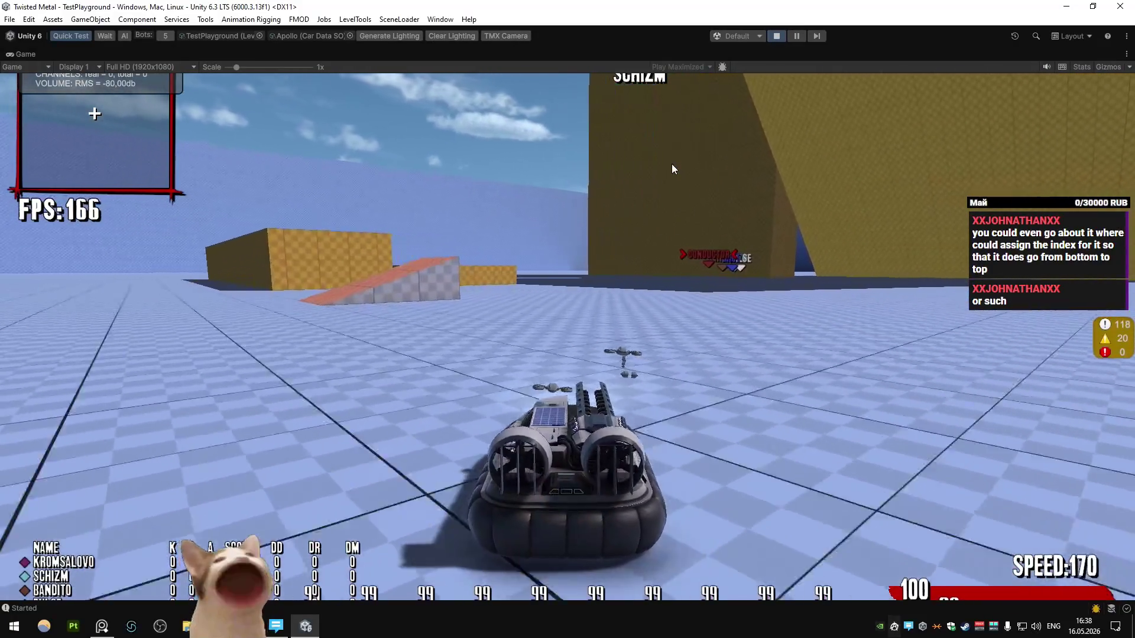
key(a)
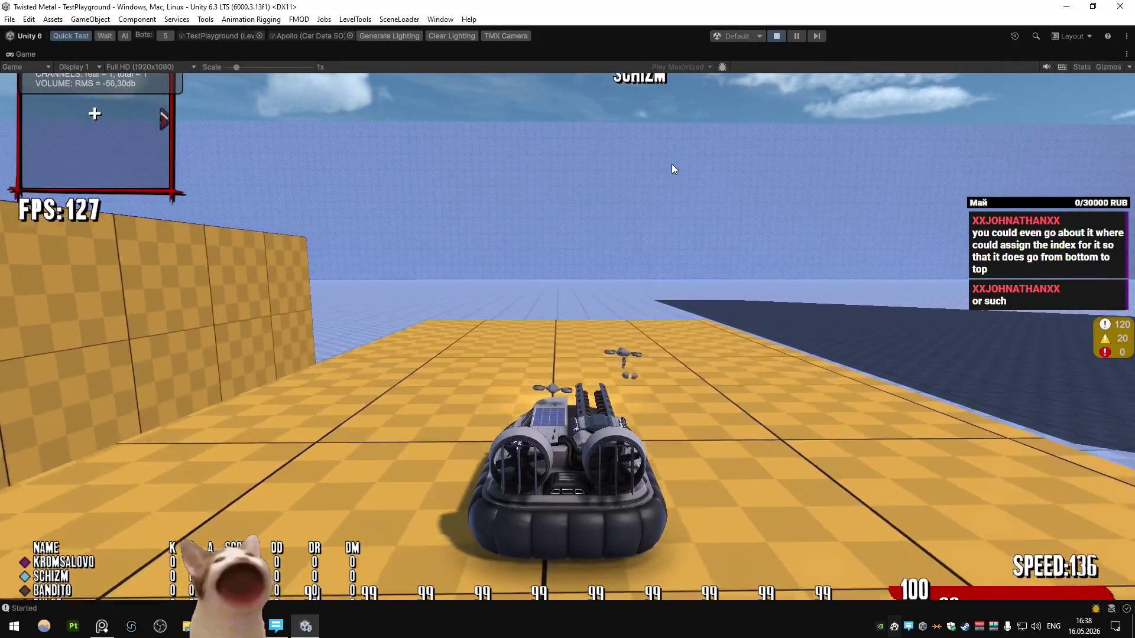
key(a)
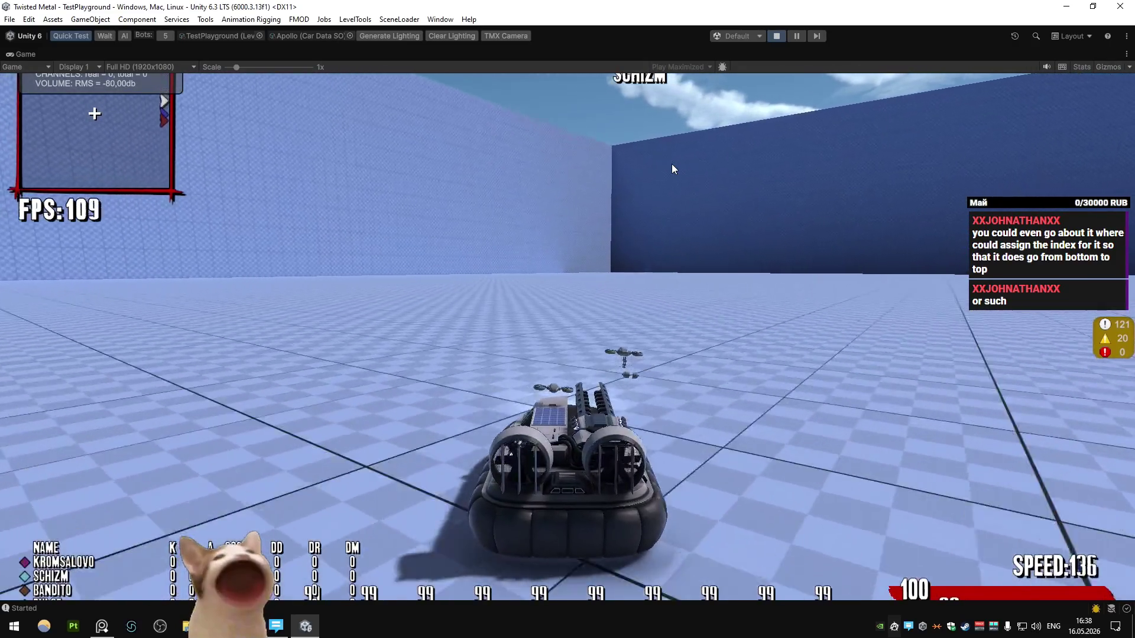
key(a)
key(a)
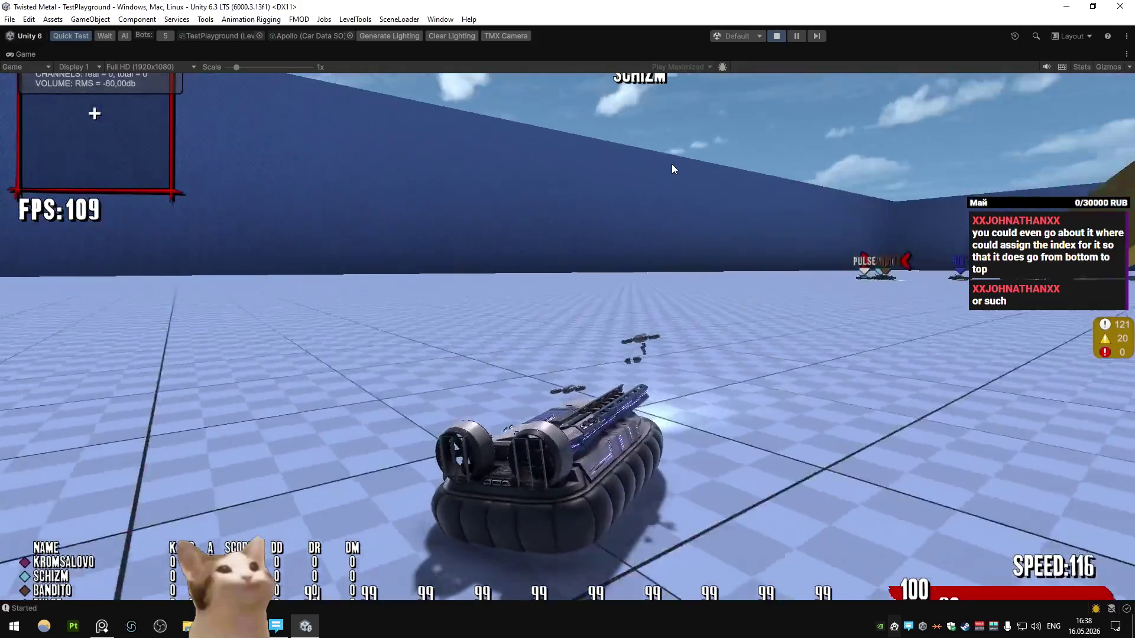
key(d)
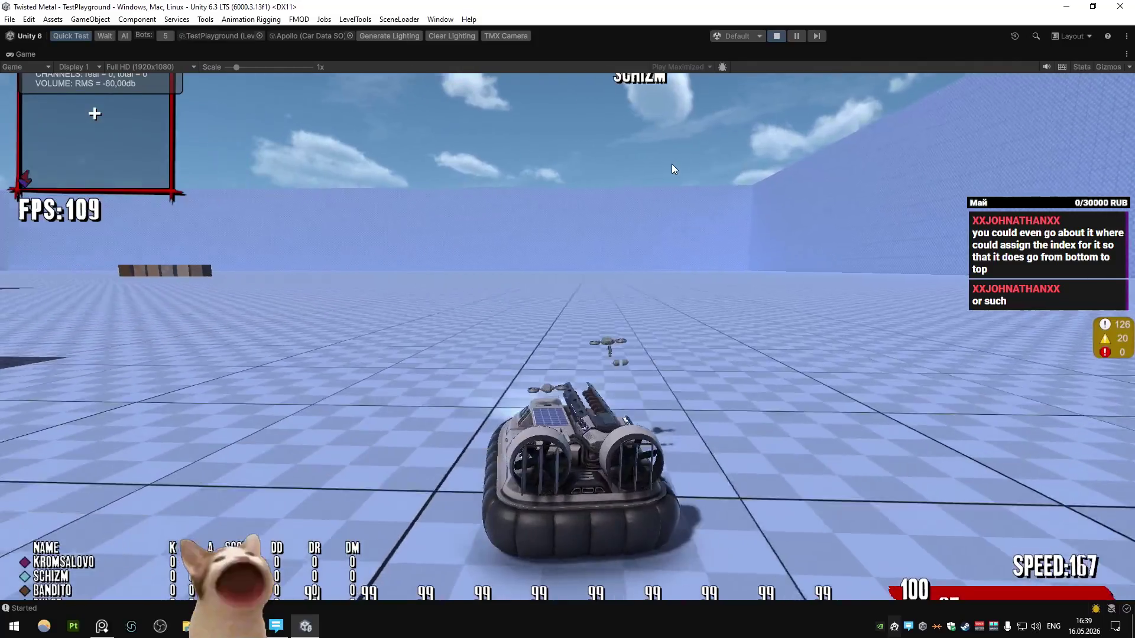
key(a)
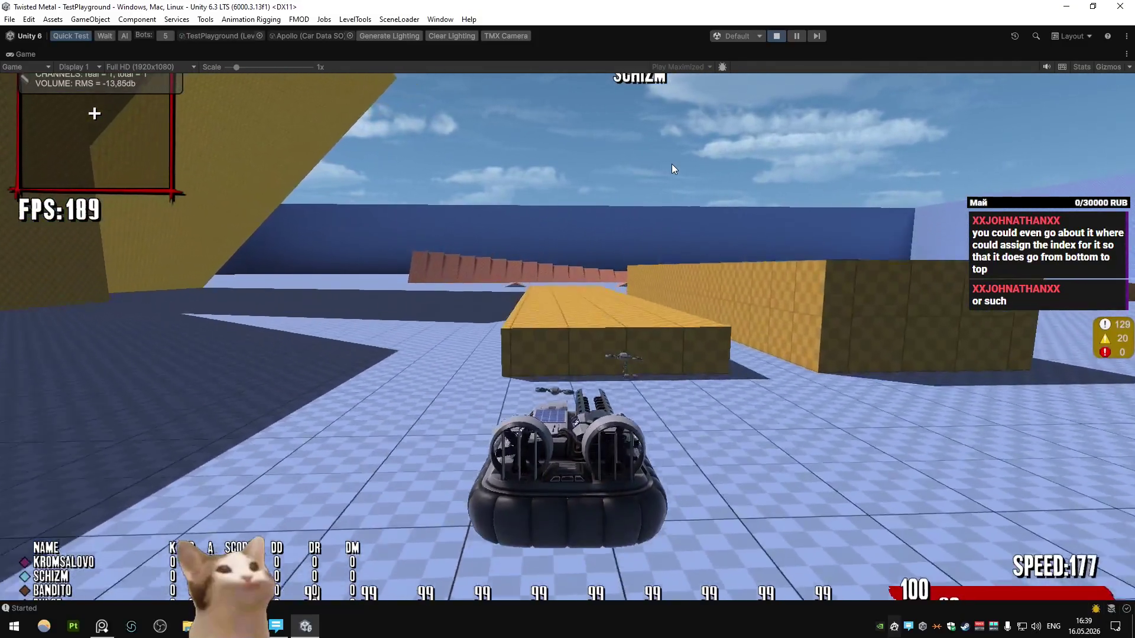
key(d)
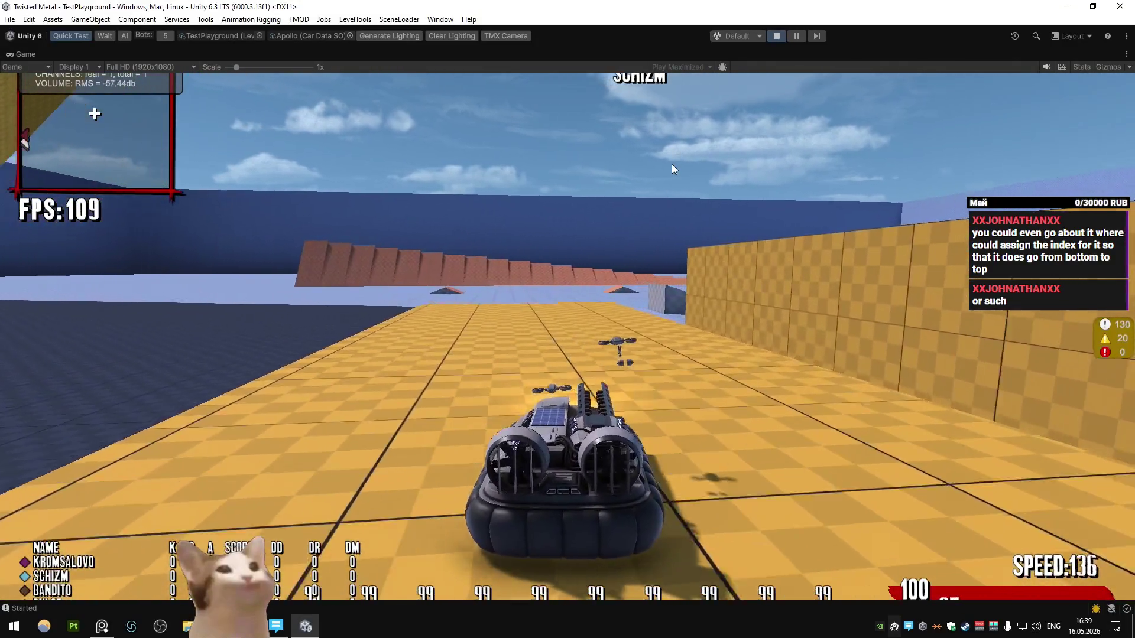
key(d)
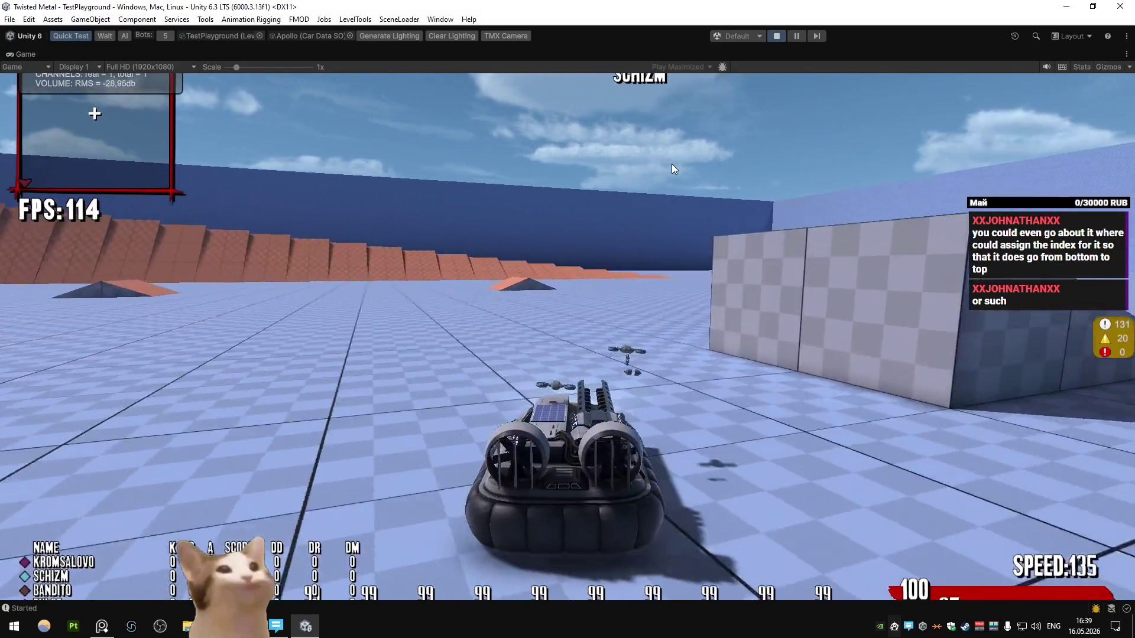
key(a)
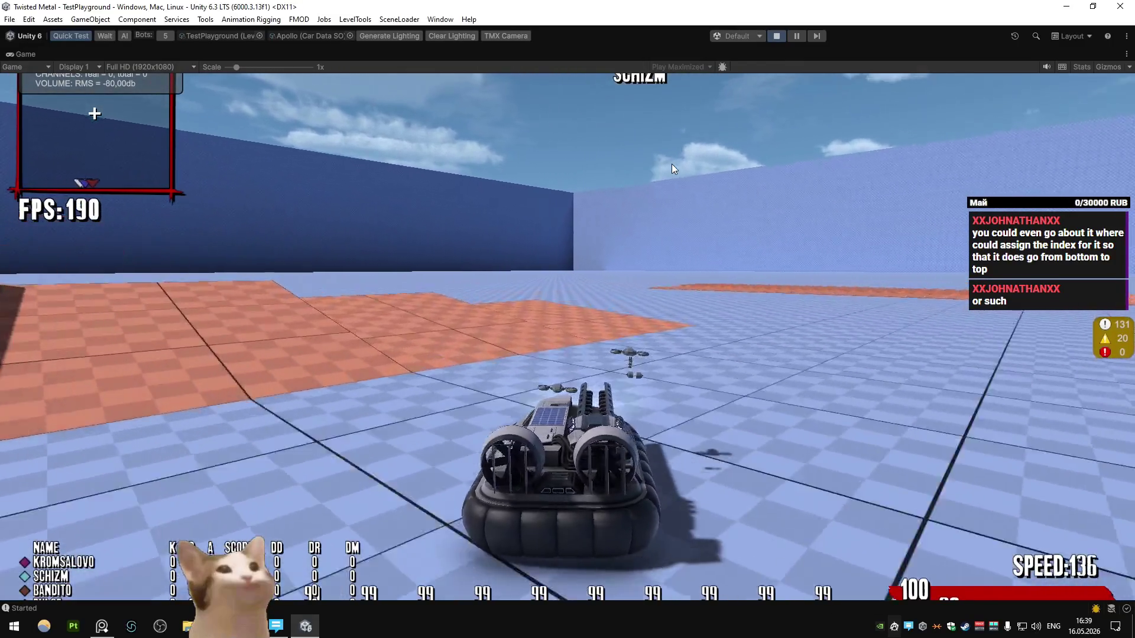
key(d)
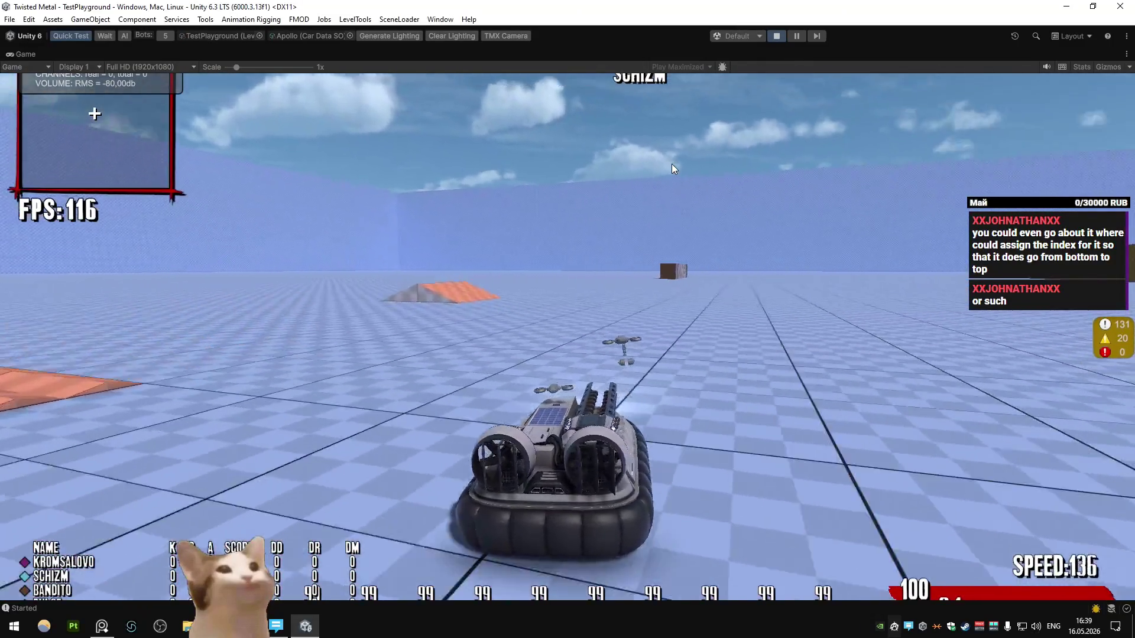
key(d)
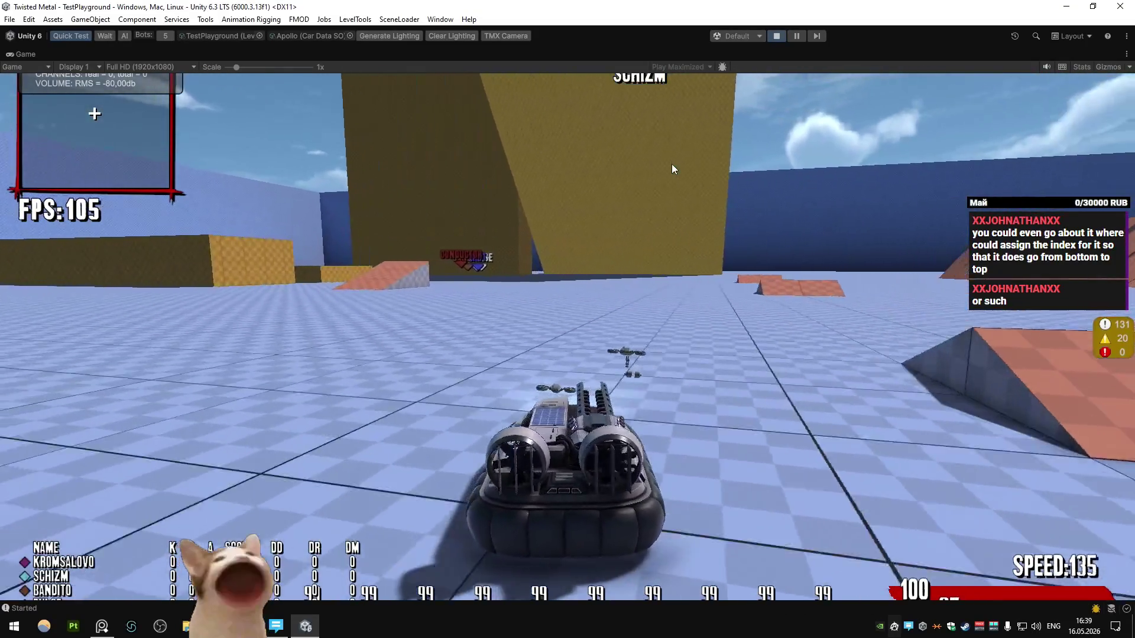
key(a)
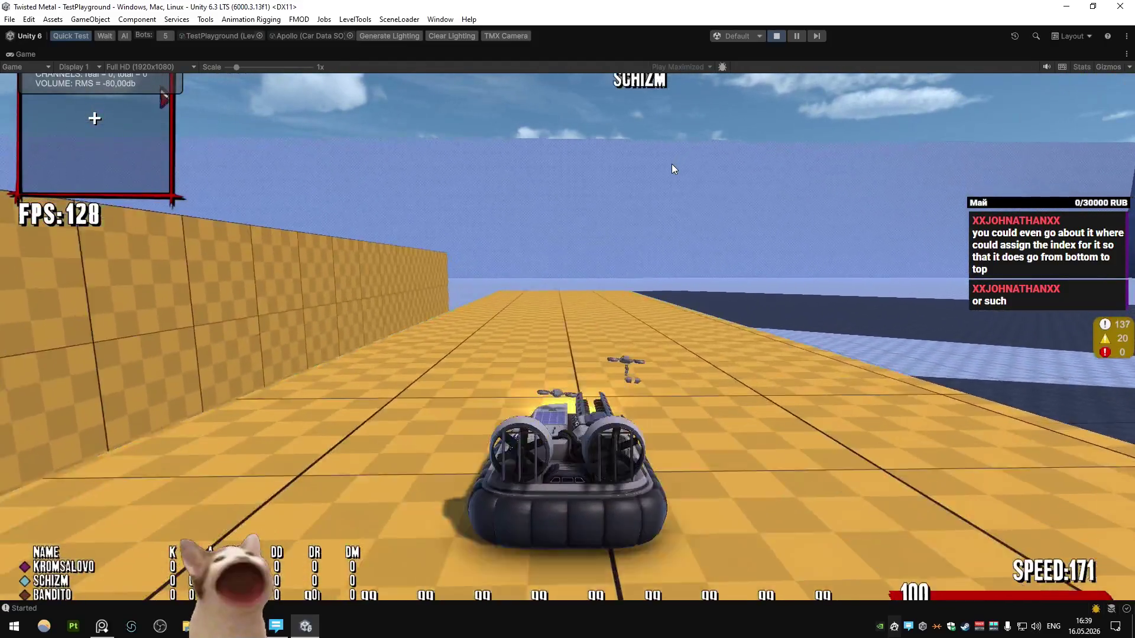
key(w)
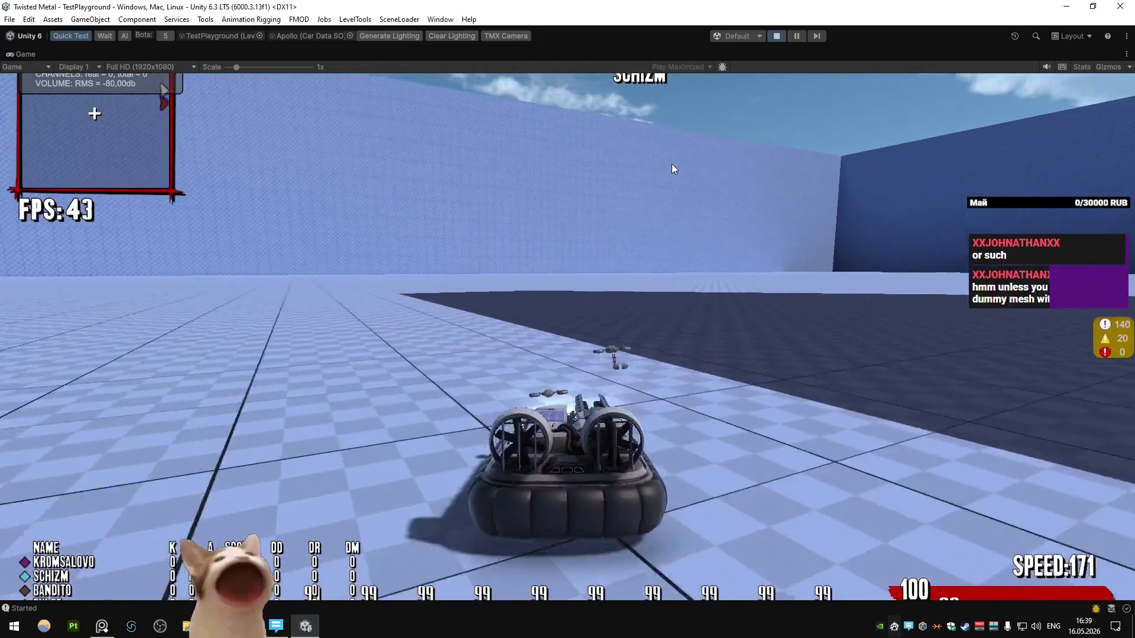
key(a)
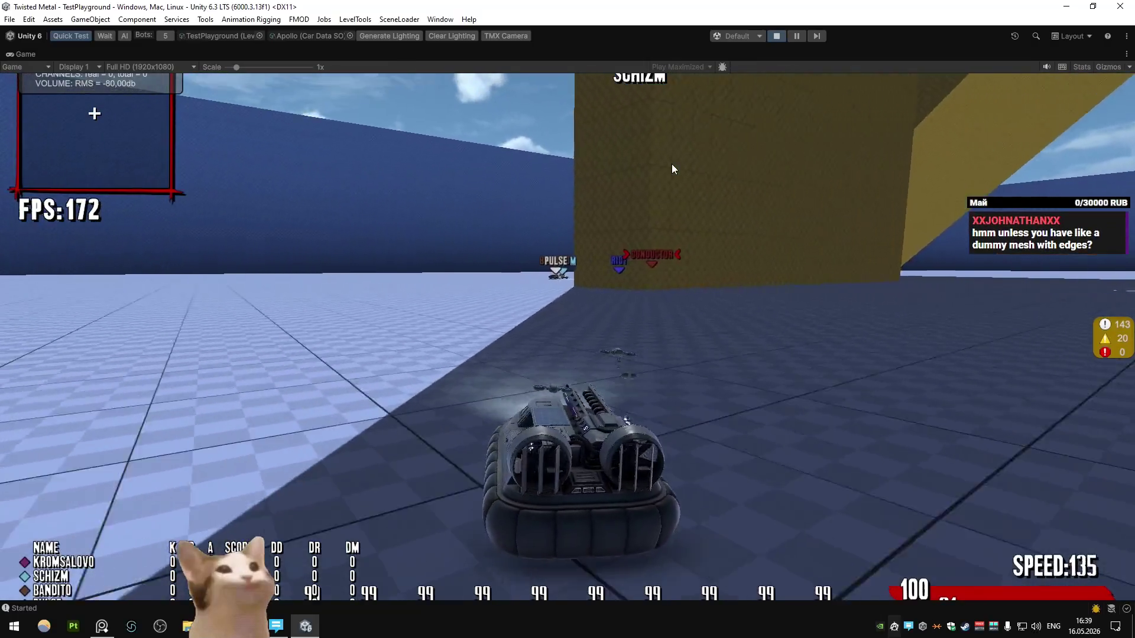
key(a)
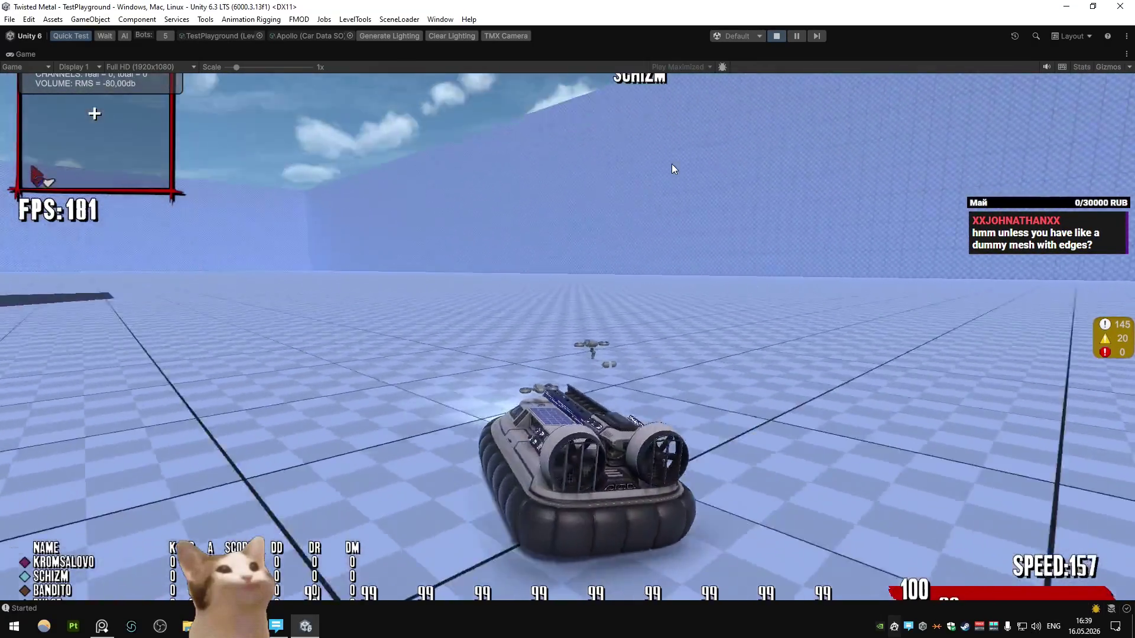
key(d)
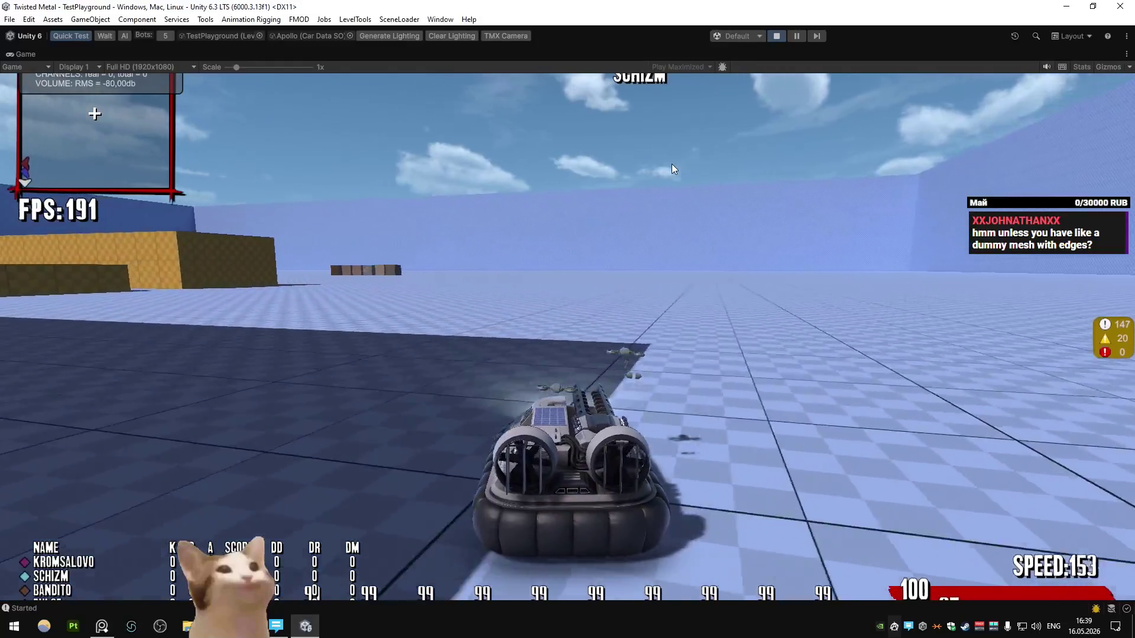
key(a)
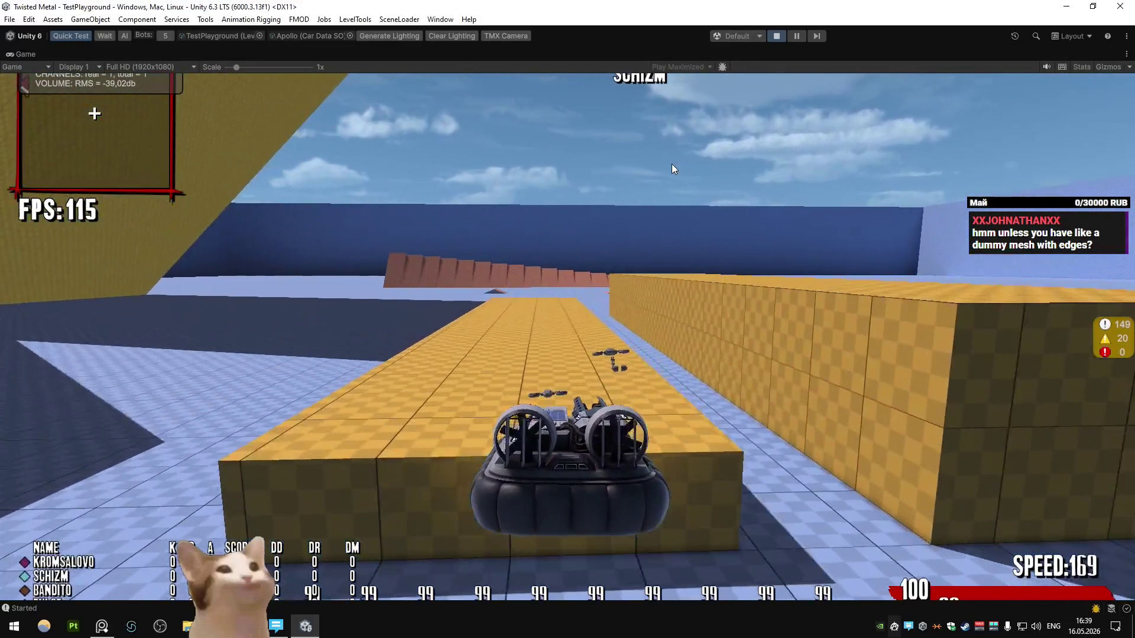
key(w)
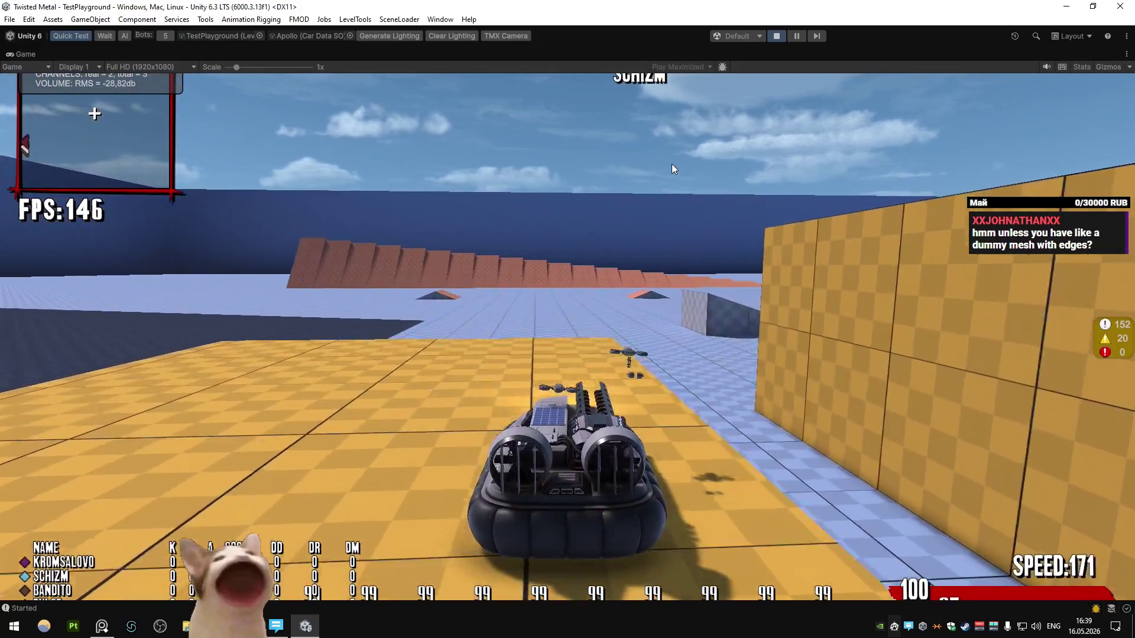
key(d)
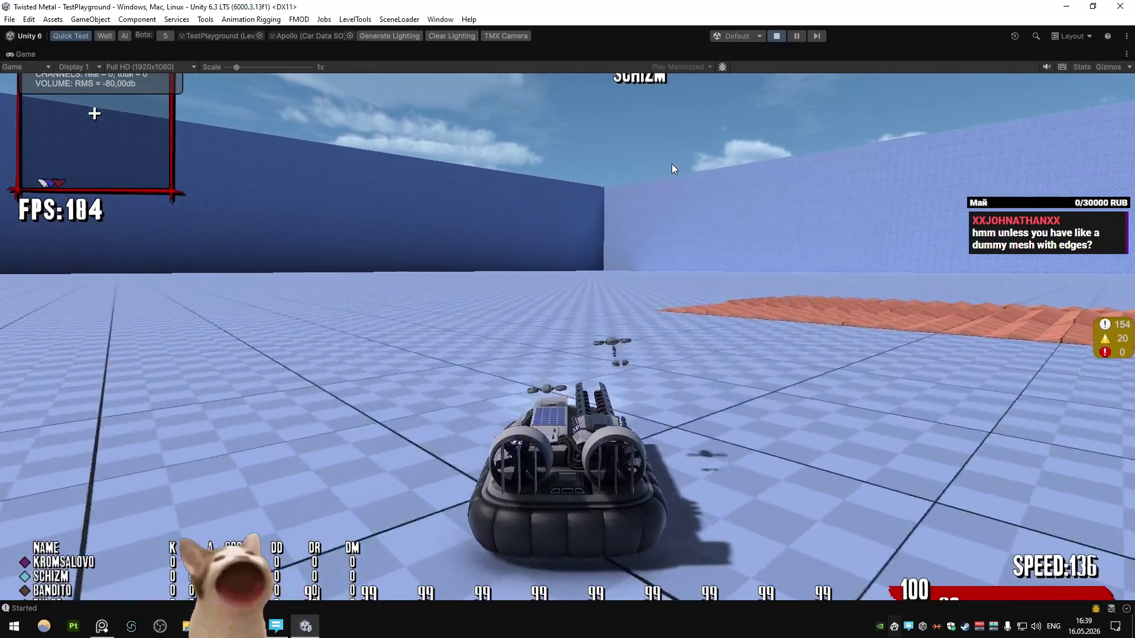
key(a)
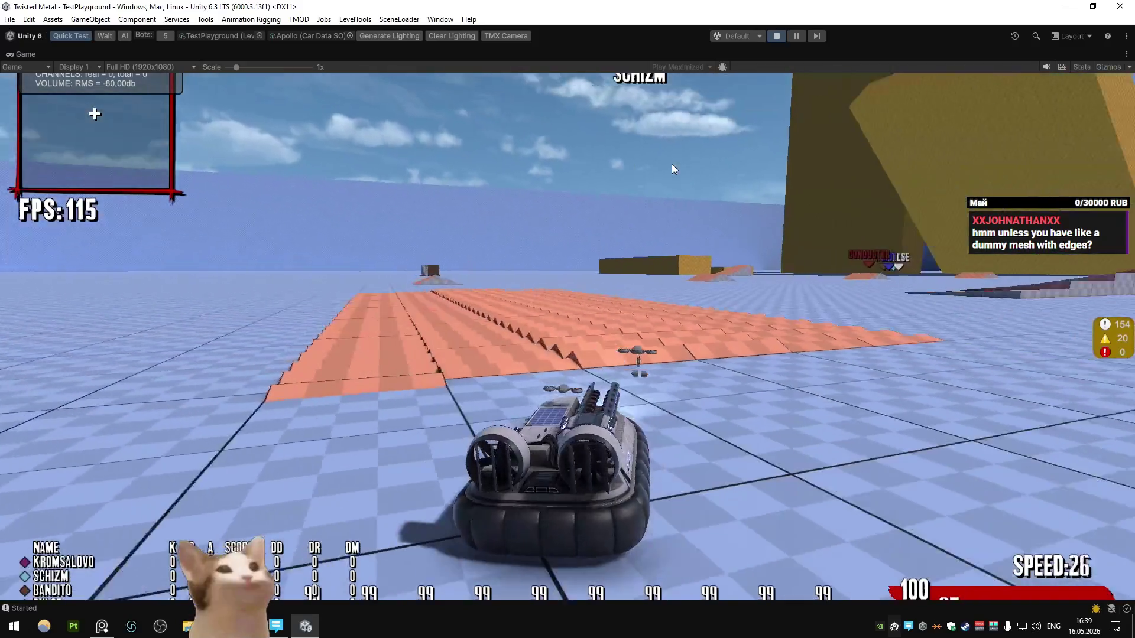
key(w)
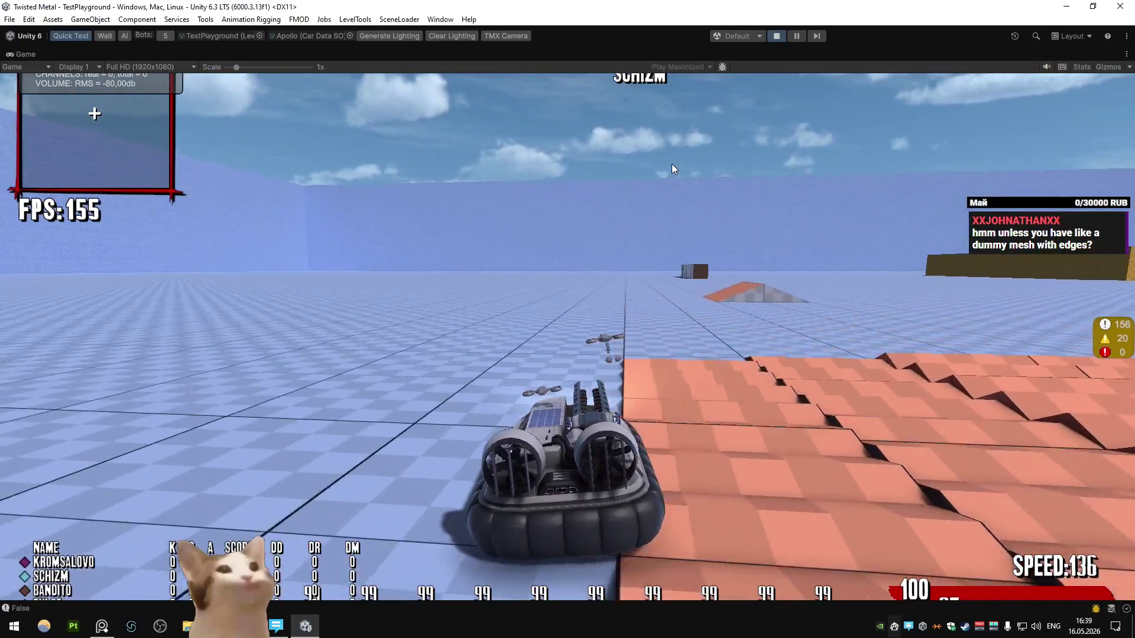
key(d)
key(d)
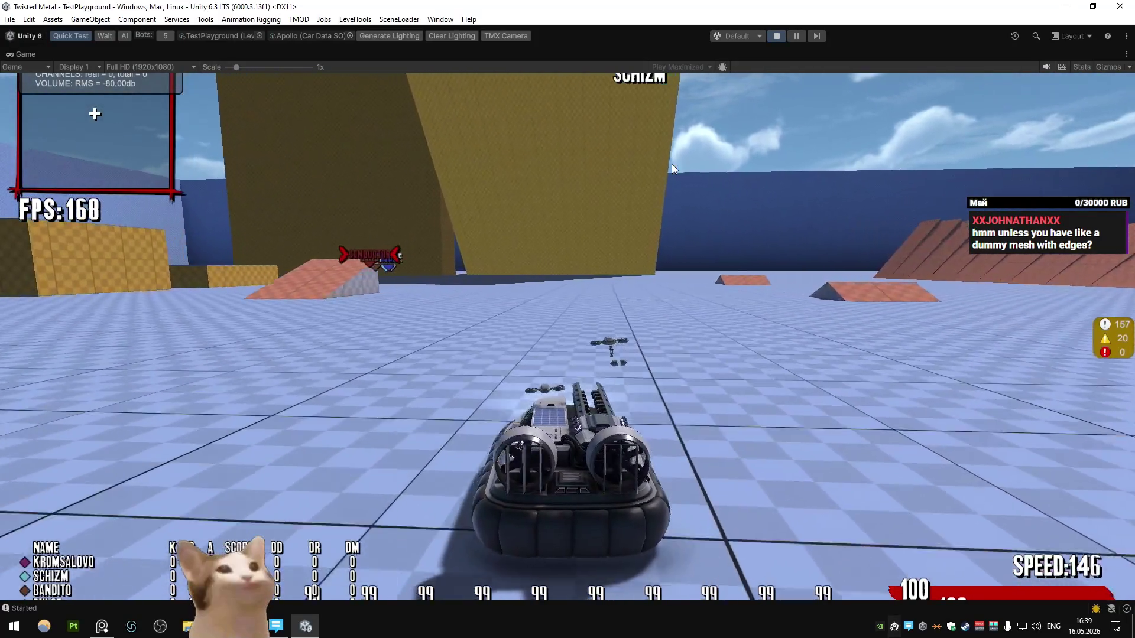
key(a)
key(d)
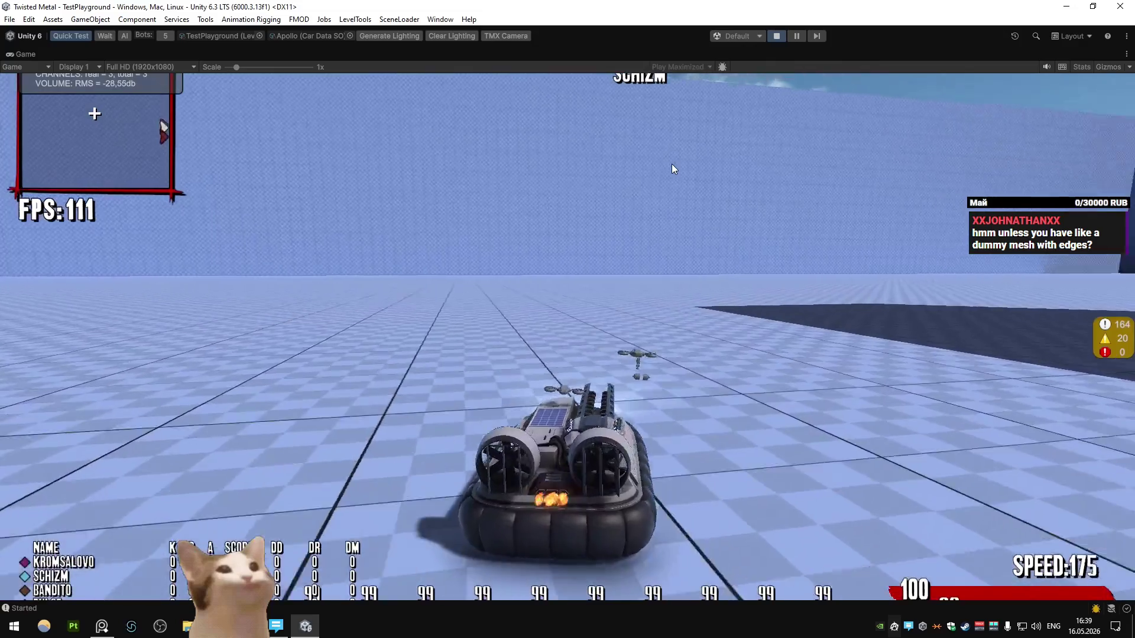
key(d)
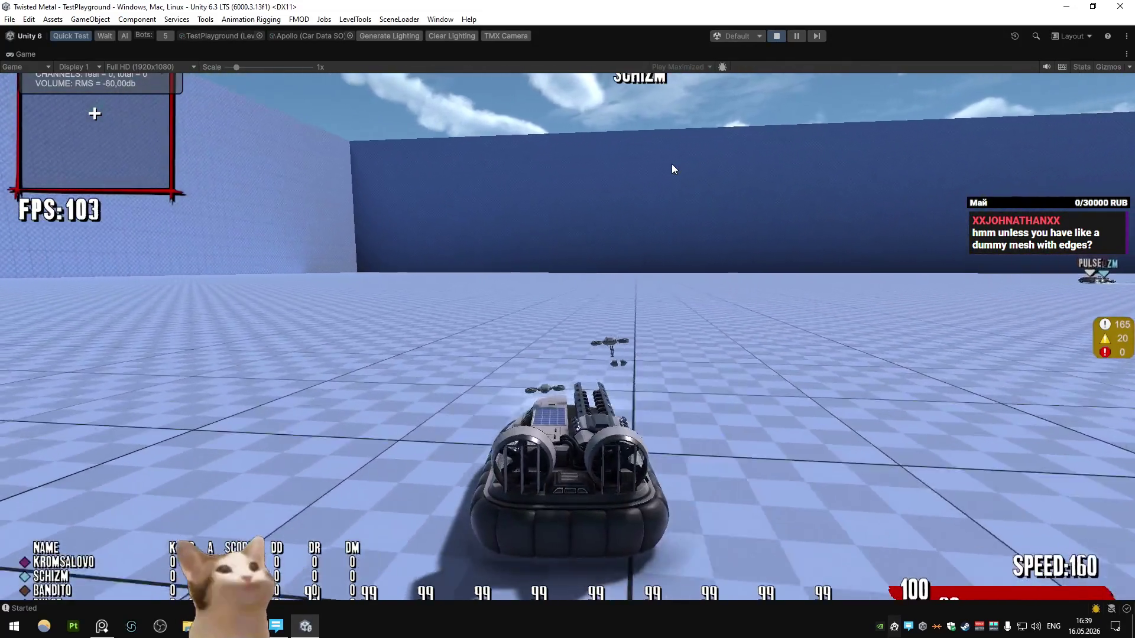
key(a)
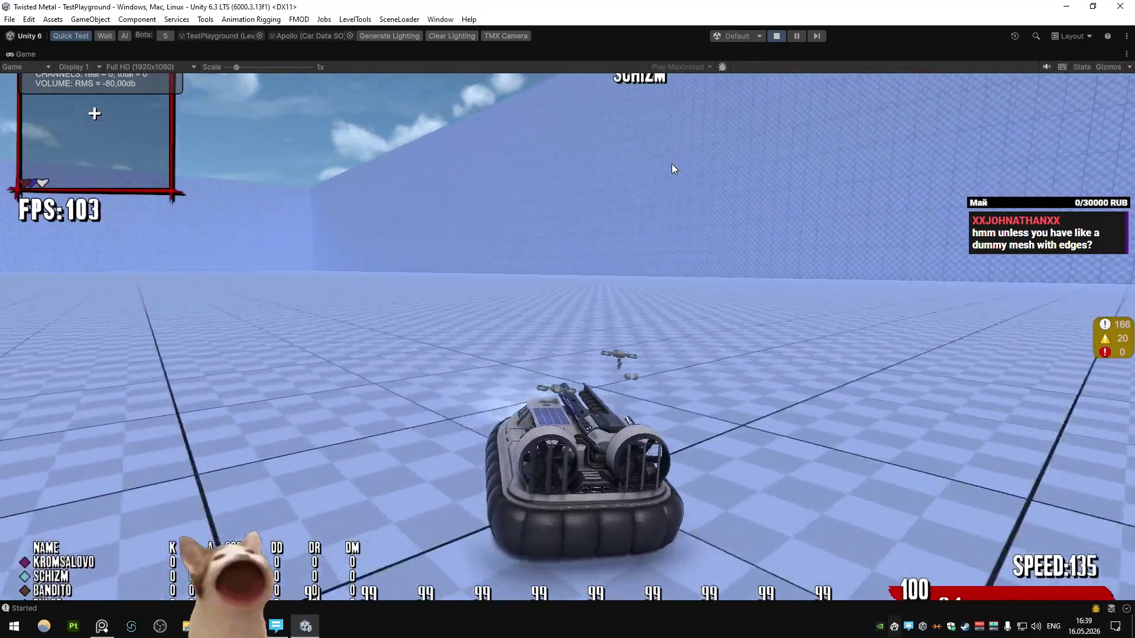
key(d)
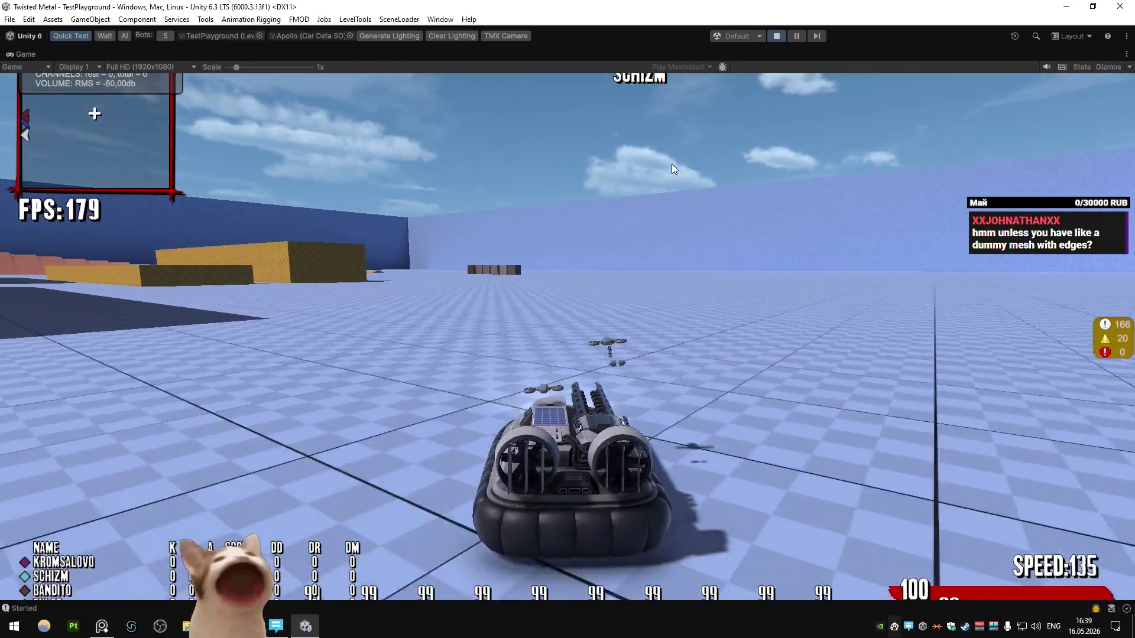
key(a)
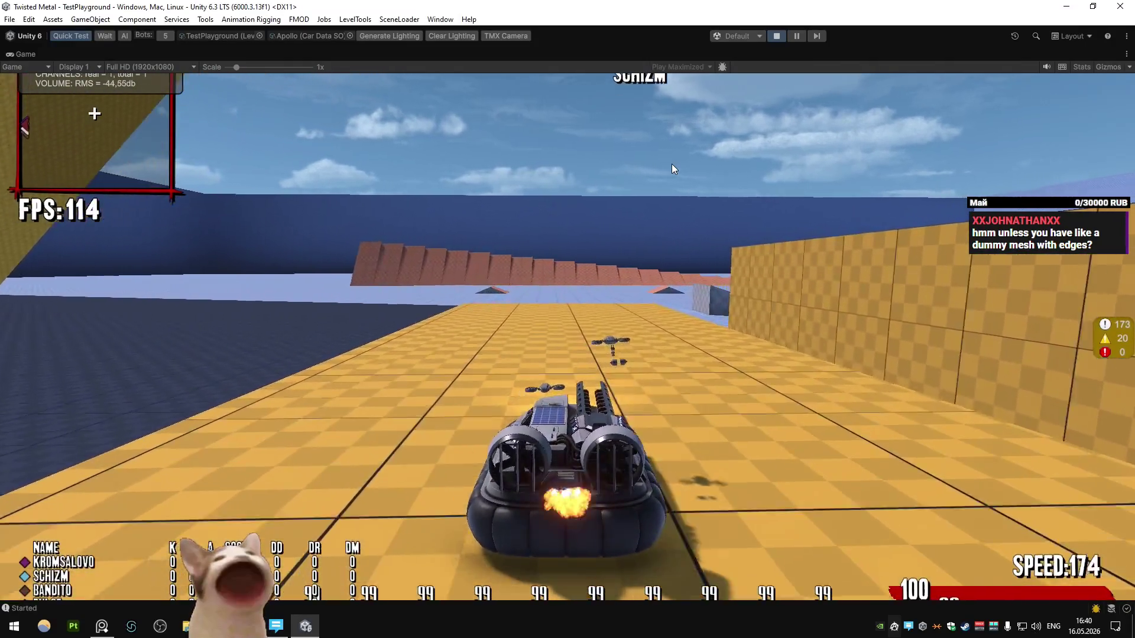
key(d)
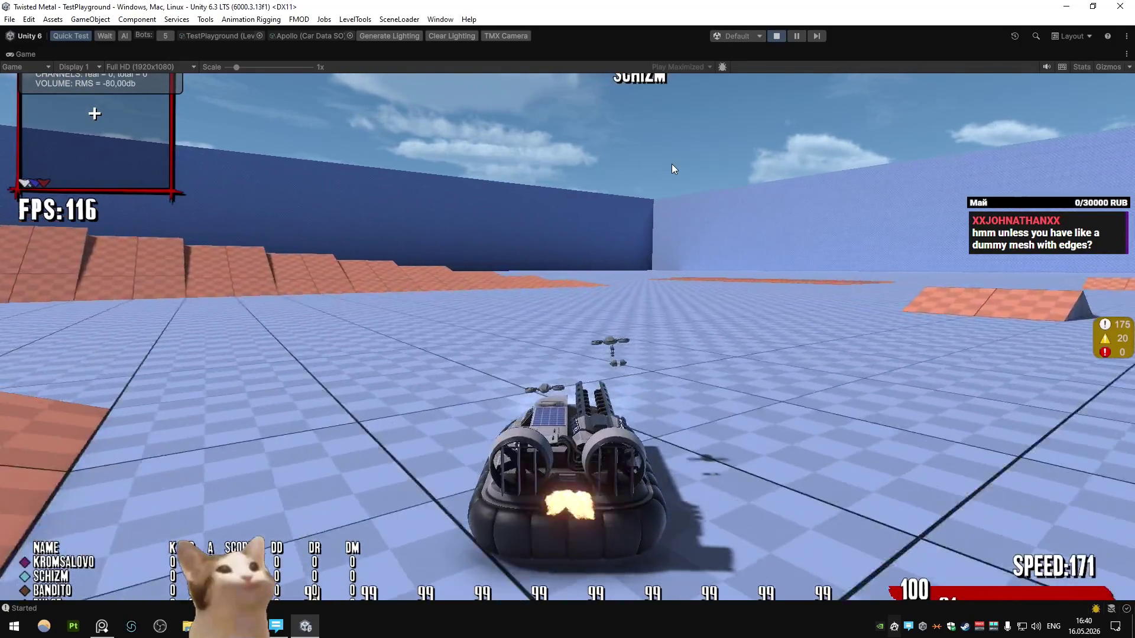
key(a)
key(w)
key(a)
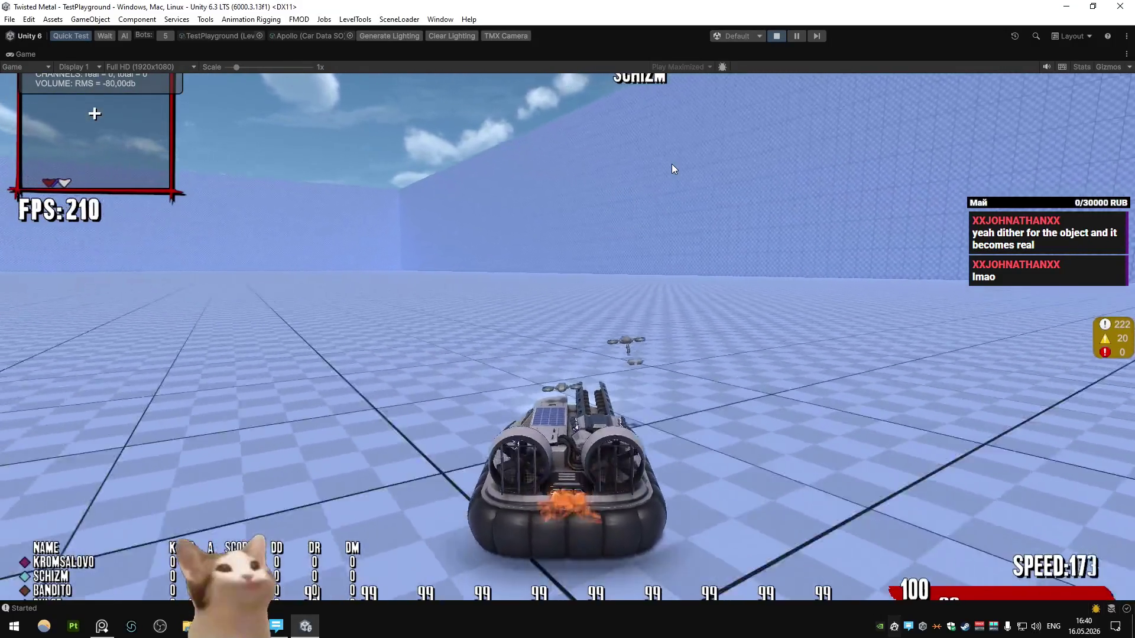
key(super)
- Launch Paint from the Start search, then switch between Paint and the running Unity game
text(paint)
key(Return)
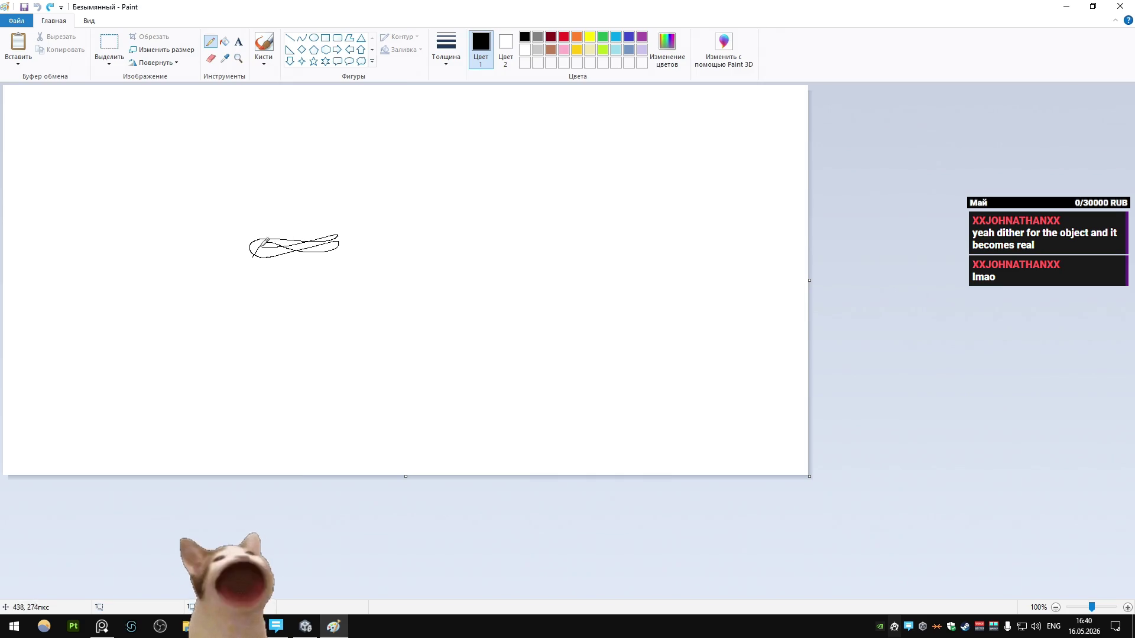
key(alt+Tab)
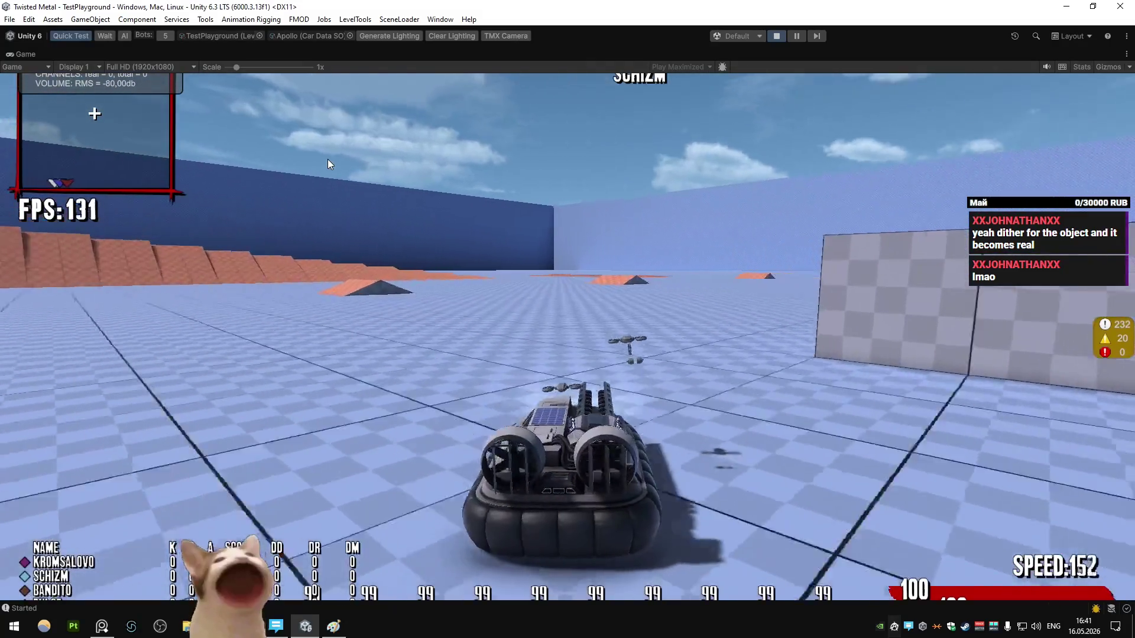
key(alt+Tab)
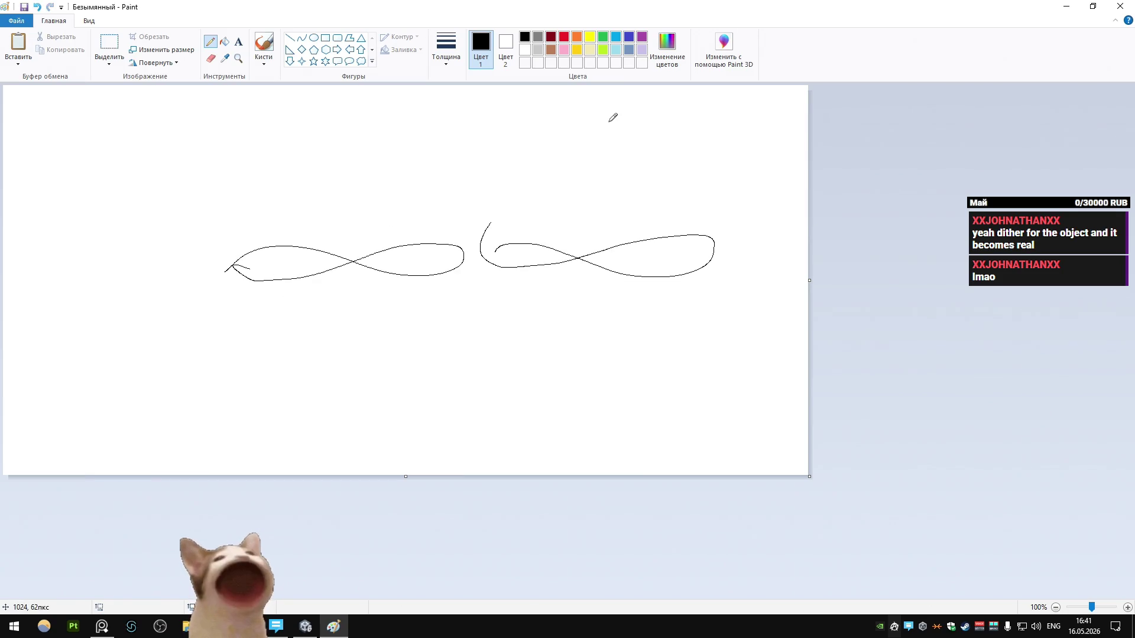
key(alt+Tab)
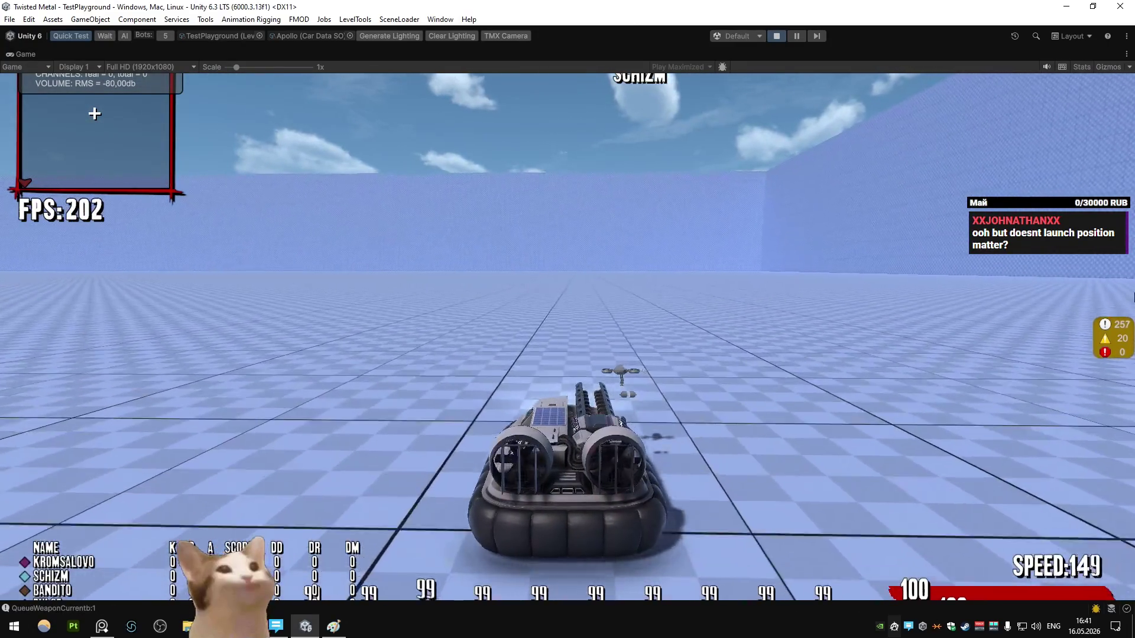
- Fire four special-weapon projectiles forward from the hovercraft in the Game view
click(1133, 297)
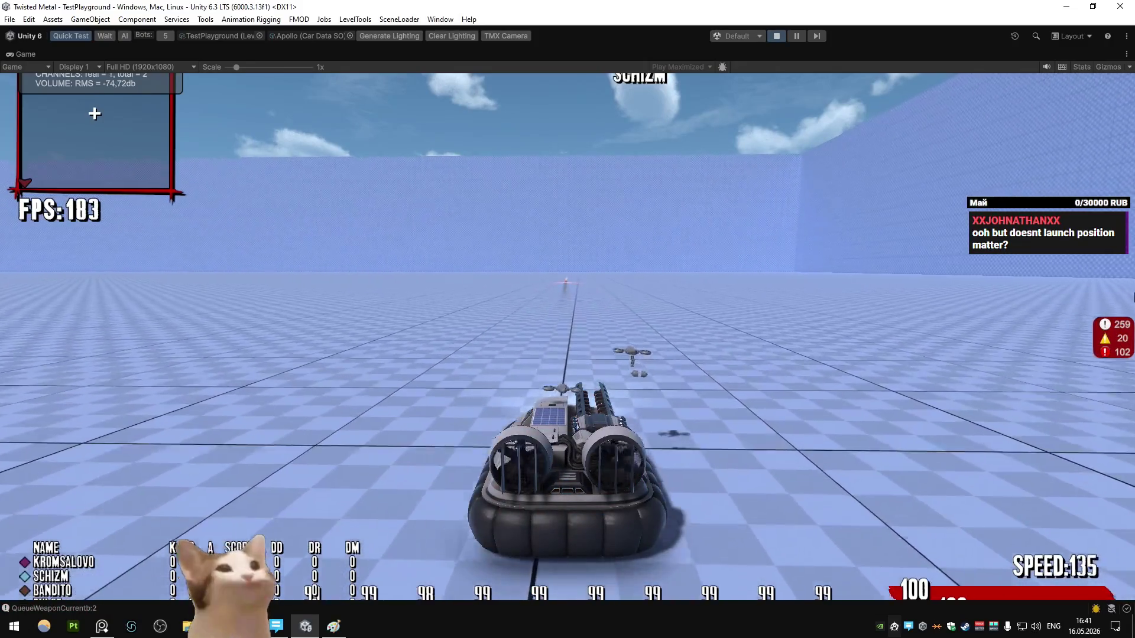
click(1133, 297)
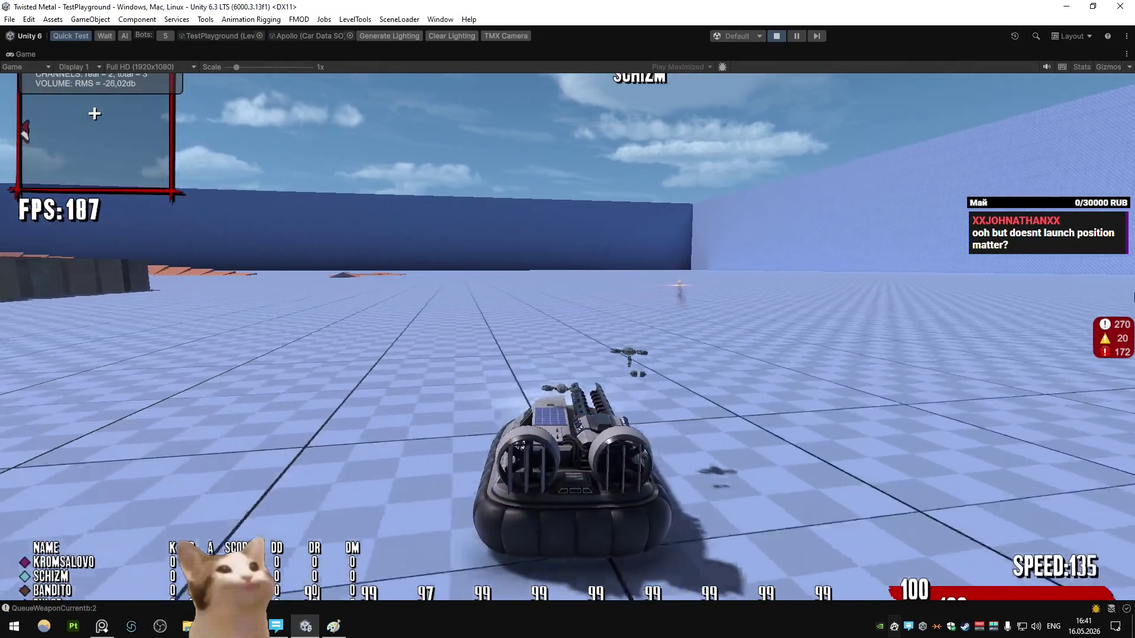
click(1133, 297)
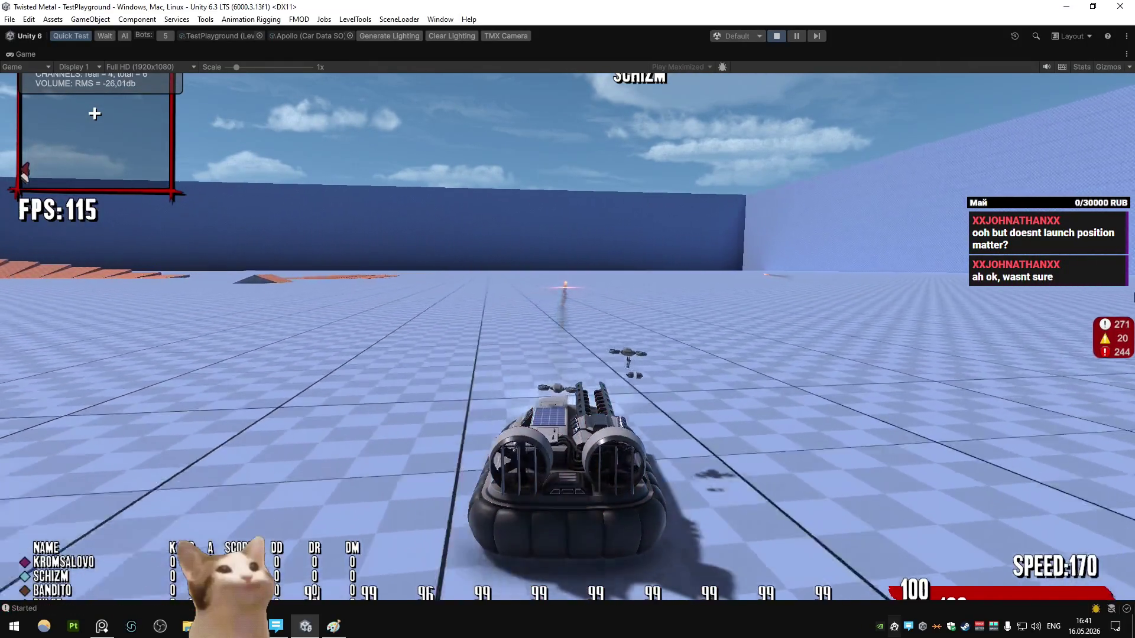
click(1133, 297)
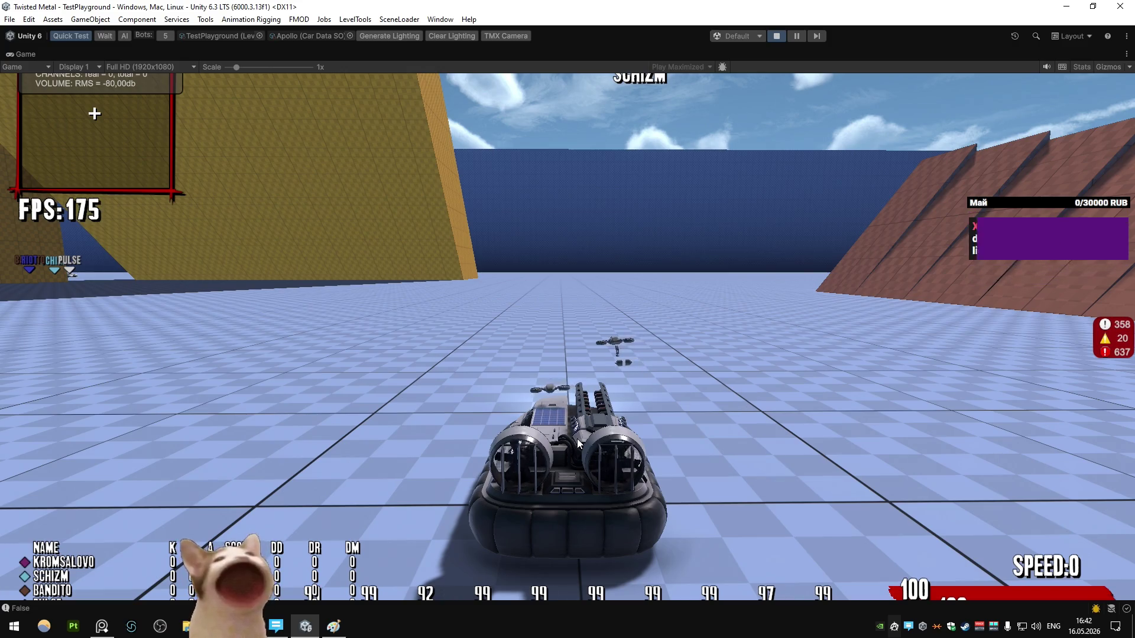
right_click(36, 55)
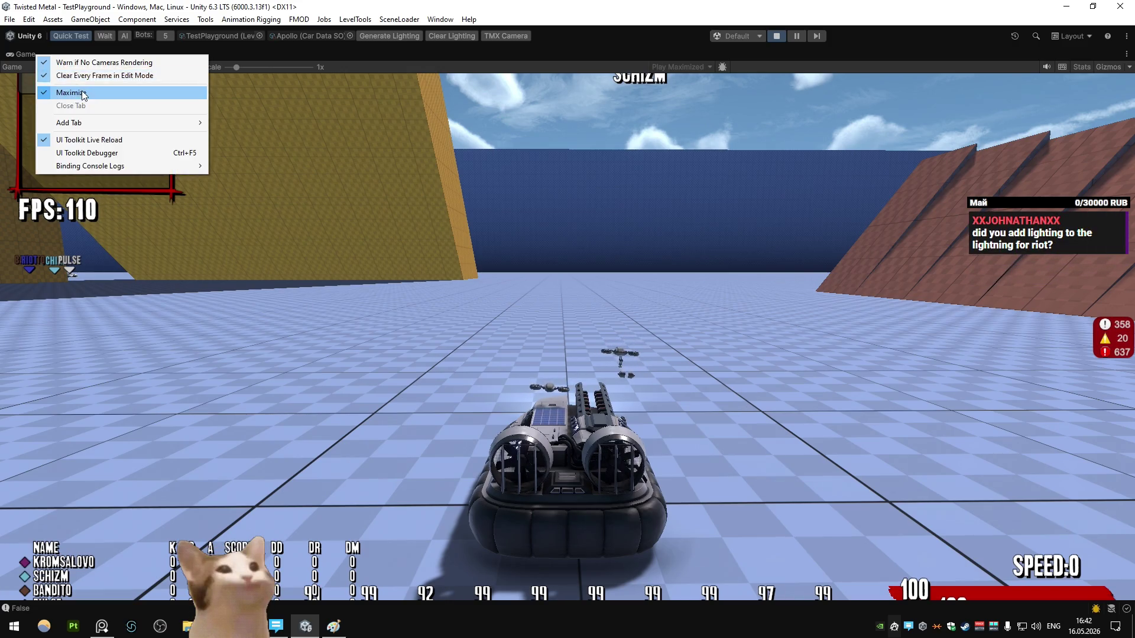
click(65, 93)
double_click(749, 96)
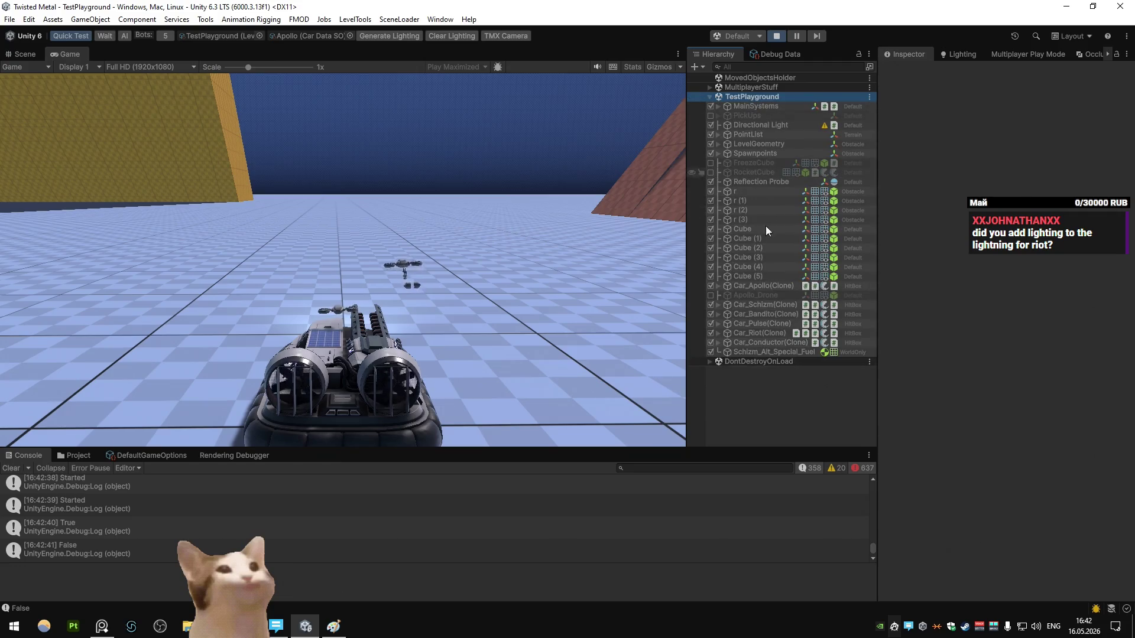
double_click(743, 287)
double_click(757, 350)
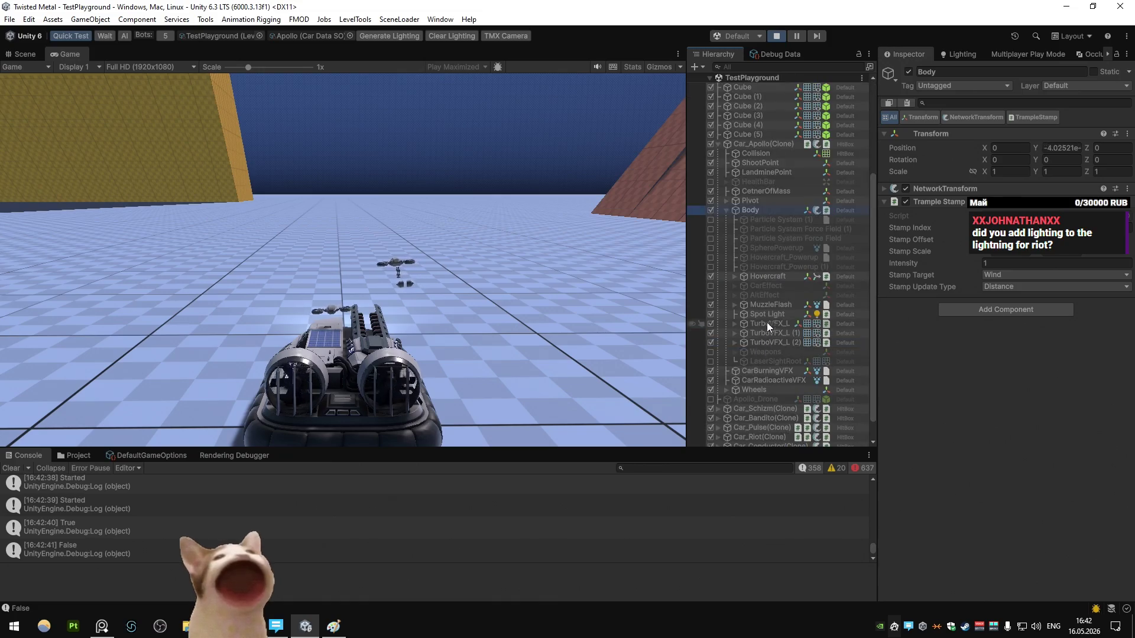
double_click(764, 276)
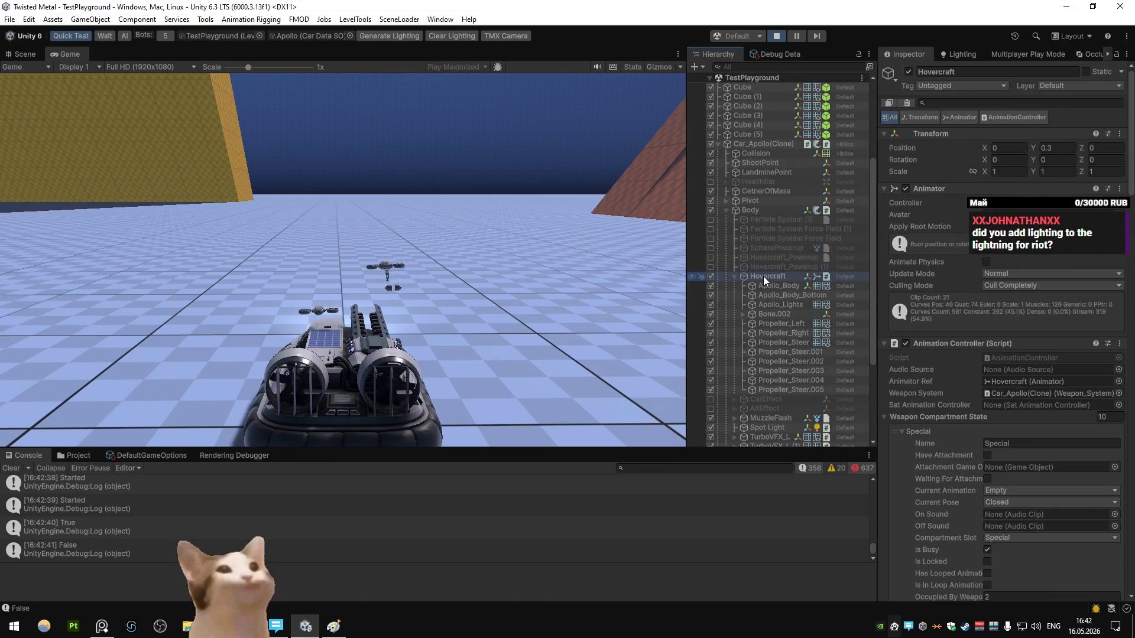
scroll(779, 335, down, 5)
click(770, 327)
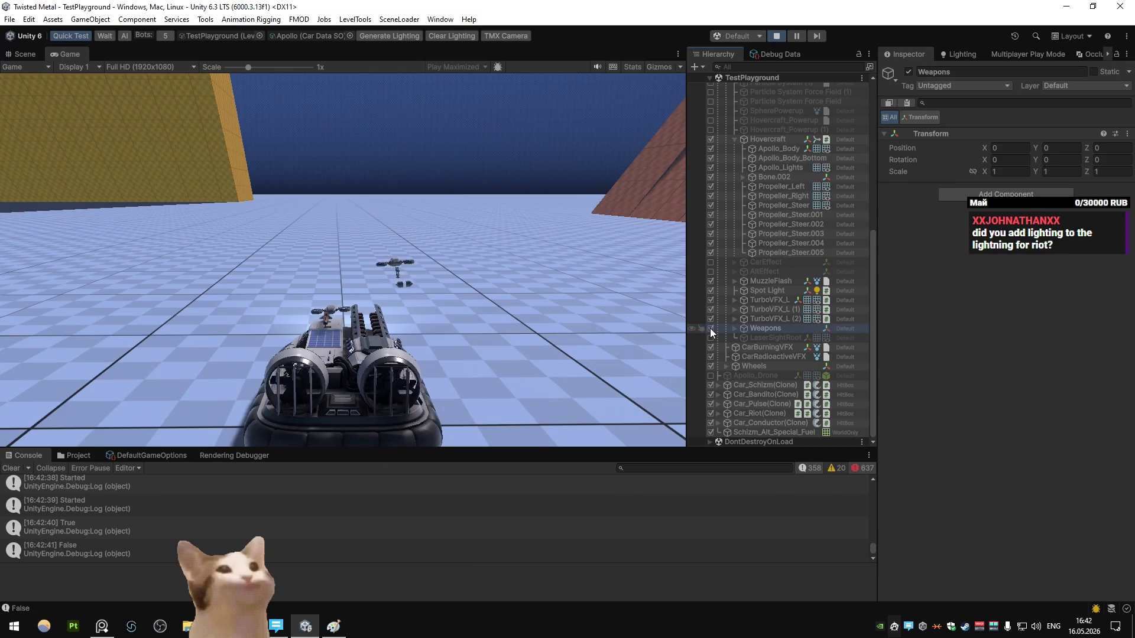
double_click(77, 54)
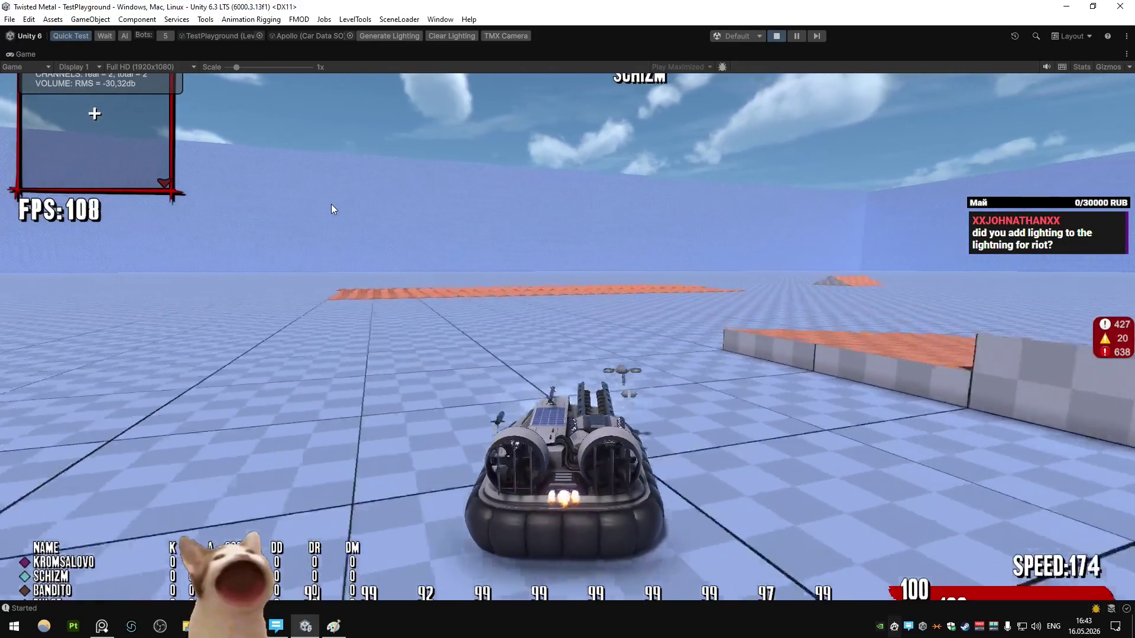
- Drive the Apollo hovercraft around the yellow structures and platform in the arena
key(a)
key(w)
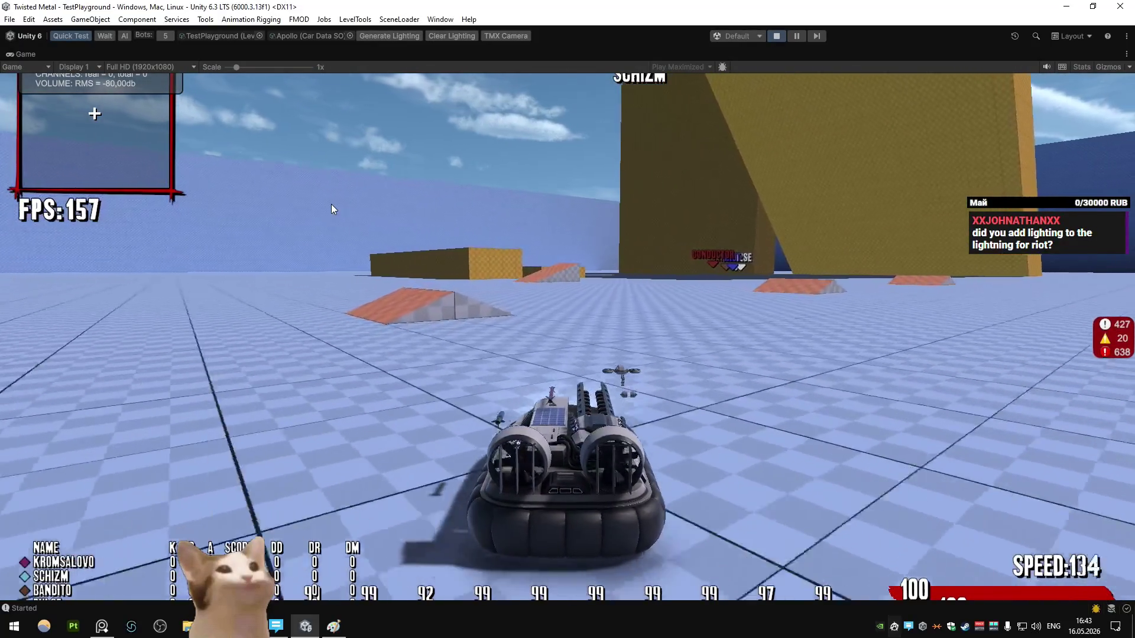
key(a)
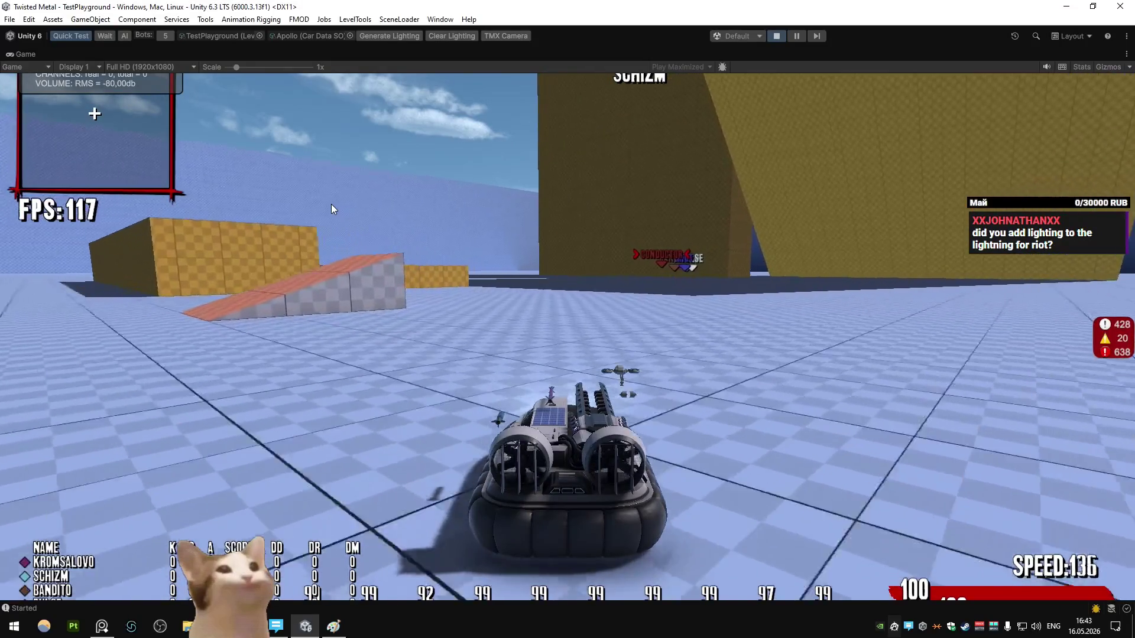
key(w)
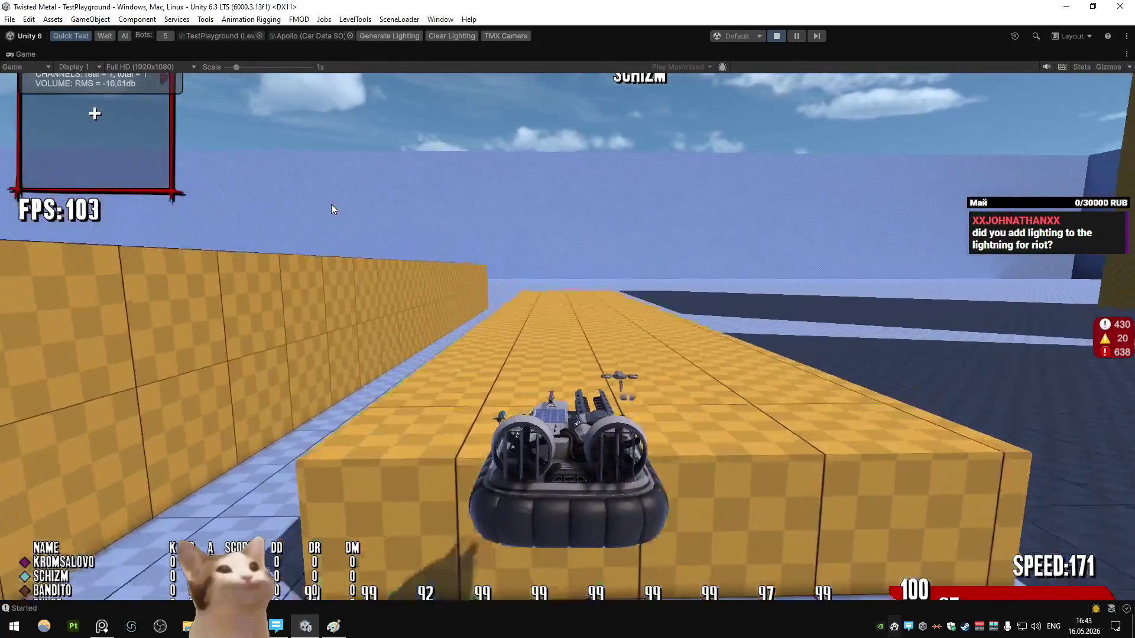
key(w)
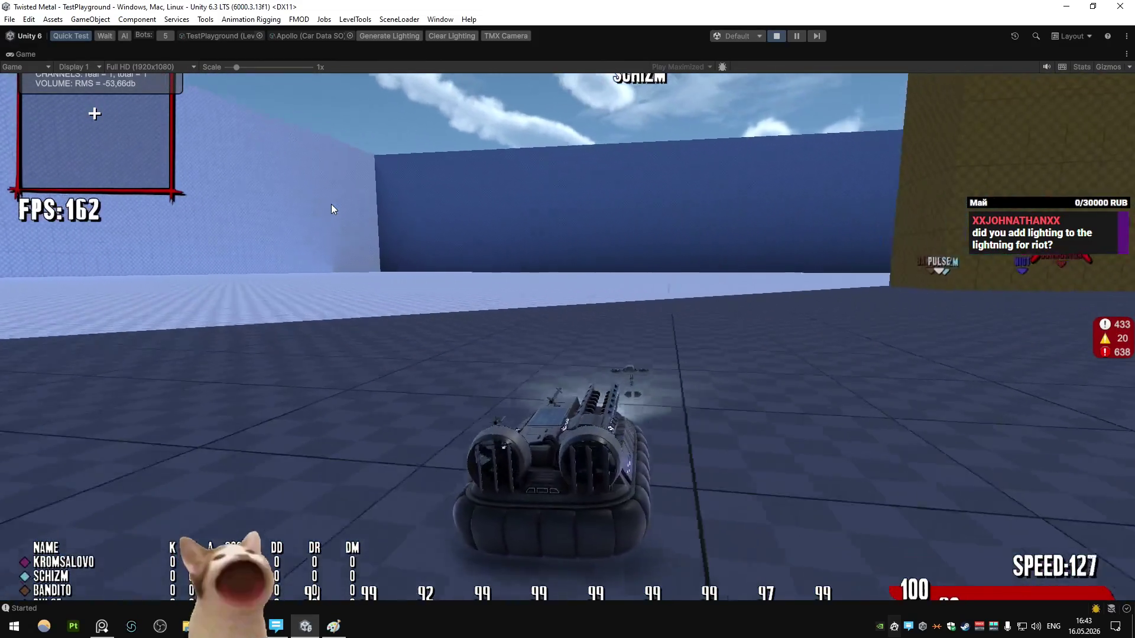
- Switch the Car Data SO picker to Riot so the play-test reloads with the police car
click(349, 36)
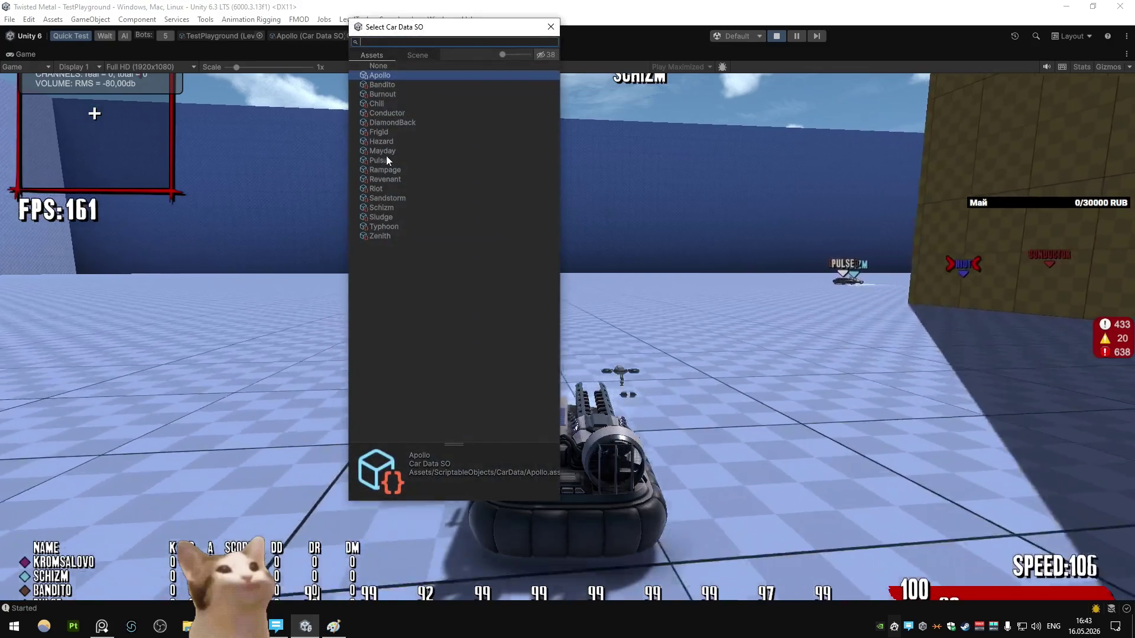
click(378, 189)
click(378, 189)
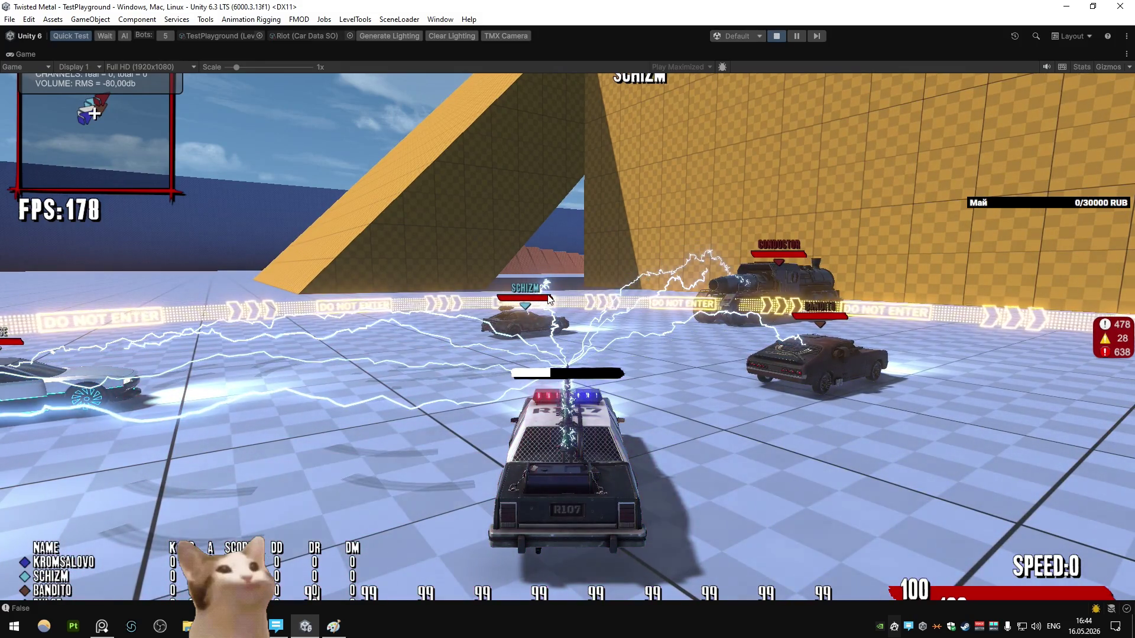
- Pause the play-test and maximize the Game view to fill the editor
key(ctrl+shift+p)
key(ctrl+1)
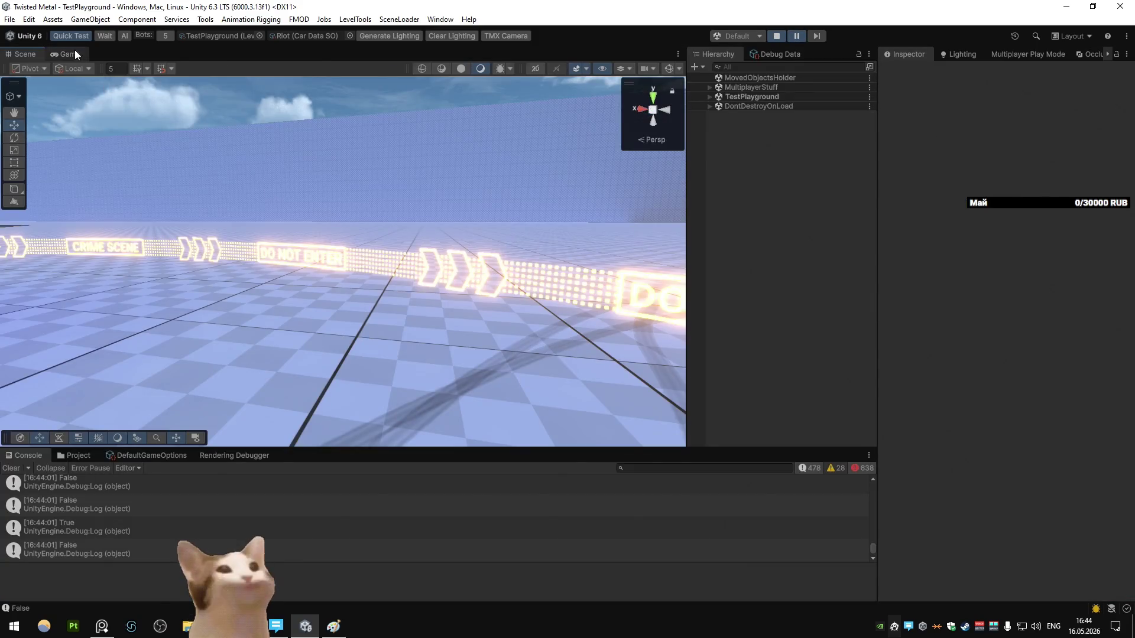
click(75, 52)
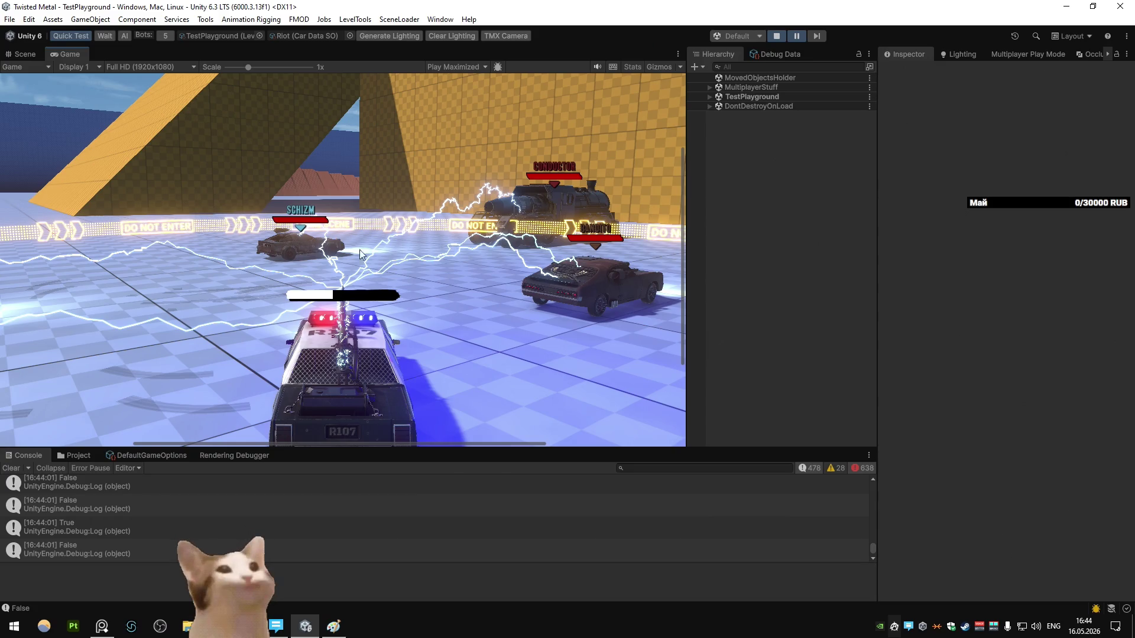
key(shift+space)
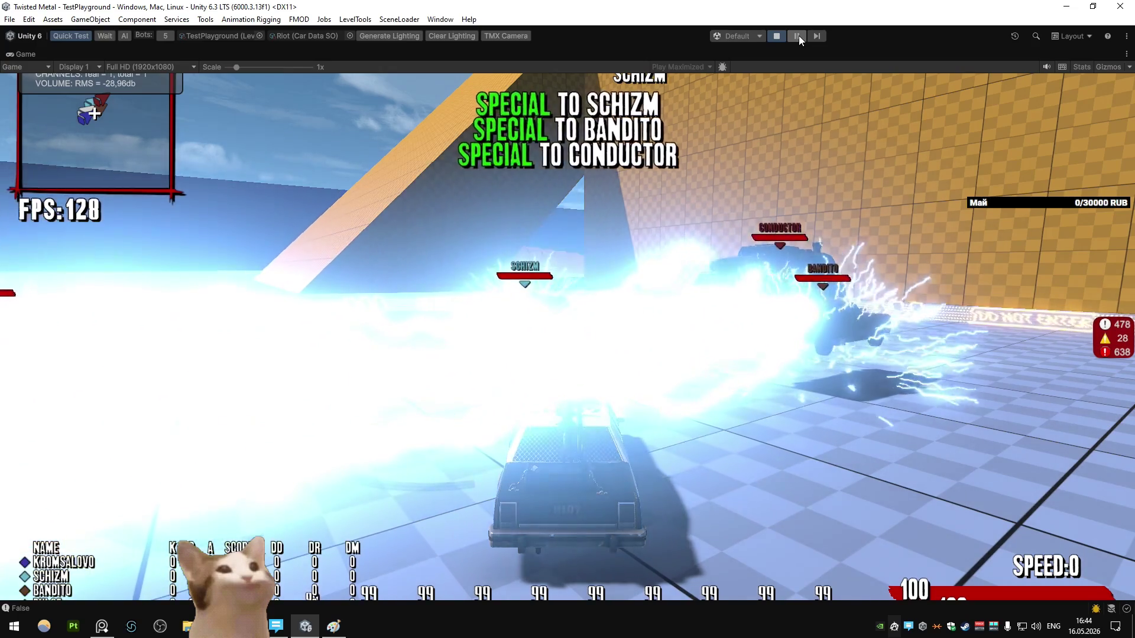
click(799, 35)
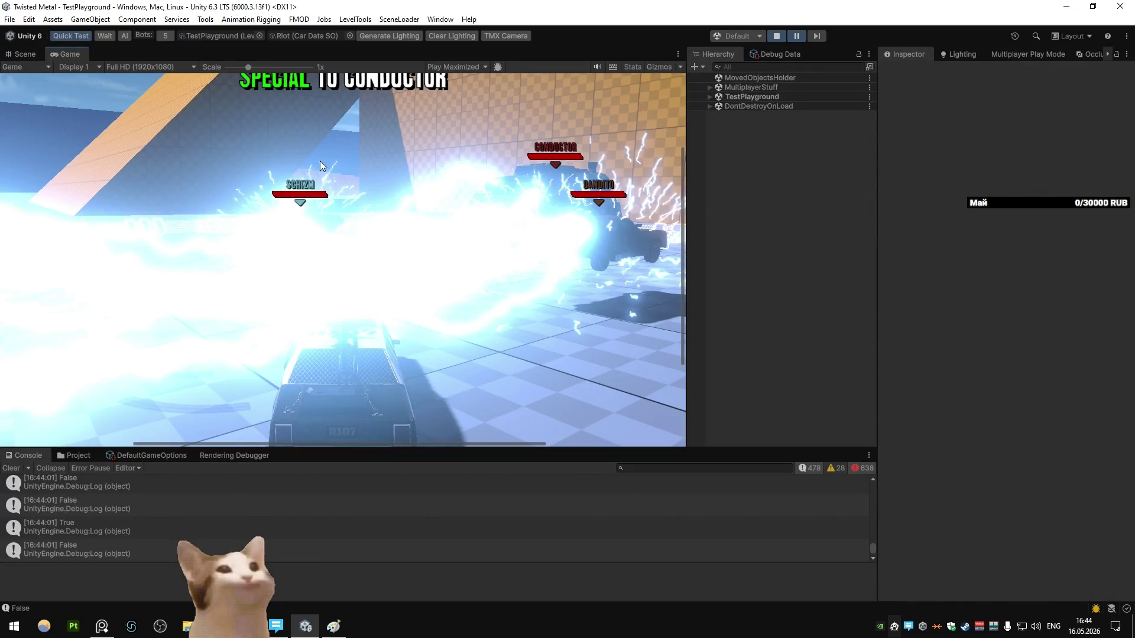
click(37, 54)
click(76, 55)
right_click(76, 54)
click(103, 88)
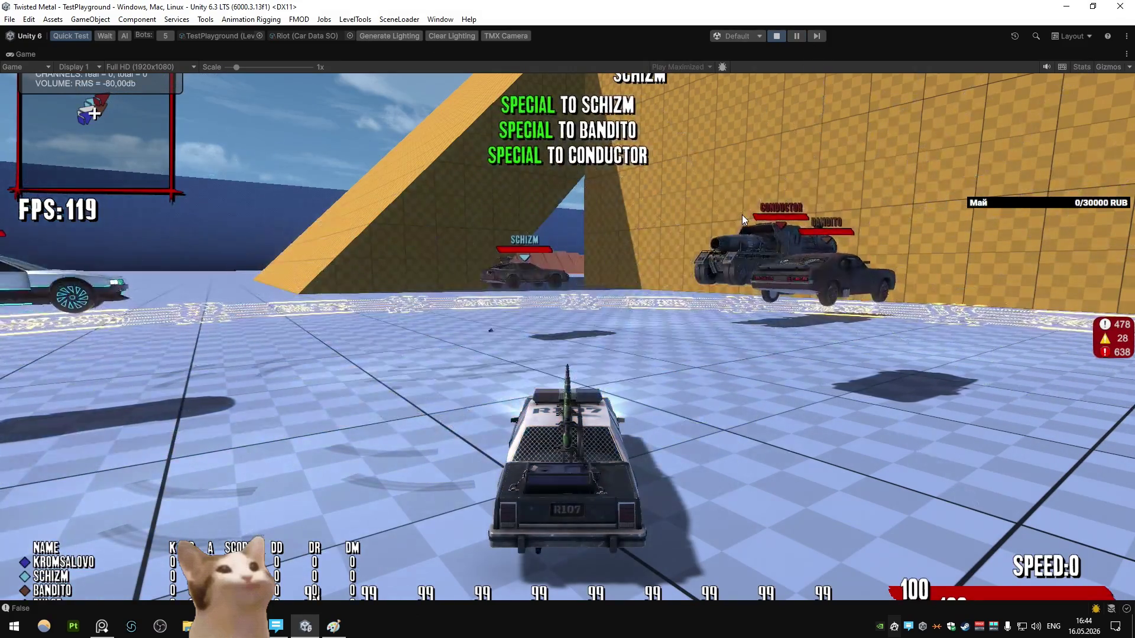
- Drive the police car at the bots, firing the lightning special several times
key(w)
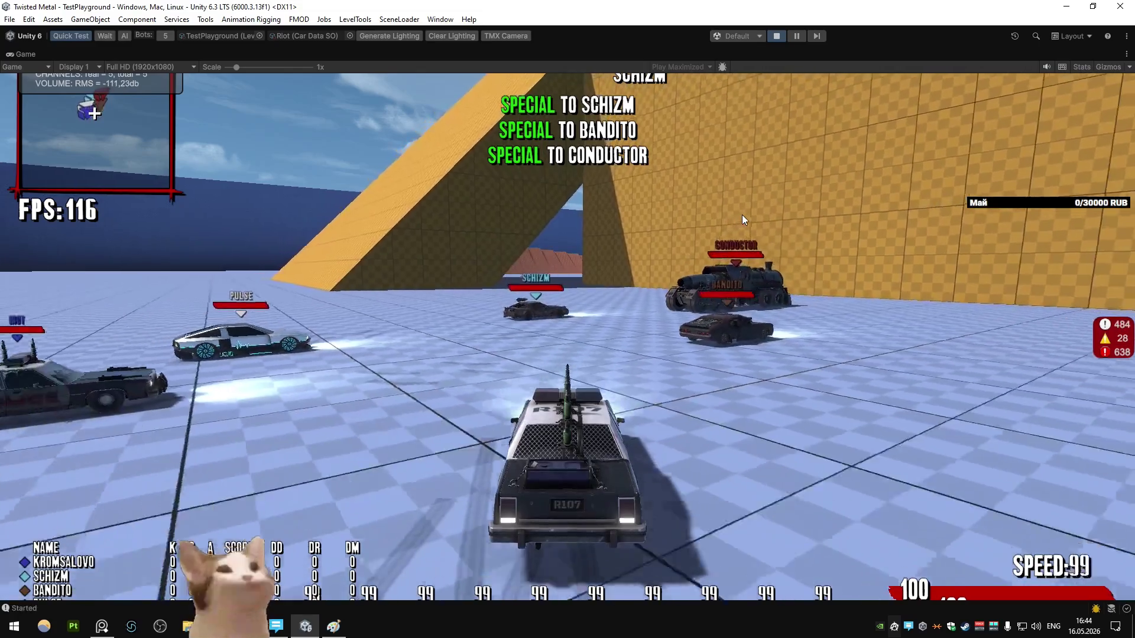
key(e)
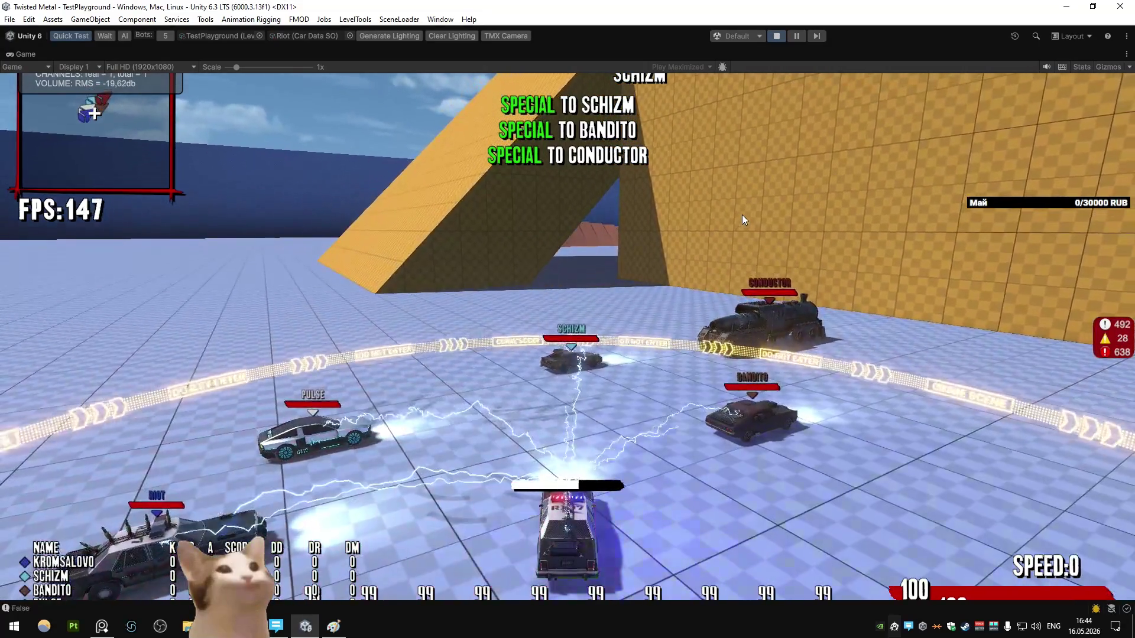
key(w)
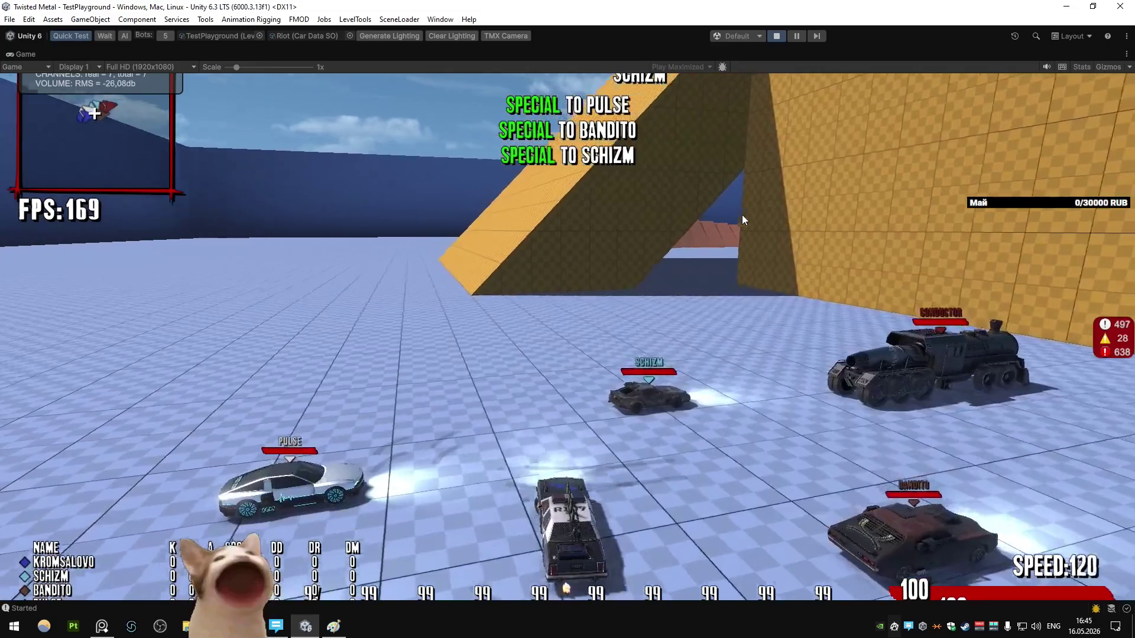
key(d)
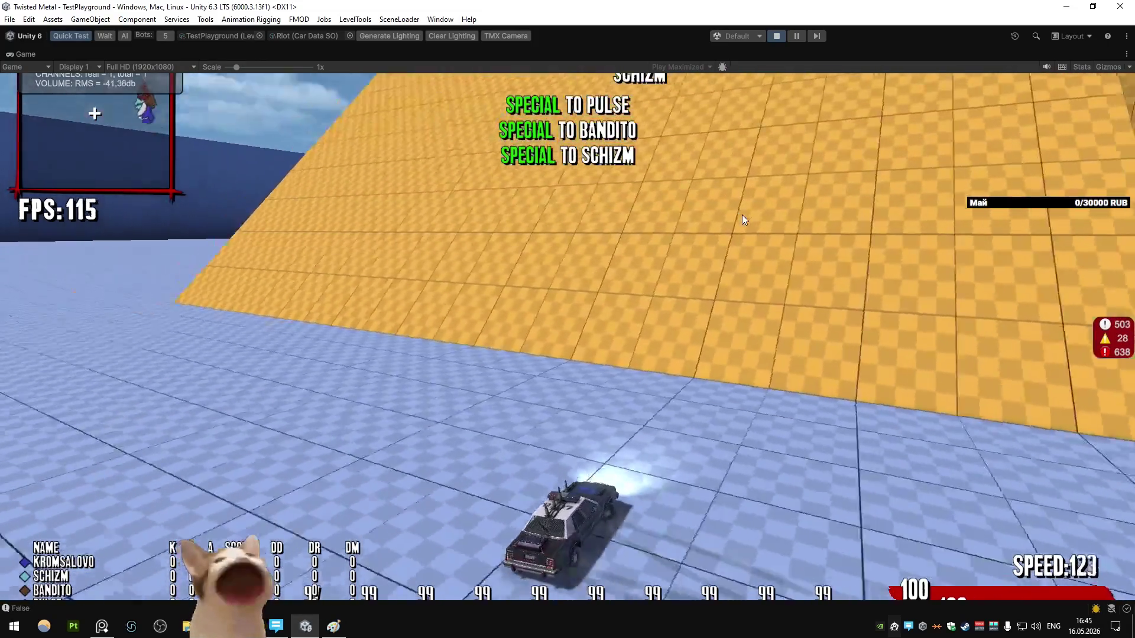
key(w)
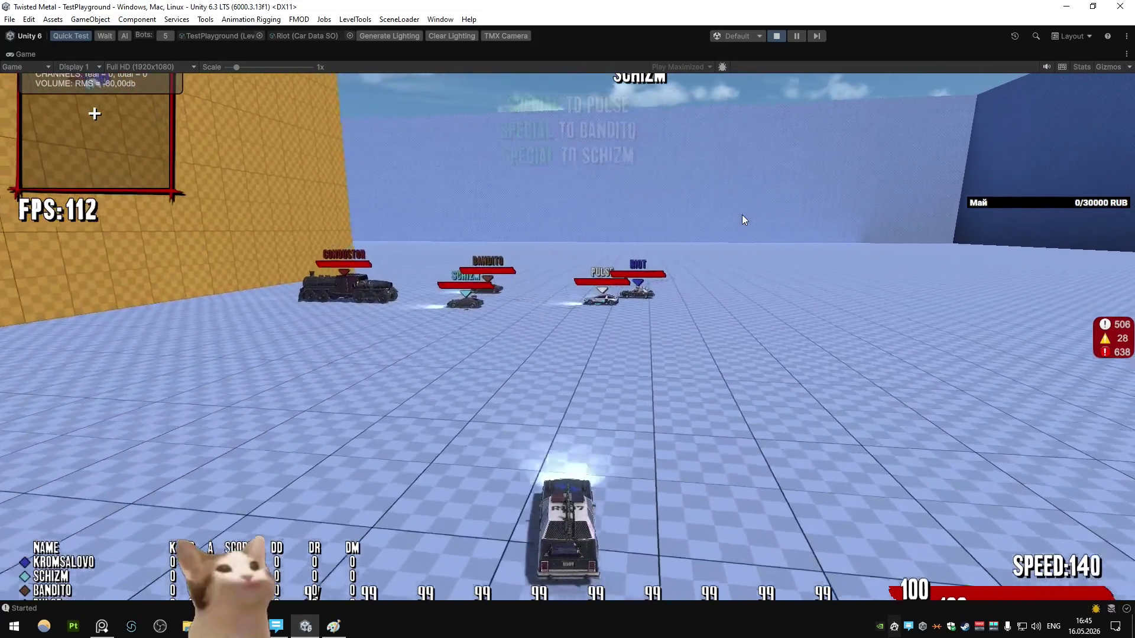
key(space)
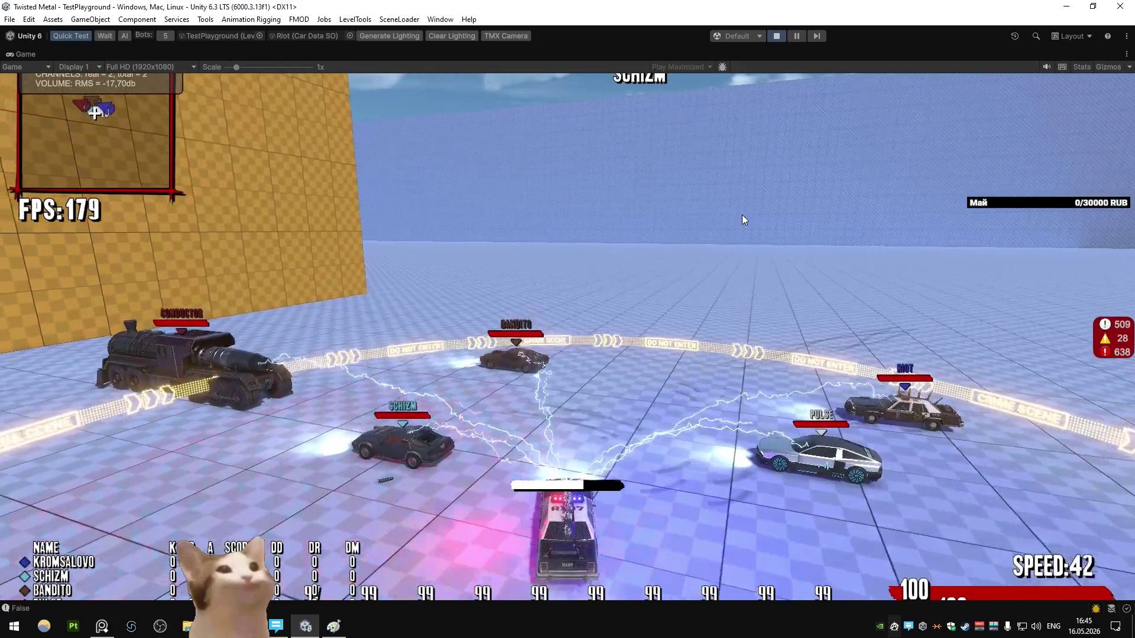
key(w)
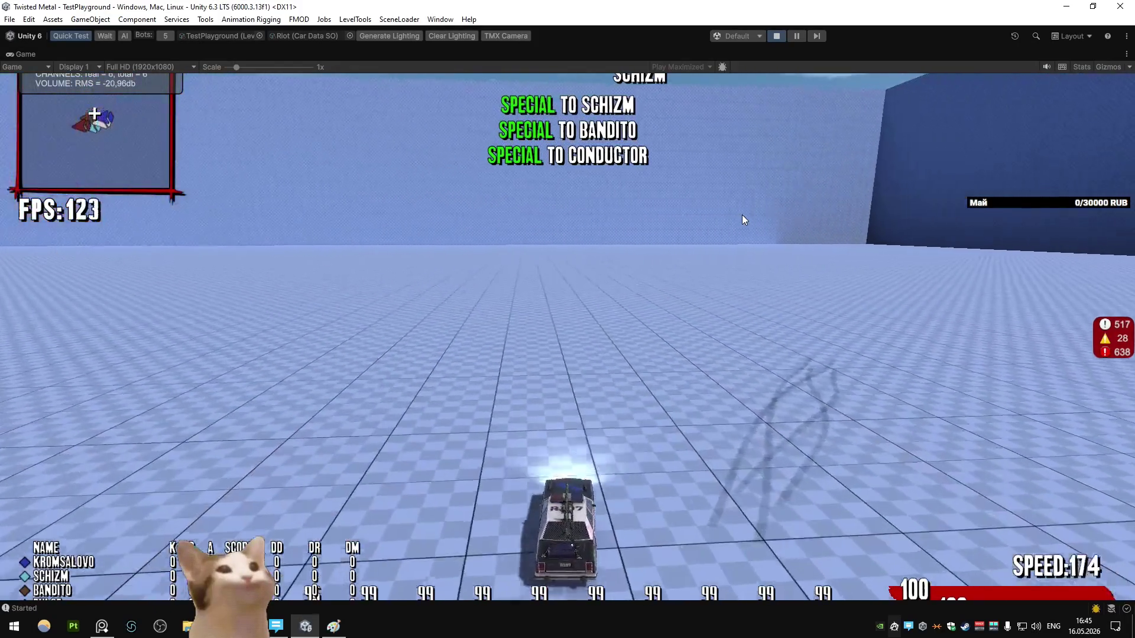
key(a)
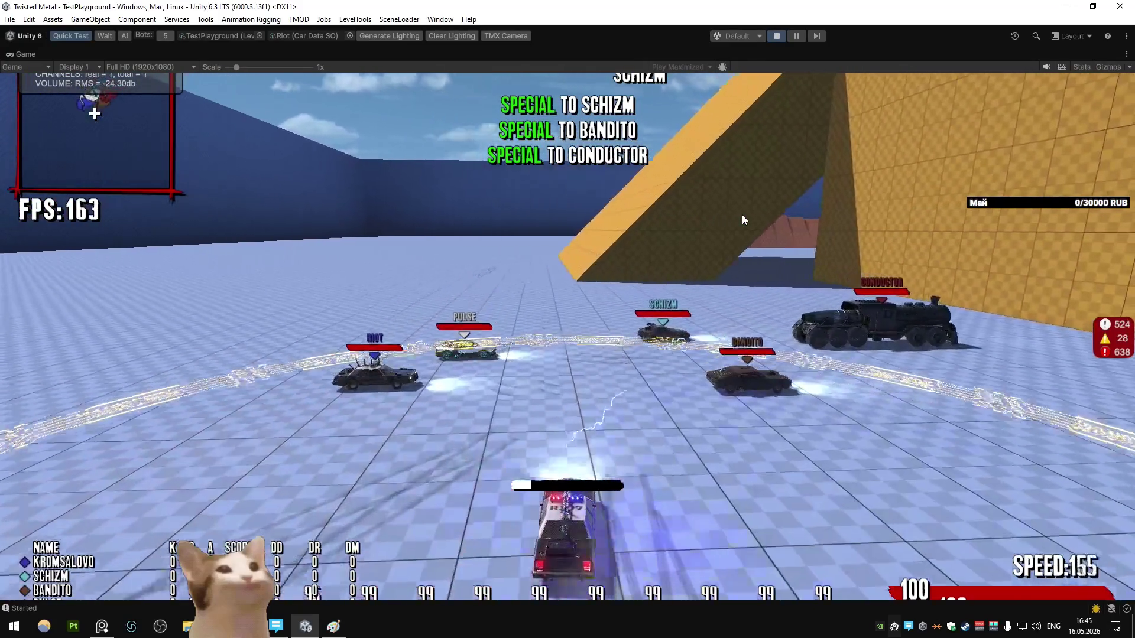
key(space)
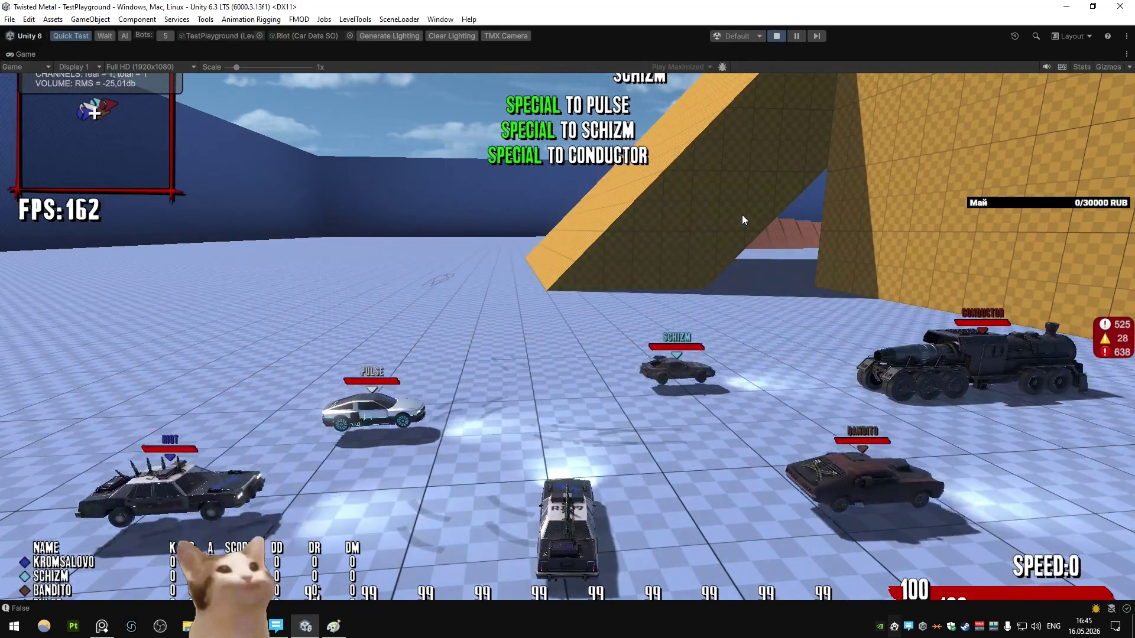
key(w)
key(d)
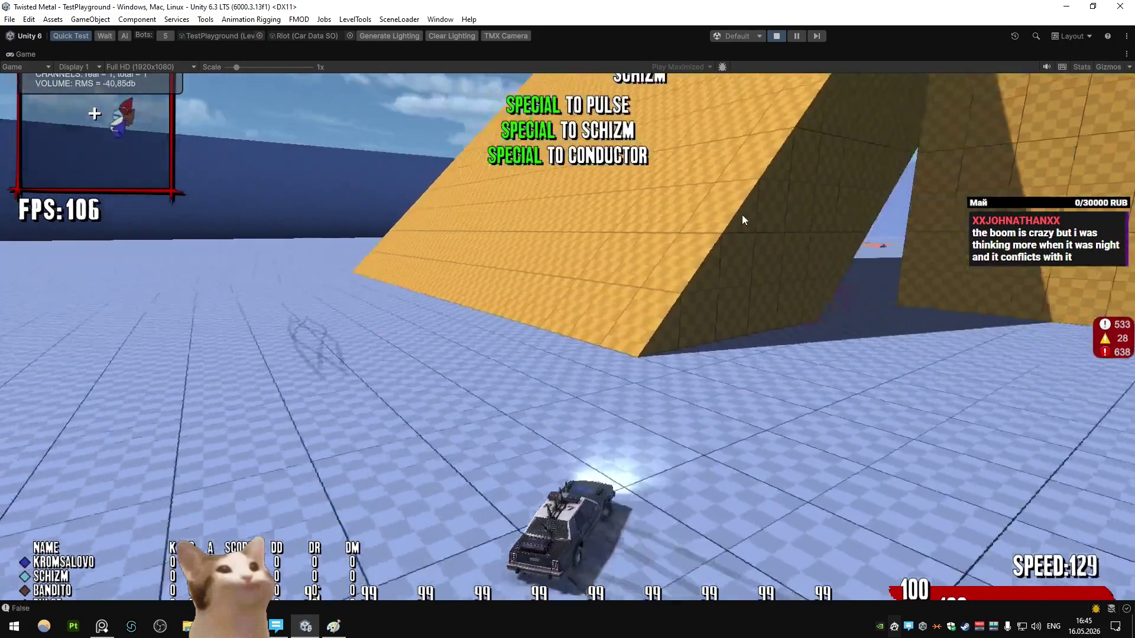
key(s)
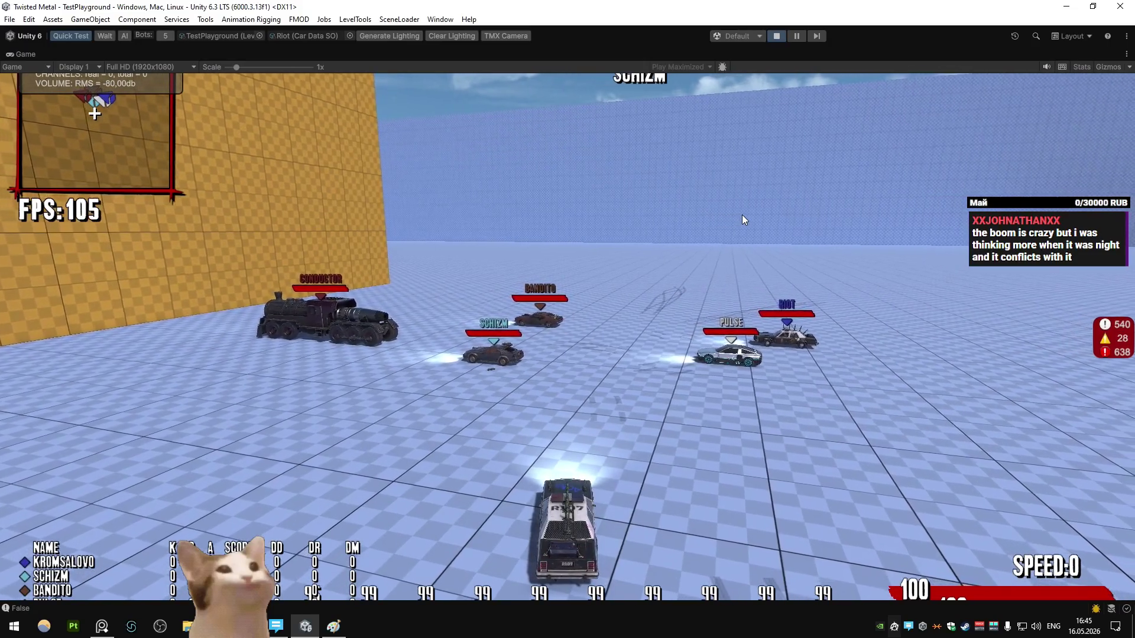
key(w)
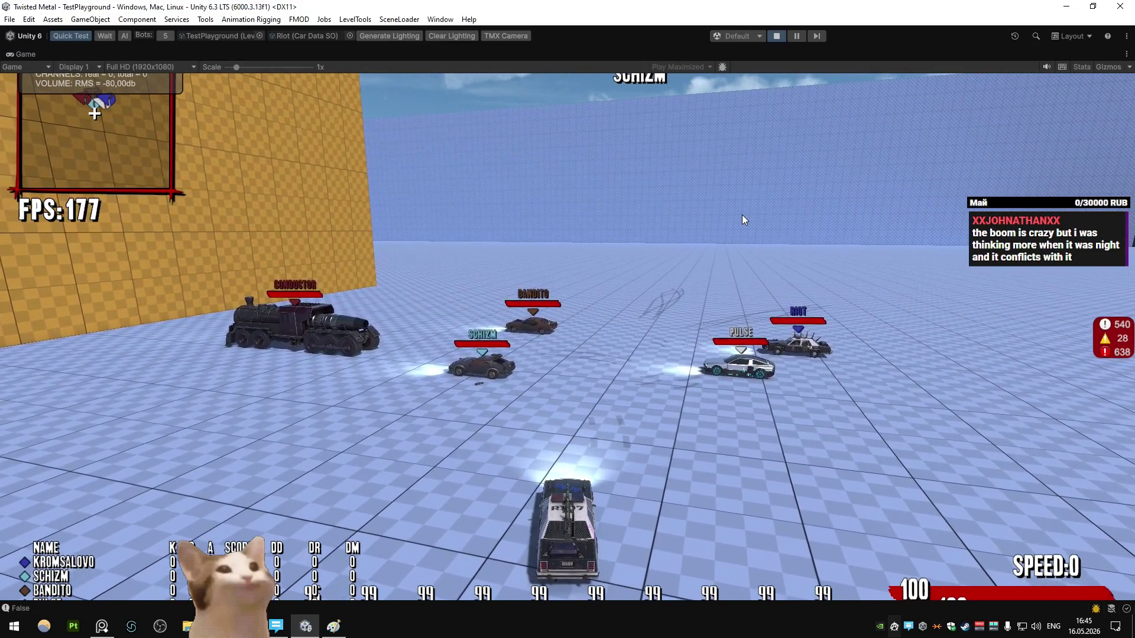
key(w)
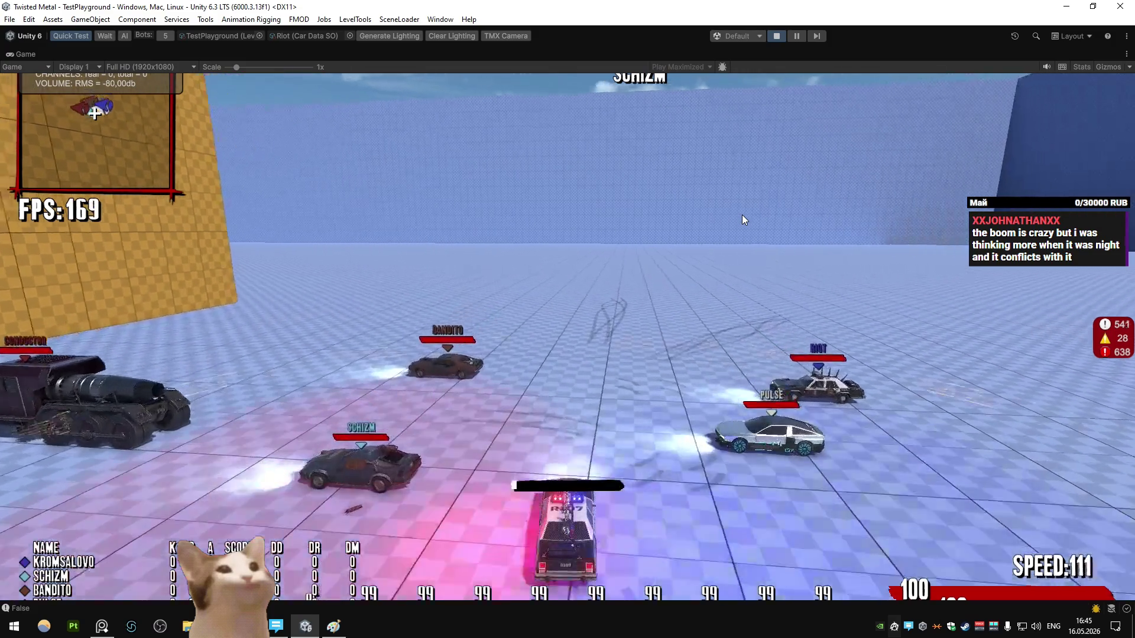
key(w)
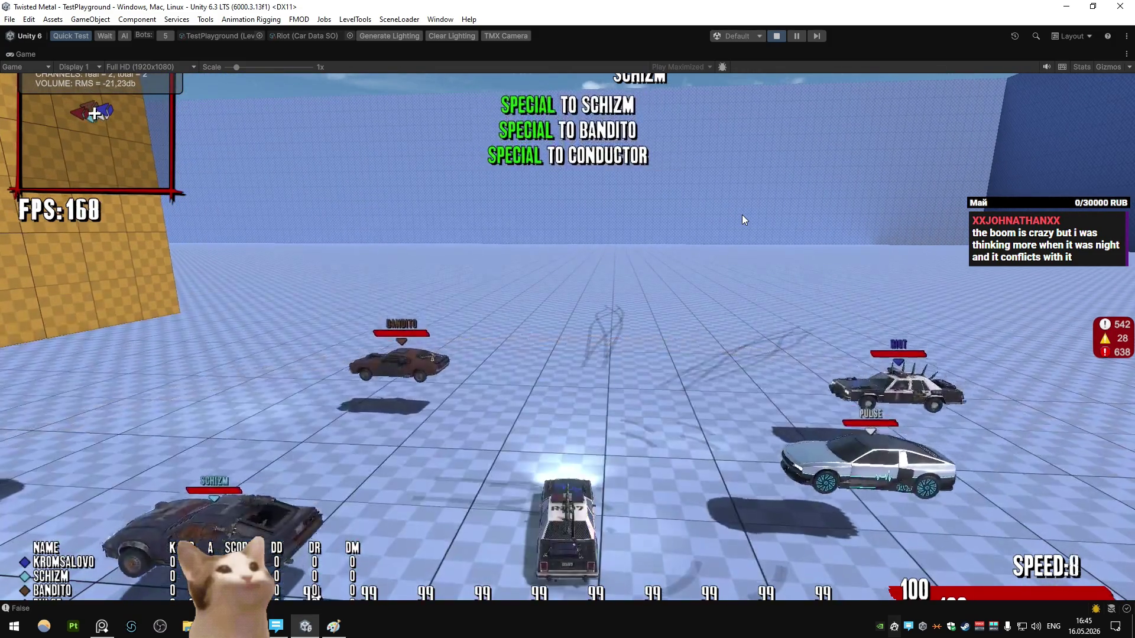
- Make more lightning passes at the bots, then restore the normal editor layout
key(w)
key(d)
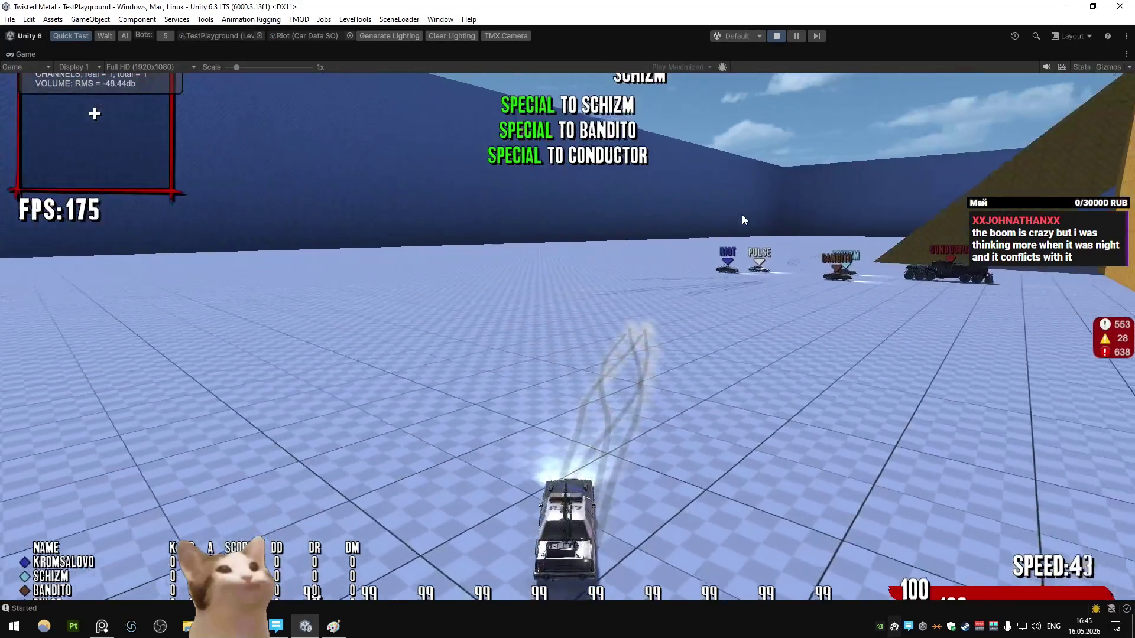
key(a)
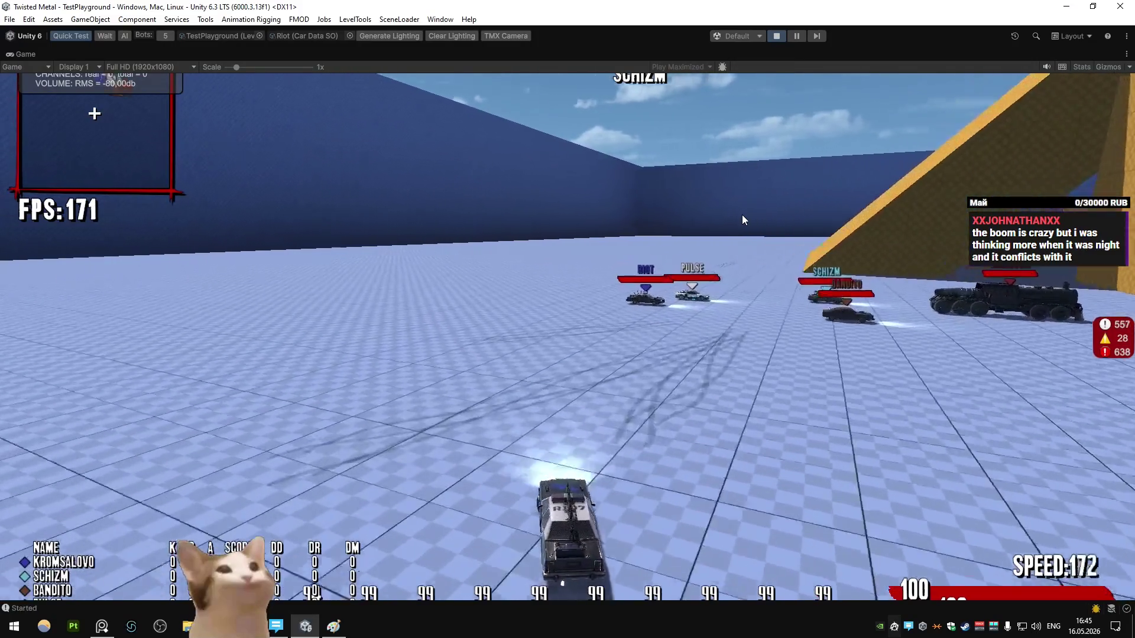
key(a)
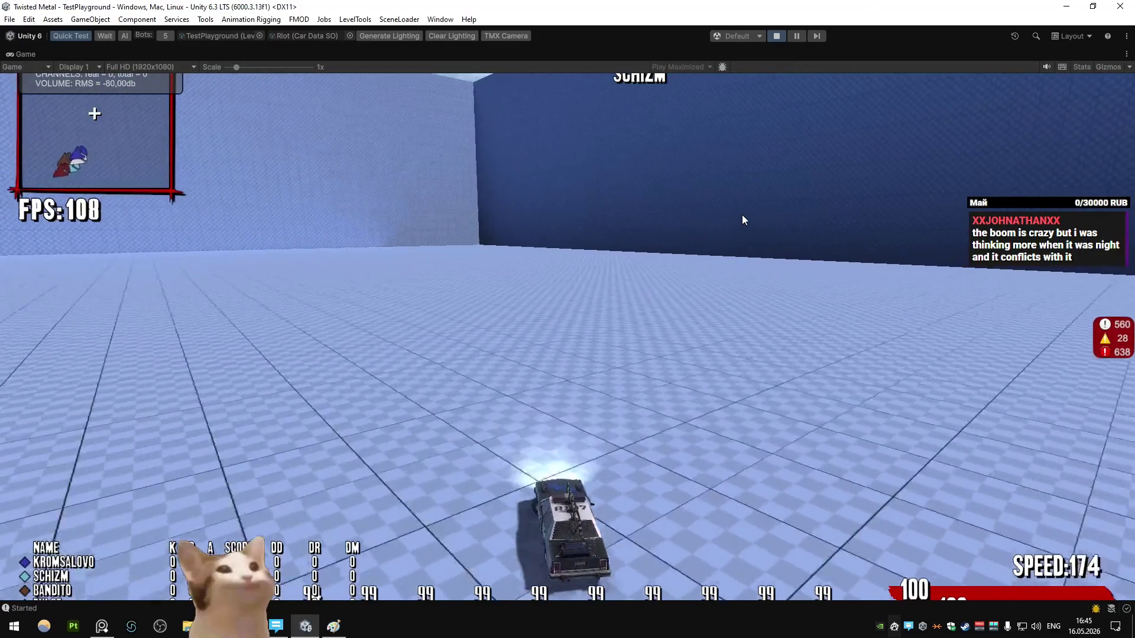
key(w)
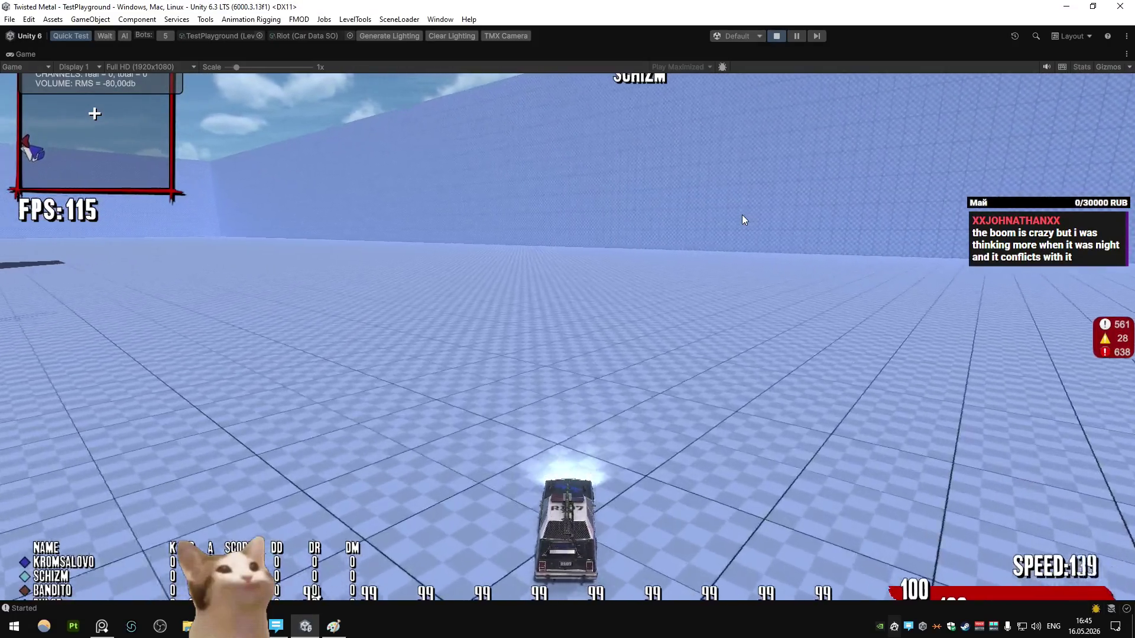
key(a)
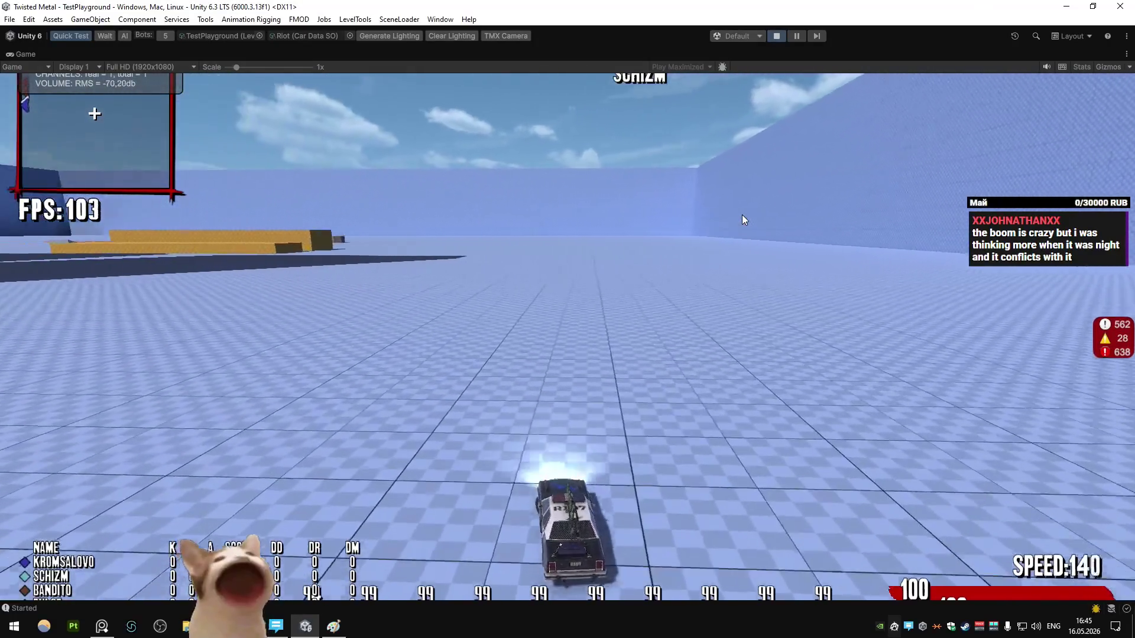
key(a)
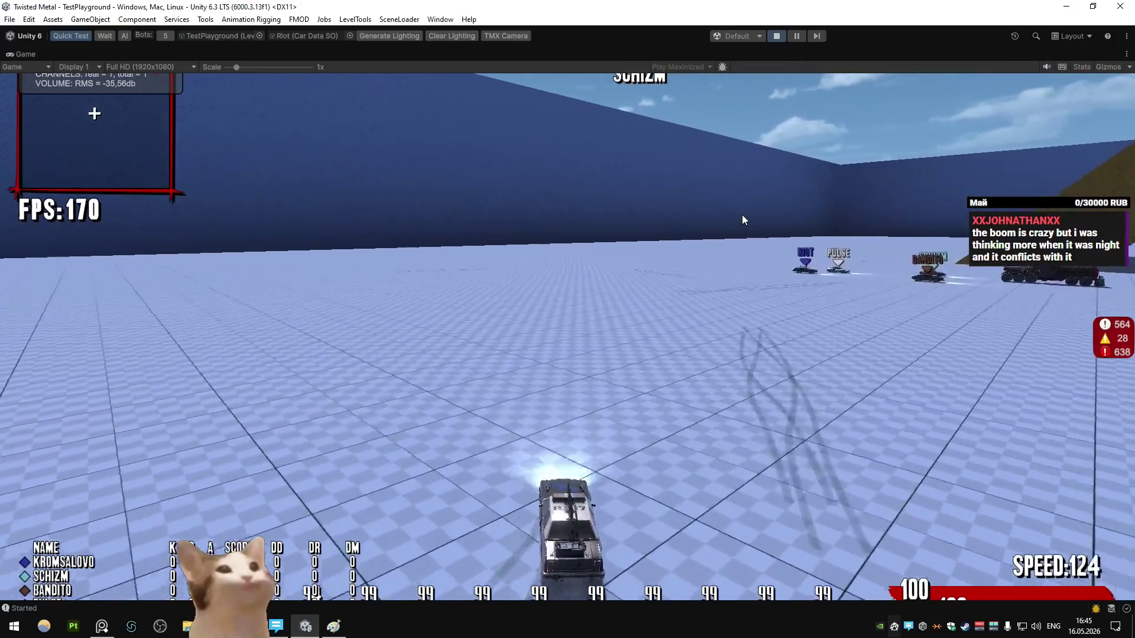
key(d)
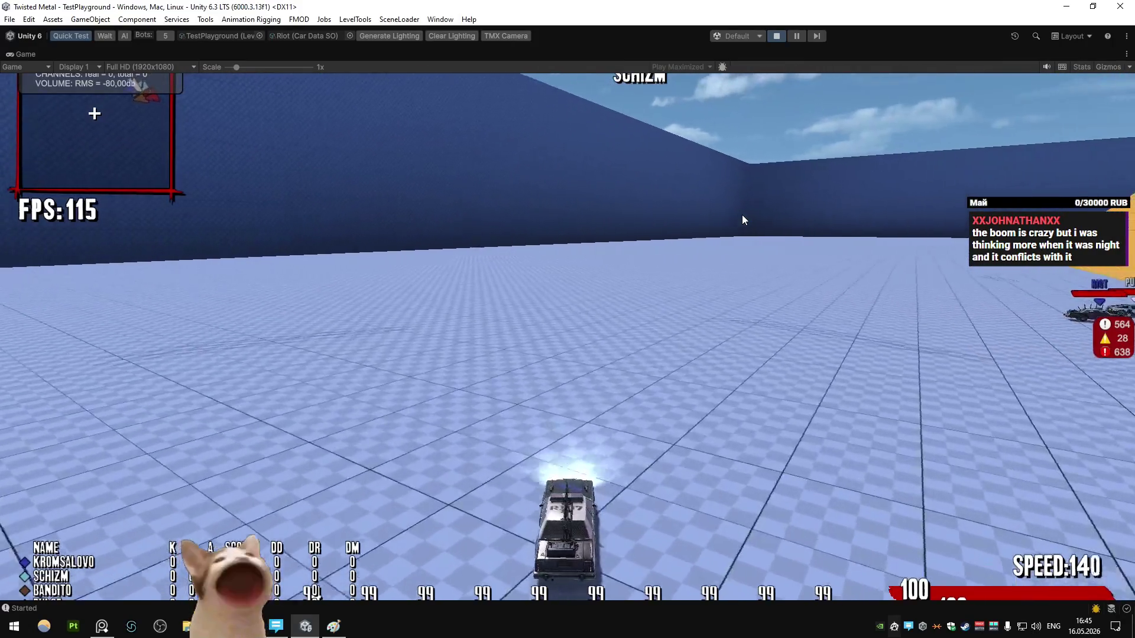
key(d)
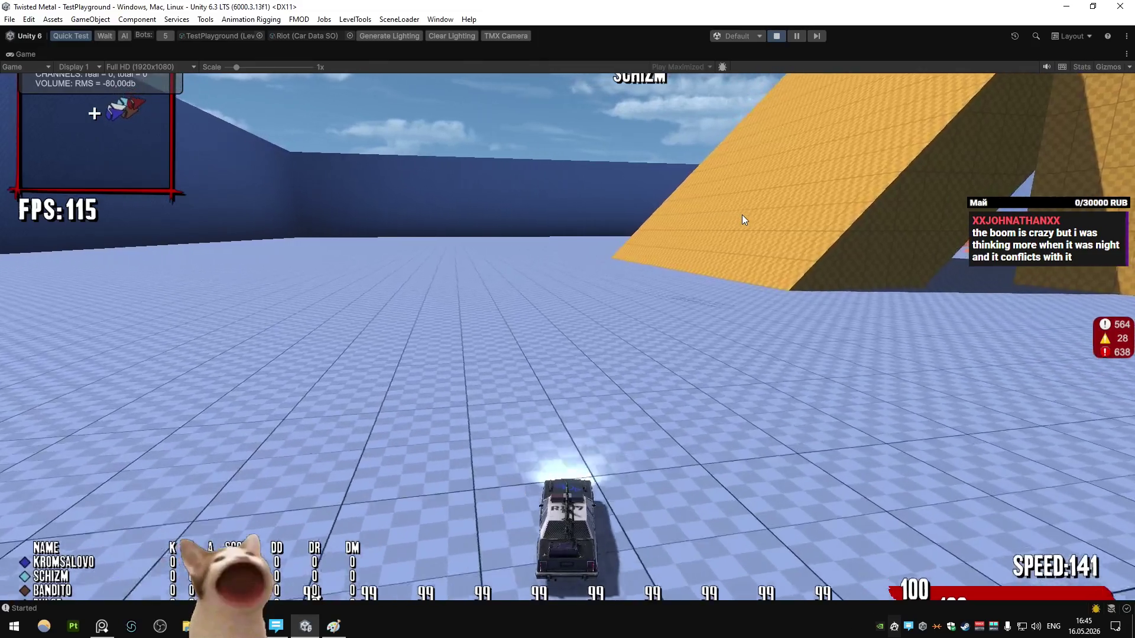
key(d)
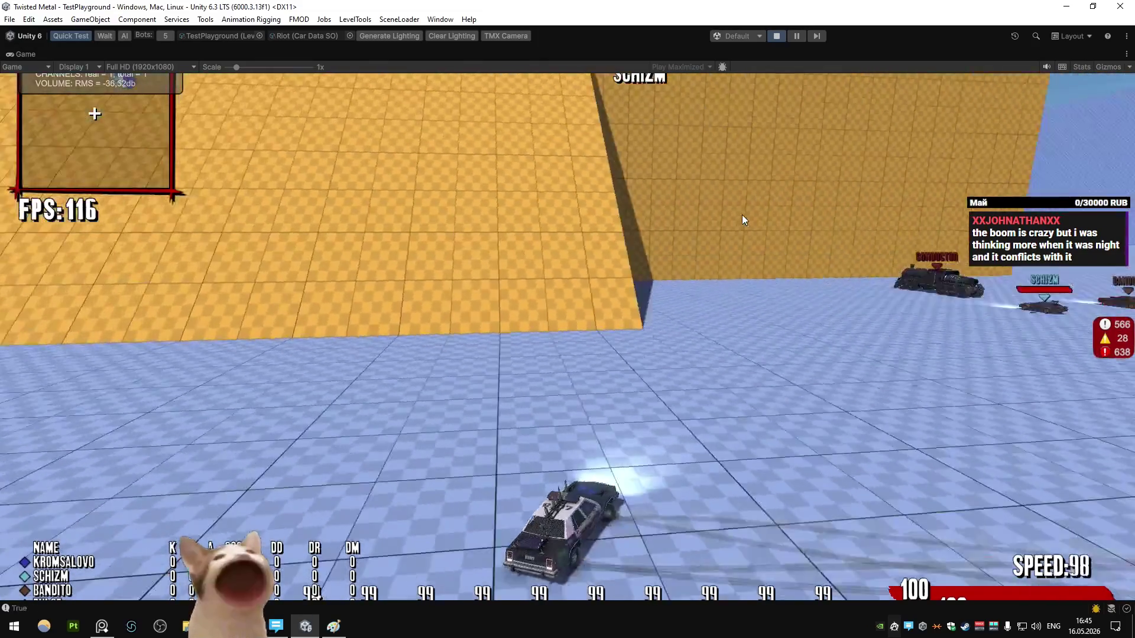
key(w)
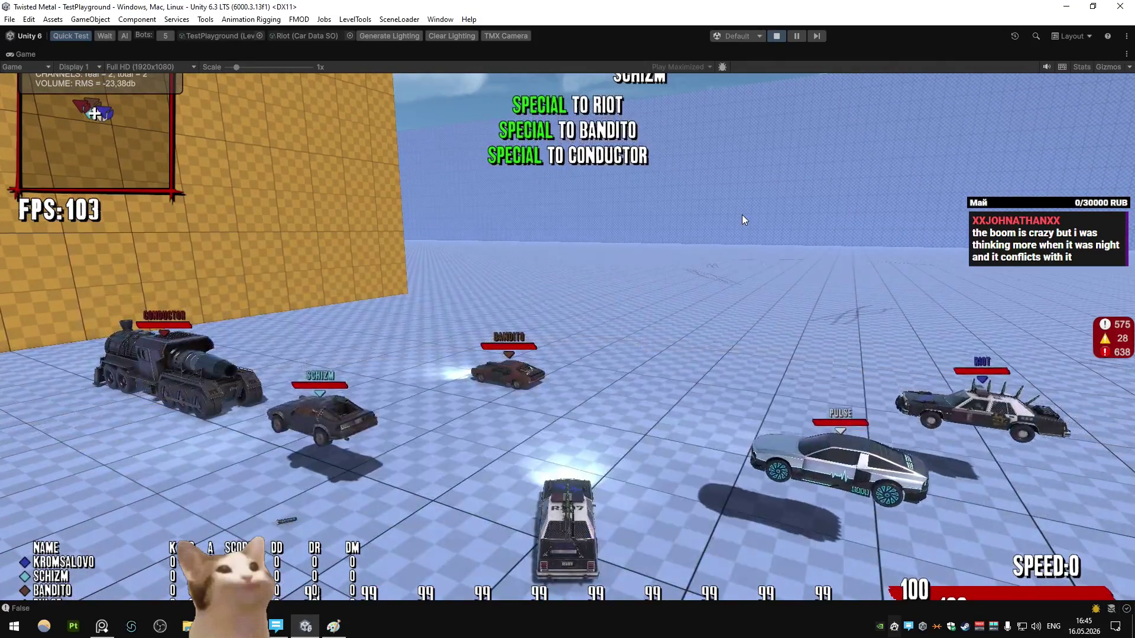
key(w)
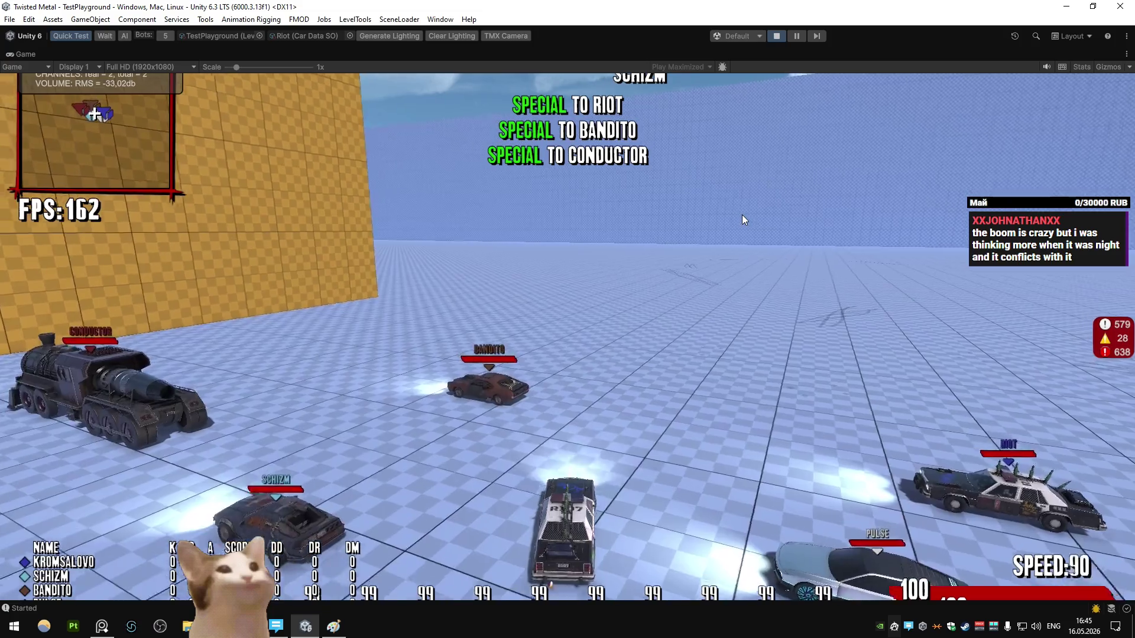
key(a)
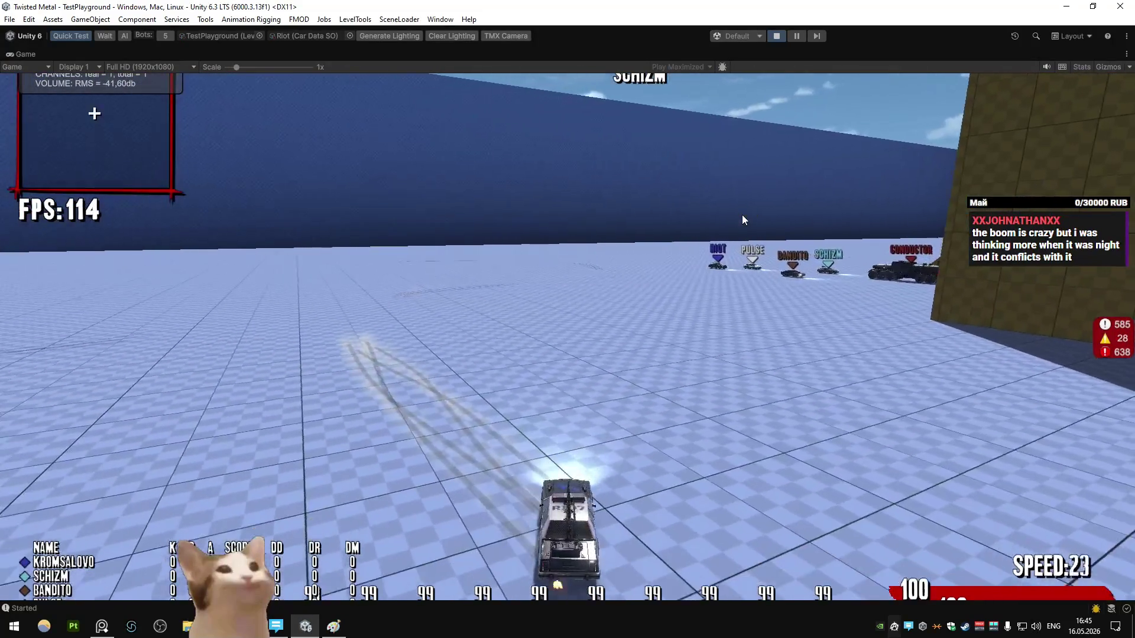
key(w)
key(d)
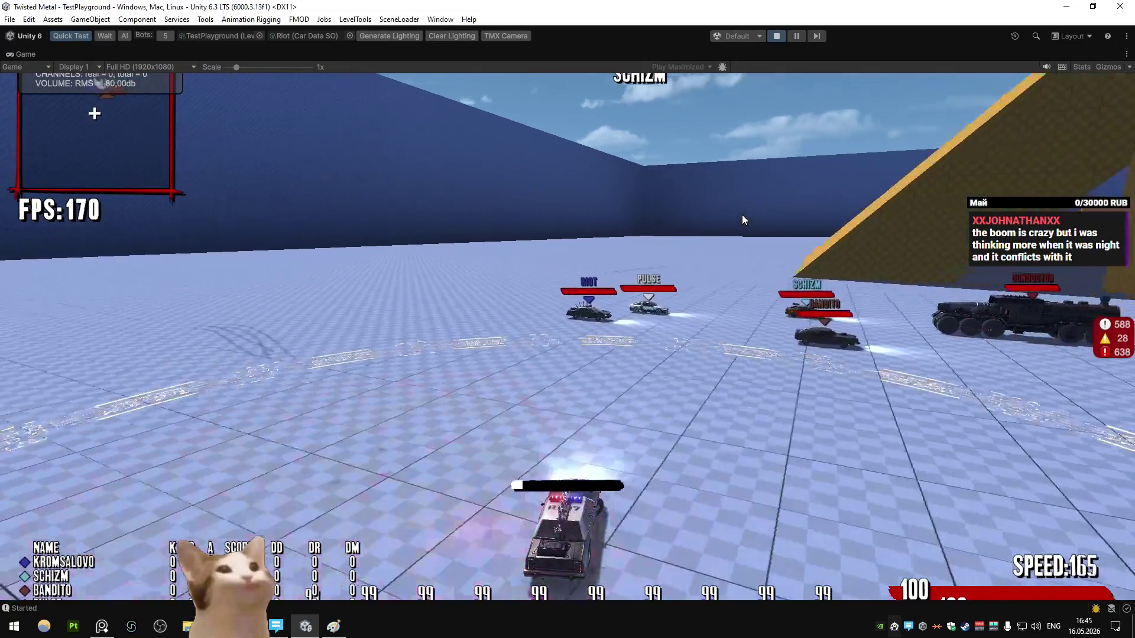
key(s)
key(e)
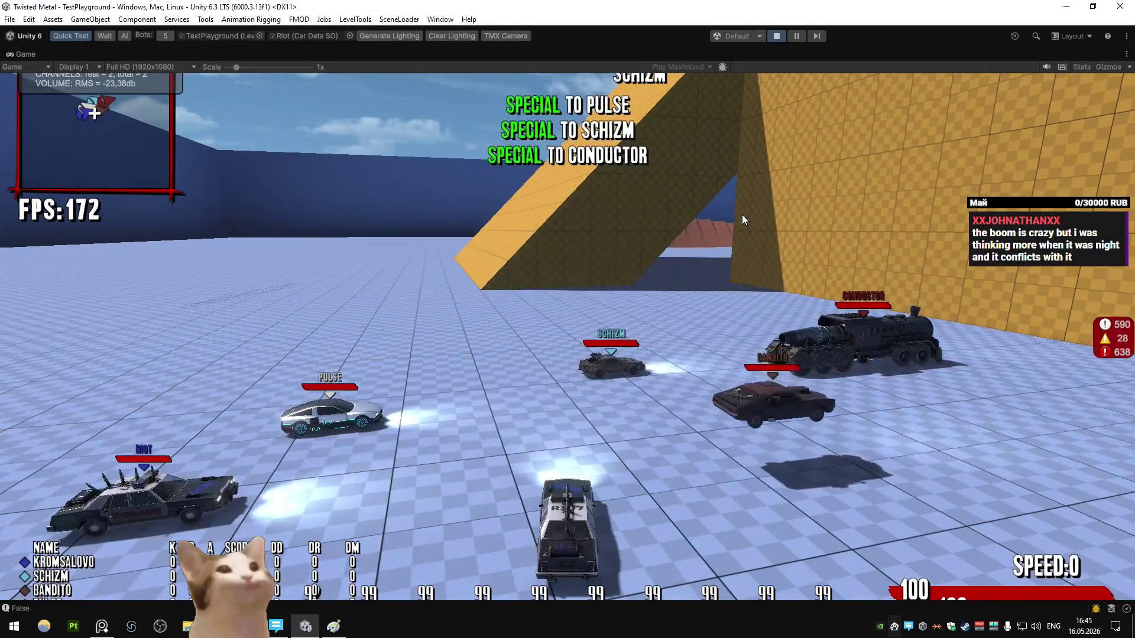
right_click(24, 54)
click(39, 88)
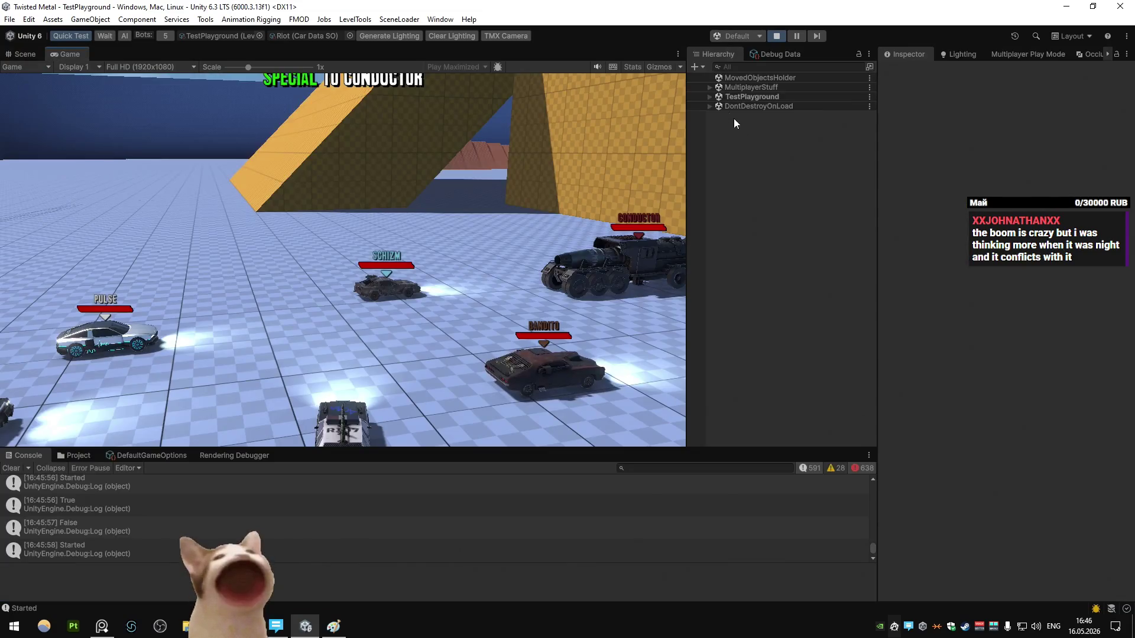
- Search the Project panel for 'lightn' and inspect the listed lightning assets
click(74, 455)
key(Escape)
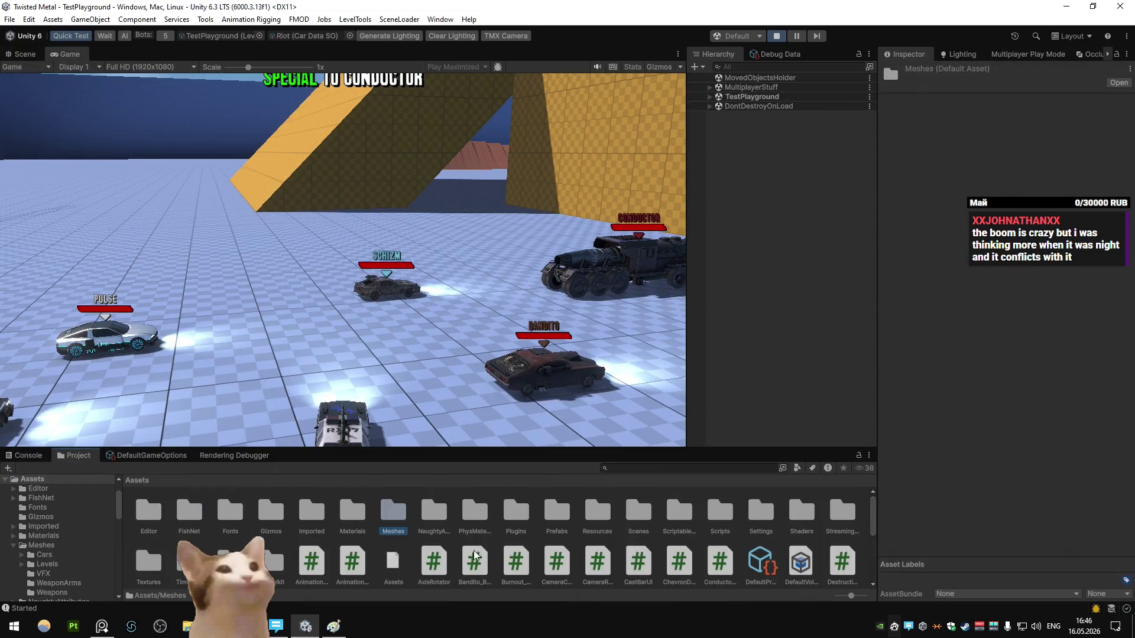
click(654, 471)
text(lightn)
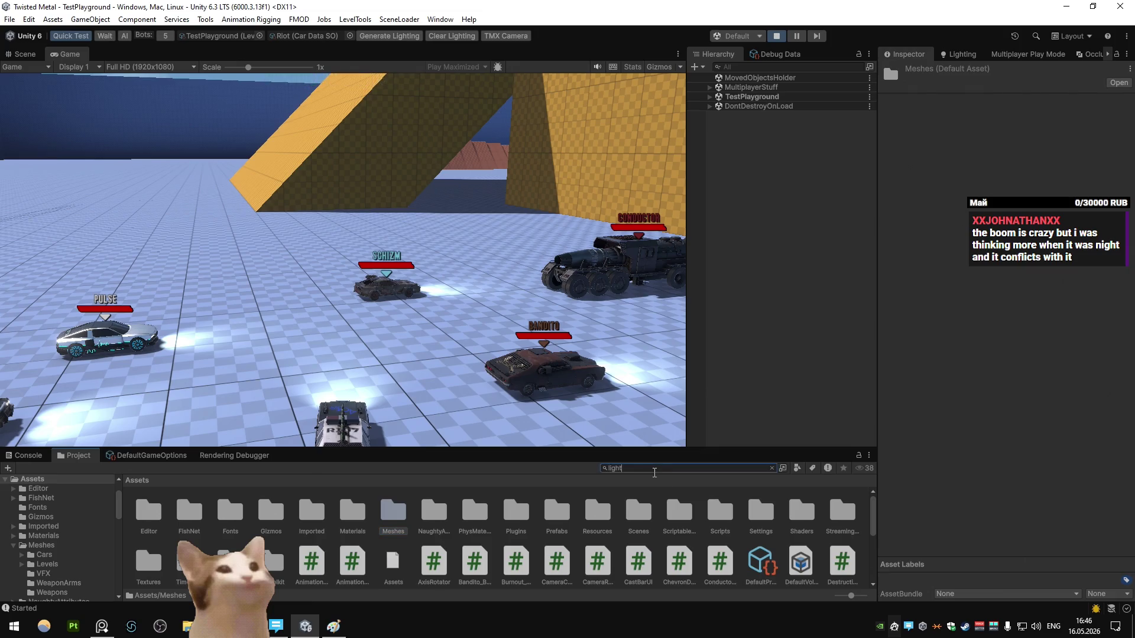
click(184, 517)
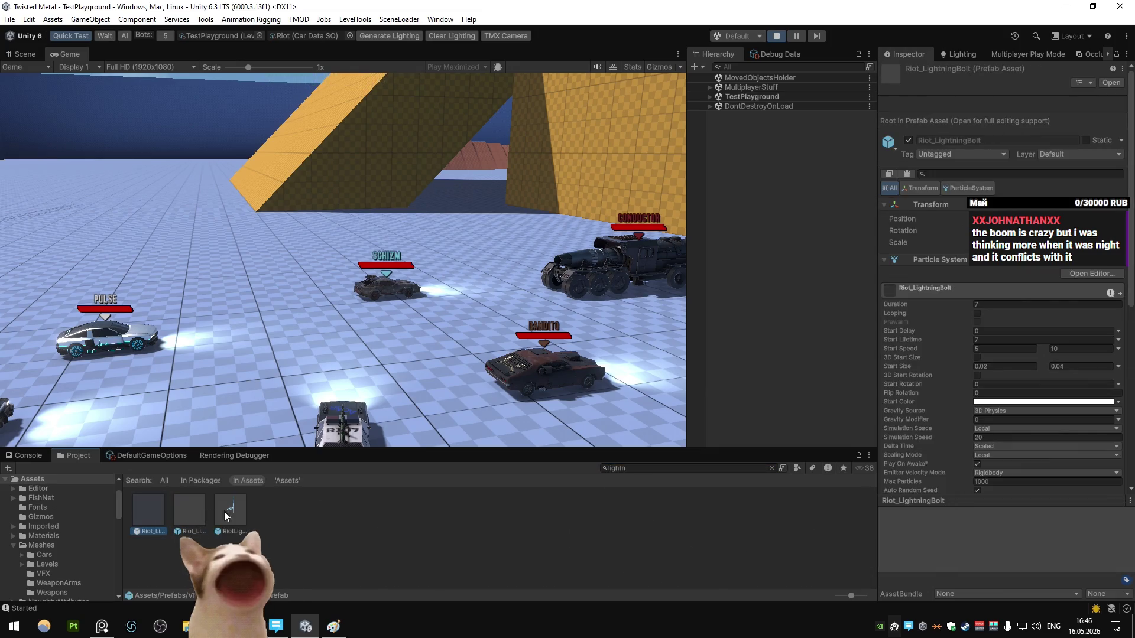
click(230, 510)
- Open and exit Riot_LightningBolt prefab mode, then select it to view its Particle System
double_click(163, 515)
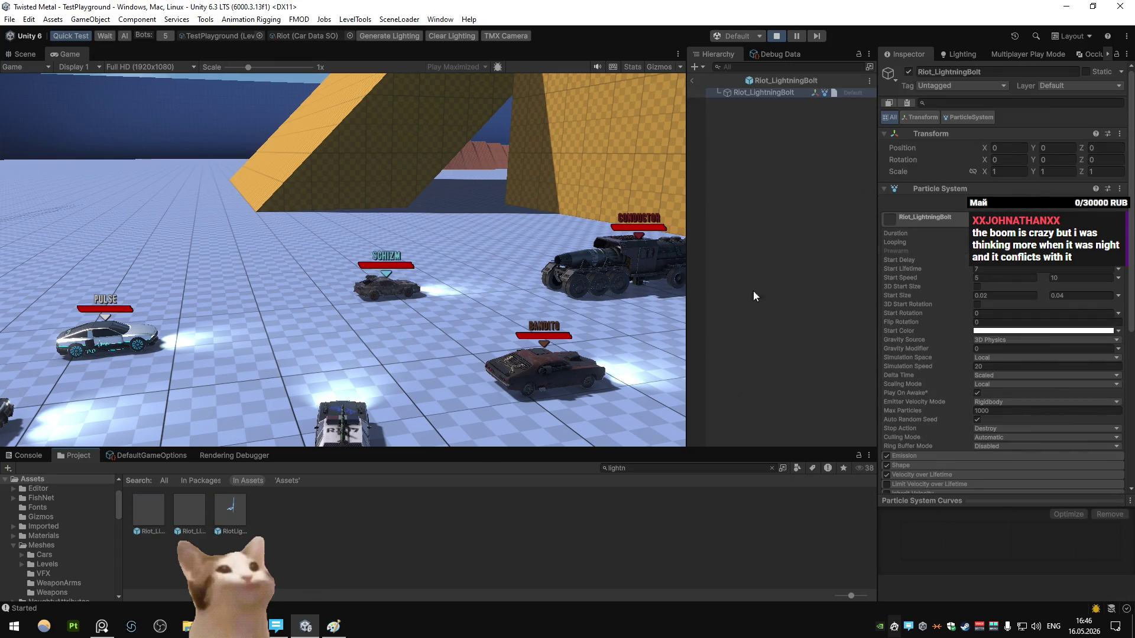
scroll(974, 335, down, 5)
click(692, 80)
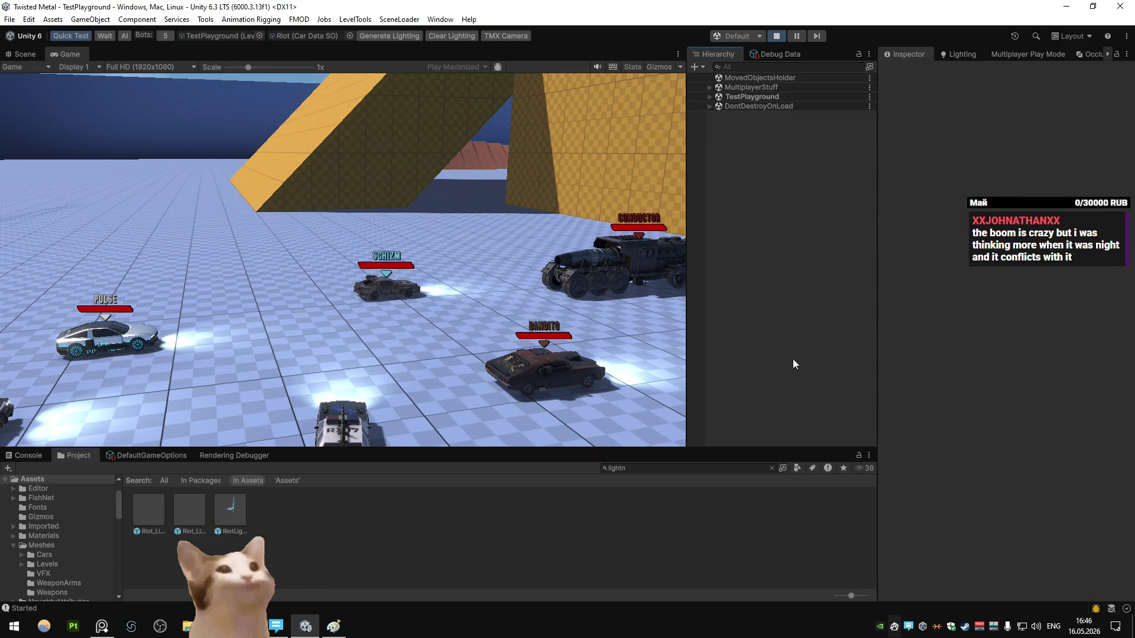
click(164, 506)
scroll(1007, 325, down, 5)
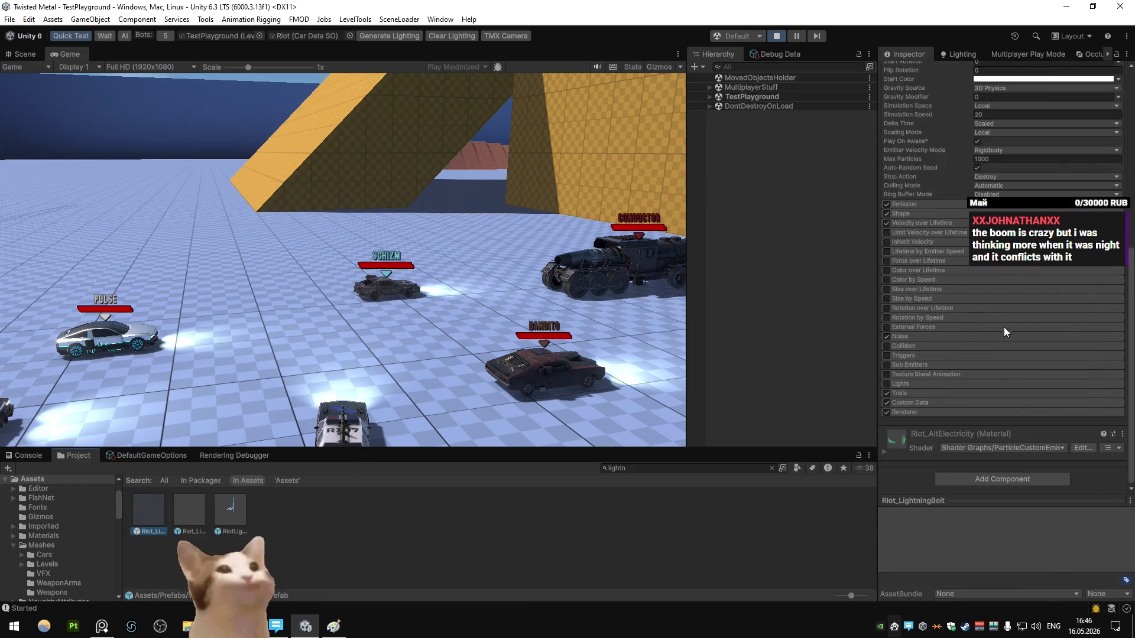
- Set the Custom Data Custom1 gradient key's HDR colour intensity to 11
click(909, 403)
click(1017, 435)
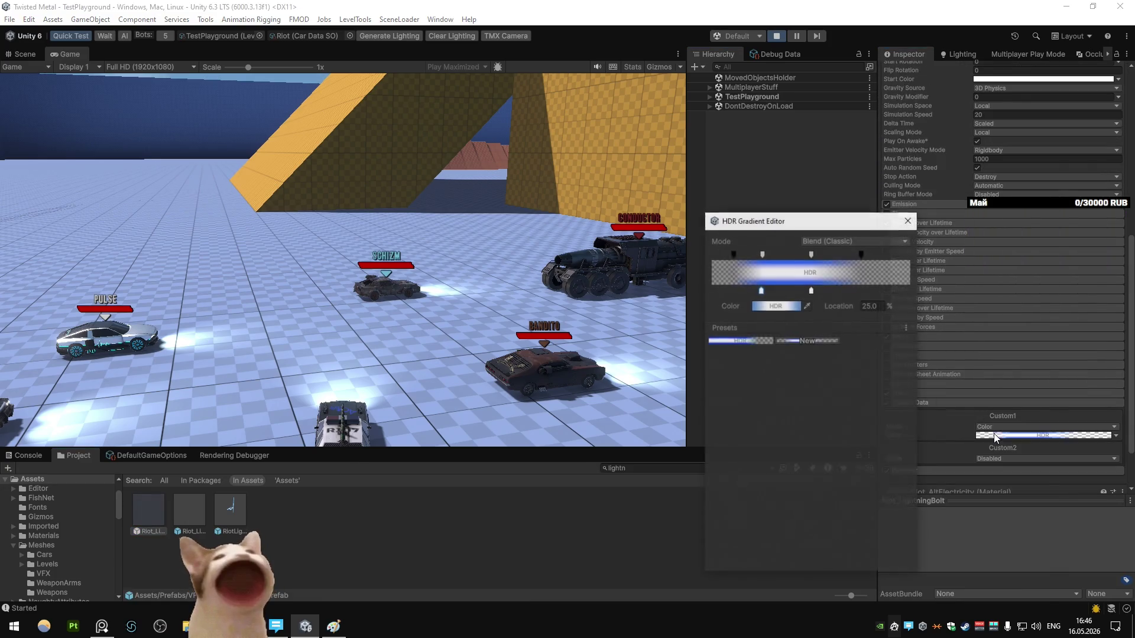
click(776, 306)
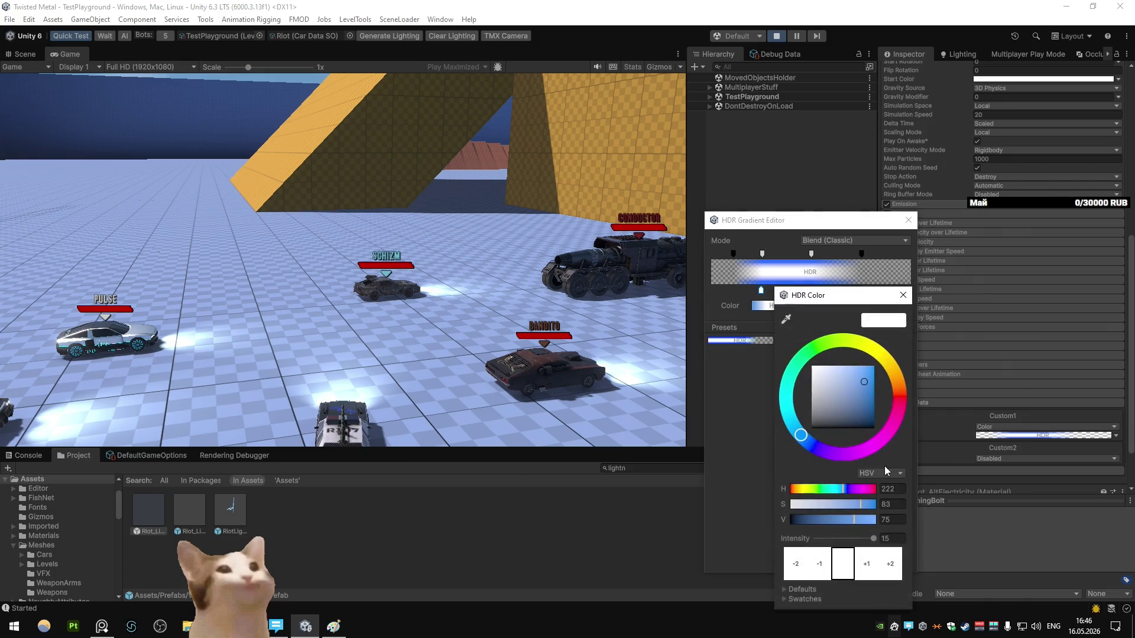
text(11)
click(902, 295)
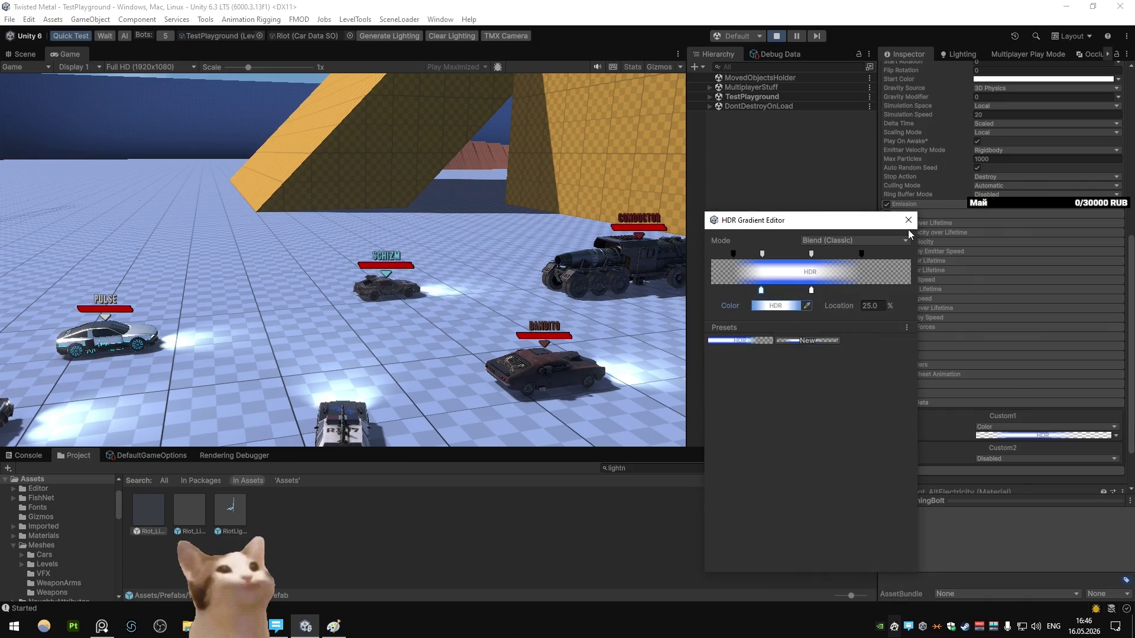
click(908, 220)
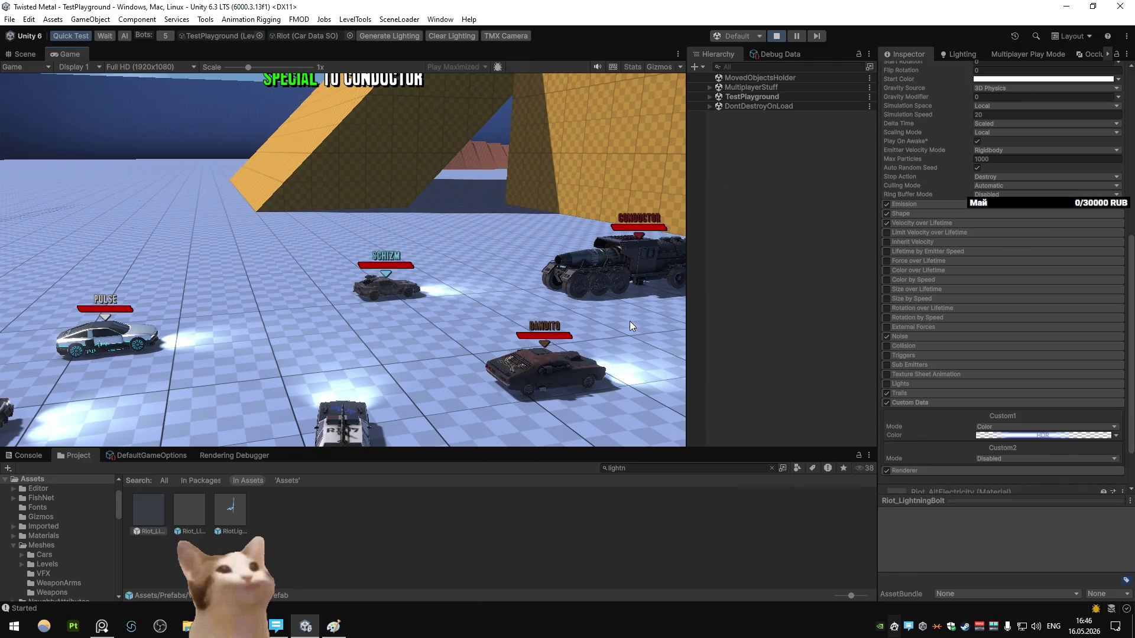
- Reopen the Custom1 gradient to confirm the key's HDR intensity is 11
click(1010, 435)
click(908, 219)
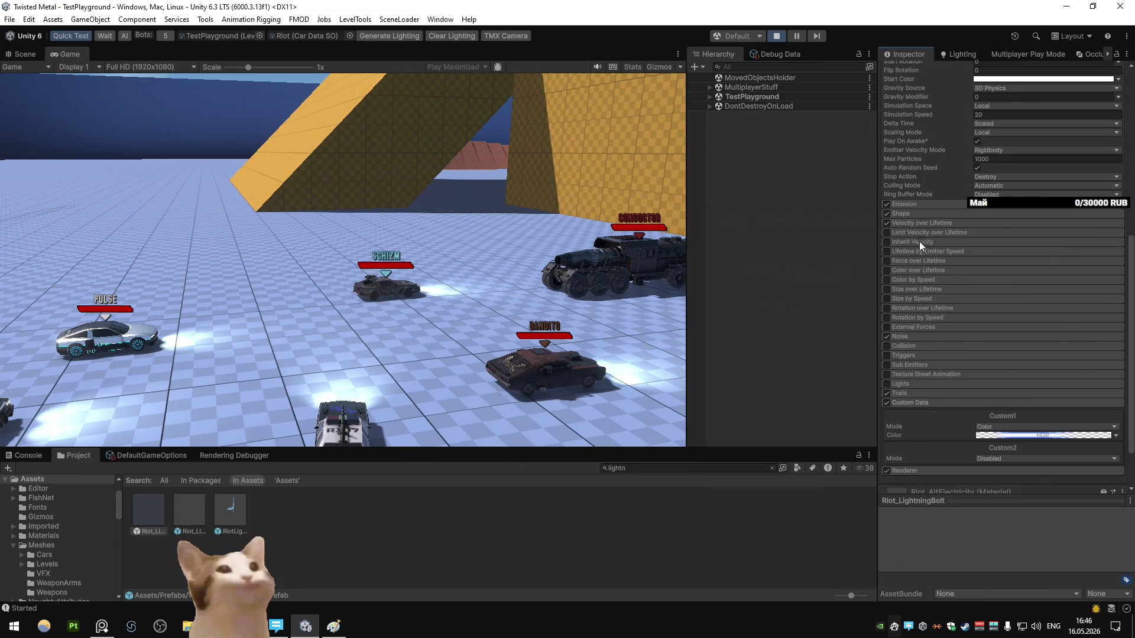
click(1008, 438)
click(758, 306)
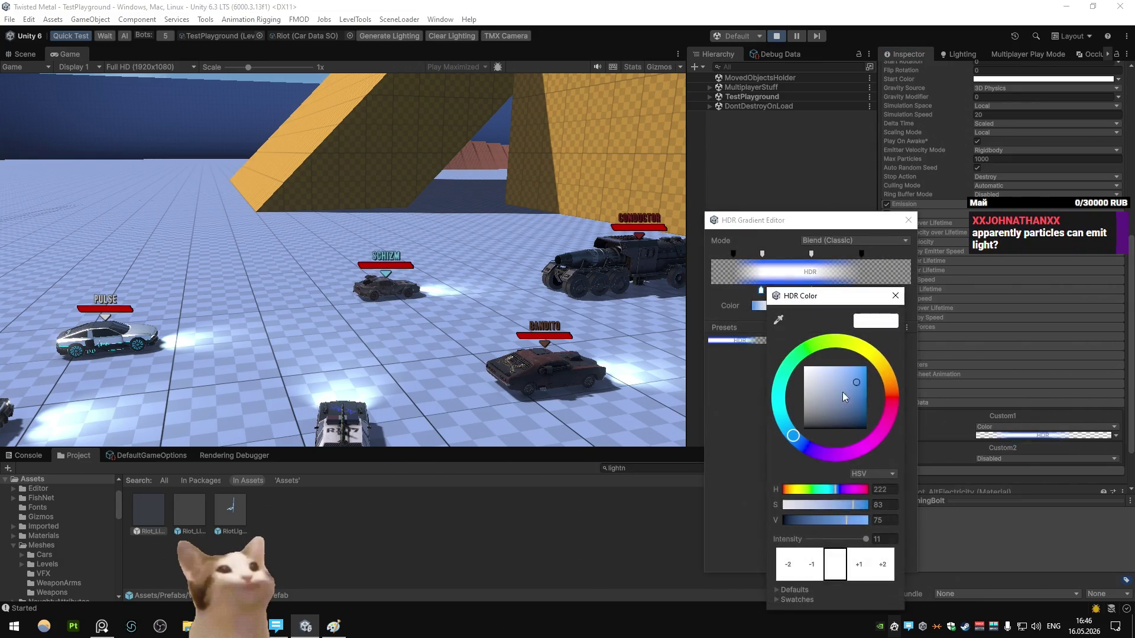
click(909, 220)
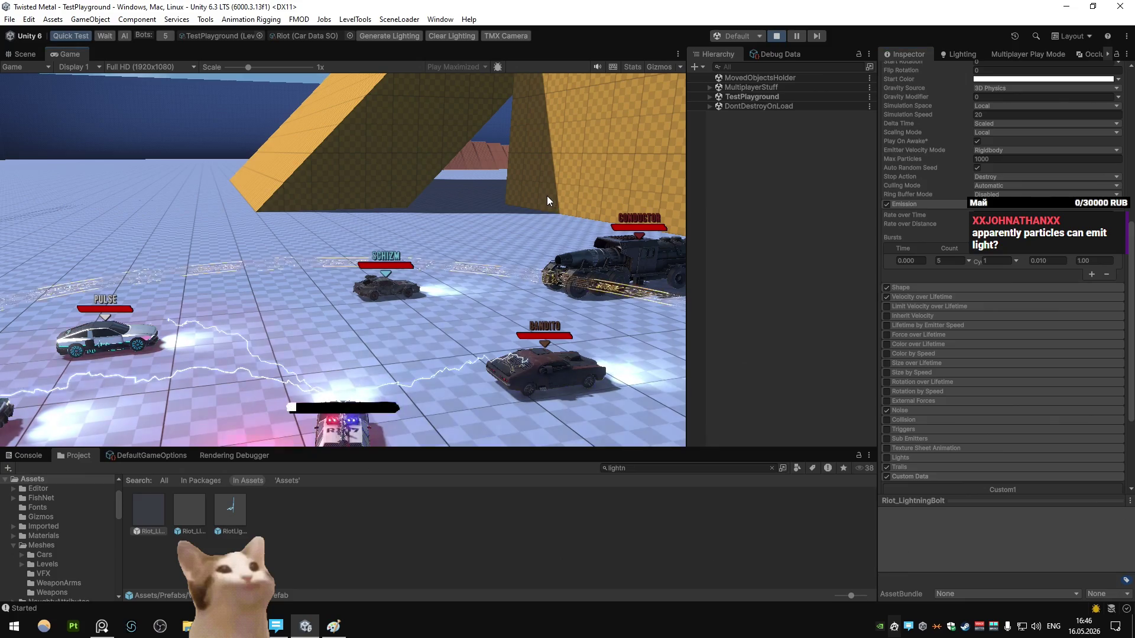